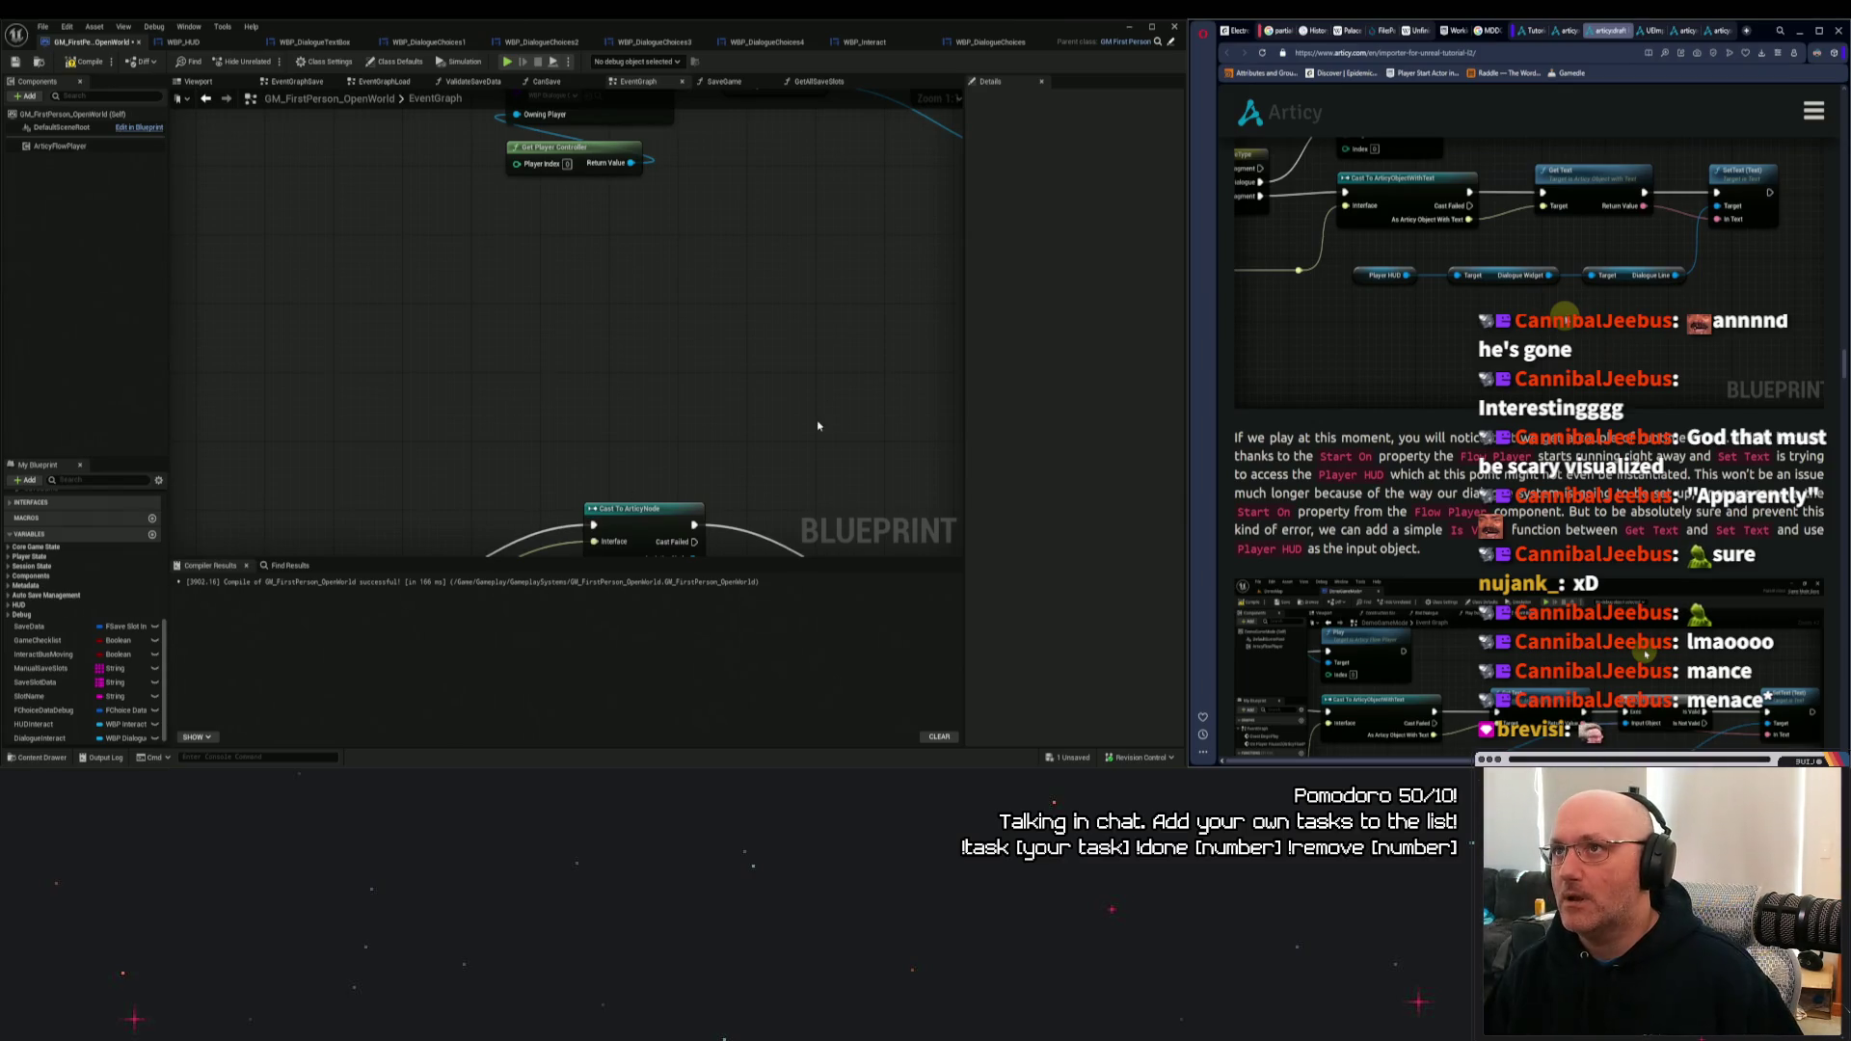
# Pan the event graph to review the Cast To ArticyNode, Switch, Get Text and Print String nodes.
pyautogui.moveTo(691, 455)
pyautogui.mouseDown()
pyautogui.moveTo(591, 417)
pyautogui.moveTo(454, 280)
pyautogui.mouseUp()
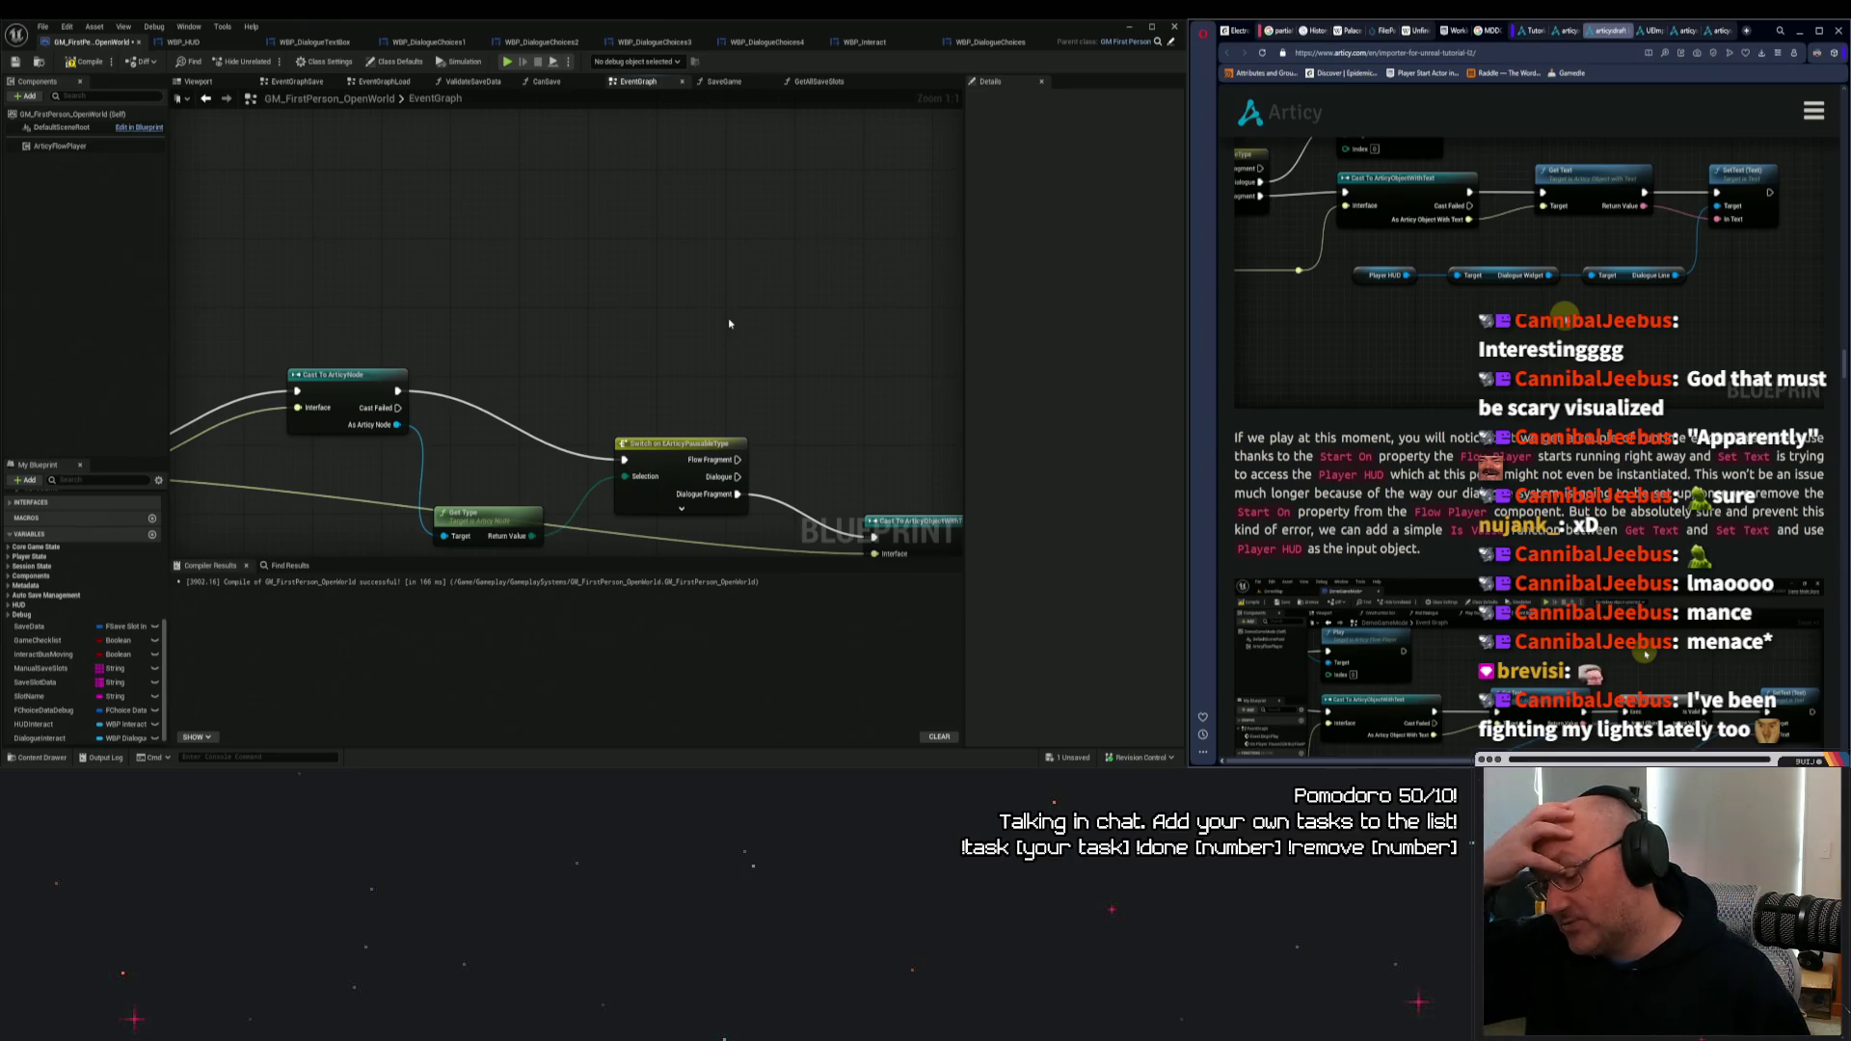
pyautogui.moveTo(740, 295)
pyautogui.mouseDown()
pyautogui.moveTo(810, 314)
pyautogui.moveTo(620, 215)
pyautogui.moveTo(496, 199)
pyautogui.moveTo(633, 238)
pyautogui.moveTo(505, 228)
pyautogui.moveTo(540, 231)
pyautogui.moveTo(888, 240)
pyautogui.moveTo(874, 211)
pyautogui.moveTo(589, 171)
pyautogui.mouseUp()
pyautogui.moveTo(810, 197); pyautogui.dragTo(309, 154)
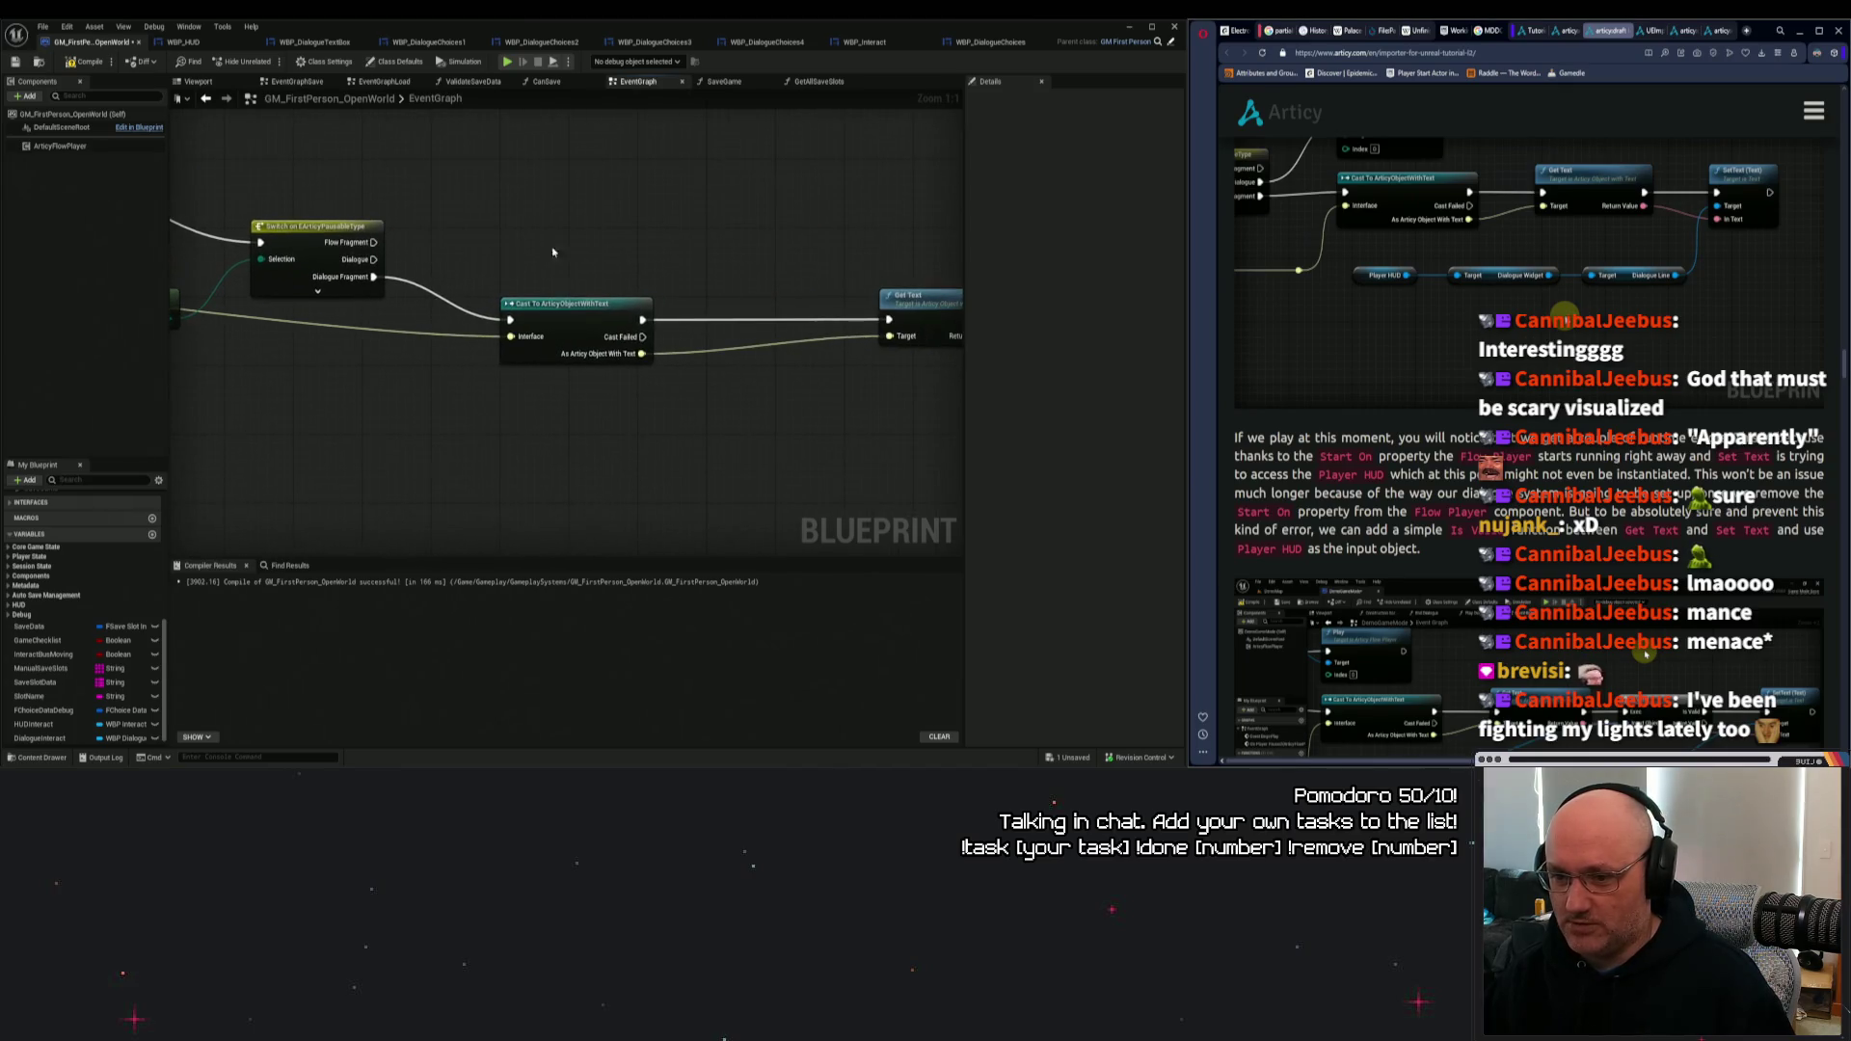
pyautogui.moveTo(567, 322)
pyautogui.mouseDown()
pyautogui.moveTo(567, 293)
pyautogui.moveTo(567, 323)
pyautogui.mouseUp()
pyautogui.moveTo(819, 401)
pyautogui.mouseDown()
pyautogui.moveTo(703, 430)
pyautogui.moveTo(777, 343)
pyautogui.moveTo(851, 311)
pyautogui.mouseUp()
pyautogui.scroll(-1, 851, 311)
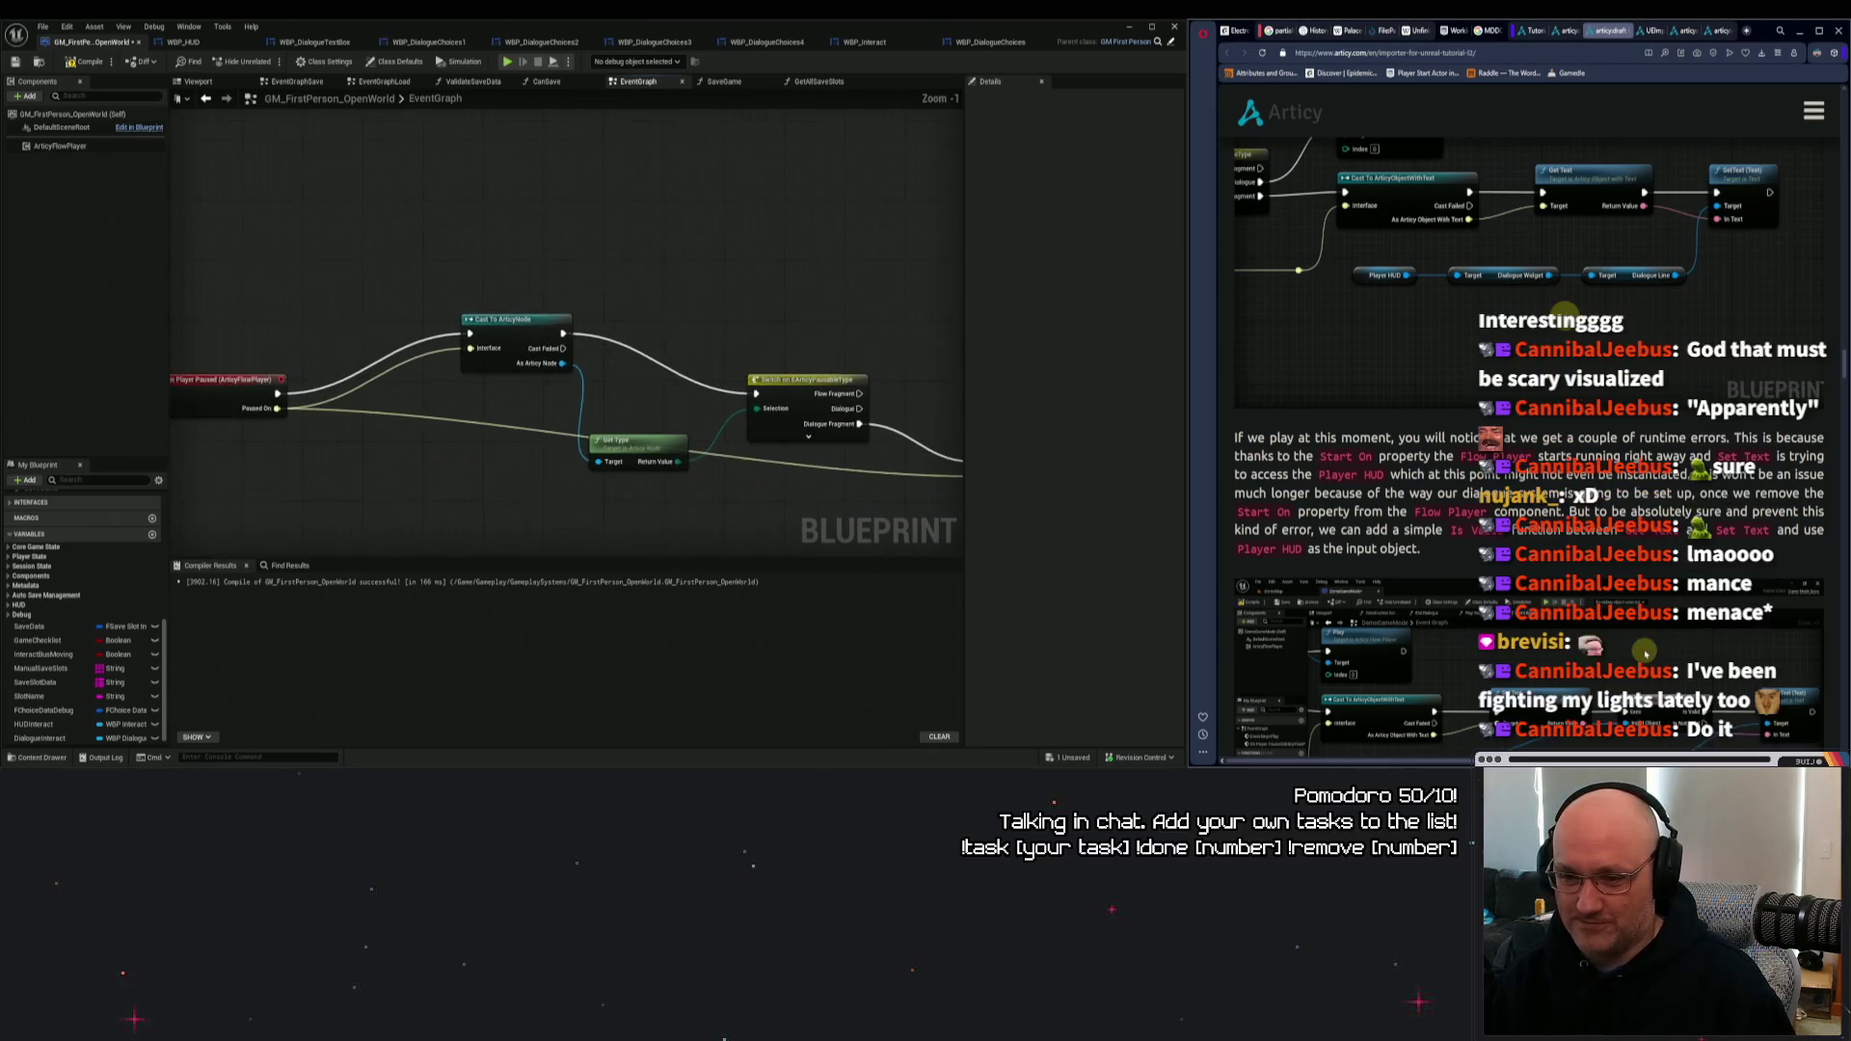
pyautogui.moveTo(532, 386); pyautogui.dragTo(676, 319)
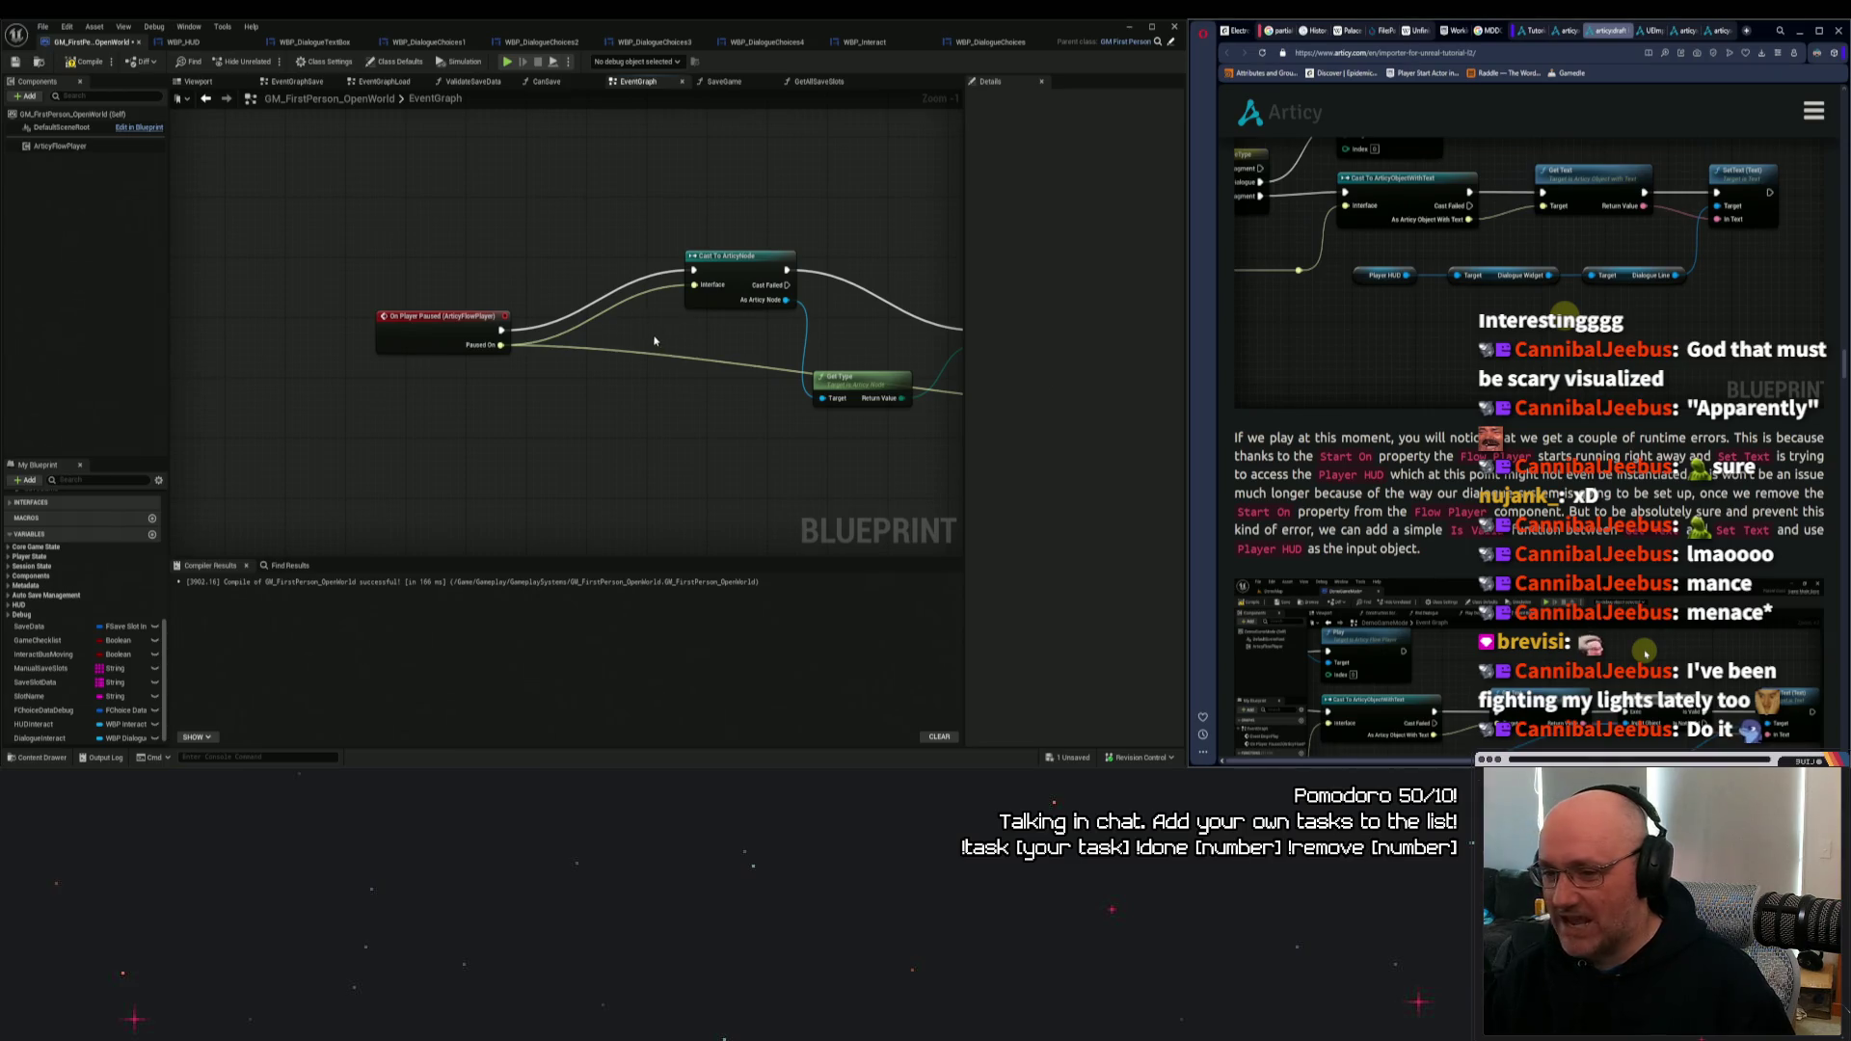
pyautogui.scroll(1, 671, 334)
pyautogui.scroll(-1, 674, 334)
pyautogui.scroll(1, 674, 334)
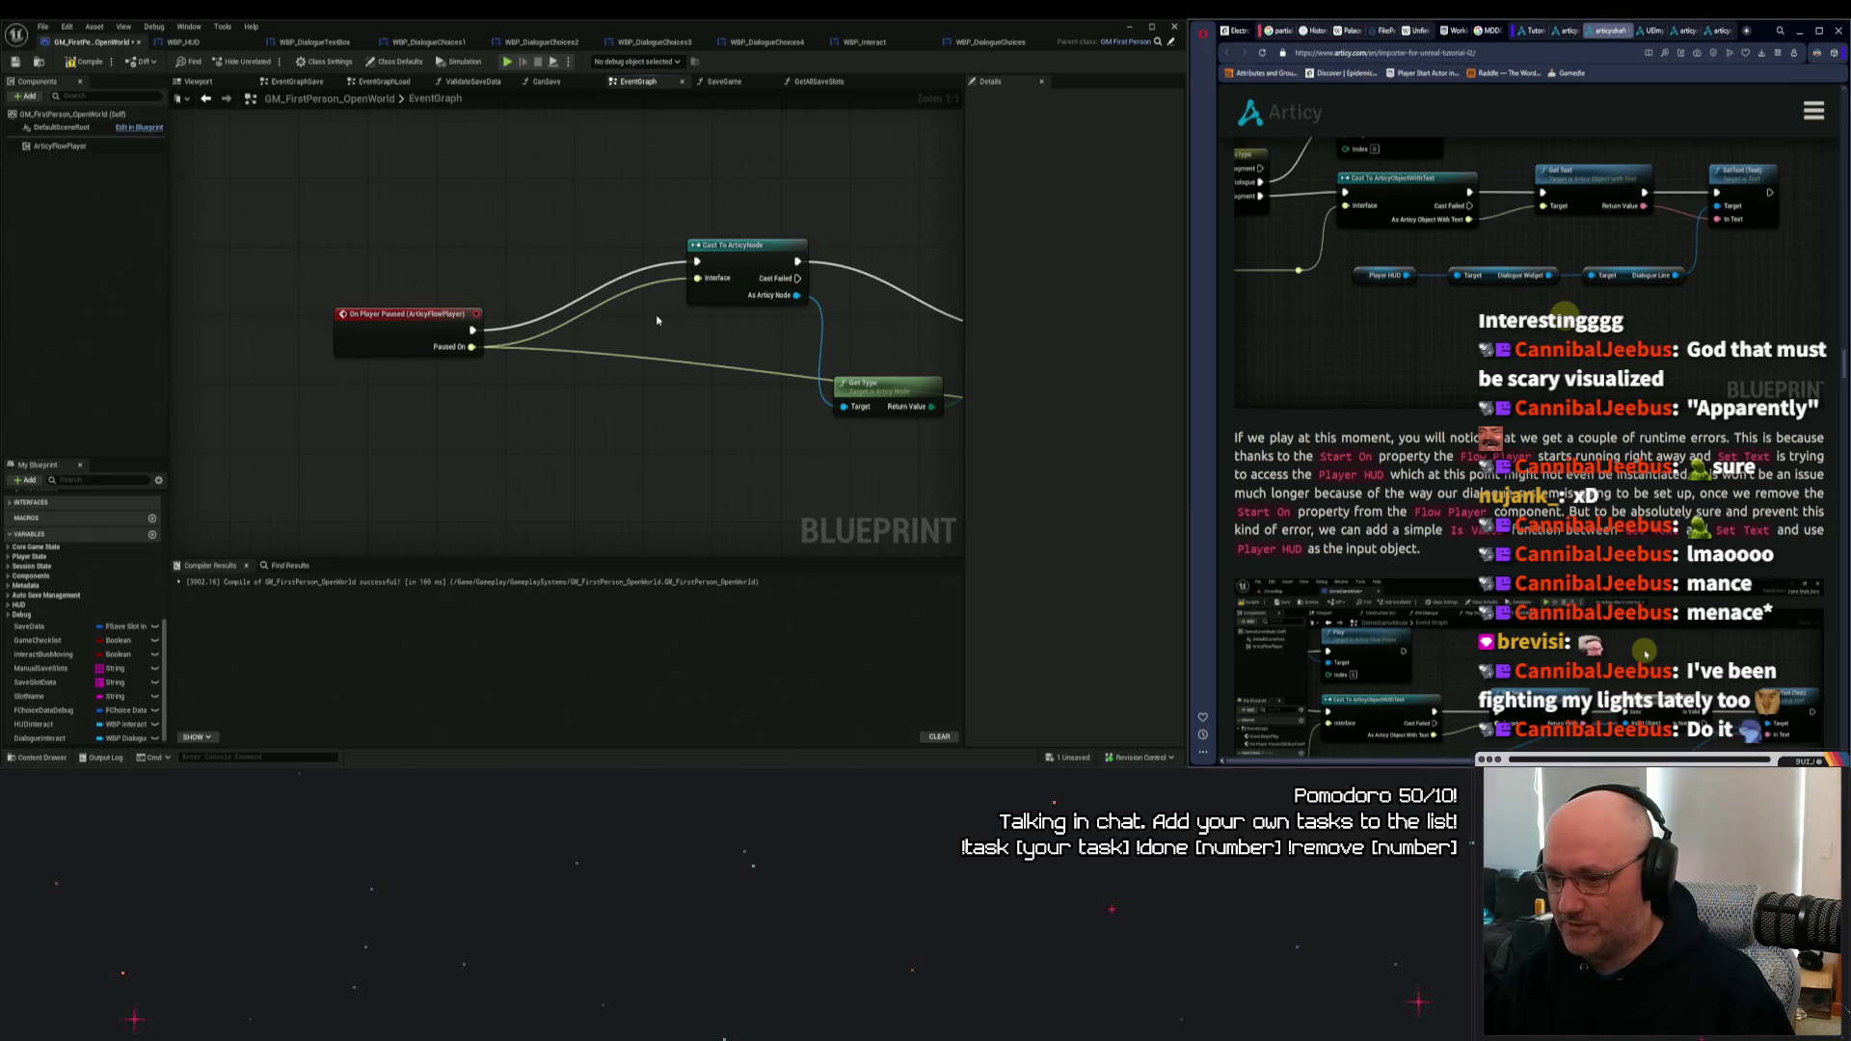
pyautogui.moveTo(900, 347)
pyautogui.mouseDown()
pyautogui.moveTo(640, 319)
pyautogui.moveTo(543, 238)
pyautogui.mouseUp()
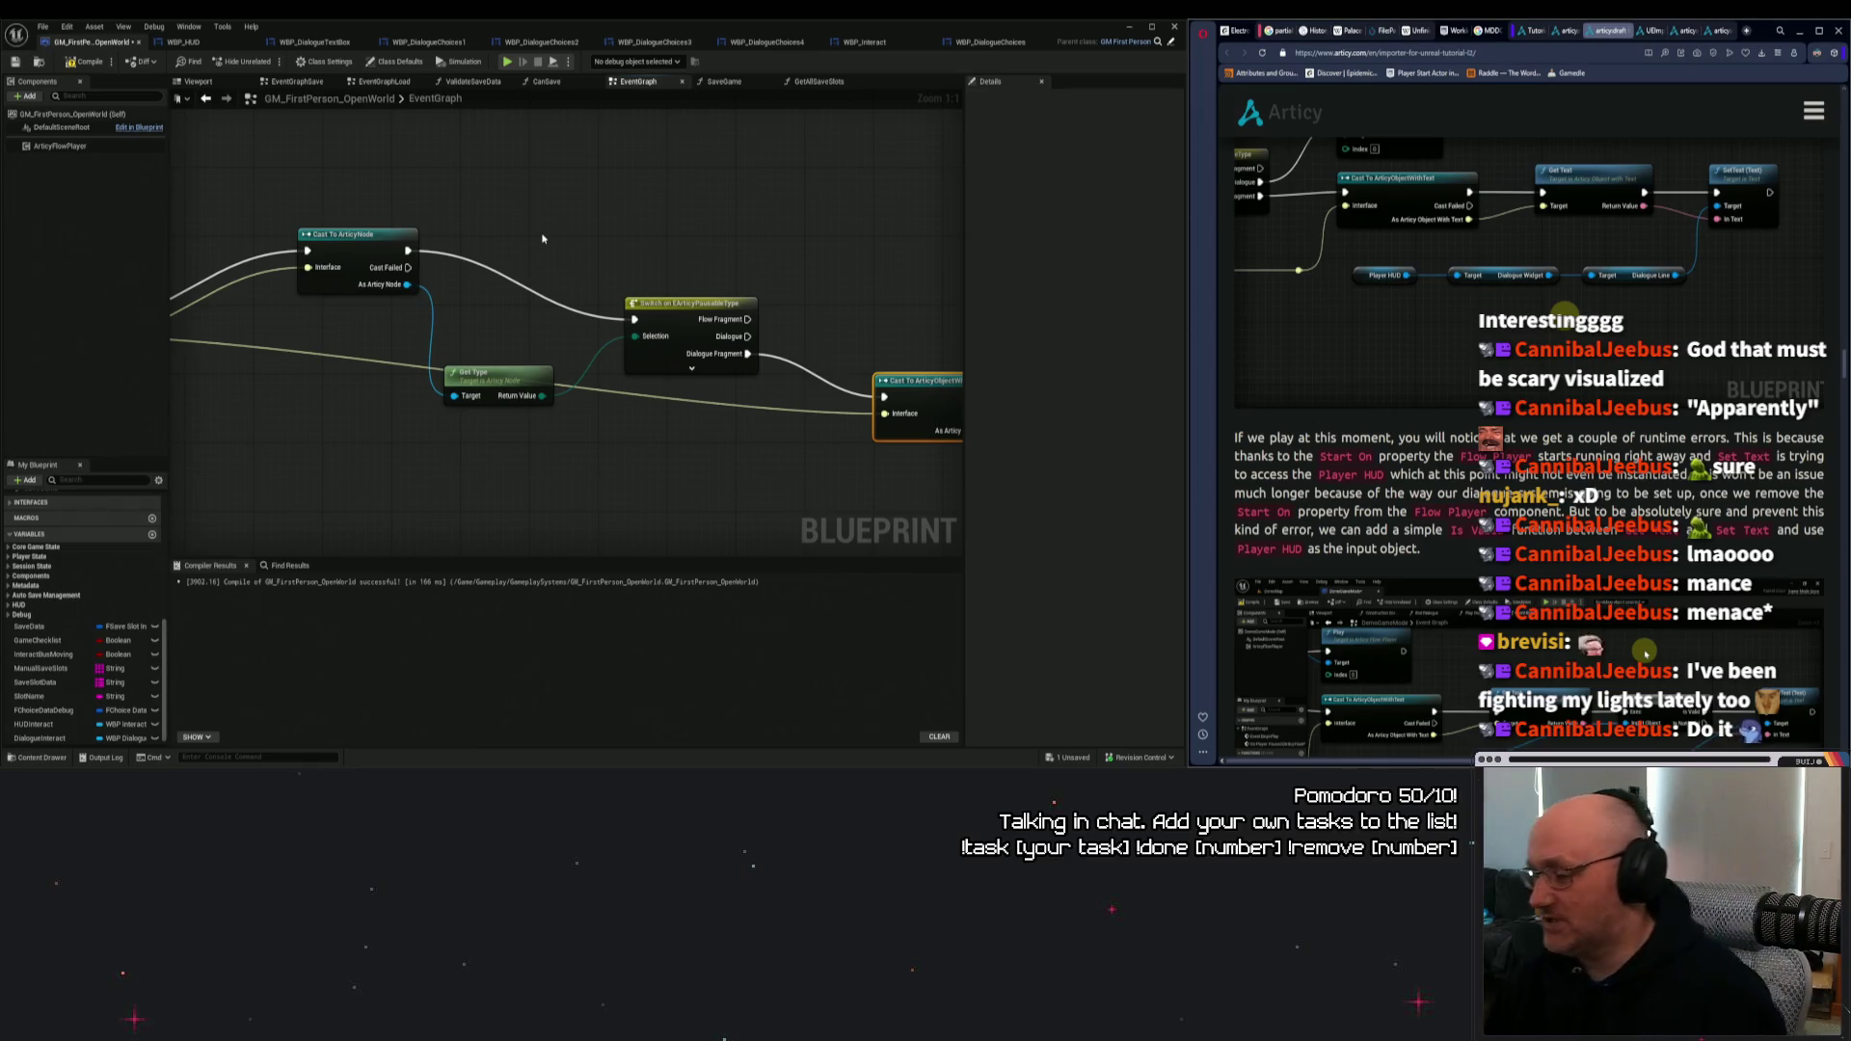
# Follow the node chain to the right to inspect the Set Visibility nodes.
pyautogui.moveTo(673, 210)
pyautogui.mouseDown()
pyautogui.moveTo(616, 246)
pyautogui.moveTo(529, 240)
pyautogui.moveTo(599, 223)
pyautogui.moveTo(589, 210)
pyautogui.moveTo(873, 201)
pyautogui.mouseUp()
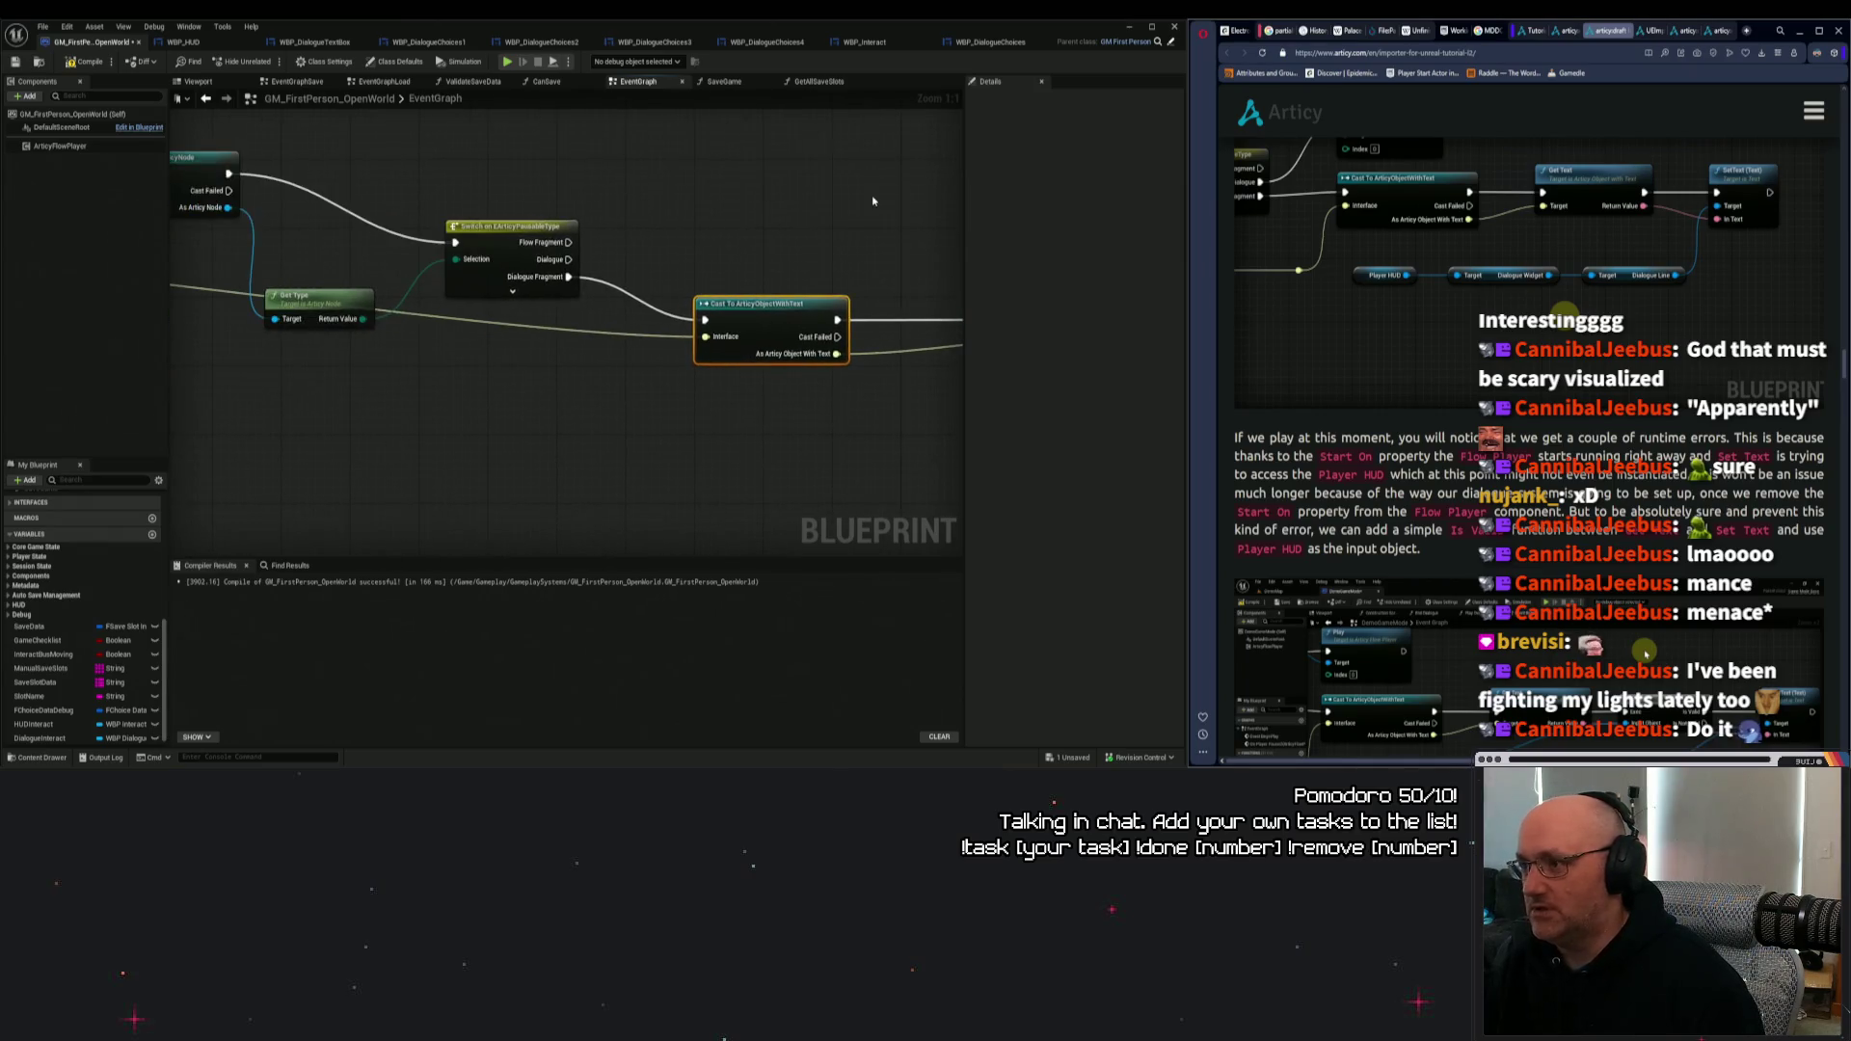
pyautogui.scroll(-3, 1524, 434)
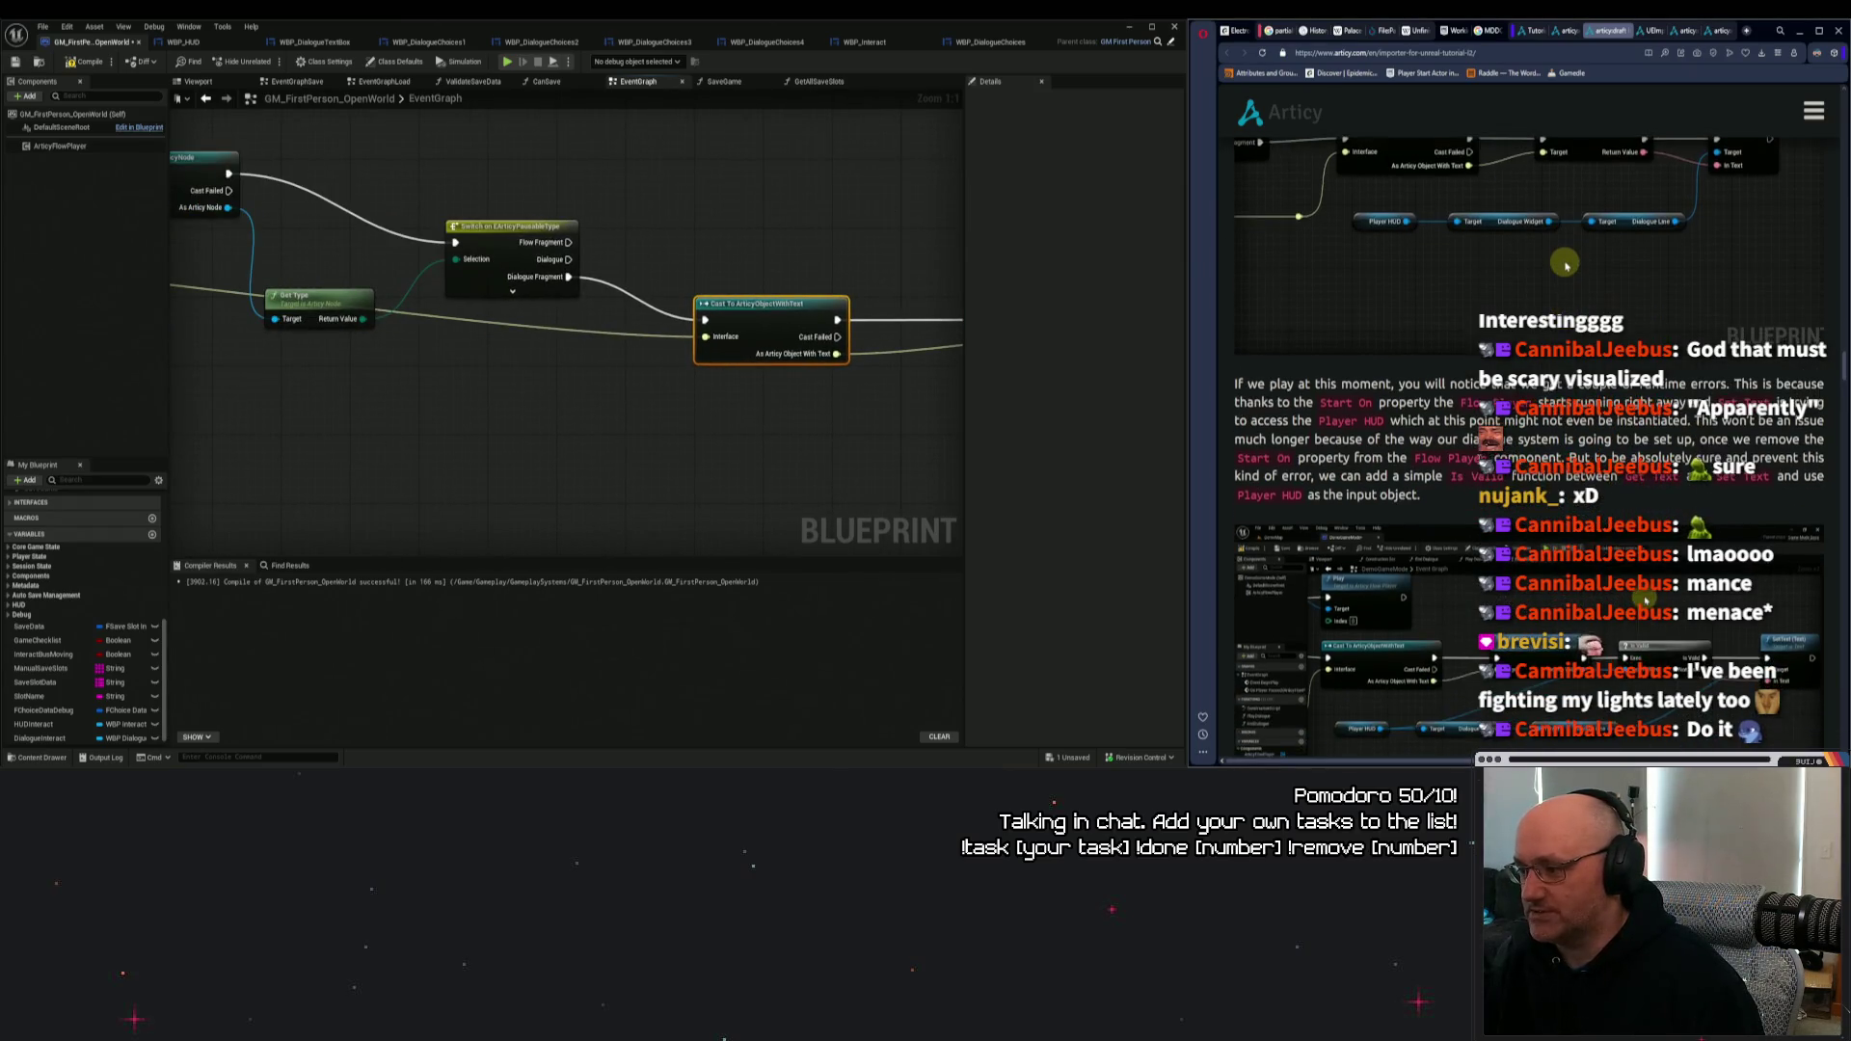
pyautogui.scroll(-2, 1565, 157)
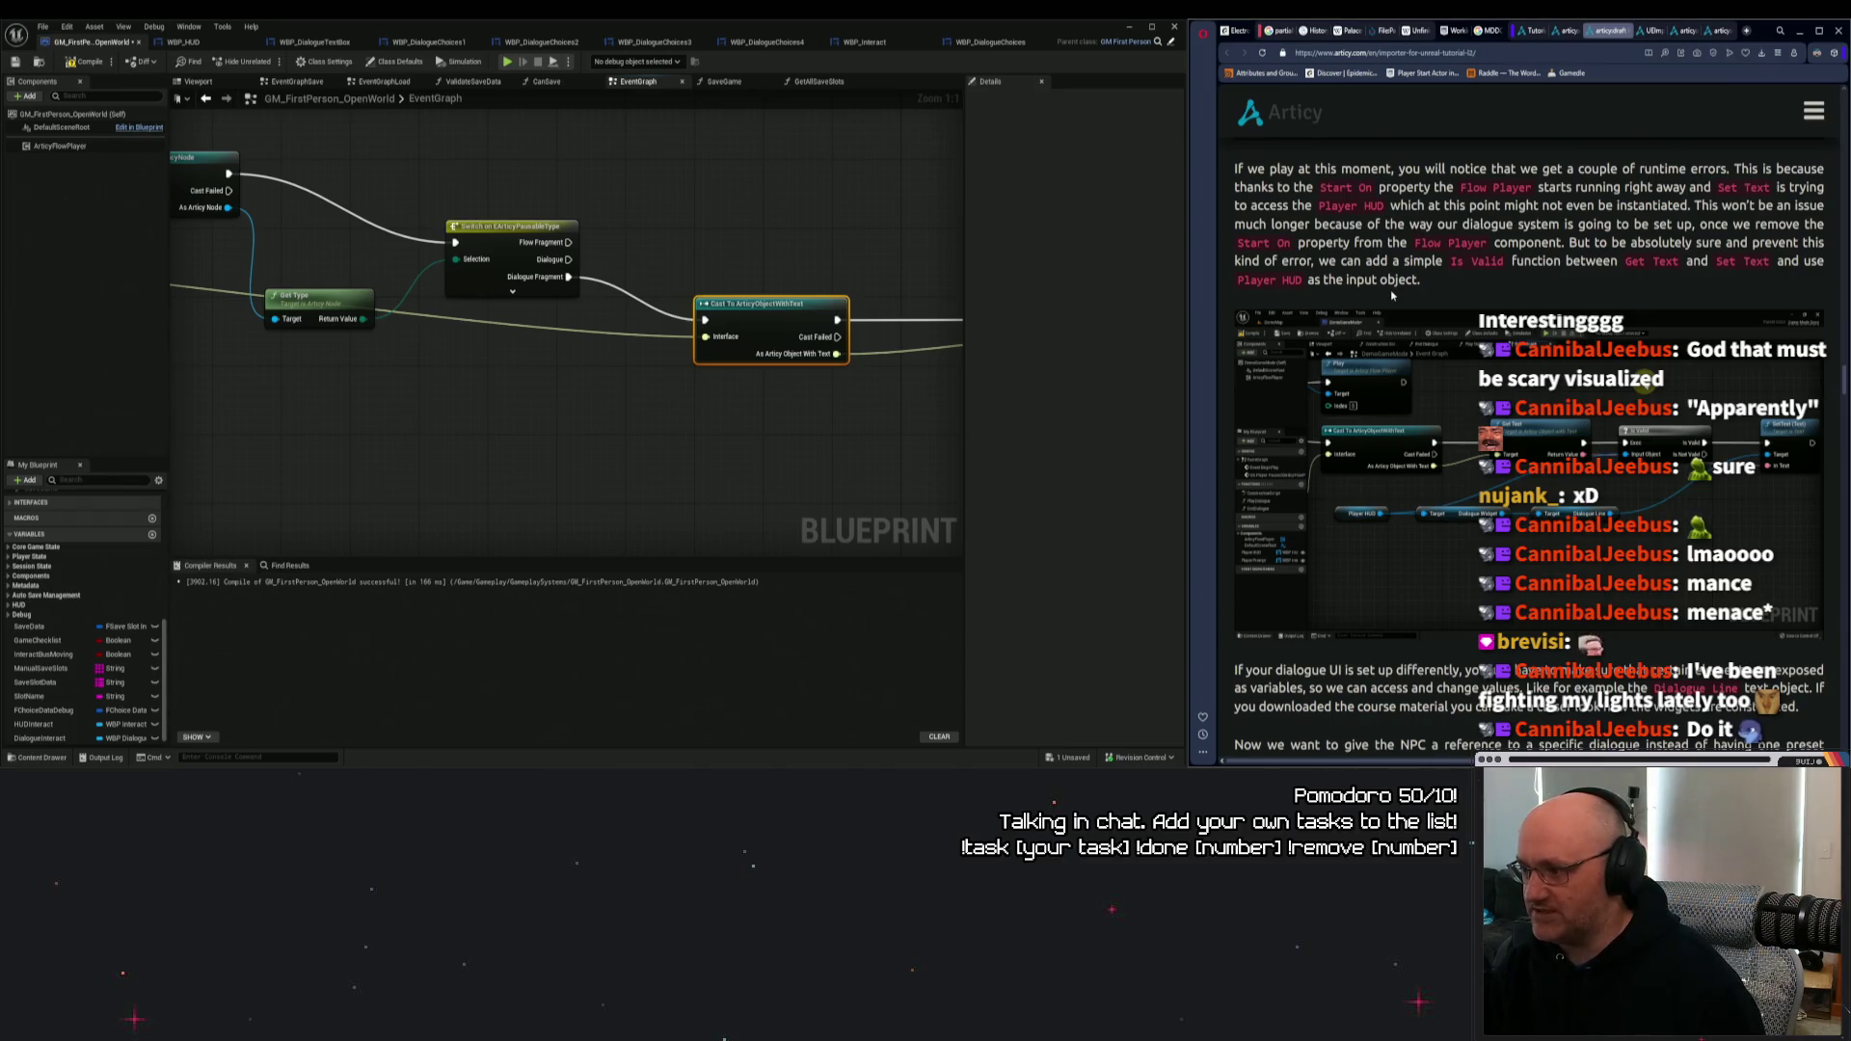
pyautogui.scroll(-2, 743, 372)
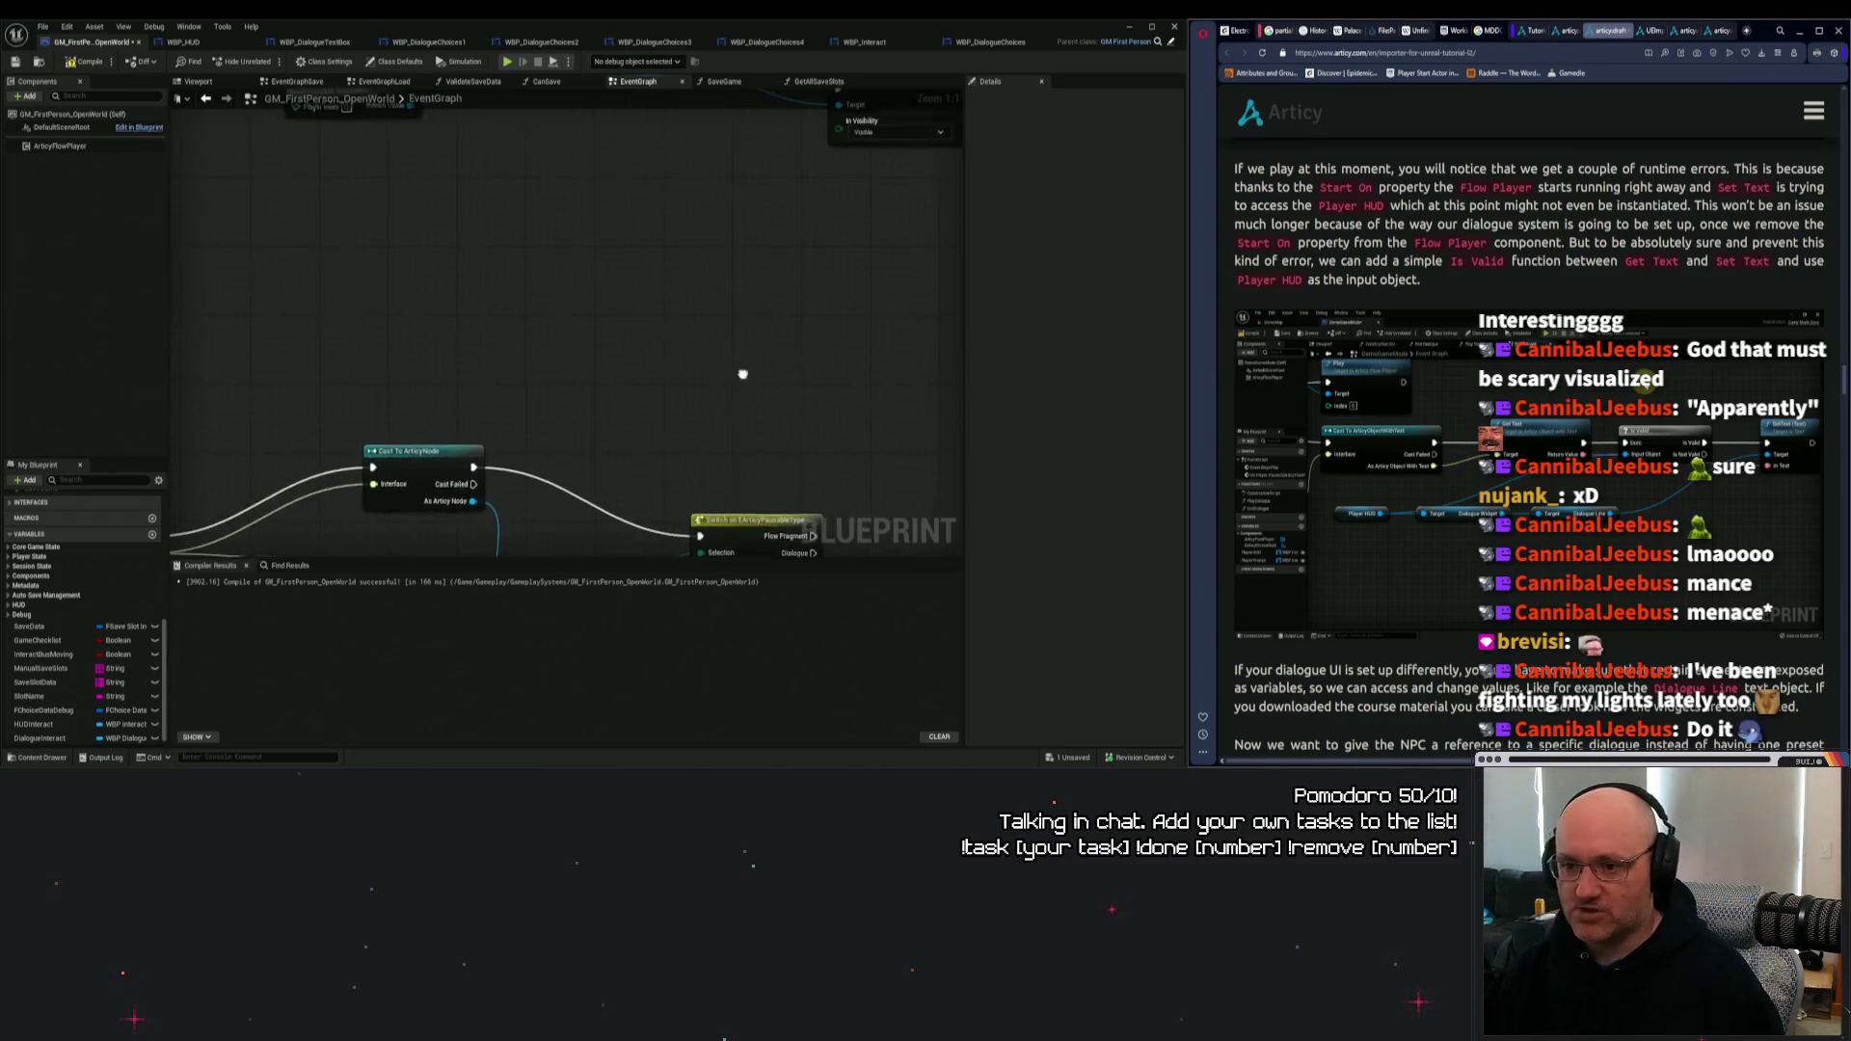
pyautogui.moveTo(687, 435)
pyautogui.mouseDown()
pyautogui.moveTo(736, 401)
pyautogui.moveTo(637, 409)
pyautogui.mouseUp()
pyautogui.moveTo(693, 471)
pyautogui.mouseDown()
pyautogui.moveTo(644, 434)
pyautogui.moveTo(675, 376)
pyautogui.moveTo(620, 391)
pyautogui.mouseUp()
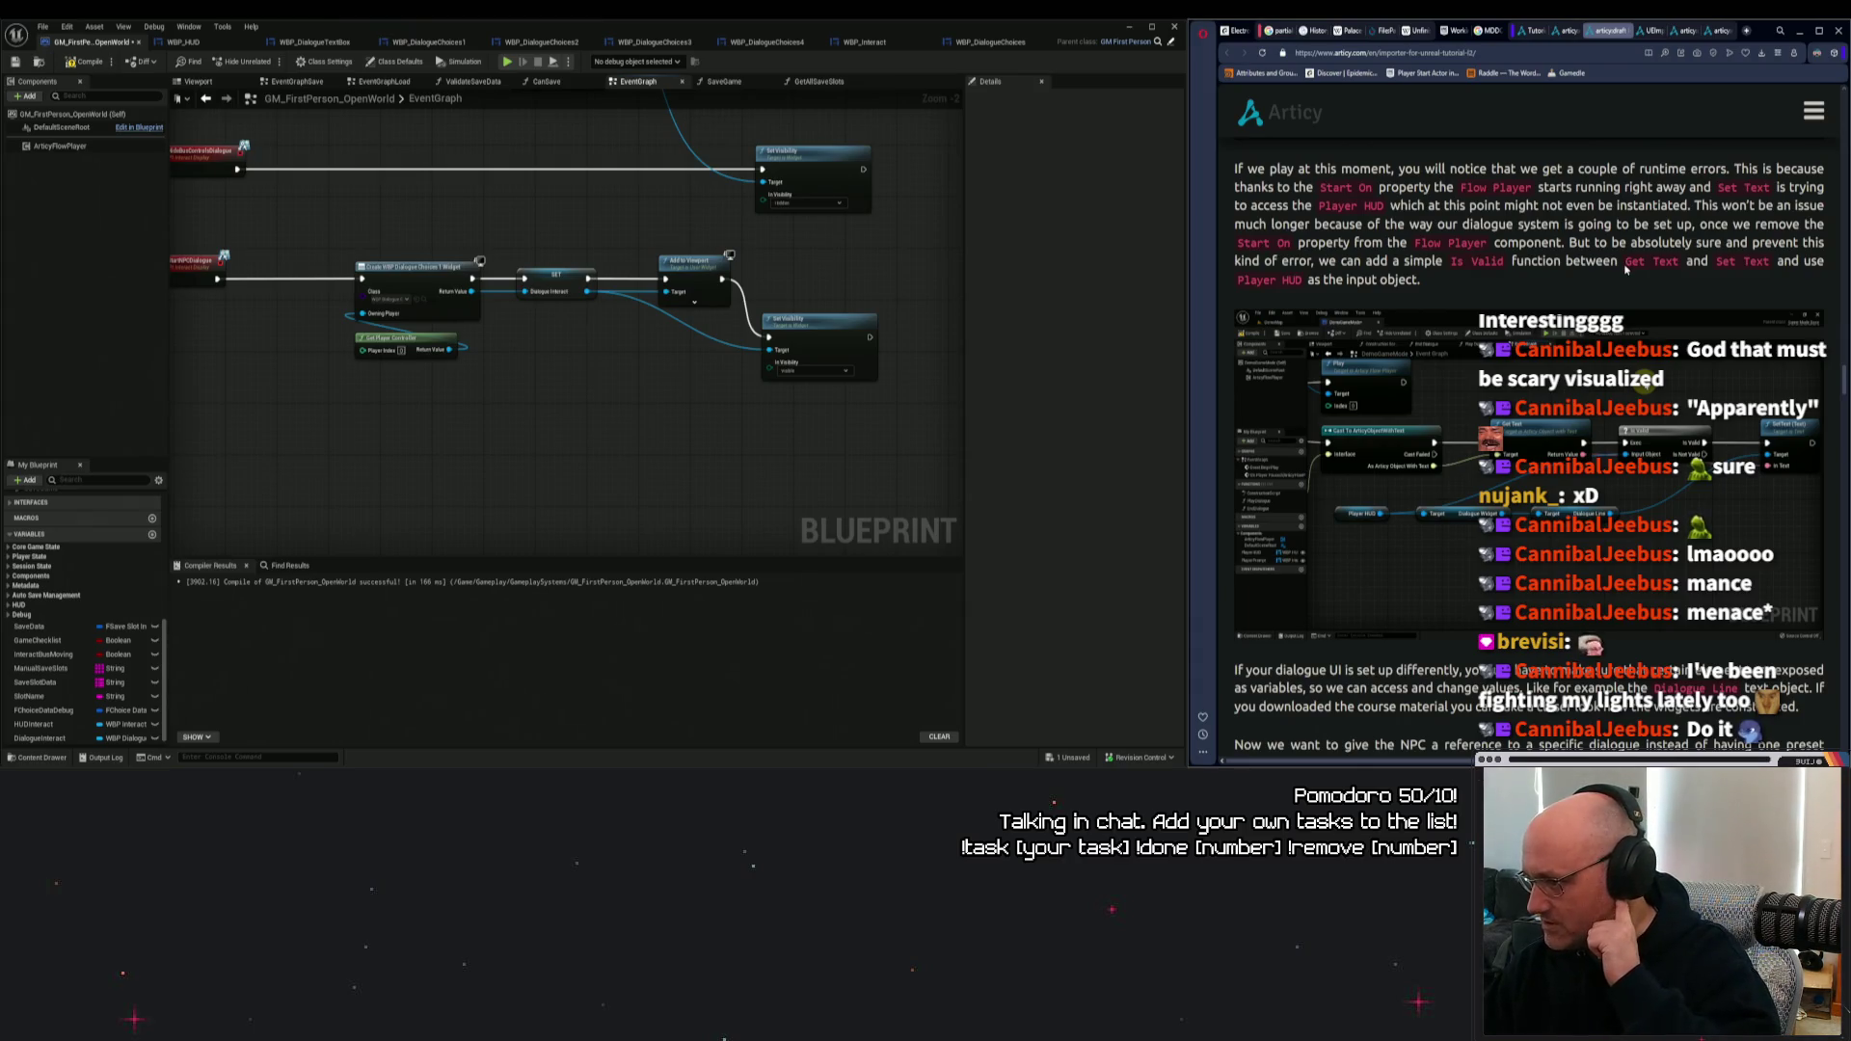
pyautogui.moveTo(795, 415); pyautogui.dragTo(648, 418)
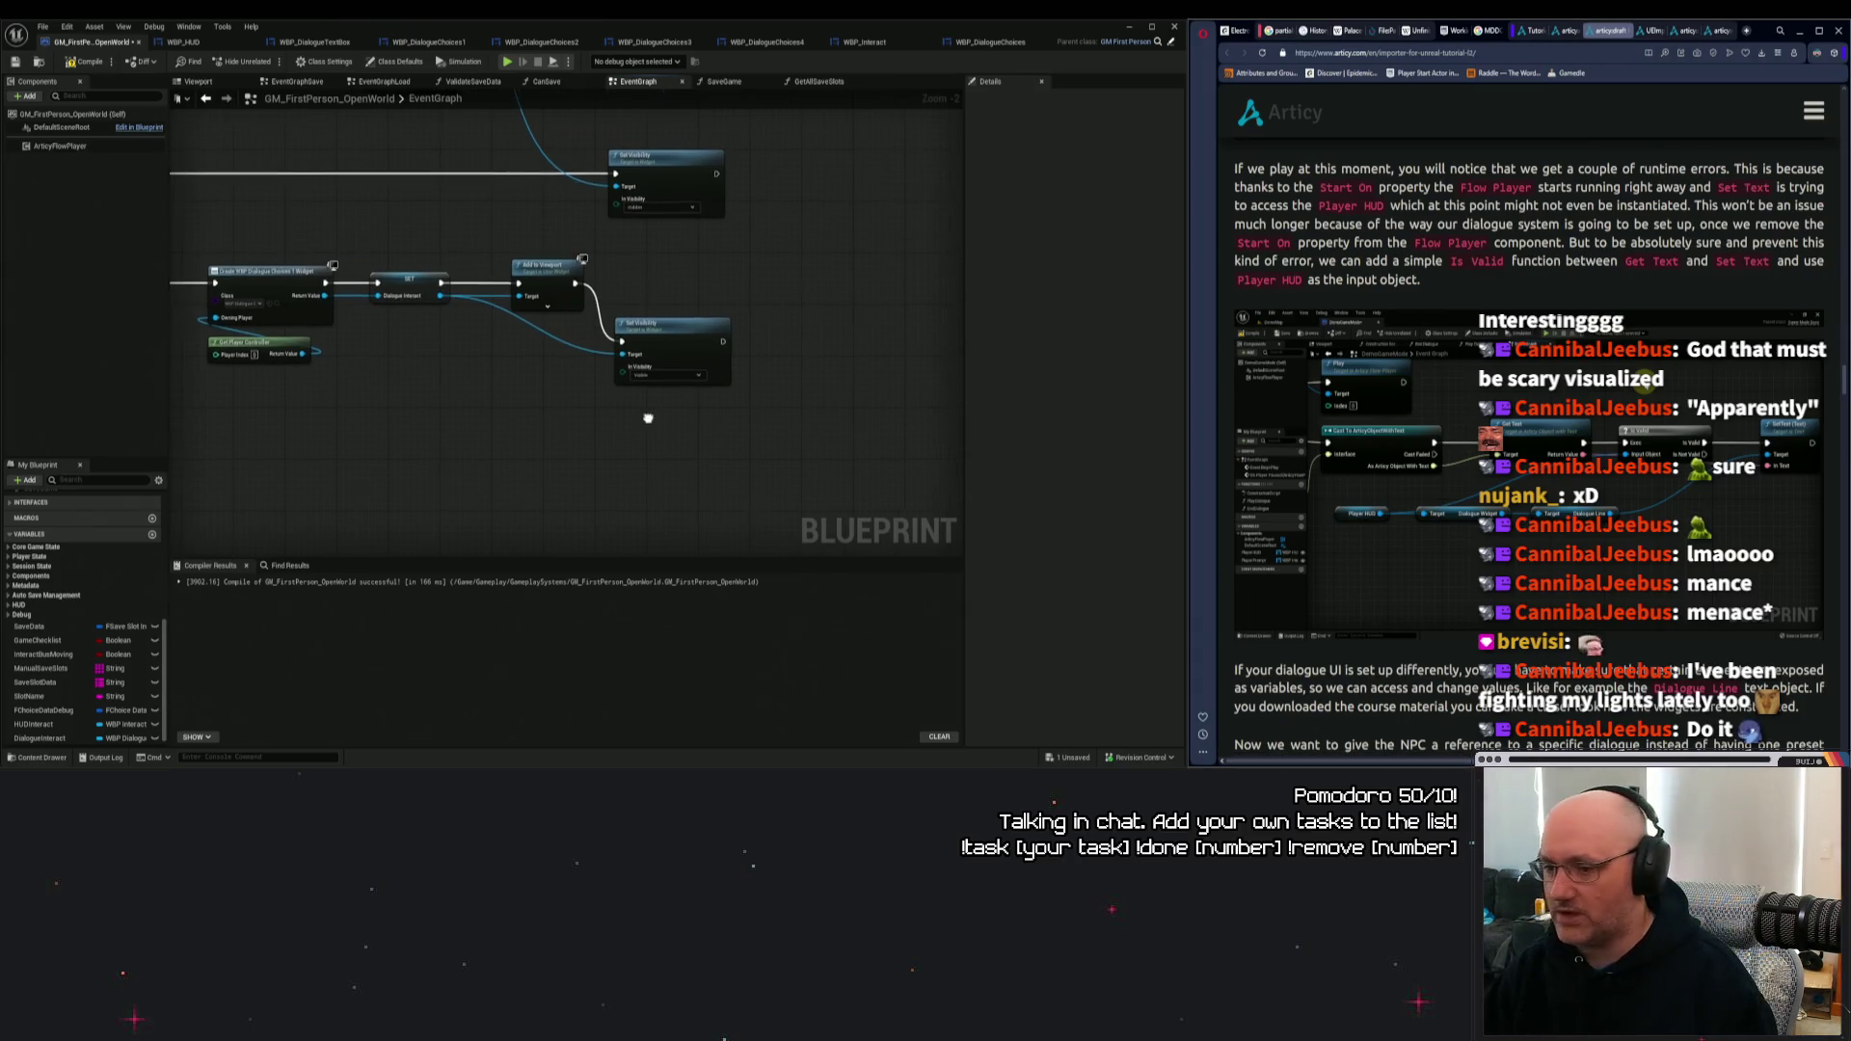
pyautogui.scroll(-1, 648, 419)
pyautogui.scroll(-1, 608, 380)
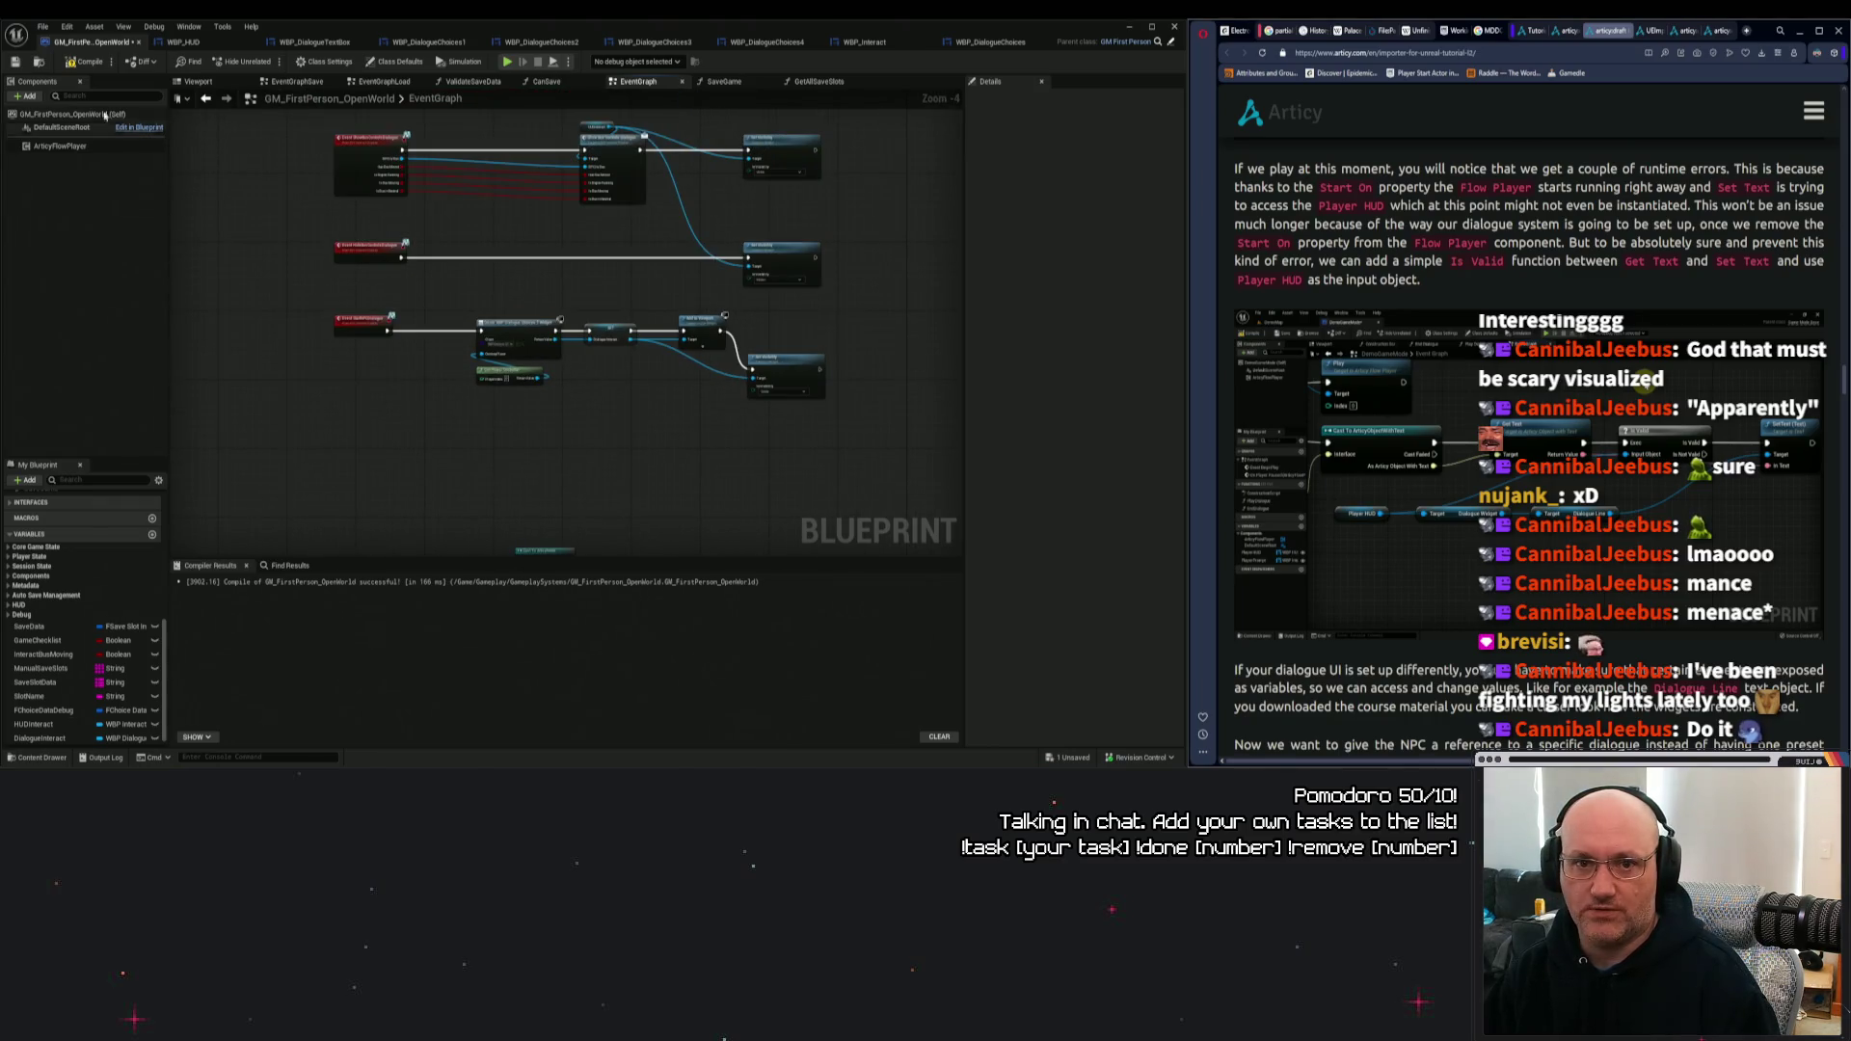
# Compile and save, reset ArticyFlowPlayer's Start On to None, then recompile and save.
pyautogui.click(15, 61)
pyautogui.click(85, 61)
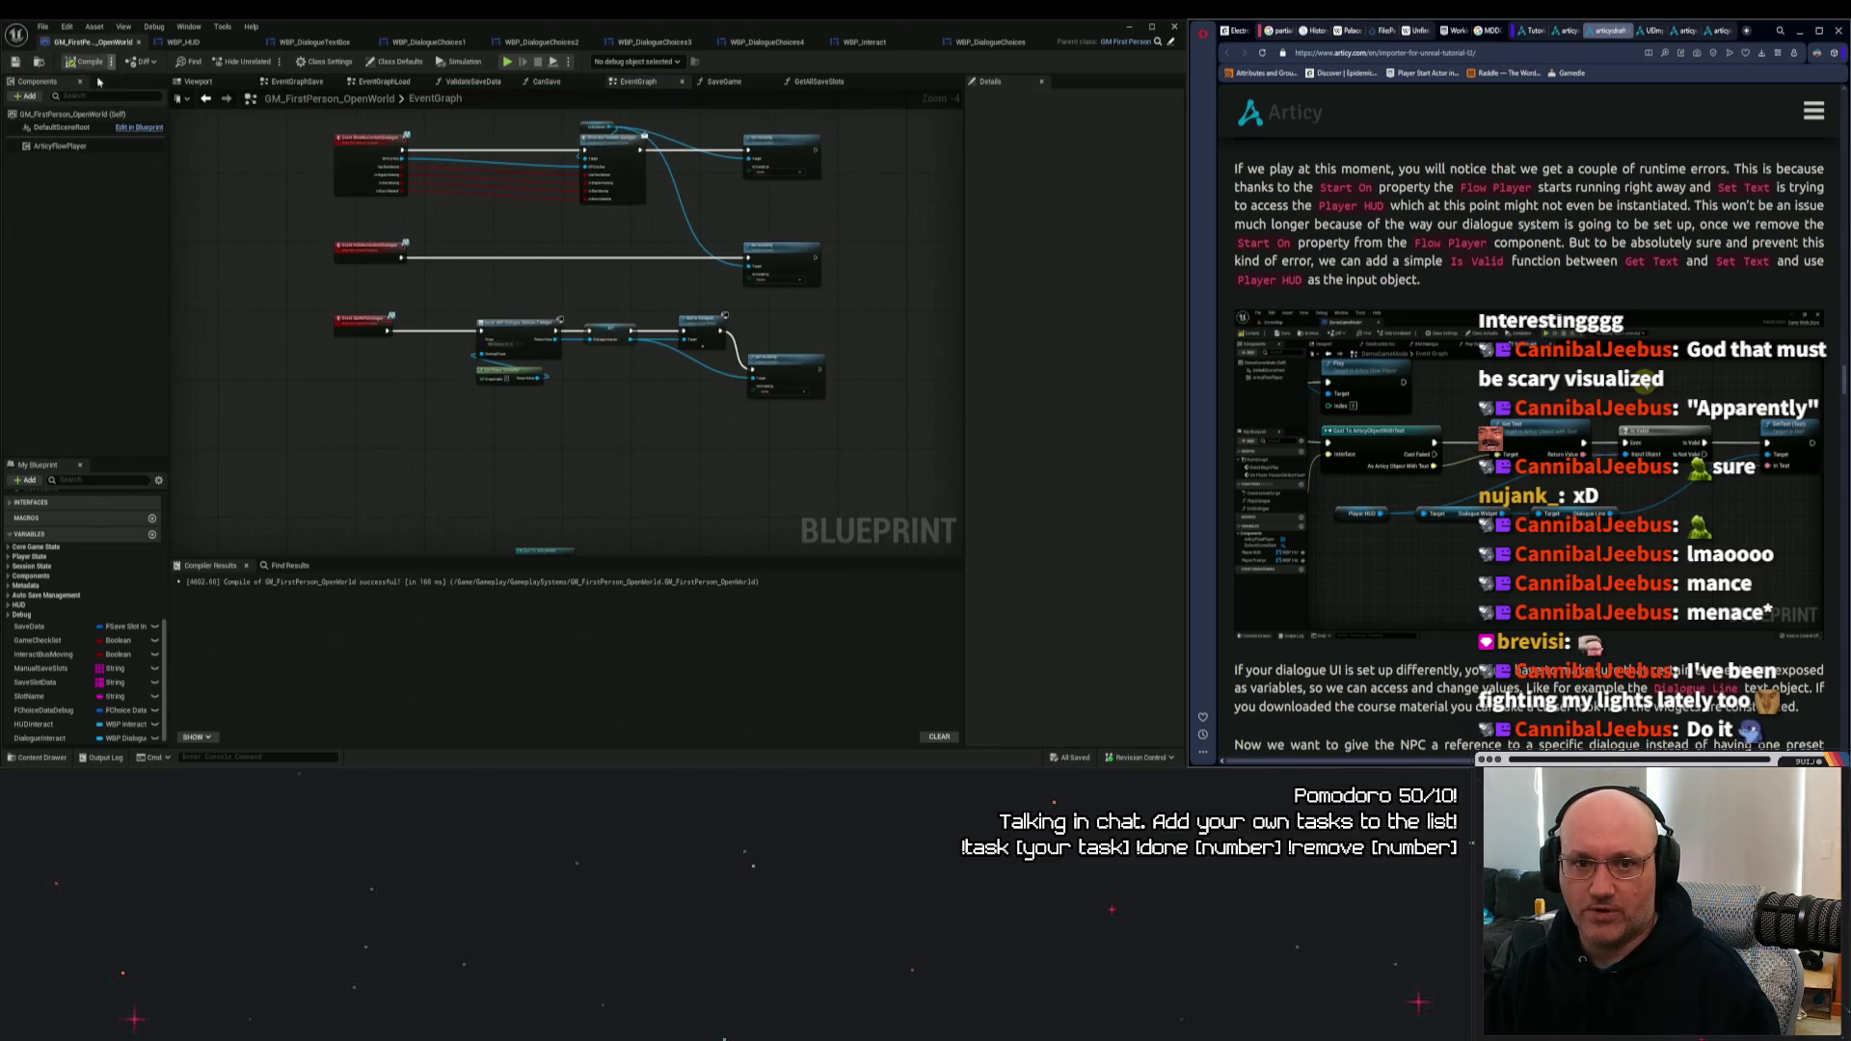
pyautogui.click(60, 146)
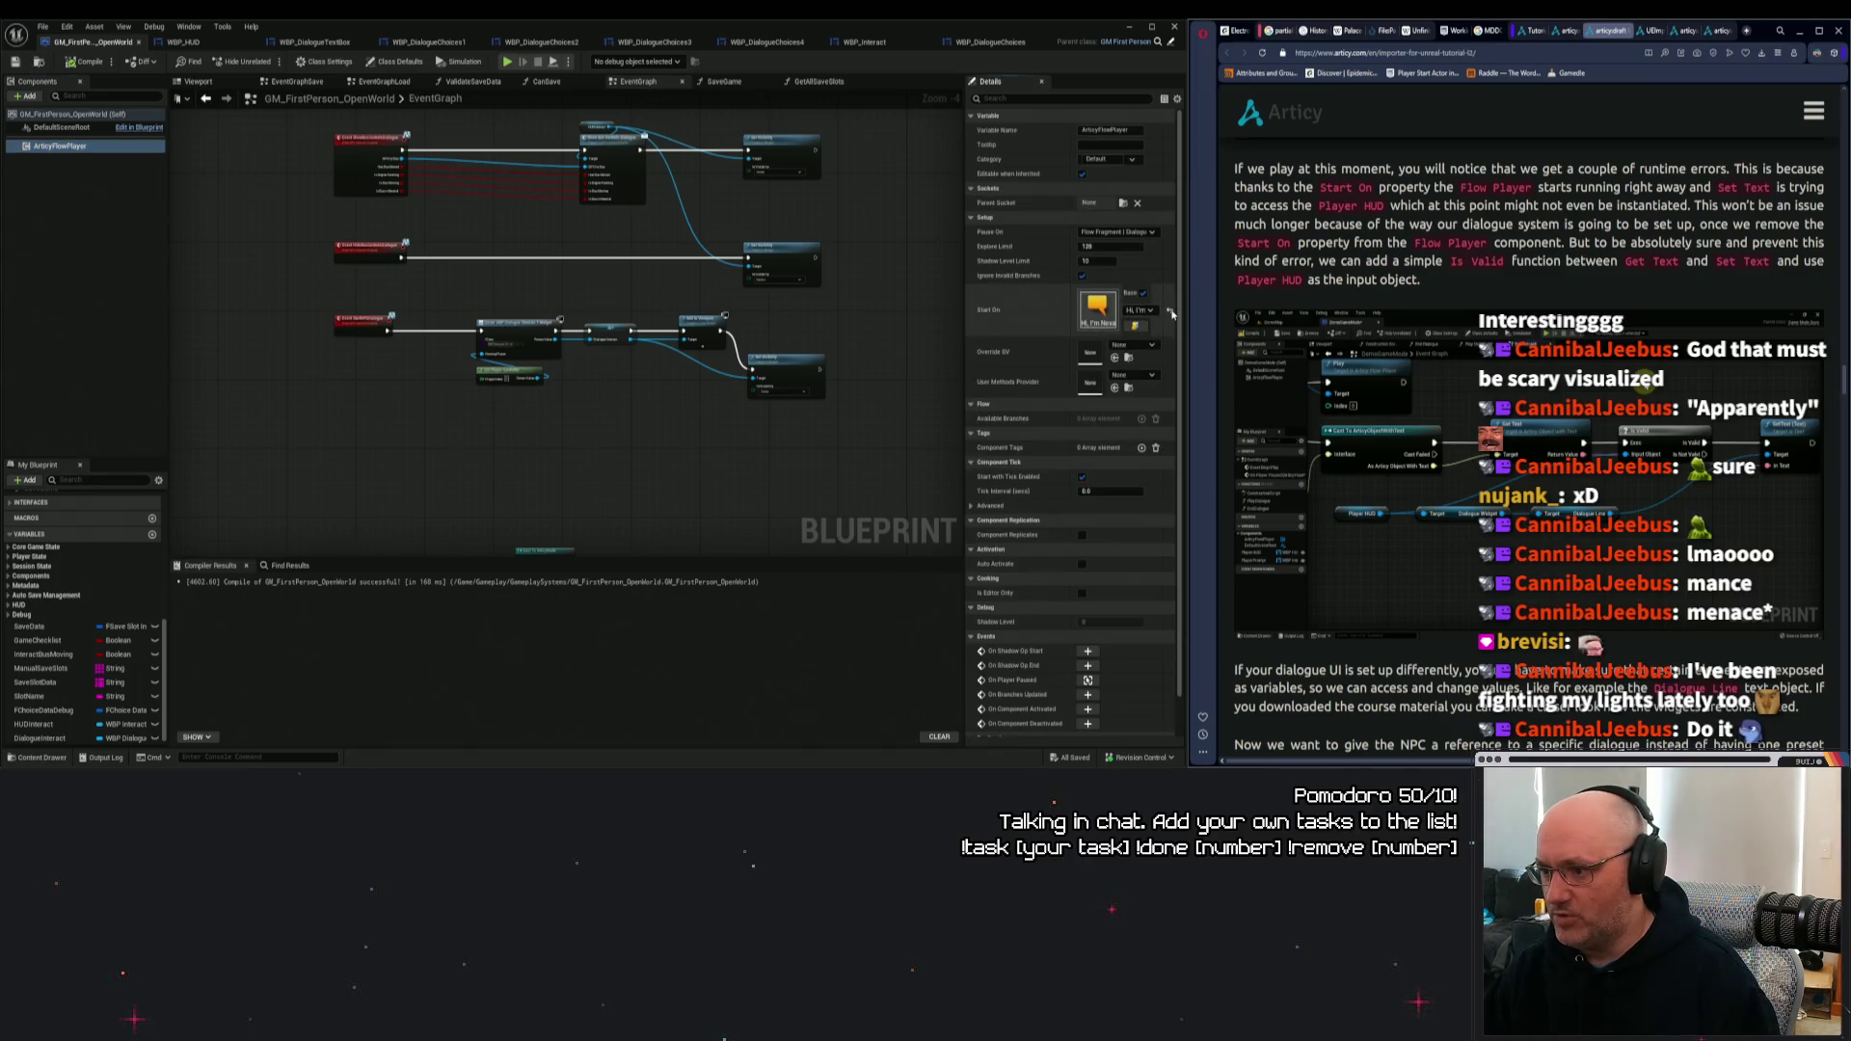
pyautogui.click(1171, 312)
pyautogui.click(15, 61)
pyautogui.moveTo(634, 447); pyautogui.dragTo(519, 371)
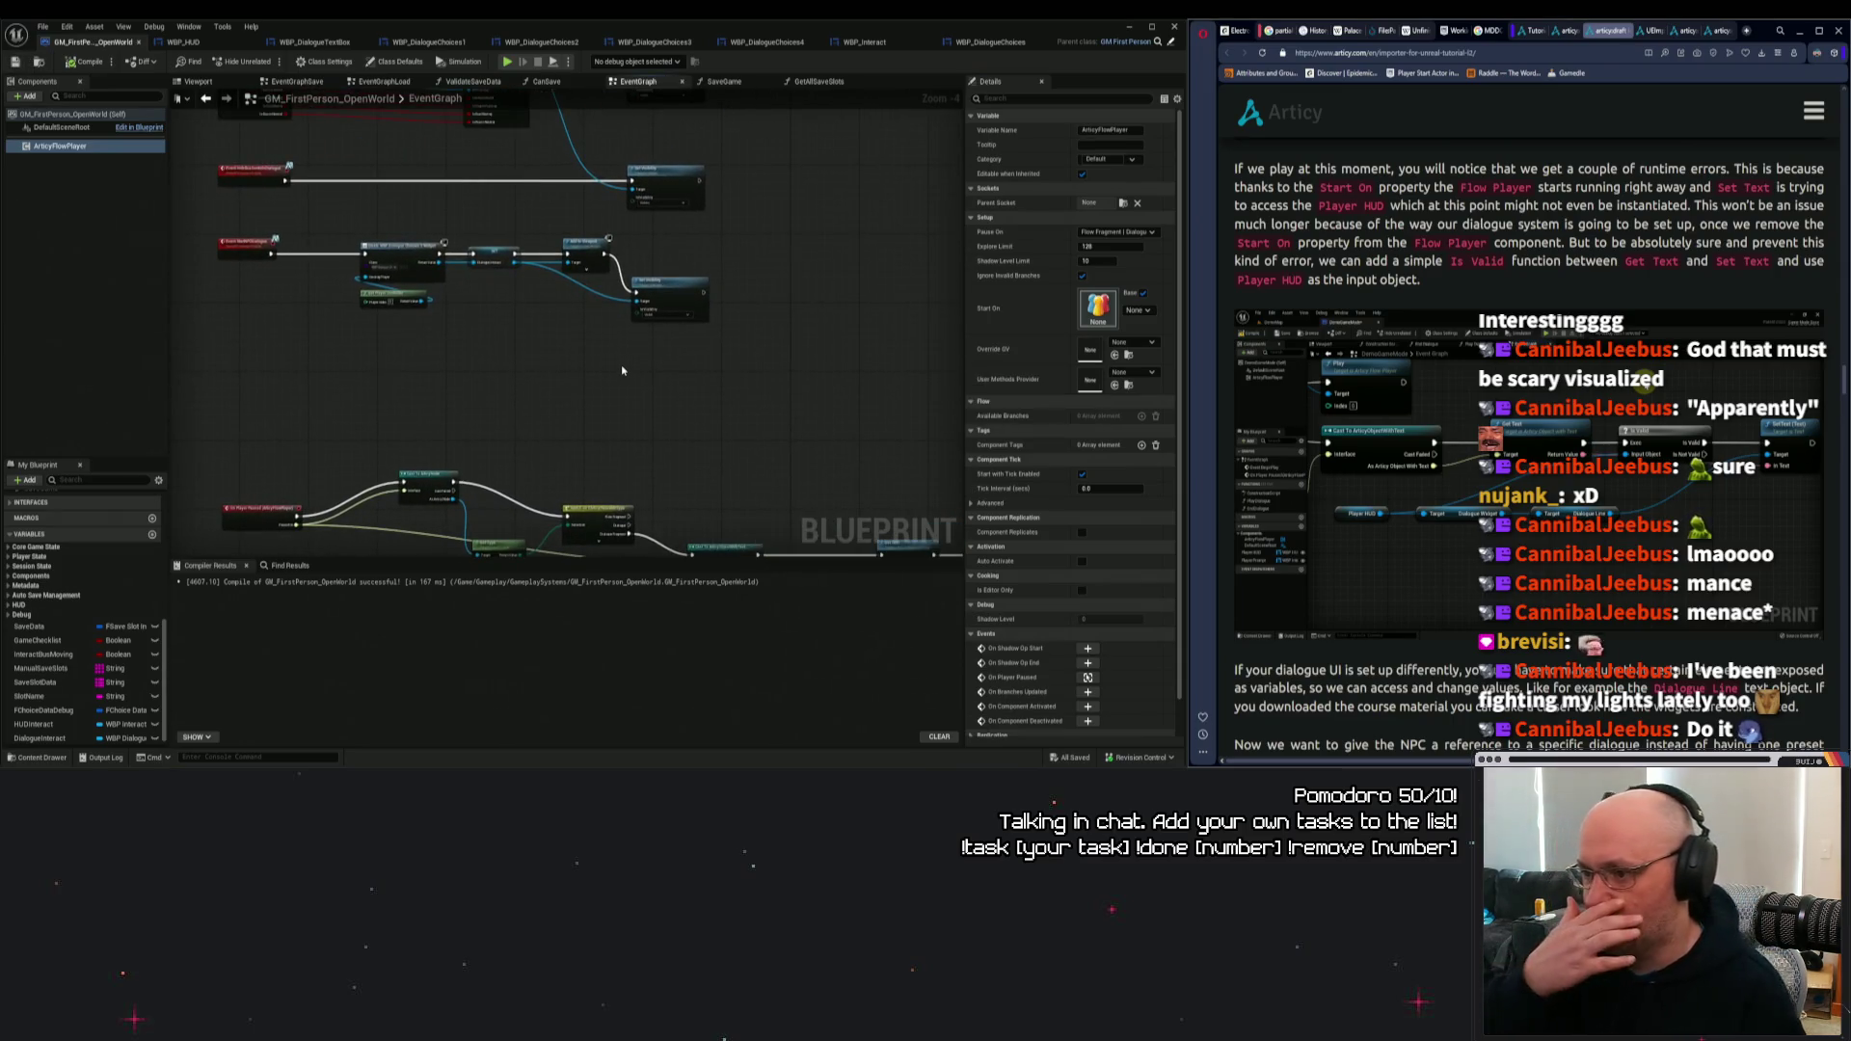
# Open the ArticyFlowPlayer's Pause On node-type list, then select the tutorial's runtime-errors paragraph.
pyautogui.click(1116, 233)
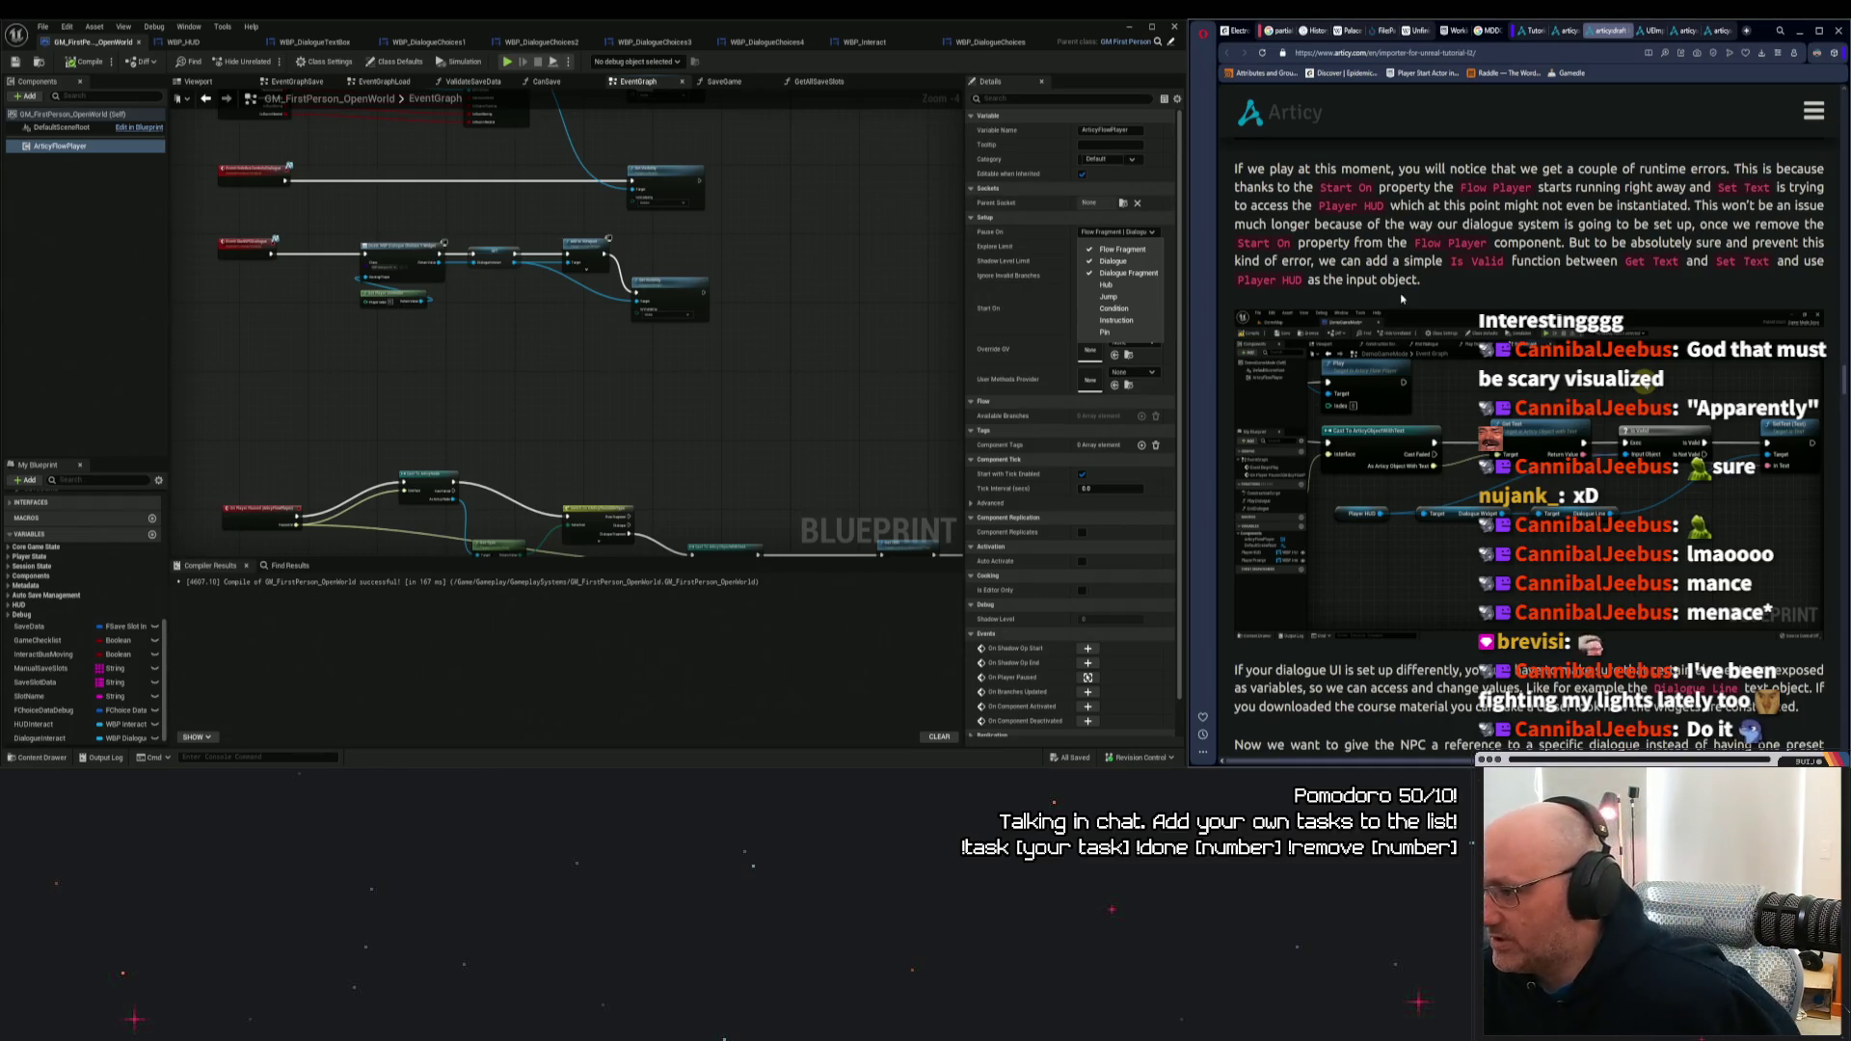
pyautogui.moveTo(1482, 284)
pyautogui.mouseDown()
pyautogui.moveTo(1309, 186)
pyautogui.moveTo(1304, 261)
pyautogui.moveTo(1427, 280)
pyautogui.moveTo(1237, 168)
pyautogui.moveTo(1439, 284)
pyautogui.mouseUp()
# Close the Pause On list, then select and deselect the tutorial's runtime-errors paragraph.
pyautogui.click(1309, 186)
pyautogui.click(1237, 168)
pyautogui.click(1439, 285)
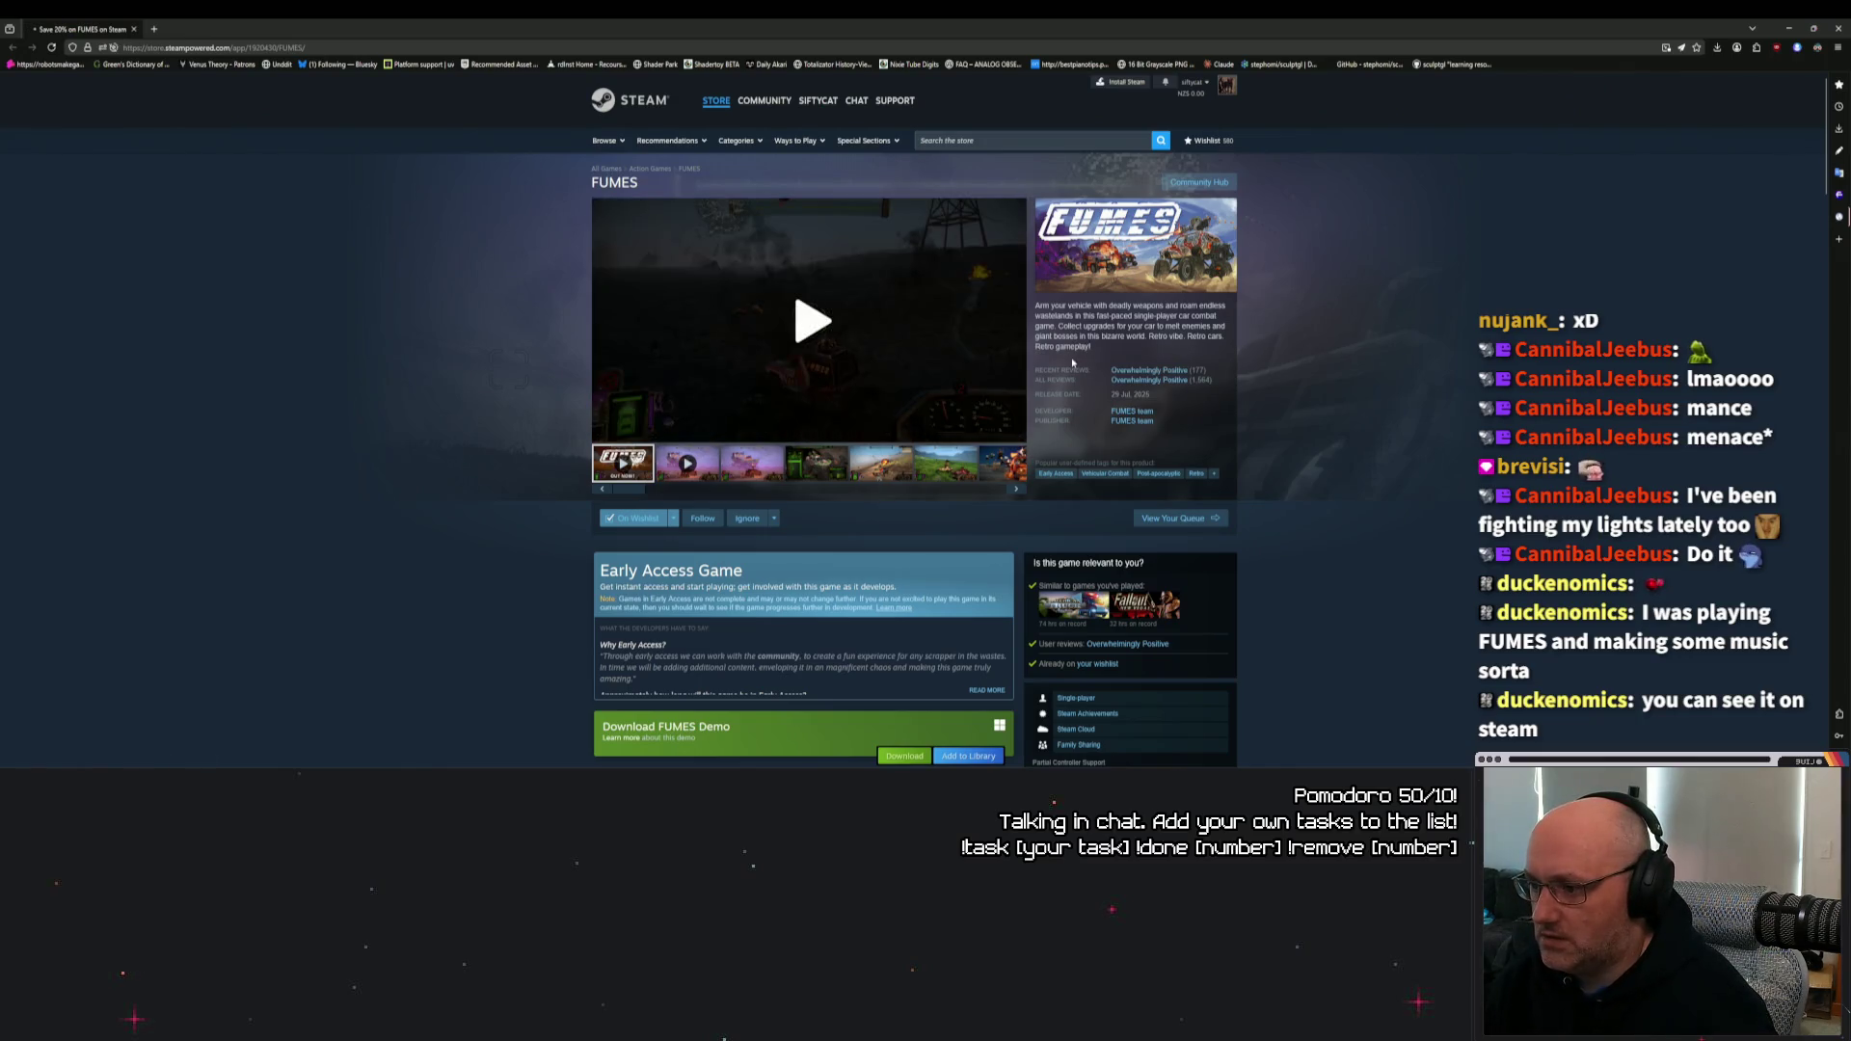
# Scroll through the FUMES Steam page, then close the browser window.
pyautogui.scroll(-1, 1298, 456)
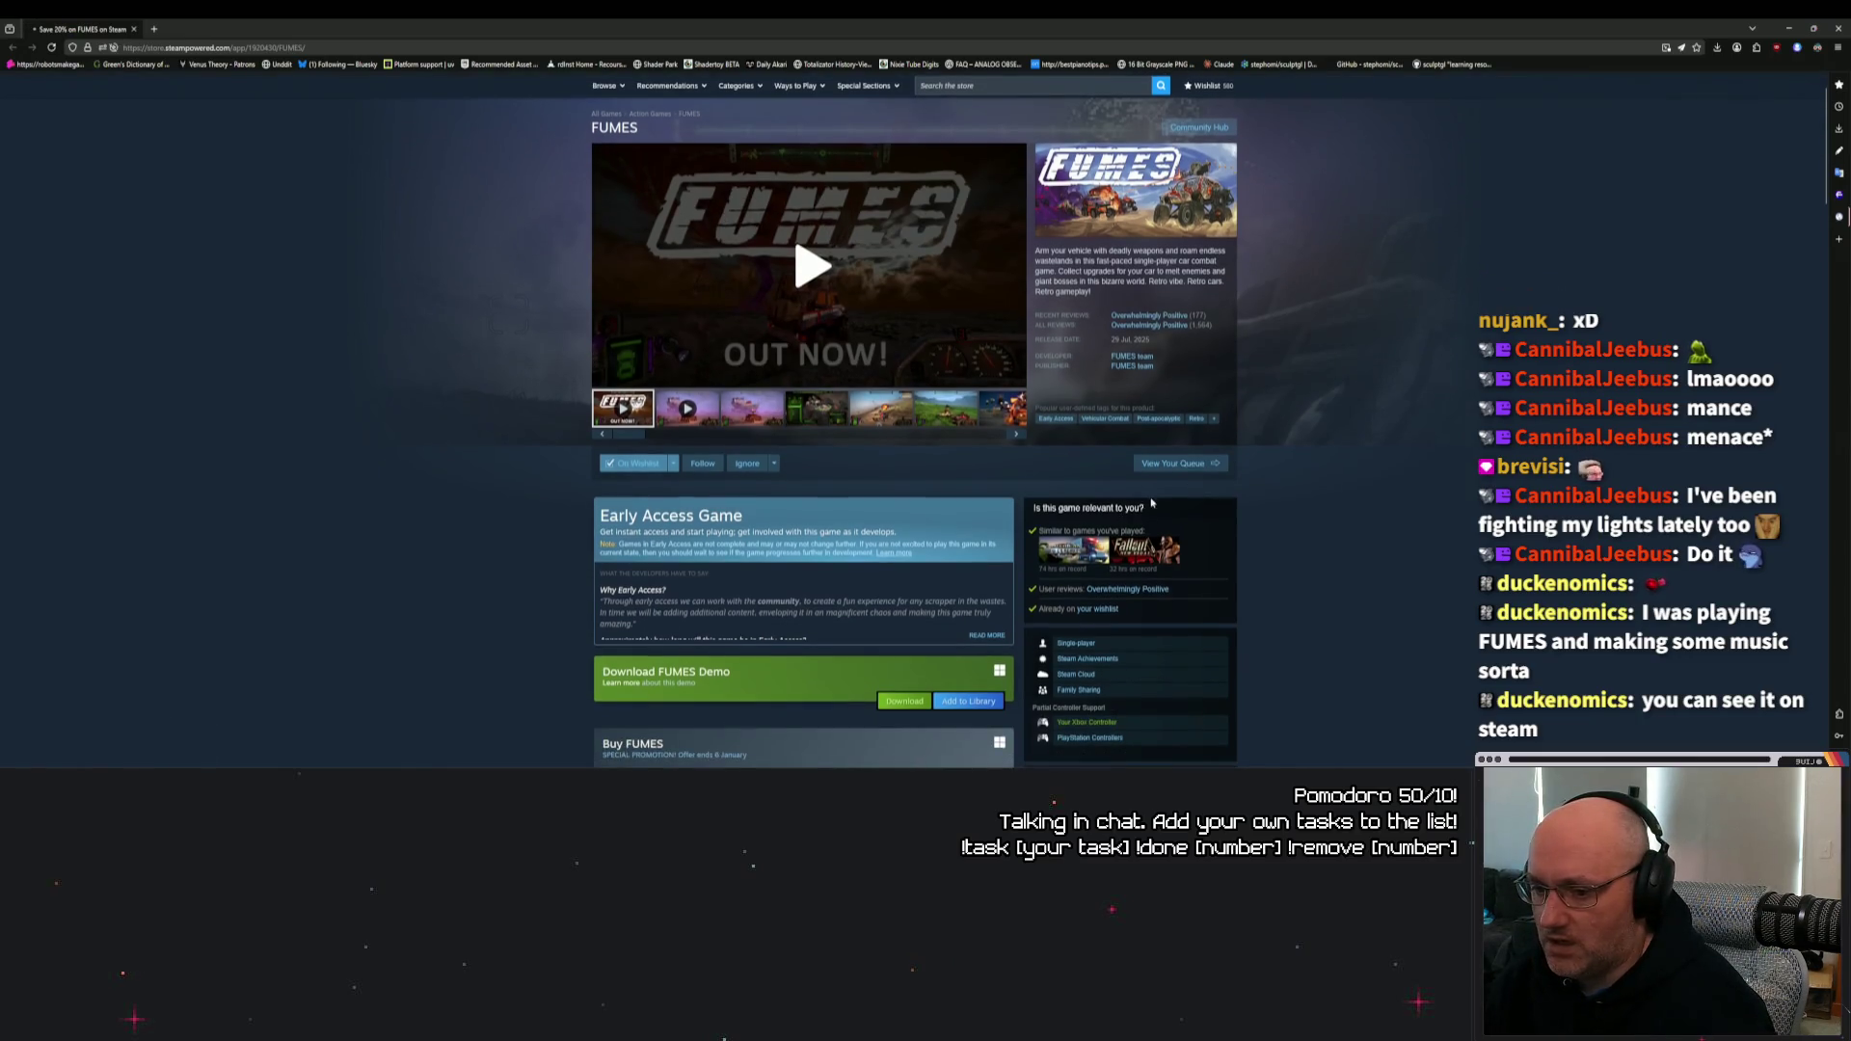
pyautogui.scroll(-2, 590, 465)
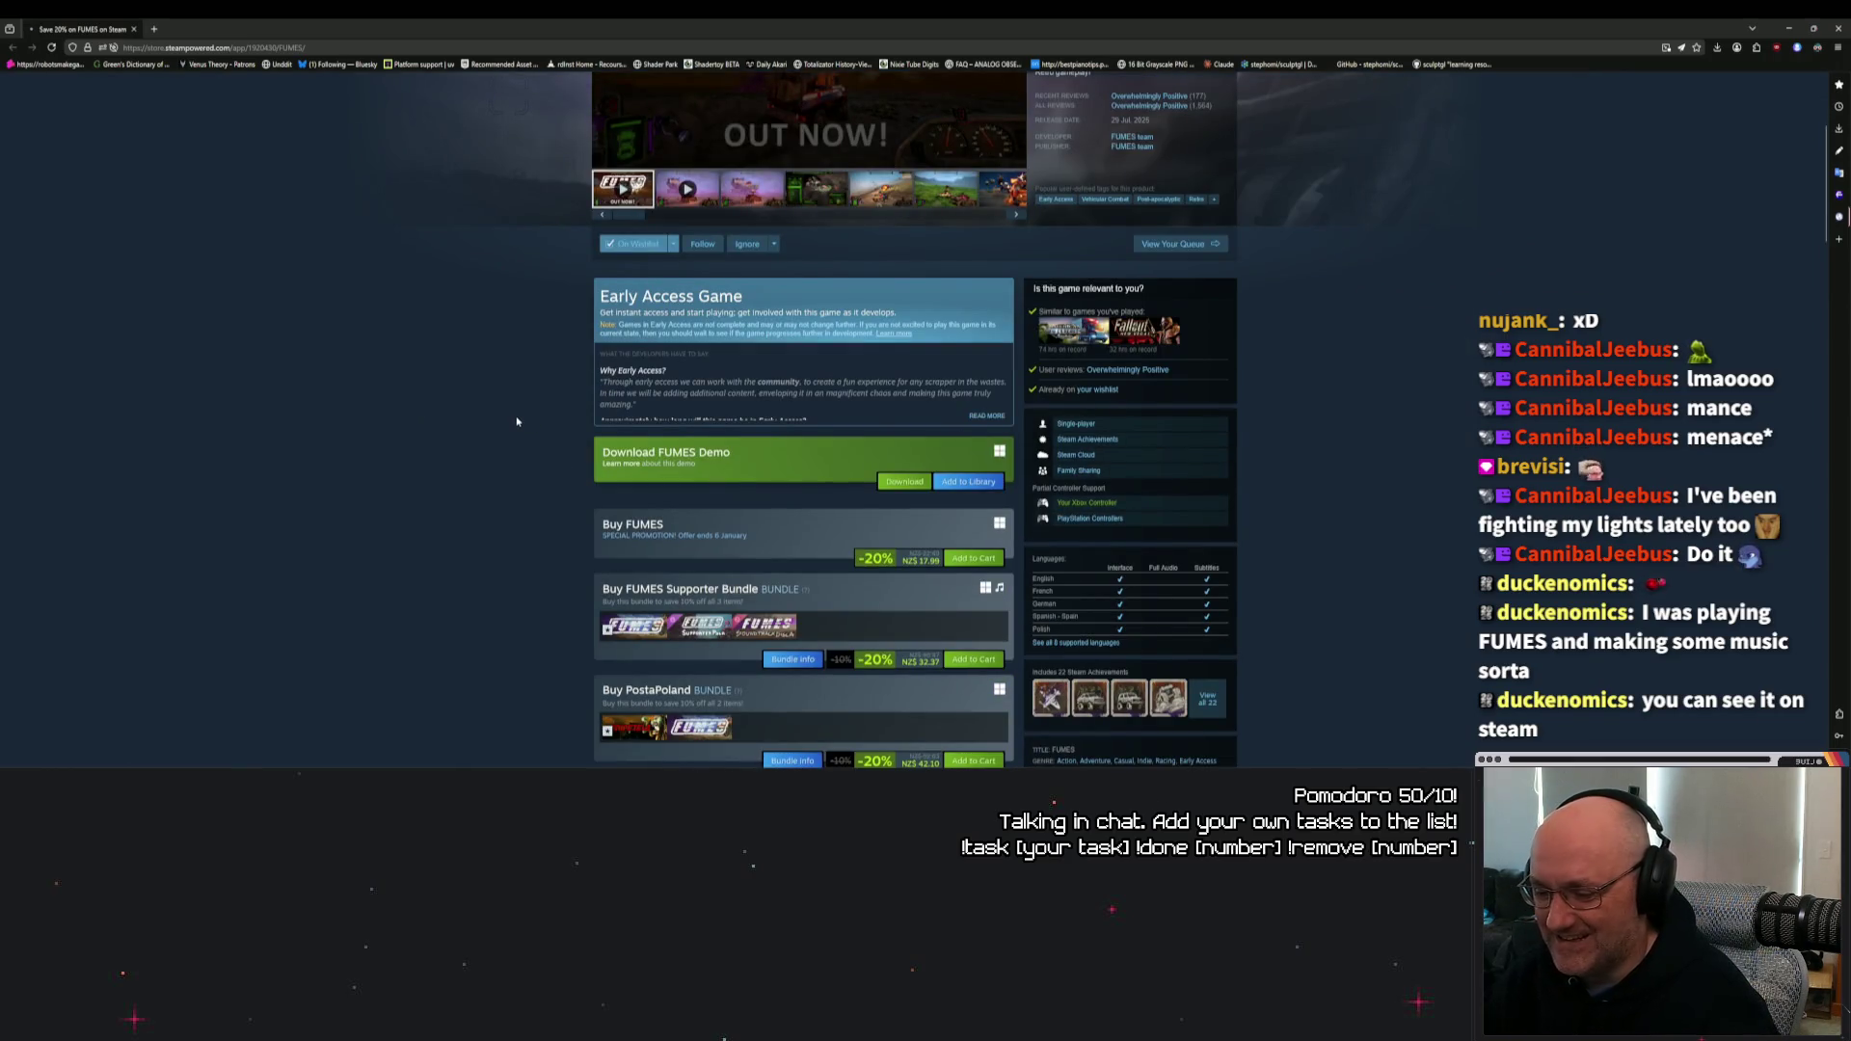
pyautogui.scroll(3, 518, 413)
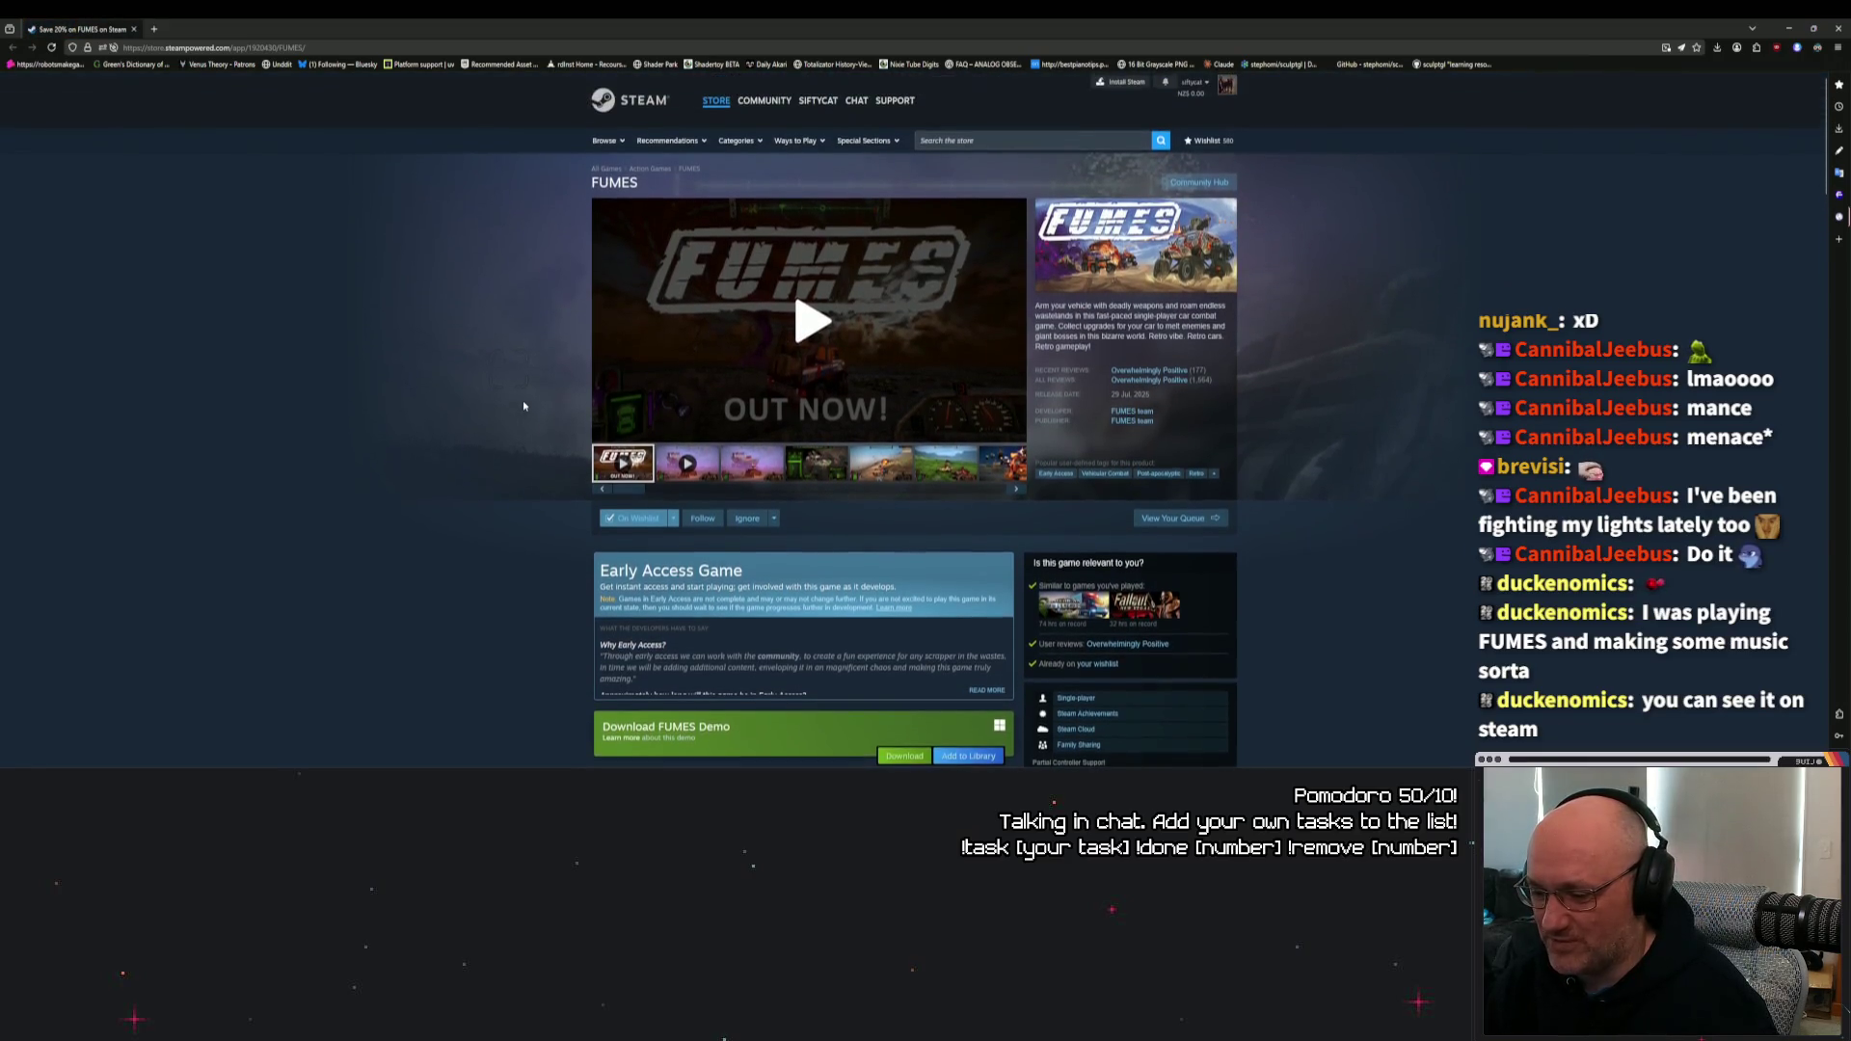
pyautogui.moveTo(1087, 609)
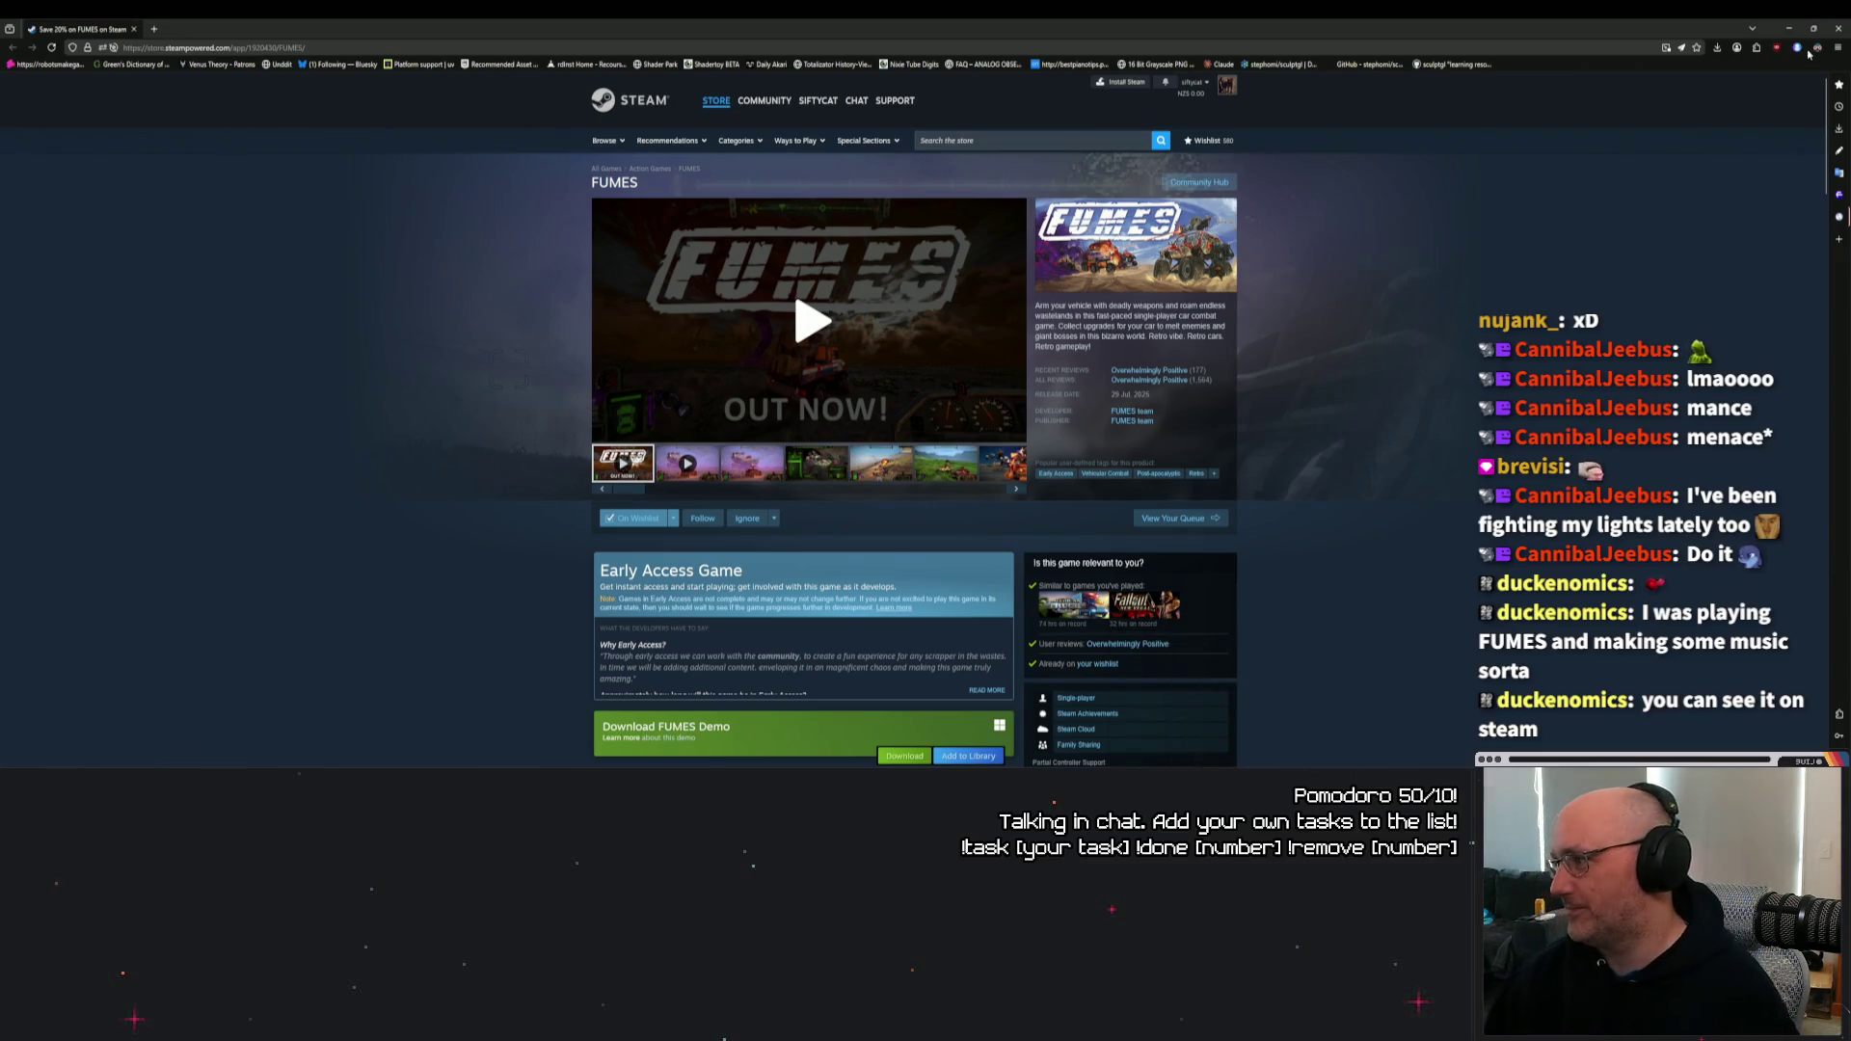
pyautogui.click(1837, 28)
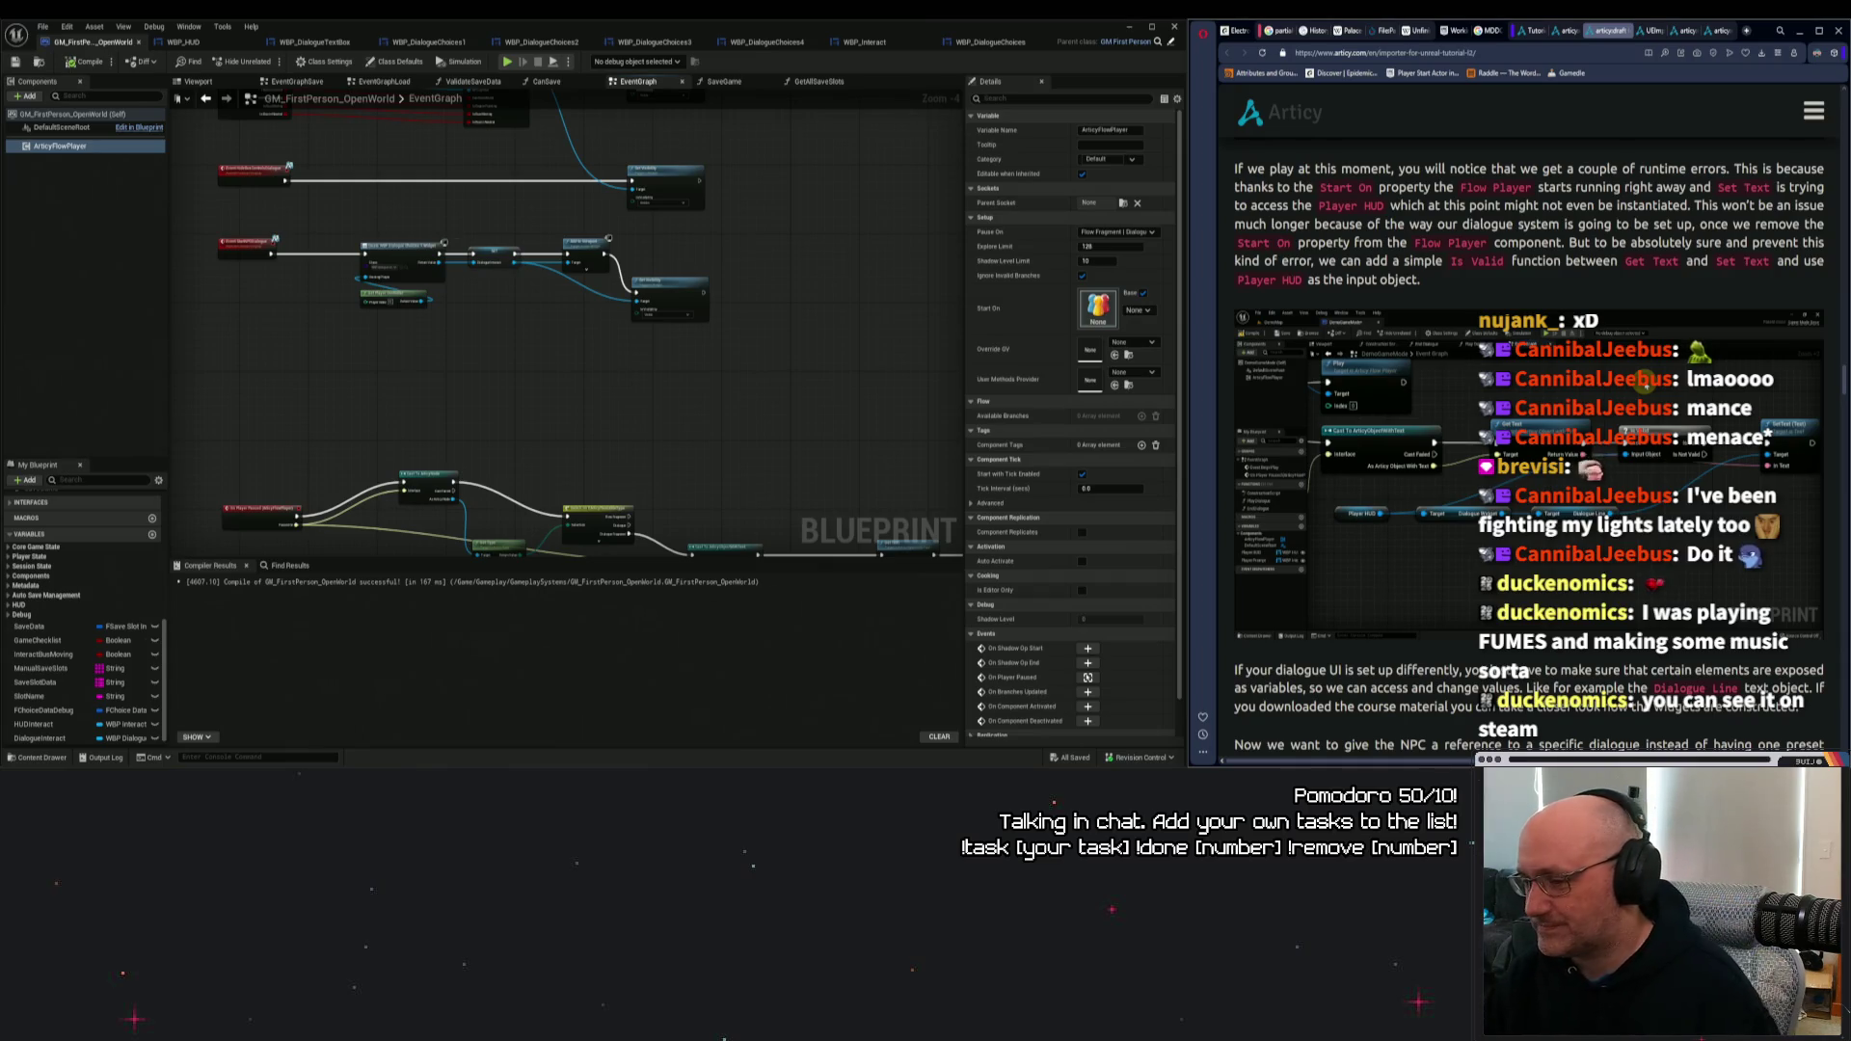
# Widen the editor beside the tutorial and mark the sentence about displaying dialogue text.
pyautogui.moveTo(1192, 333); pyautogui.dragTo(1212, 332)
pyautogui.scroll(-5, 1570, 165)
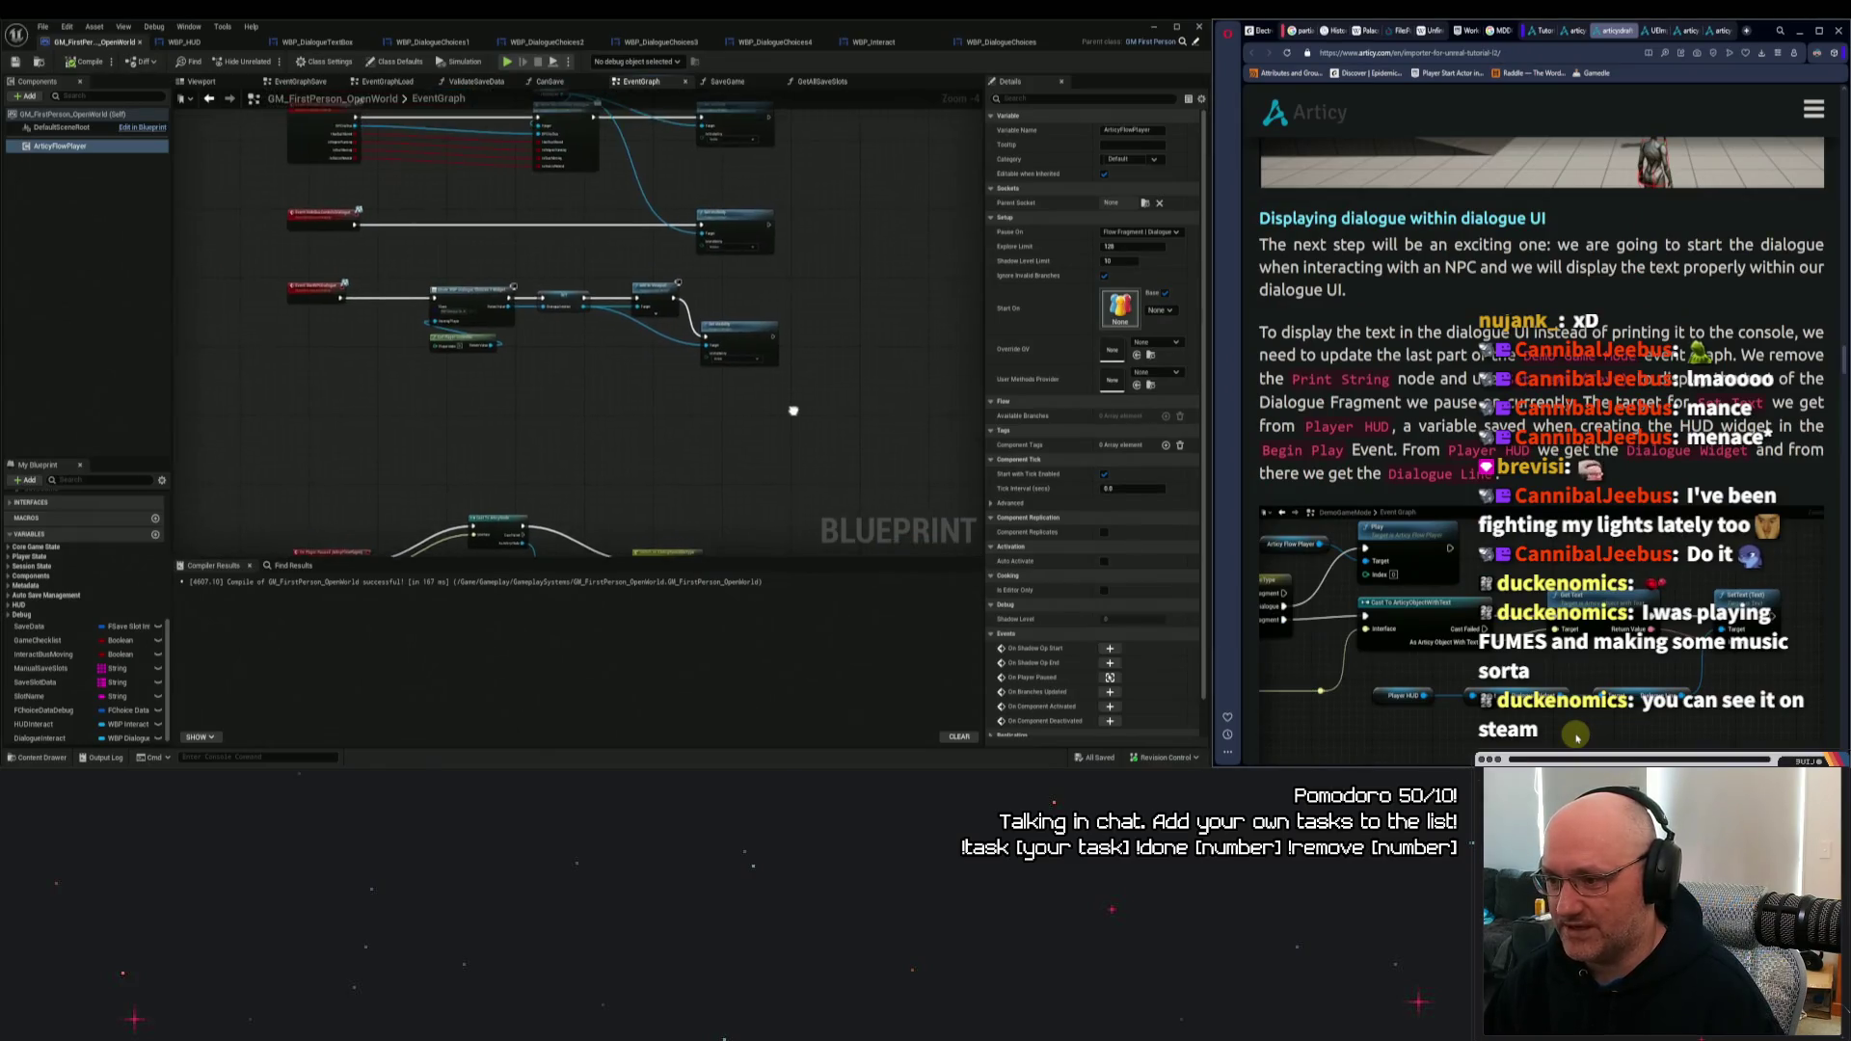
pyautogui.scroll(1, 514, 345)
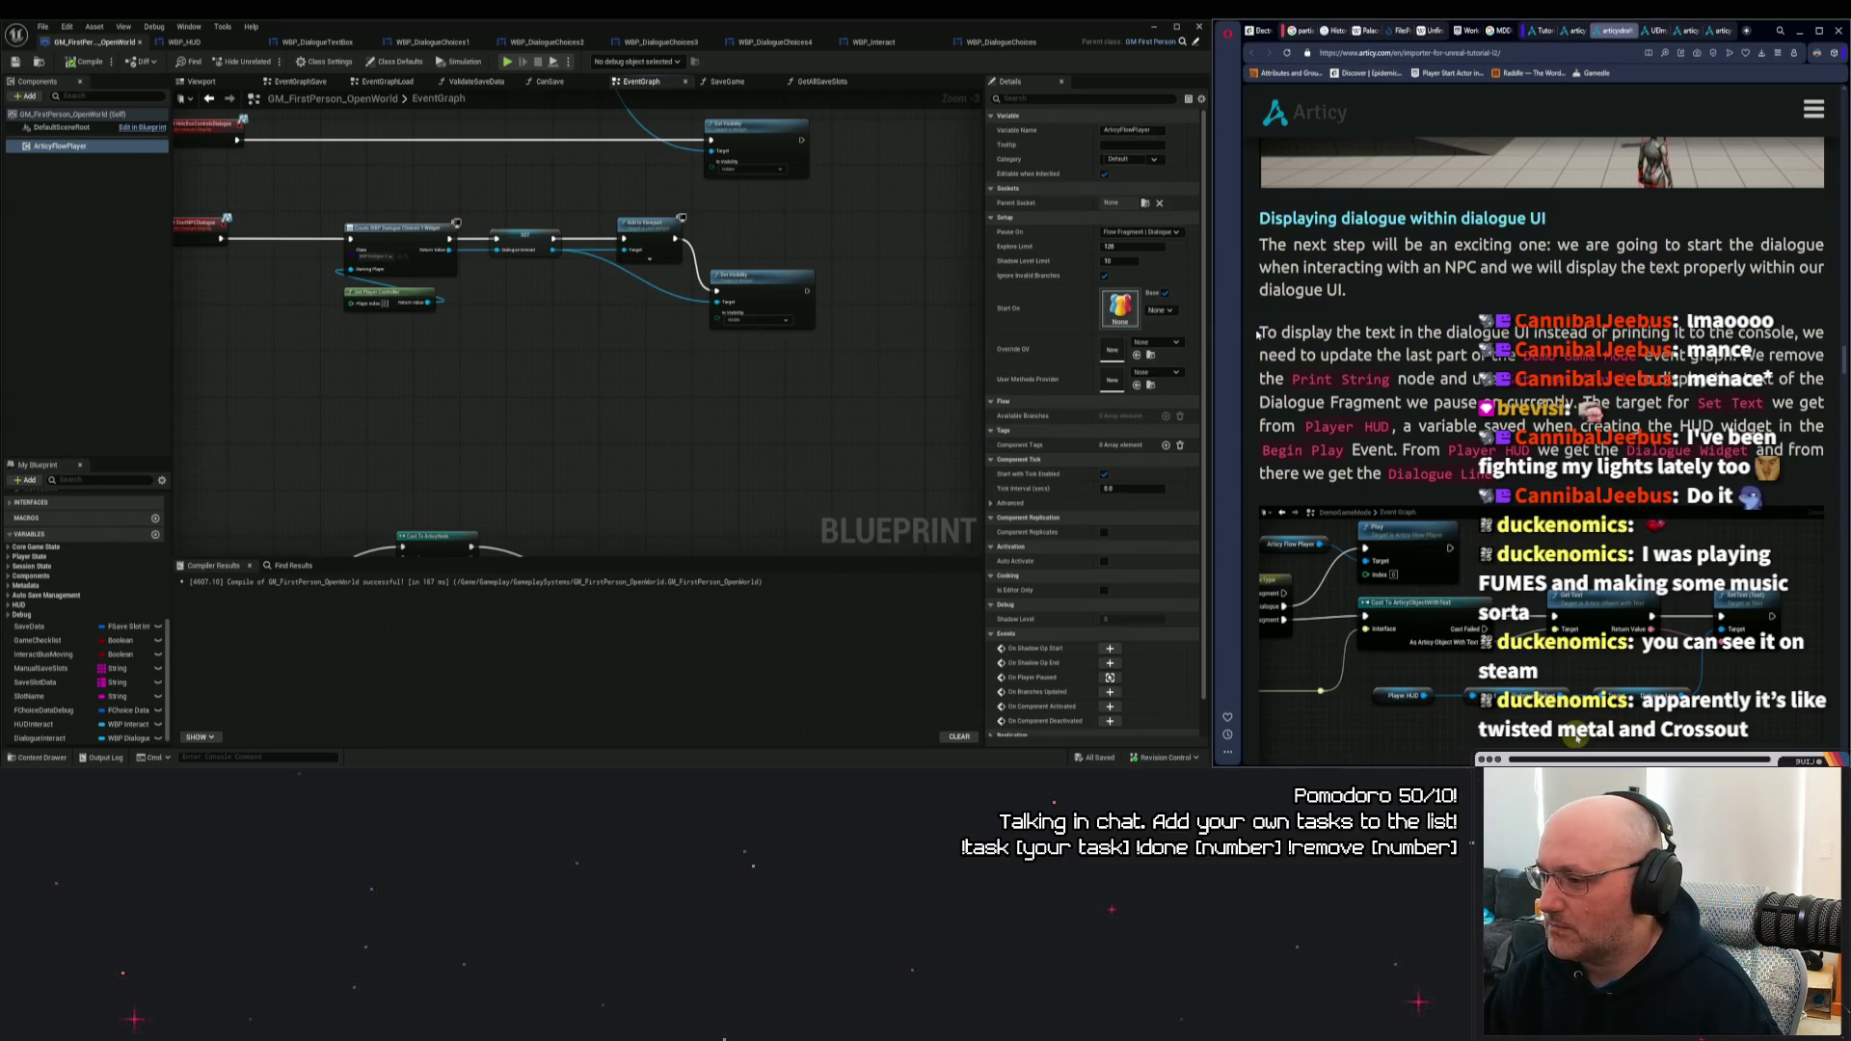
pyautogui.moveTo(1258, 333); pyautogui.dragTo(1541, 333)
# Mark and unmark lines of the tutorial paragraph on displaying dialogue in the UI.
pyautogui.click(1541, 332)
pyautogui.moveTo(1259, 355); pyautogui.dragTo(1822, 378)
pyautogui.click(1822, 378)
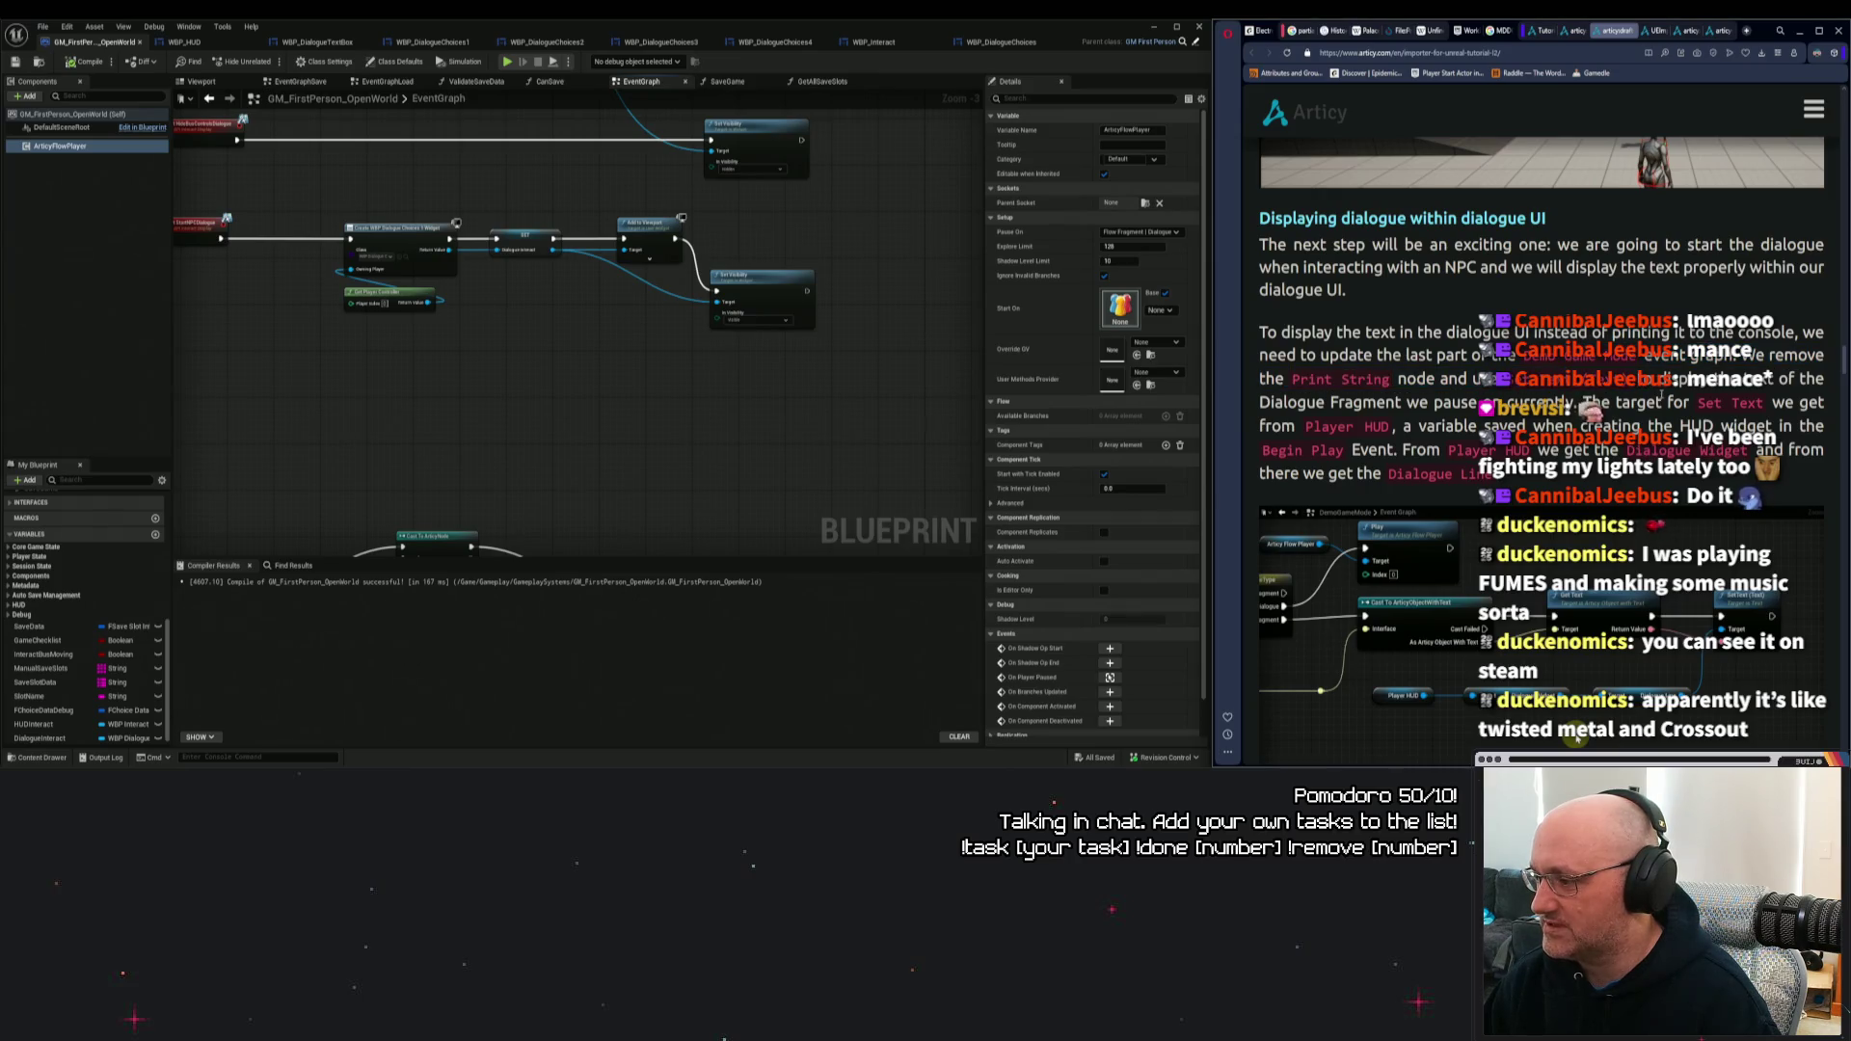
pyautogui.scroll(-3, 1655, 417)
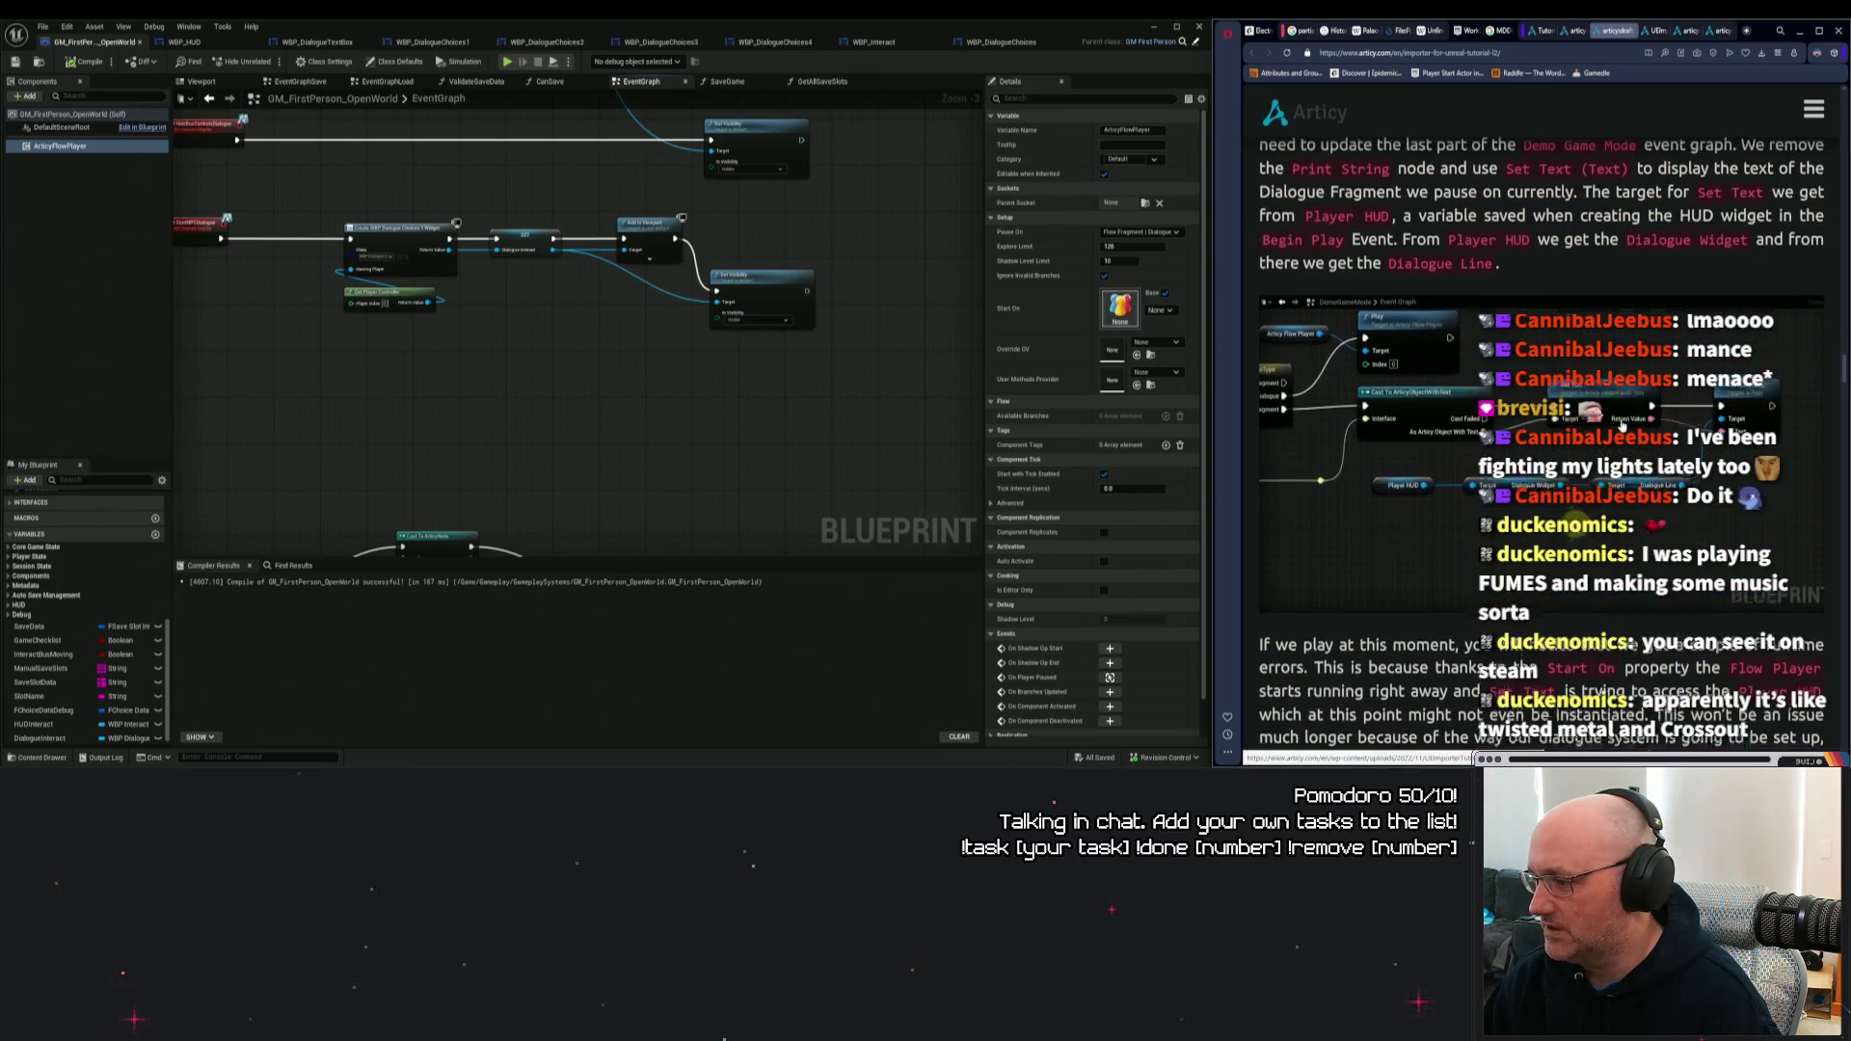
pyautogui.scroll(-3, 704, 426)
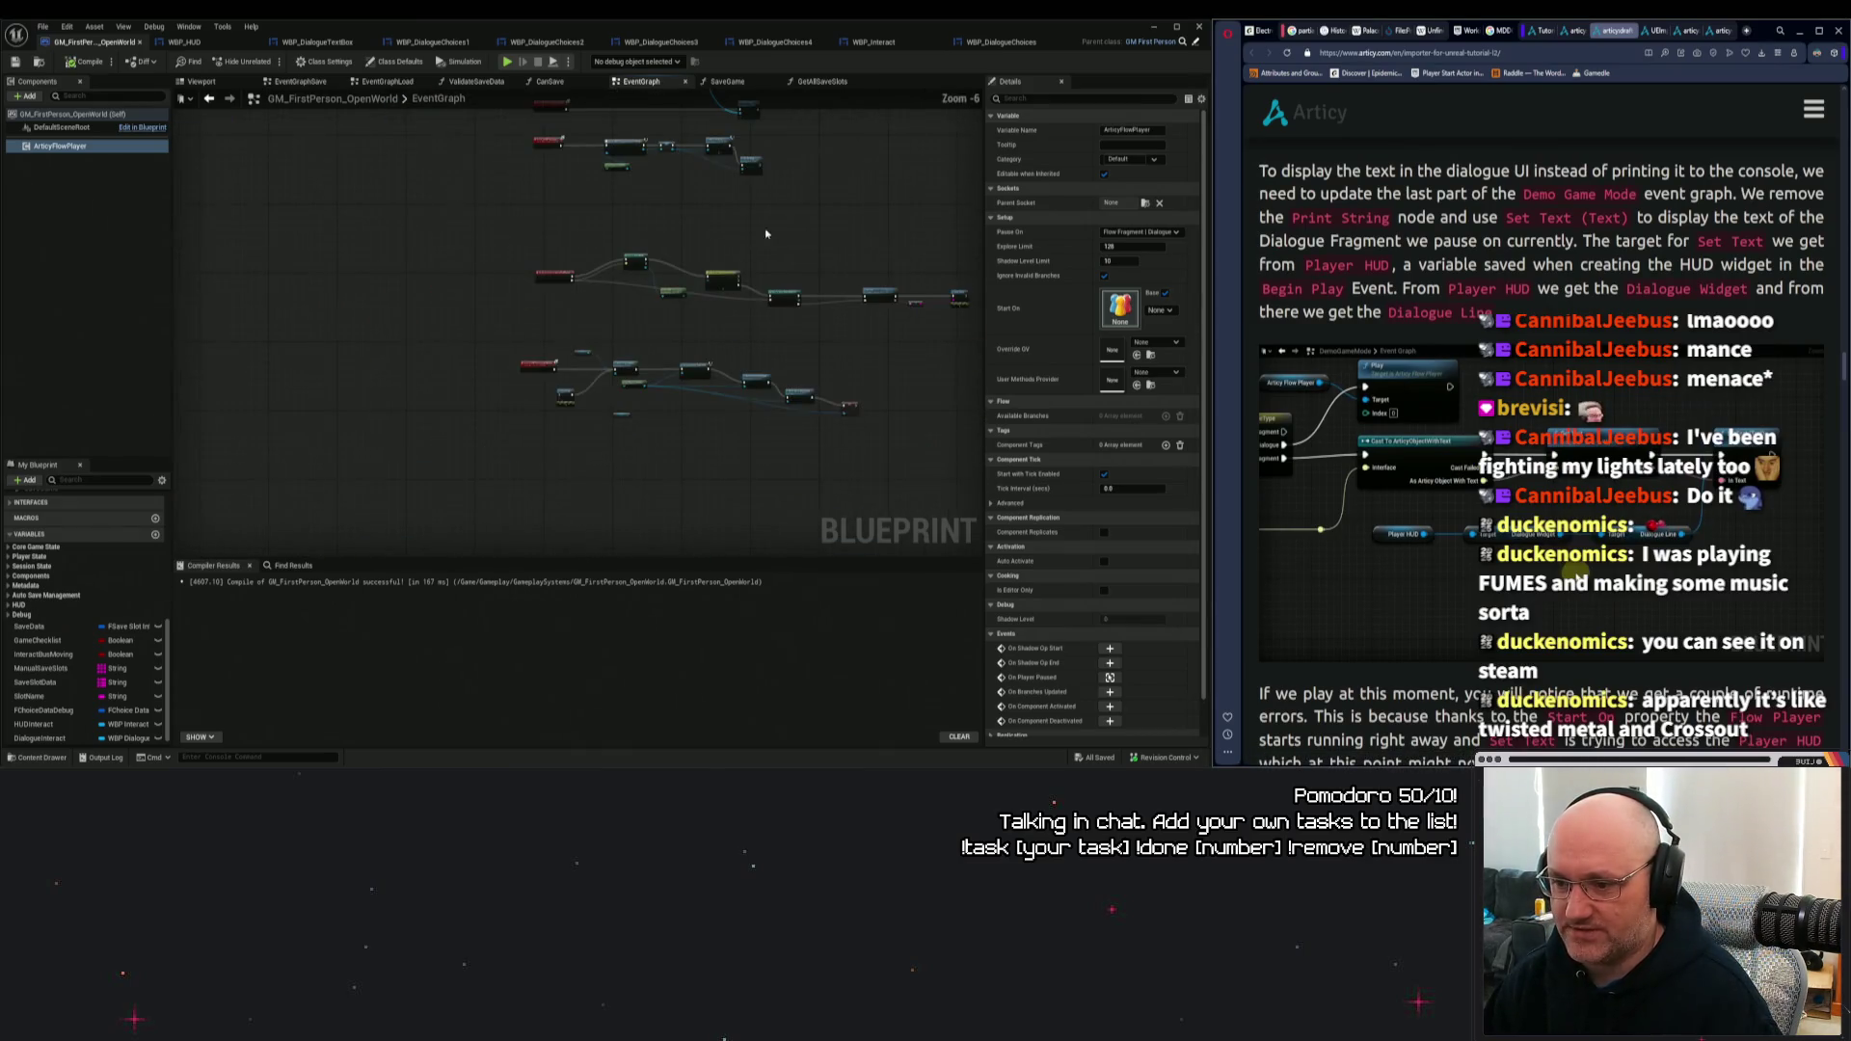
pyautogui.scroll(2, 635, 425)
# Move the DialogueInteract getter up beneath the Create Widget nodes.
pyautogui.click(598, 393)
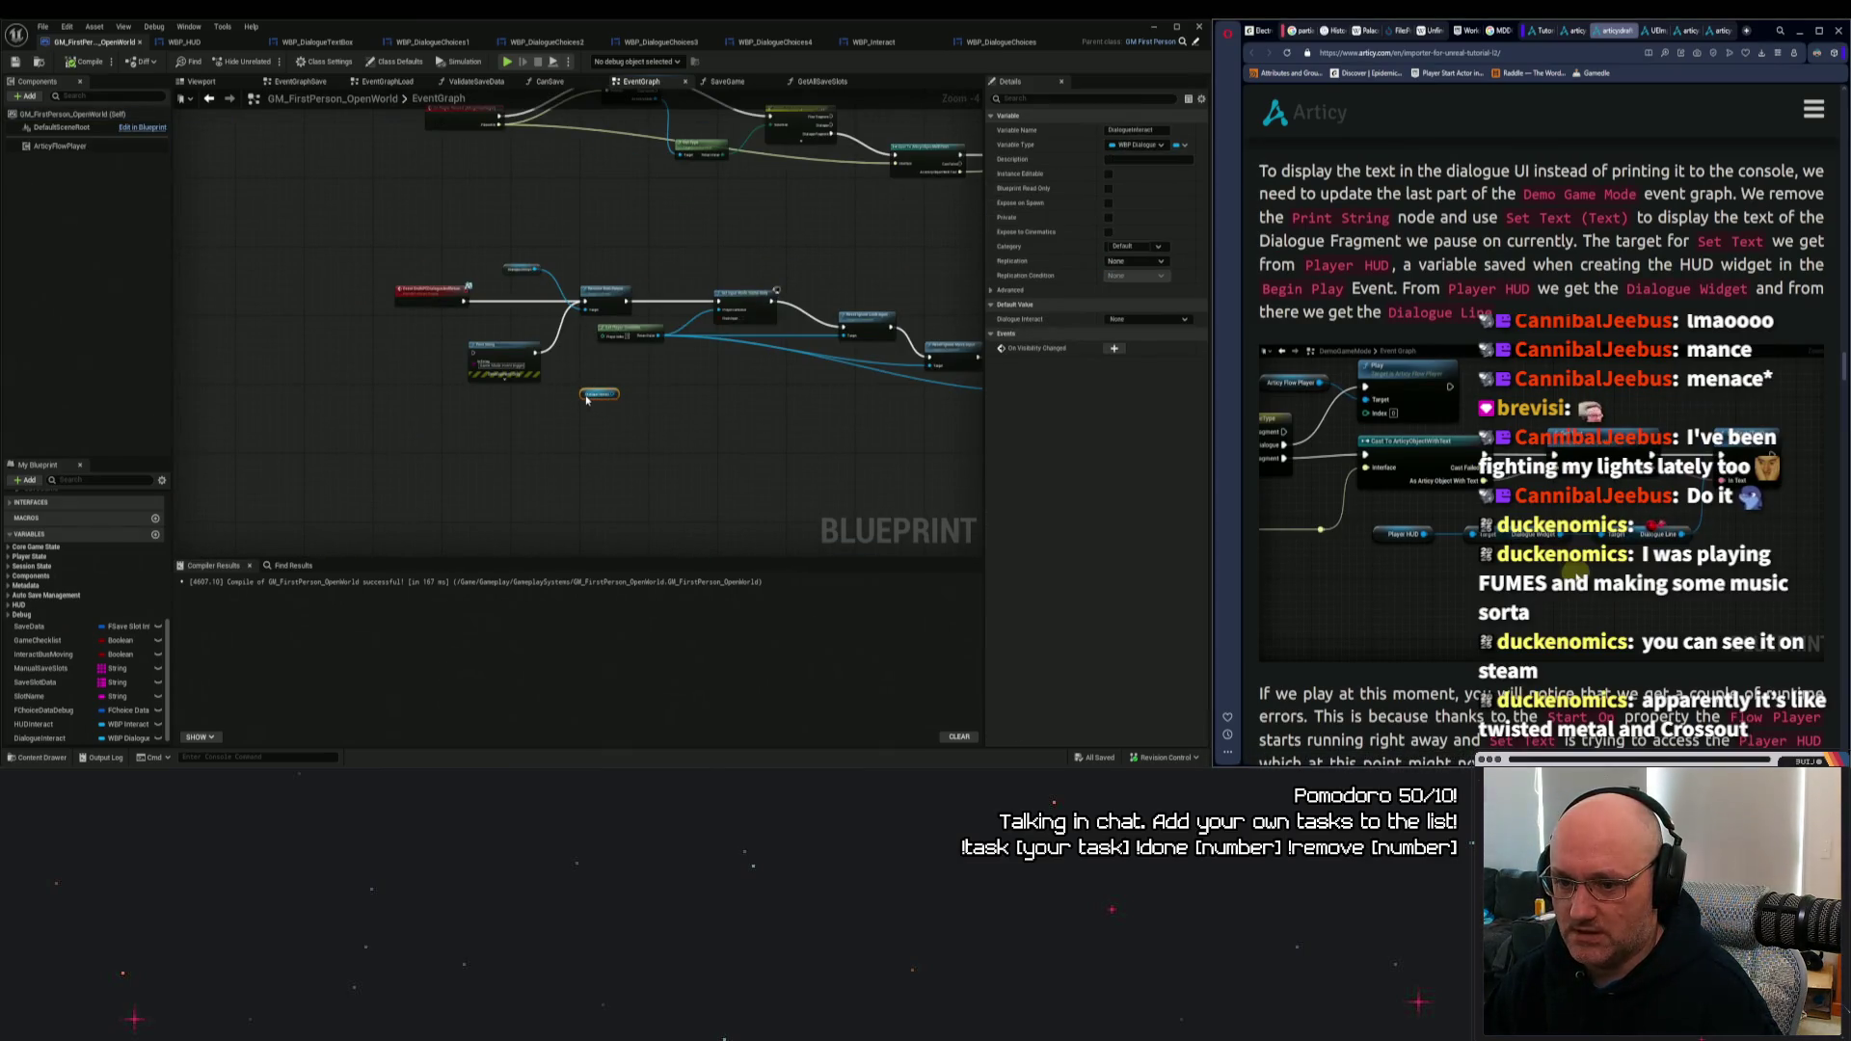
pyautogui.moveTo(599, 393); pyautogui.dragTo(626, 178)
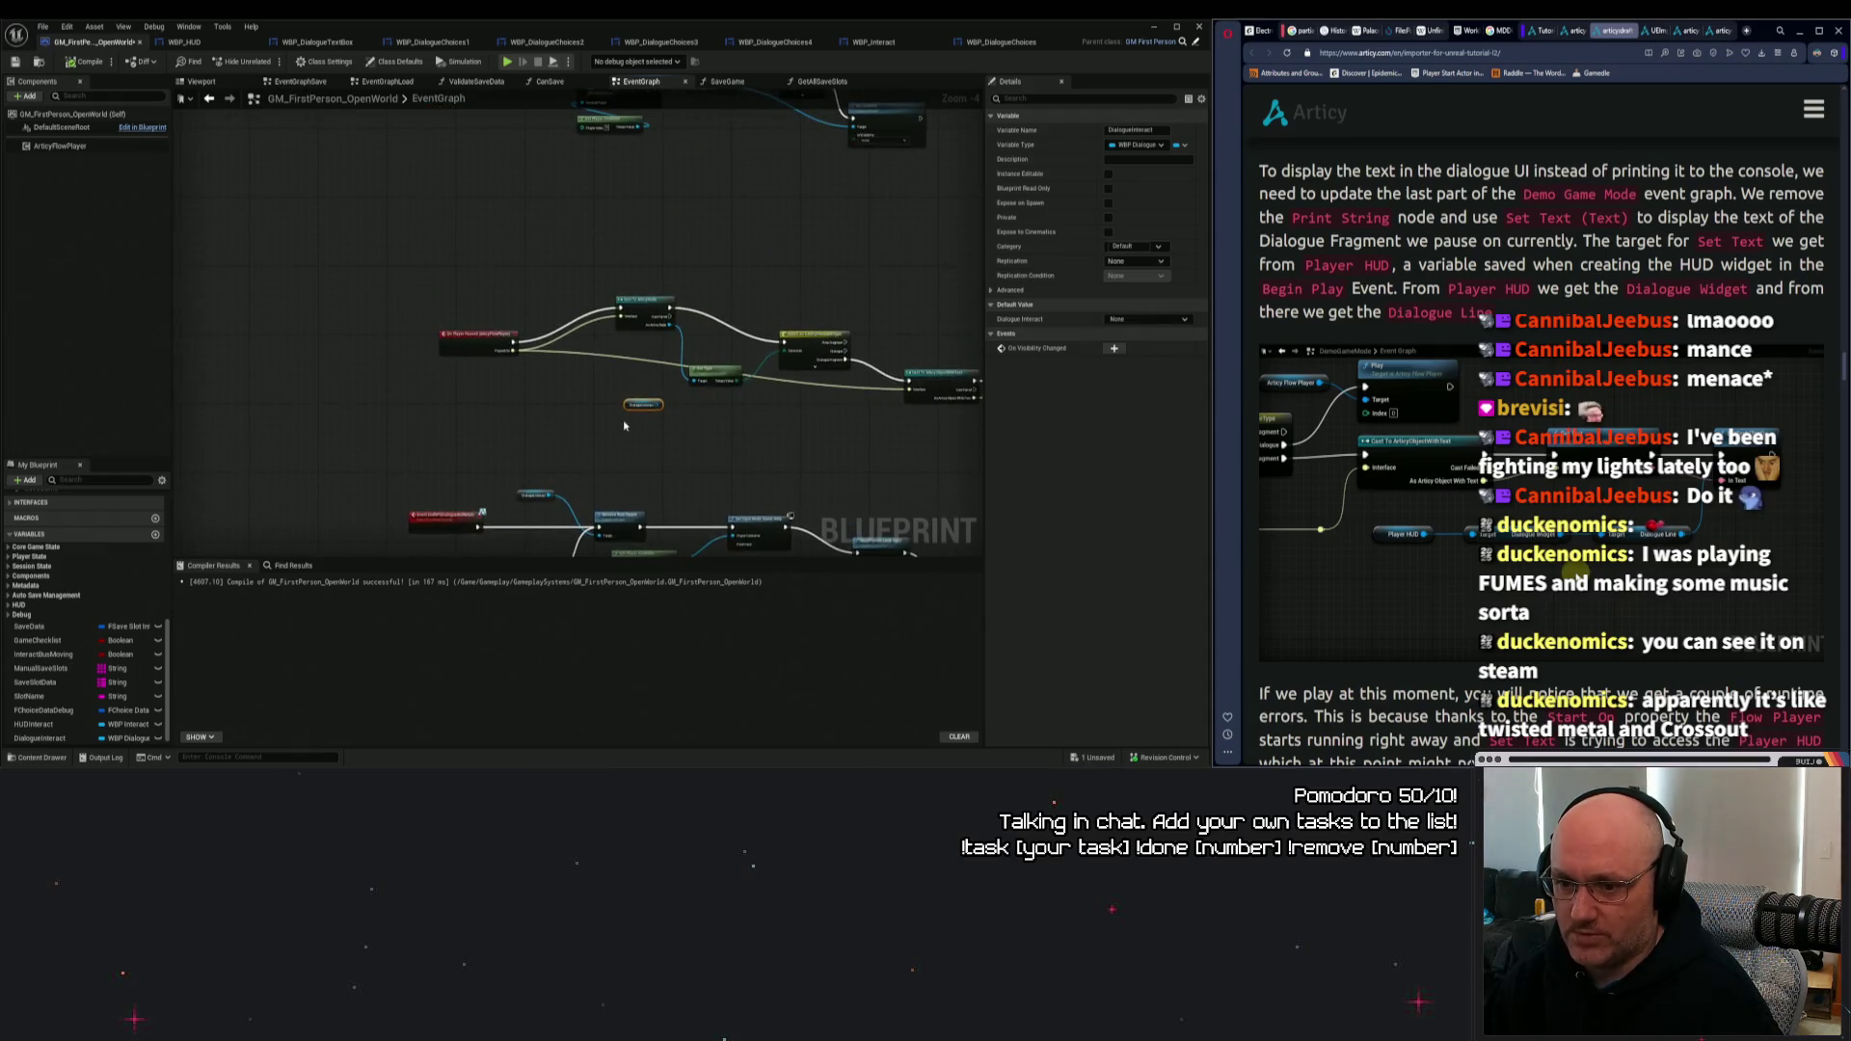
pyautogui.moveTo(630, 406); pyautogui.dragTo(670, 205)
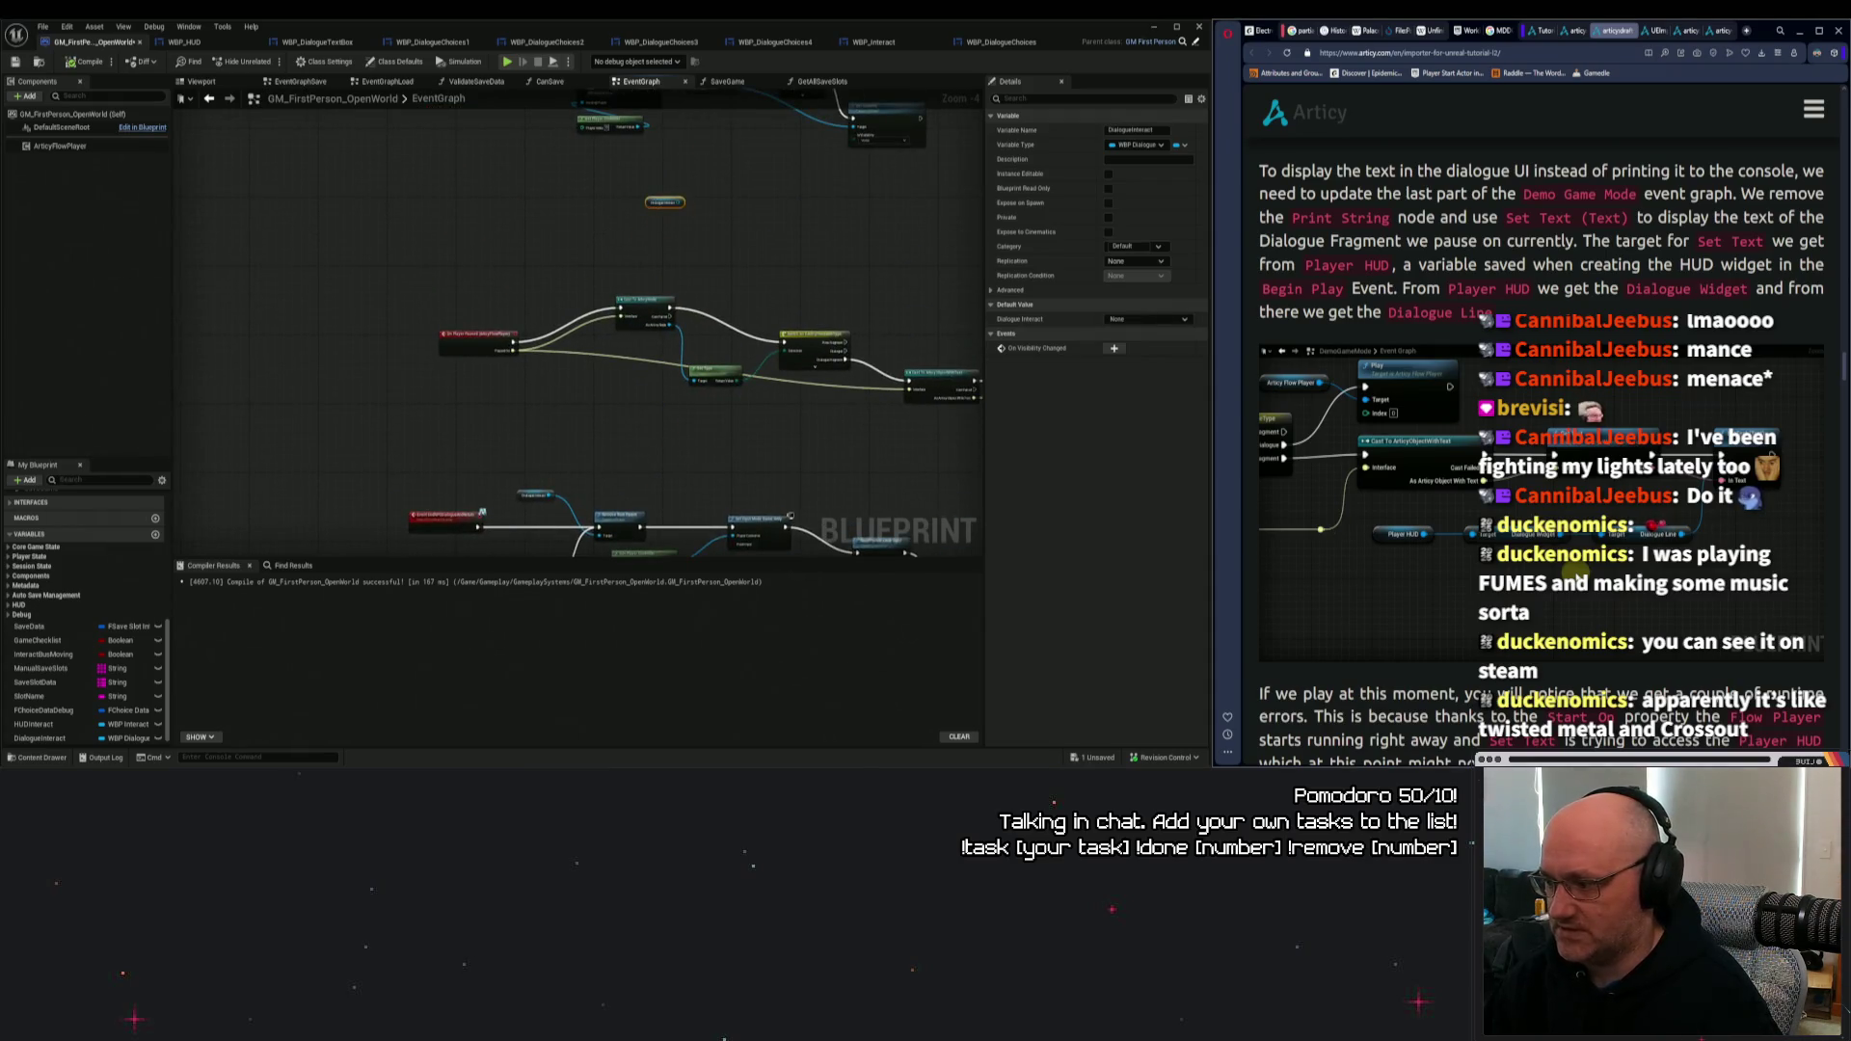
pyautogui.scroll(2, 721, 308)
# Drag from Dialogue Interact and search 'widget' for a node, then cancel without adding one.
pyautogui.moveTo(600, 374); pyautogui.dragTo(769, 376)
pyautogui.click(936, 405)
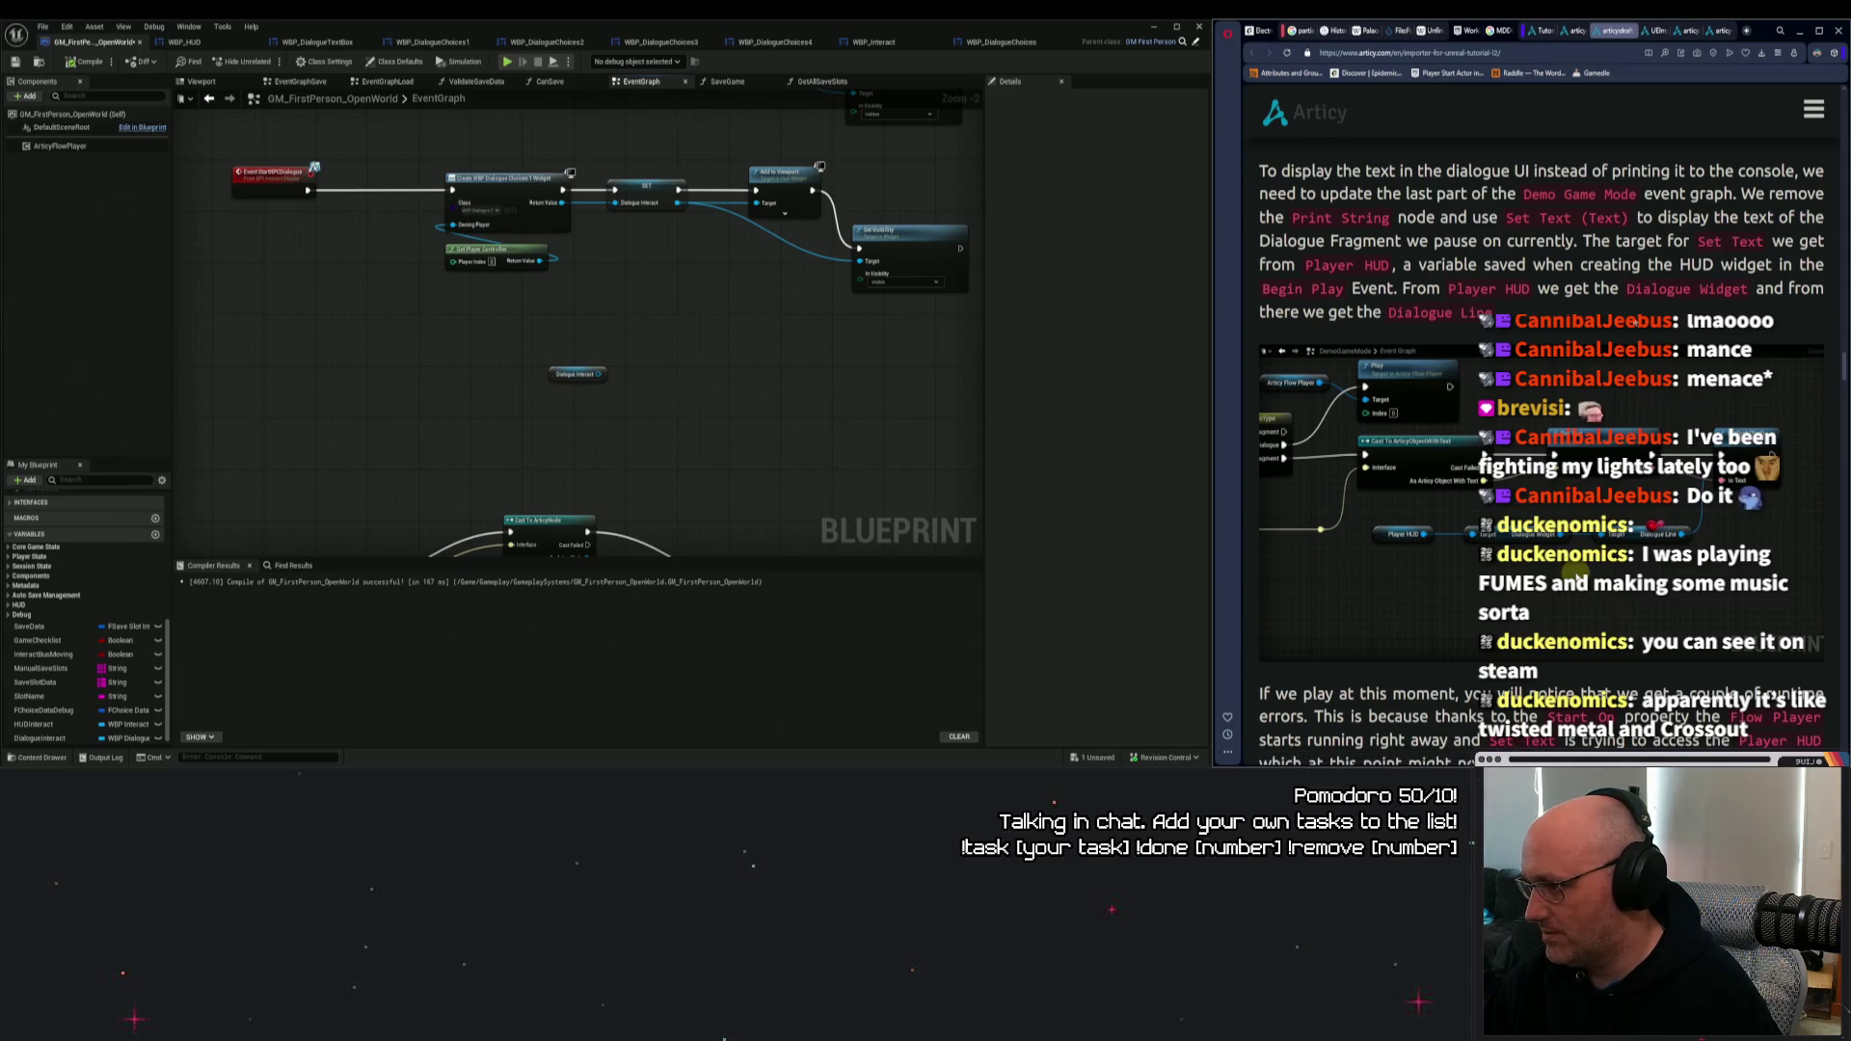
pyautogui.moveTo(754, 370); pyautogui.dragTo(670, 357)
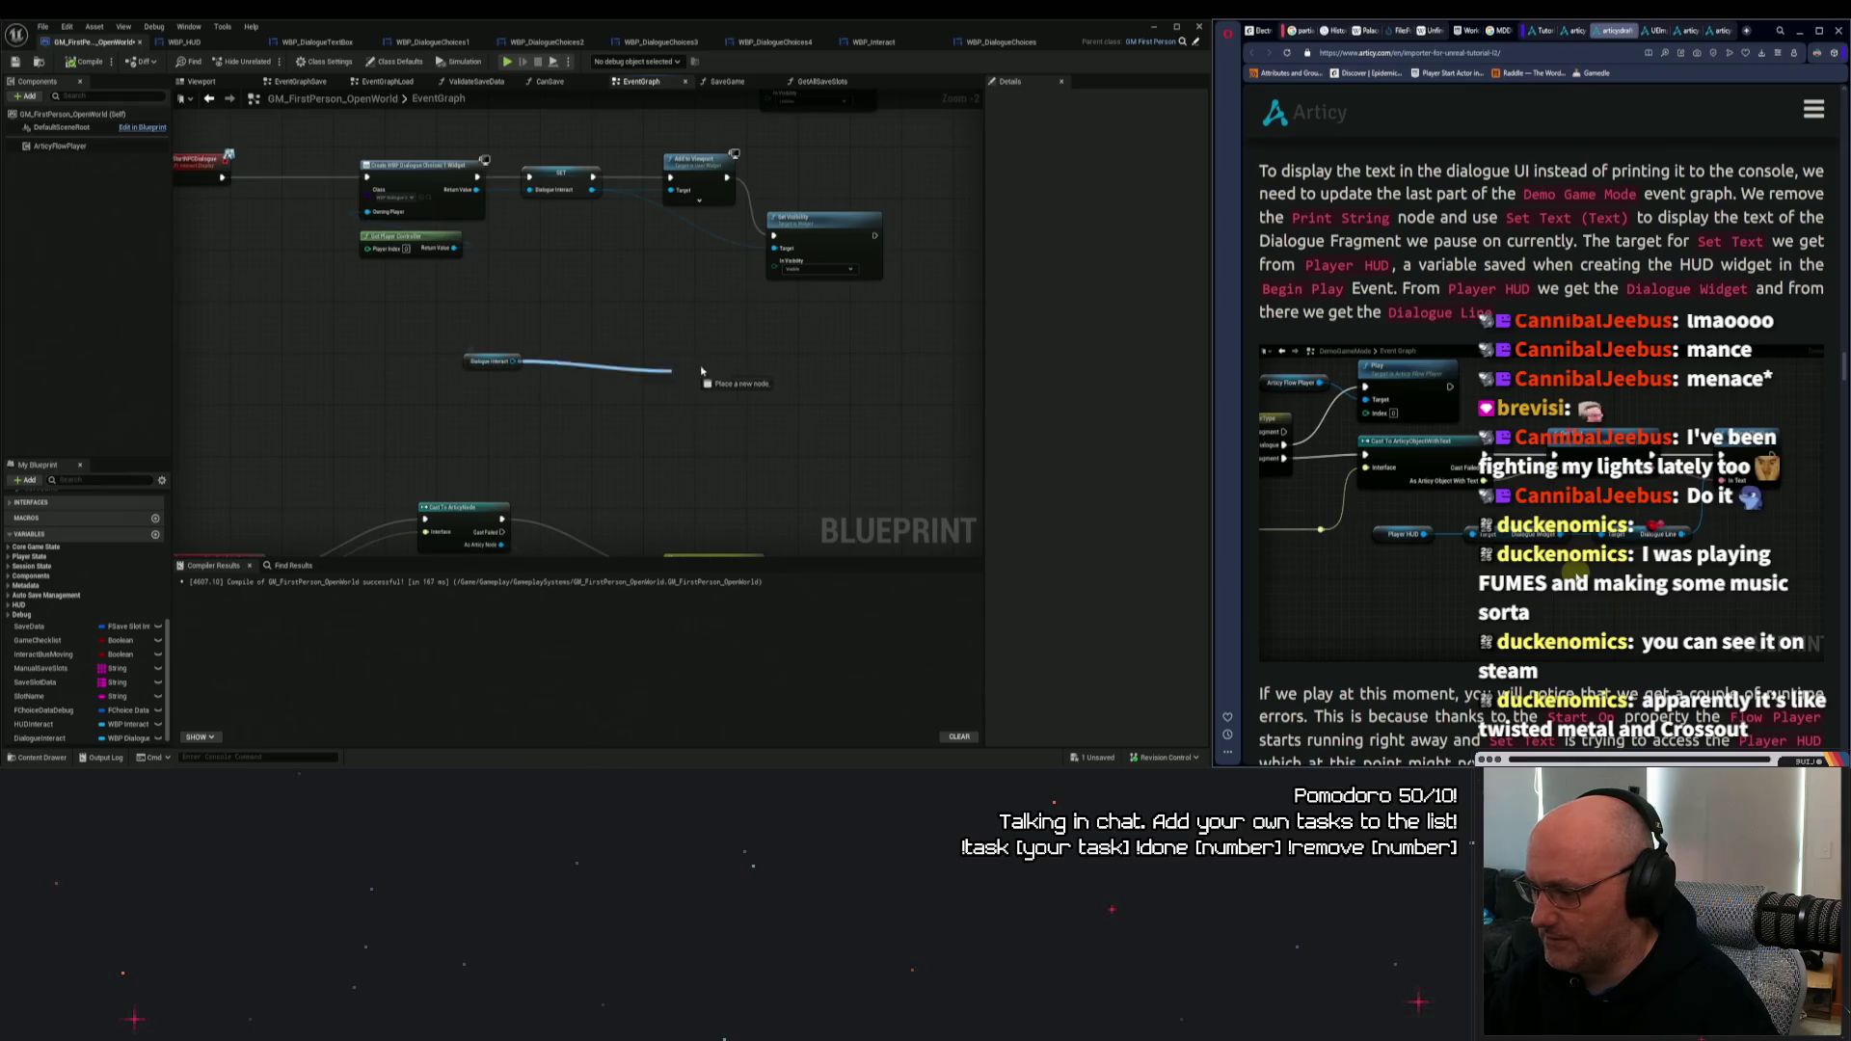
pyautogui.moveTo(513, 362); pyautogui.dragTo(703, 367)
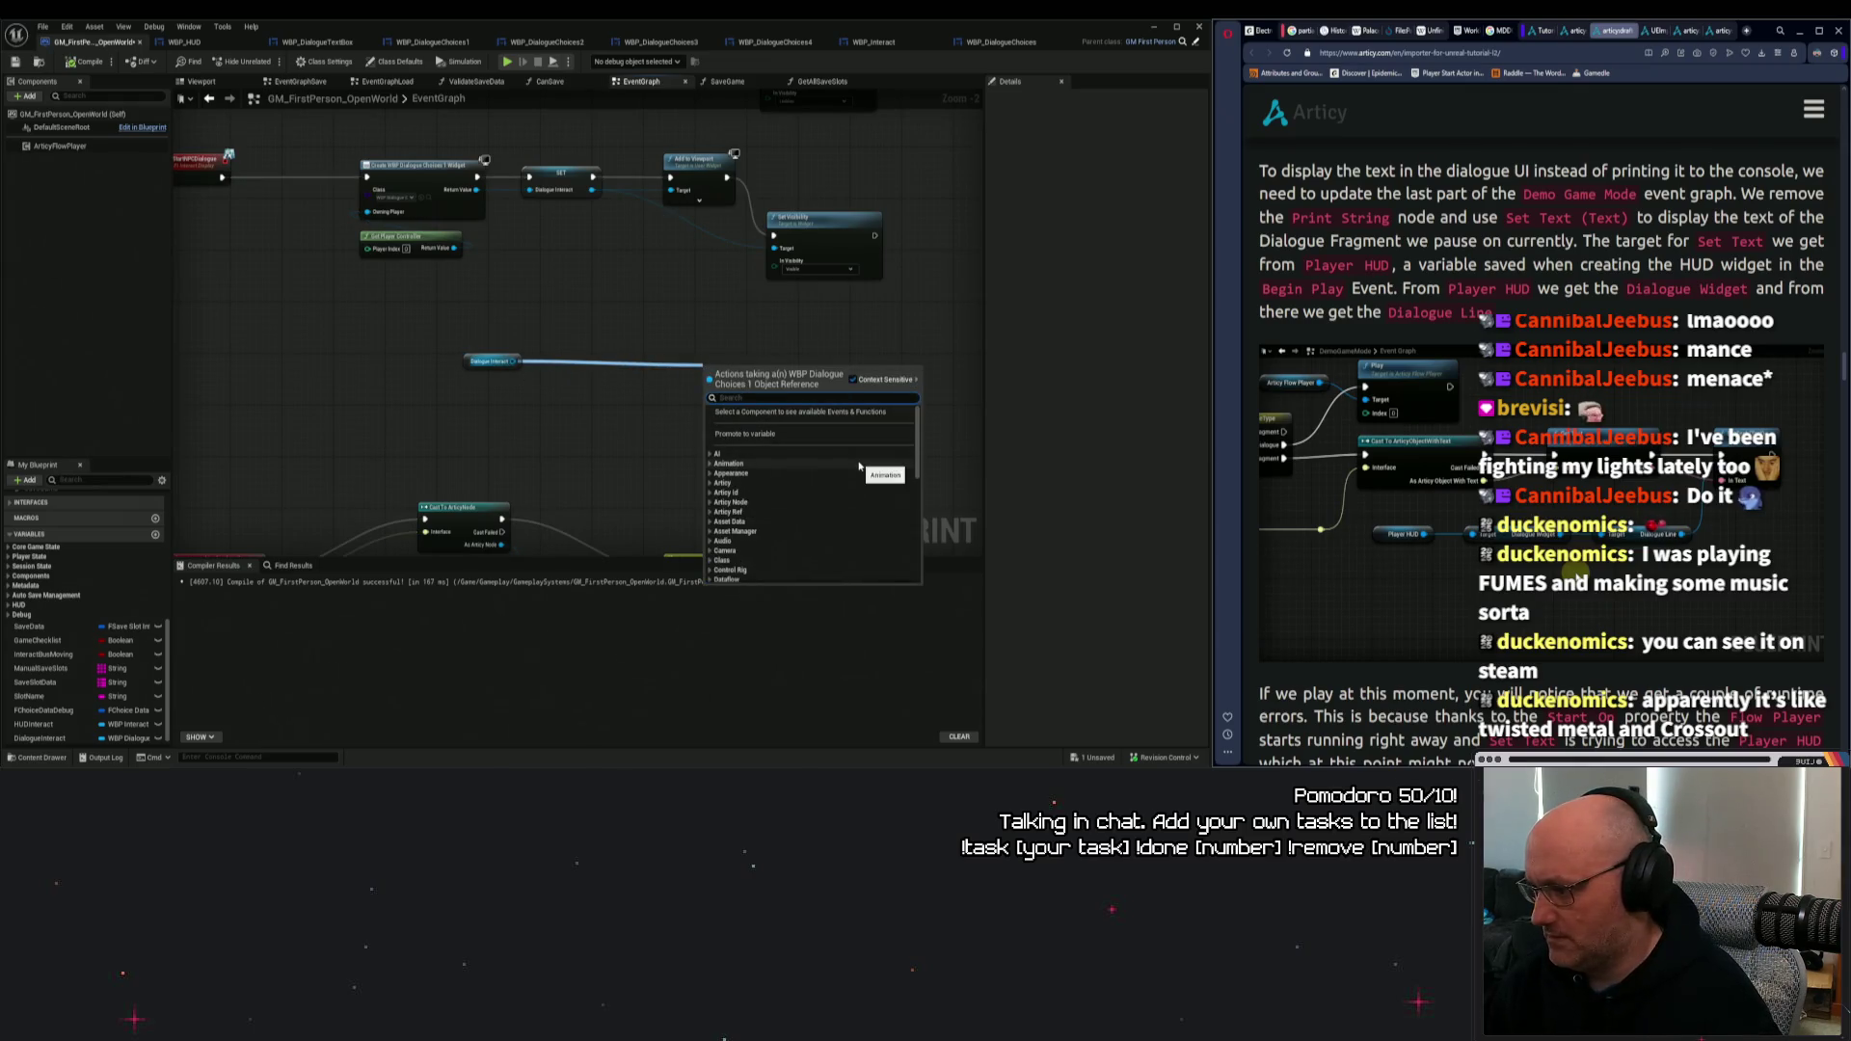
pyautogui.write('widgy')
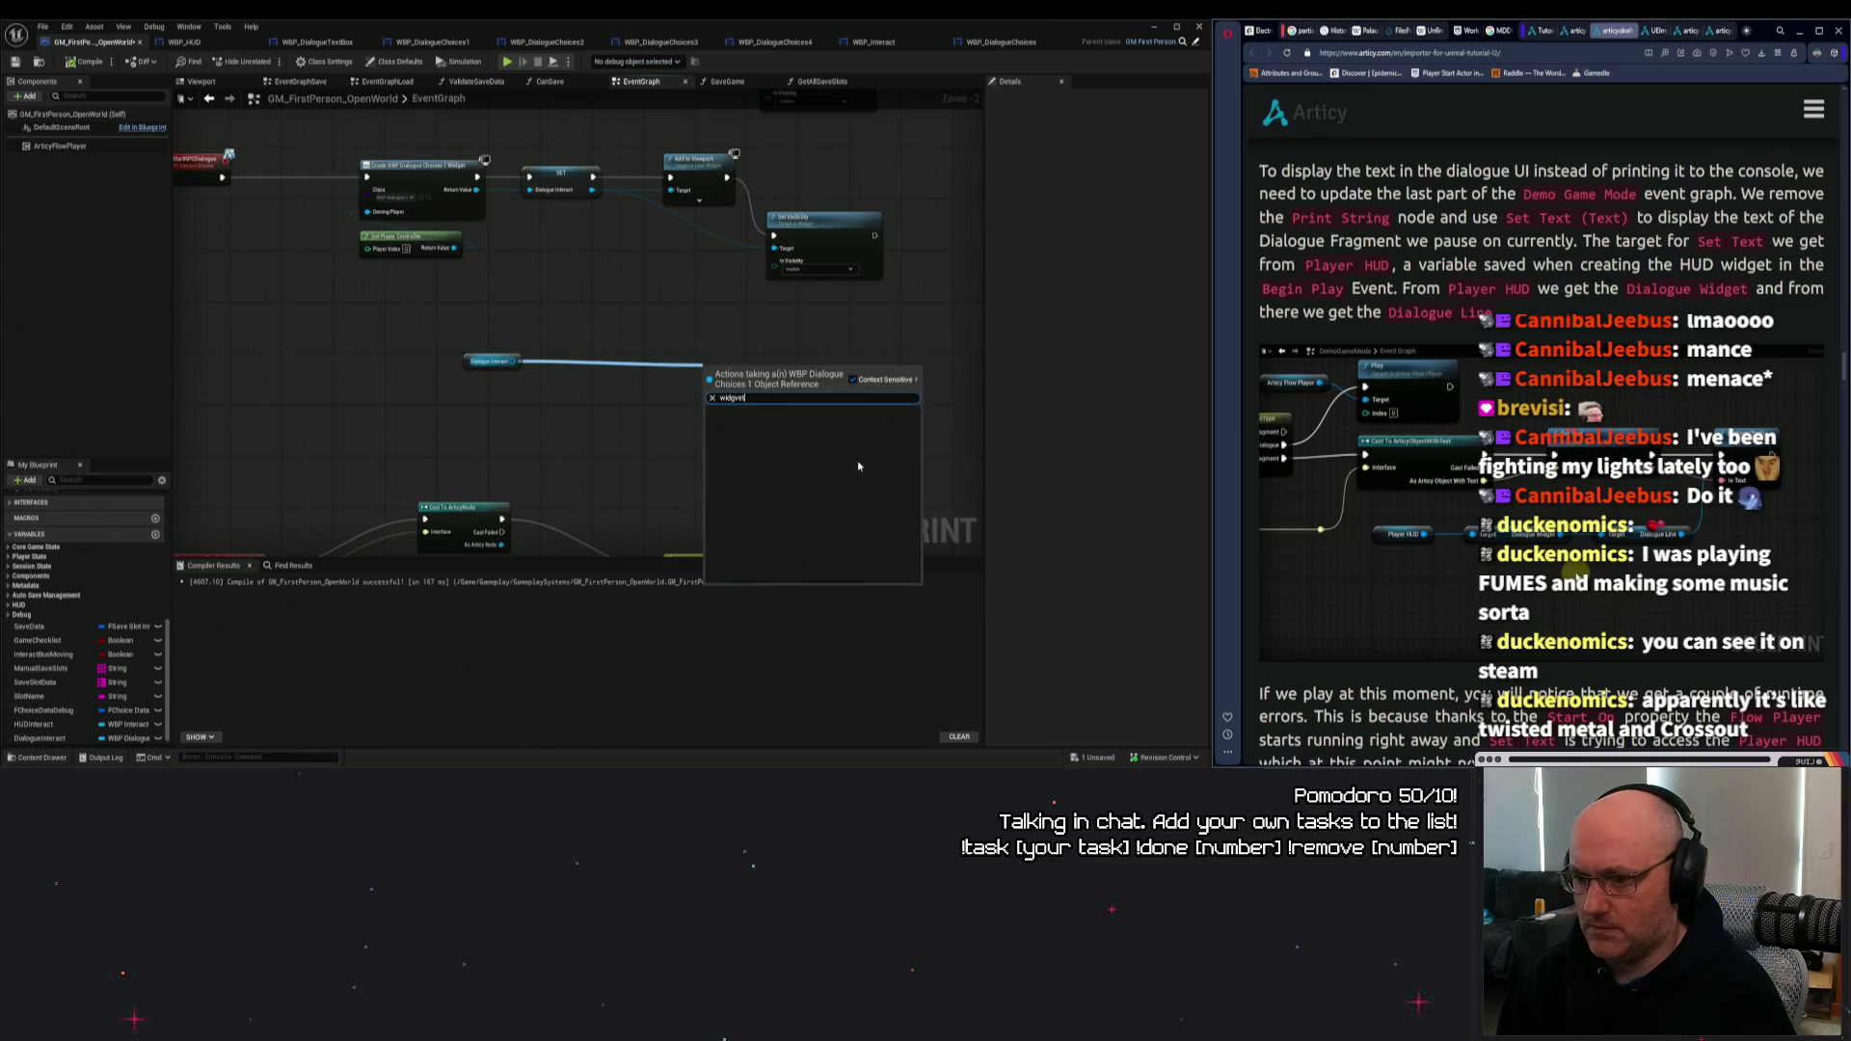
pyautogui.press('BackSpace')
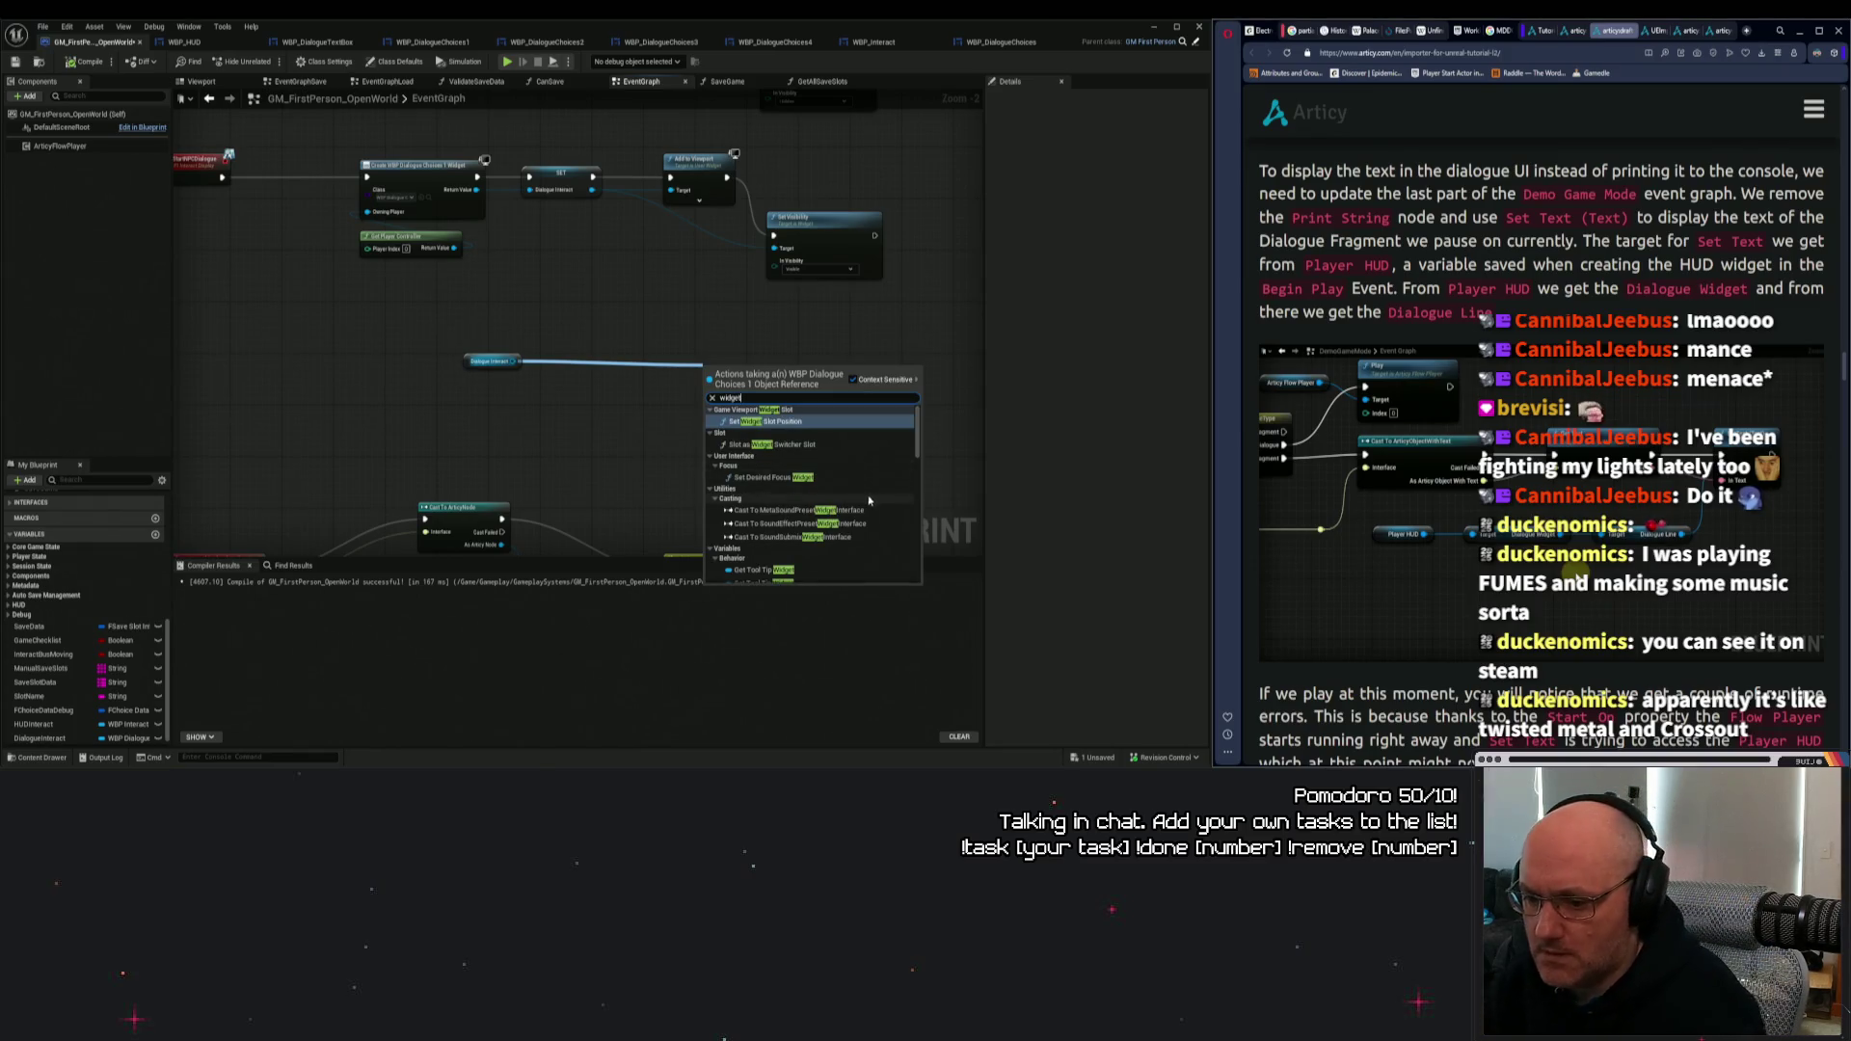
pyautogui.write('et')
pyautogui.scroll(-5, 853, 518)
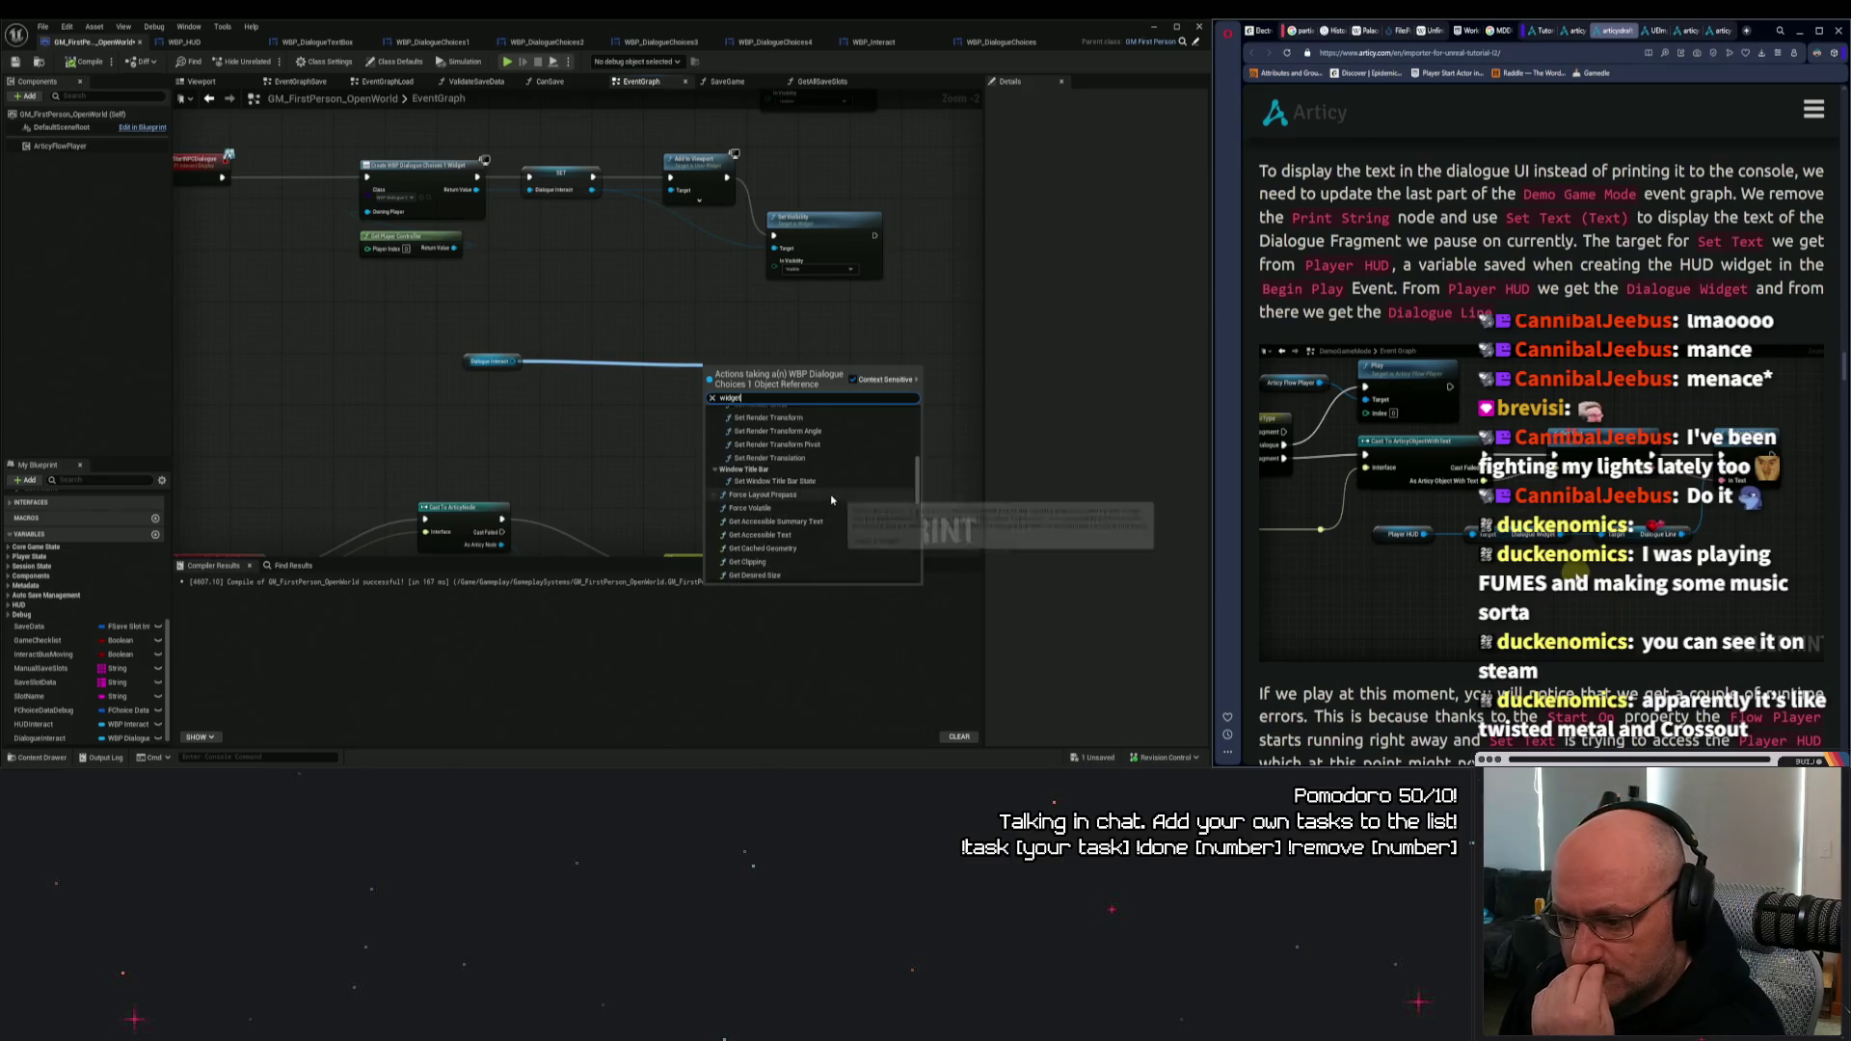
pyautogui.click(1232, 410)
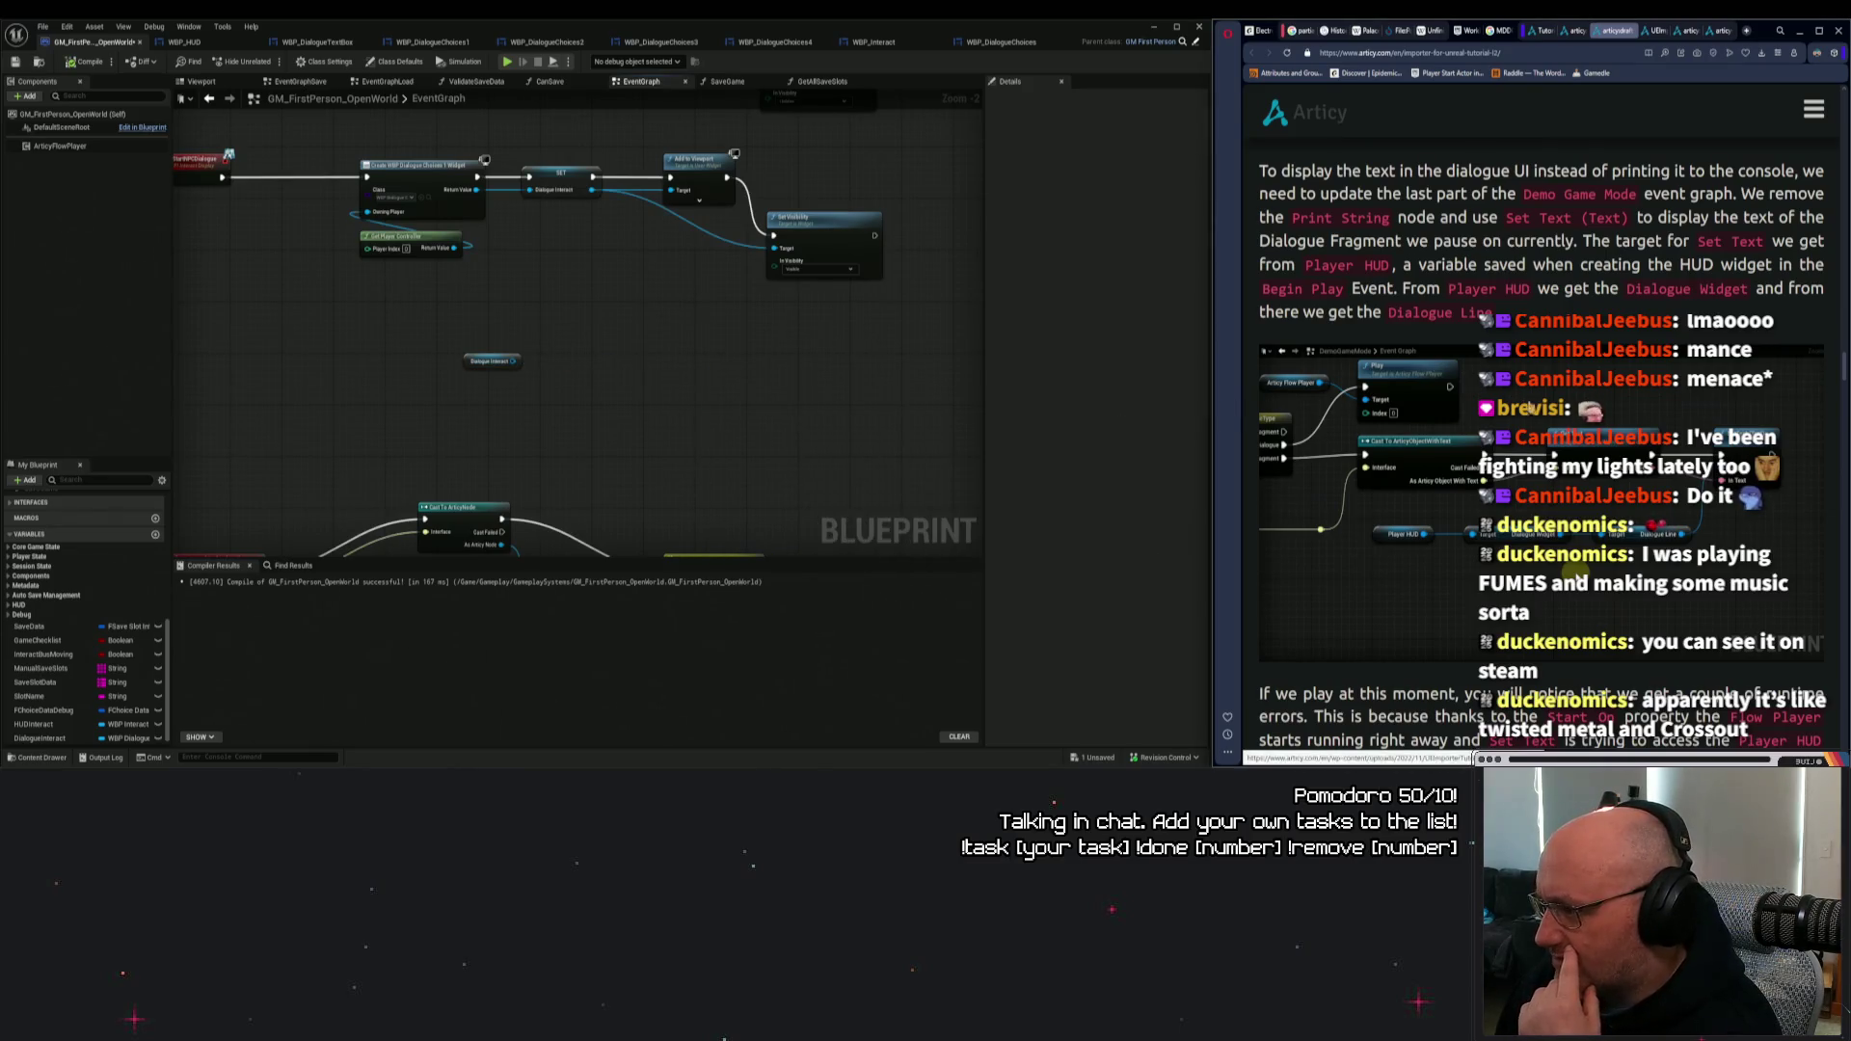
pyautogui.scroll(5, 1277, 206)
pyautogui.scroll(5, 1564, 430)
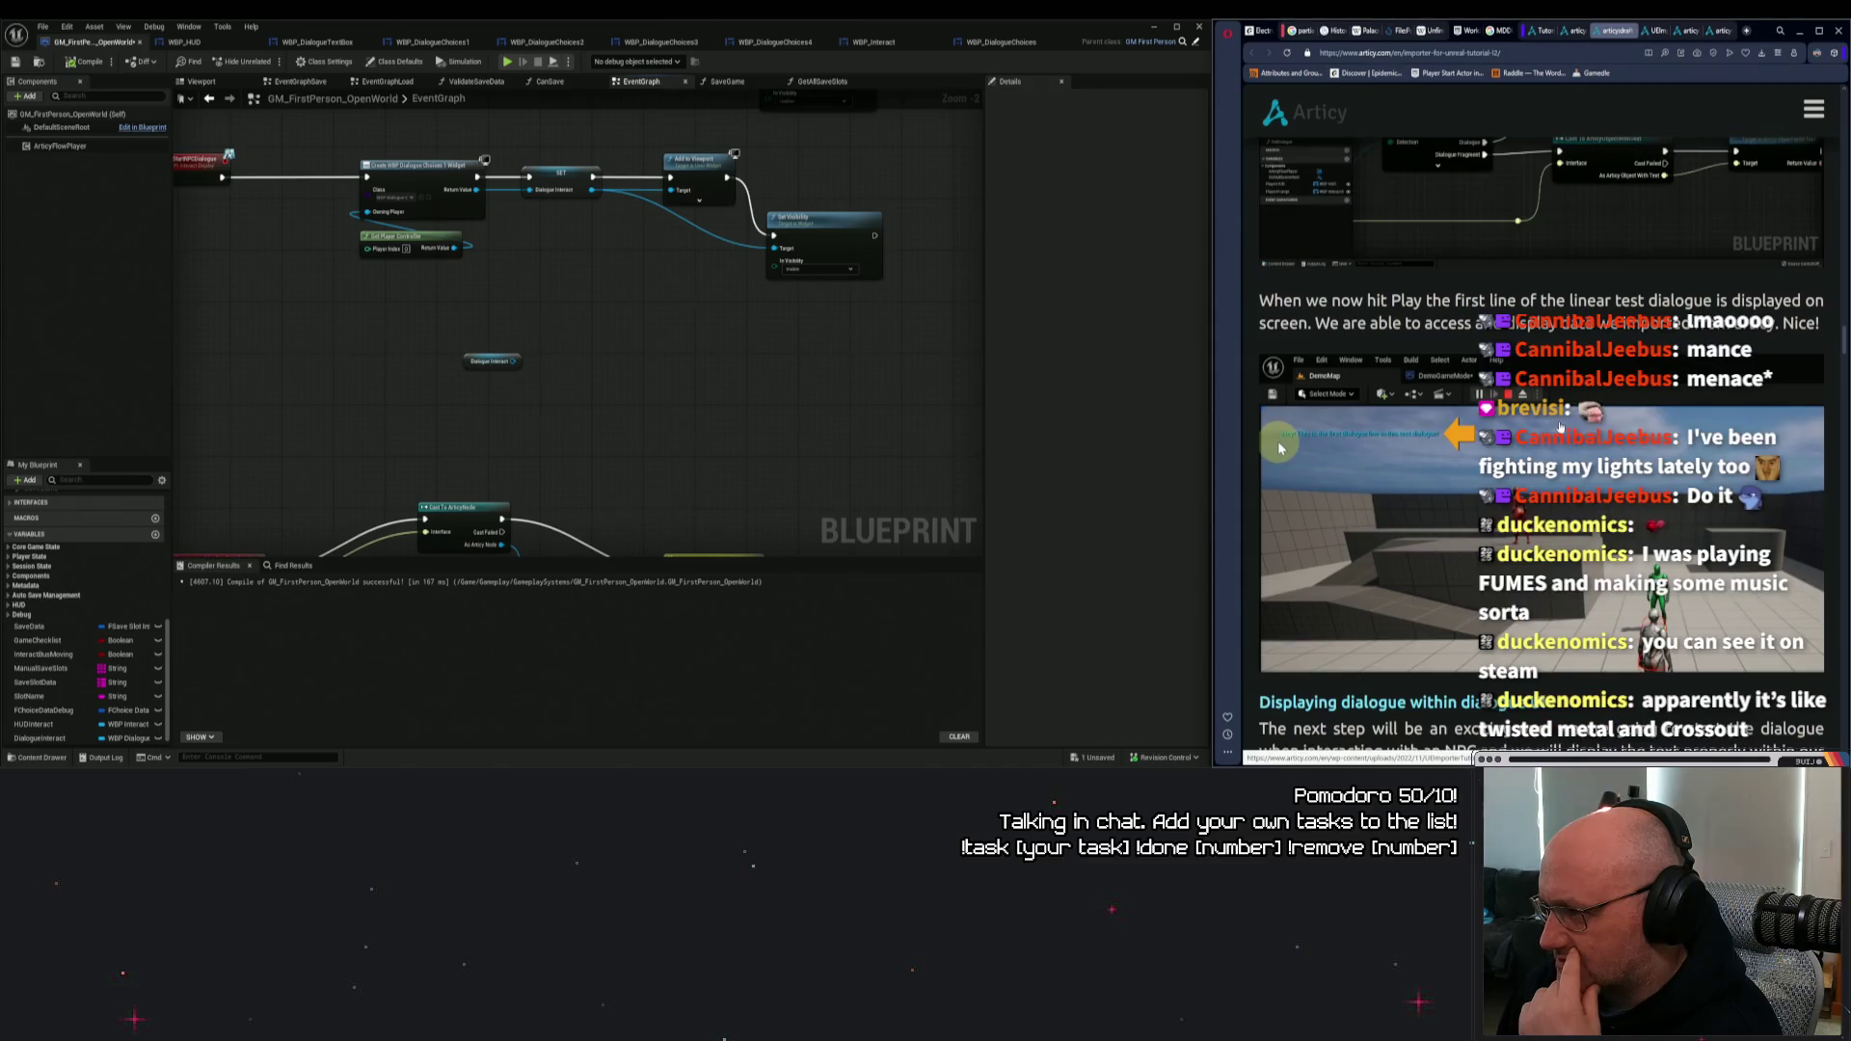
pyautogui.scroll(5, 1564, 431)
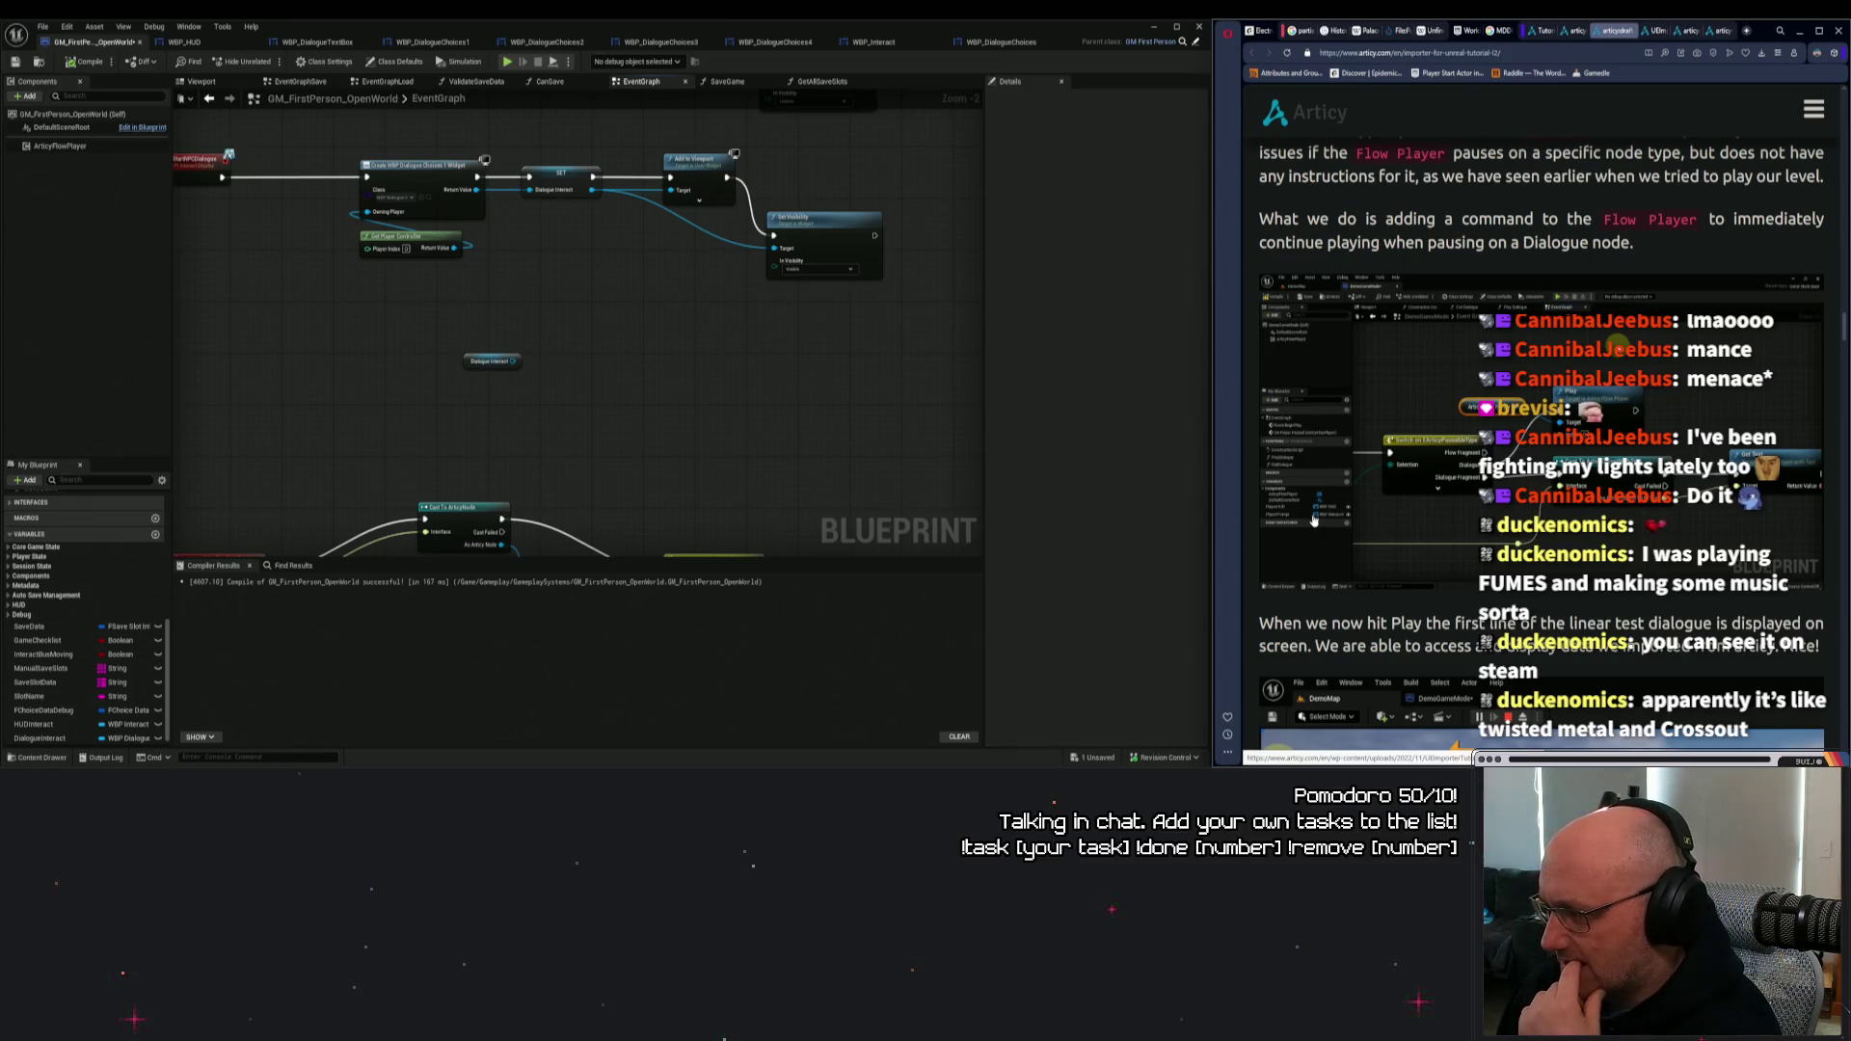
pyautogui.scroll(5, 1337, 455)
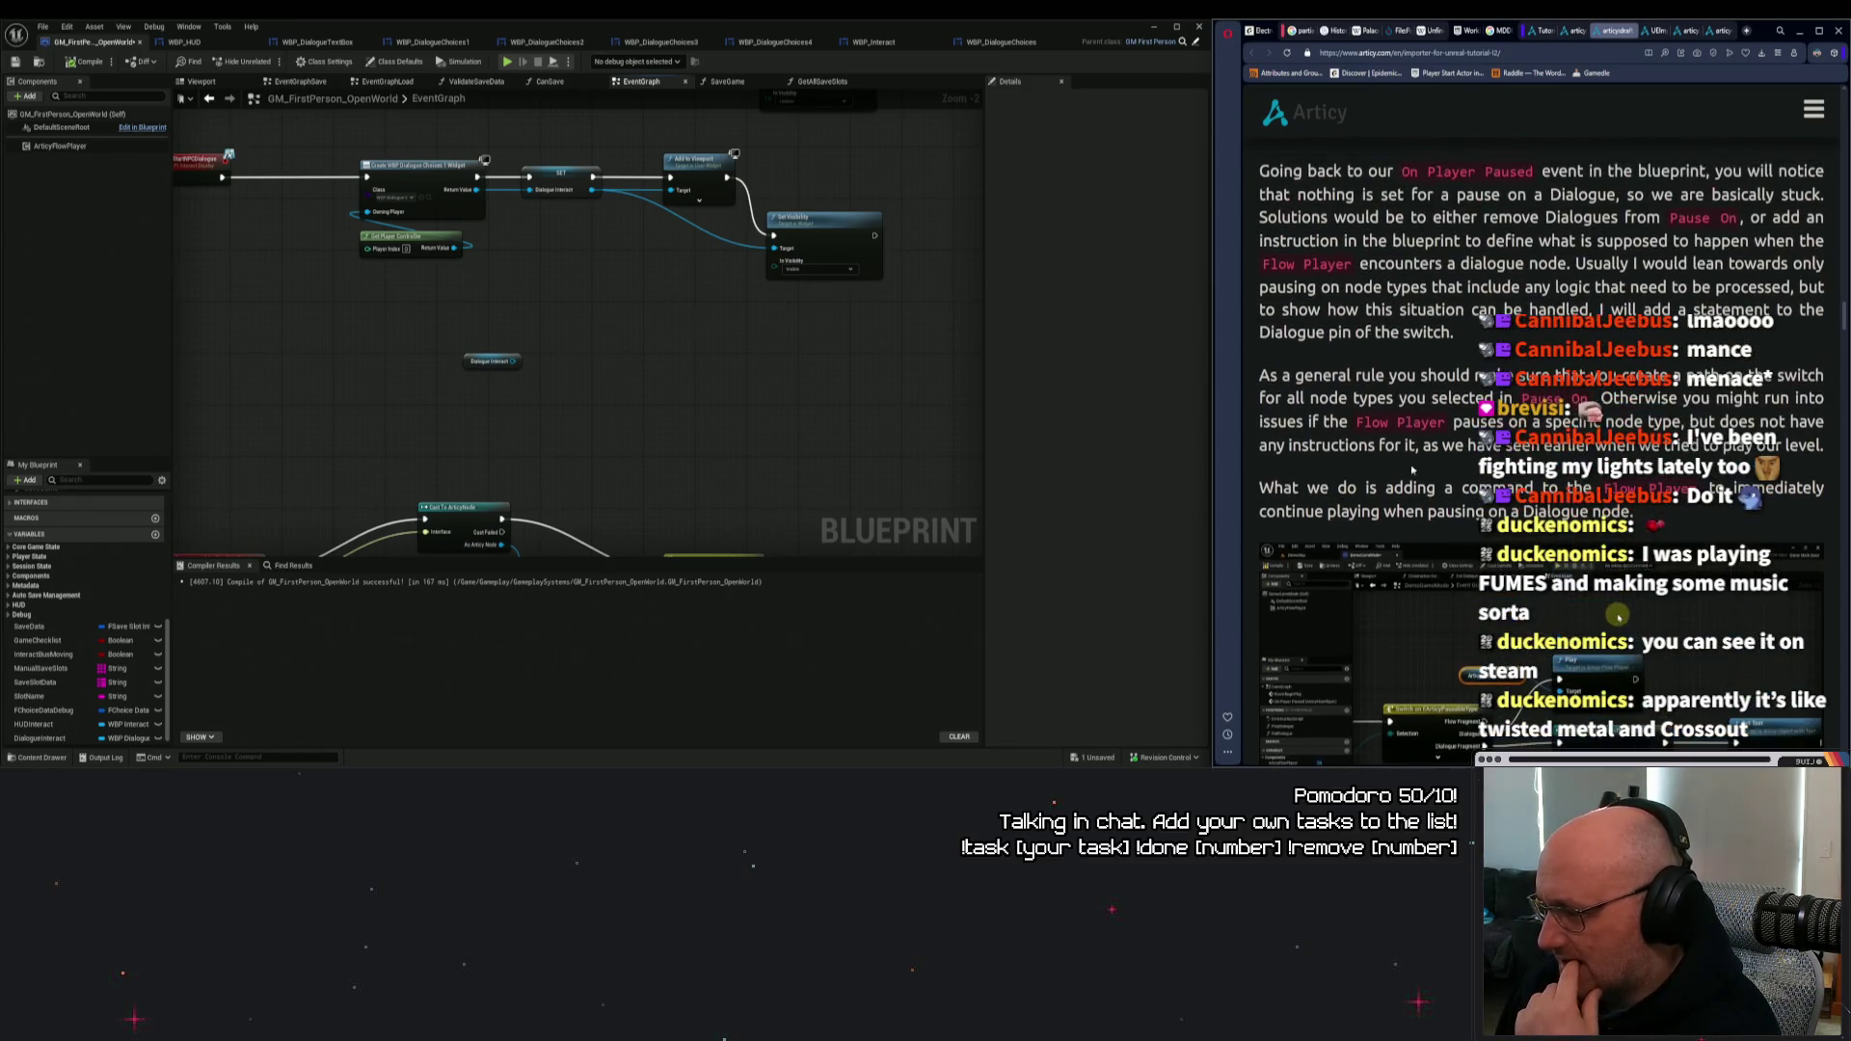
pyautogui.scroll(8, 1543, 453)
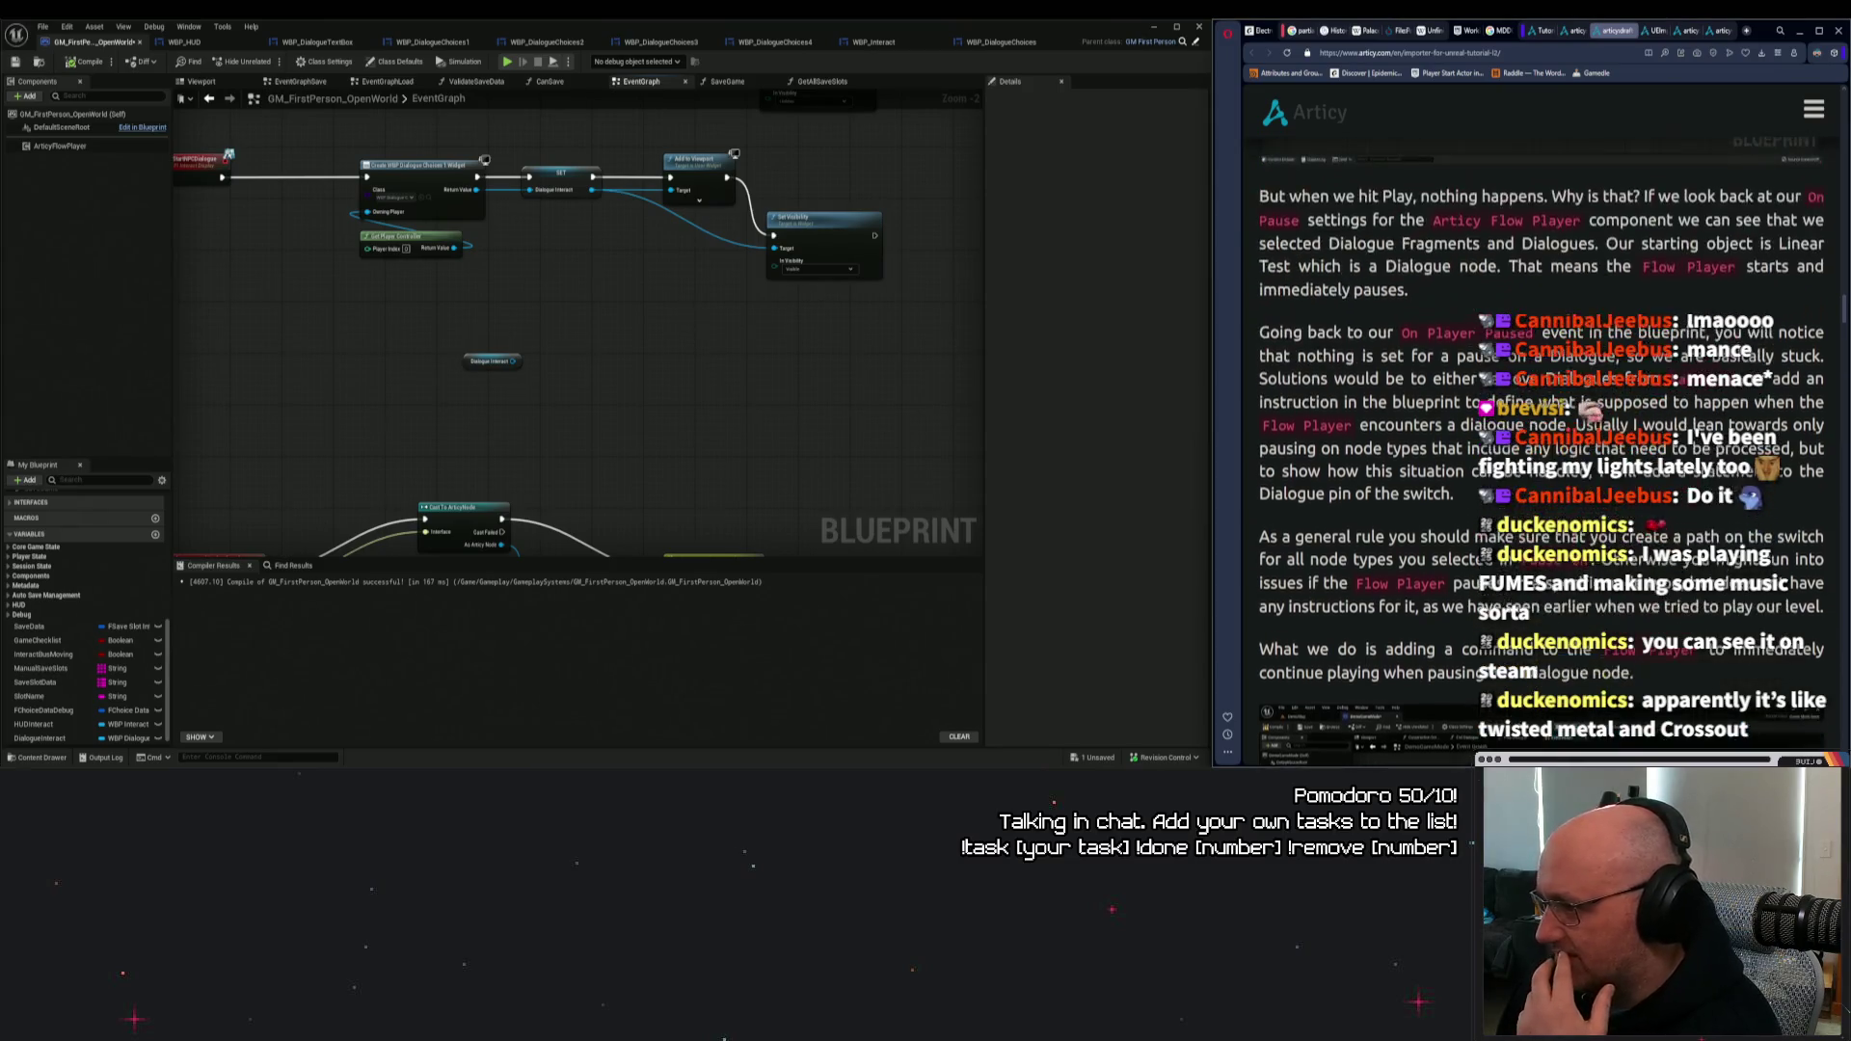
pyautogui.scroll(10, 1468, 466)
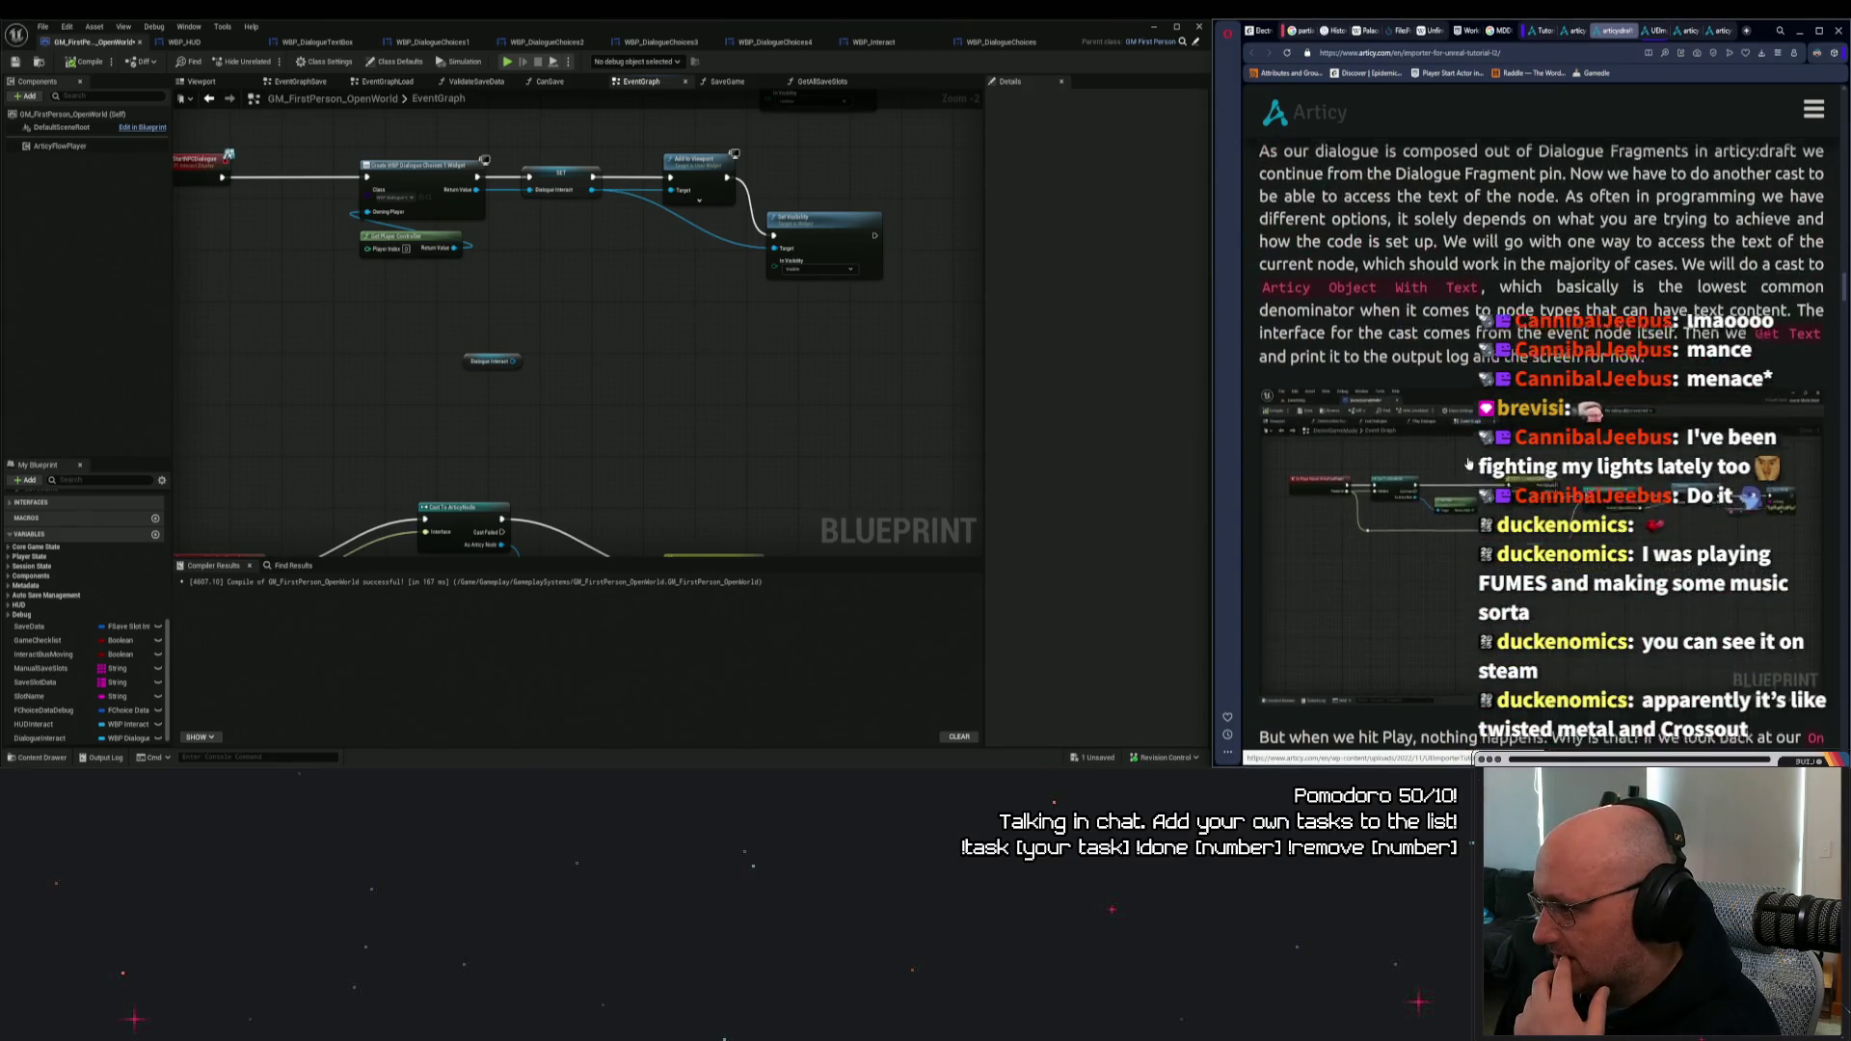
pyautogui.scroll(3, 1467, 466)
pyautogui.scroll(-12, 1465, 458)
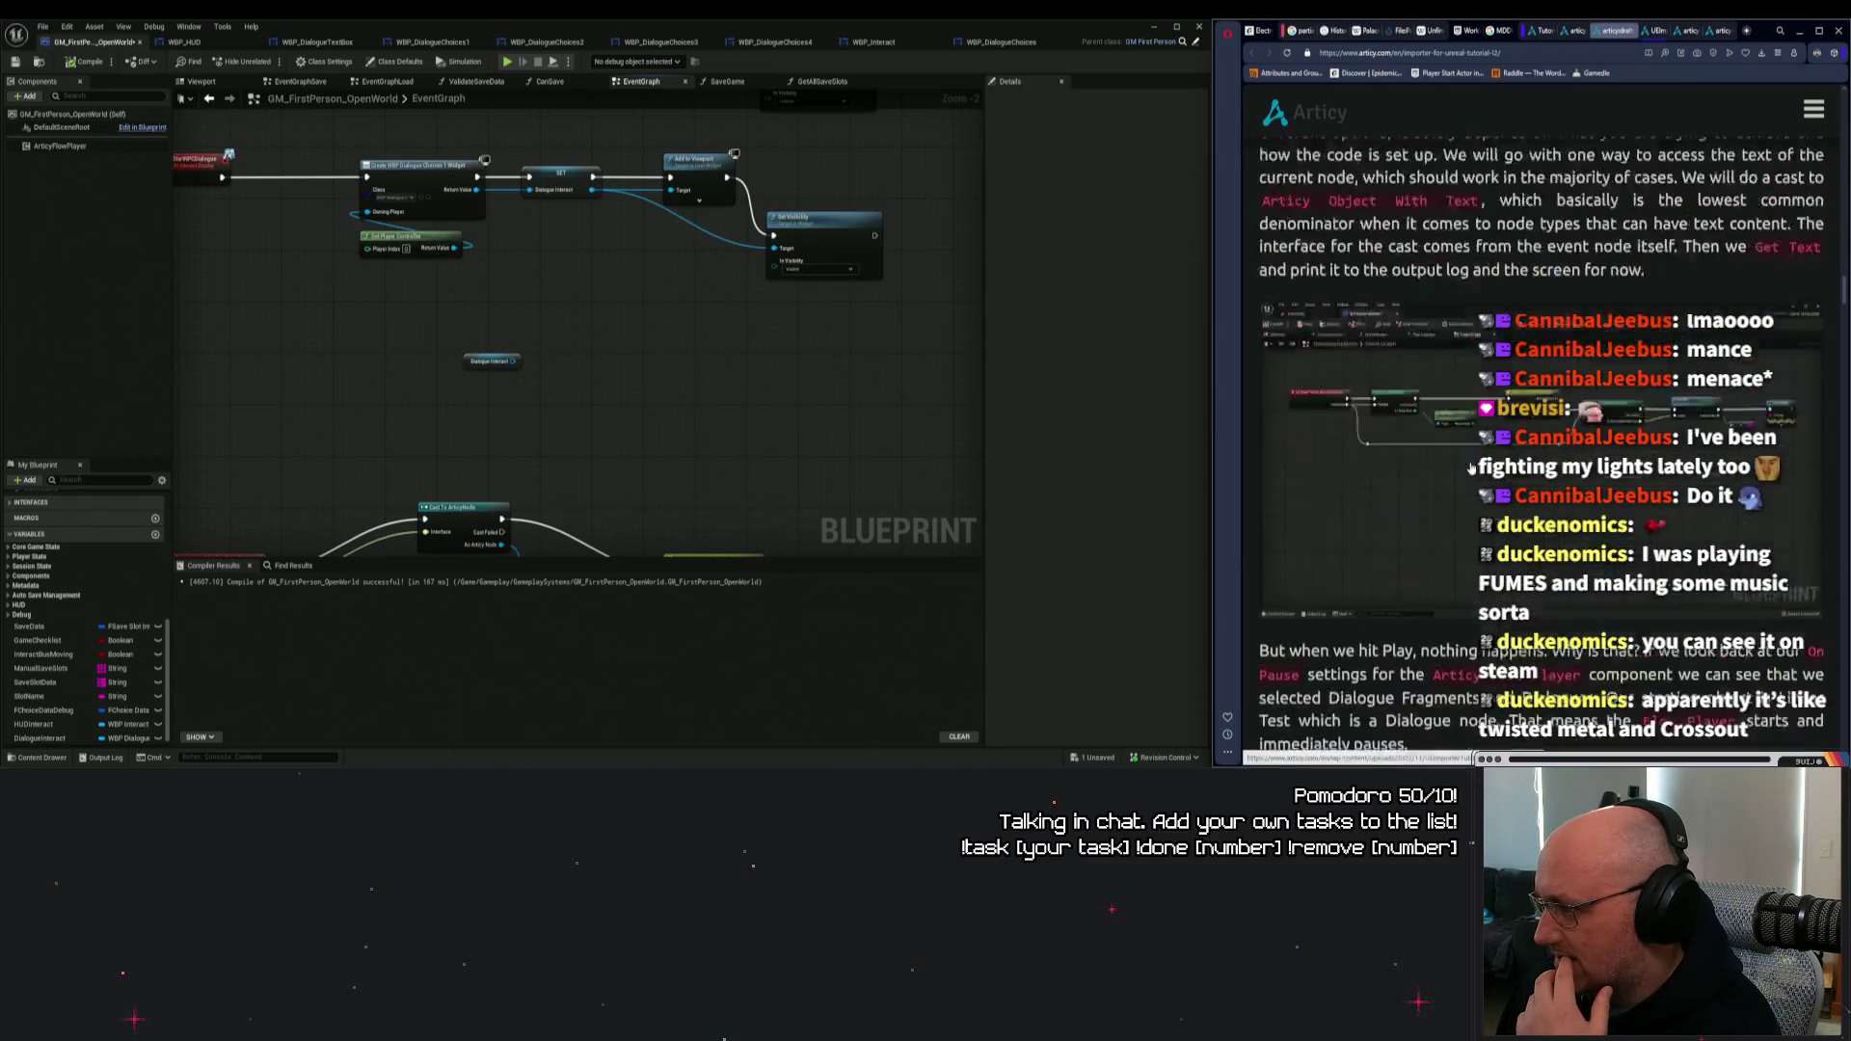
pyautogui.scroll(-8, 1466, 457)
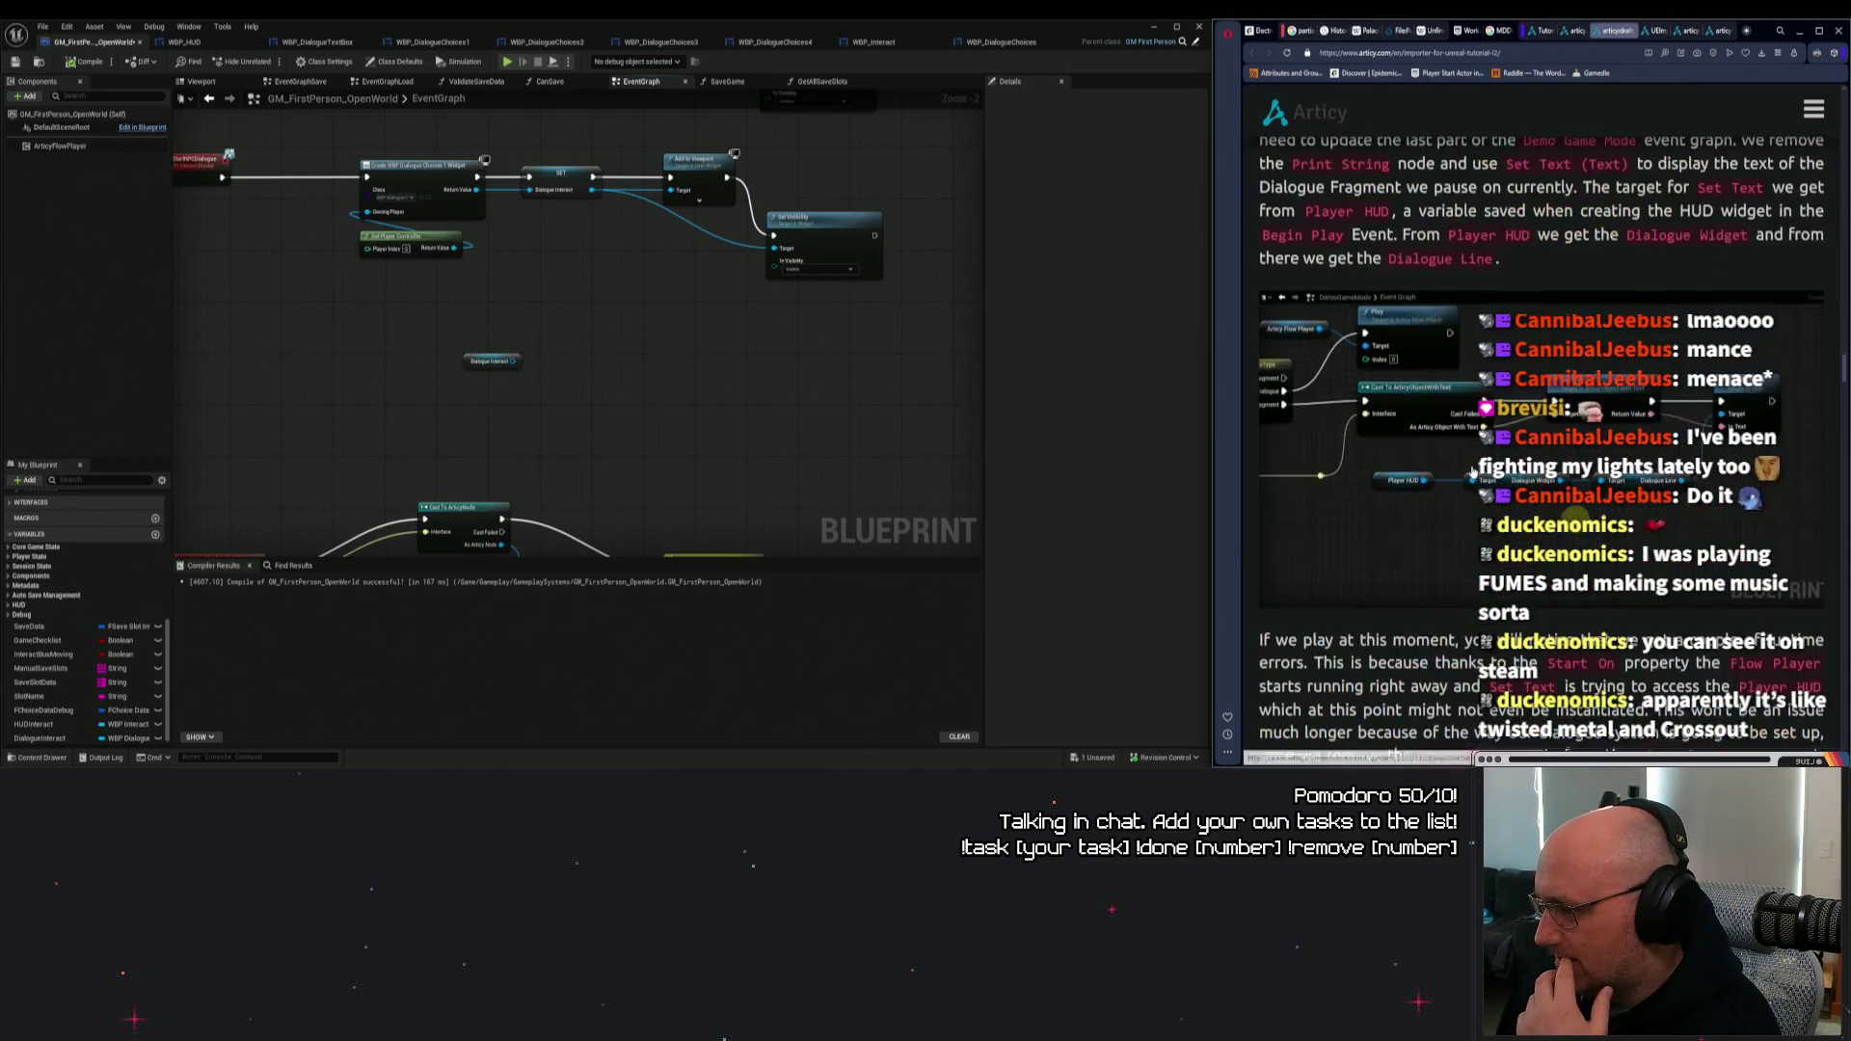
pyautogui.scroll(-10, 1576, 181)
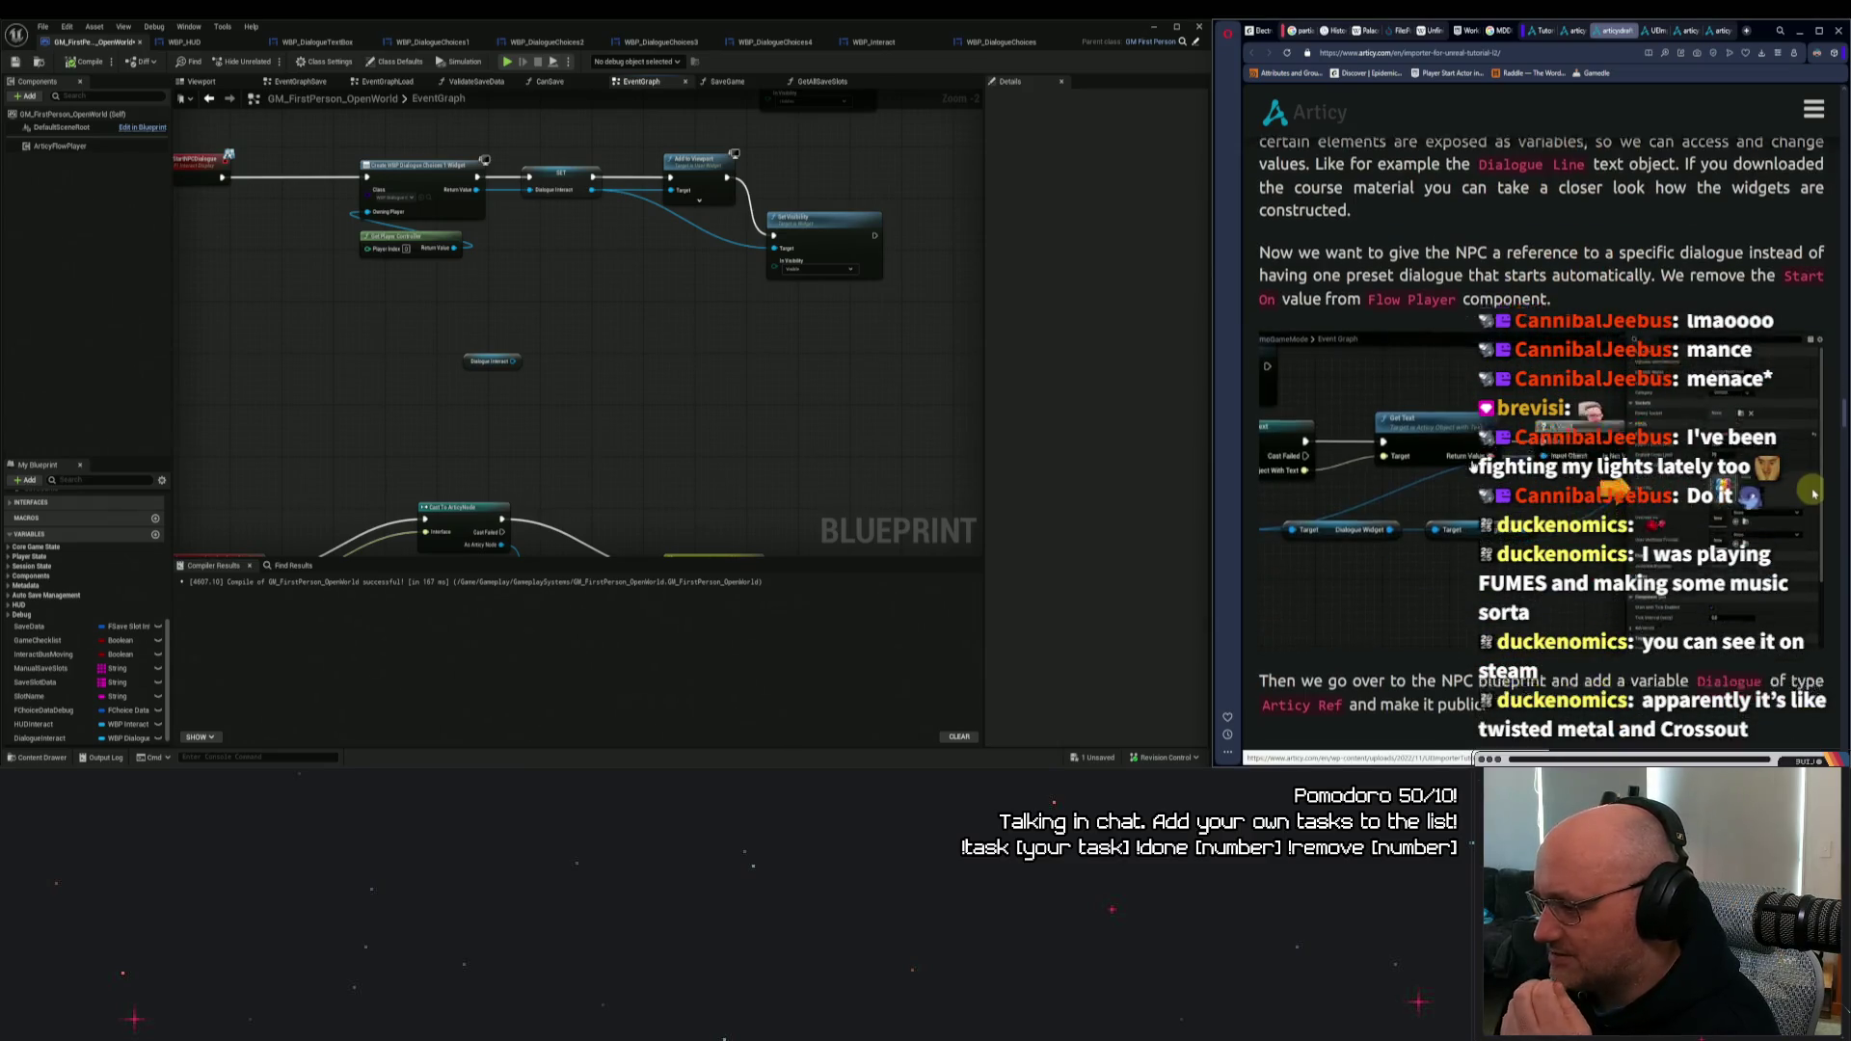
pyautogui.scroll(-5, 1814, 237)
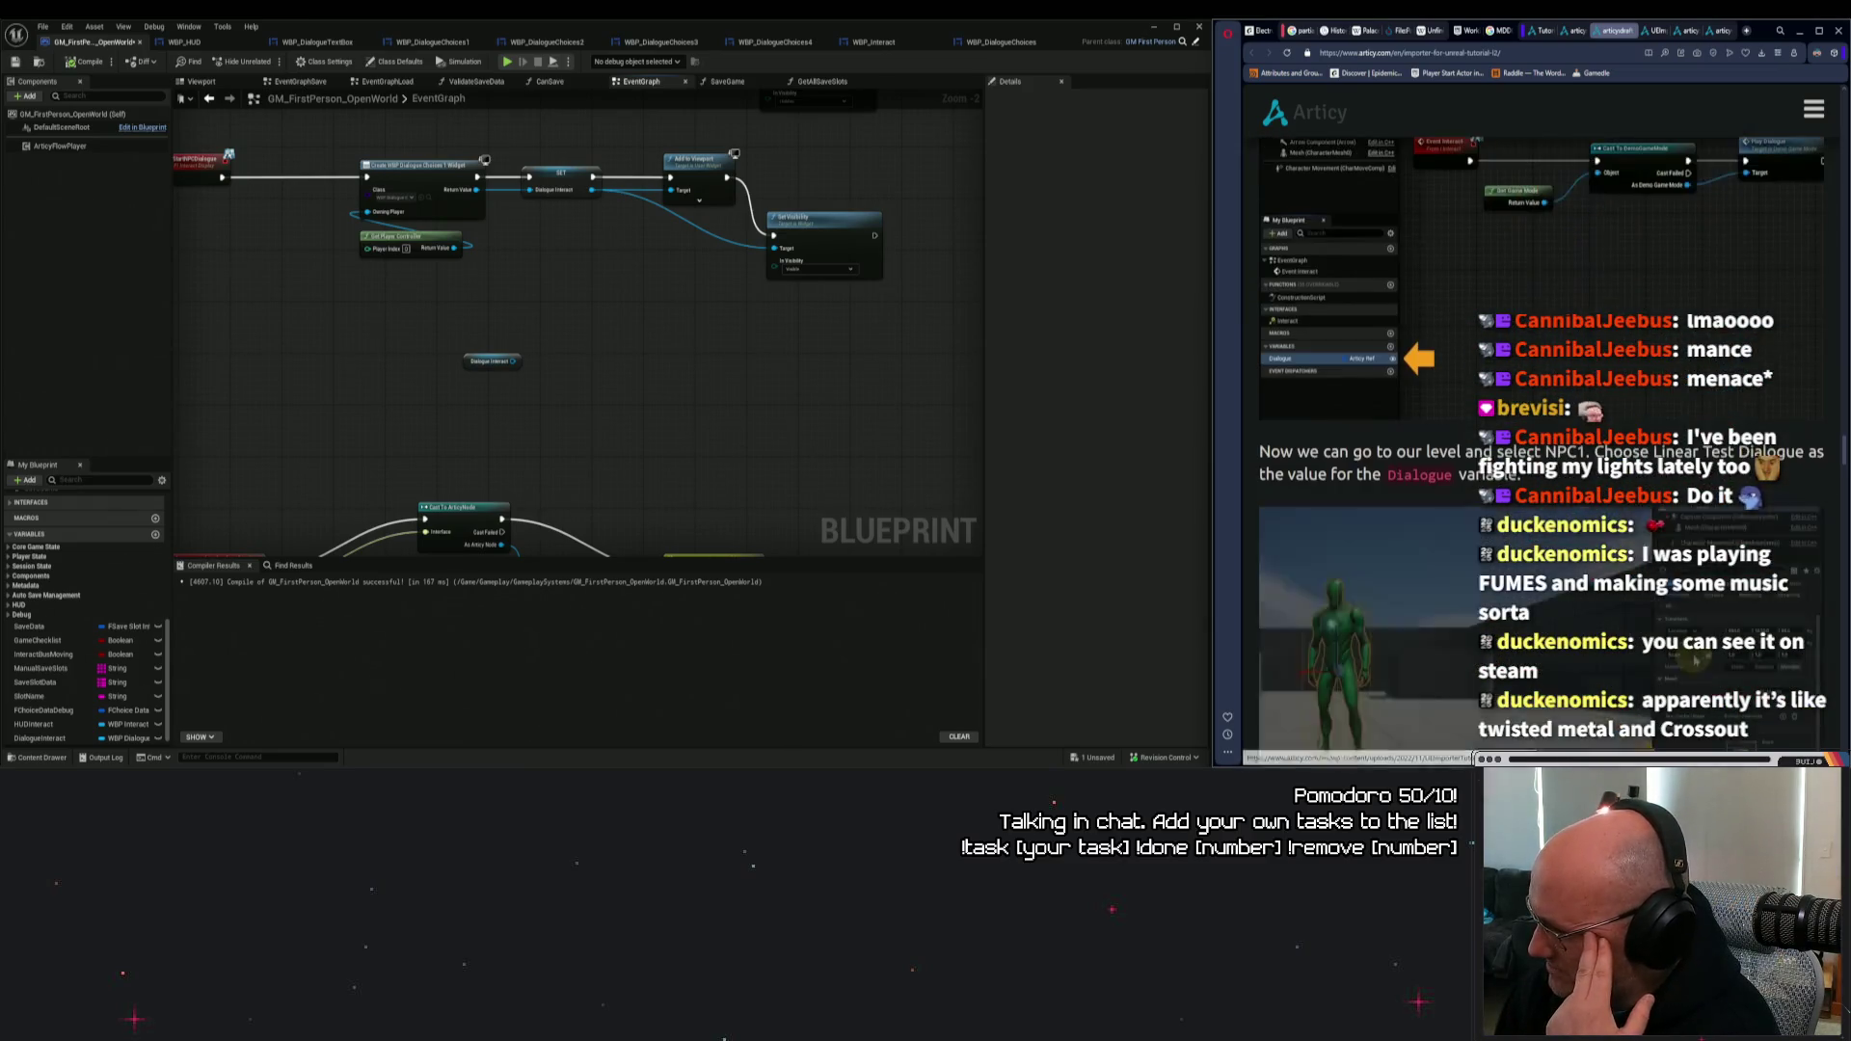
pyautogui.scroll(-10, 1695, 660)
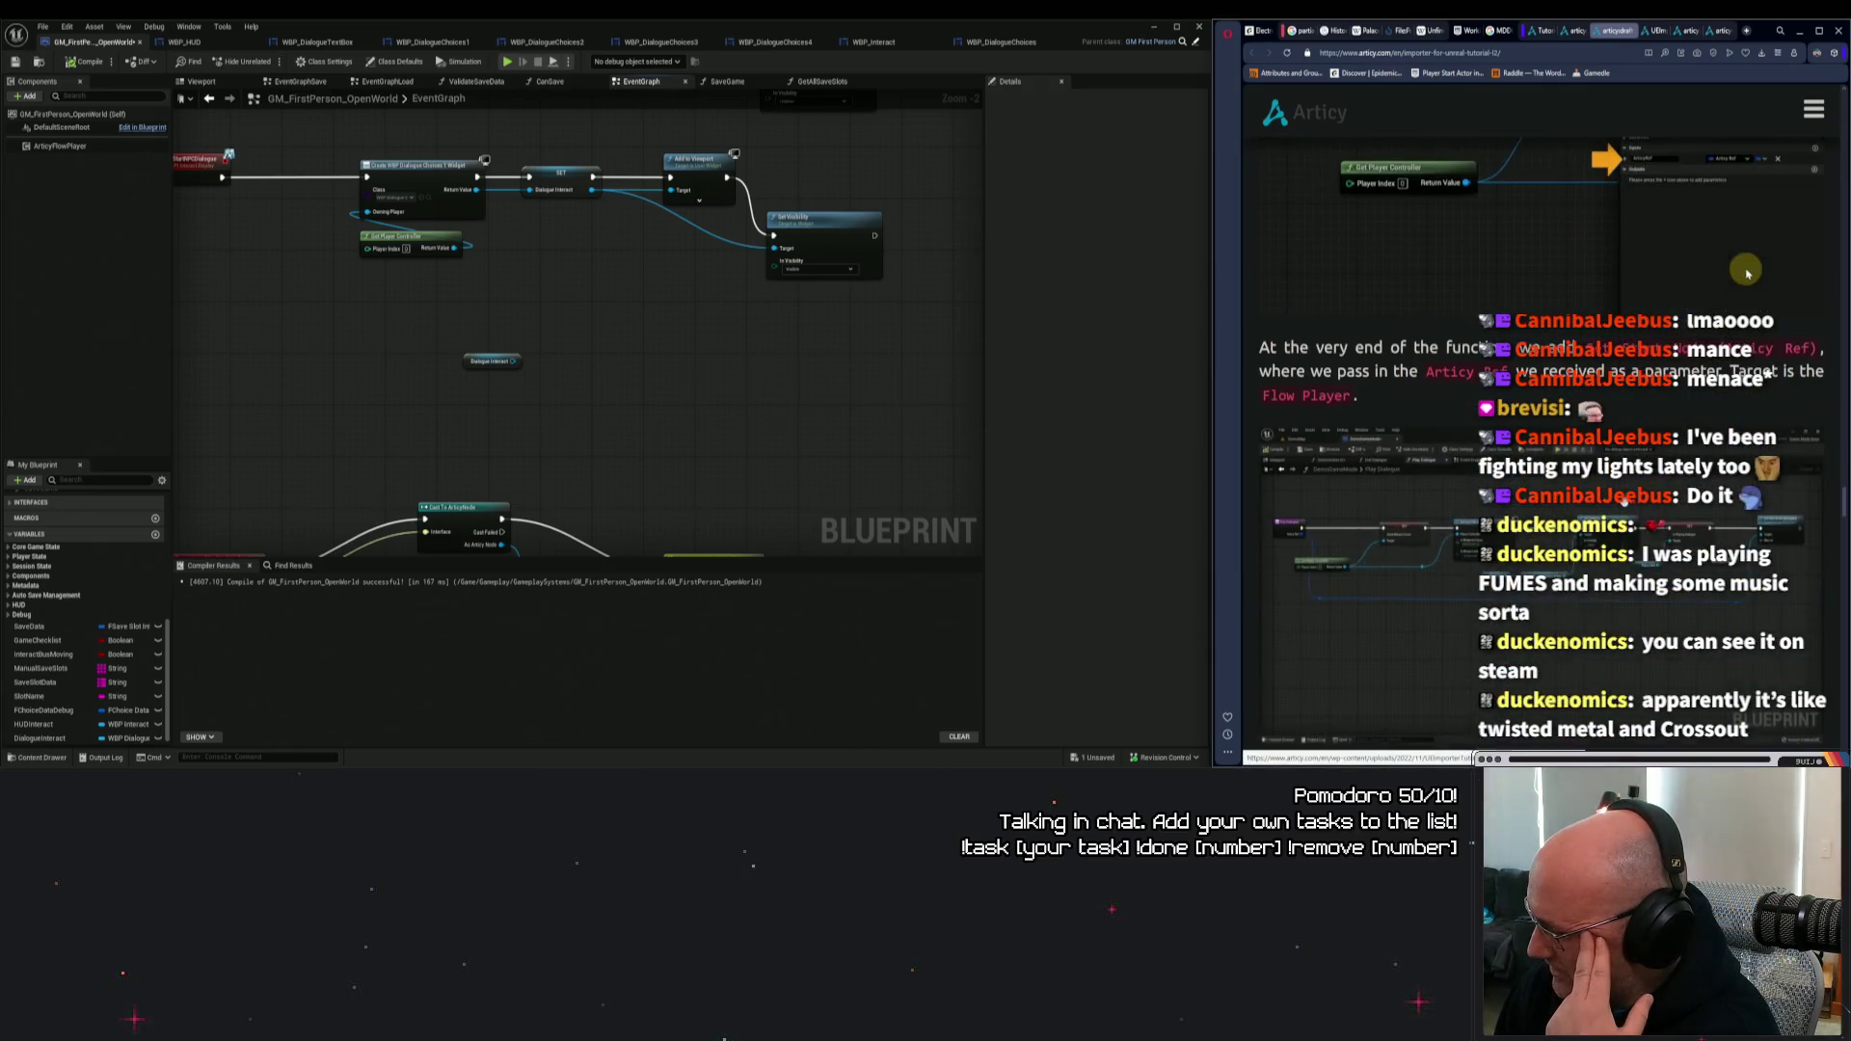
pyautogui.scroll(-8, 1746, 269)
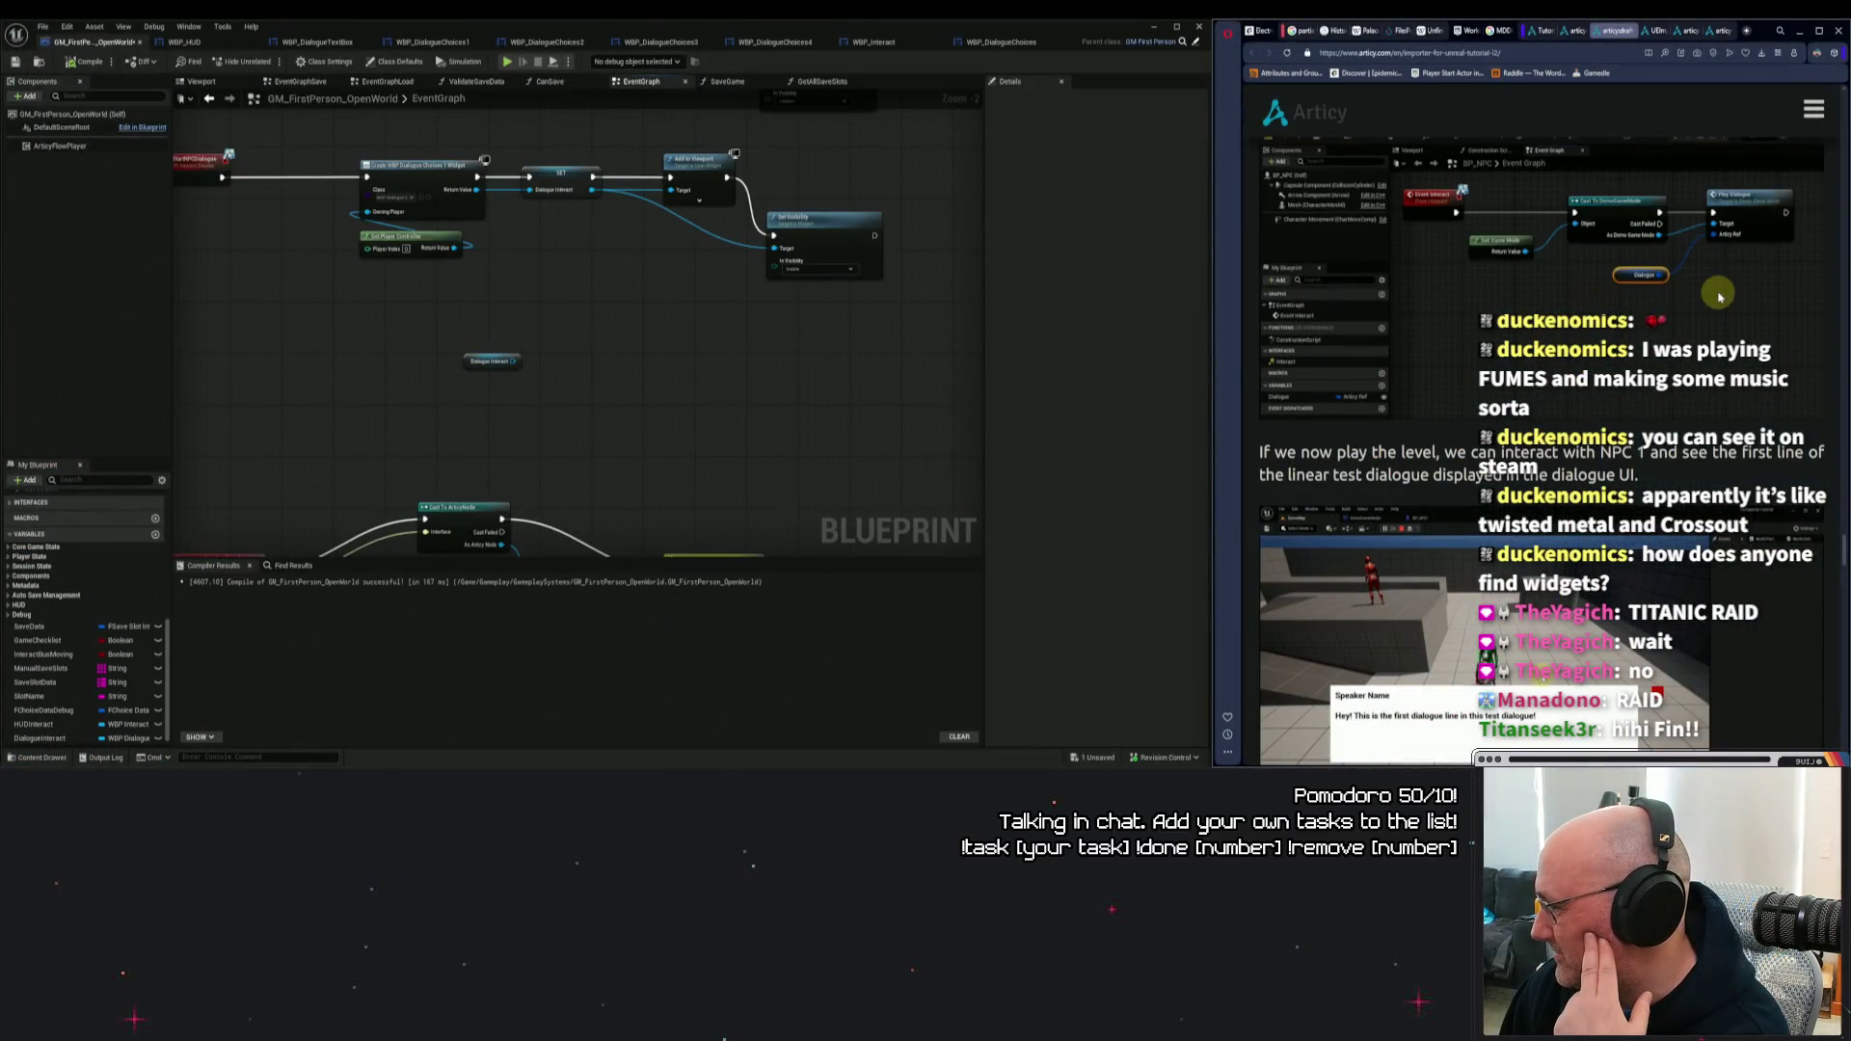
pyautogui.moveTo(861, 359); pyautogui.dragTo(836, 356)
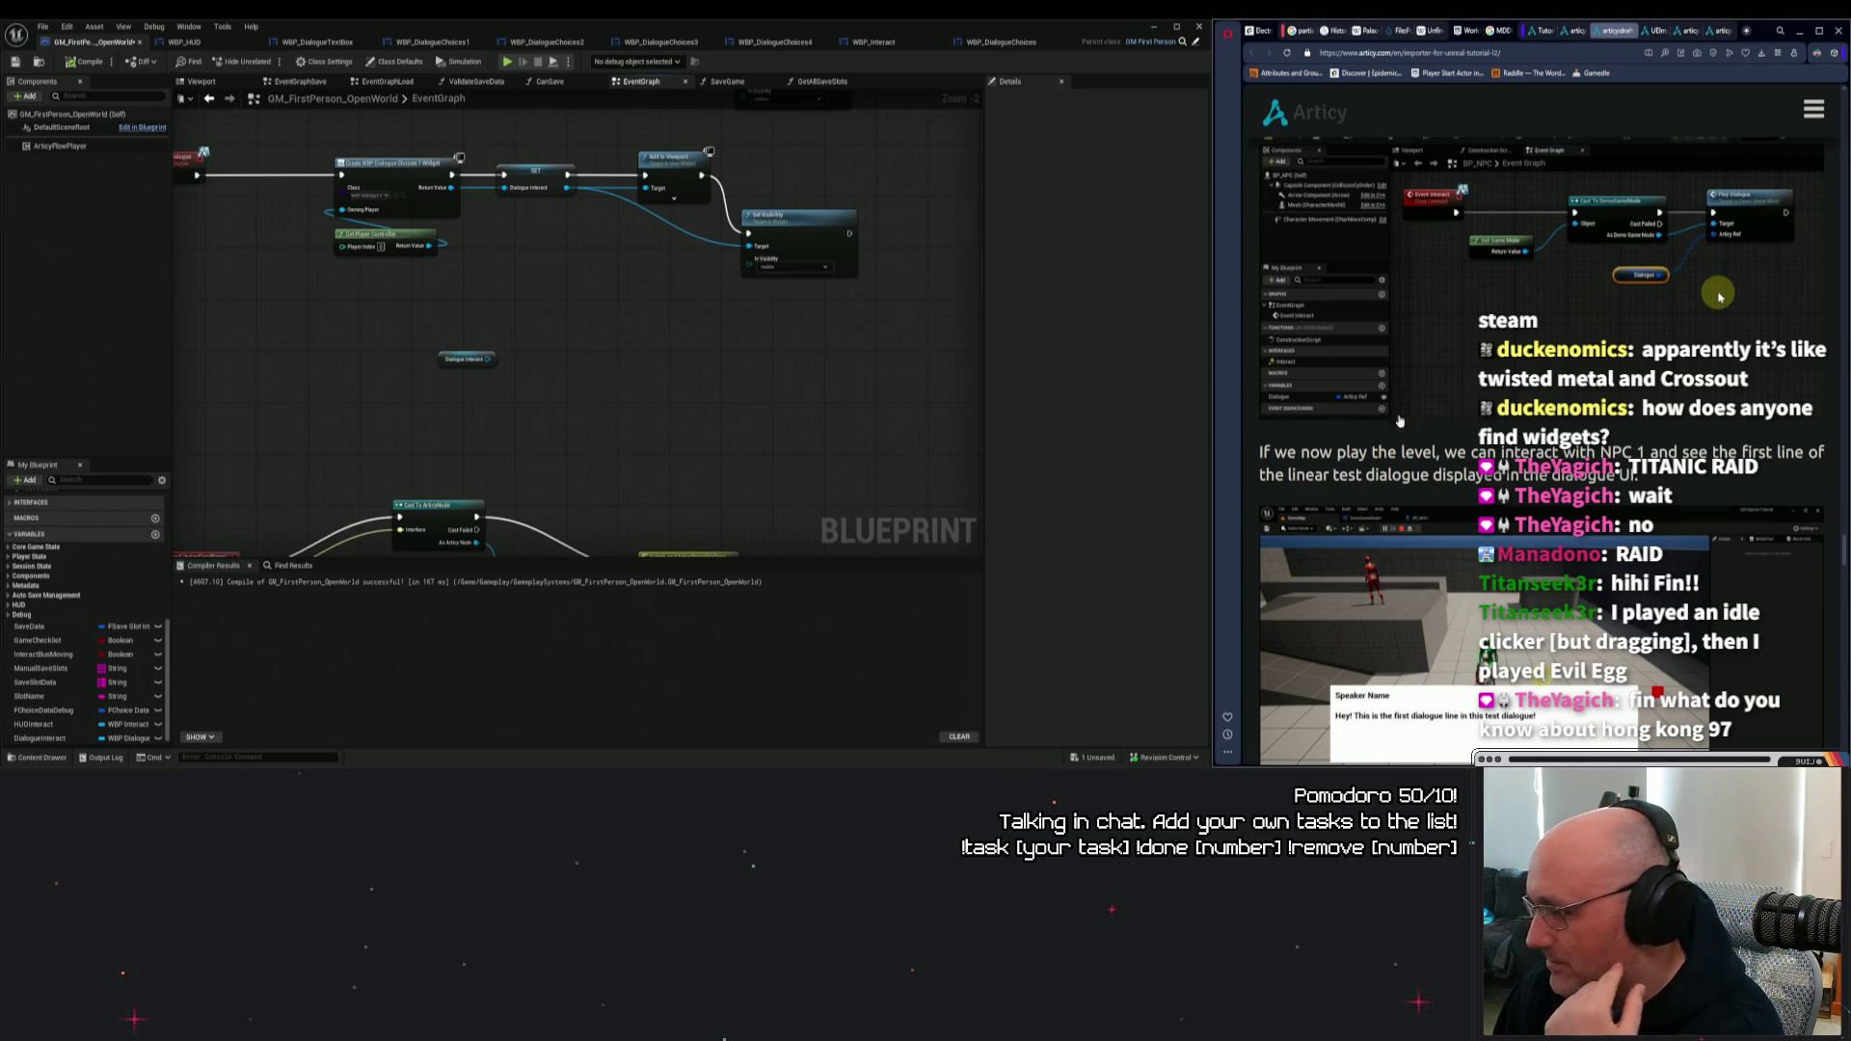
pyautogui.moveTo(847, 359)
pyautogui.mouseDown()
pyautogui.moveTo(806, 401)
pyautogui.moveTo(840, 433)
pyautogui.moveTo(884, 302)
pyautogui.moveTo(809, 312)
pyautogui.moveTo(907, 318)
pyautogui.moveTo(793, 363)
pyautogui.moveTo(868, 290)
pyautogui.moveTo(723, 334)
pyautogui.moveTo(752, 355)
pyautogui.moveTo(752, 393)
pyautogui.mouseUp()
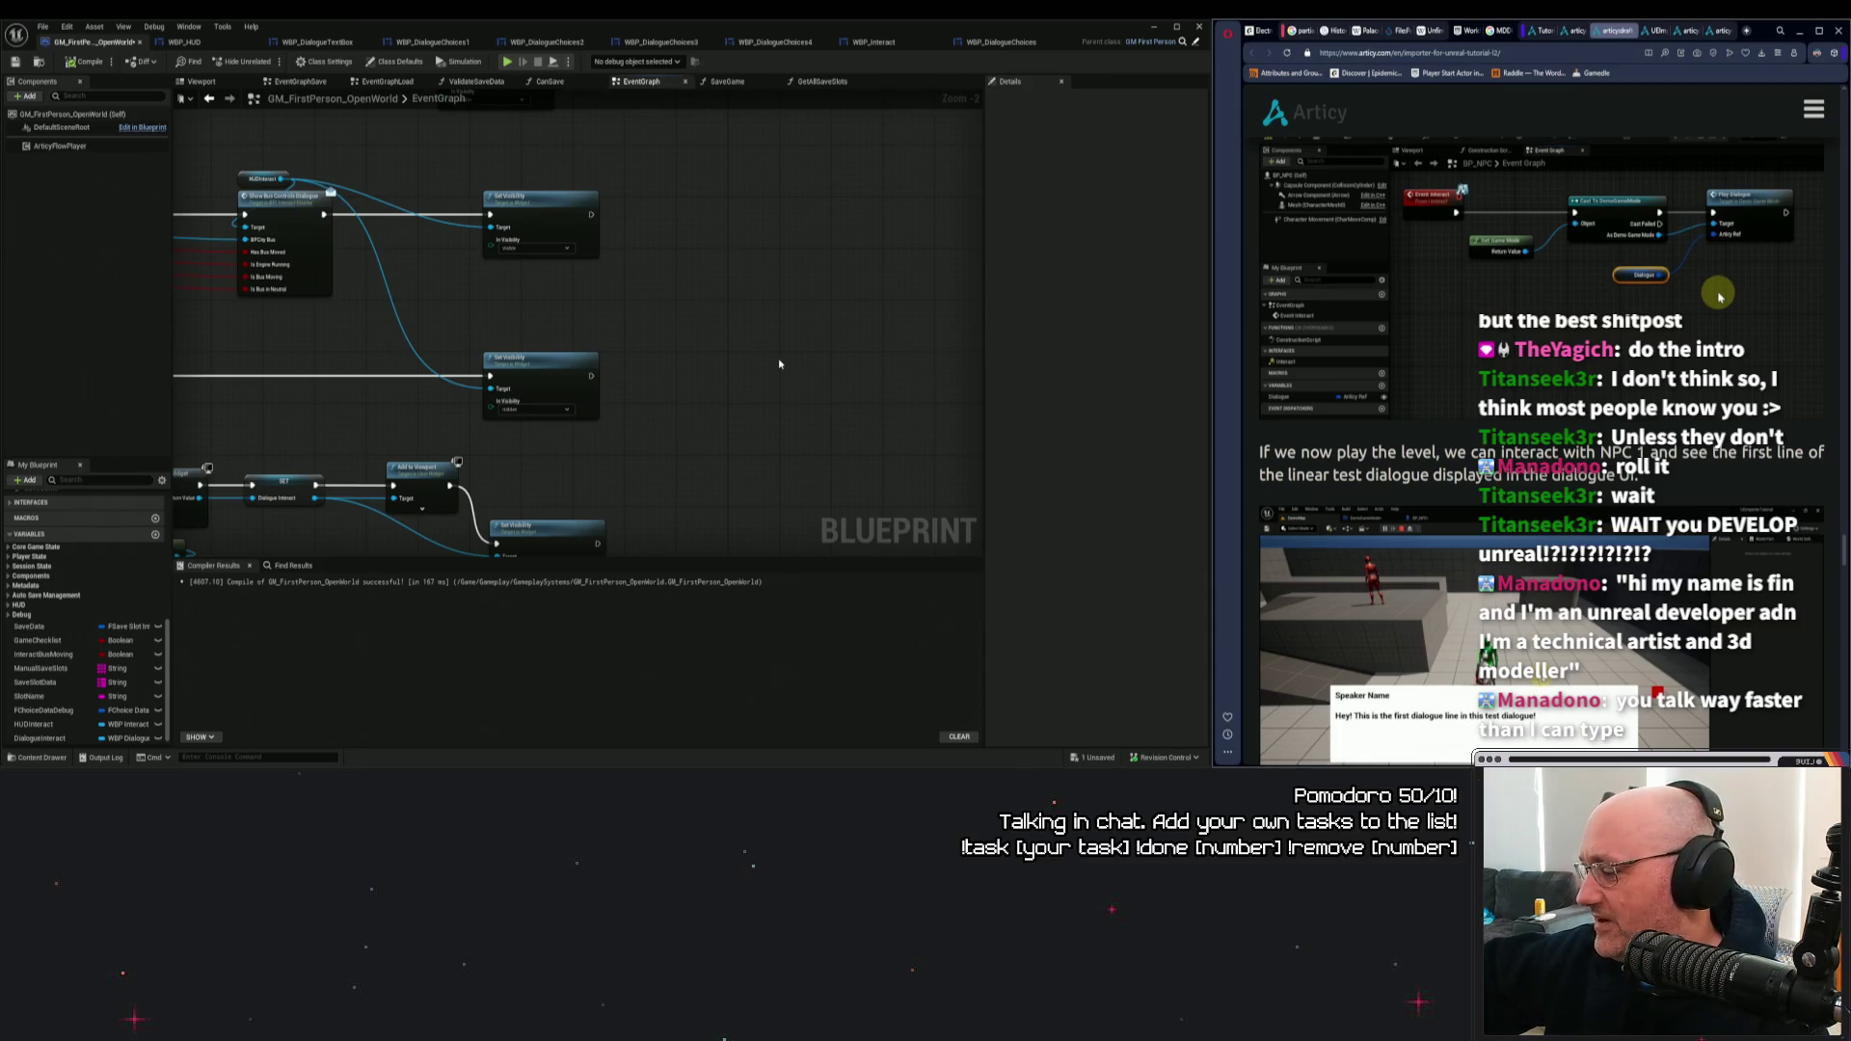
# Scroll the tutorial to the NPC blueprint section and minimize the blueprint editor.
pyautogui.scroll(-10, 1719, 296)
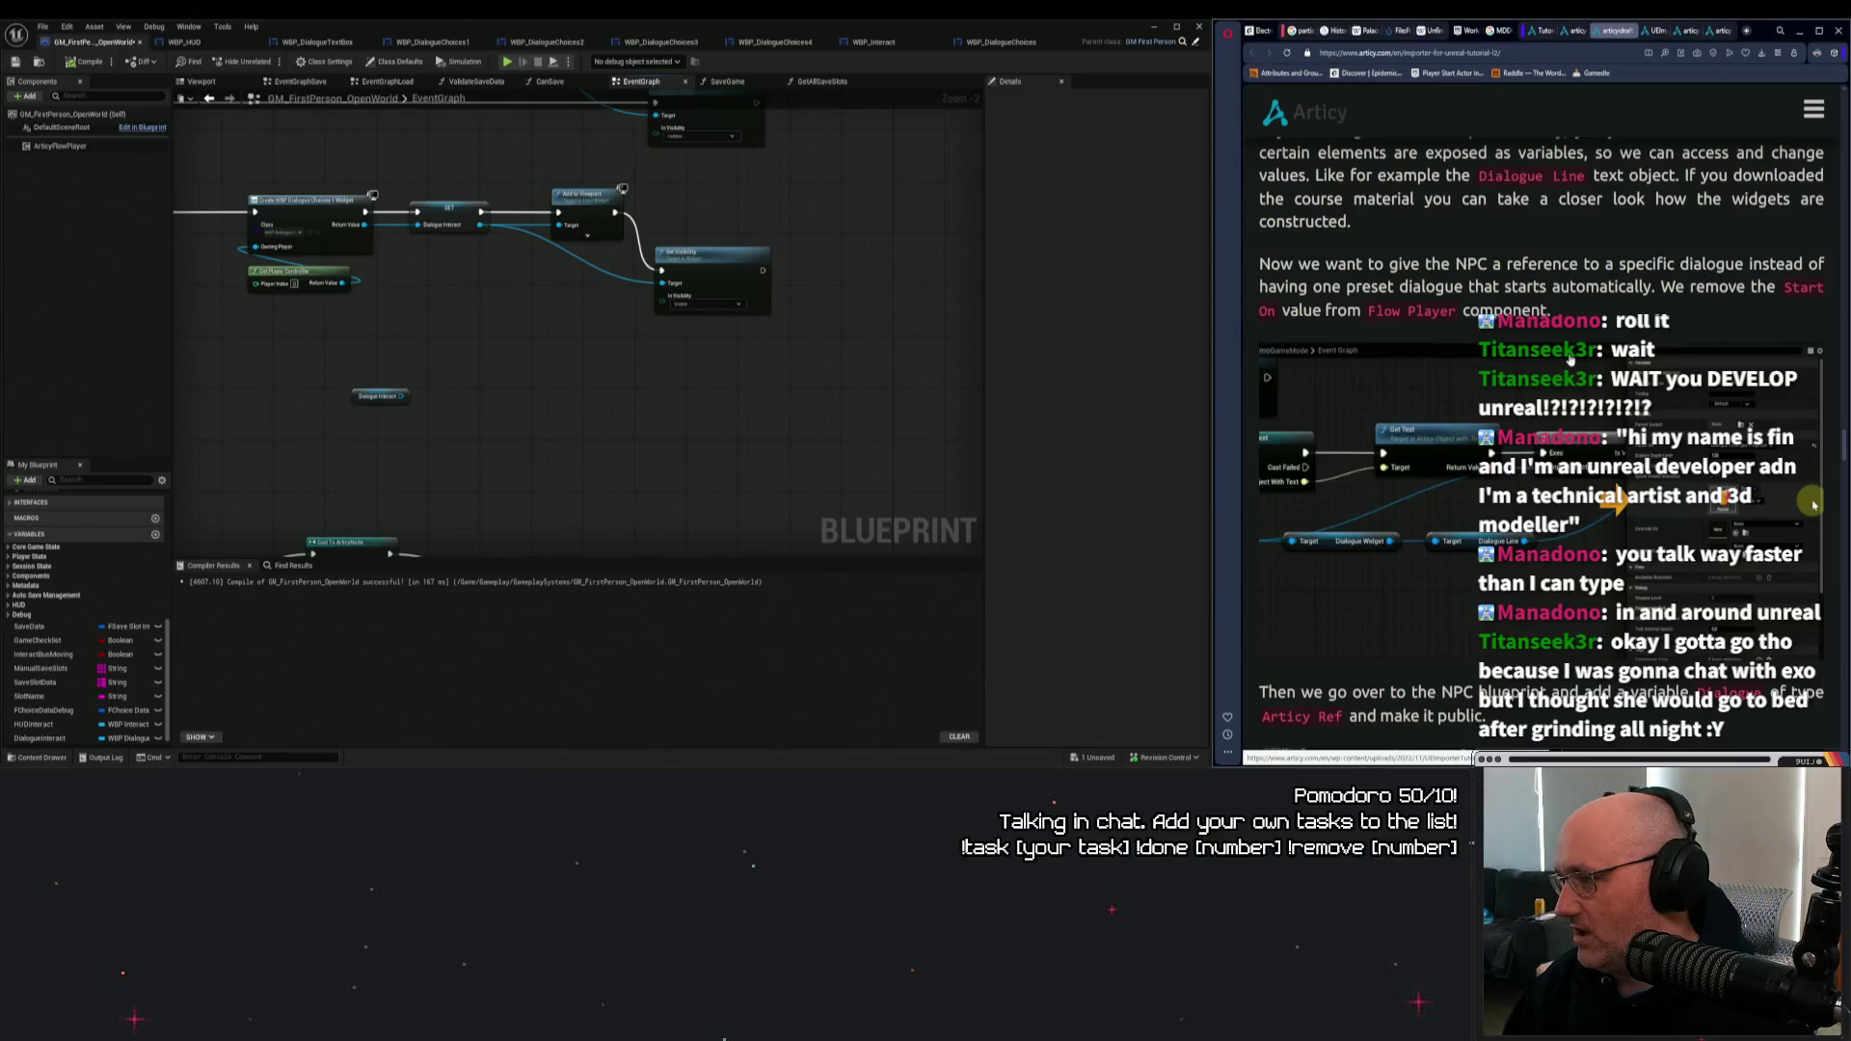
pyautogui.scroll(-2, 1576, 147)
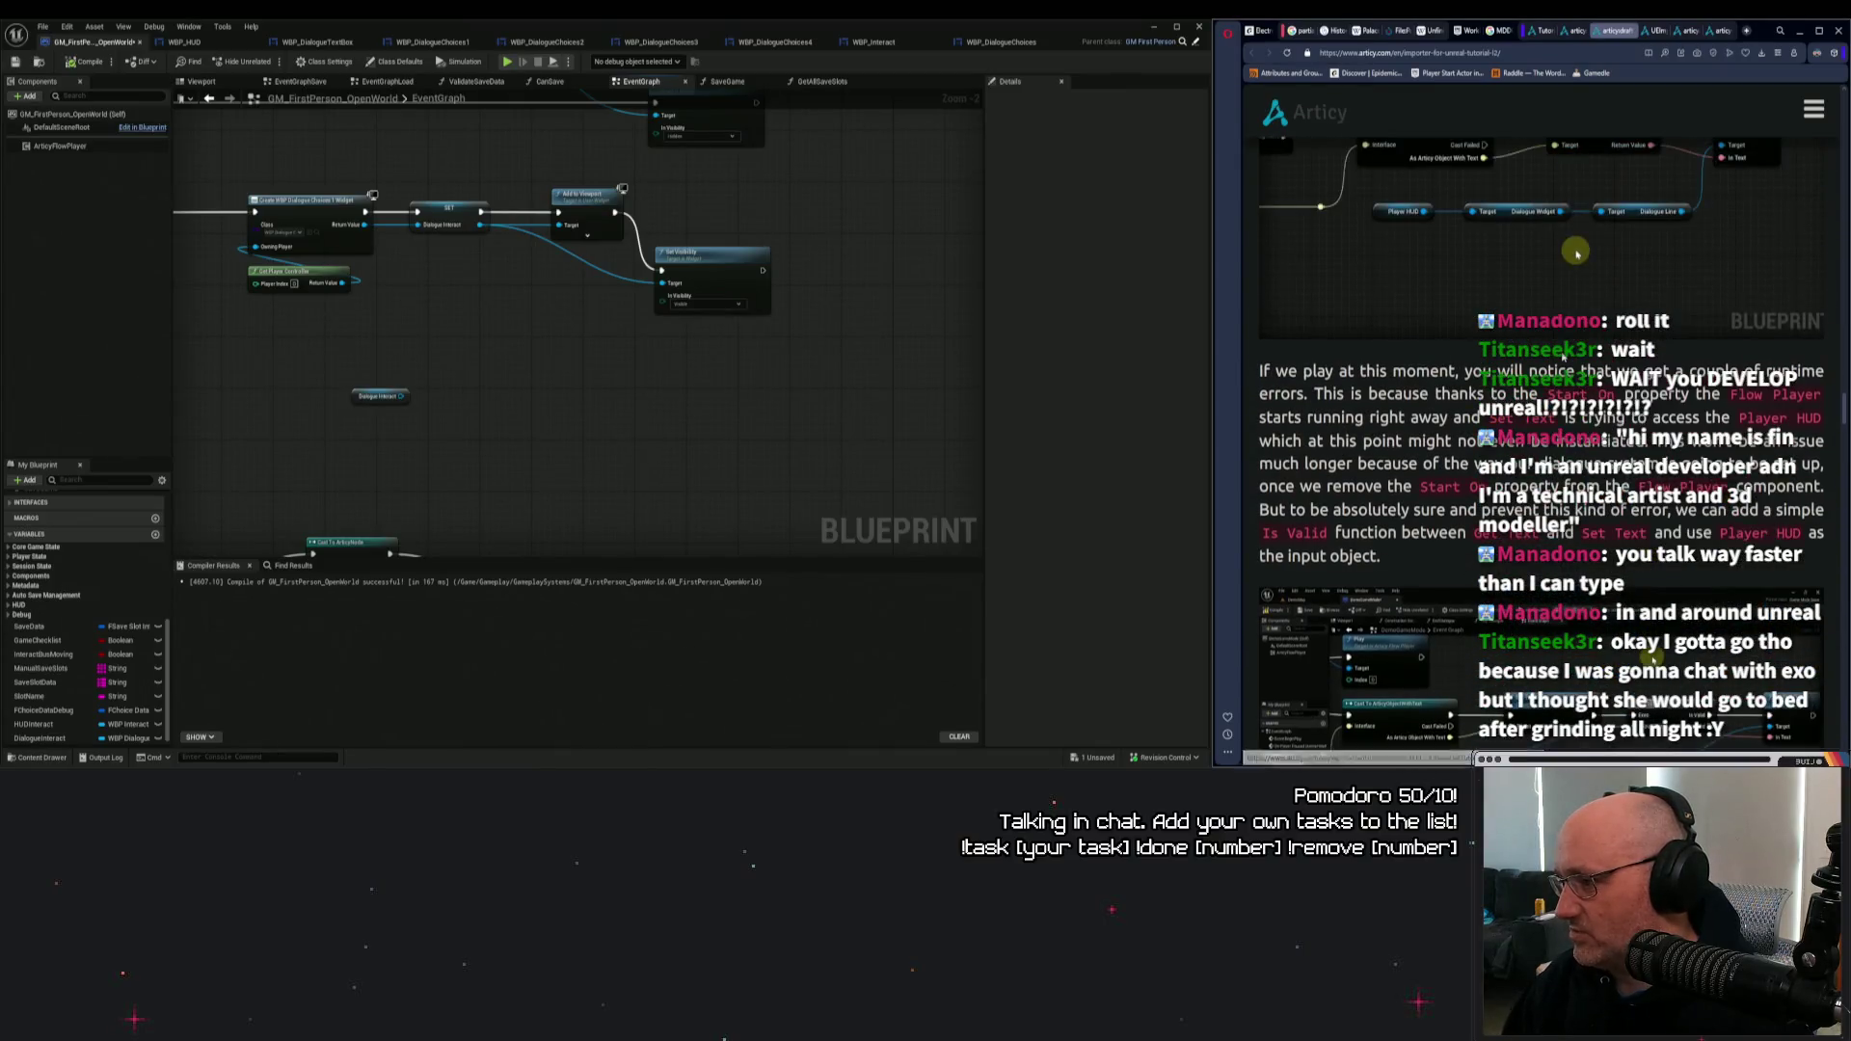
pyautogui.scroll(-5, 1562, 356)
pyautogui.scroll(-8, 1562, 357)
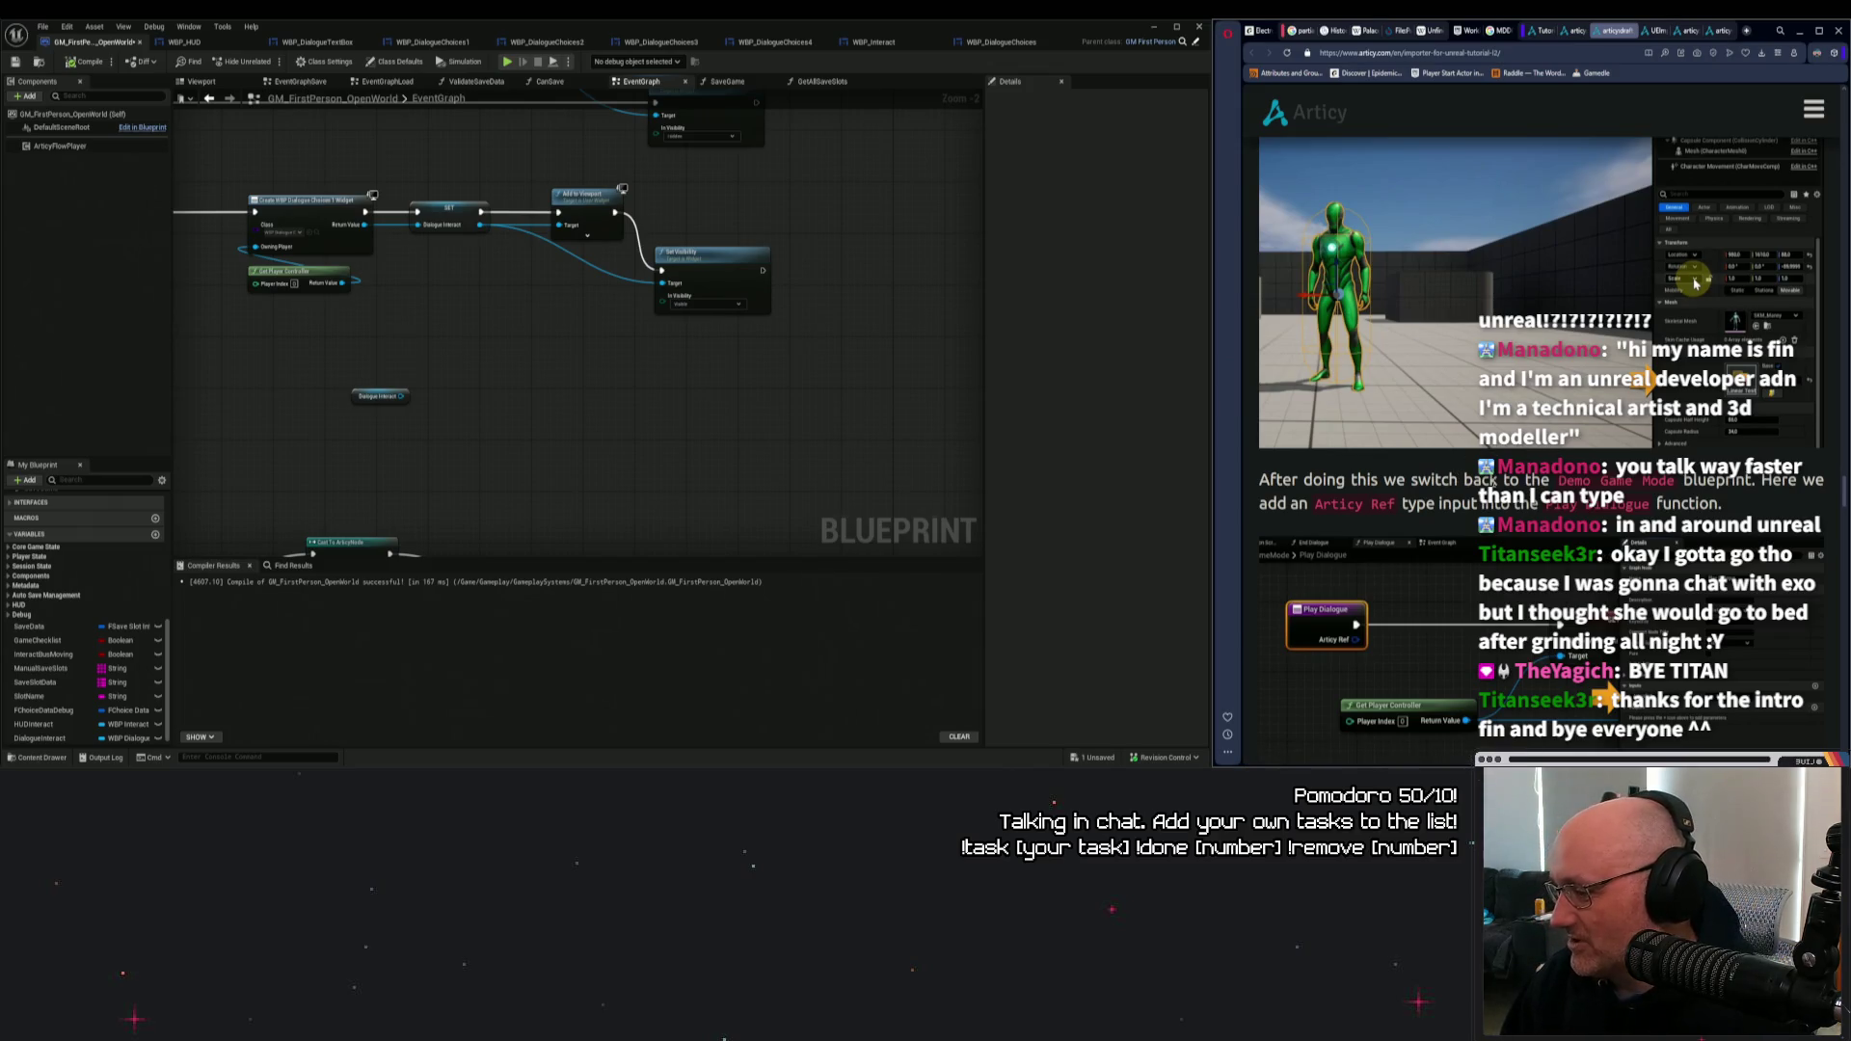
pyautogui.scroll(-10, 1543, 443)
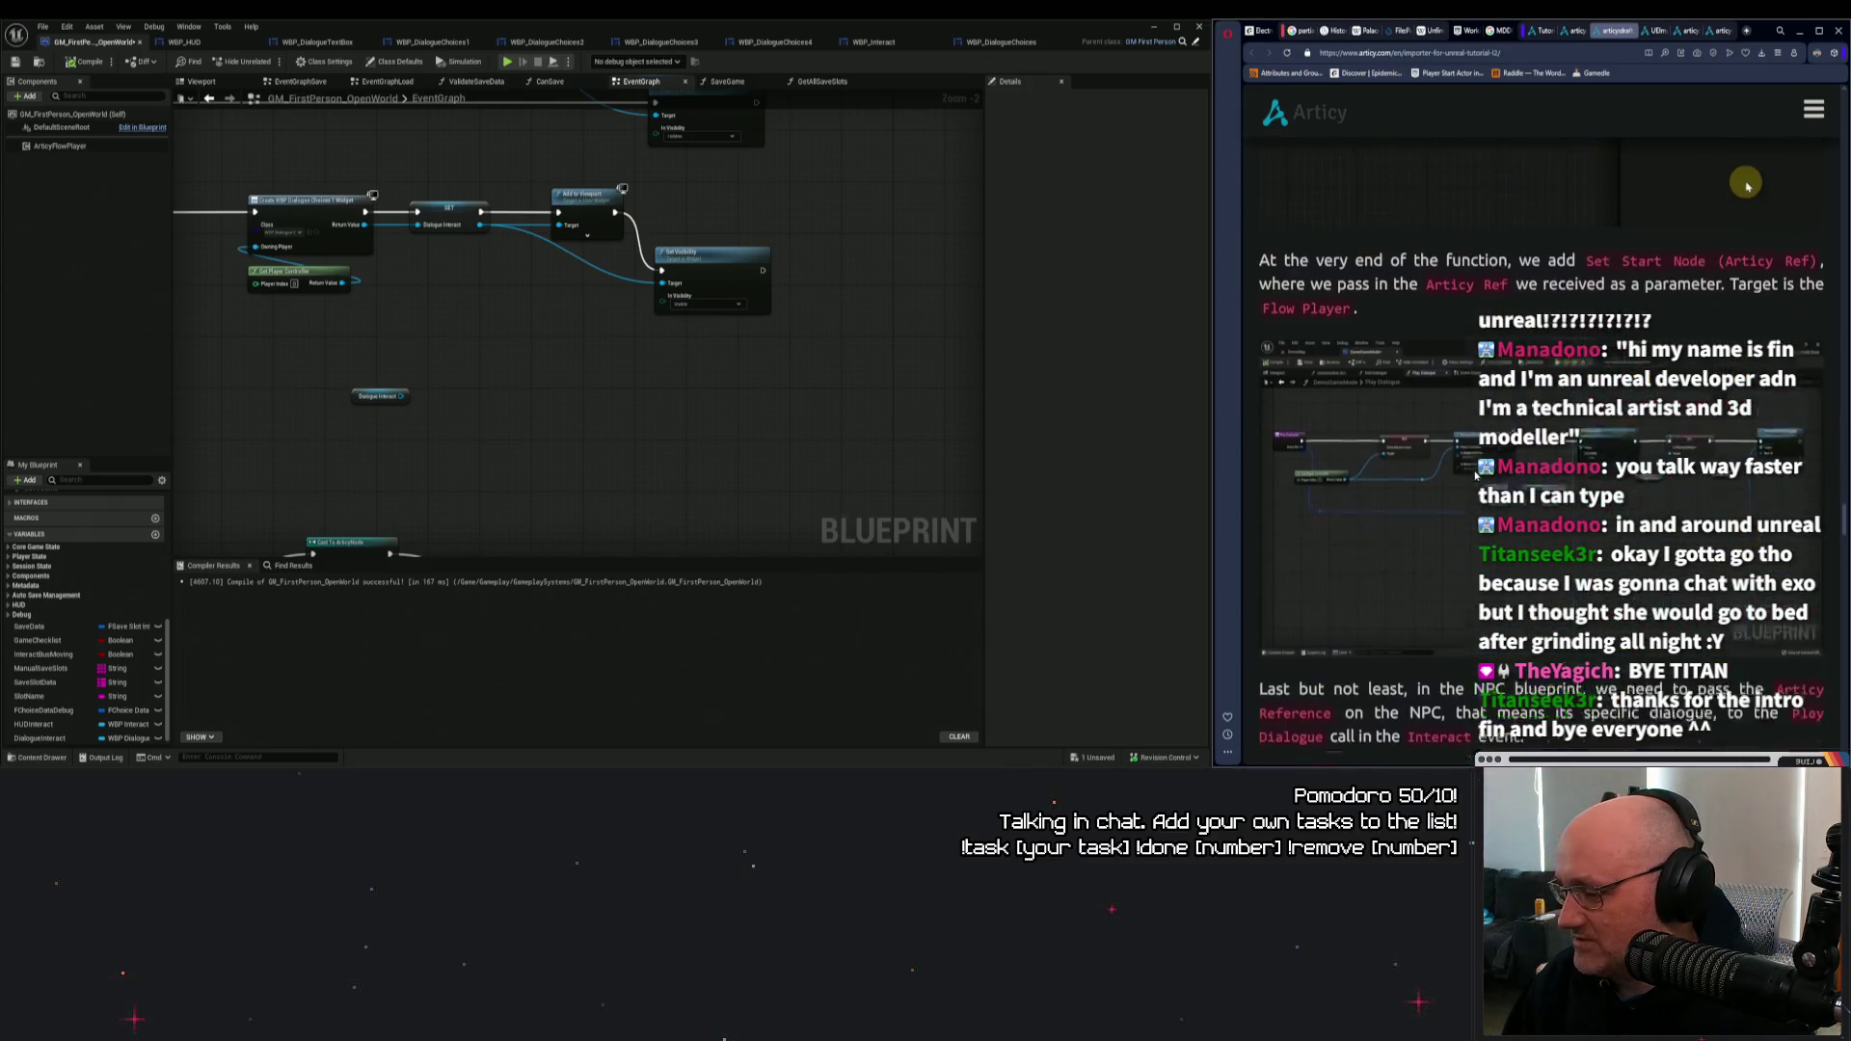
pyautogui.click(1153, 27)
# Play the level, walk up to the NPC and talk to it to show its dialogue line.
pyautogui.hotkey('alt', 'p')
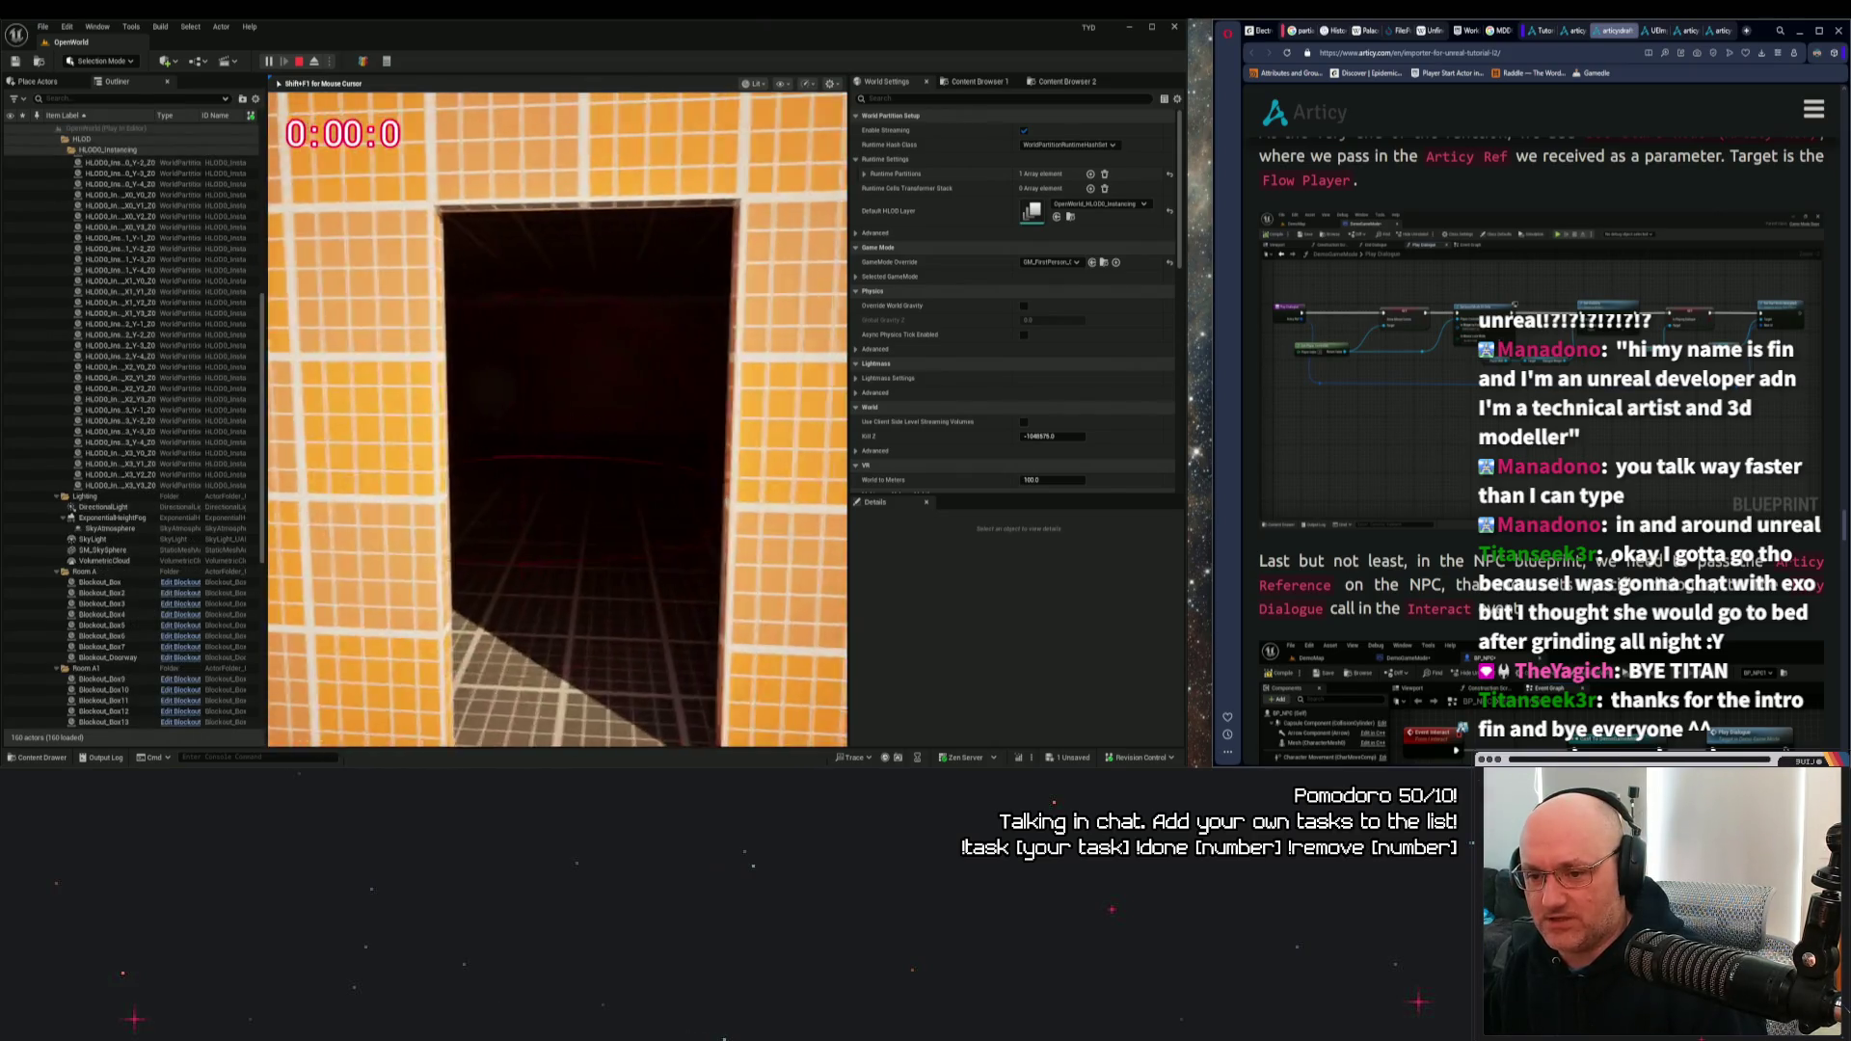
pyautogui.press('w')
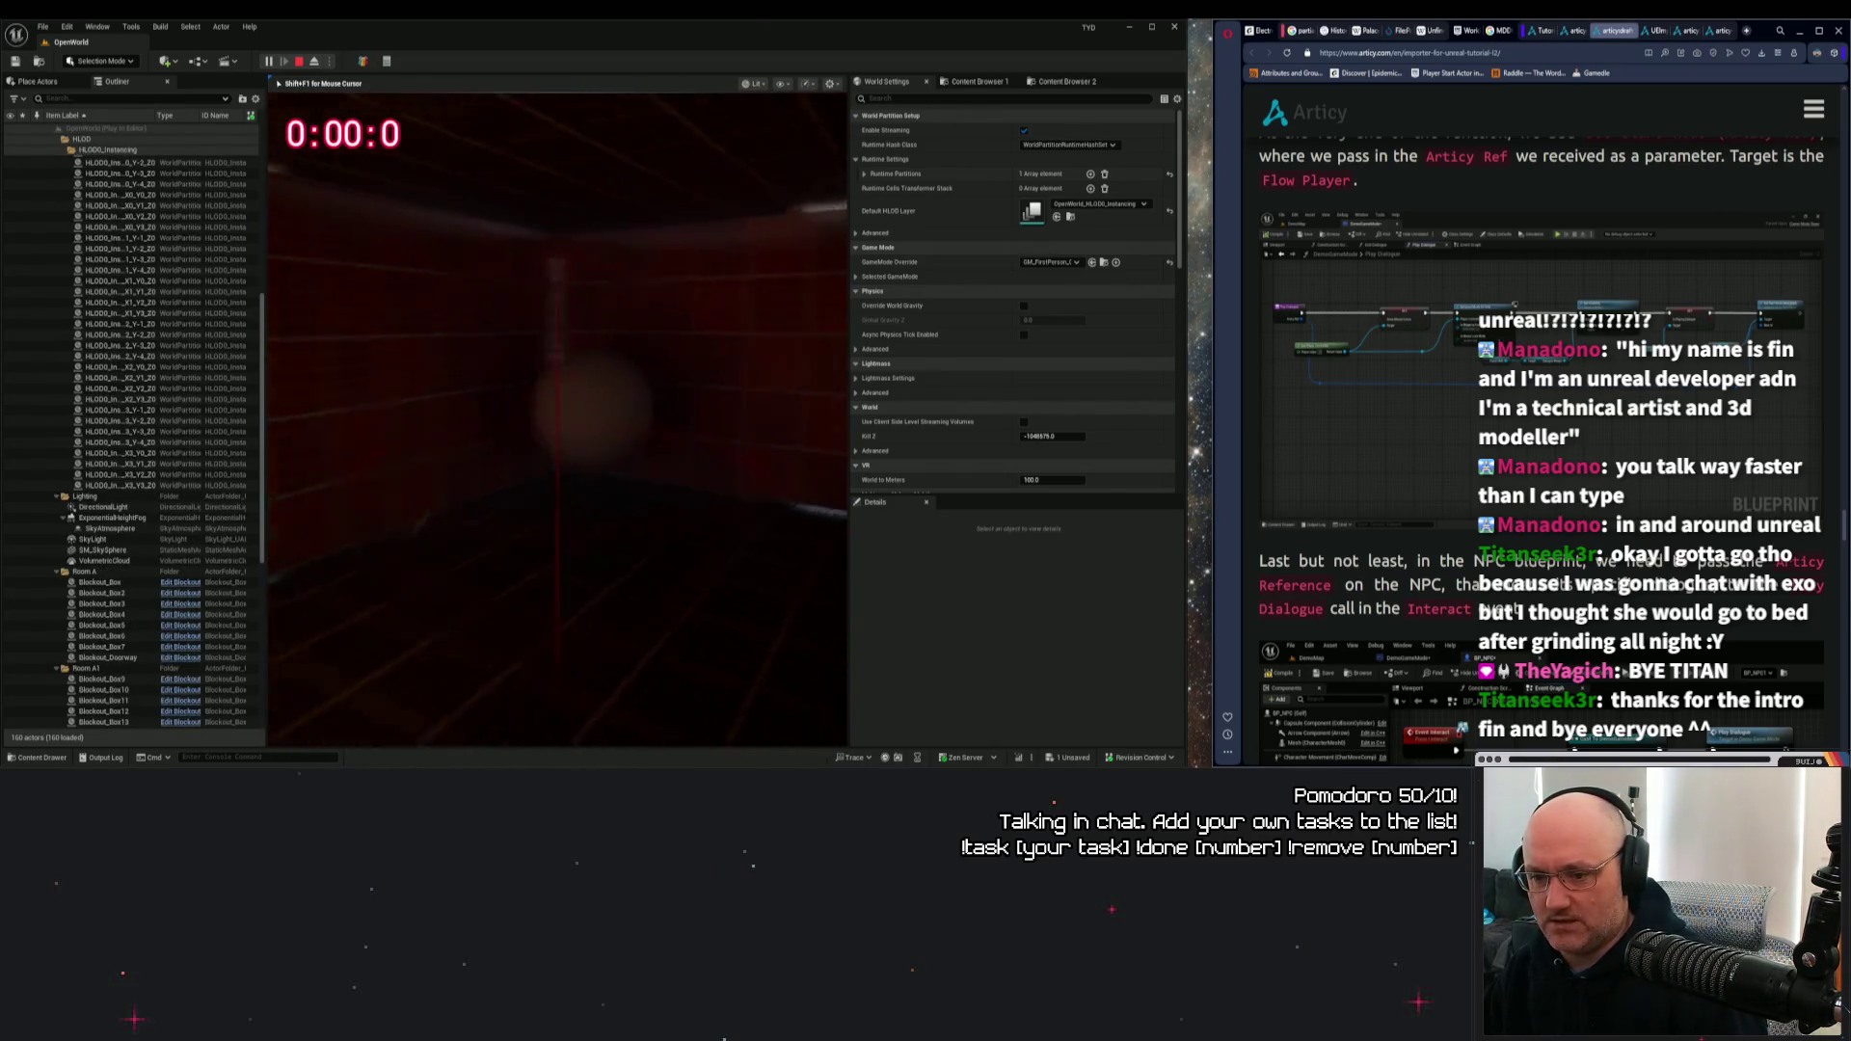
pyautogui.press('f')
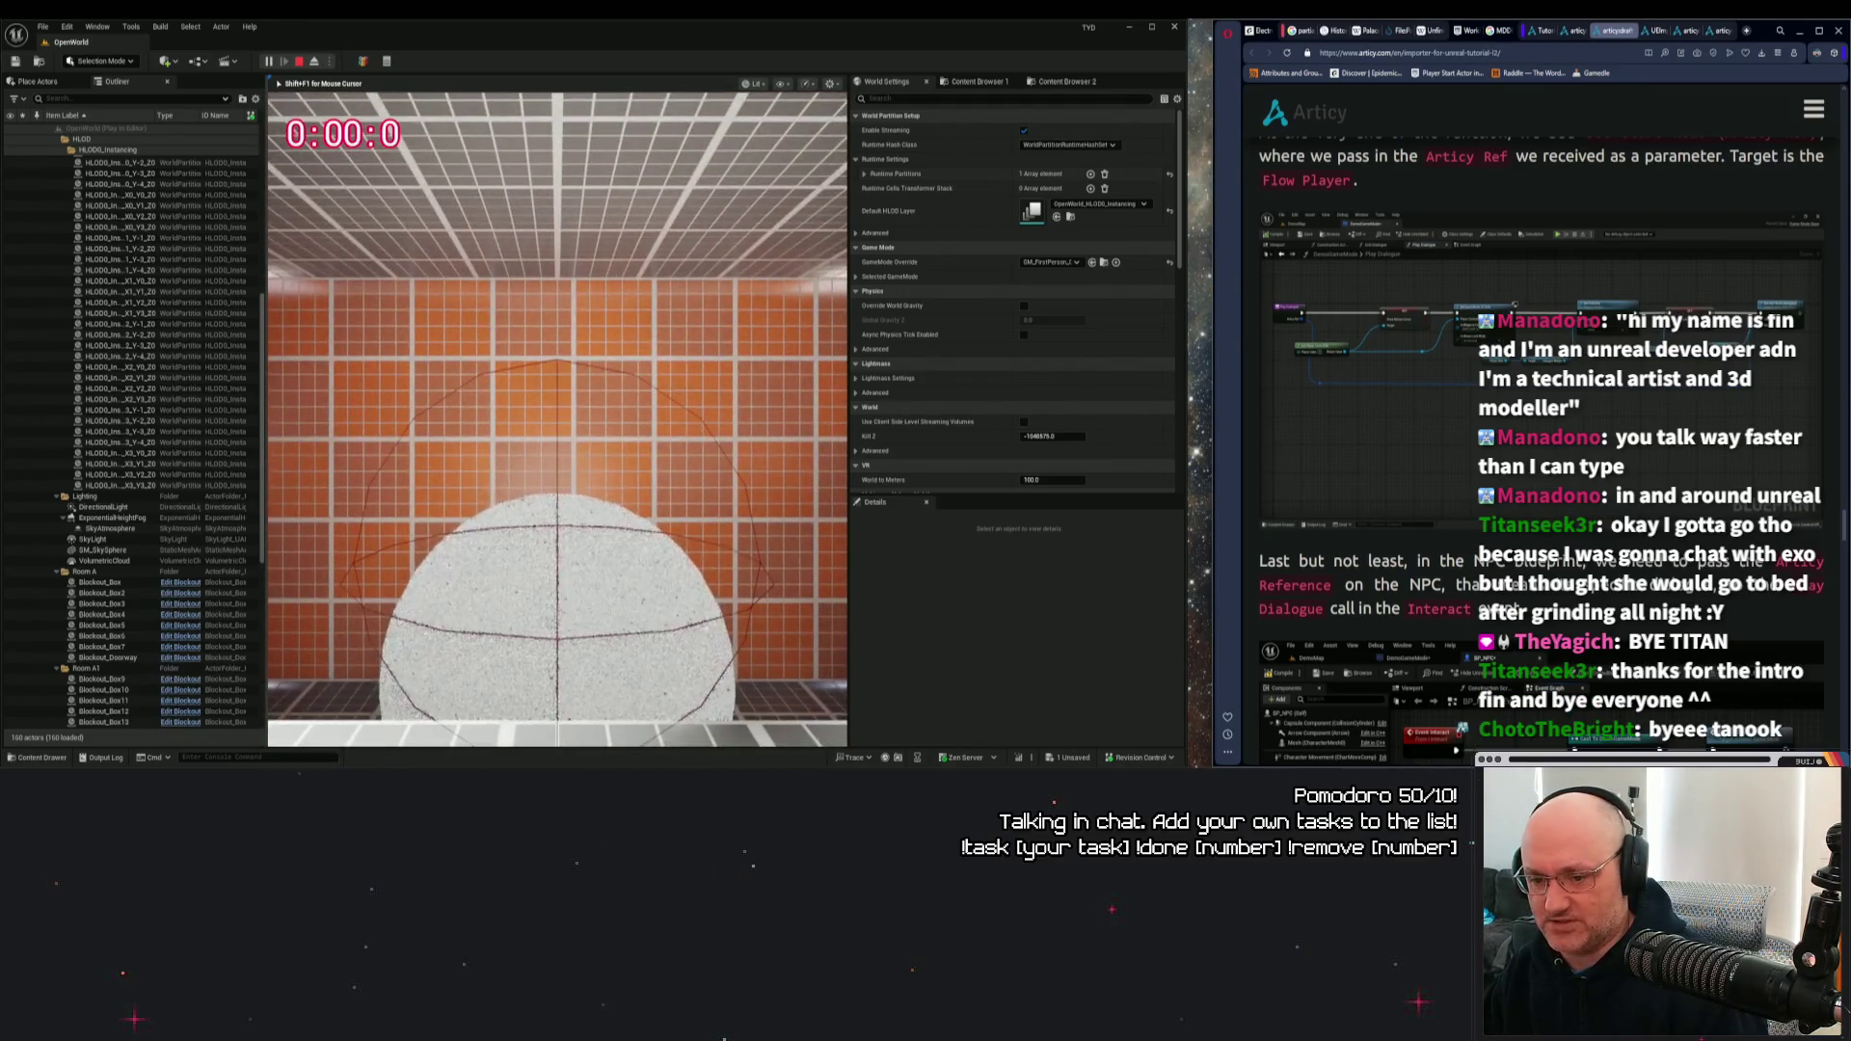
pyautogui.press('f')
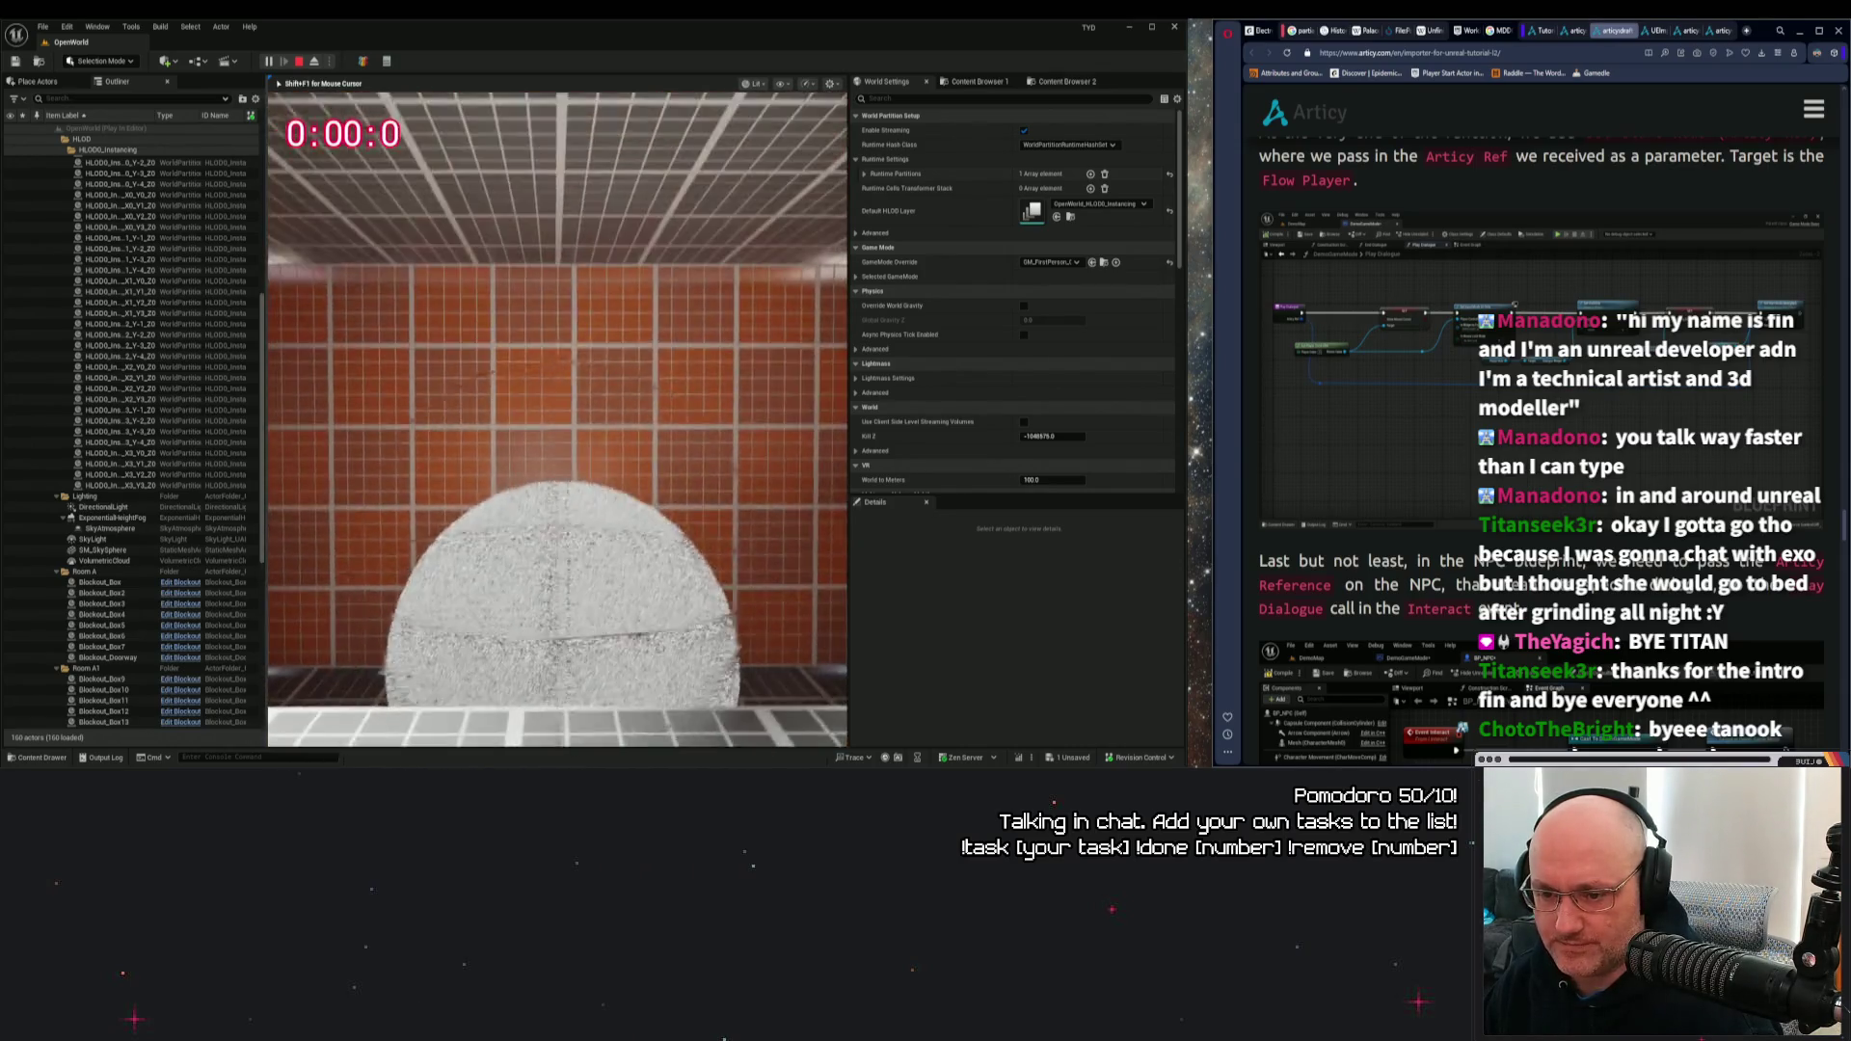
pyautogui.press('e')
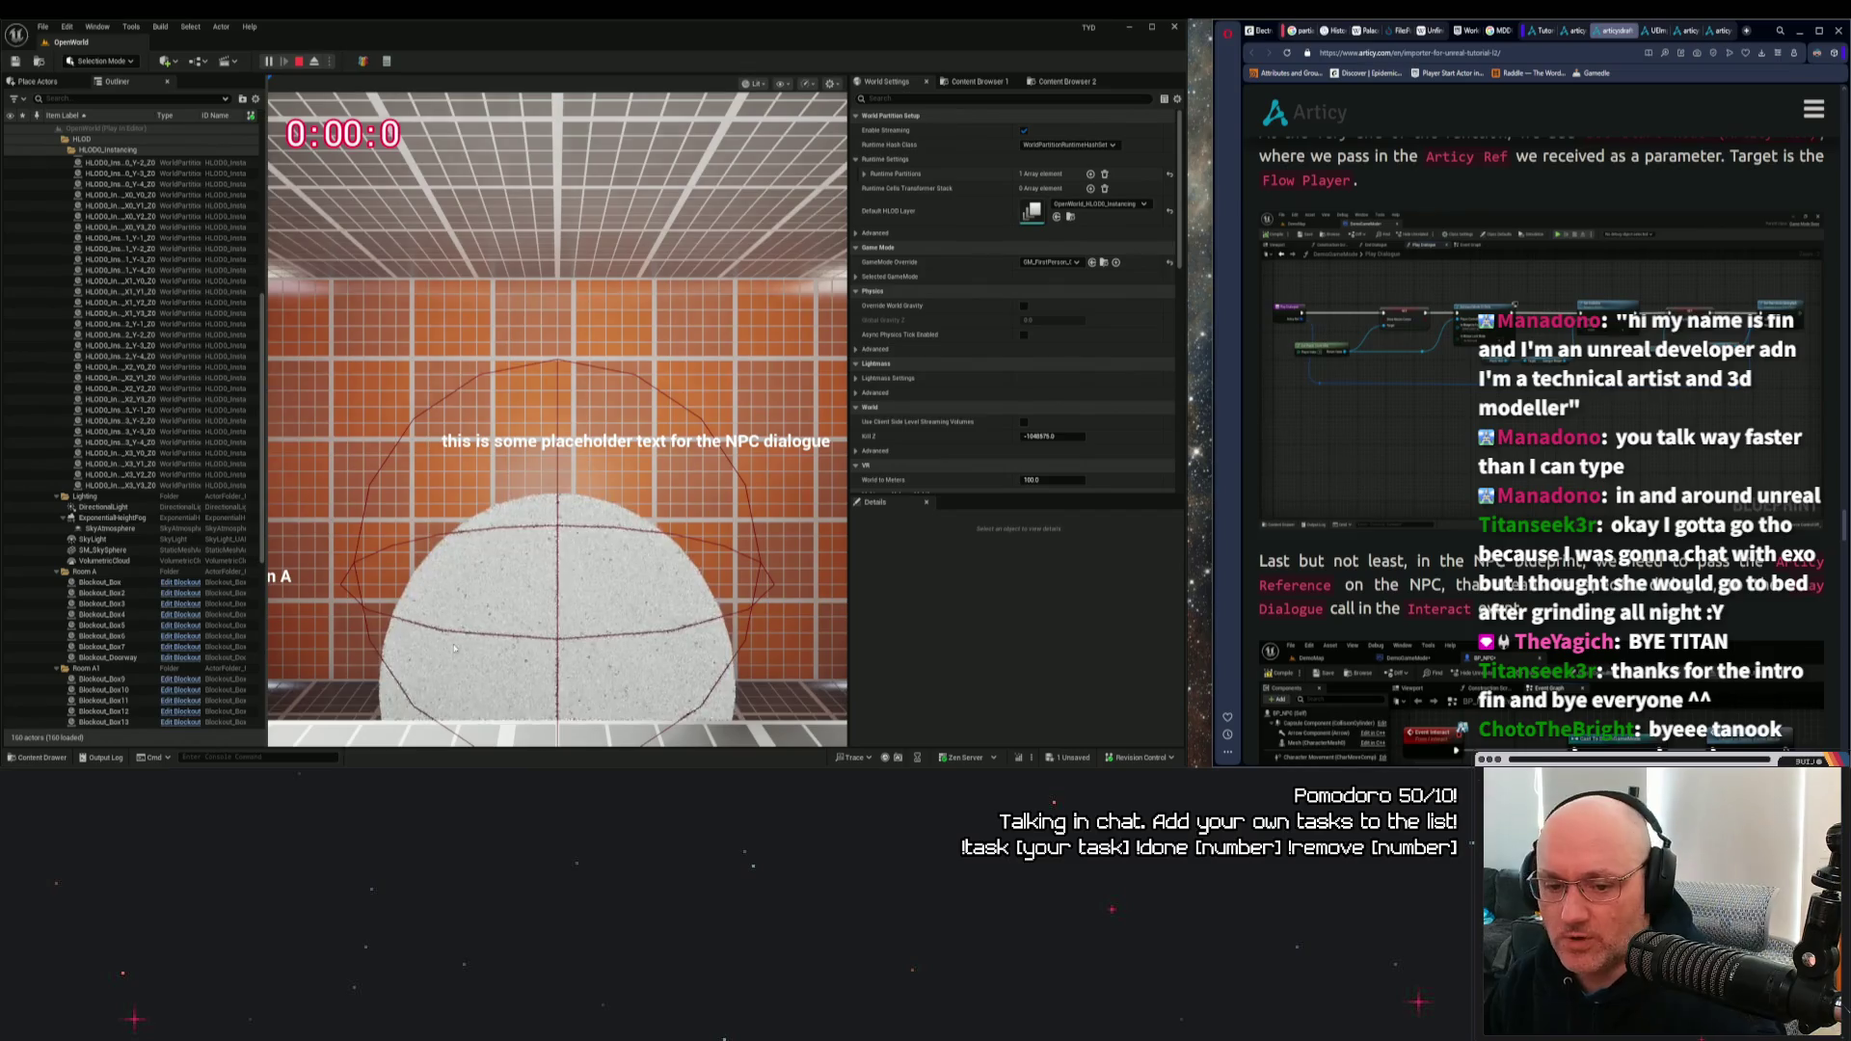
# Widen the game view, then switch to articy:draft and pan its flow graph.
pyautogui.moveTo(268, 575)
pyautogui.mouseDown()
pyautogui.moveTo(66, 571)
pyautogui.moveTo(224, 584)
pyautogui.mouseUp()
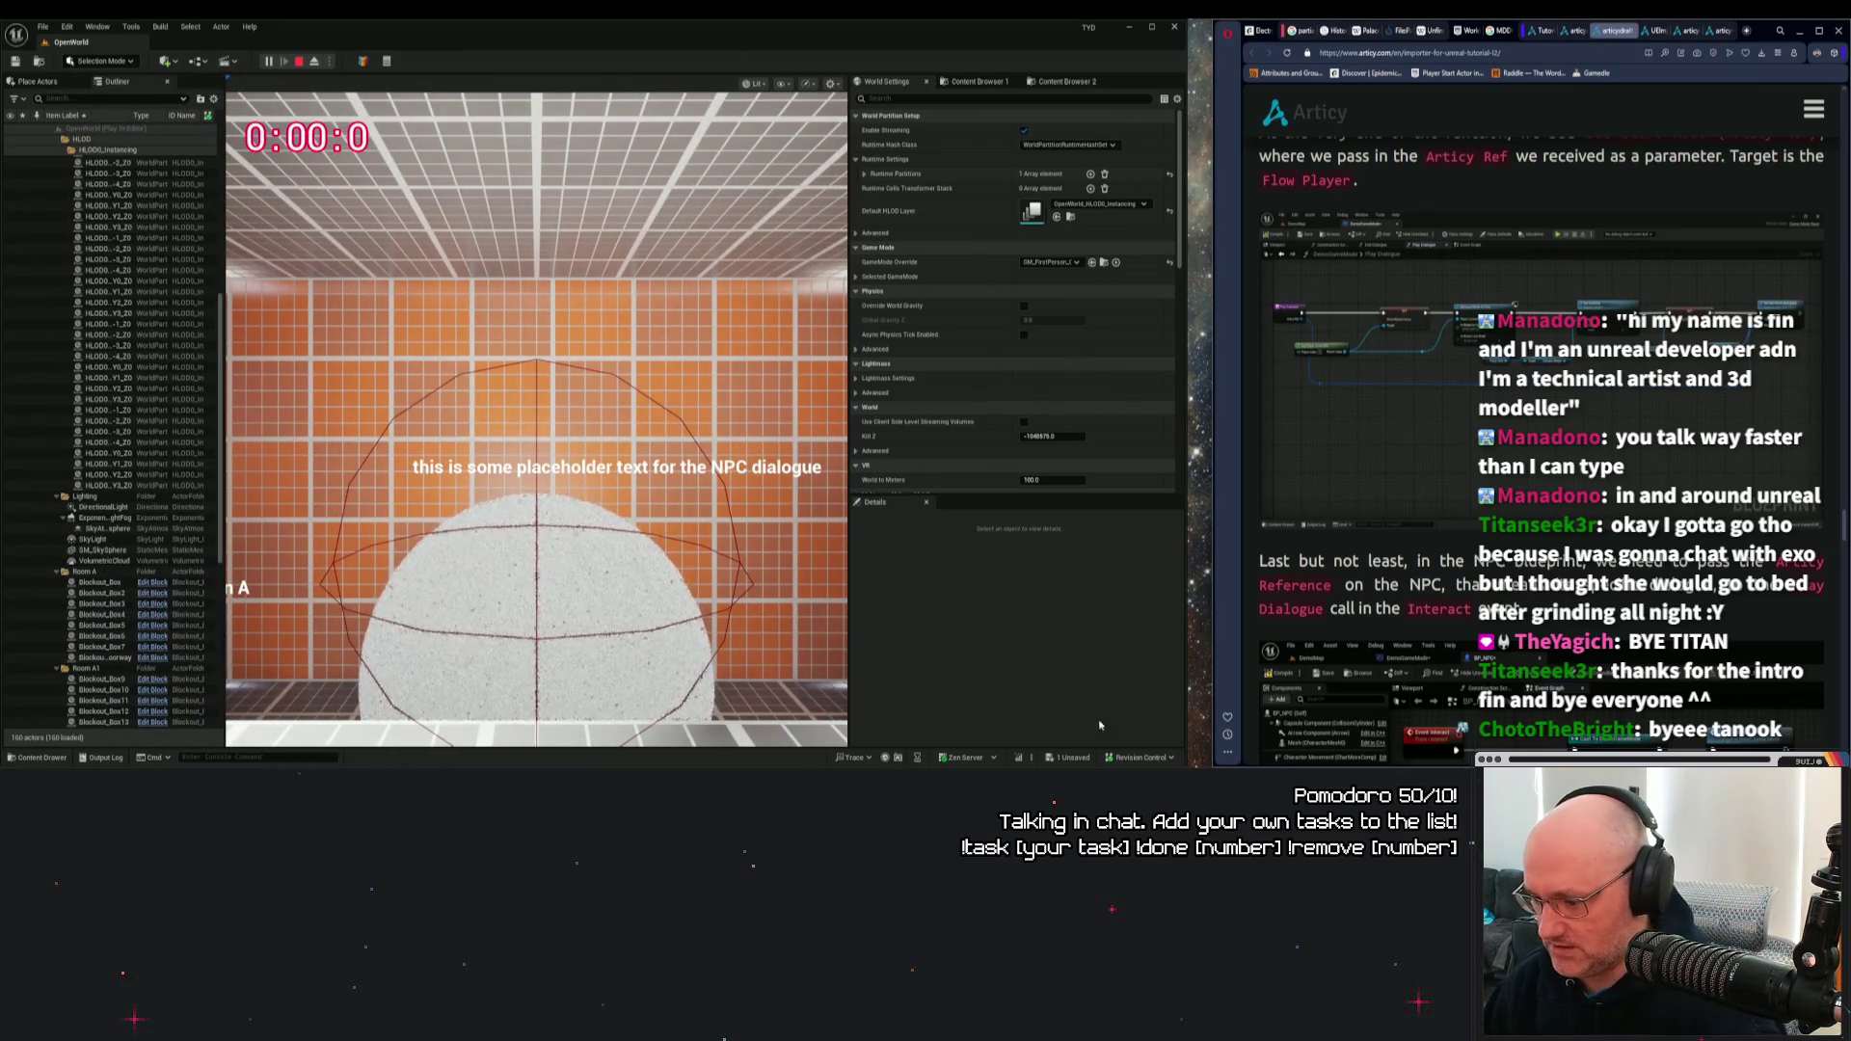
pyautogui.hotkey('alt', 'Tab')
pyautogui.moveTo(620, 356); pyautogui.dragTo(715, 298)
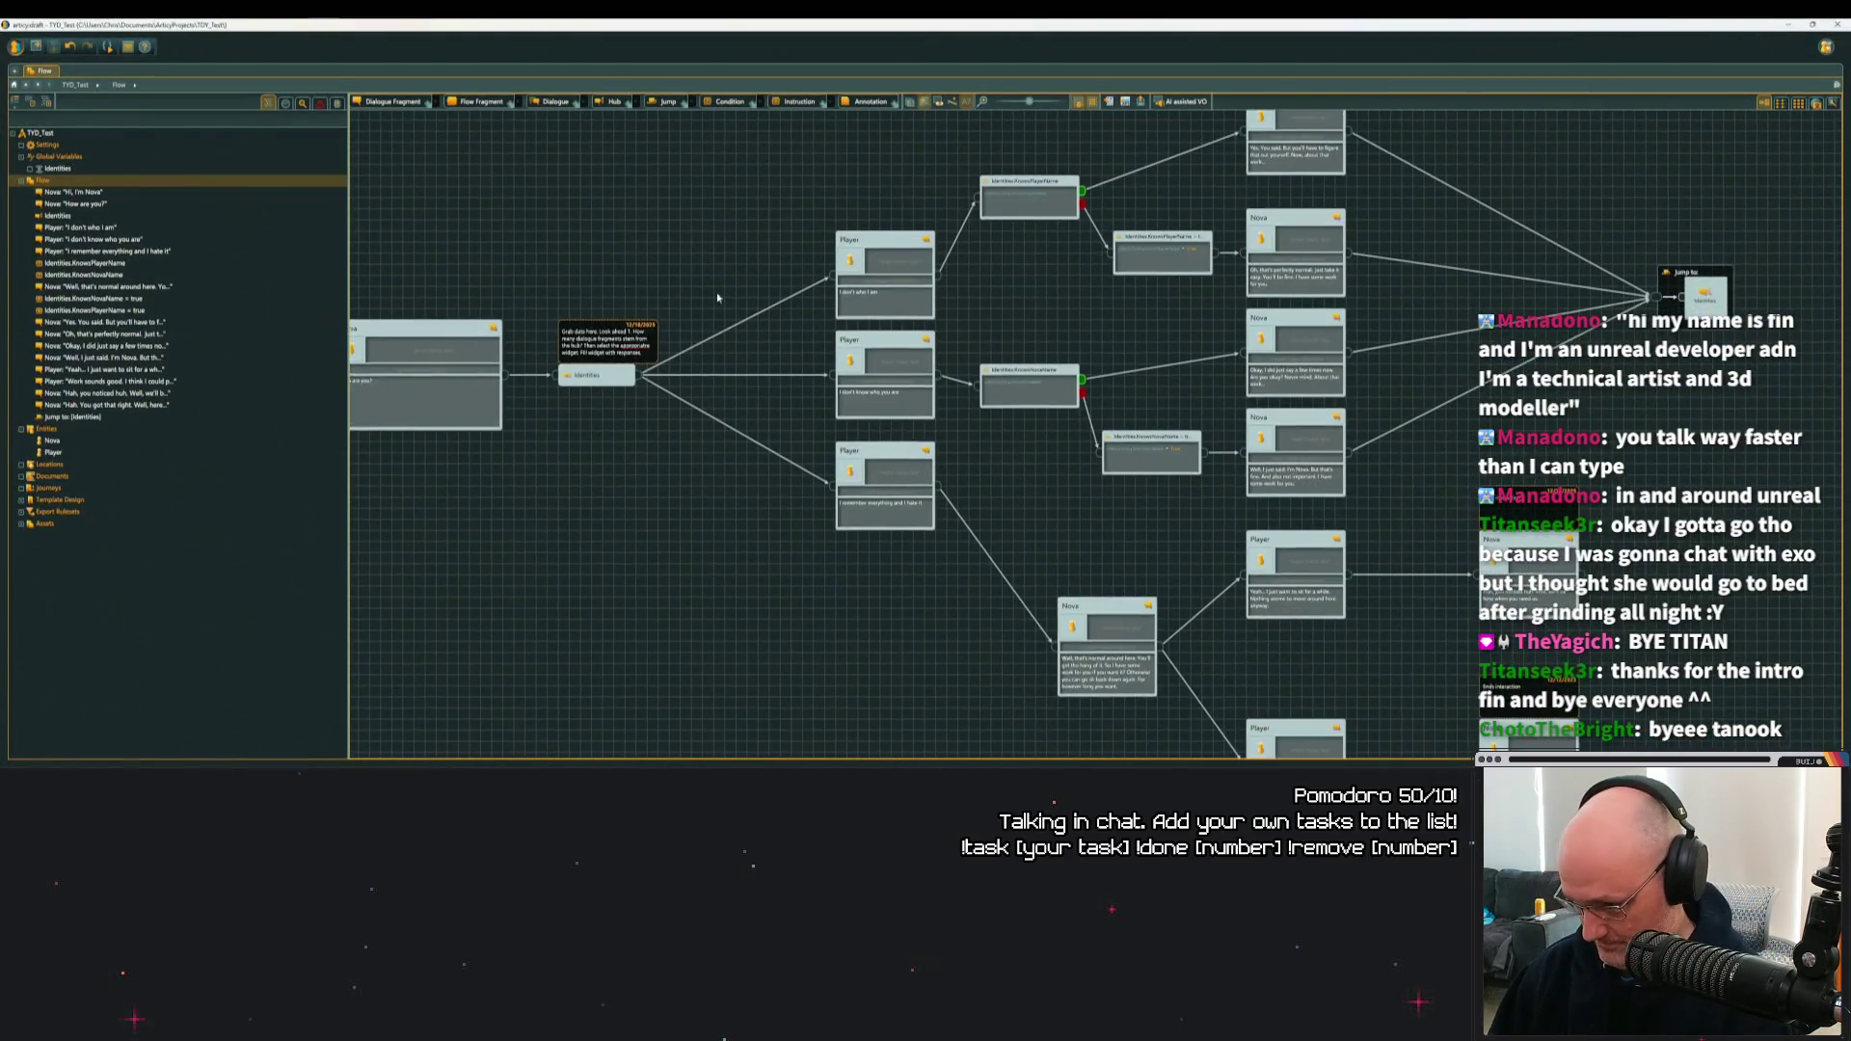
# Pan and zoom the flow graph to view the first Nova nodes and hub, then switch back to Unreal.
pyautogui.moveTo(979, 483); pyautogui.dragTo(951, 541)
pyautogui.moveTo(1557, 449); pyautogui.dragTo(1177, 420)
pyautogui.moveTo(529, 277); pyautogui.dragTo(813, 276)
pyautogui.moveTo(663, 219)
pyautogui.mouseDown()
pyautogui.moveTo(736, 256)
pyautogui.moveTo(1071, 241)
pyautogui.moveTo(1000, 253)
pyautogui.mouseUp()
pyautogui.scroll(-1, 1007, 255)
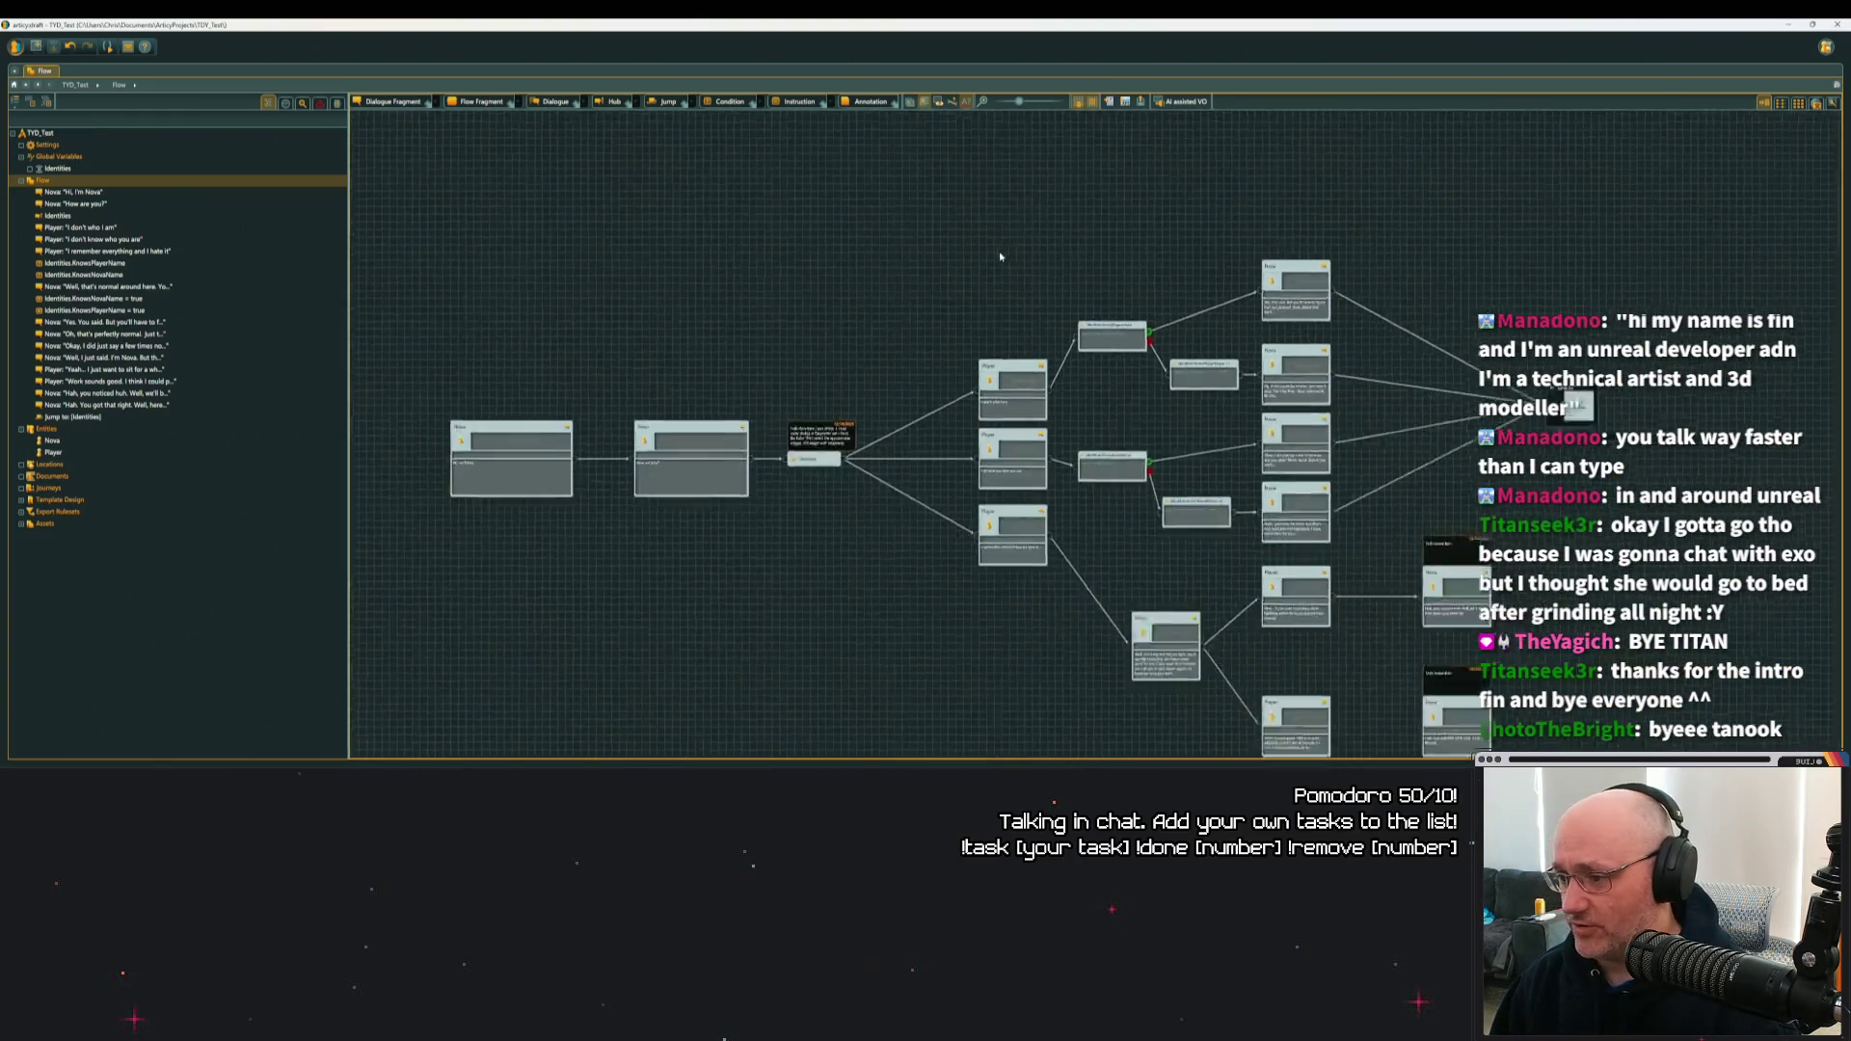
pyautogui.scroll(-2, 1012, 257)
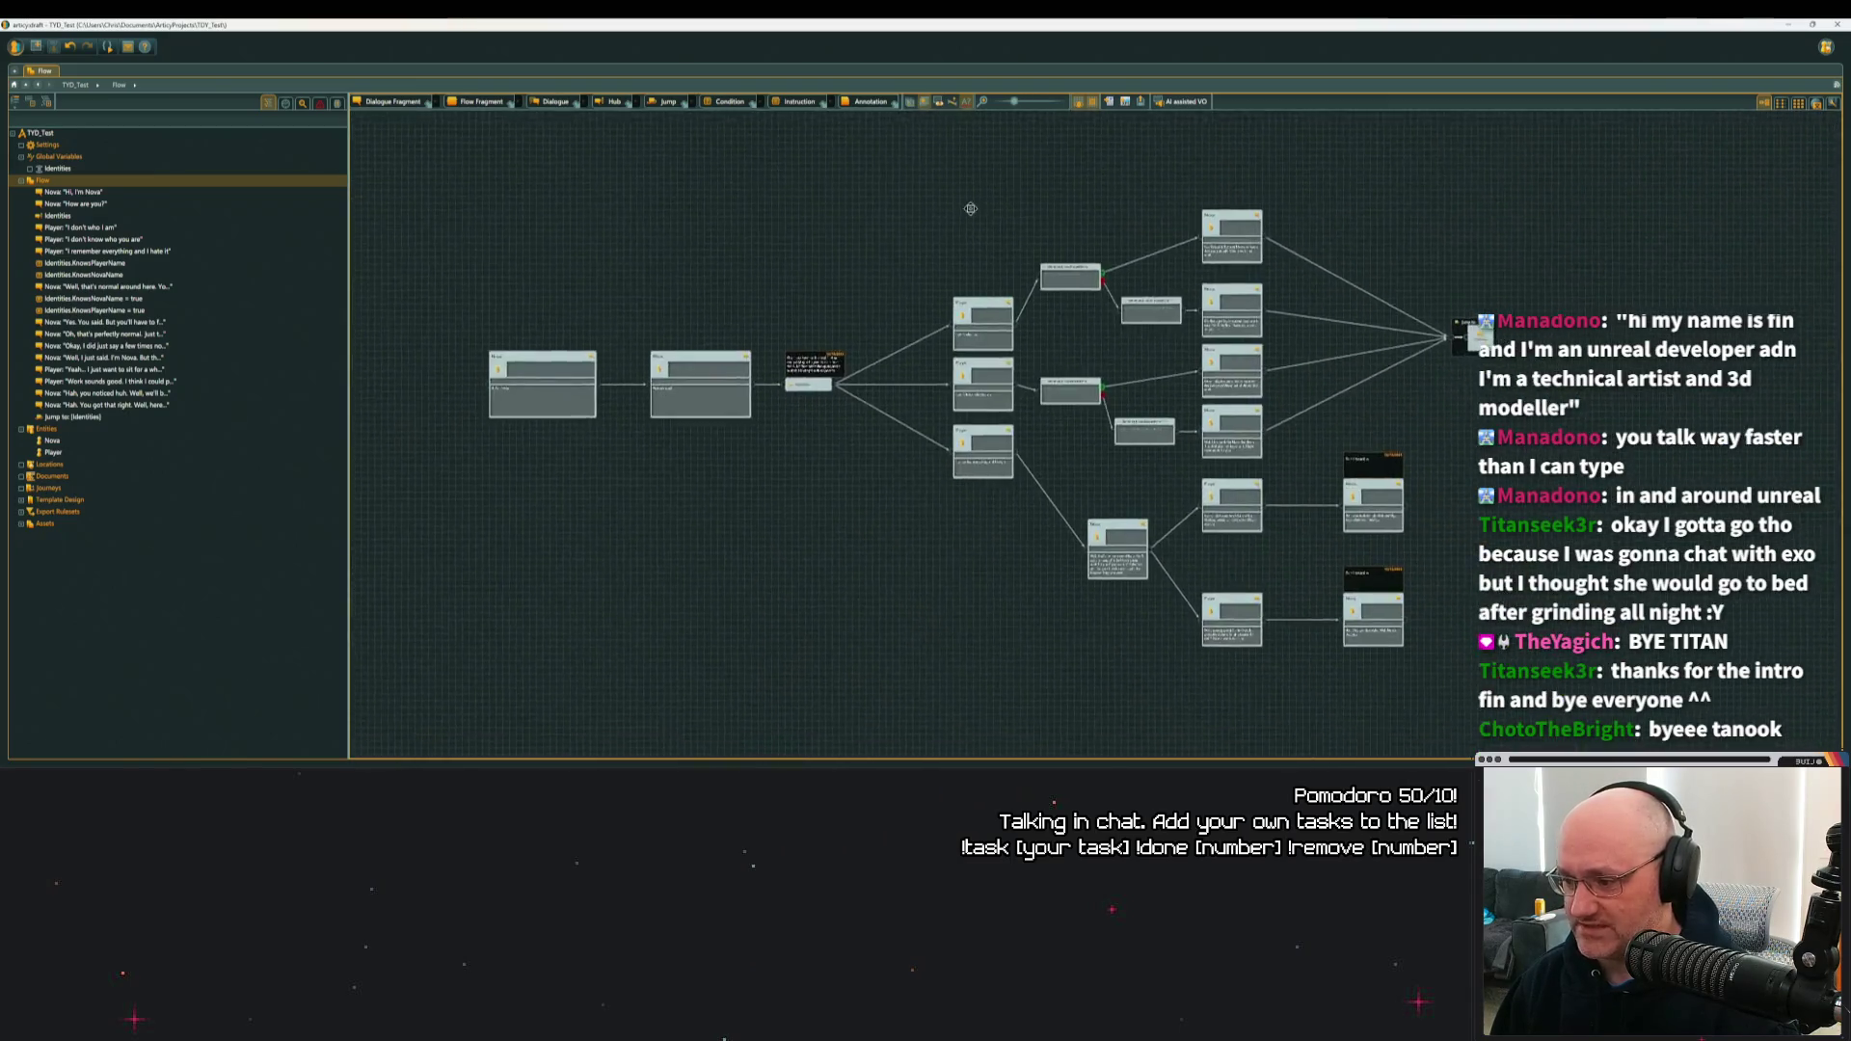
pyautogui.scroll(2, 891, 193)
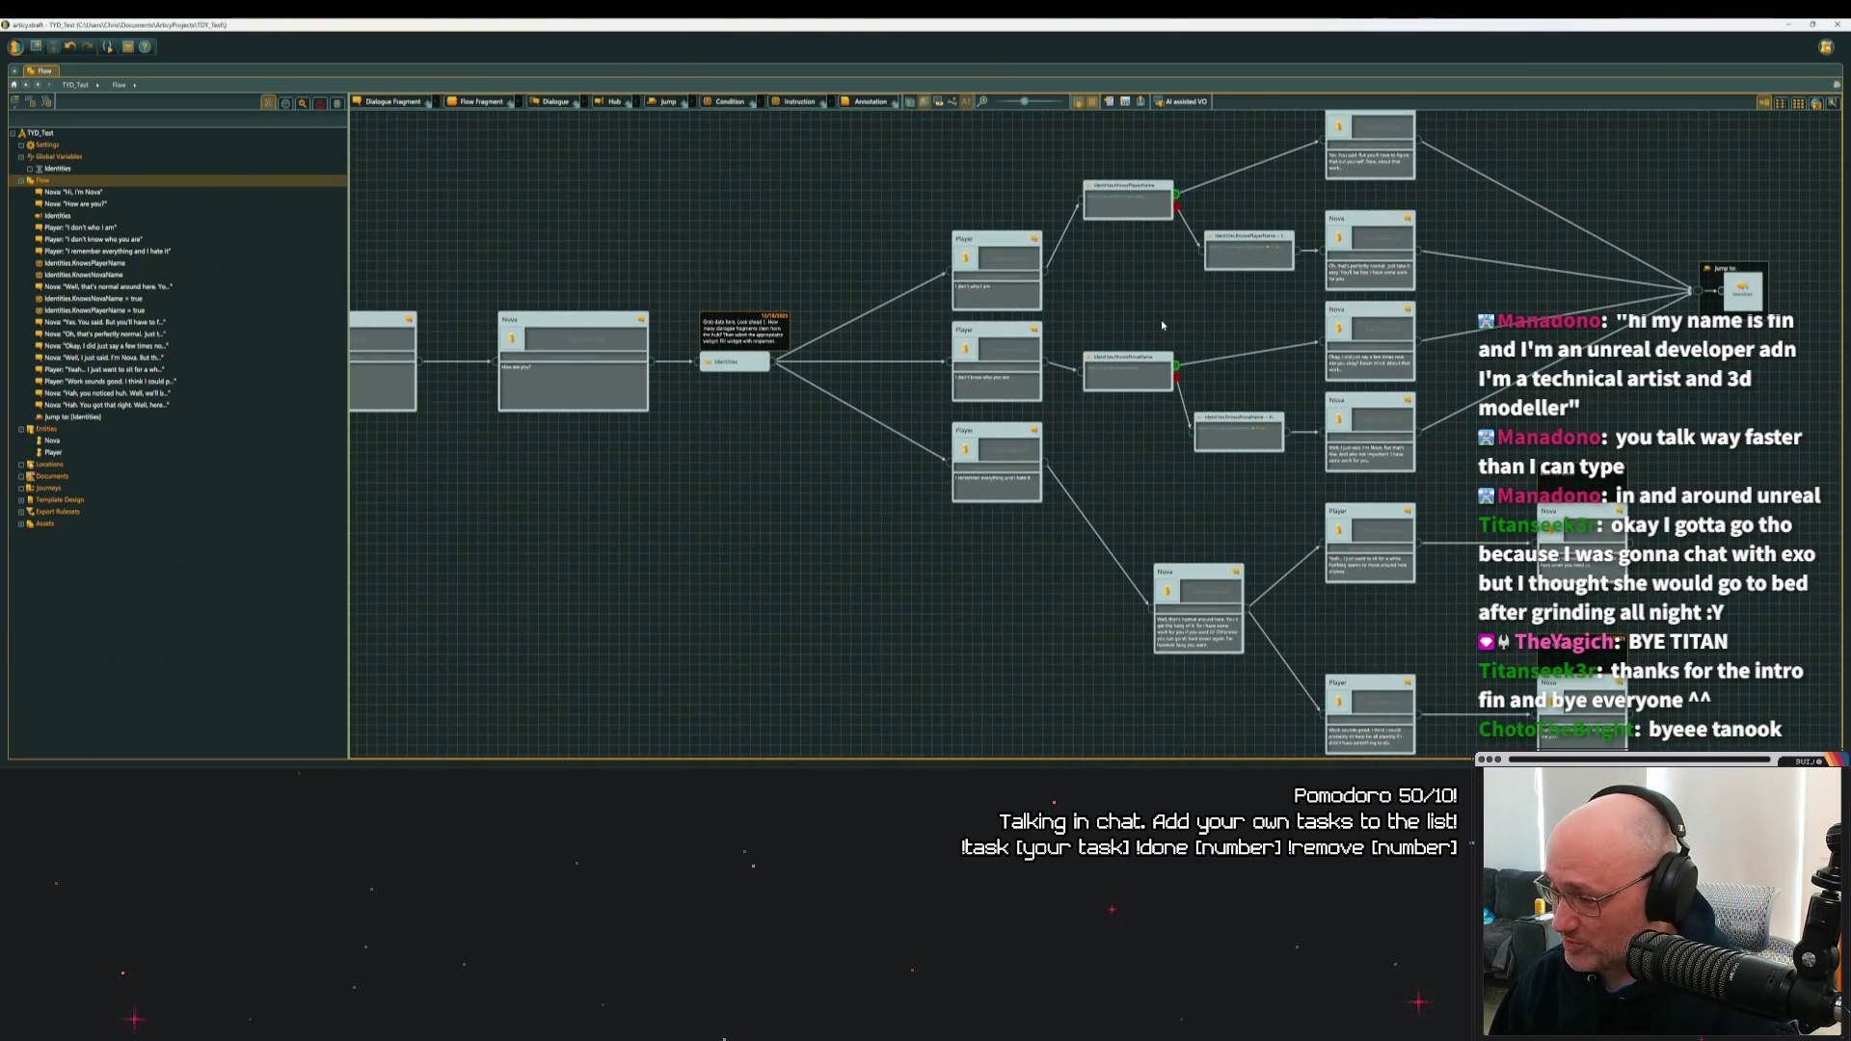
pyautogui.scroll(-2, 1137, 318)
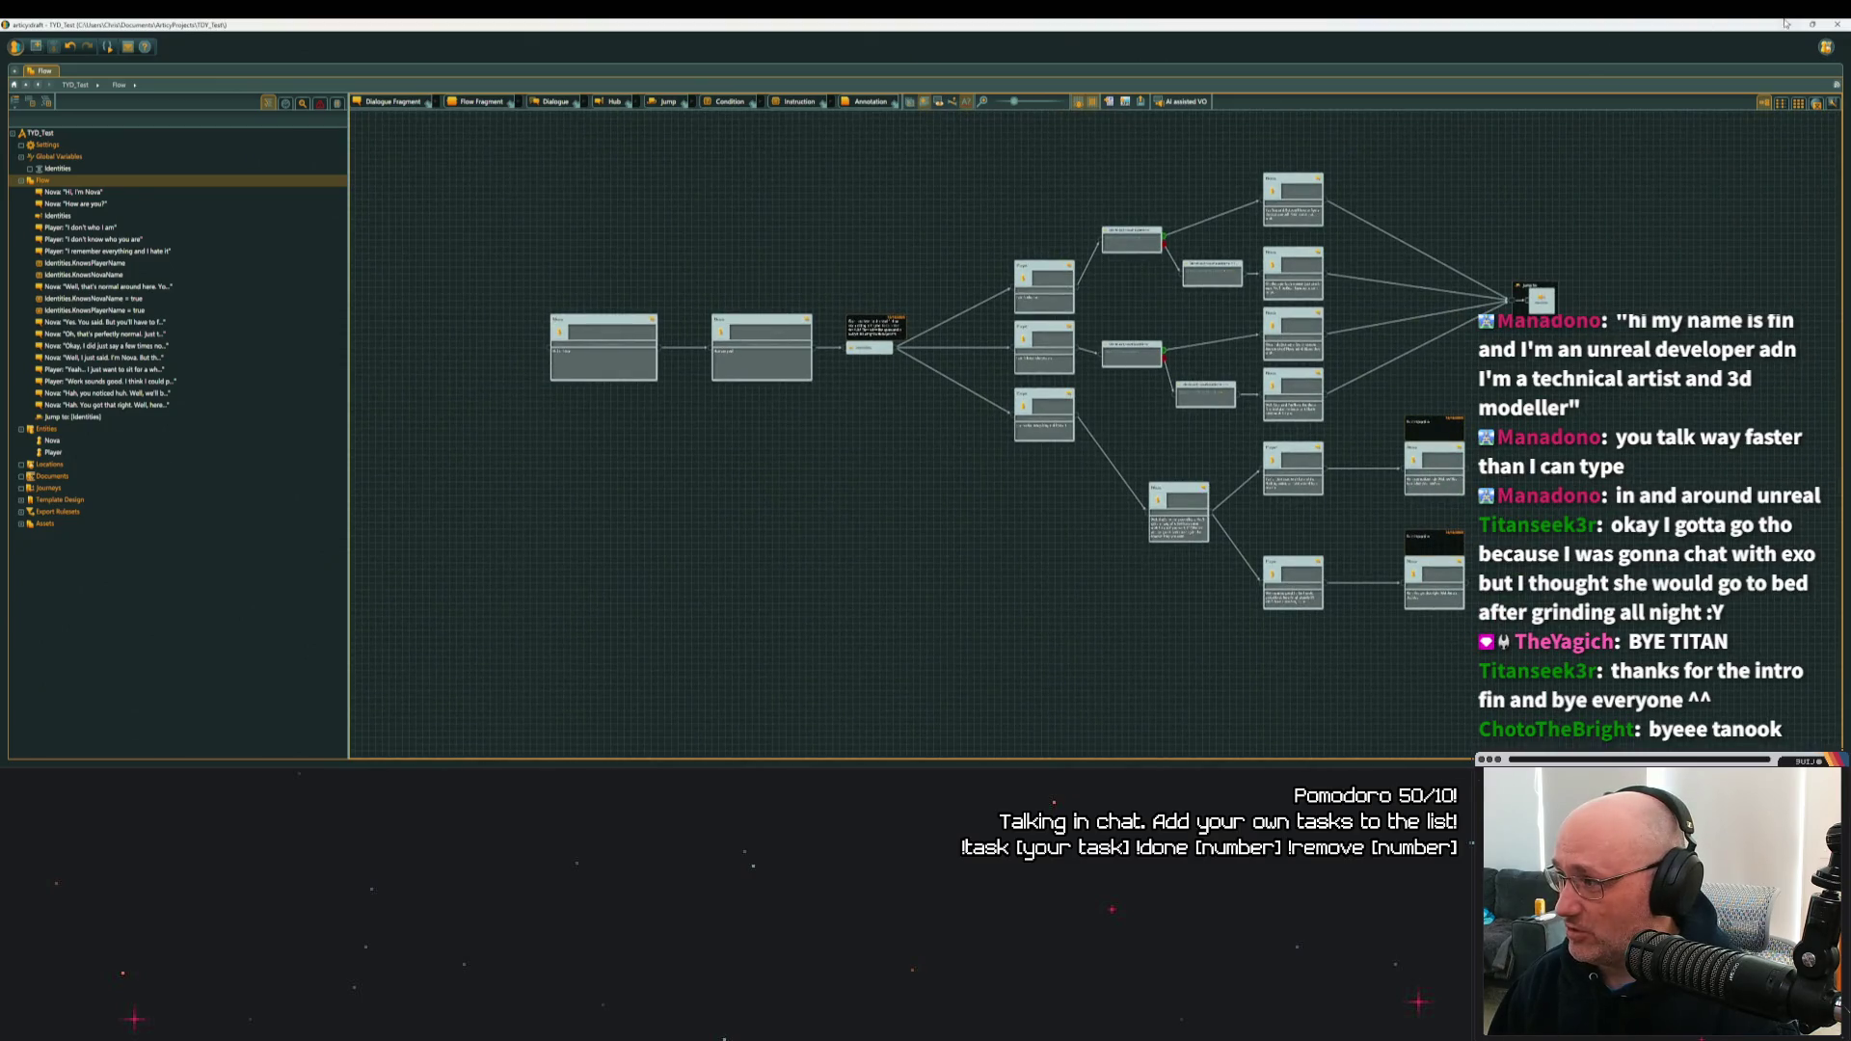
pyautogui.hotkey('alt', 'Tab')
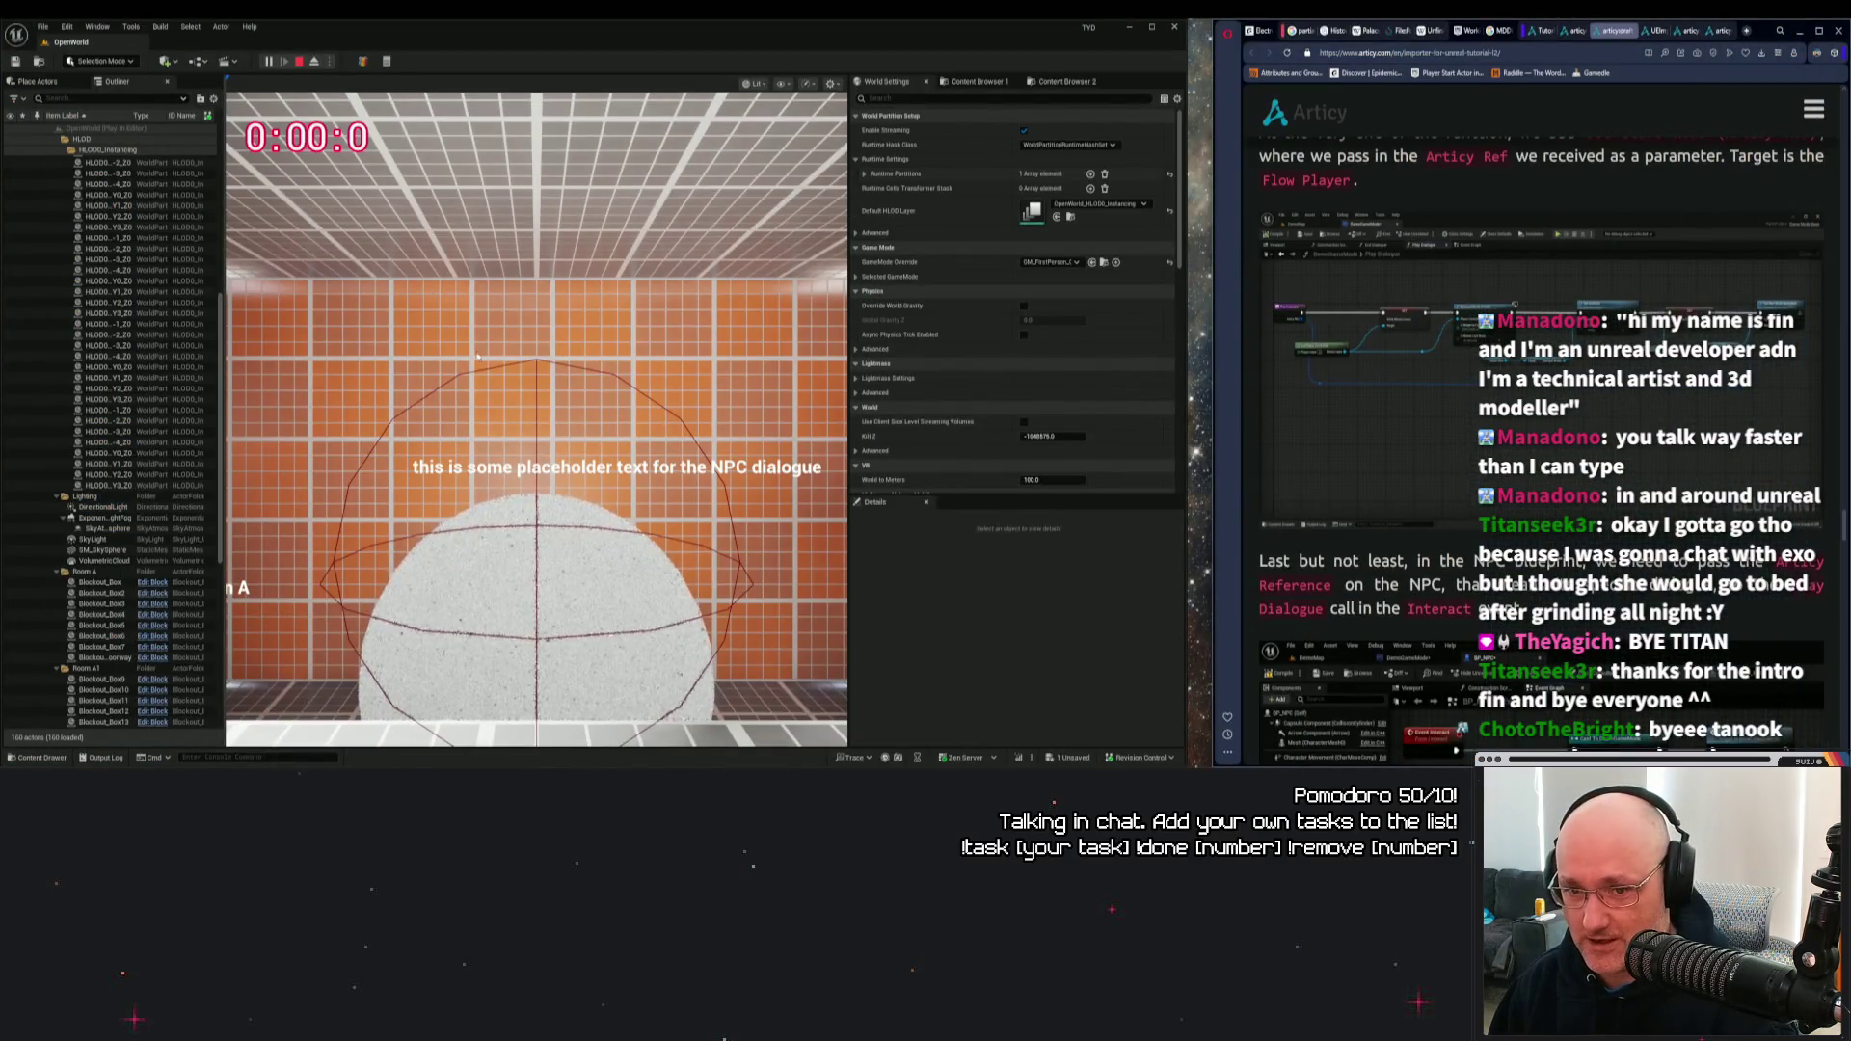
# Stop the game and click through the WBP_DialogueChoices widget assets in the HUD folder.
pyautogui.press('Escape')
pyautogui.hotkey('ctrl', 'space')
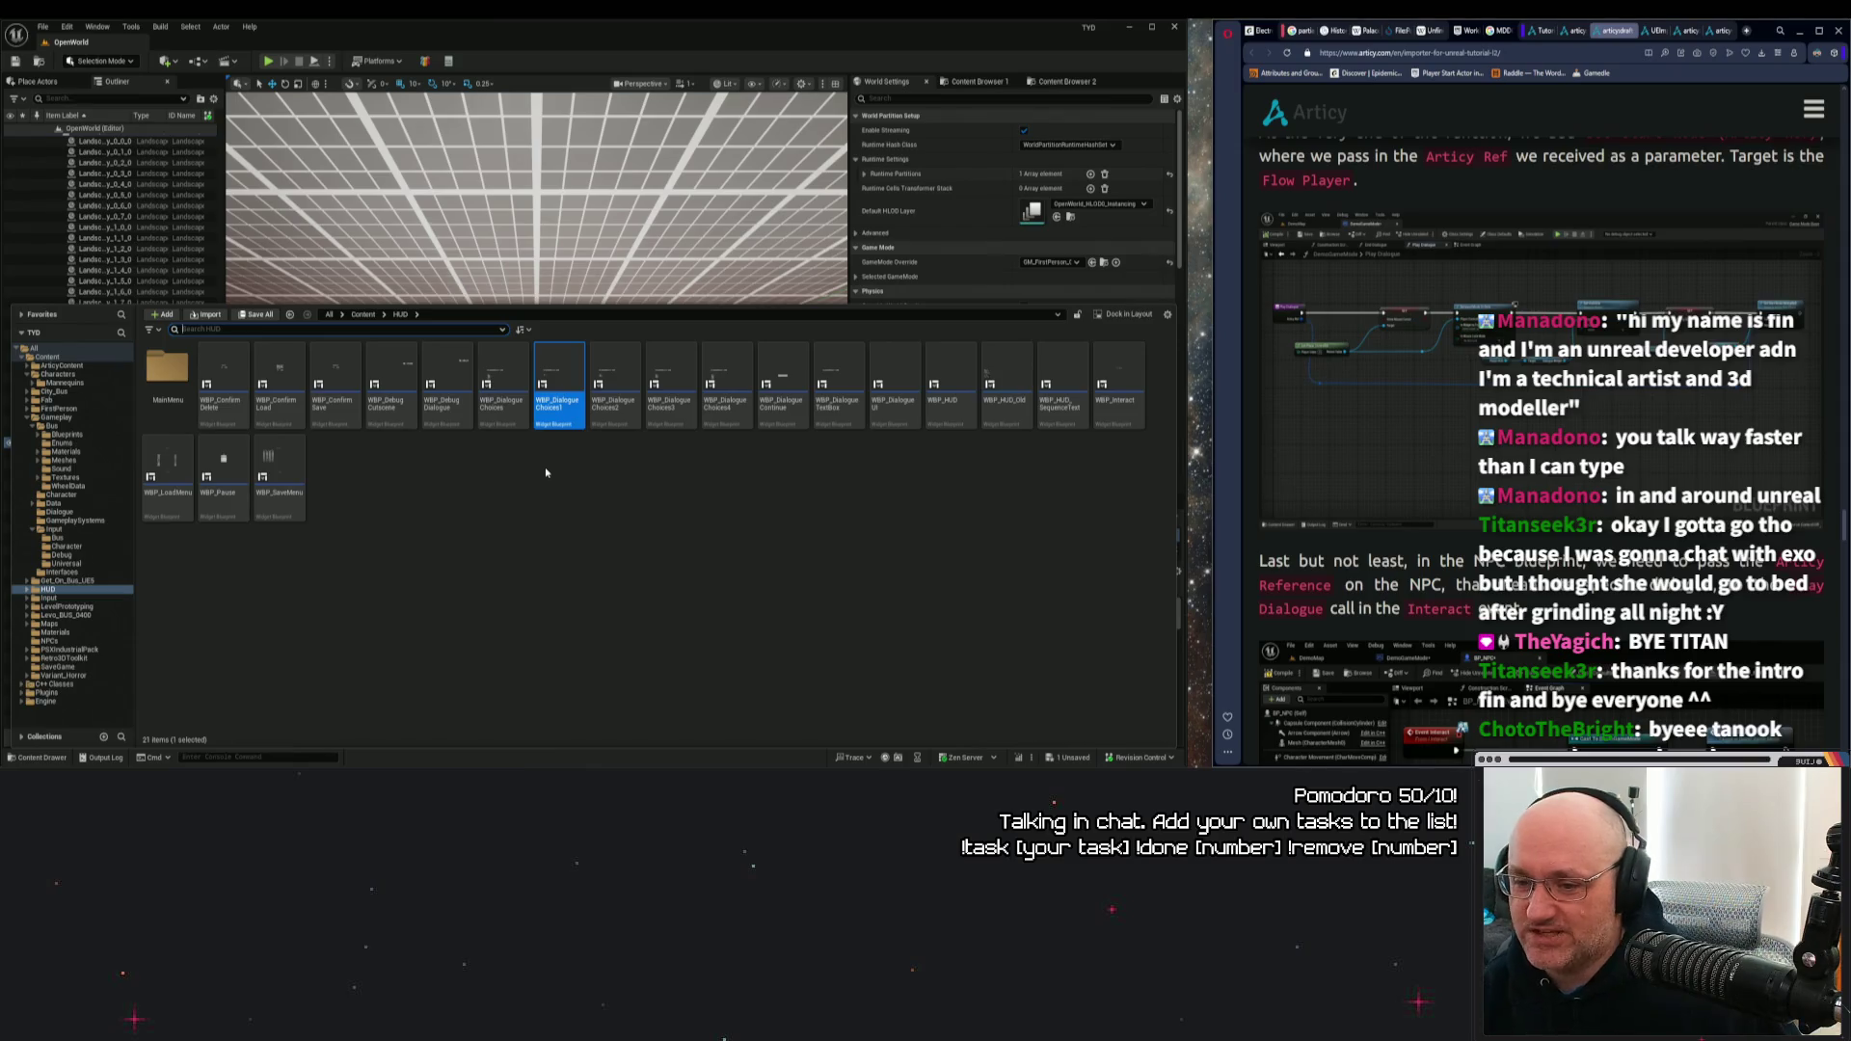
pyautogui.click(632, 354)
pyautogui.click(672, 386)
pyautogui.click(728, 395)
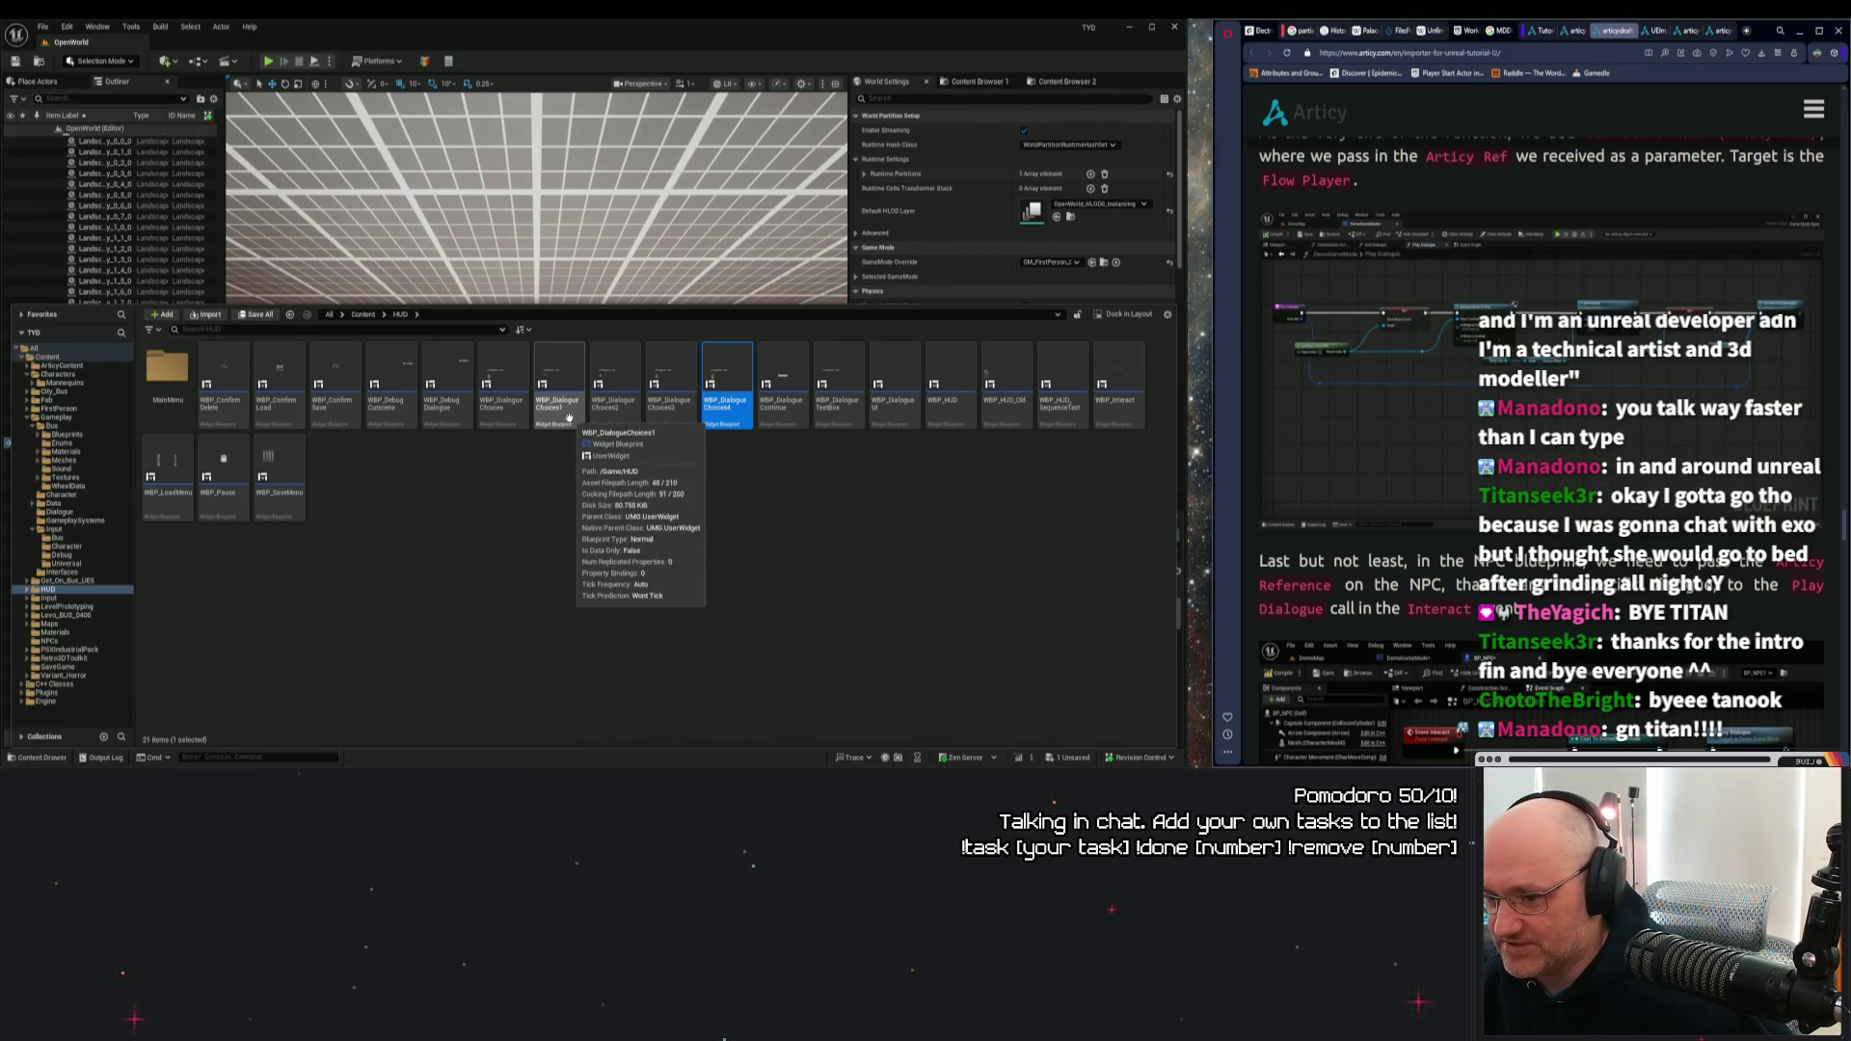
pyautogui.click(559, 395)
pyautogui.click(615, 396)
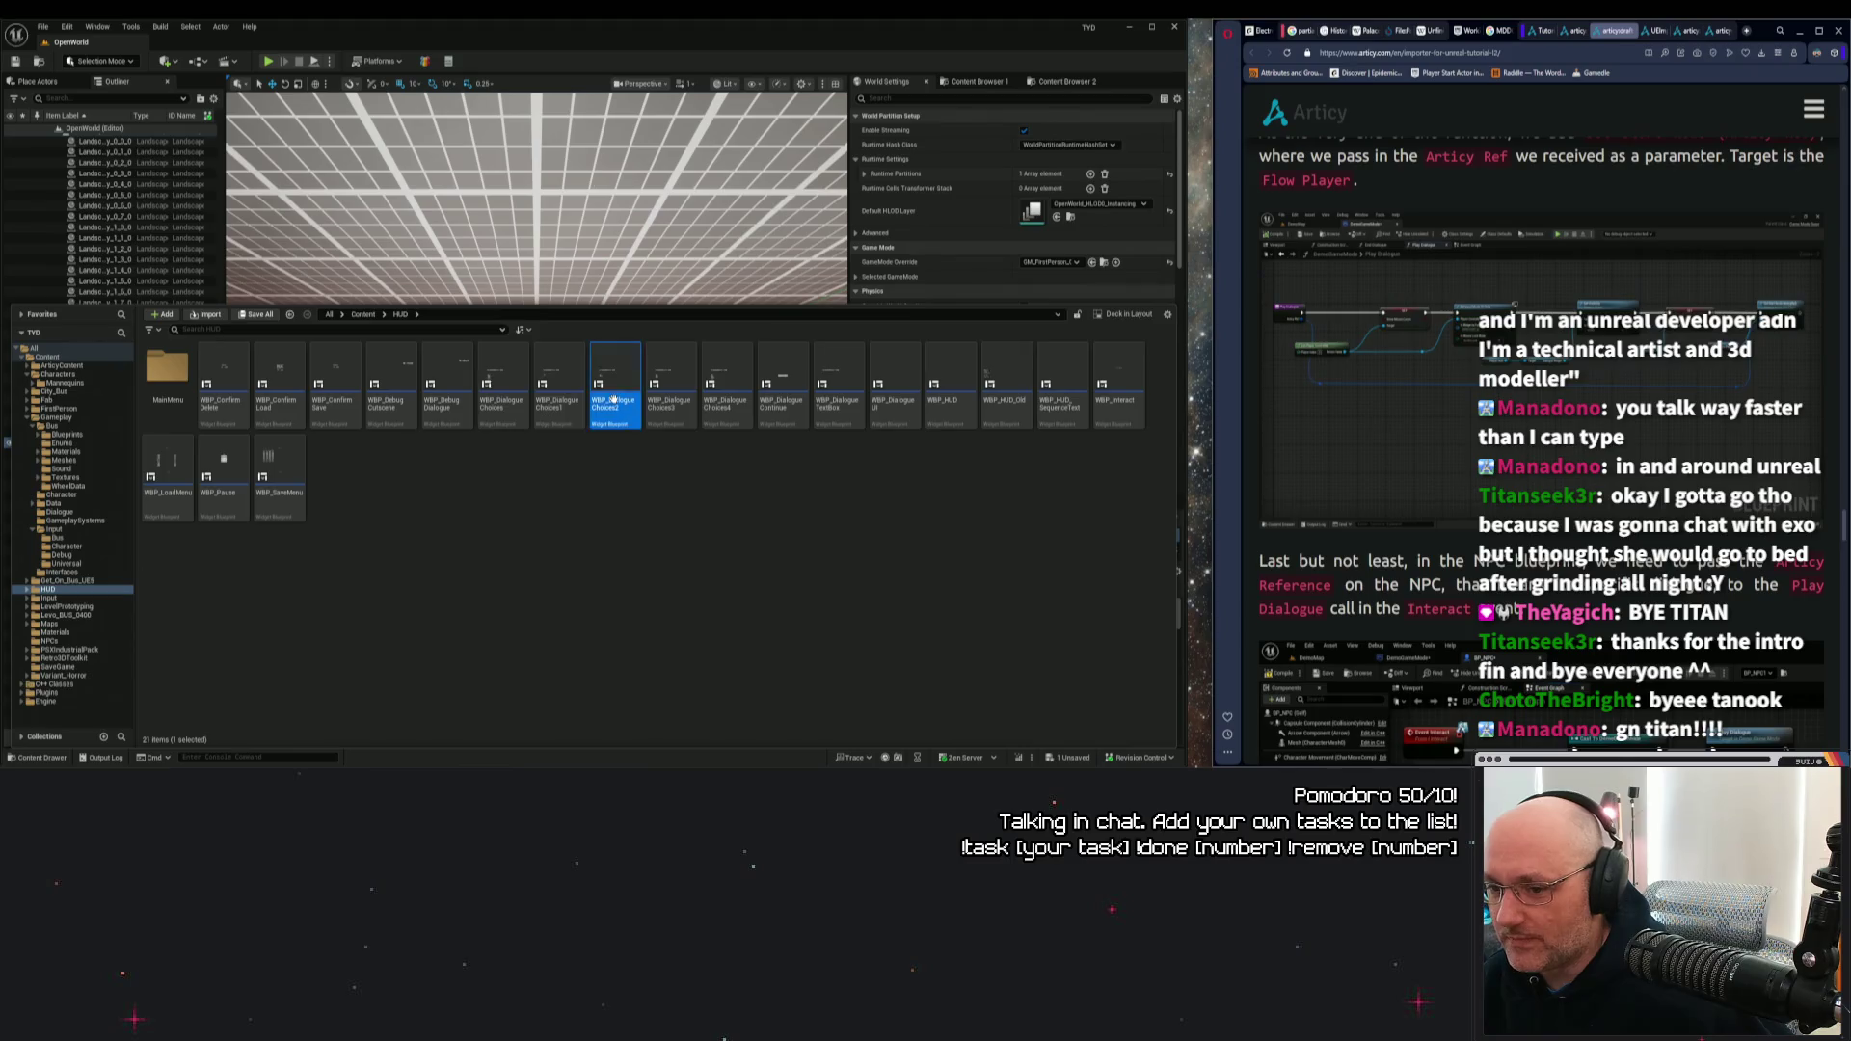
pyautogui.click(672, 395)
pyautogui.click(728, 395)
pyautogui.click(559, 396)
pyautogui.click(615, 396)
pyautogui.click(672, 395)
pyautogui.click(727, 396)
pyautogui.click(559, 396)
pyautogui.click(615, 395)
pyautogui.click(672, 395)
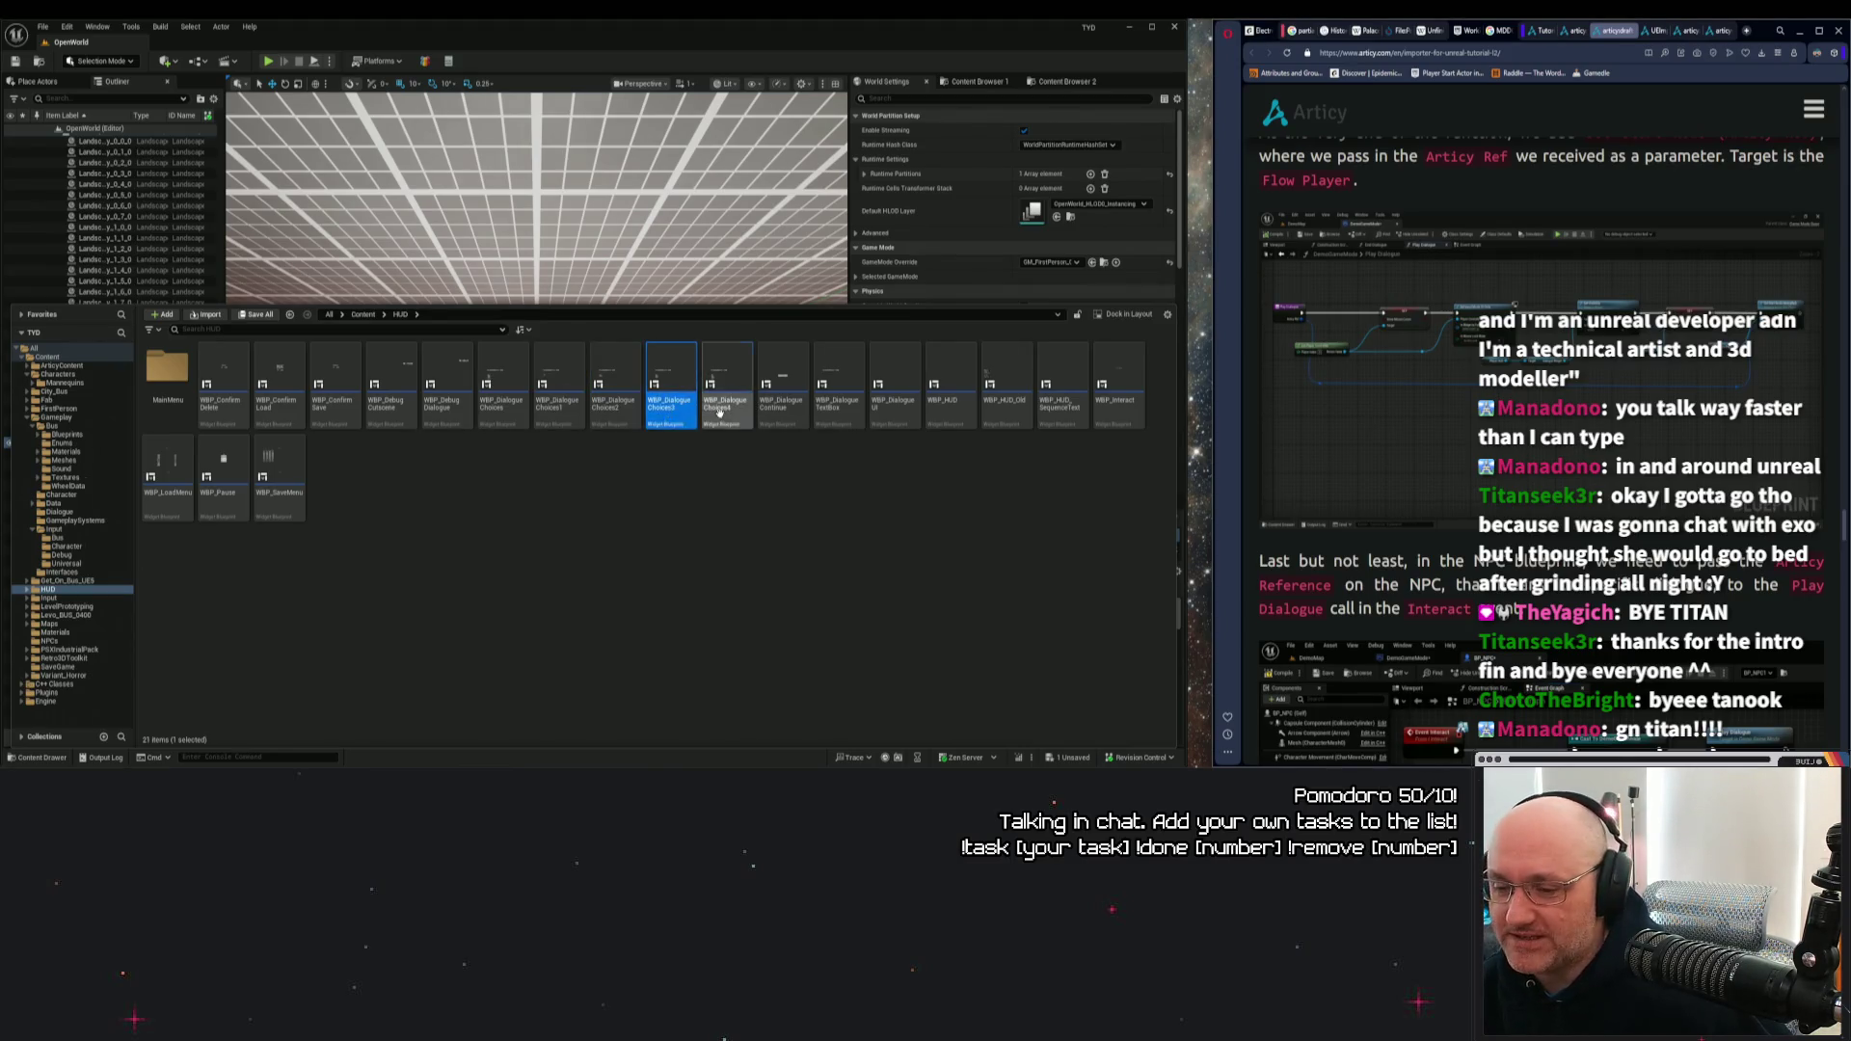
pyautogui.click(728, 395)
pyautogui.click(503, 396)
pyautogui.click(615, 395)
pyautogui.click(728, 396)
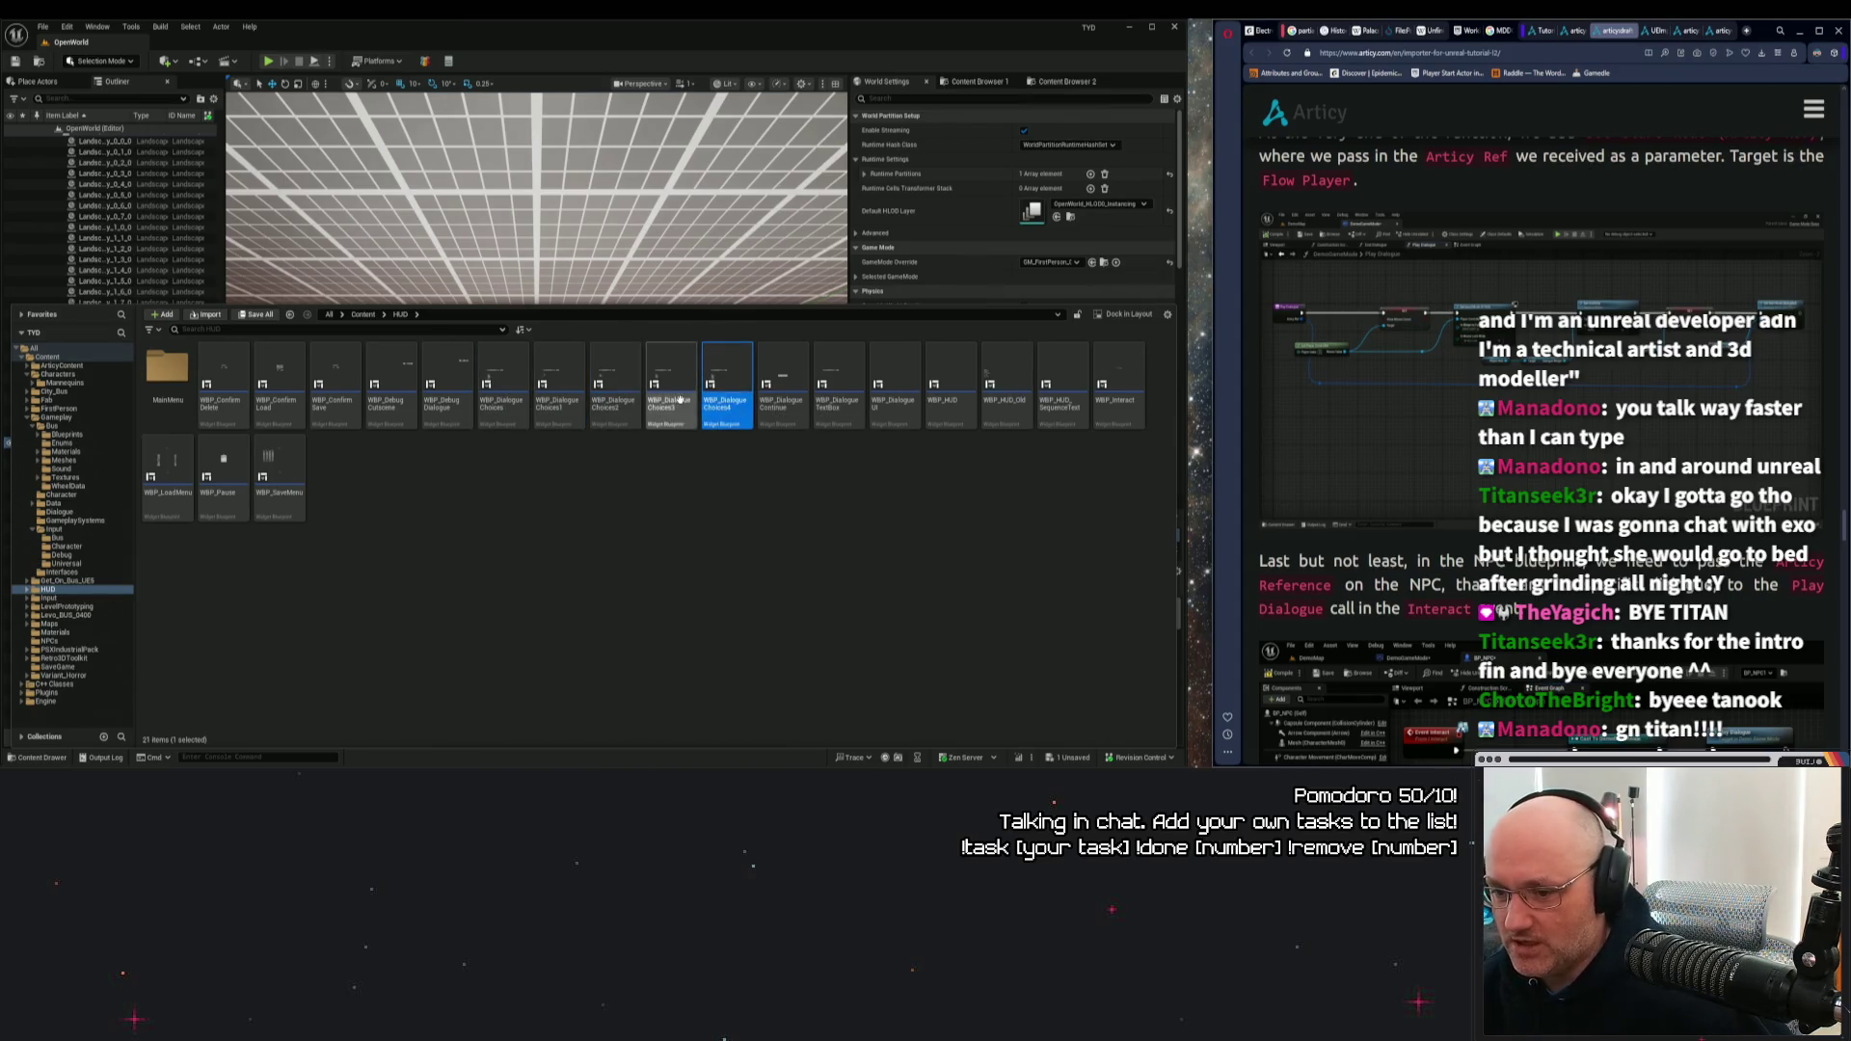
pyautogui.click(672, 396)
# Clear the asset selection, dismiss the Content Drawer and bring back the GM_FirstPerson_OpenWorld event graph.
pyautogui.click(640, 474)
pyautogui.click(574, 255)
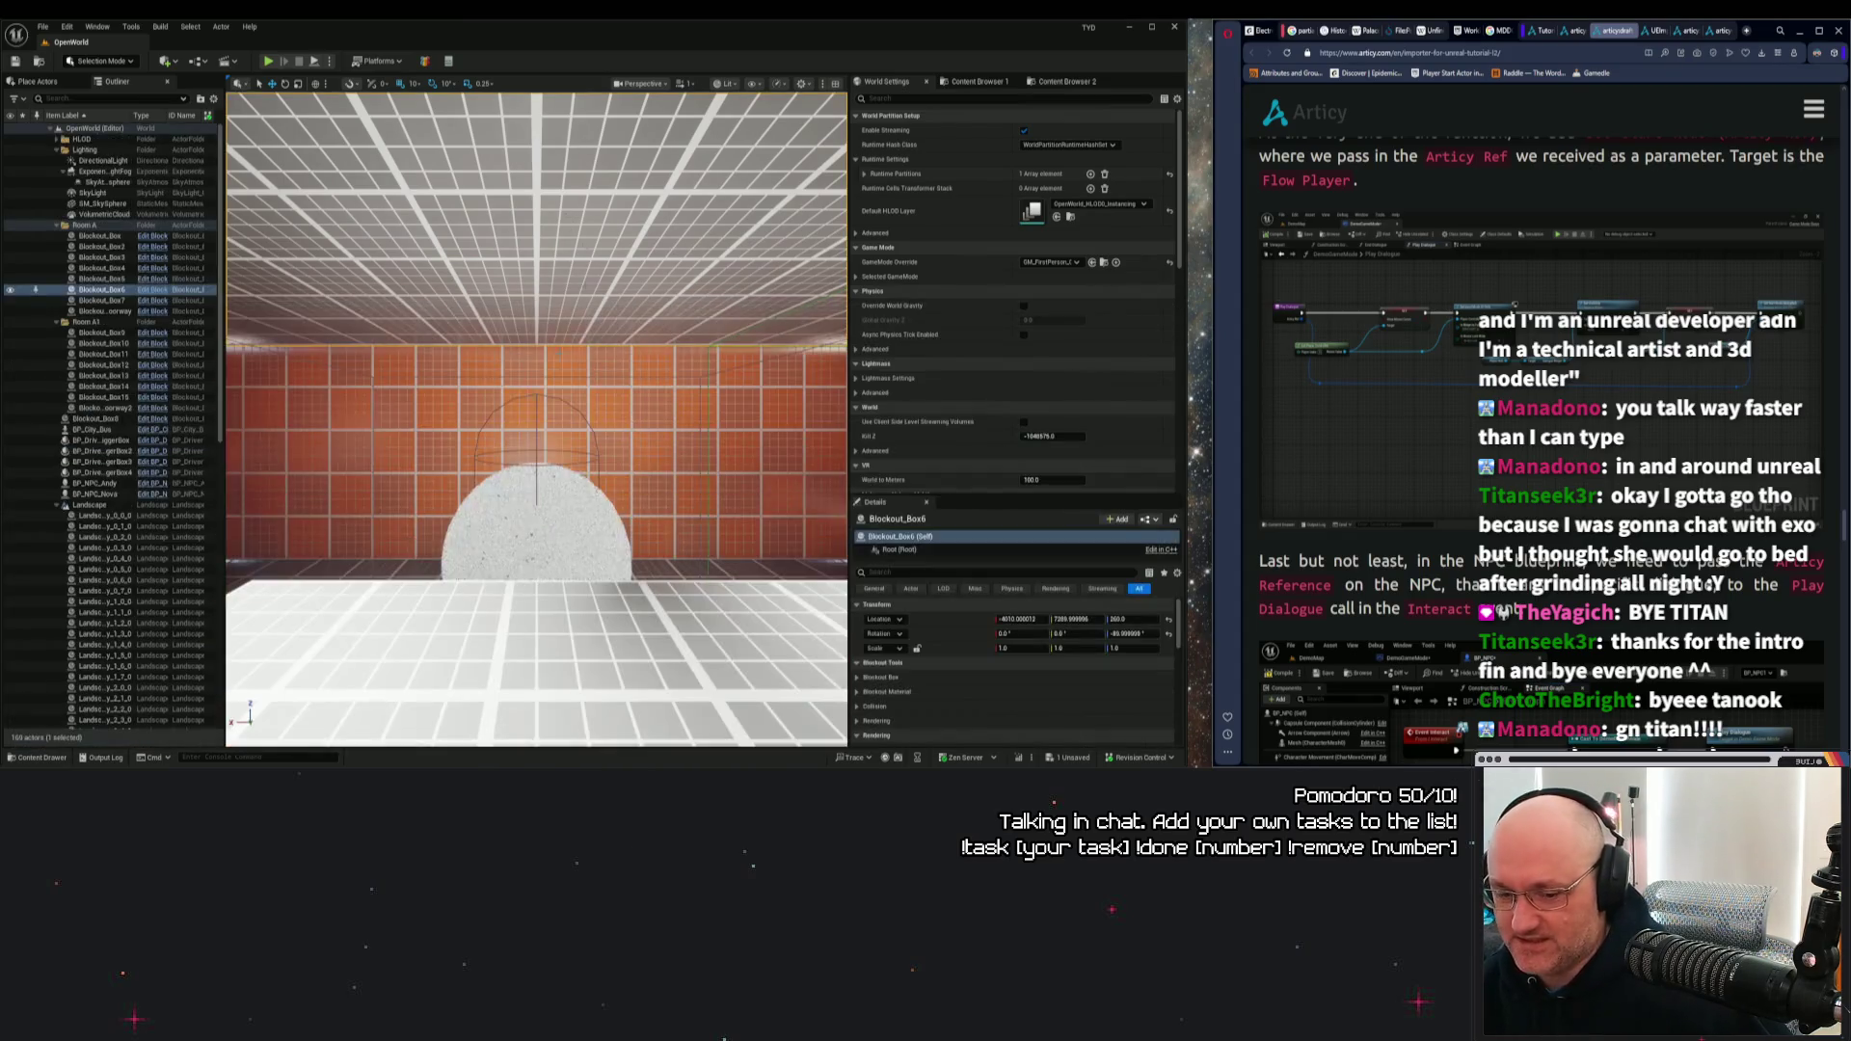
pyautogui.click(39, 757)
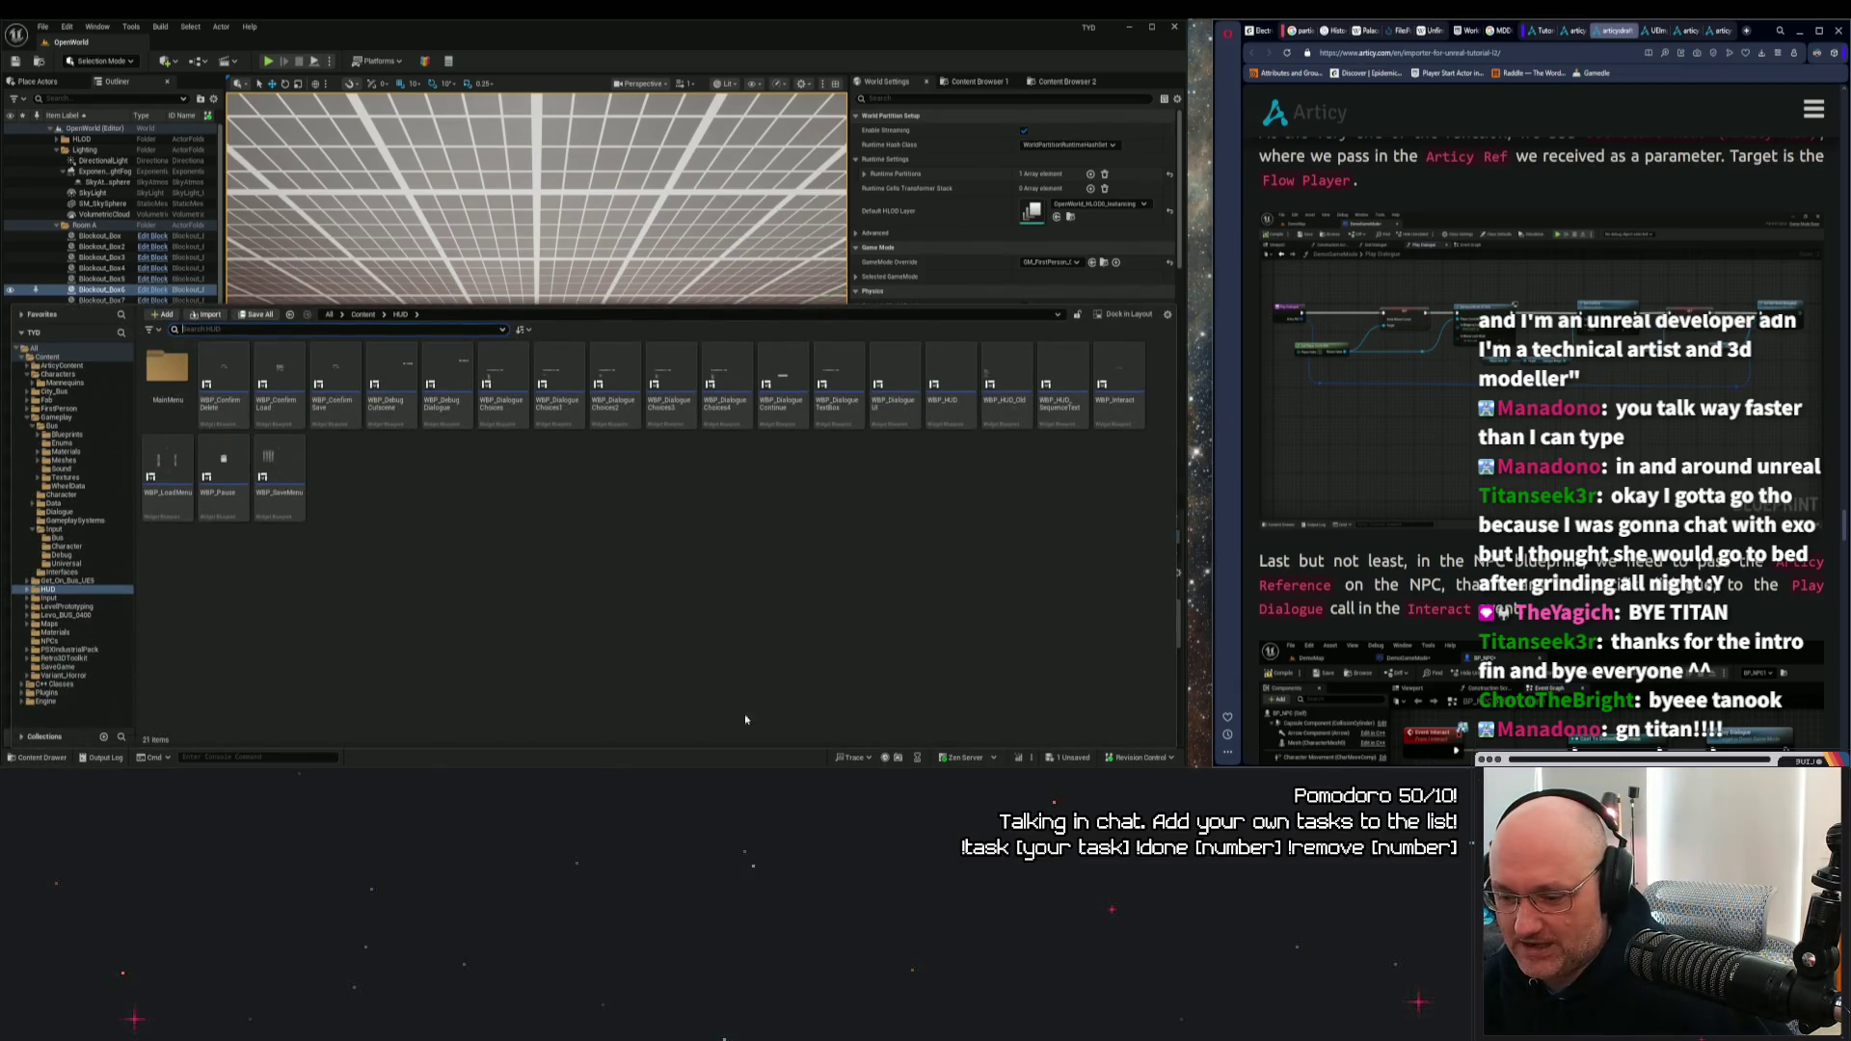
# In GM_FirstPerson's event graph, zoom to the dialogue widget nodes and inspect the Dialogue Interact SET node.
pyautogui.moveTo(1092, 767)
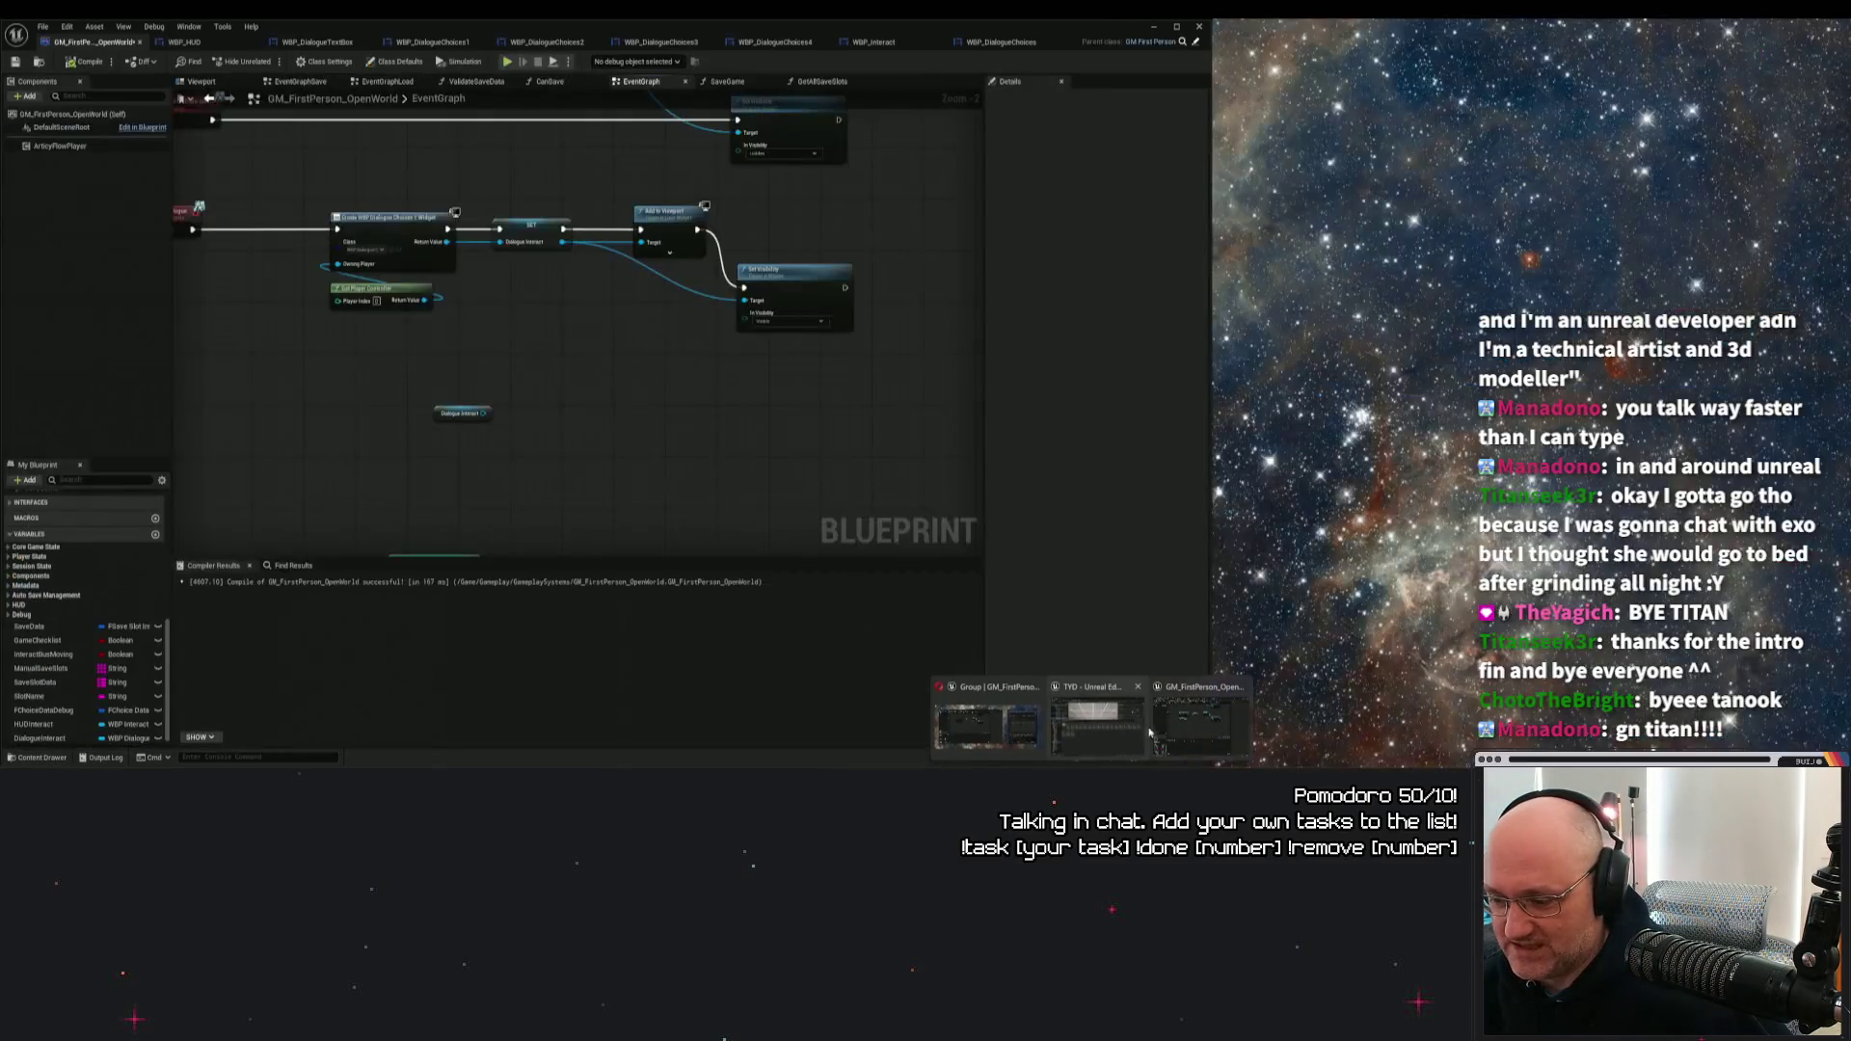
pyautogui.click(1211, 742)
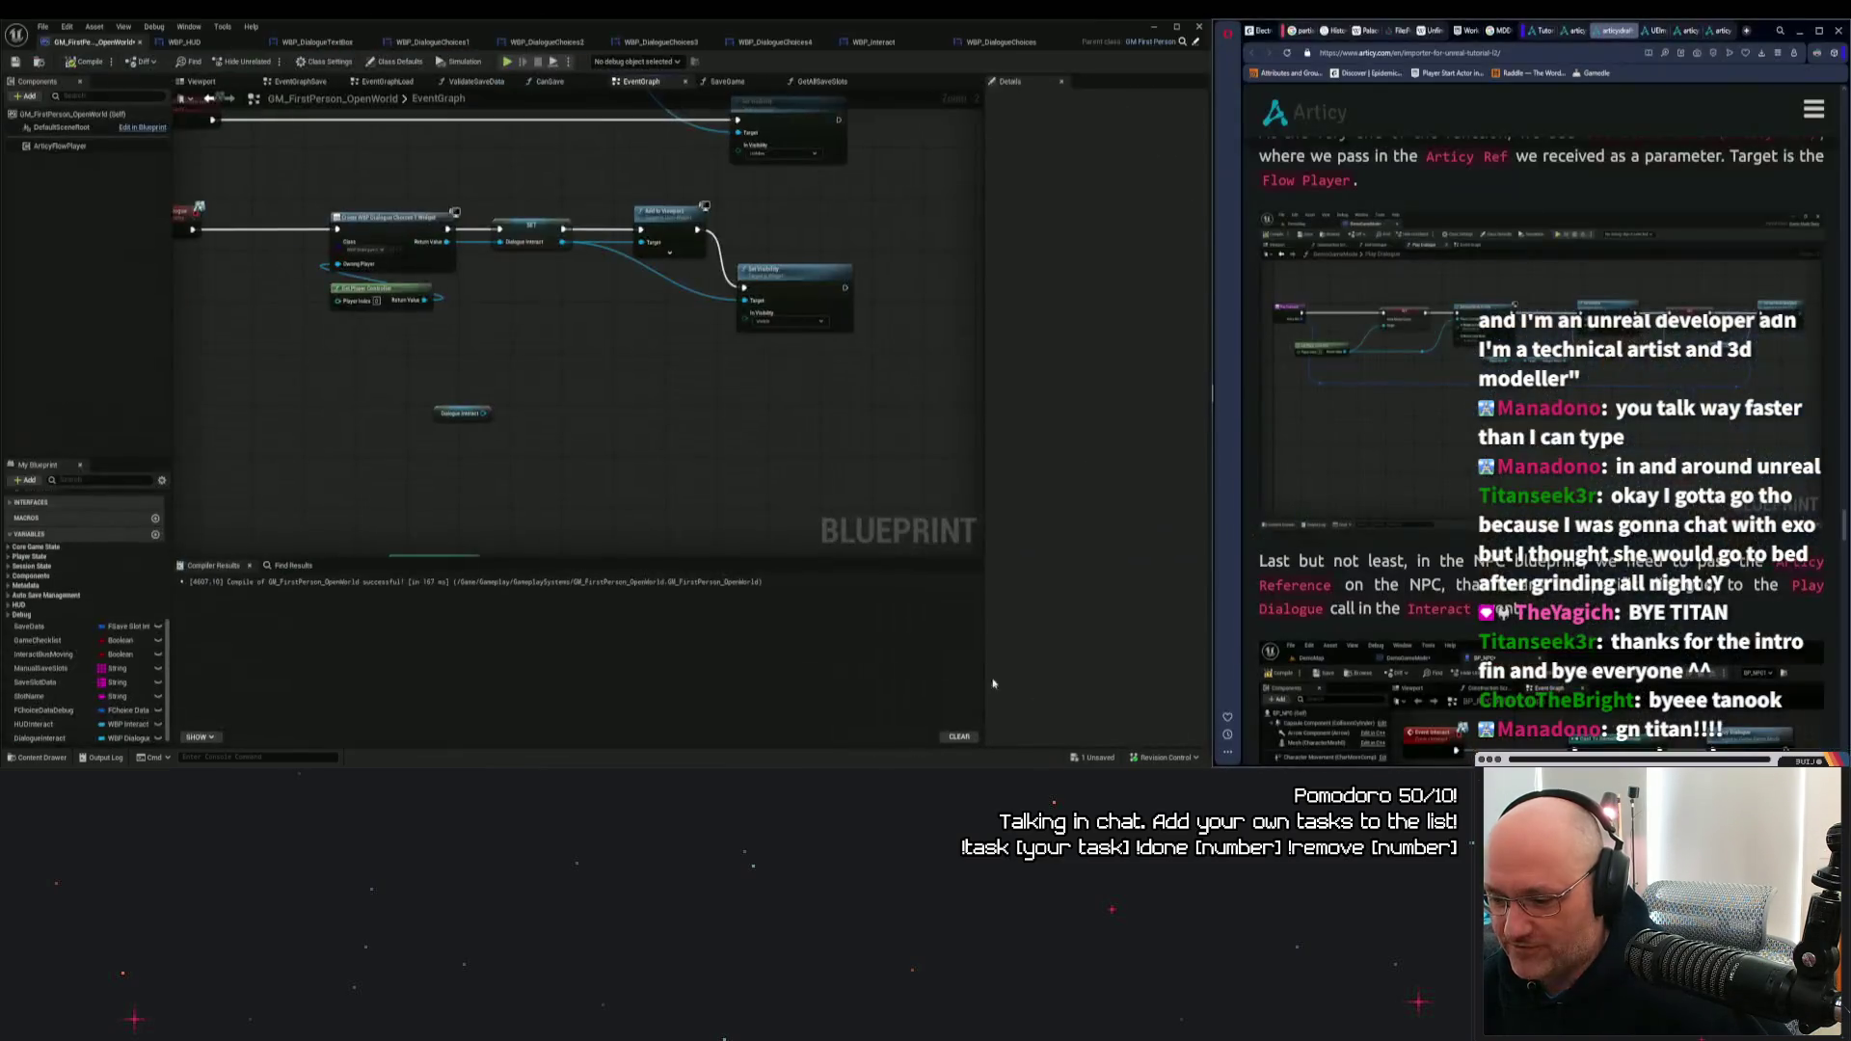
pyautogui.moveTo(559, 475); pyautogui.dragTo(824, 552)
pyautogui.scroll(2, 801, 441)
pyautogui.moveTo(801, 440); pyautogui.dragTo(598, 238)
pyautogui.click(598, 238)
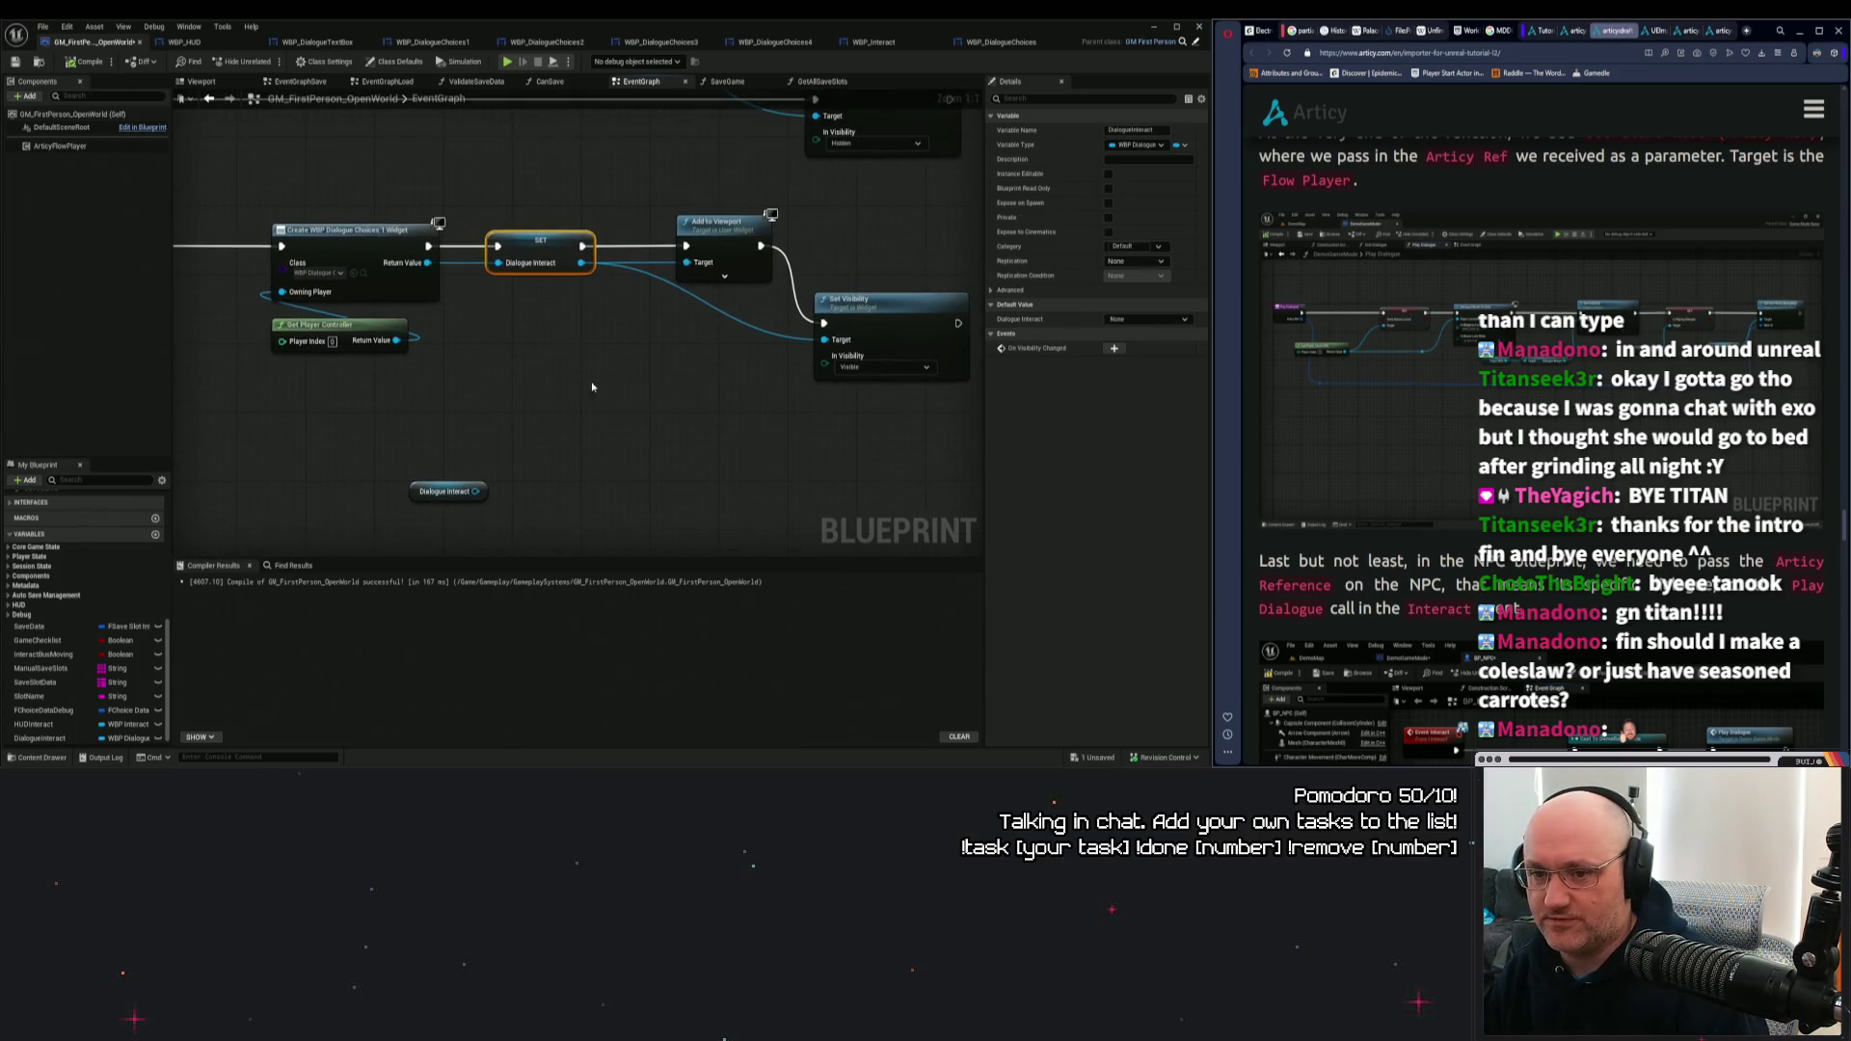
# Shift the loose Dialogue Interact getter node up and to the right.
pyautogui.moveTo(520, 501); pyautogui.dragTo(582, 419)
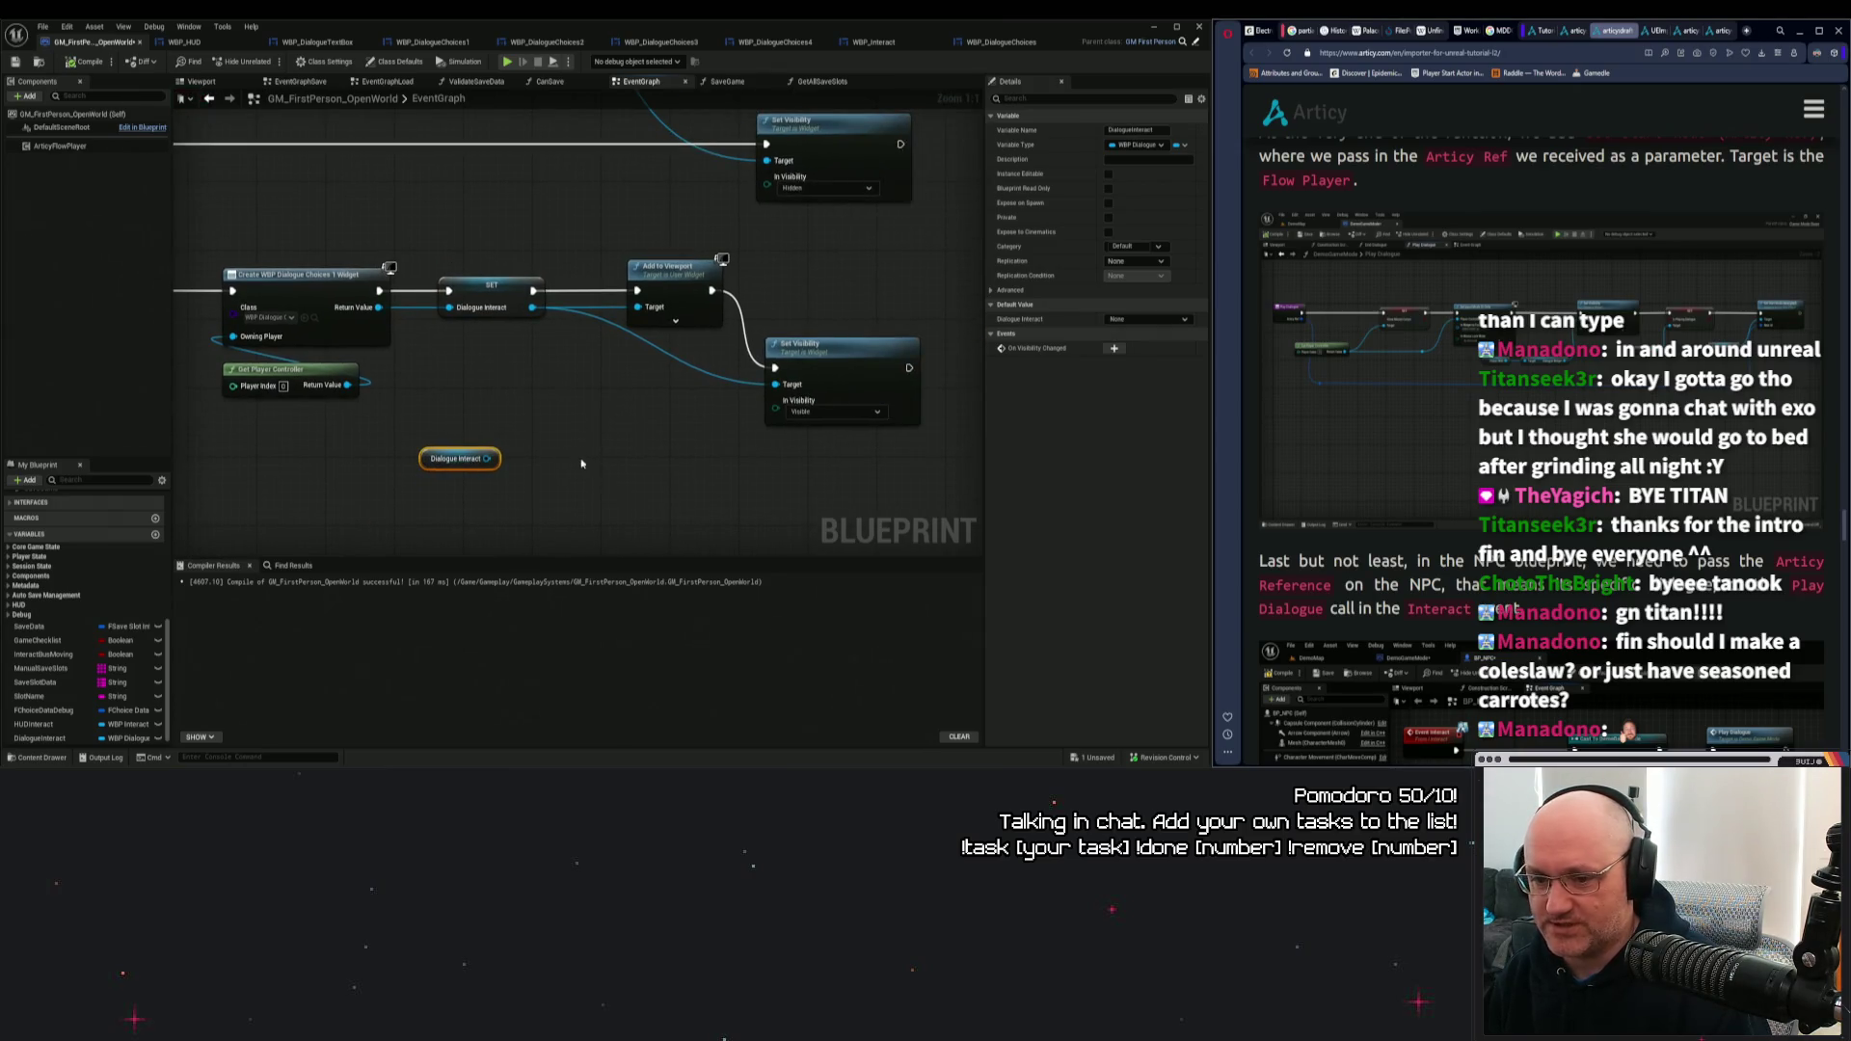
pyautogui.moveTo(422, 467)
pyautogui.mouseDown()
pyautogui.moveTo(449, 466)
pyautogui.moveTo(508, 339)
pyautogui.moveTo(566, 386)
pyautogui.mouseUp()
pyautogui.click(453, 417)
pyautogui.moveTo(735, 440); pyautogui.dragTo(623, 452)
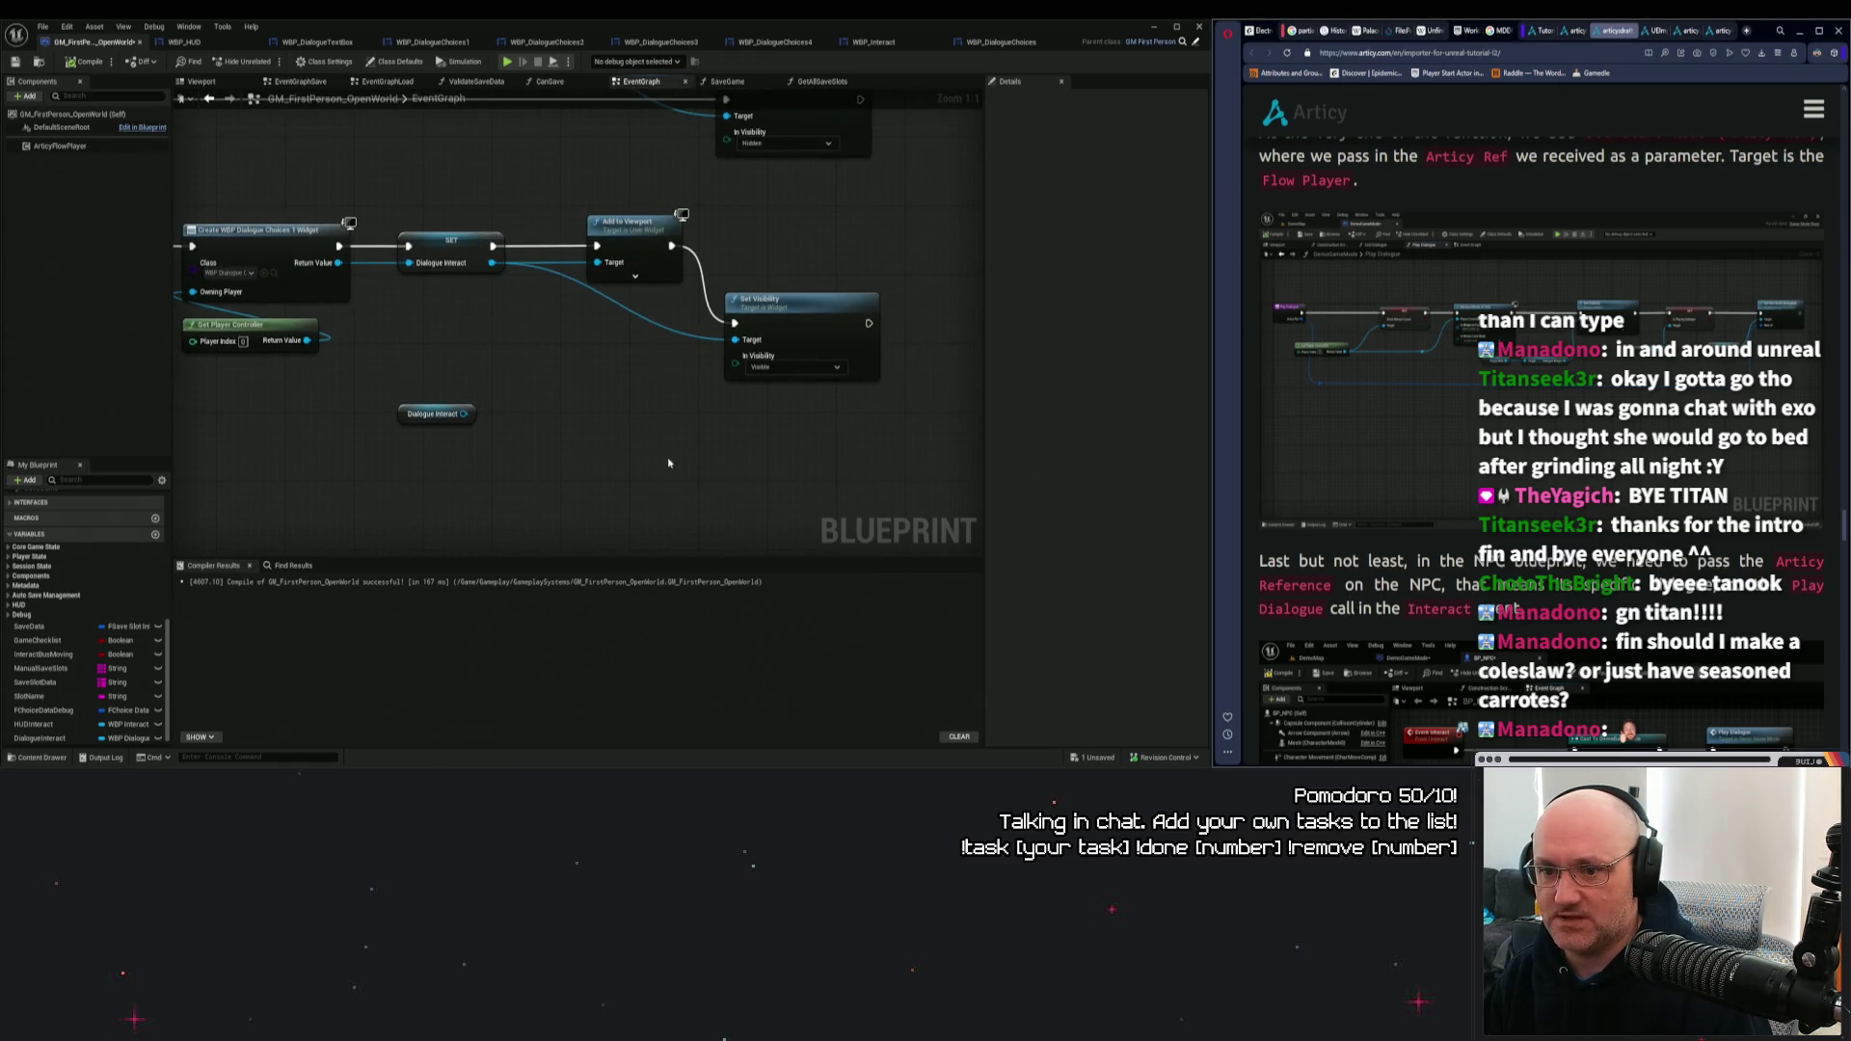
pyautogui.moveTo(703, 455)
pyautogui.mouseDown()
pyautogui.moveTo(869, 311)
pyautogui.moveTo(814, 308)
pyautogui.mouseUp()
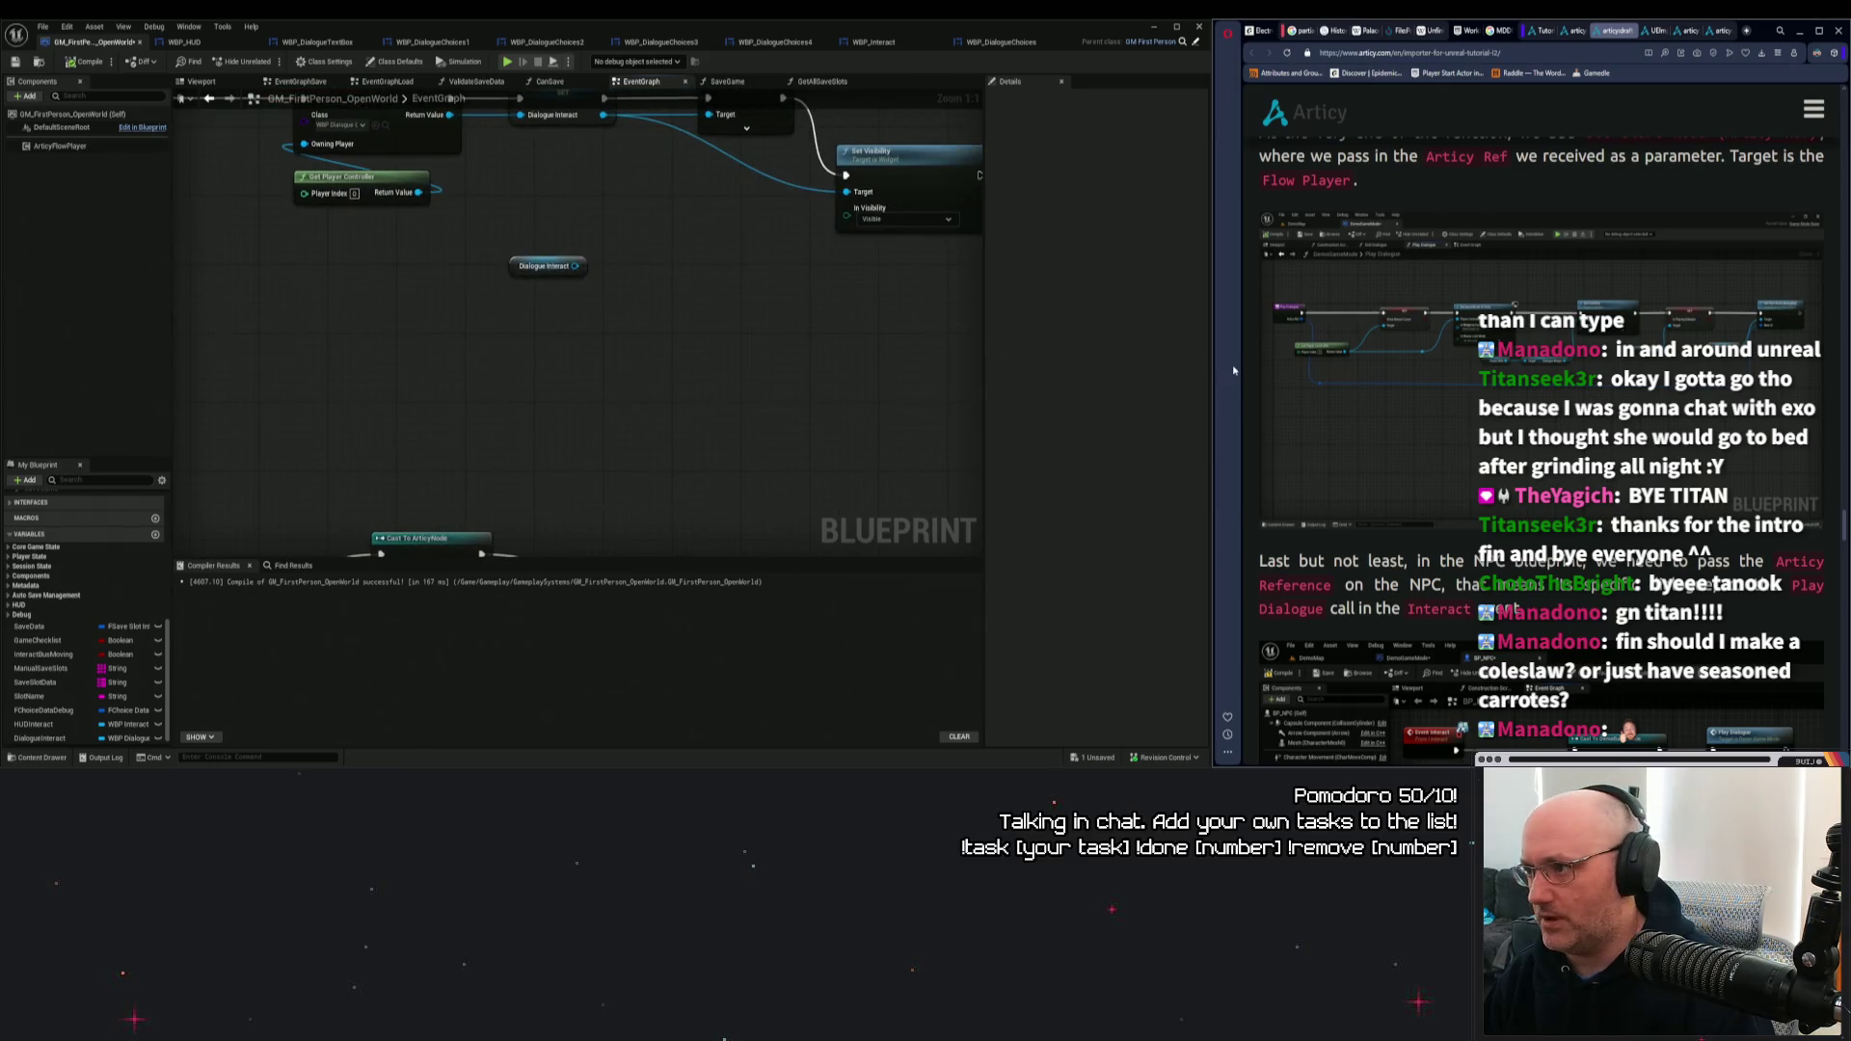
# Scroll the Articy tutorial to the 'If your dialogue UI is set up differently' section.
pyautogui.scroll(2, 1747, 177)
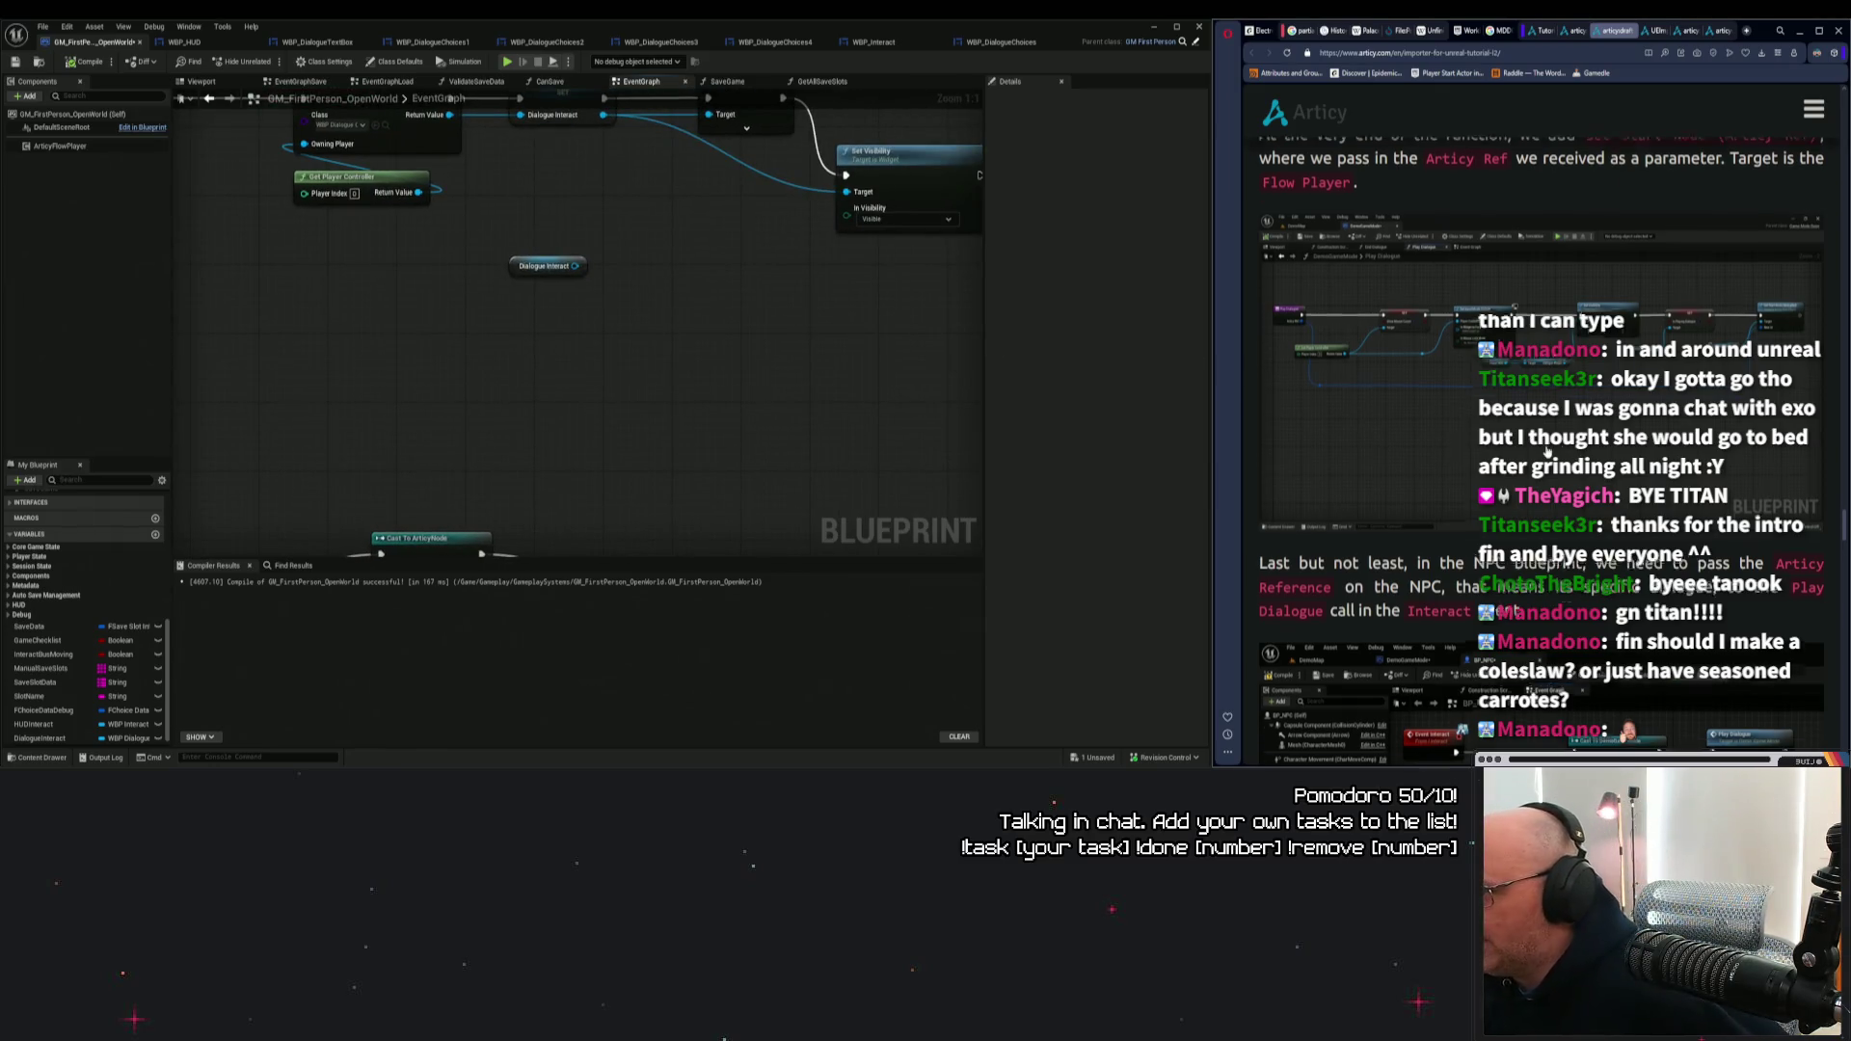
pyautogui.scroll(2, 1747, 177)
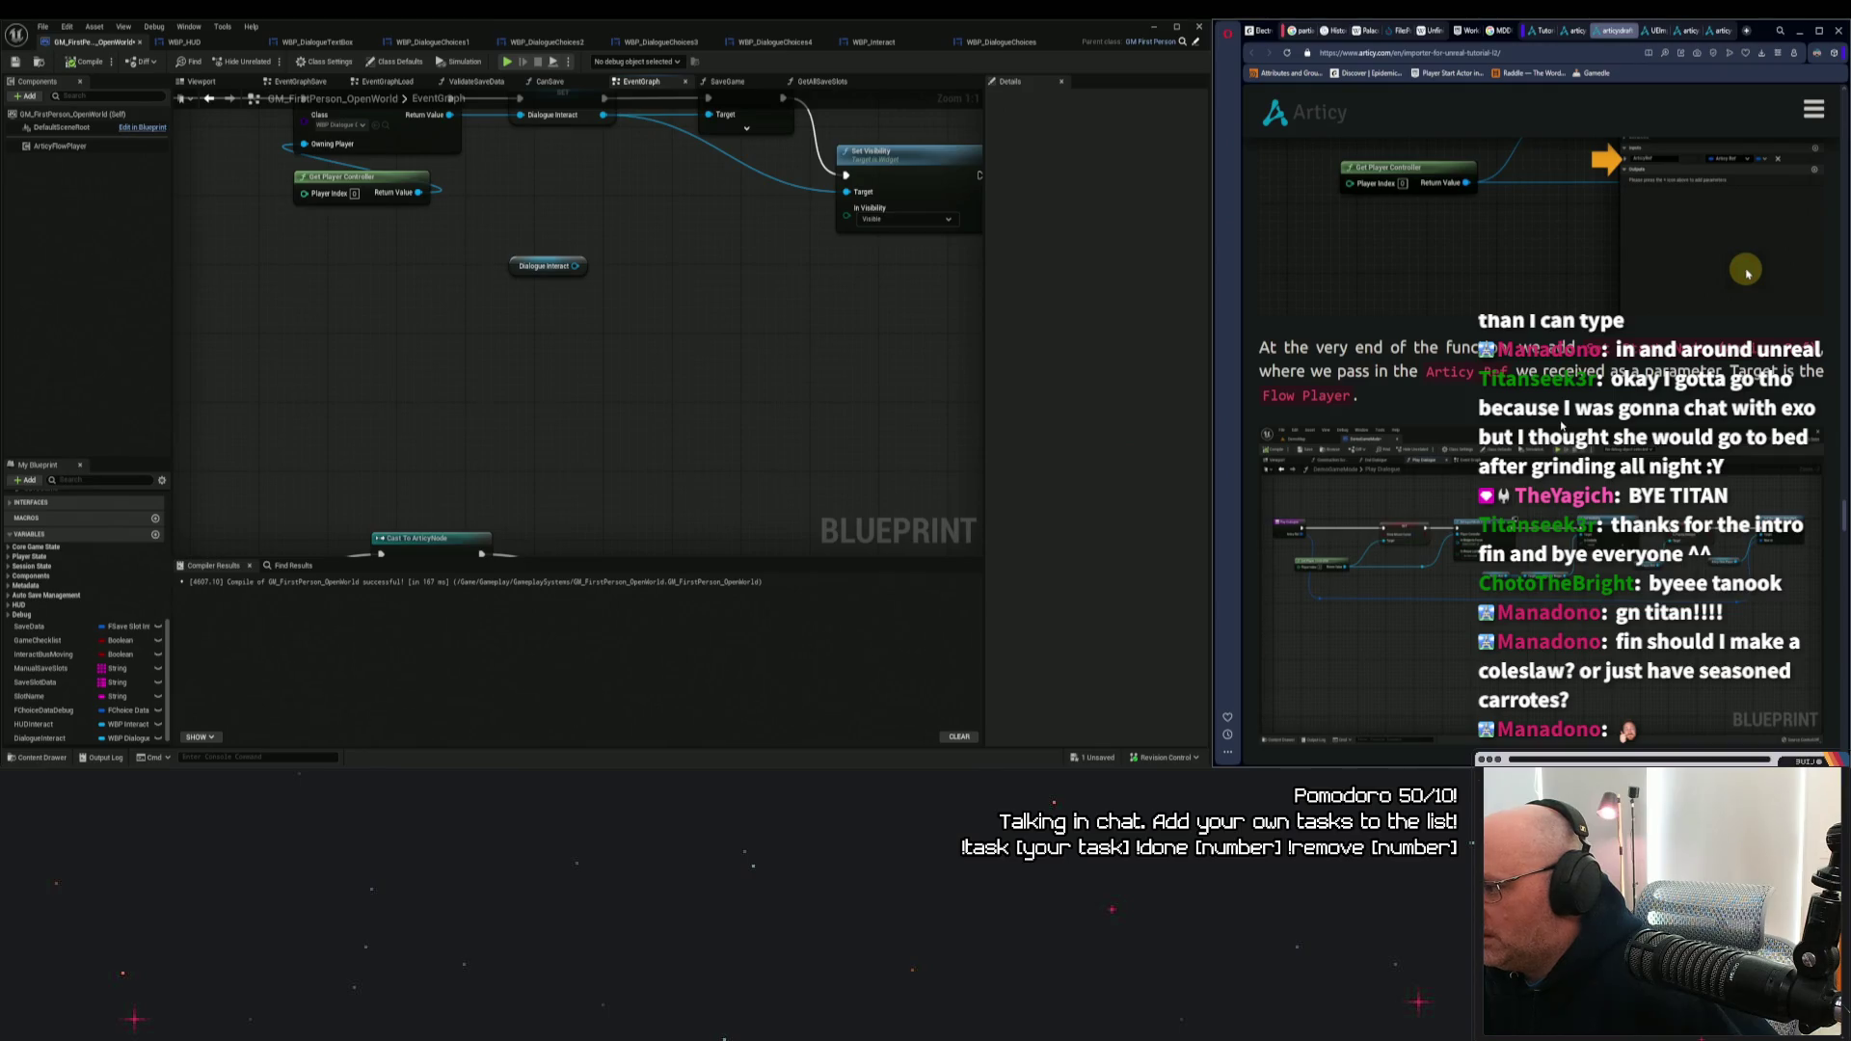
pyautogui.scroll(5, 1747, 272)
pyautogui.scroll(6, 1527, 427)
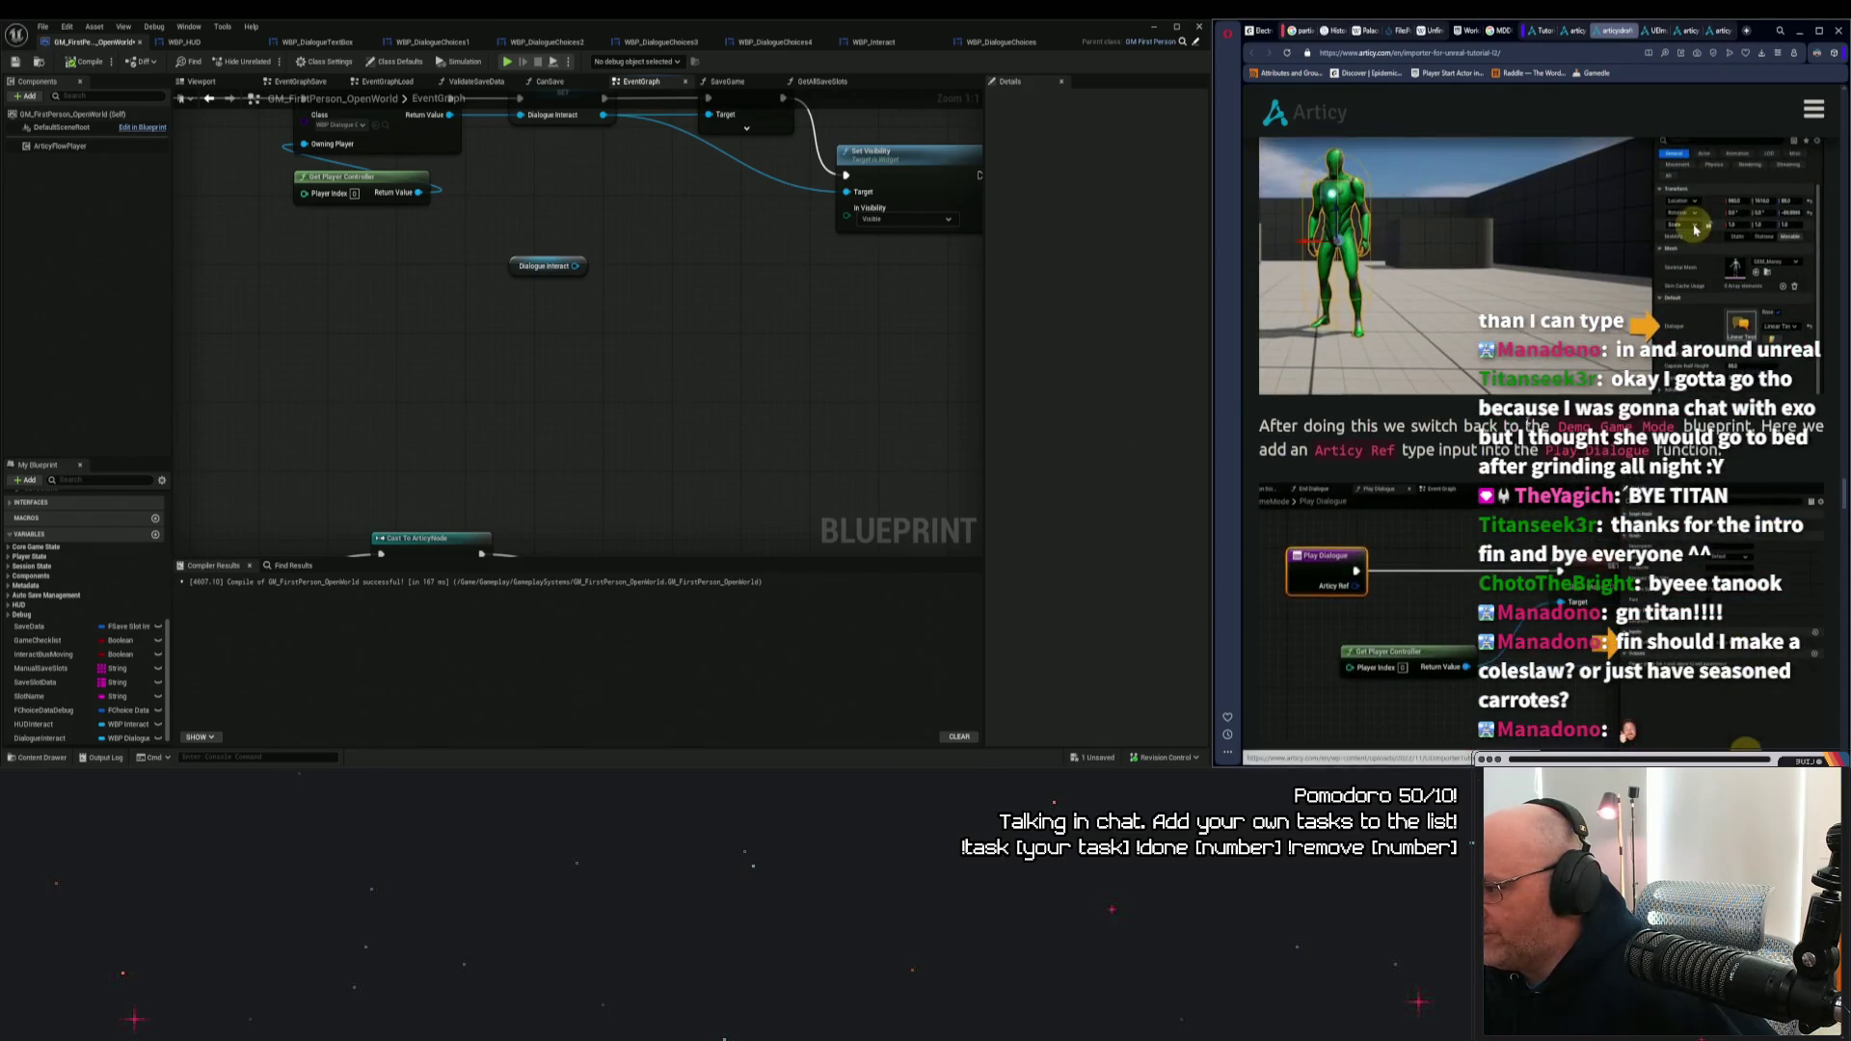
pyautogui.scroll(8, 1529, 427)
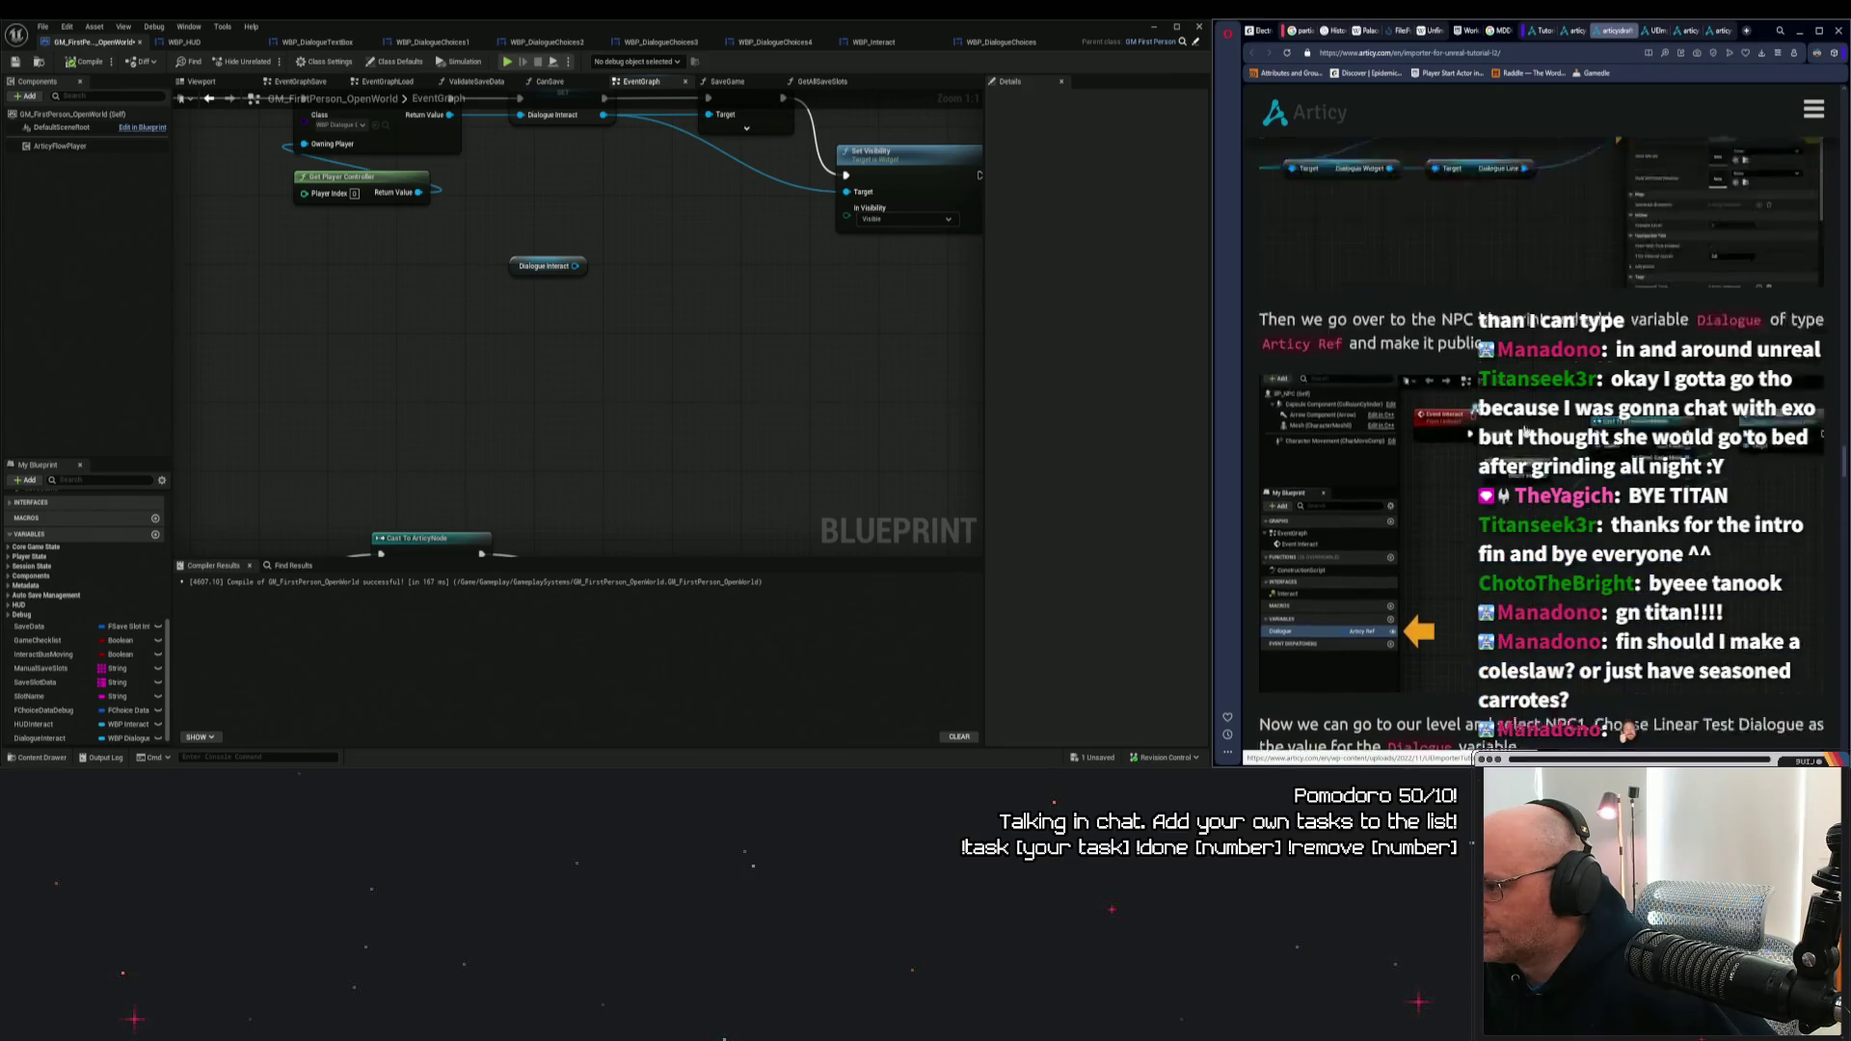
pyautogui.scroll(2, 1523, 435)
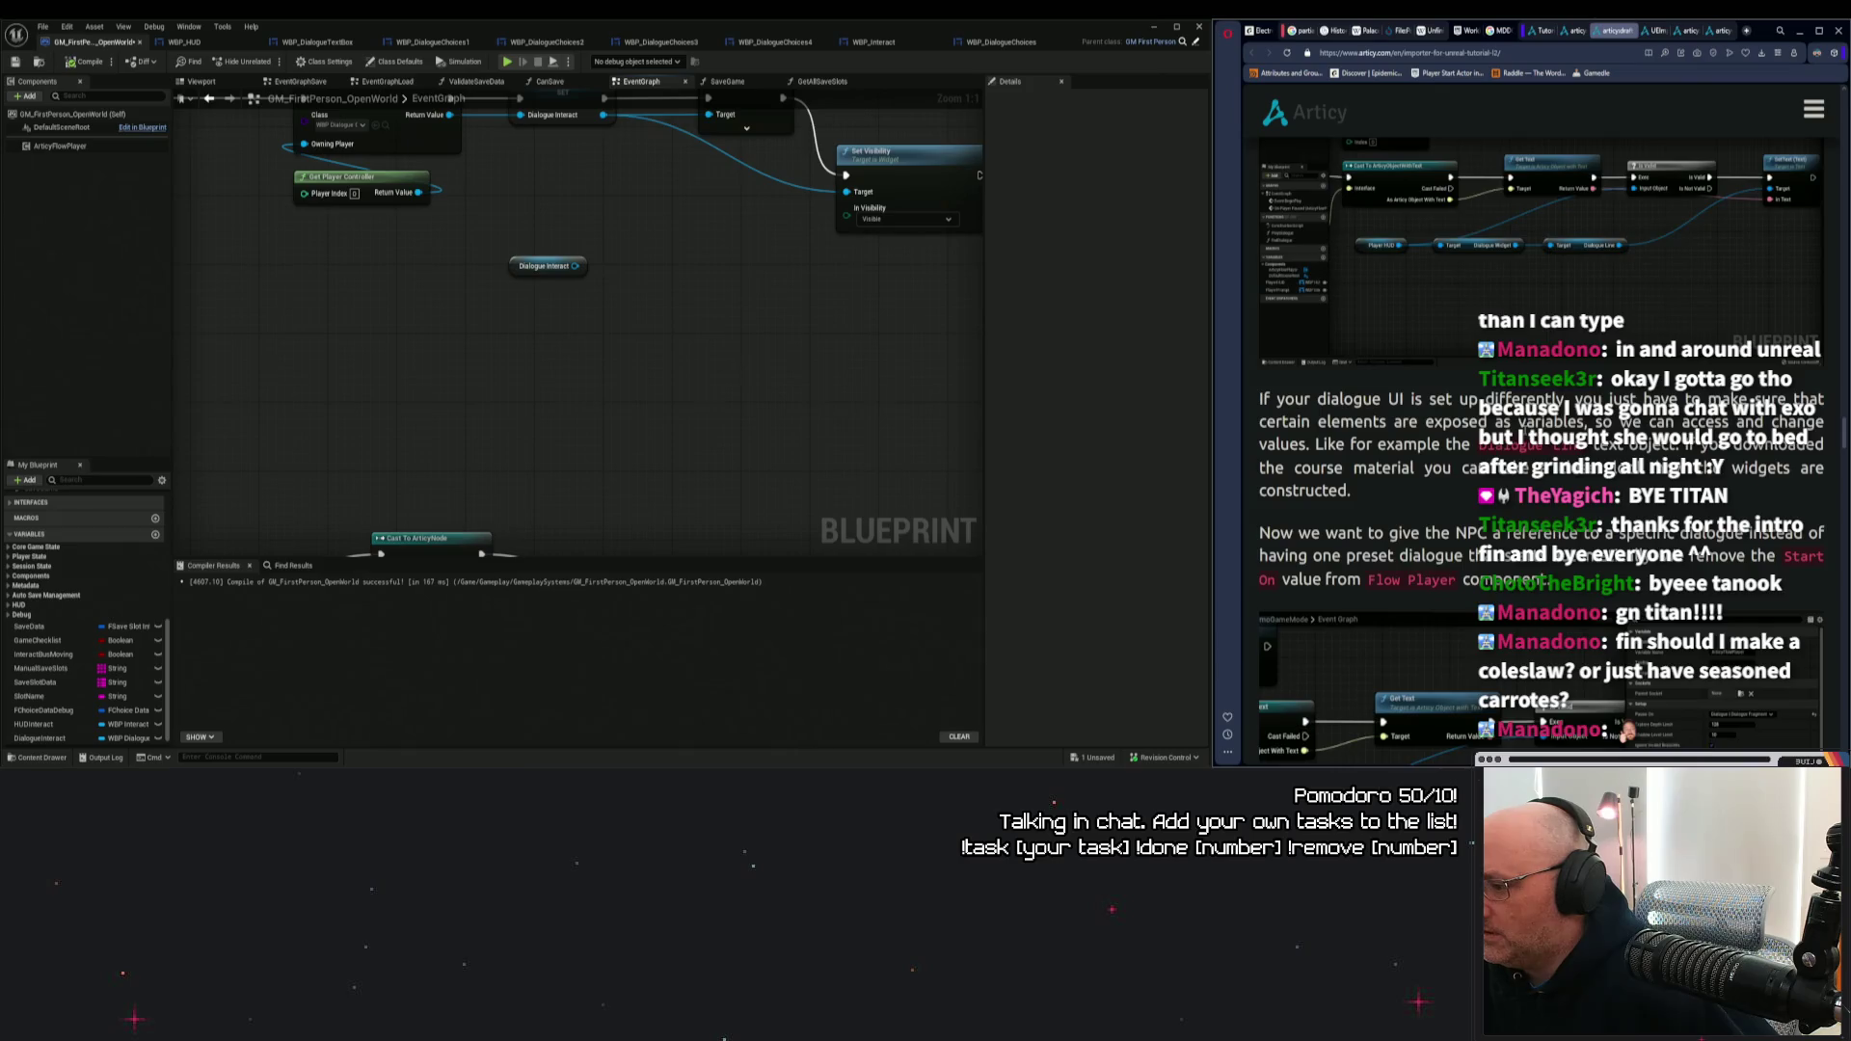
pyautogui.scroll(-1, 1813, 666)
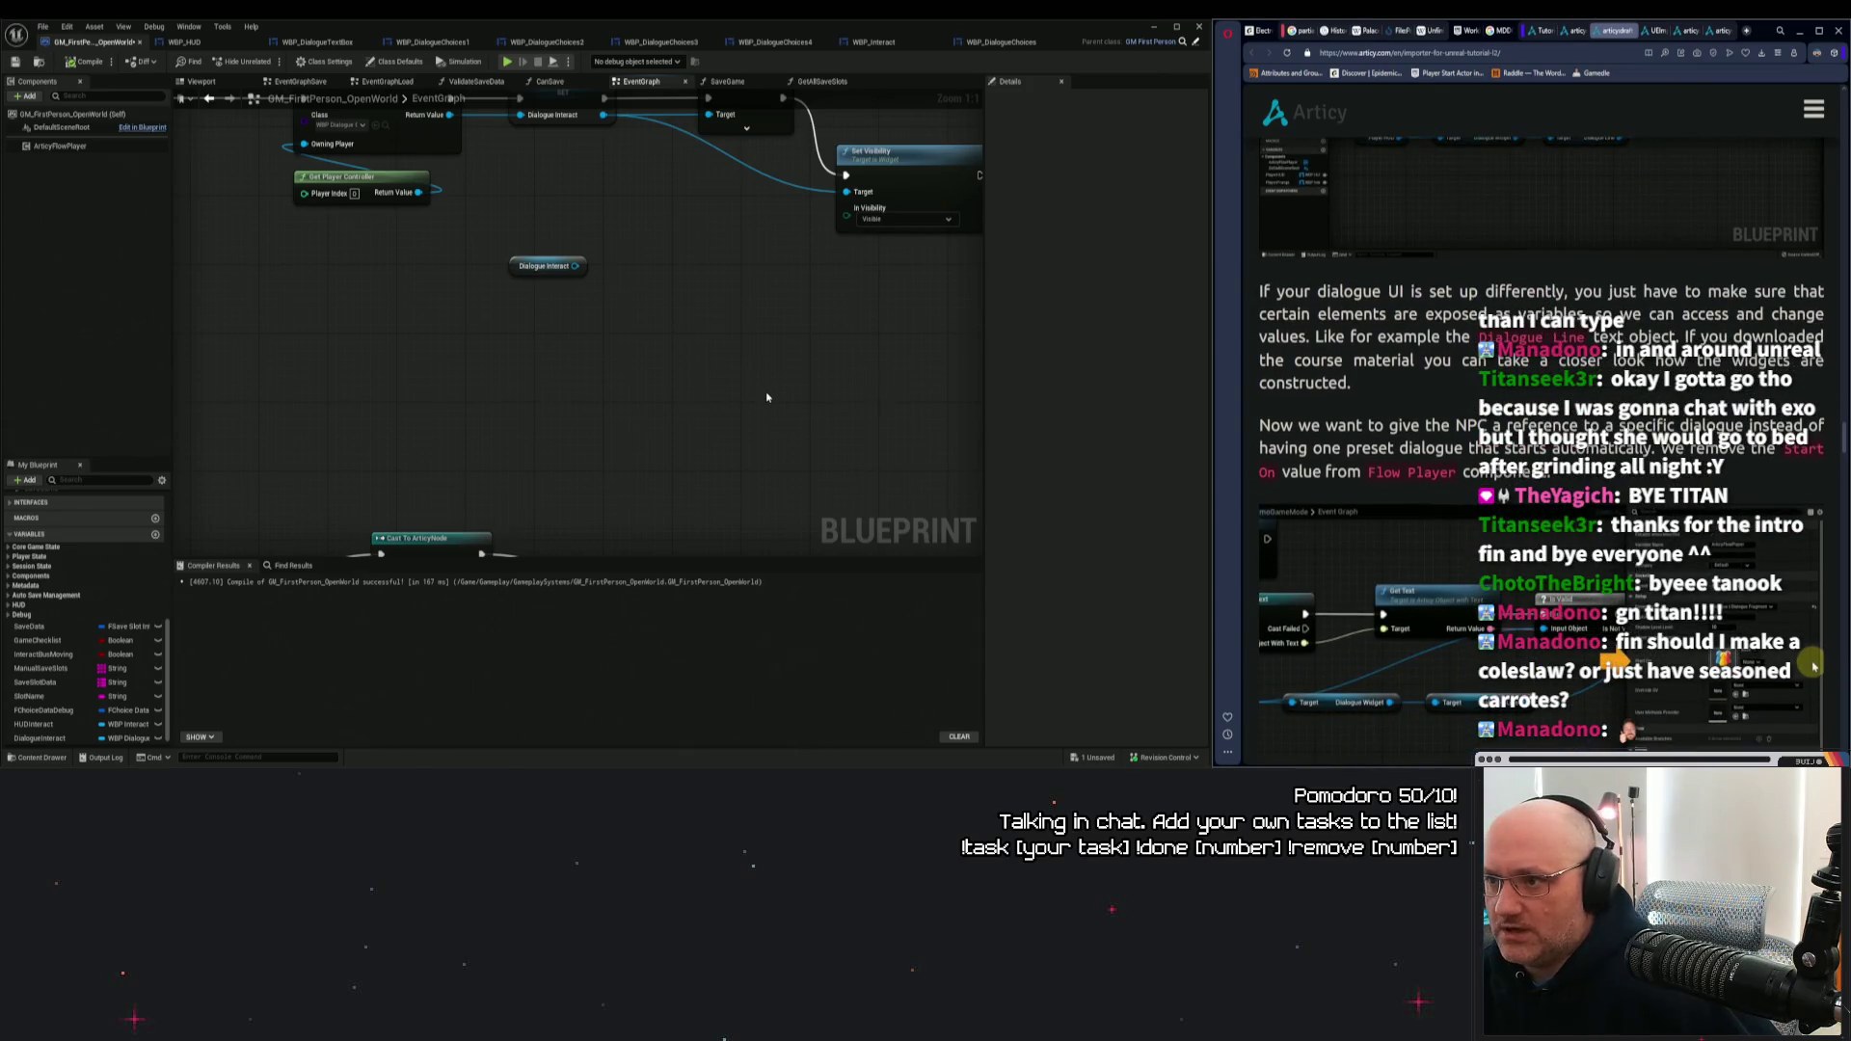
# Compare the WBP_DialogueChoices widget versions, then view WBP_DialogueChoices in the Designer.
pyautogui.click(984, 43)
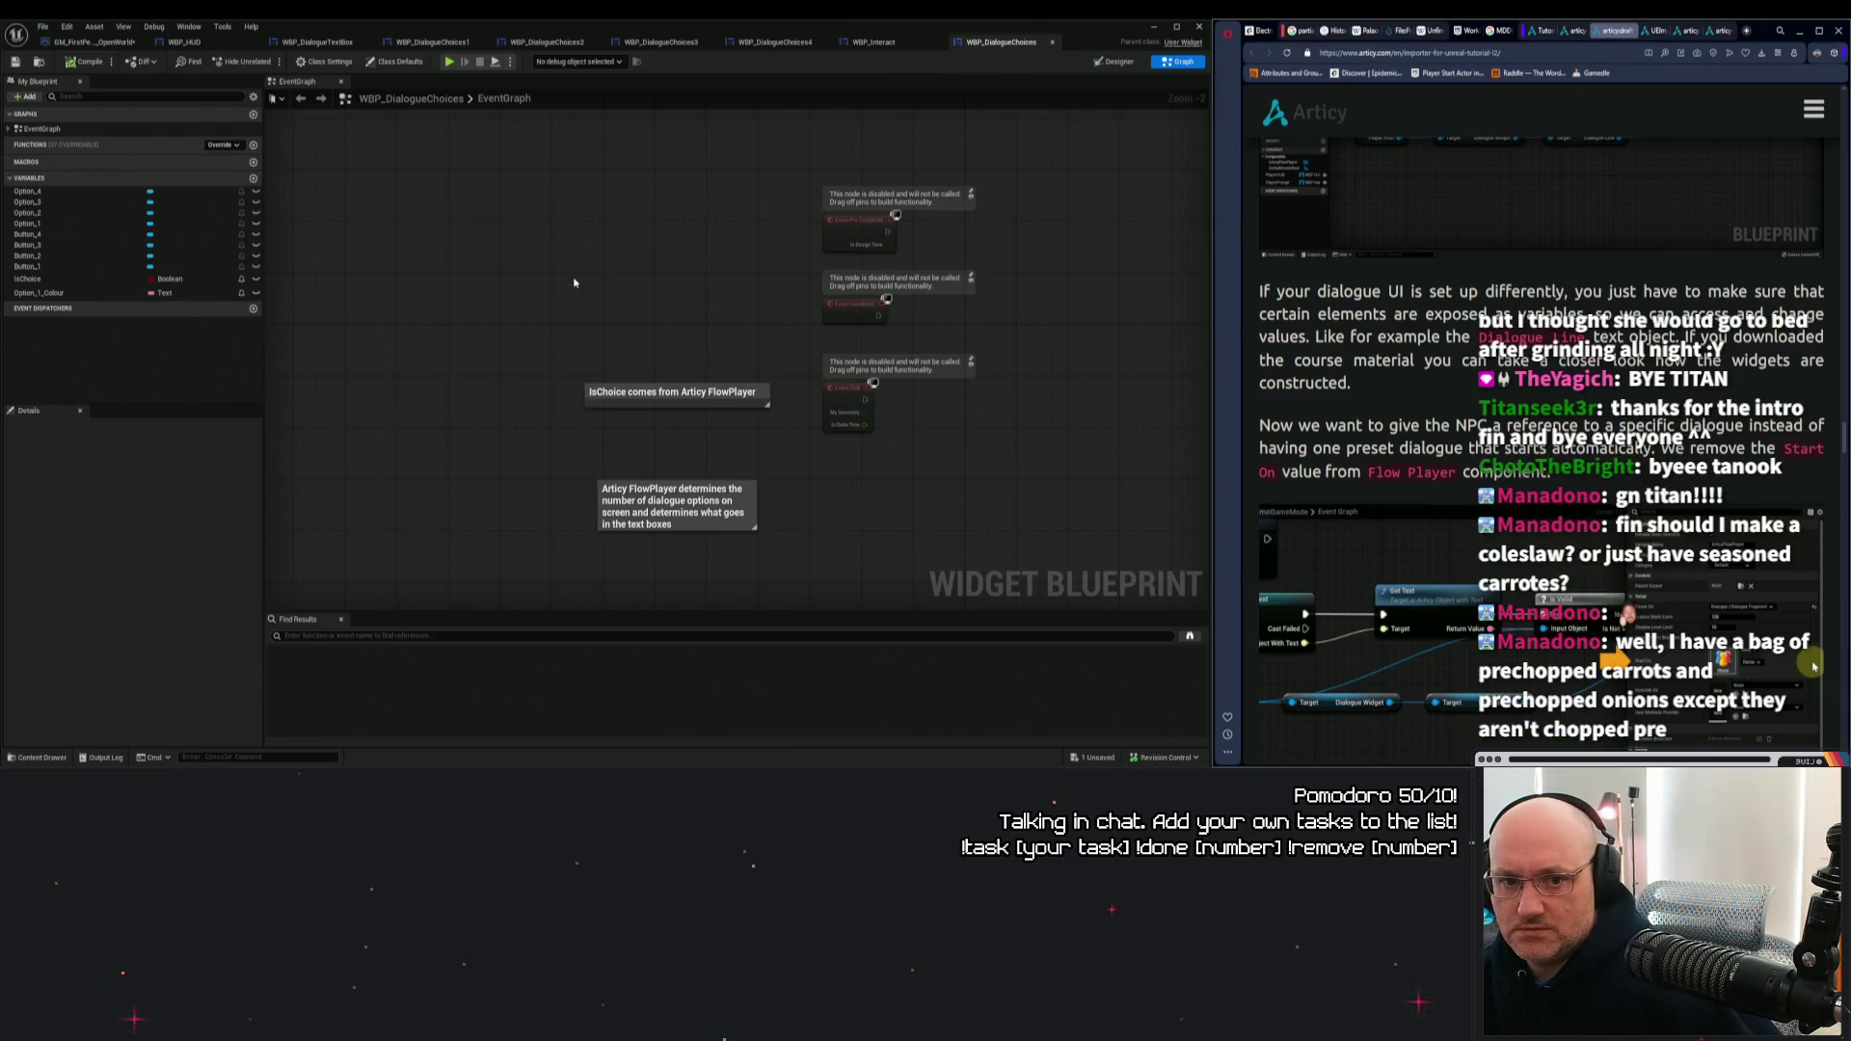
pyautogui.click(454, 43)
pyautogui.click(540, 42)
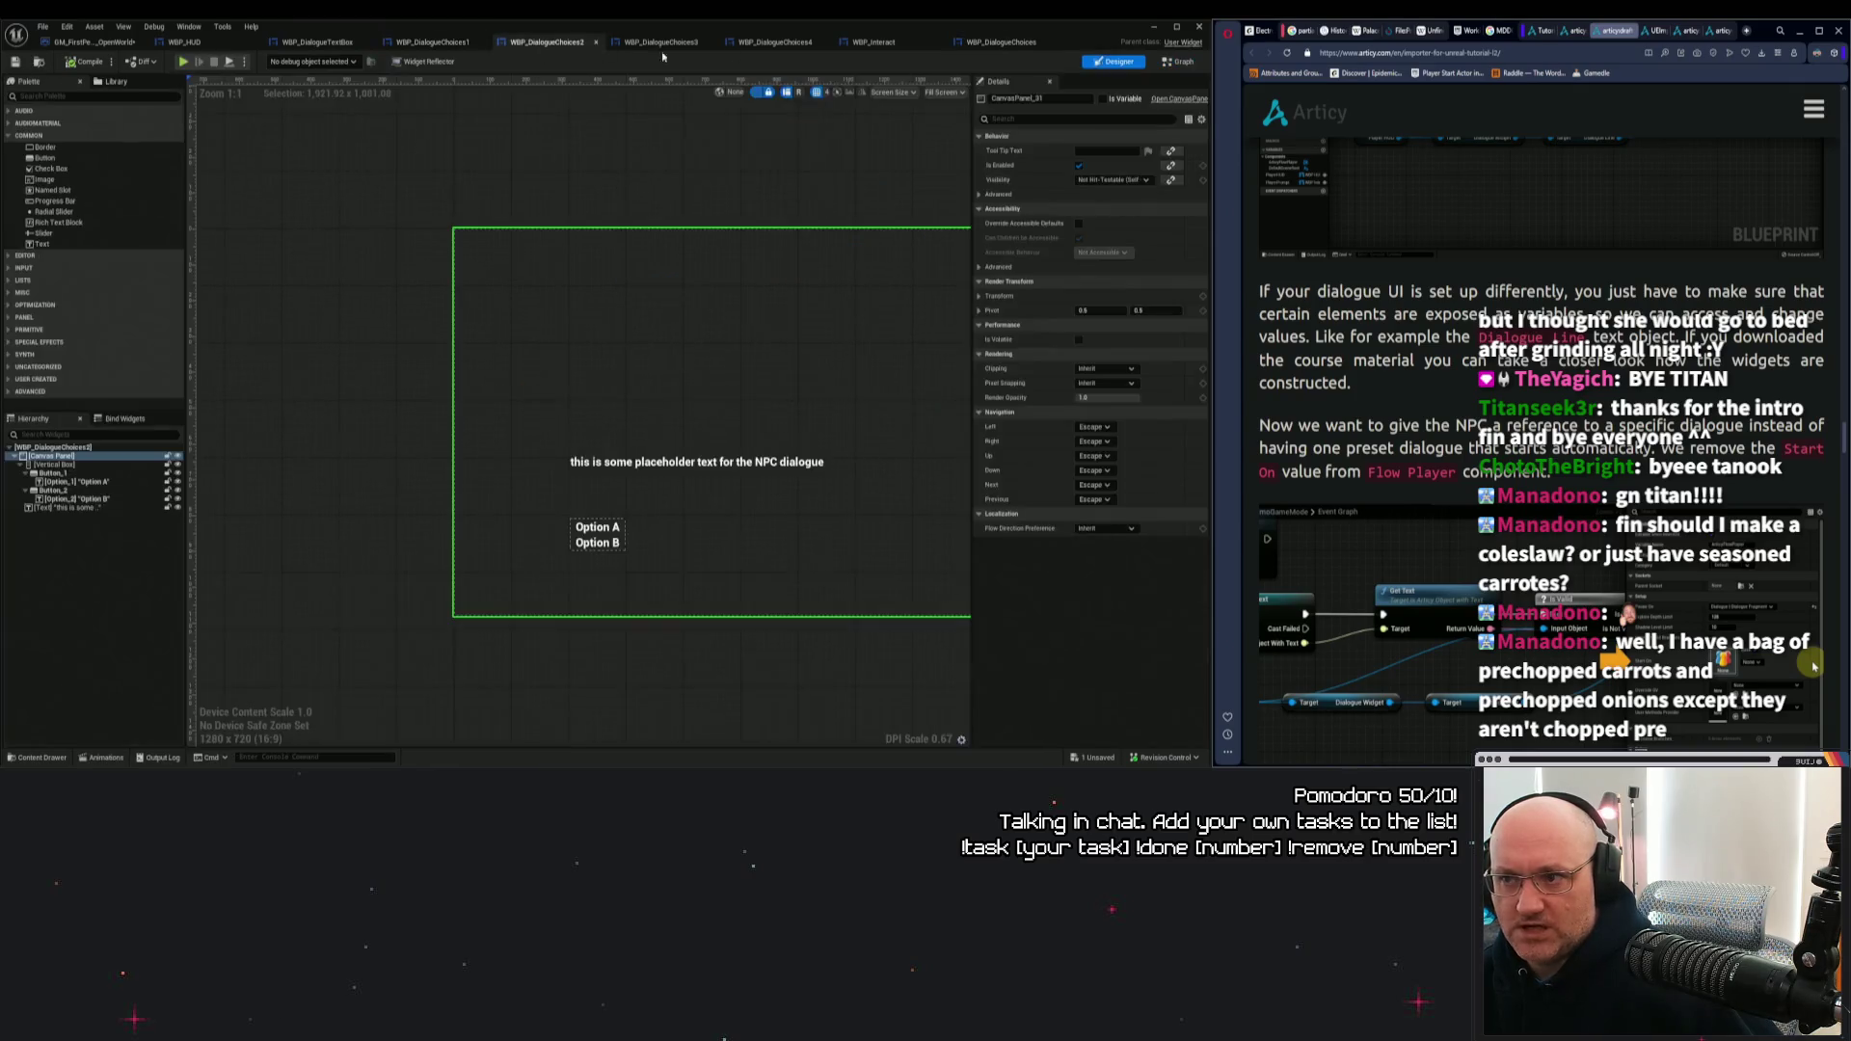
pyautogui.click(976, 42)
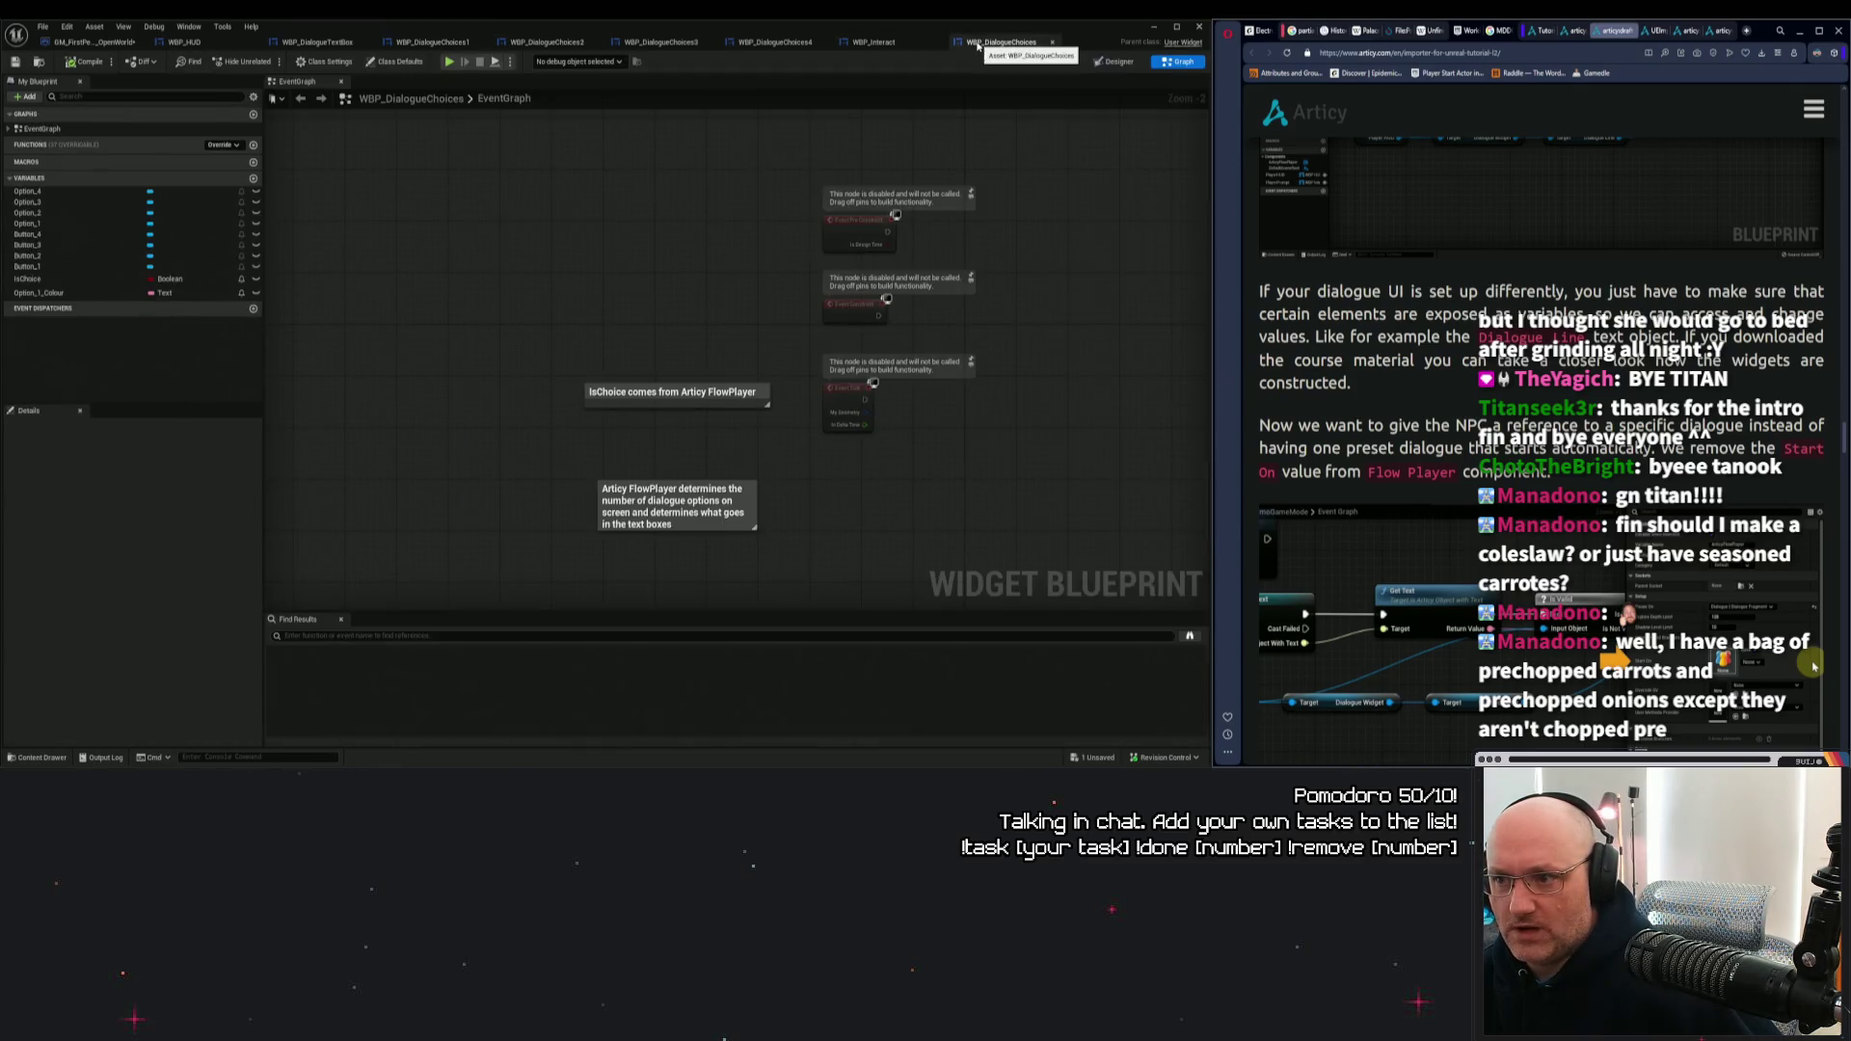
pyautogui.click(1123, 63)
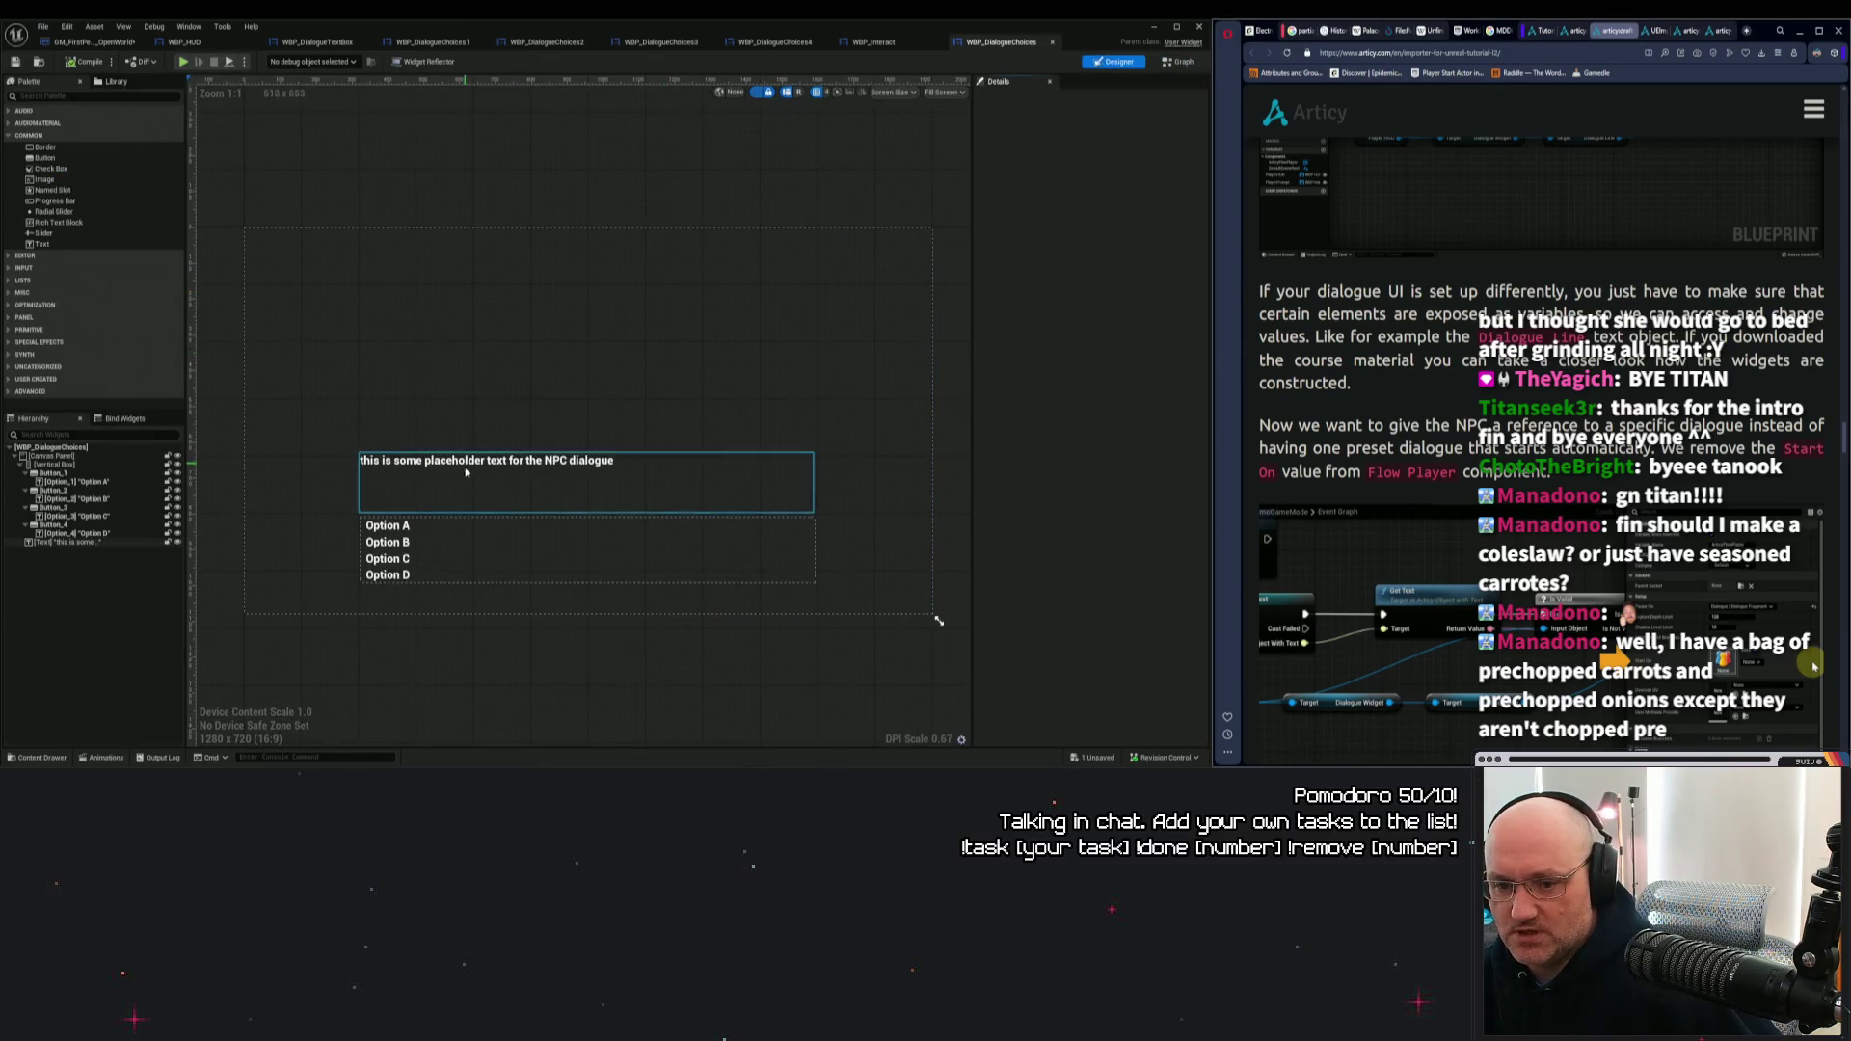
# Inspect the Option A–C buttons, canvas panel and options vertical box in the hierarchy.
pyautogui.click(487, 523)
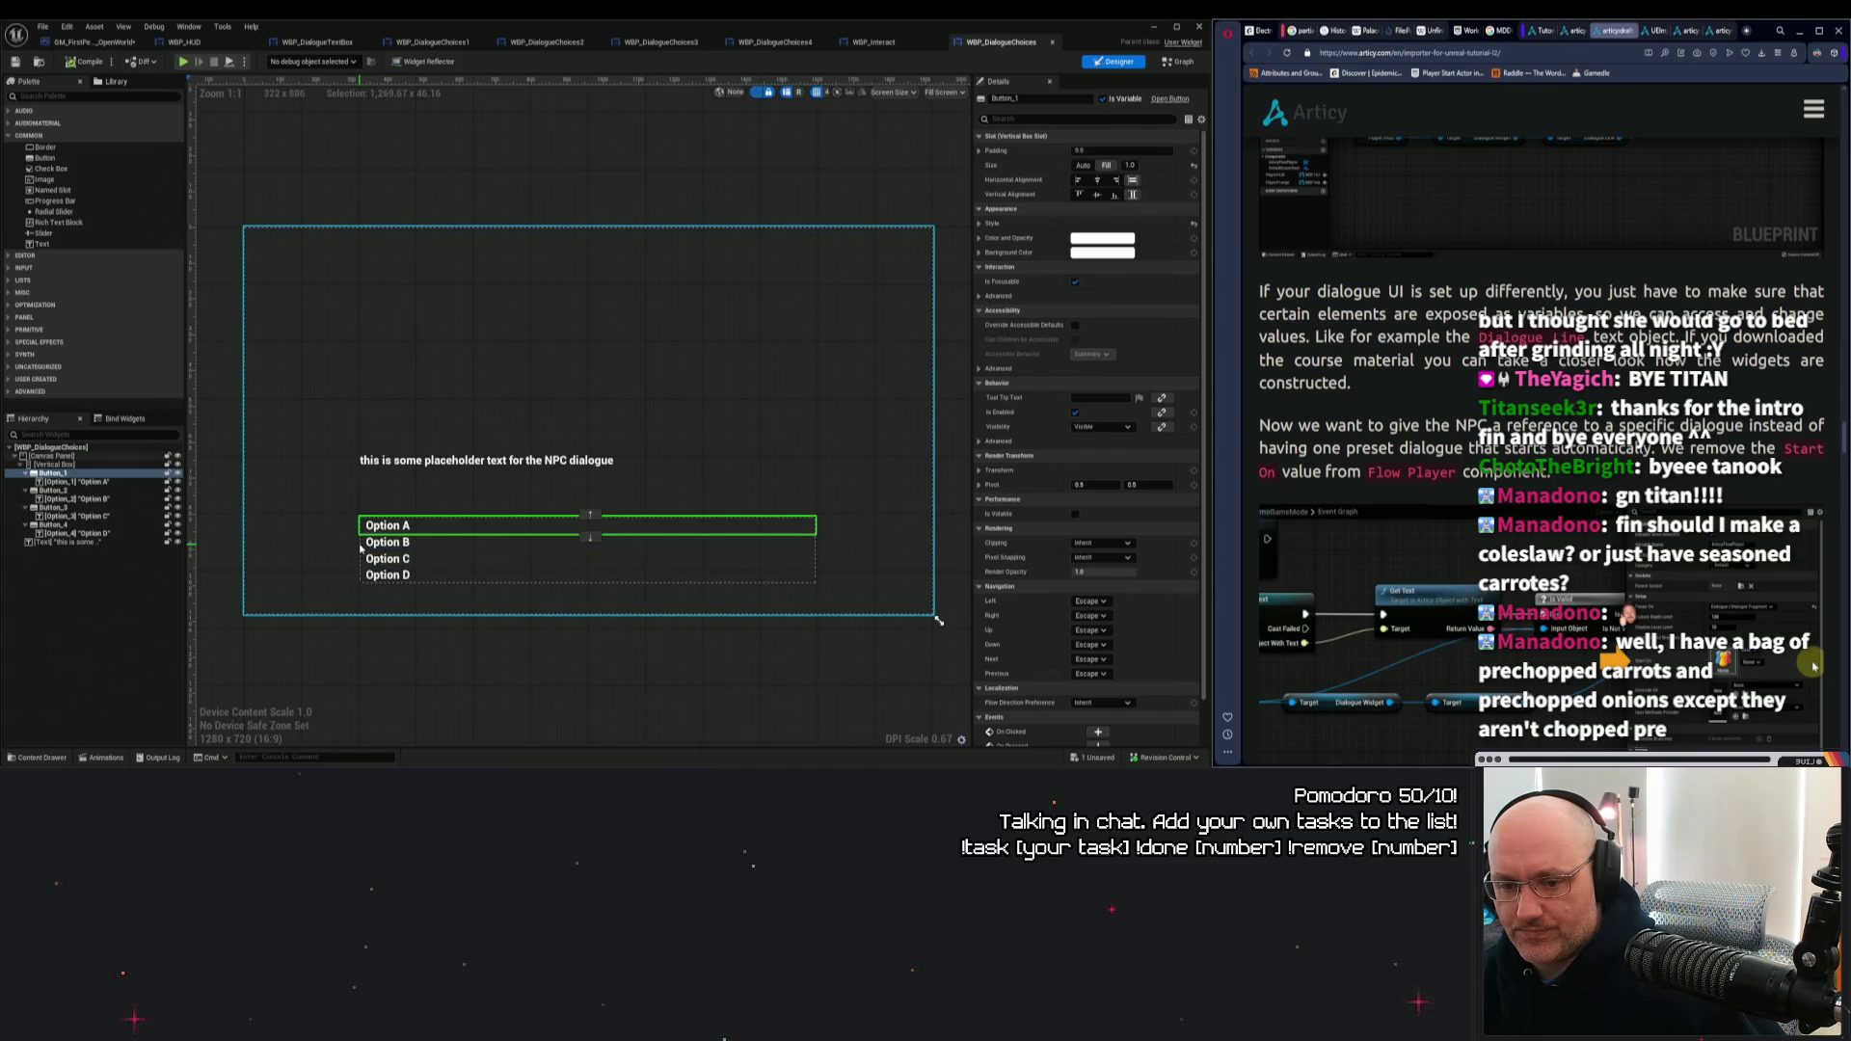
pyautogui.click(472, 543)
pyautogui.click(476, 567)
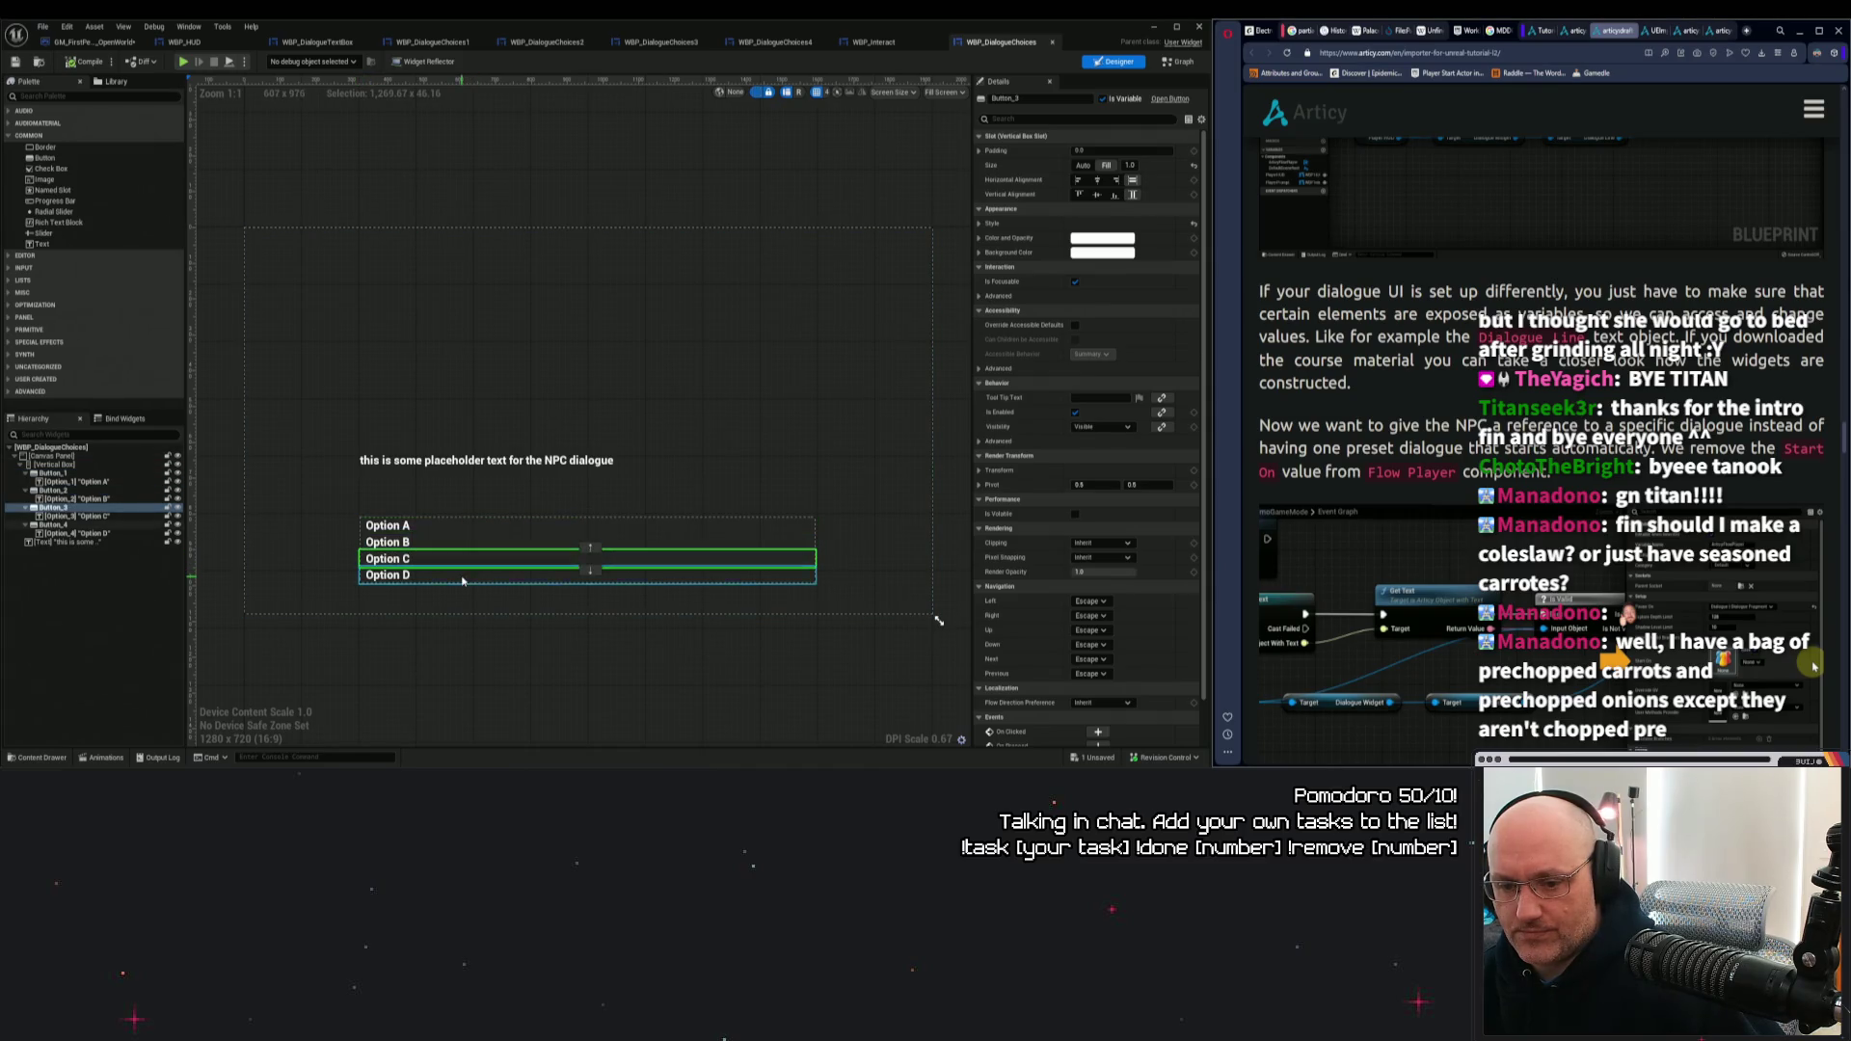
pyautogui.click(431, 587)
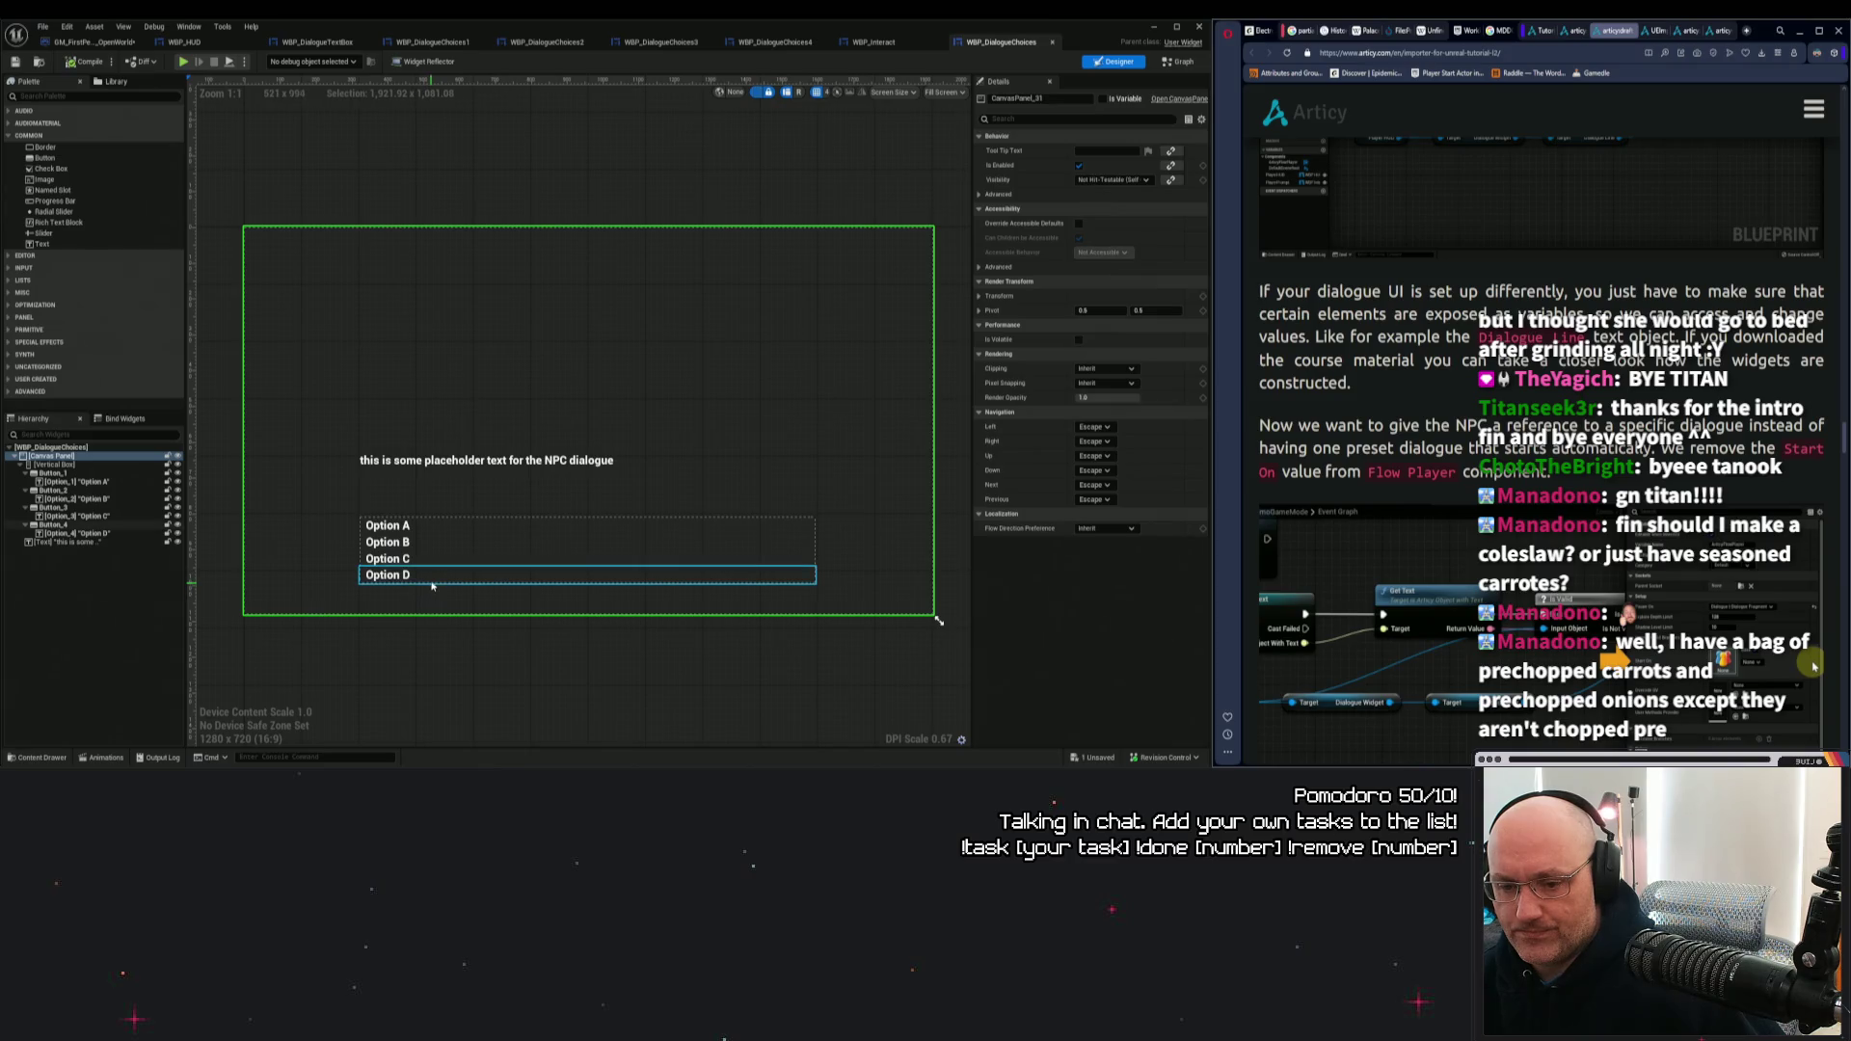
pyautogui.click(55, 464)
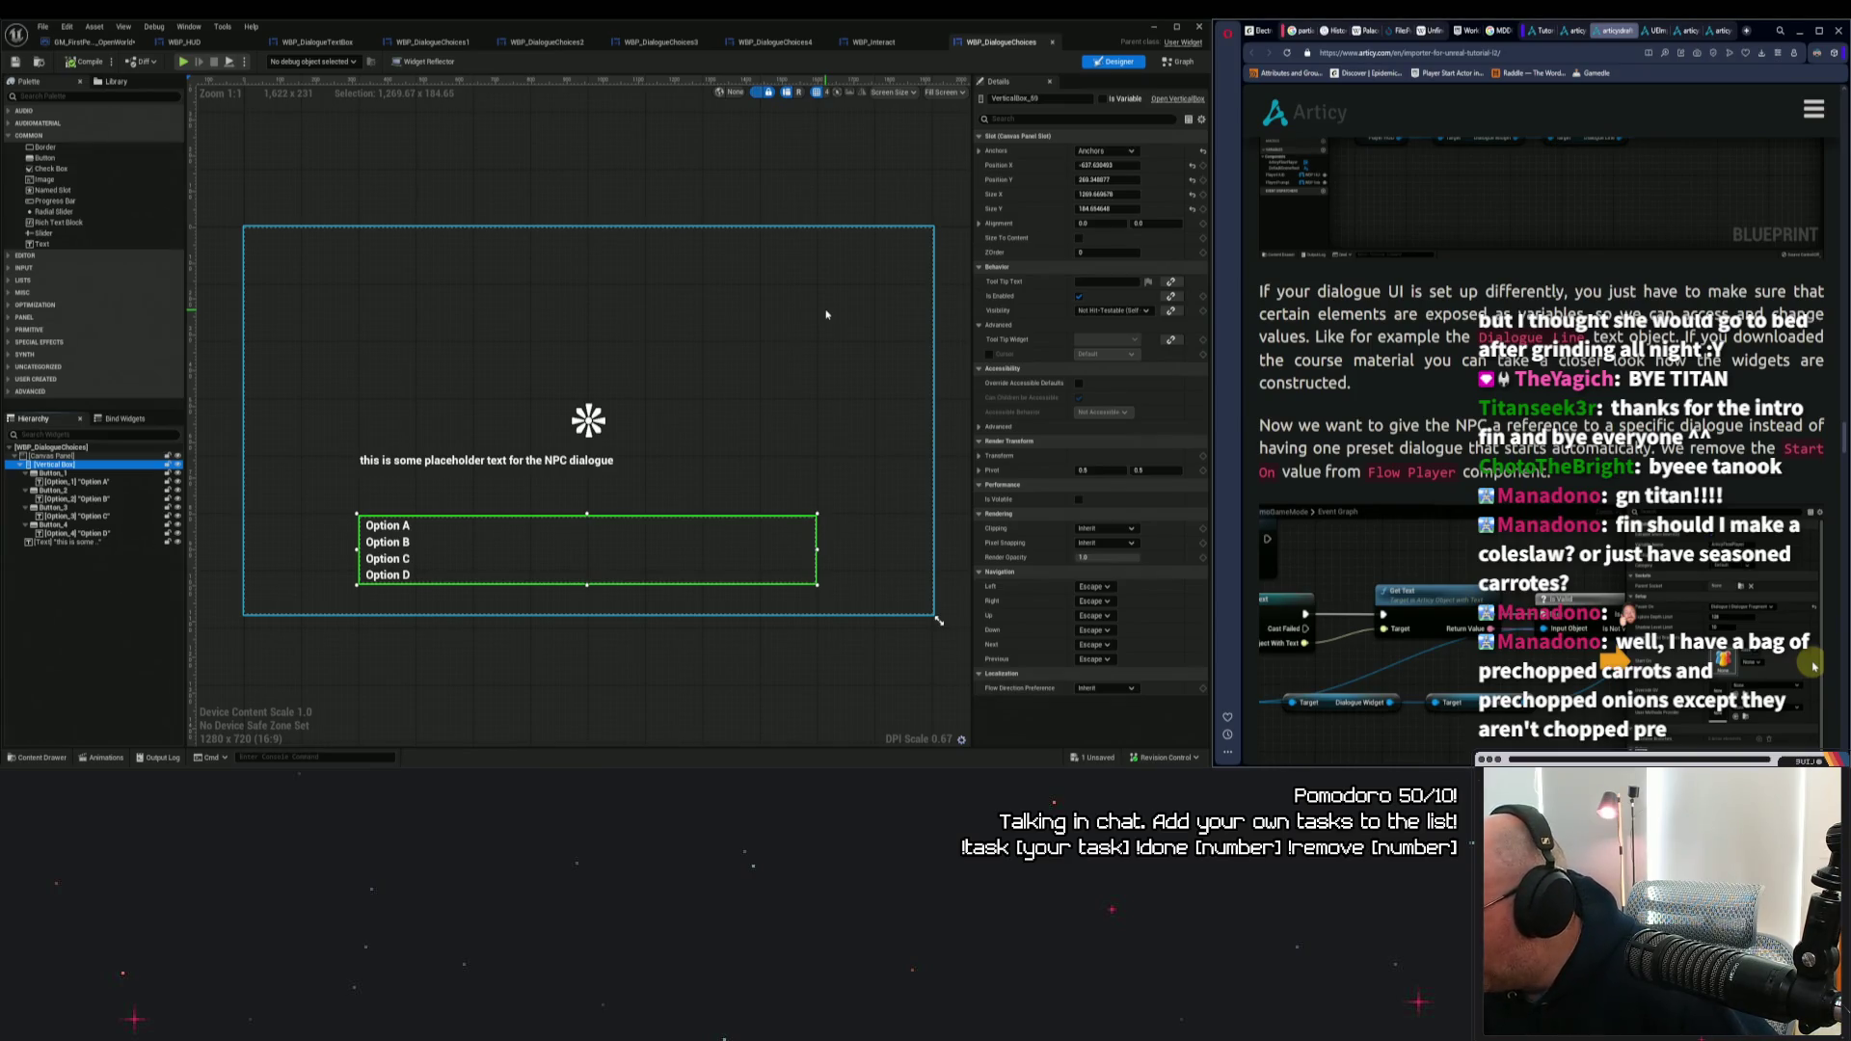
pyautogui.click(772, 397)
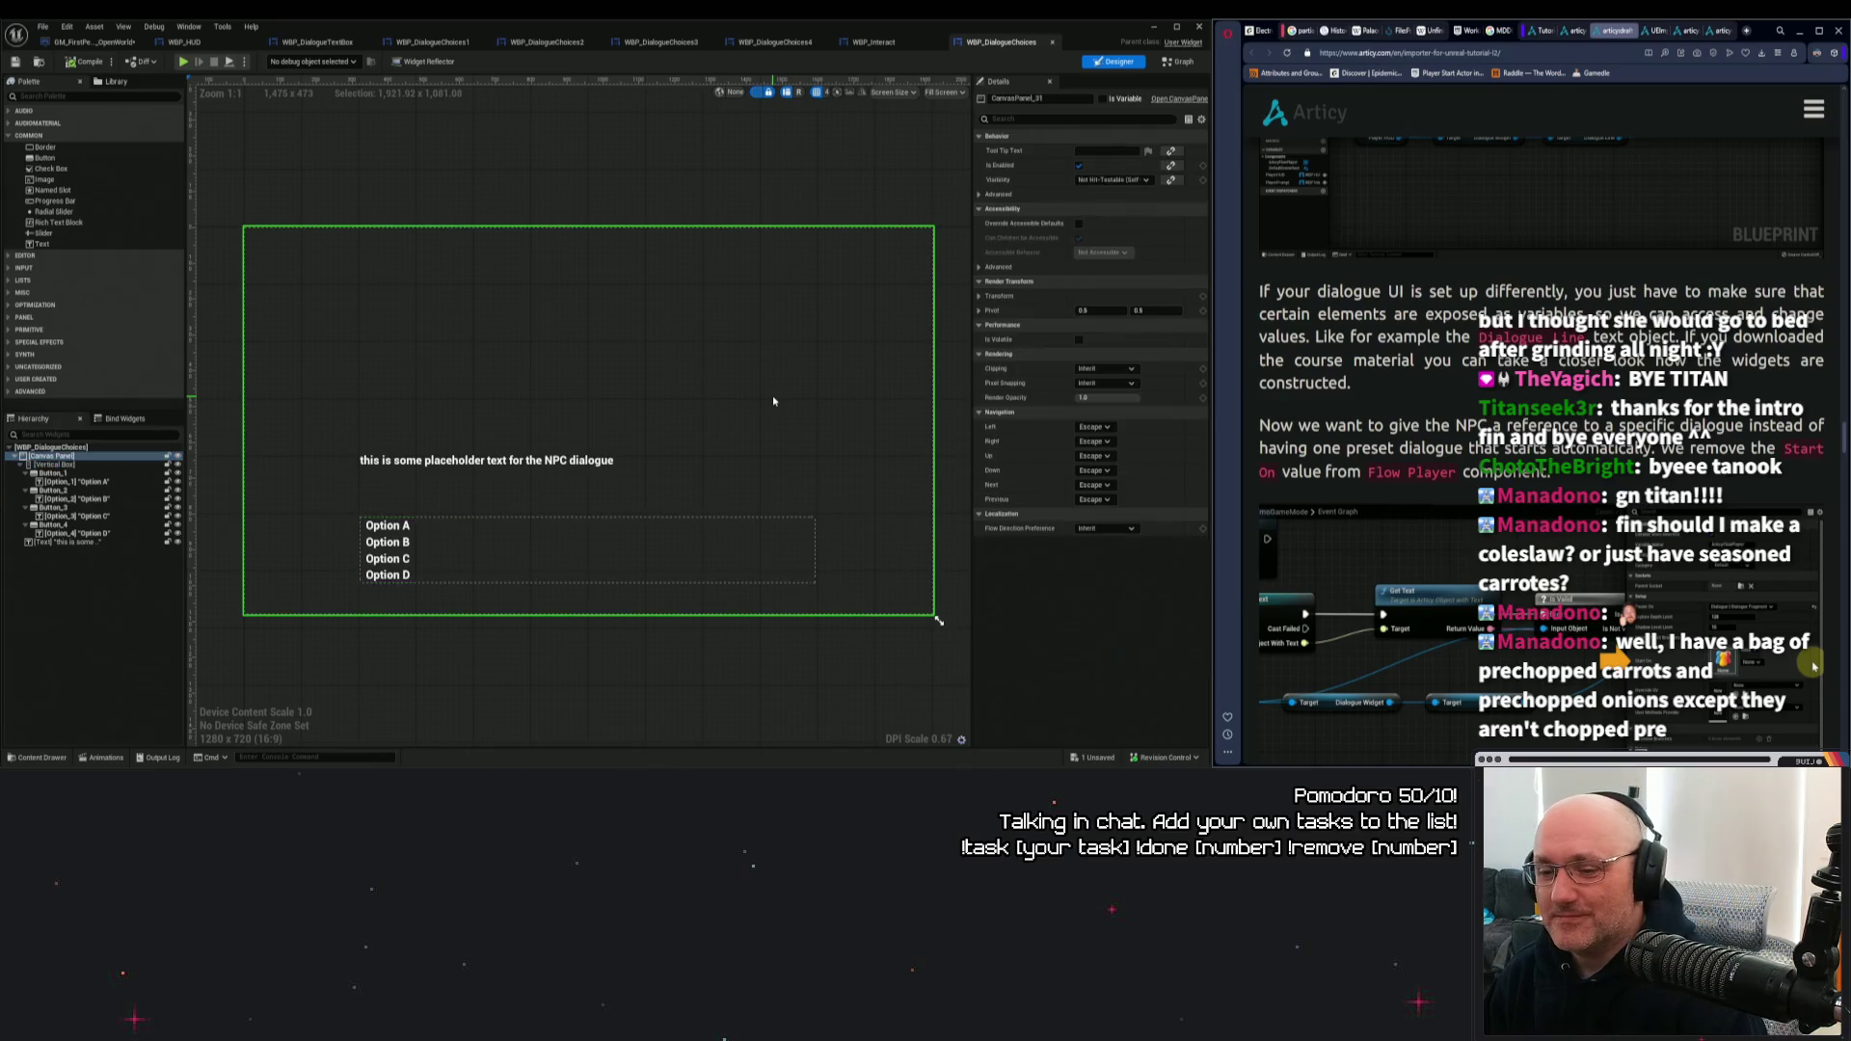
pyautogui.click(594, 526)
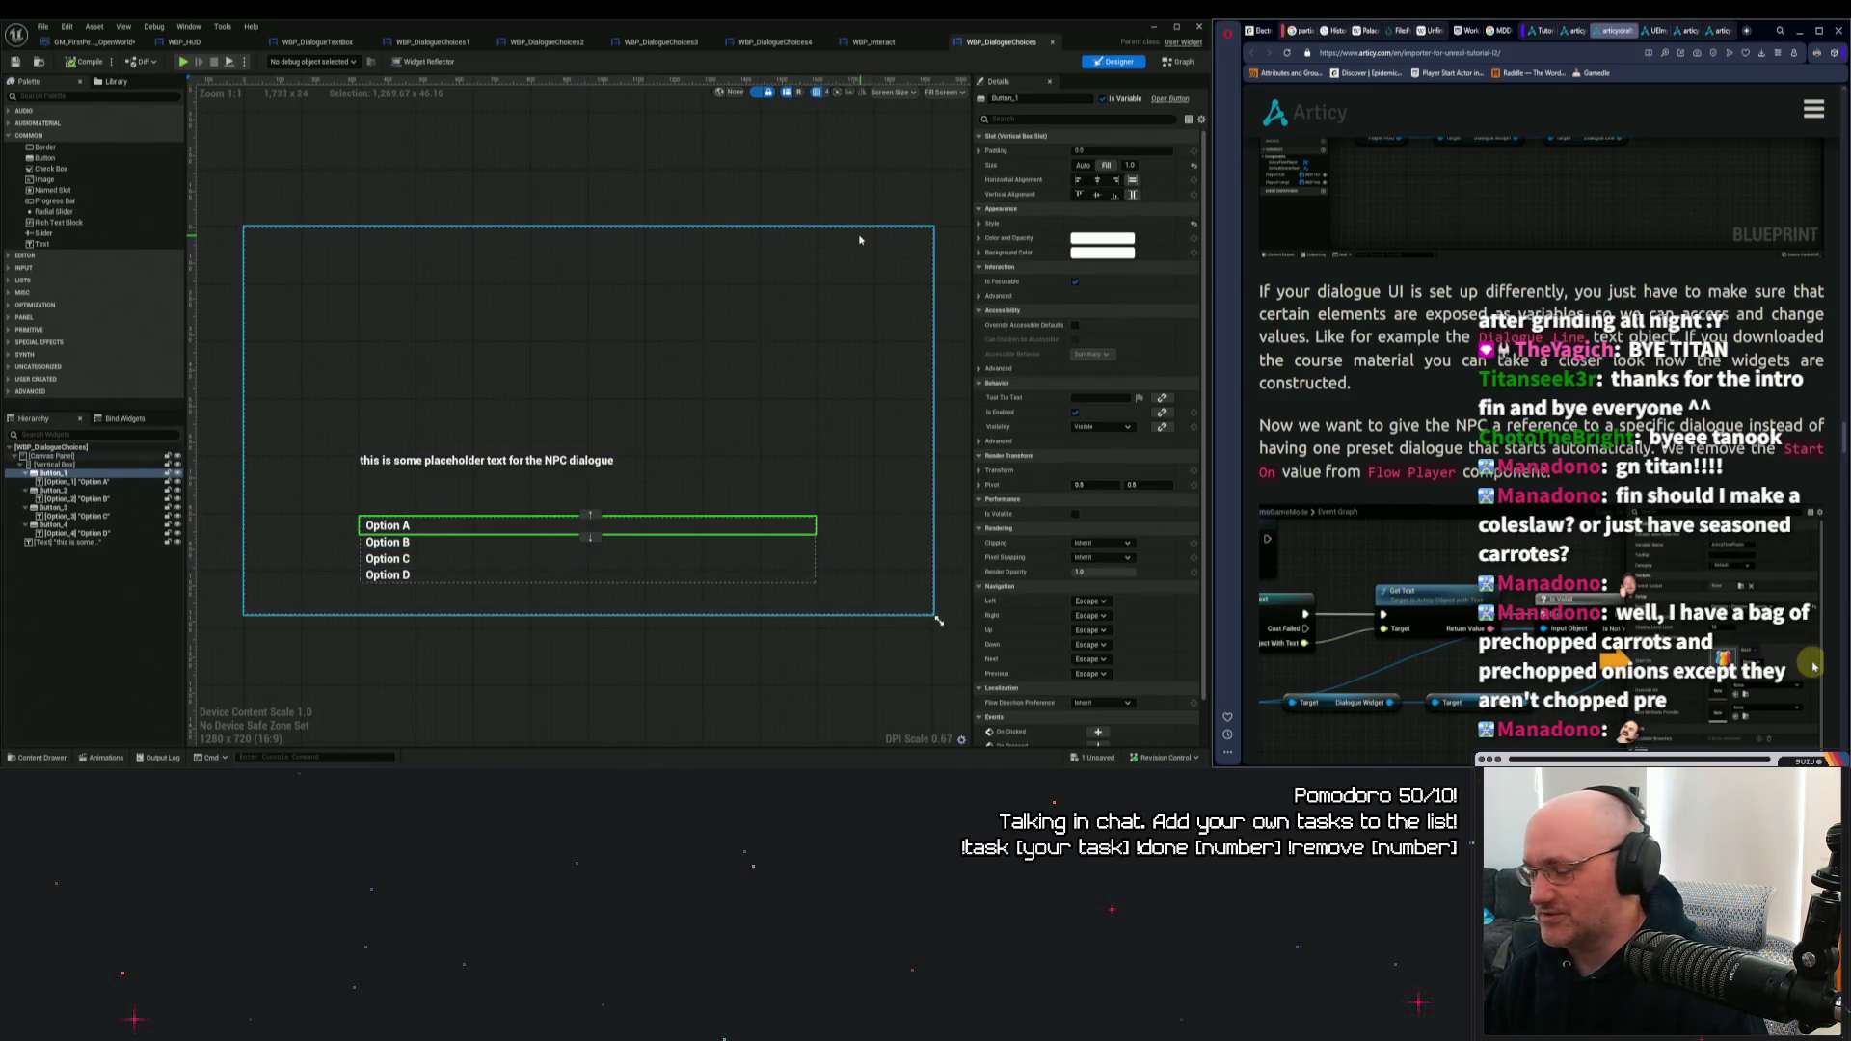
pyautogui.click(108, 467)
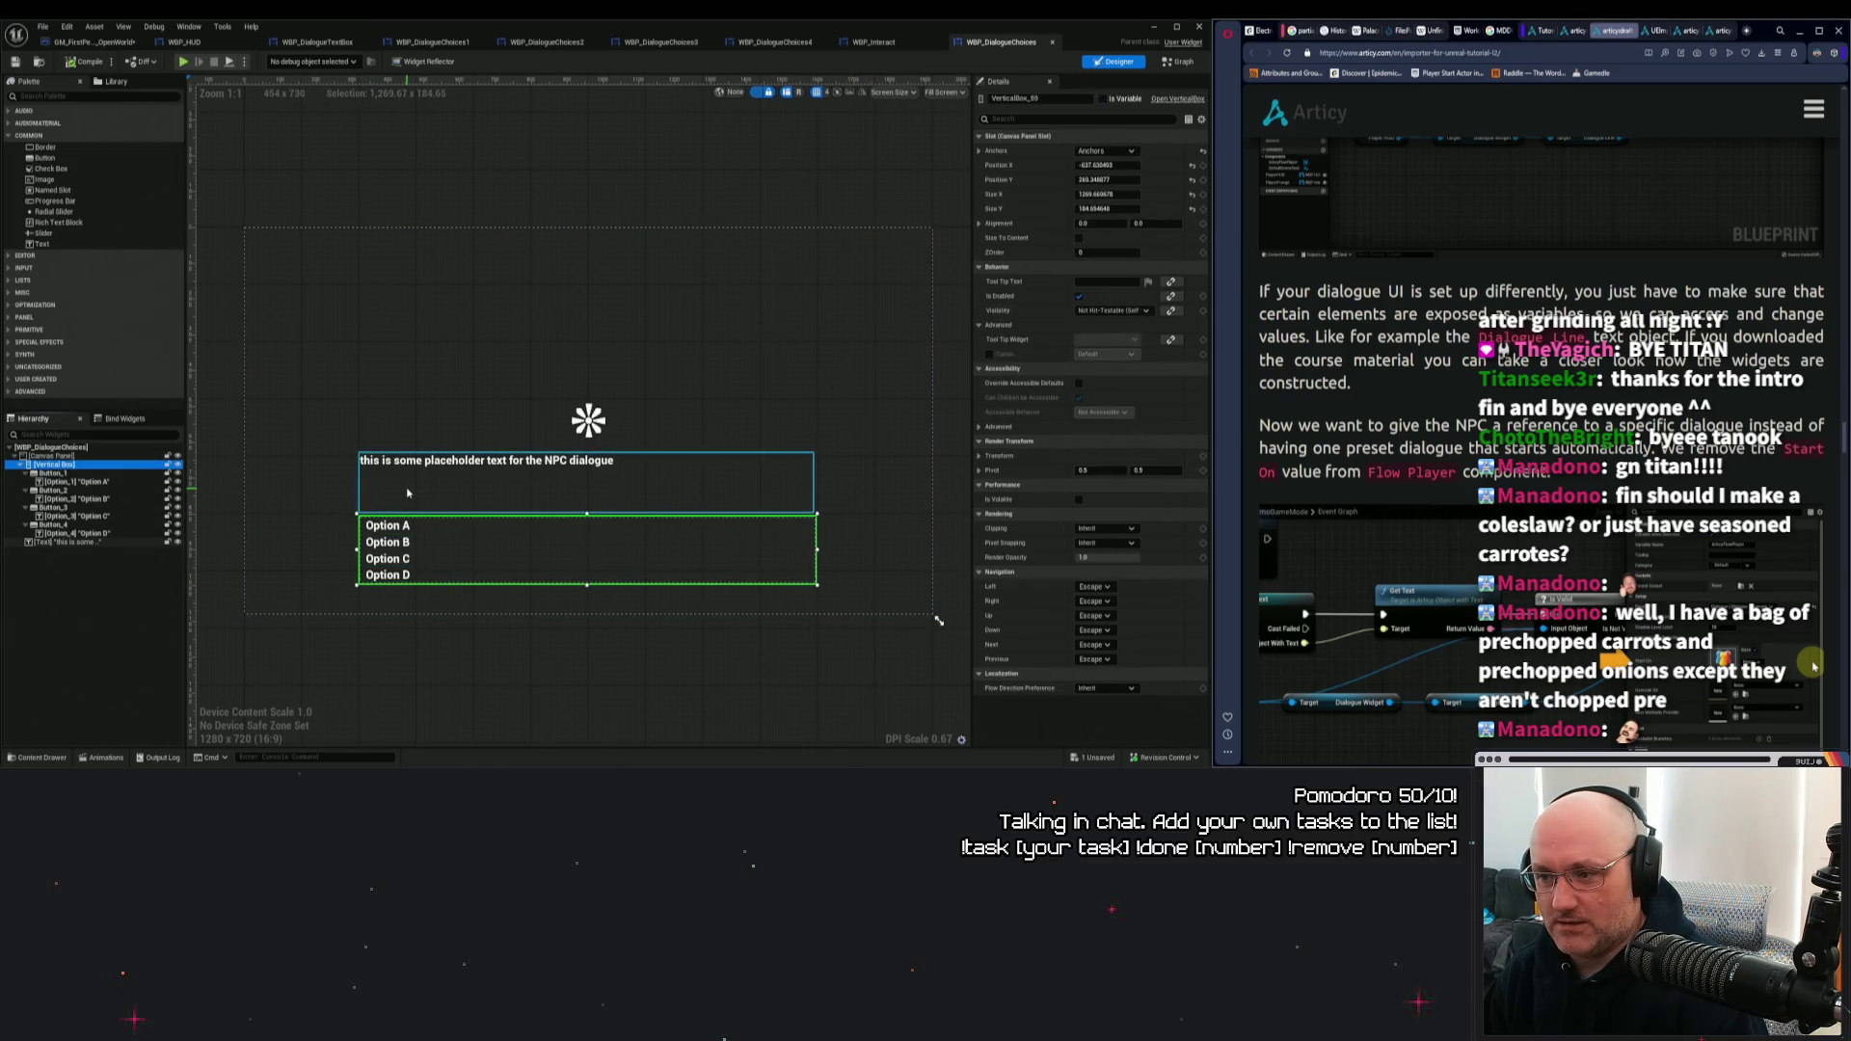
# Select the NPC dialogue placeholder text and tick Is Variable.
pyautogui.click(443, 490)
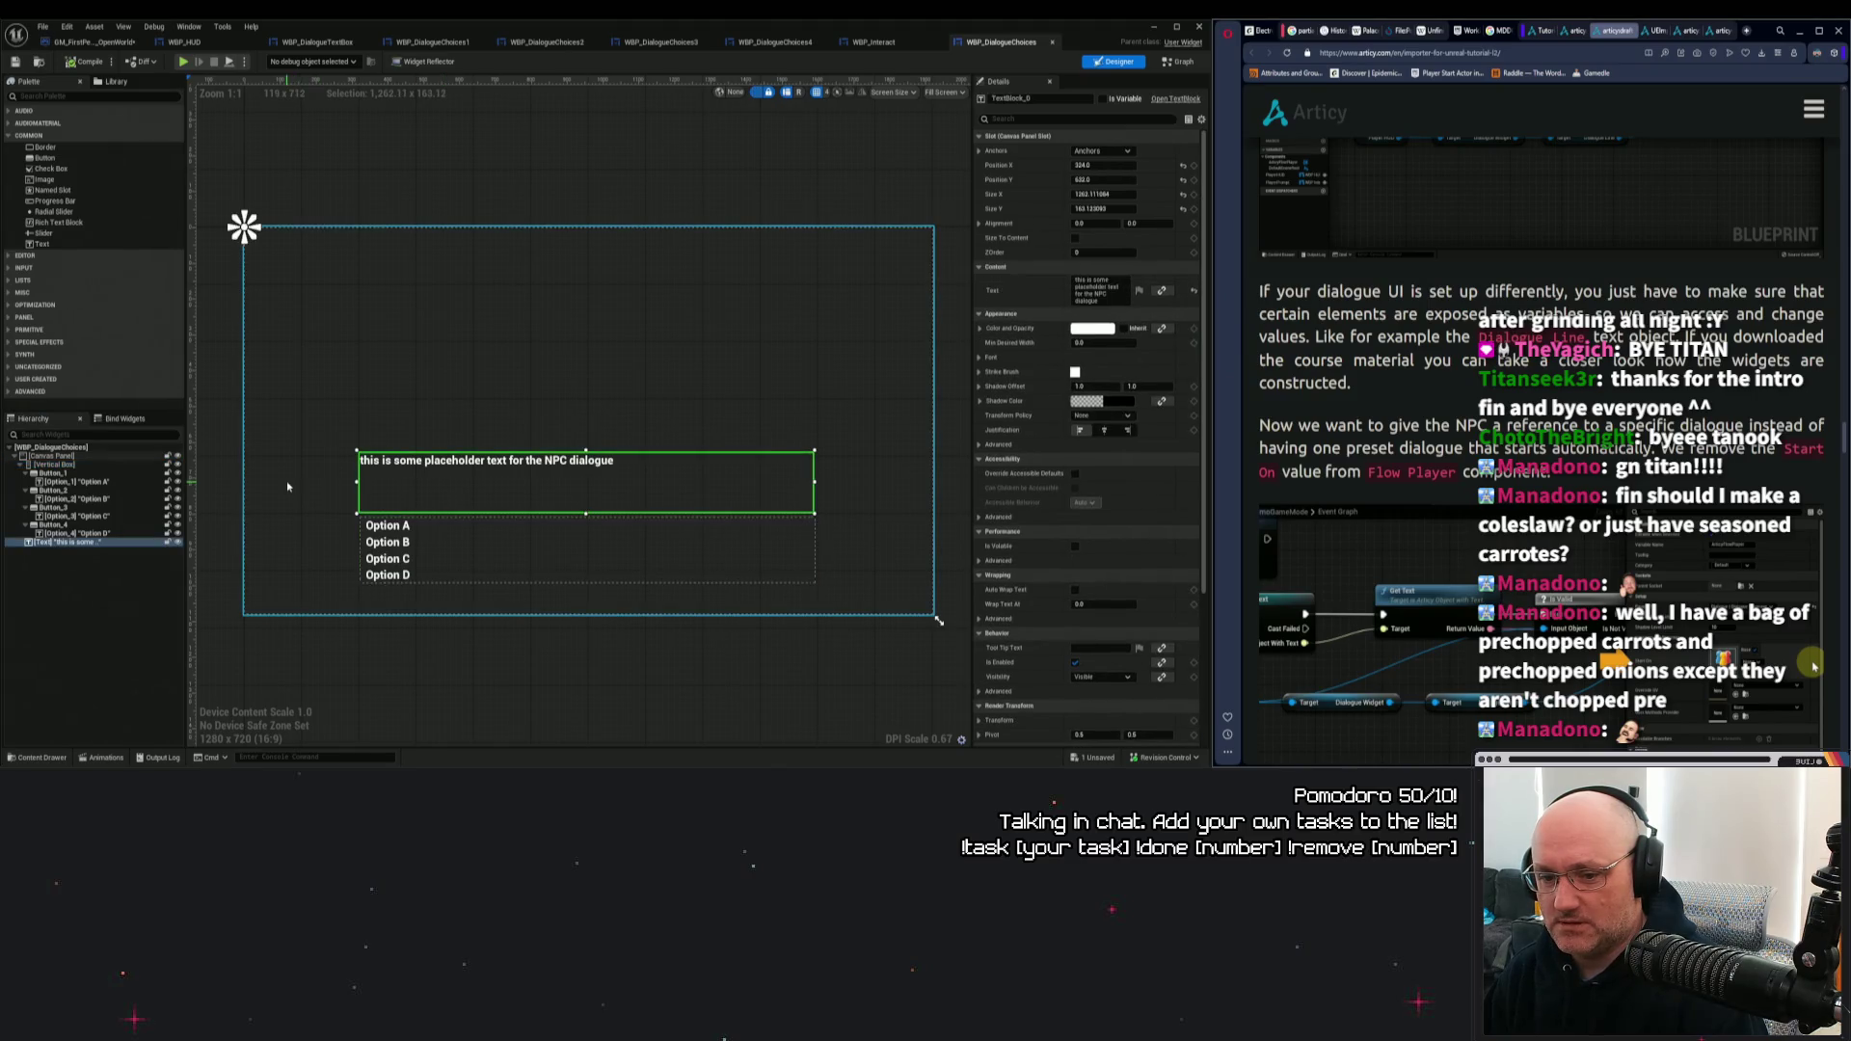
pyautogui.click(316, 484)
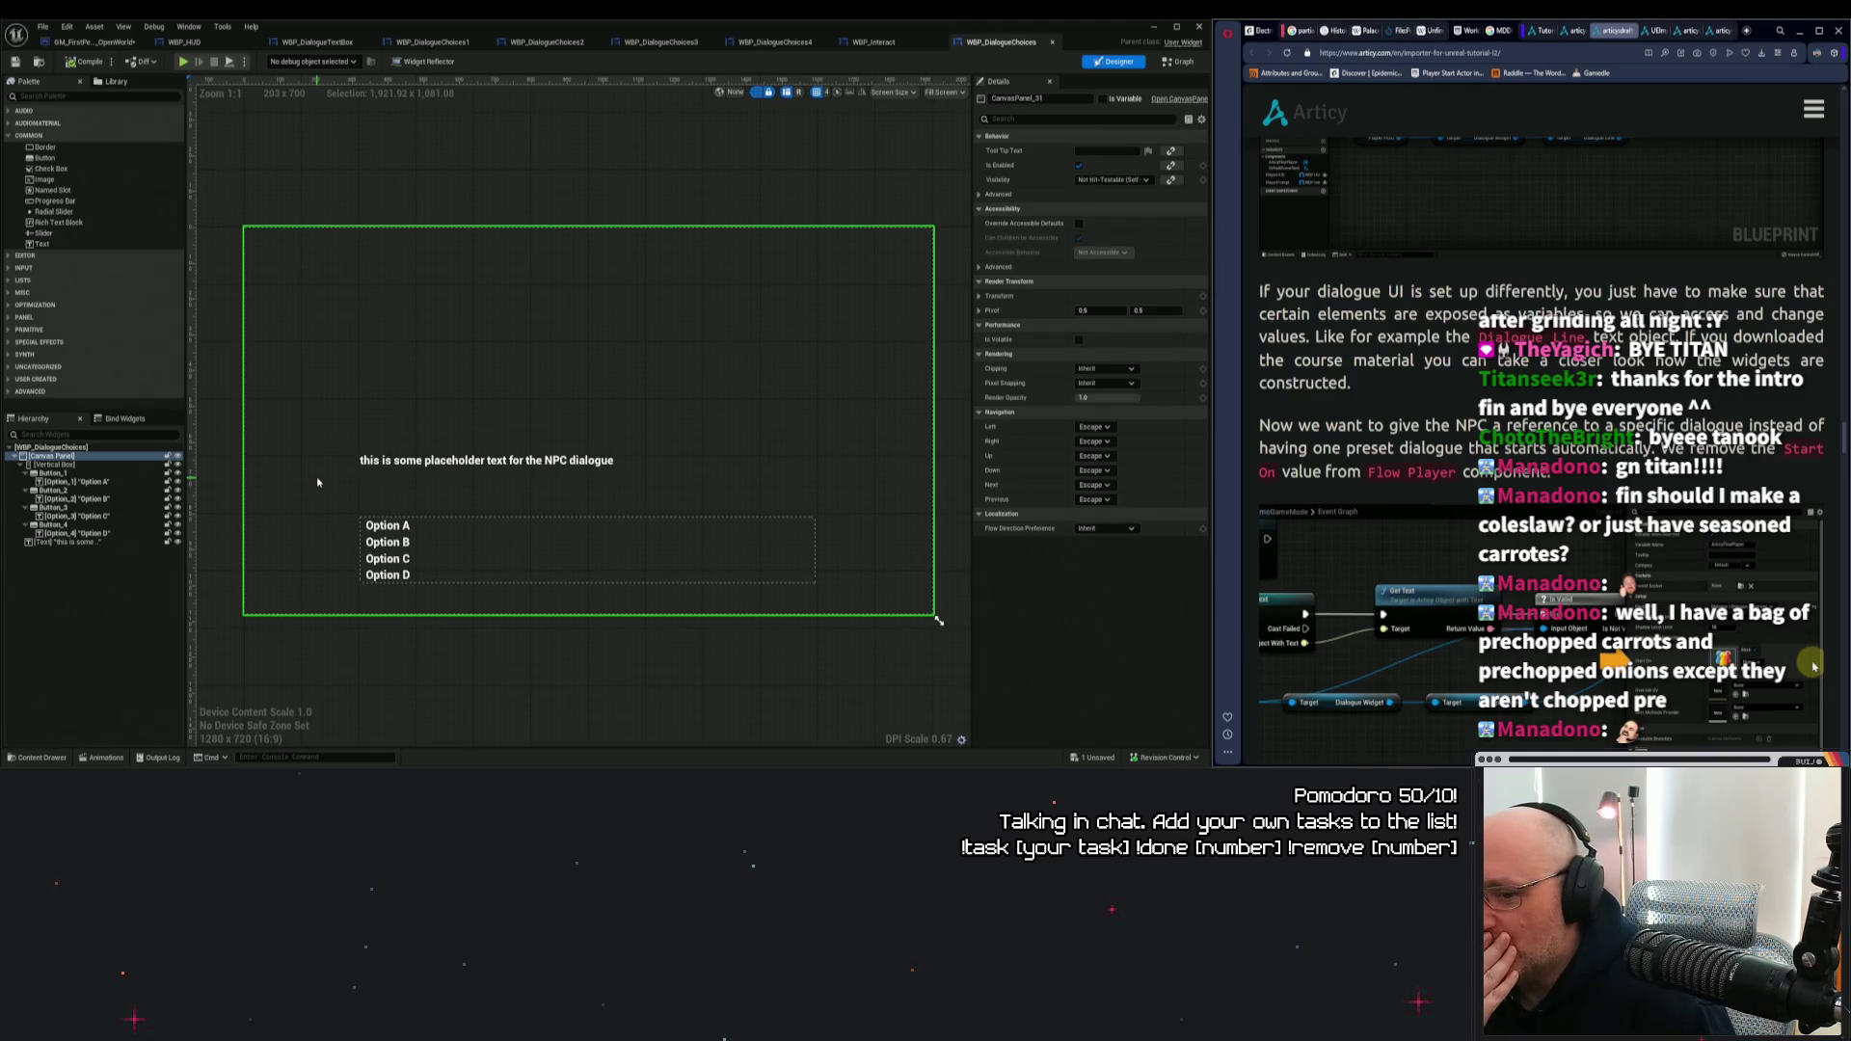
pyautogui.click(570, 461)
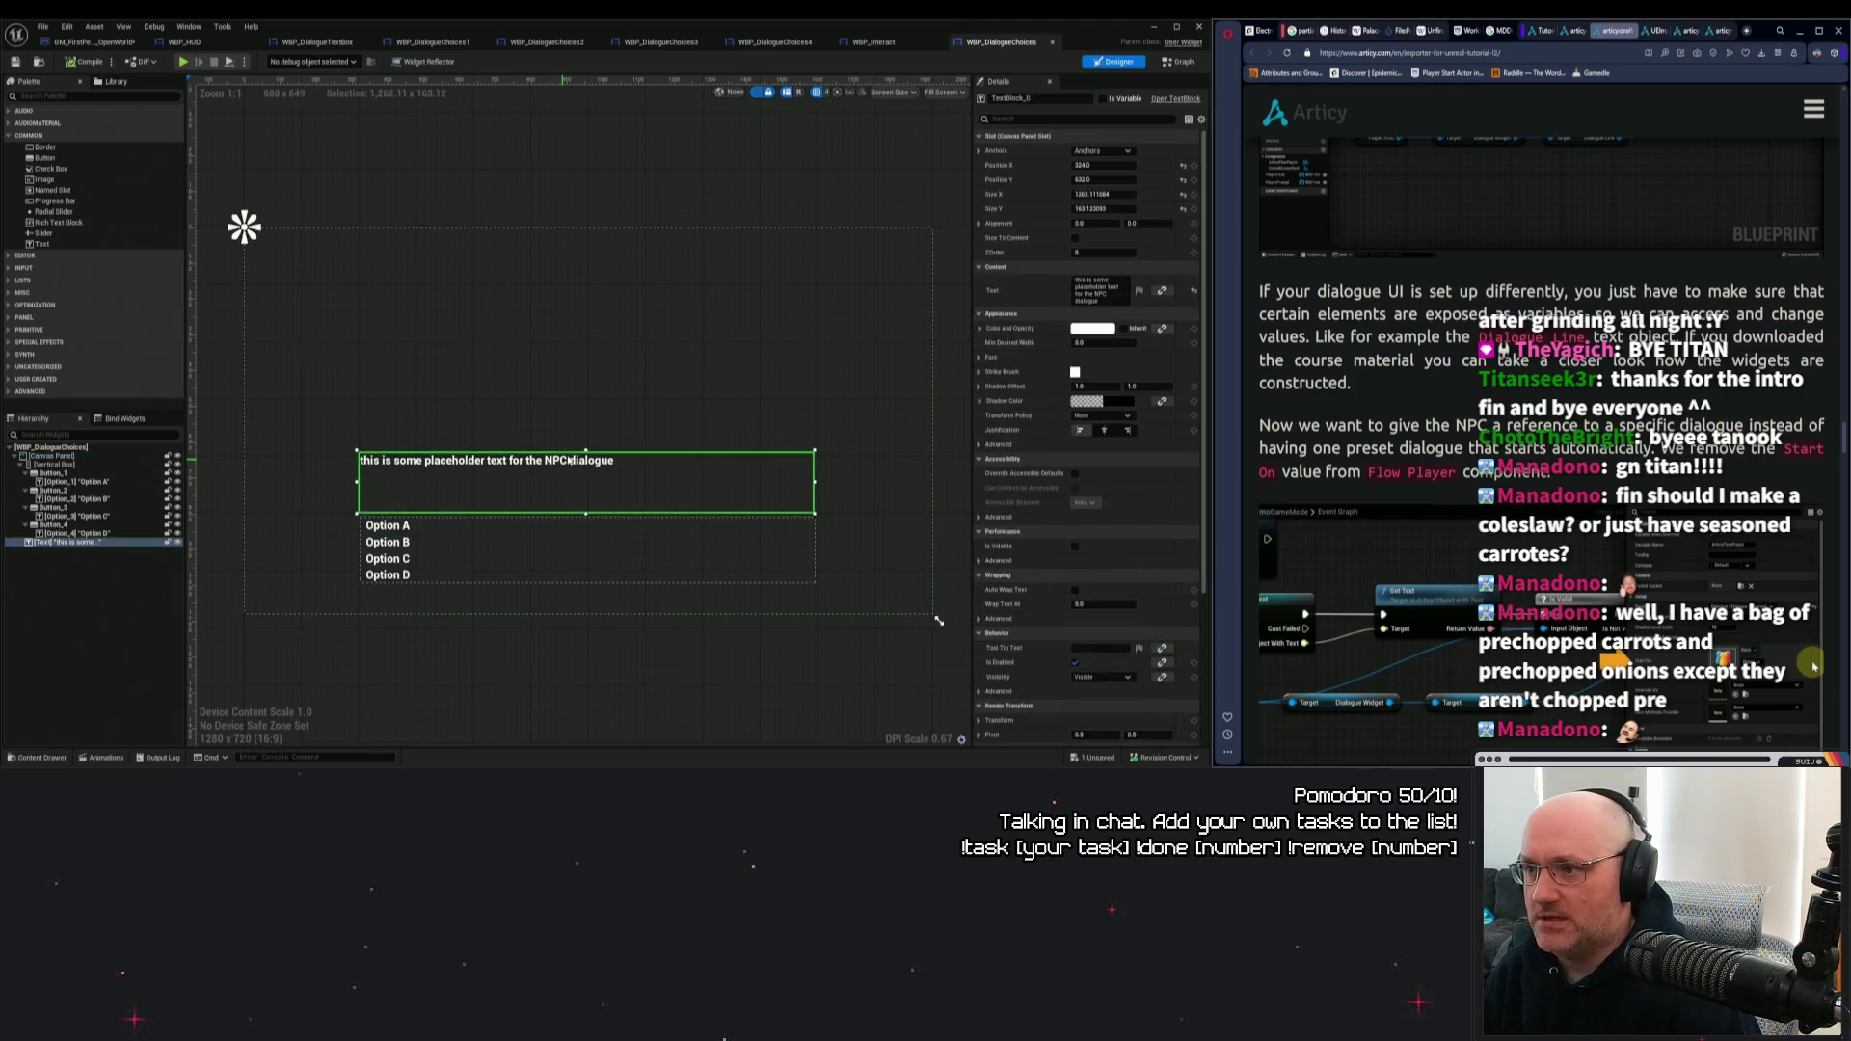
pyautogui.click(1104, 100)
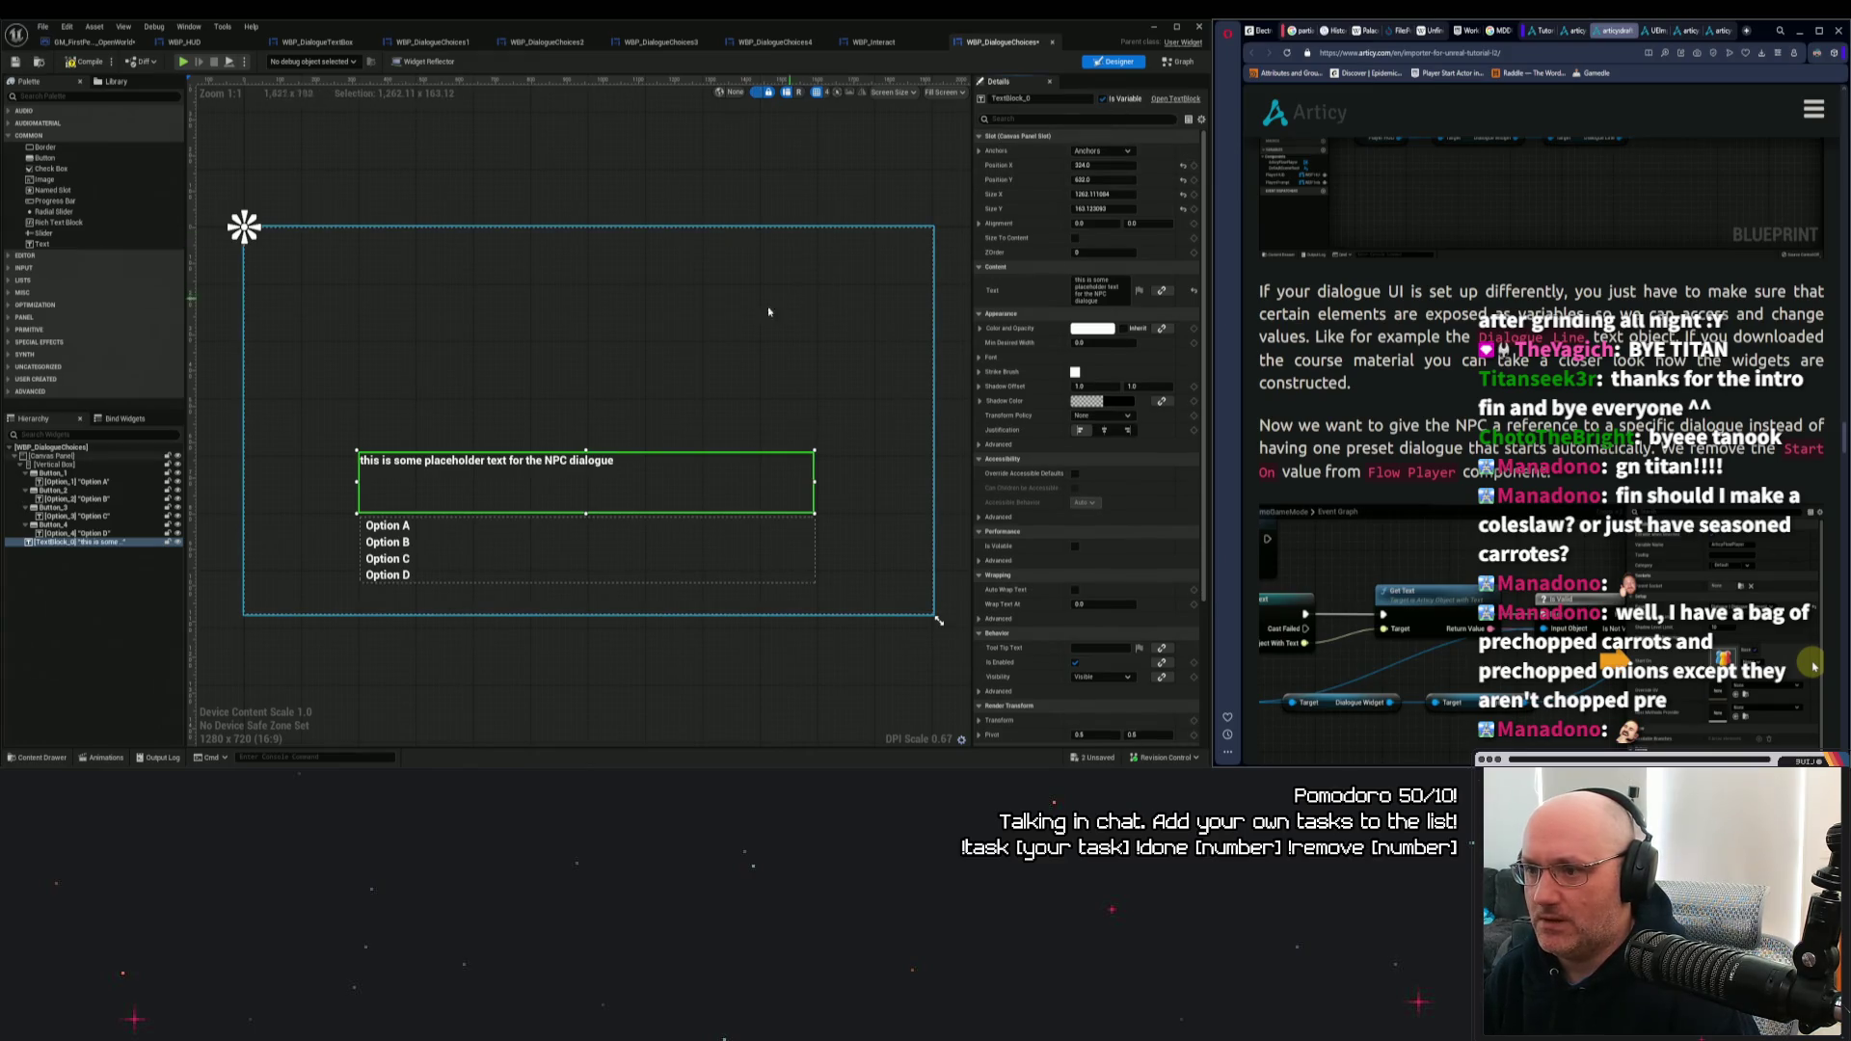
# Check the Option A button and the Option A–C labels, then reselect the placeholder text.
pyautogui.click(436, 534)
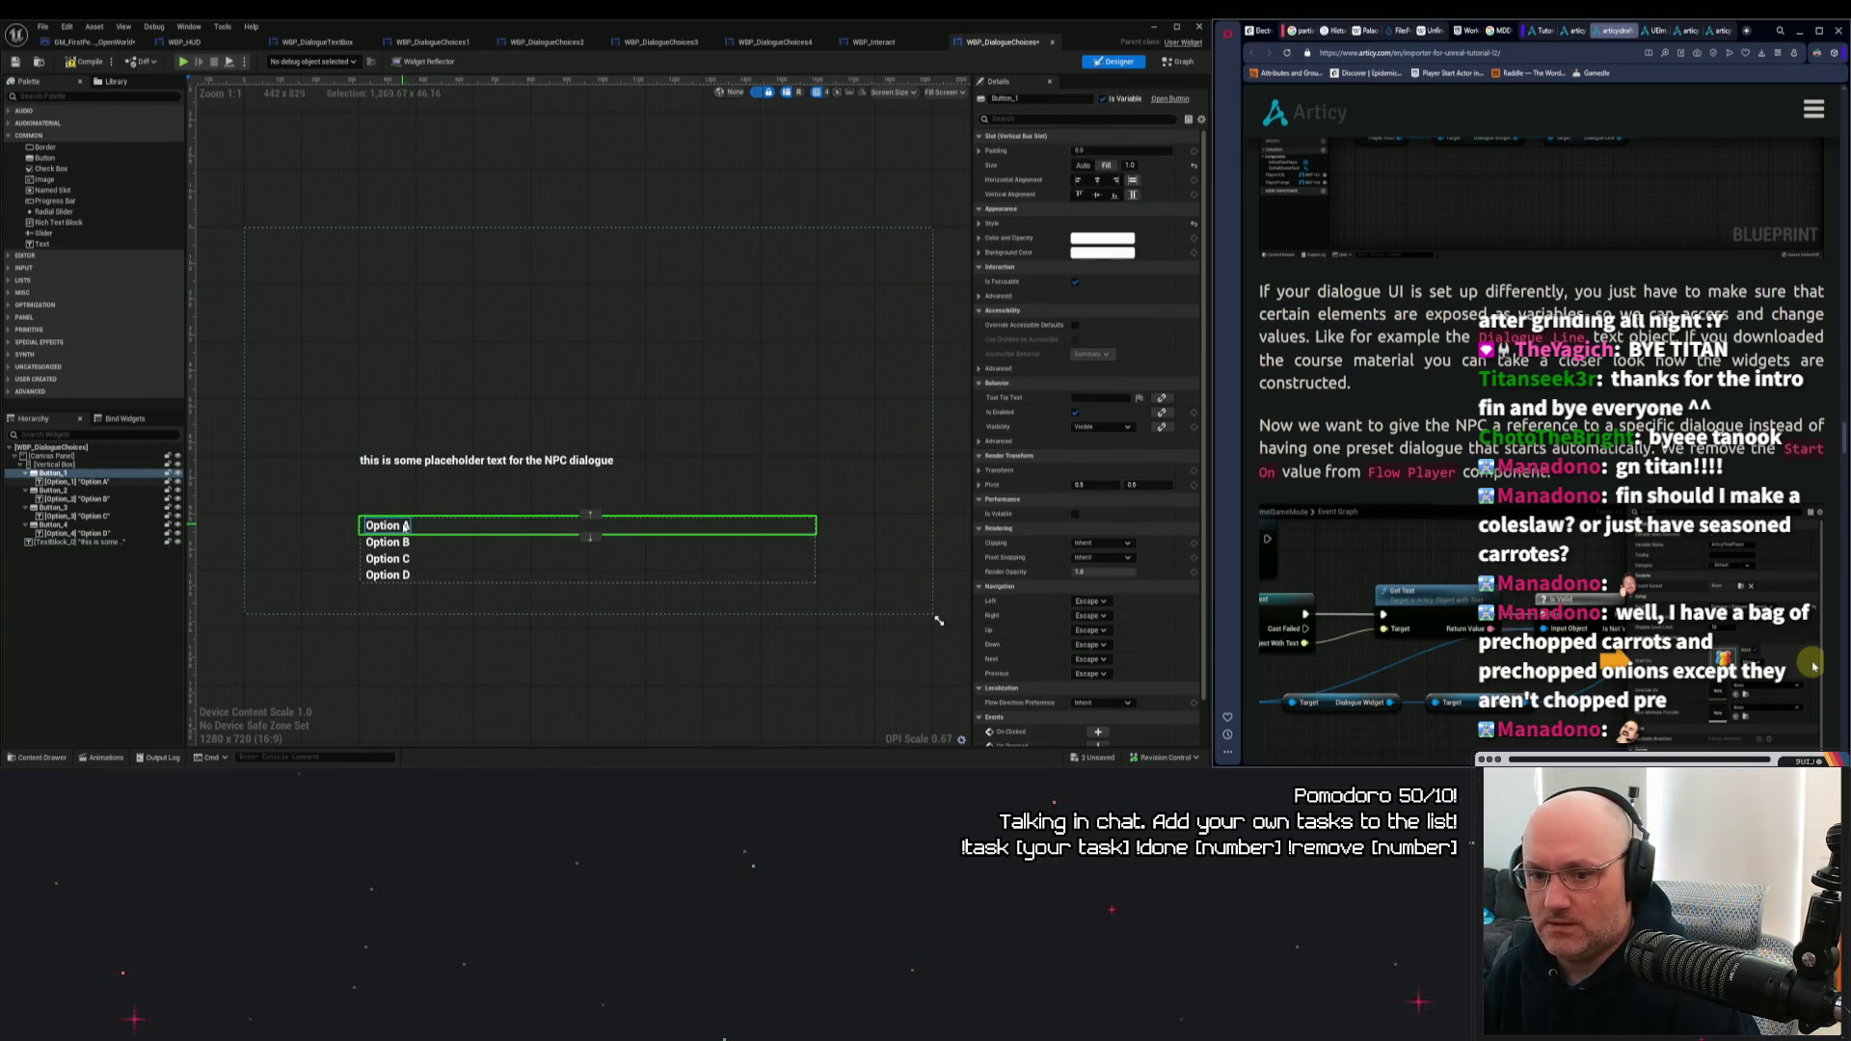
pyautogui.click(395, 527)
pyautogui.click(397, 543)
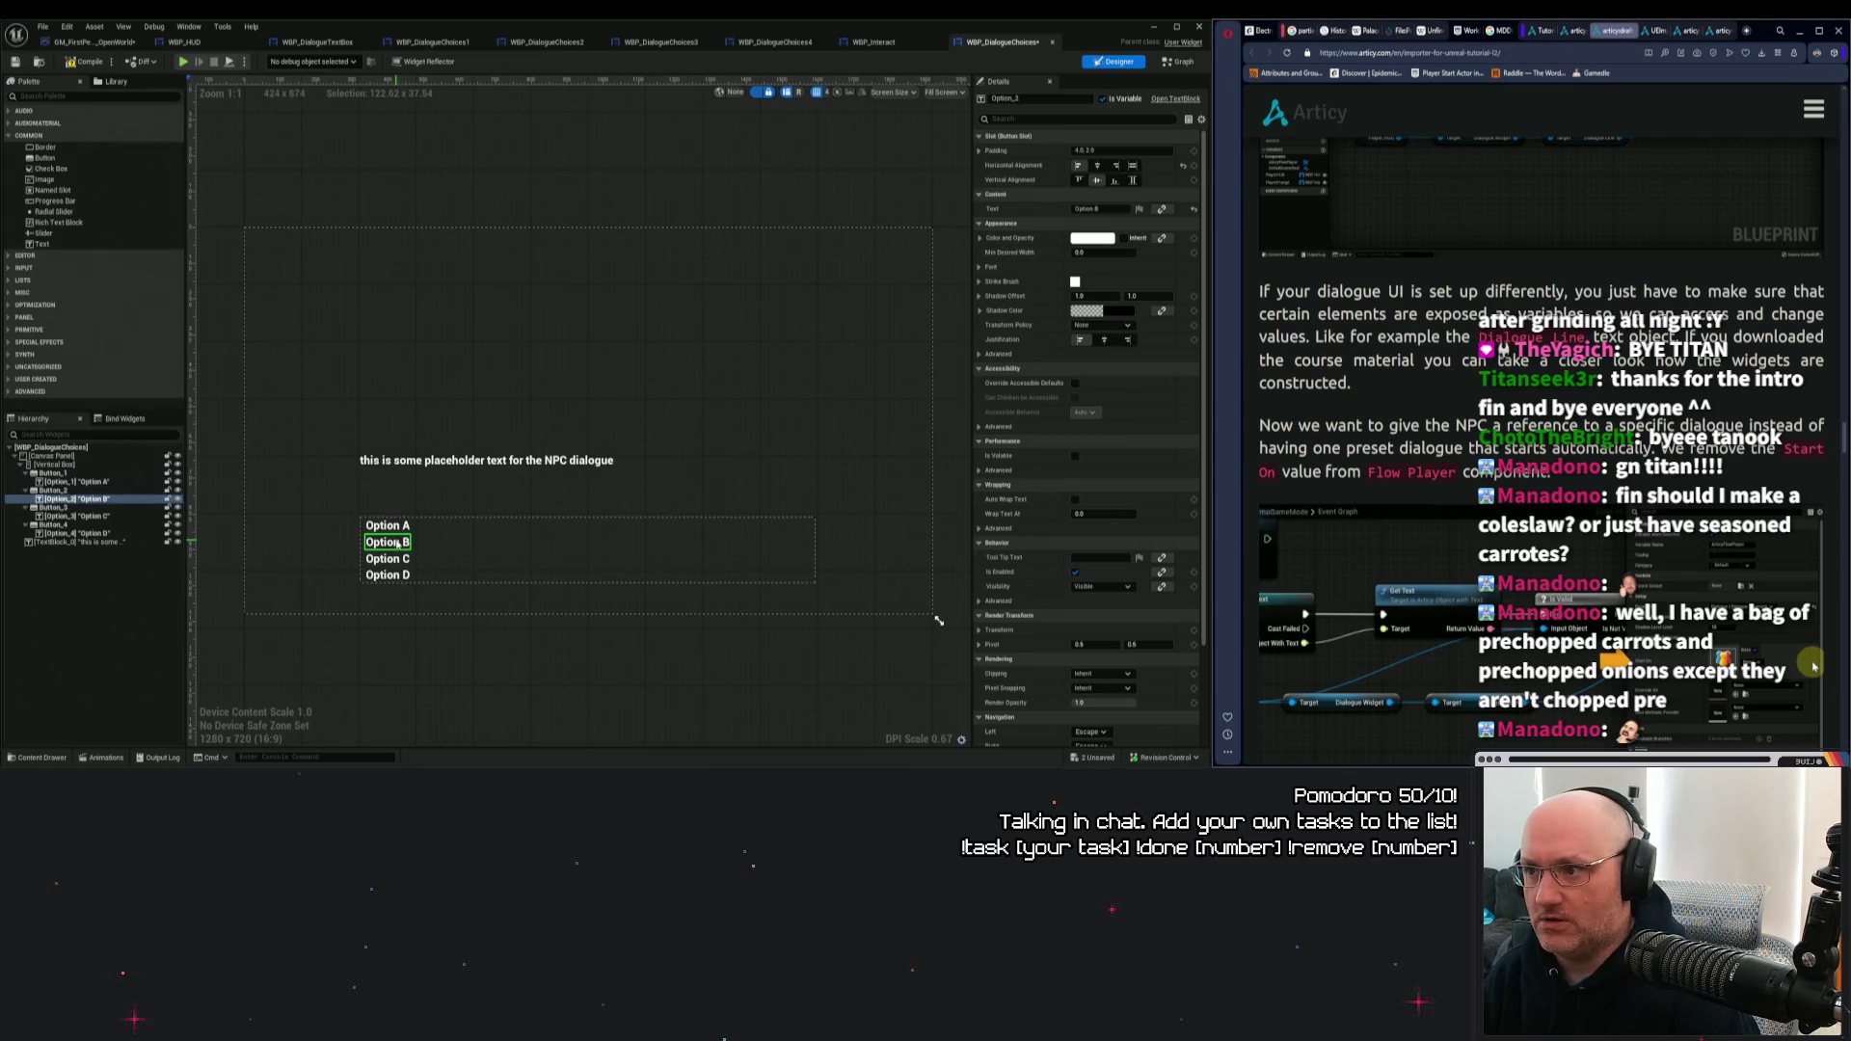
pyautogui.click(396, 560)
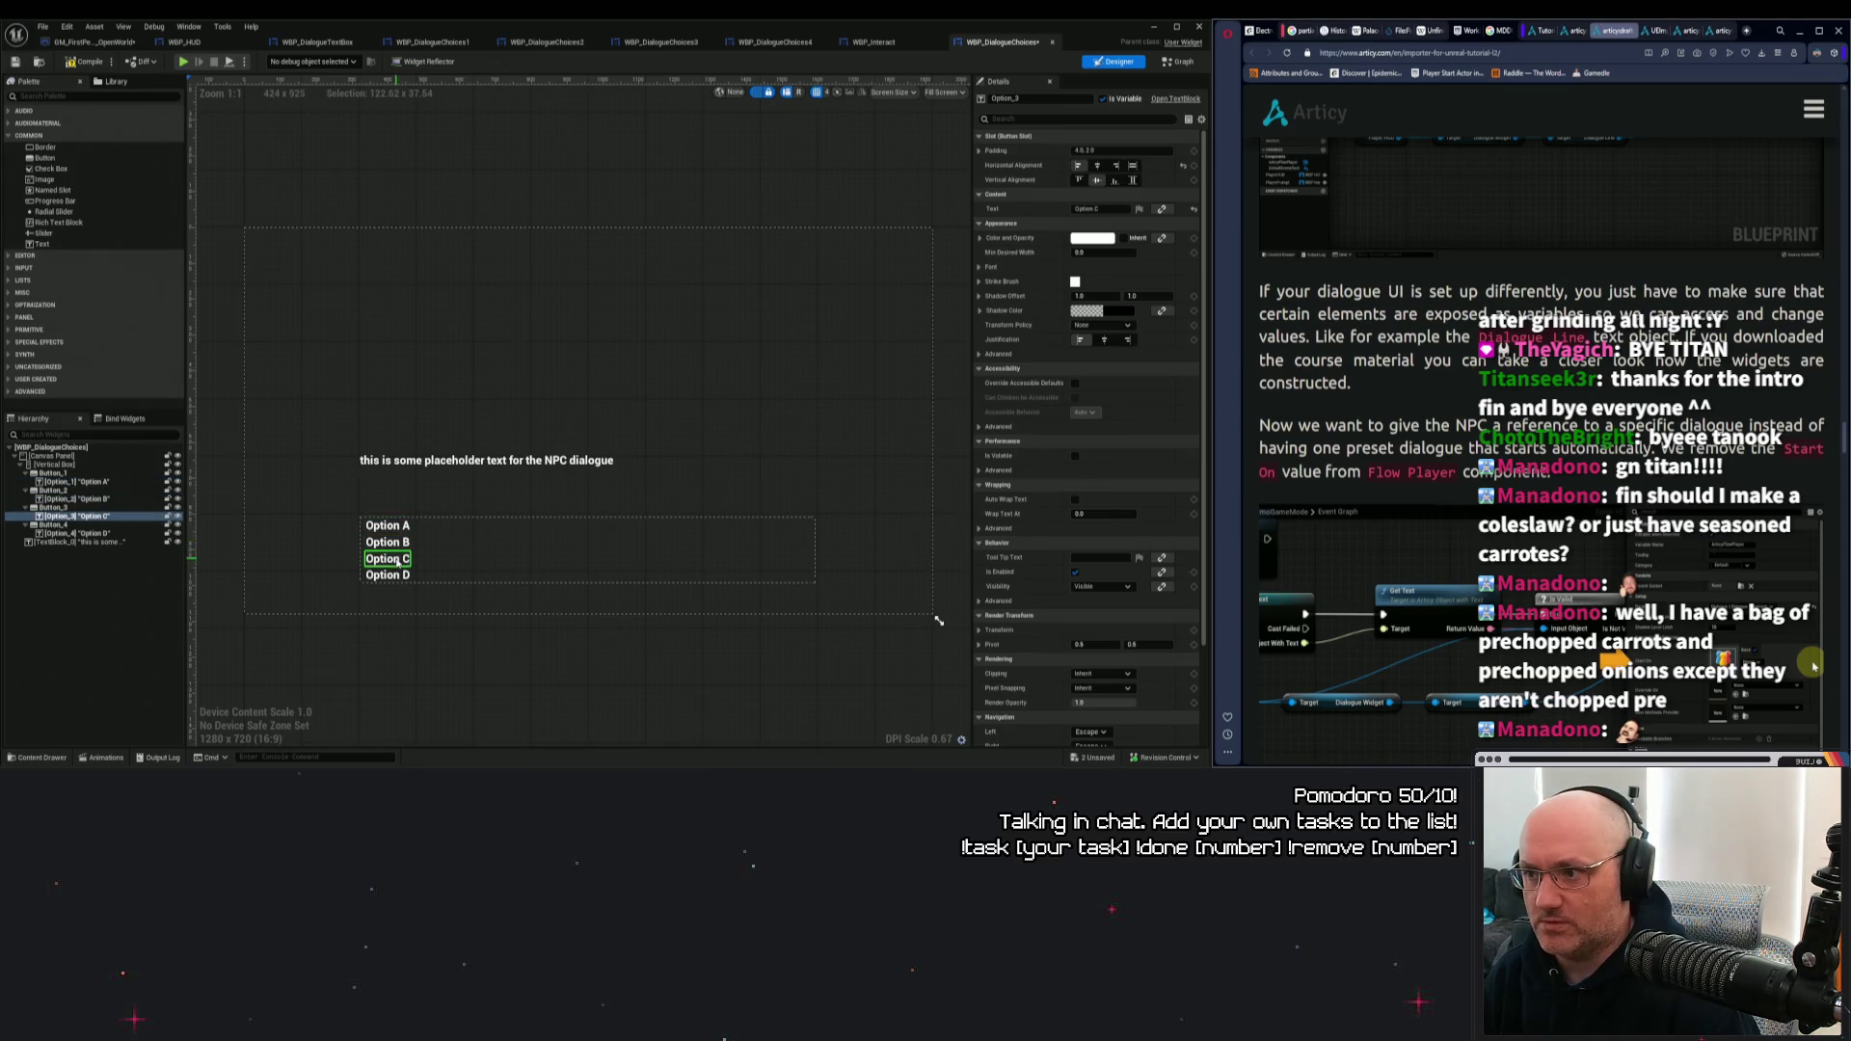
pyautogui.click(469, 482)
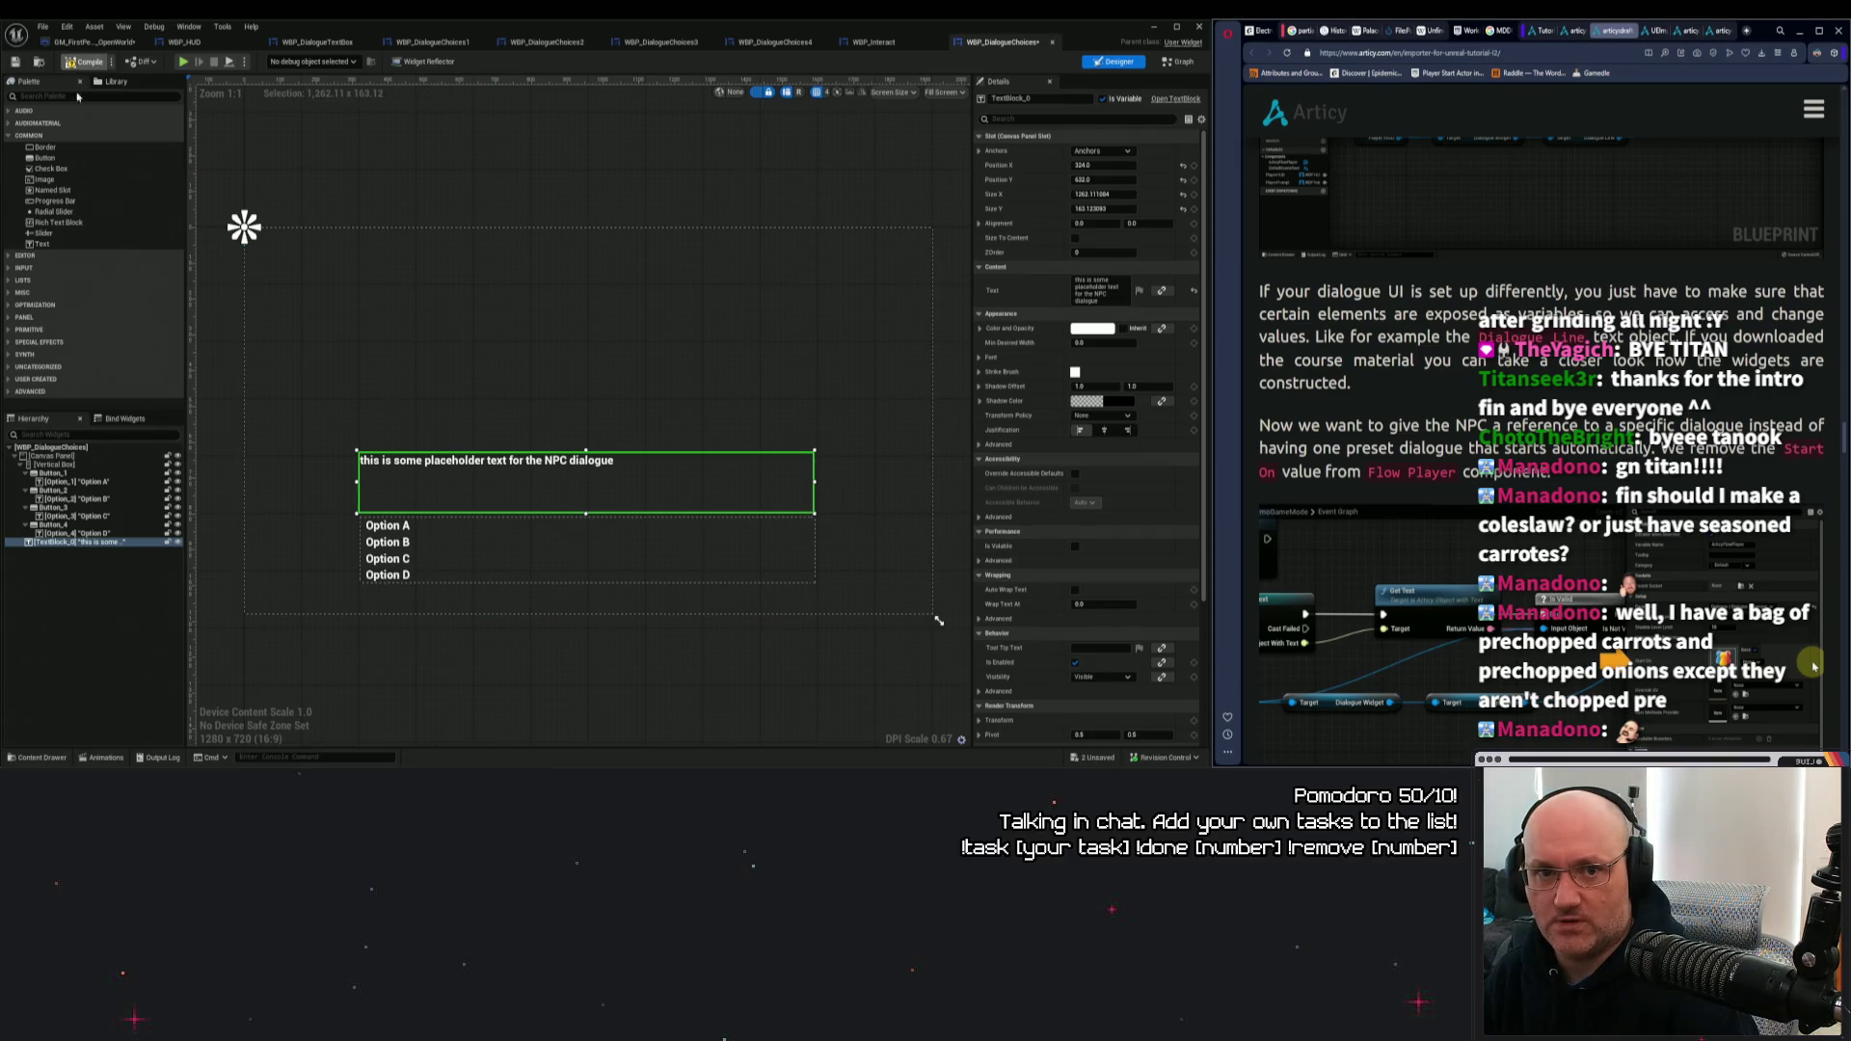
# Rename the placeholder text block from TextBlock_0 to NPCDialogue.
pyautogui.click(1056, 98)
pyautogui.write('NPCDial')
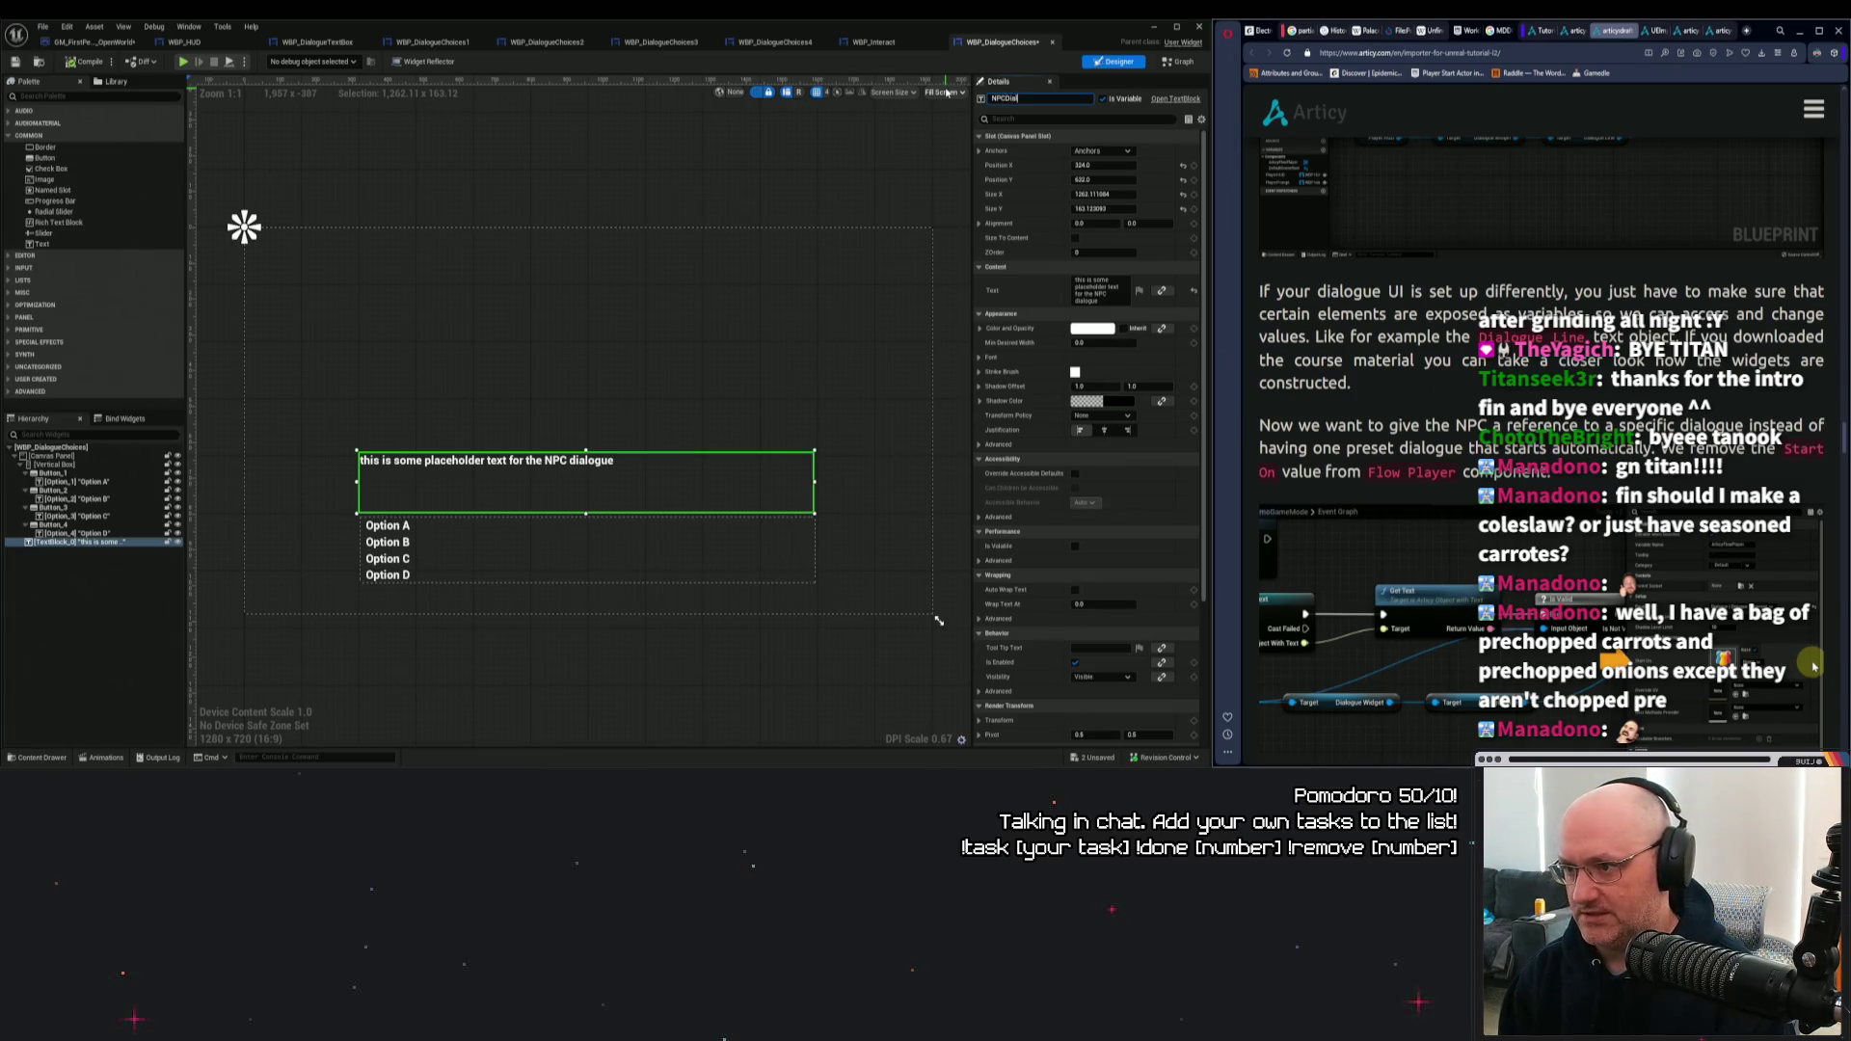
pyautogui.write('e')
pyautogui.click(747, 294)
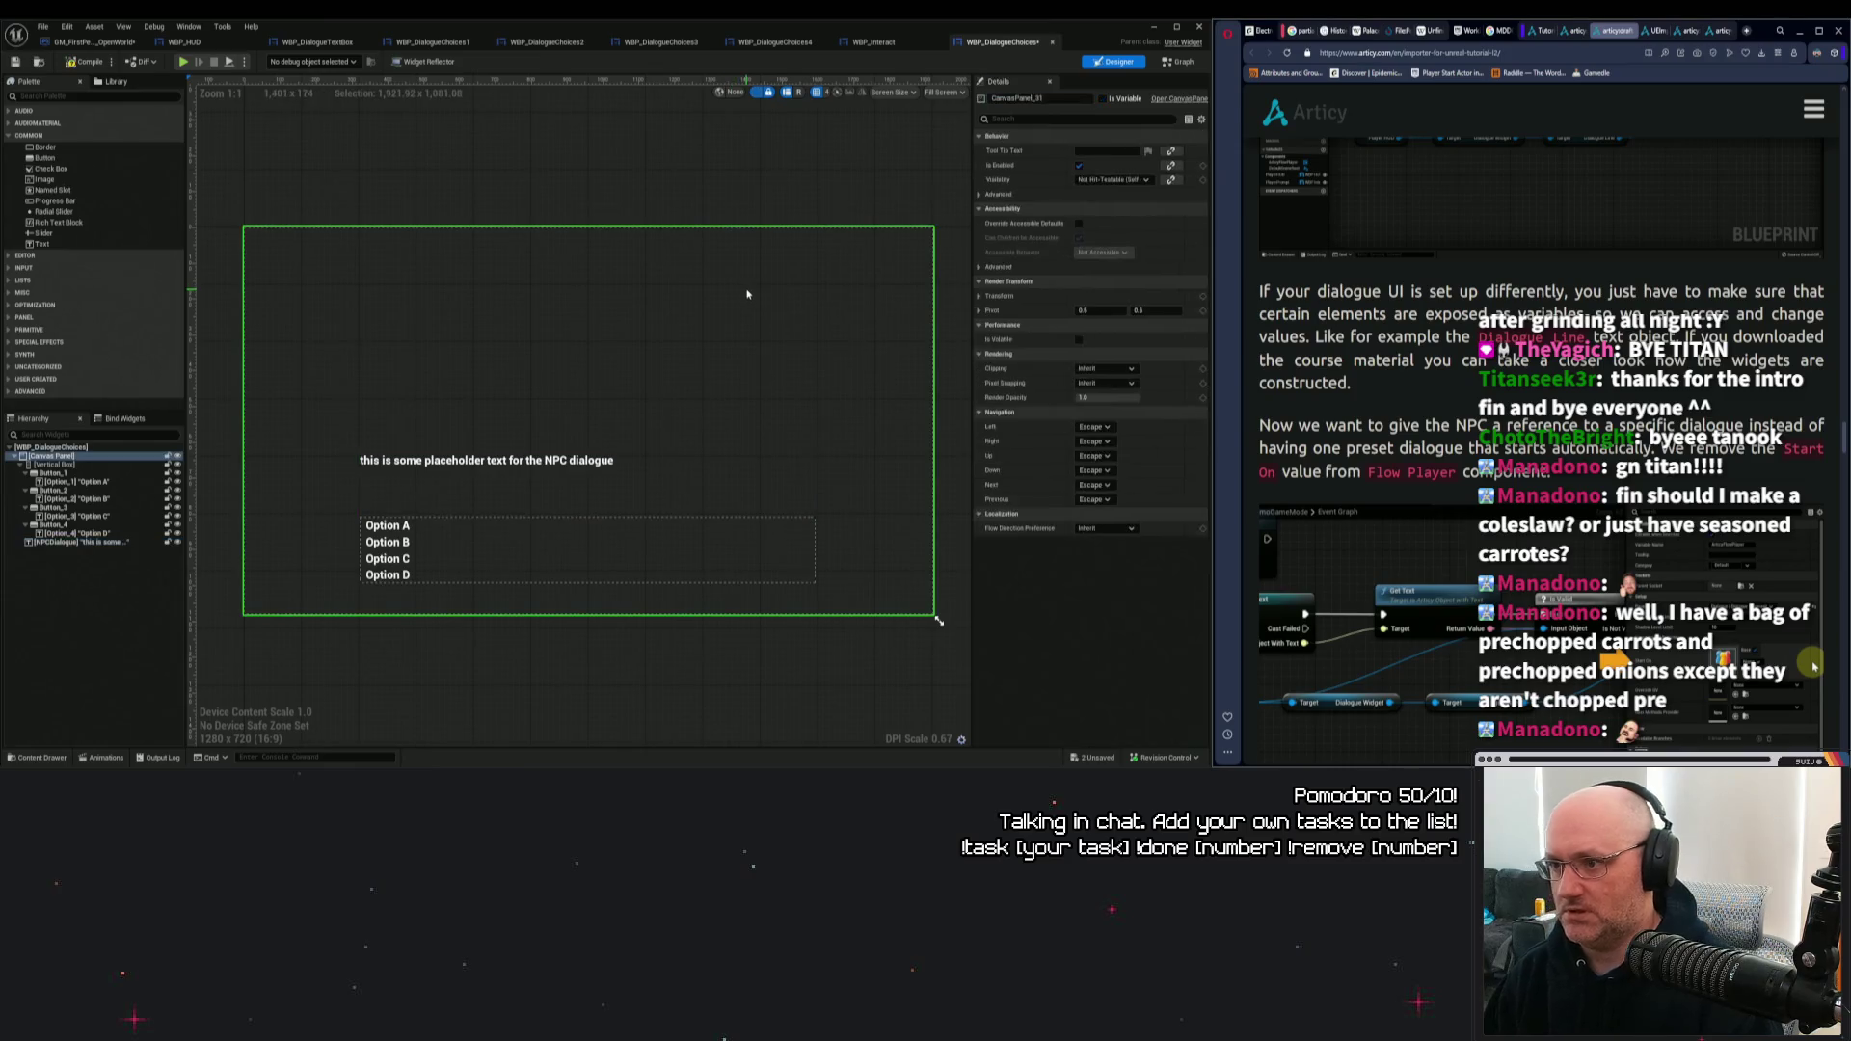
# Review the NPCDialogue text block and the Option A–D label texts.
pyautogui.click(461, 468)
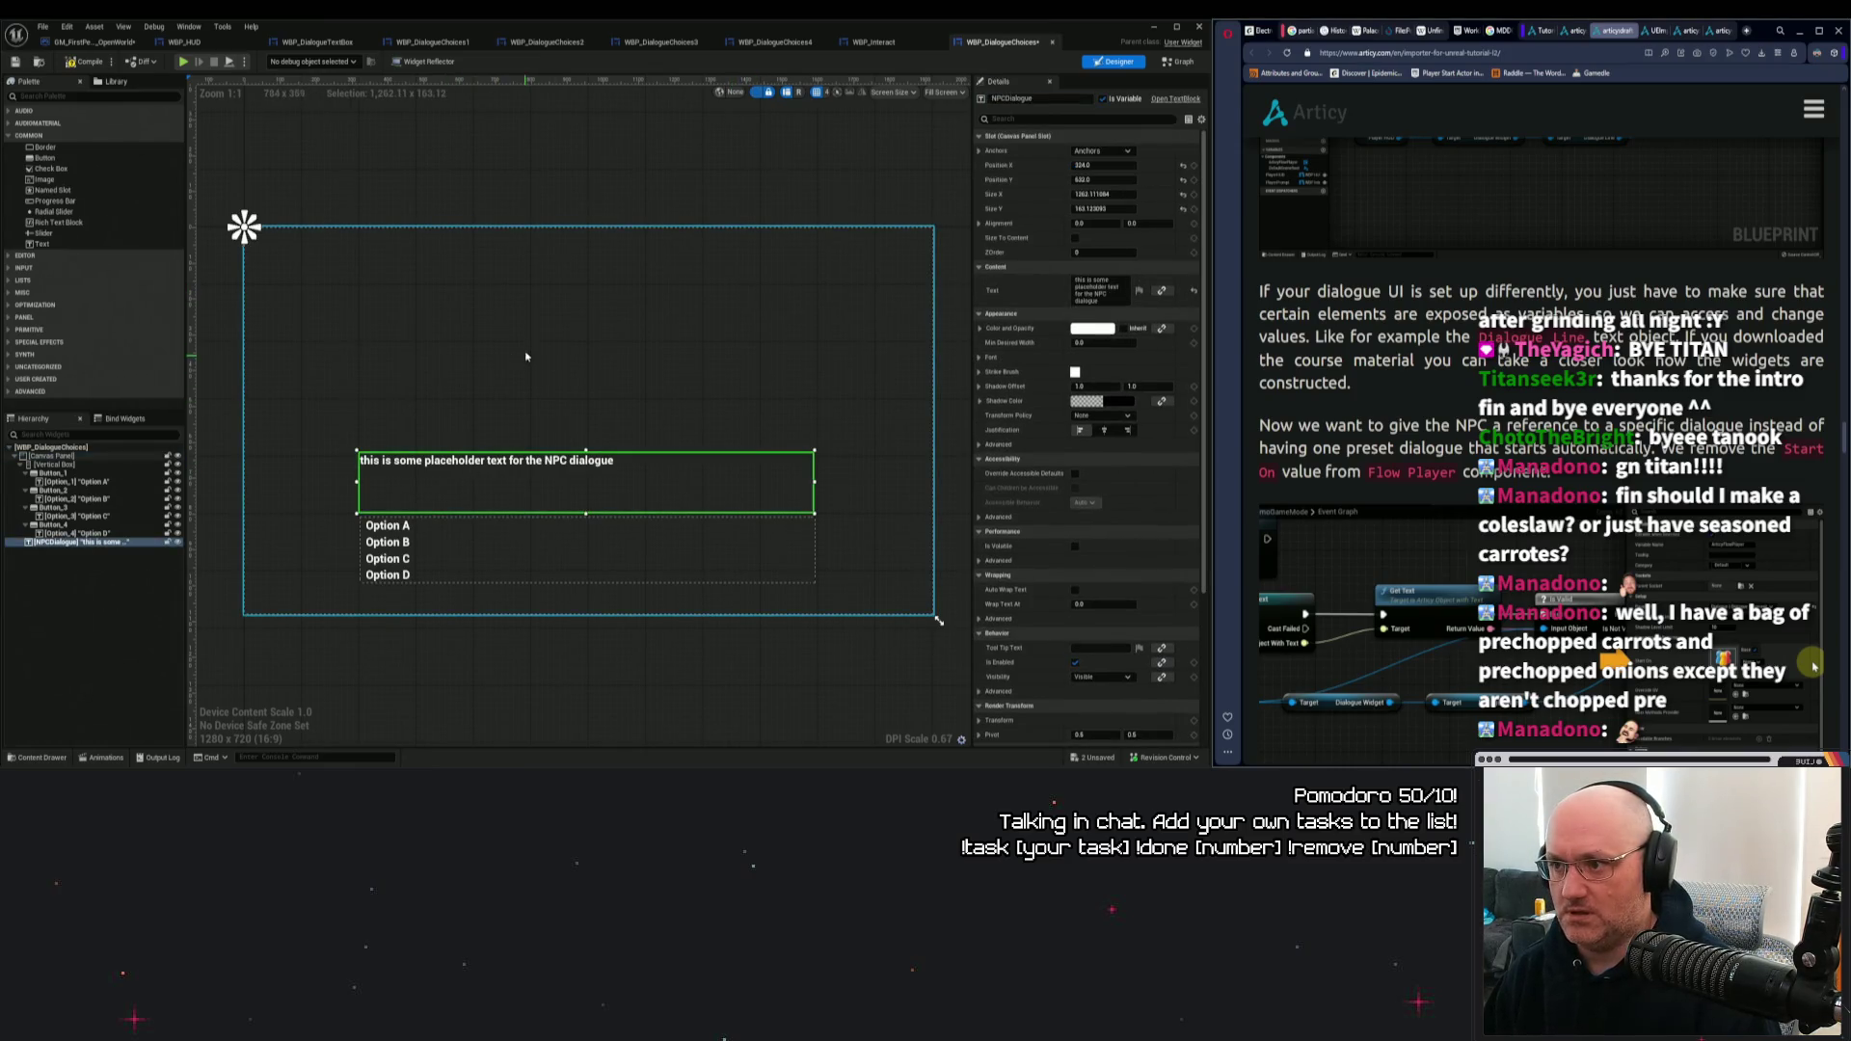
pyautogui.click(397, 526)
pyautogui.click(391, 544)
pyautogui.click(390, 559)
pyautogui.click(390, 576)
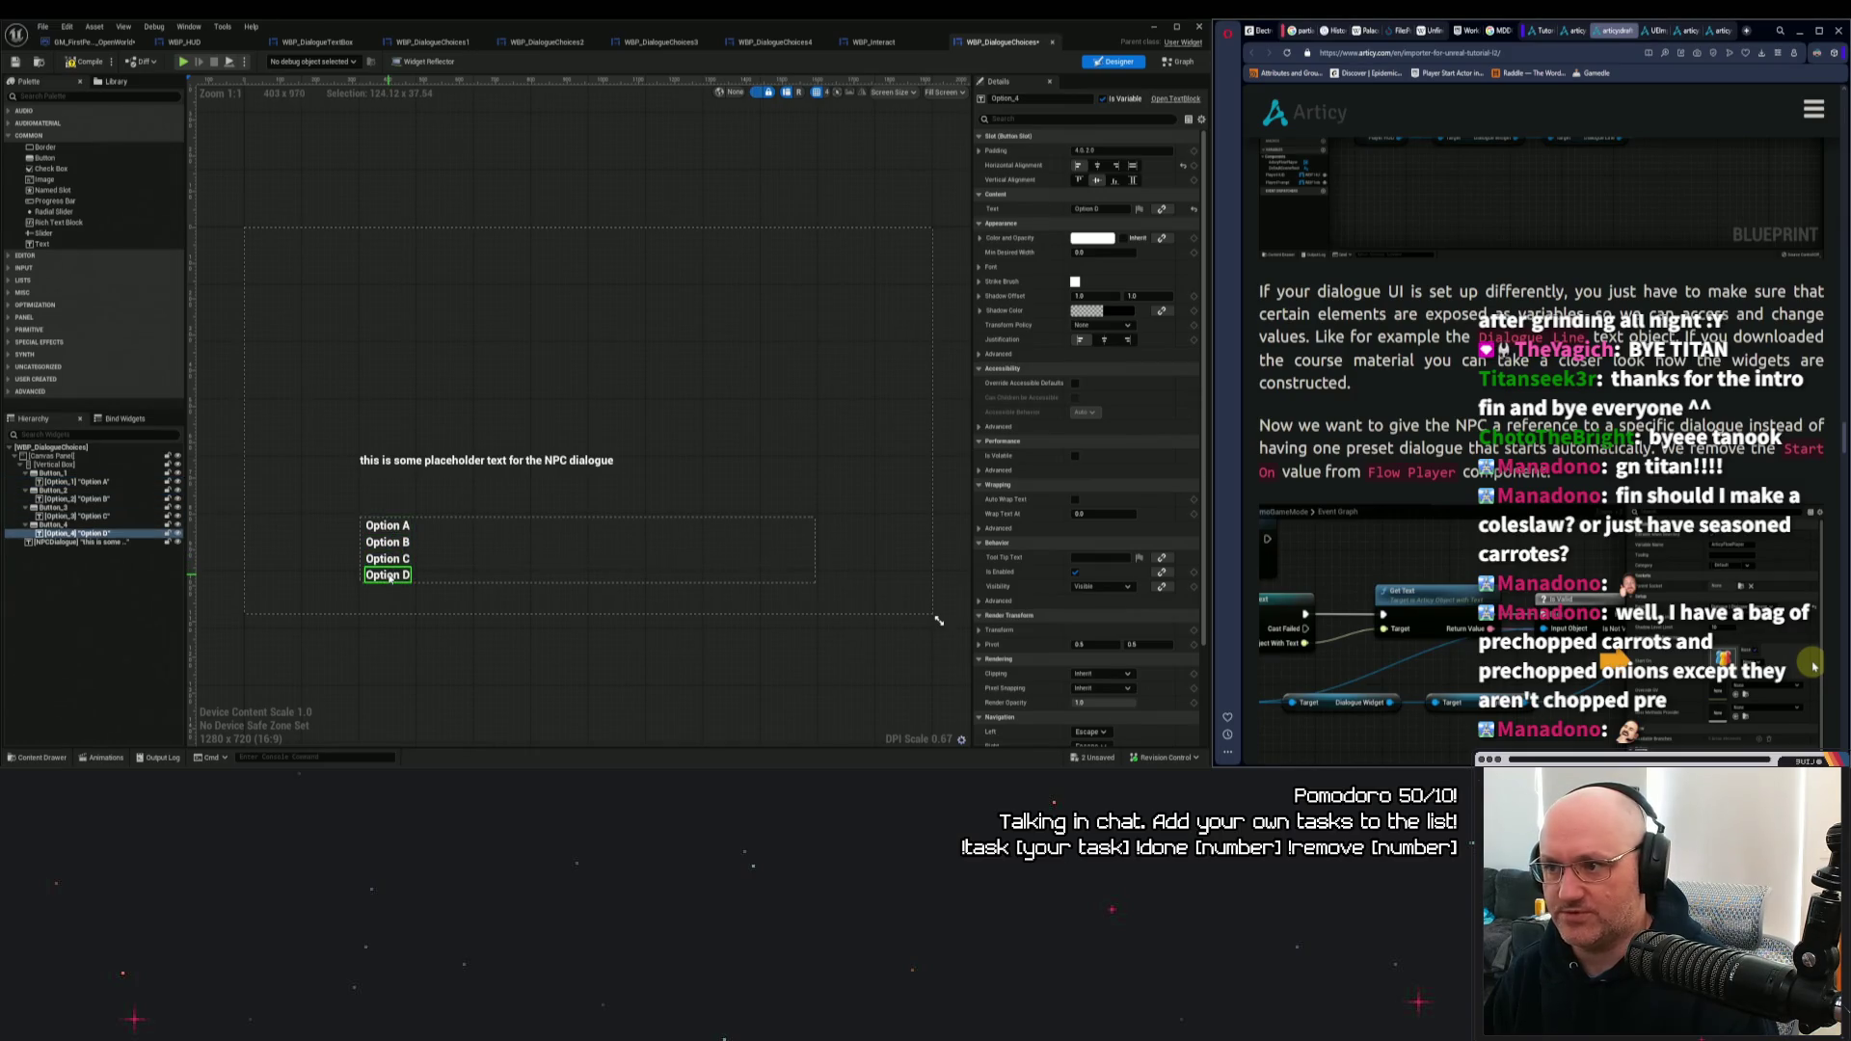
pyautogui.click(404, 528)
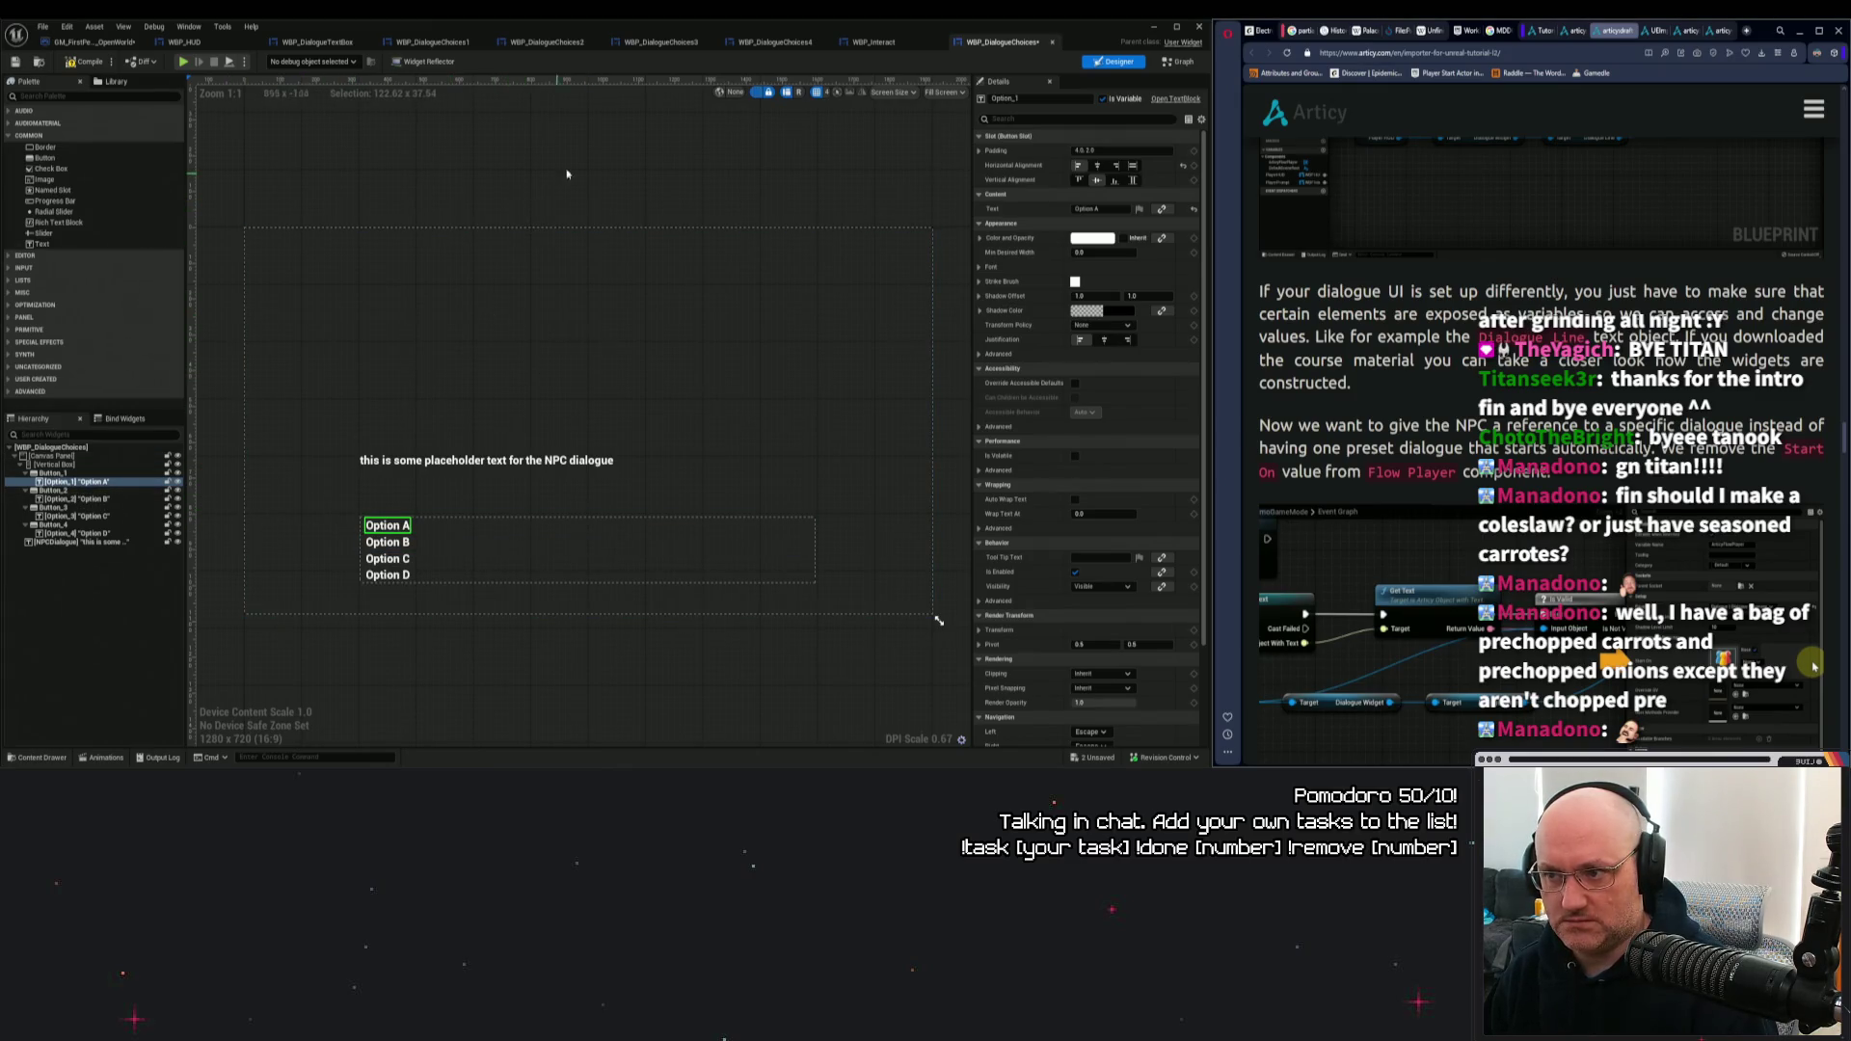
pyautogui.click(64, 482)
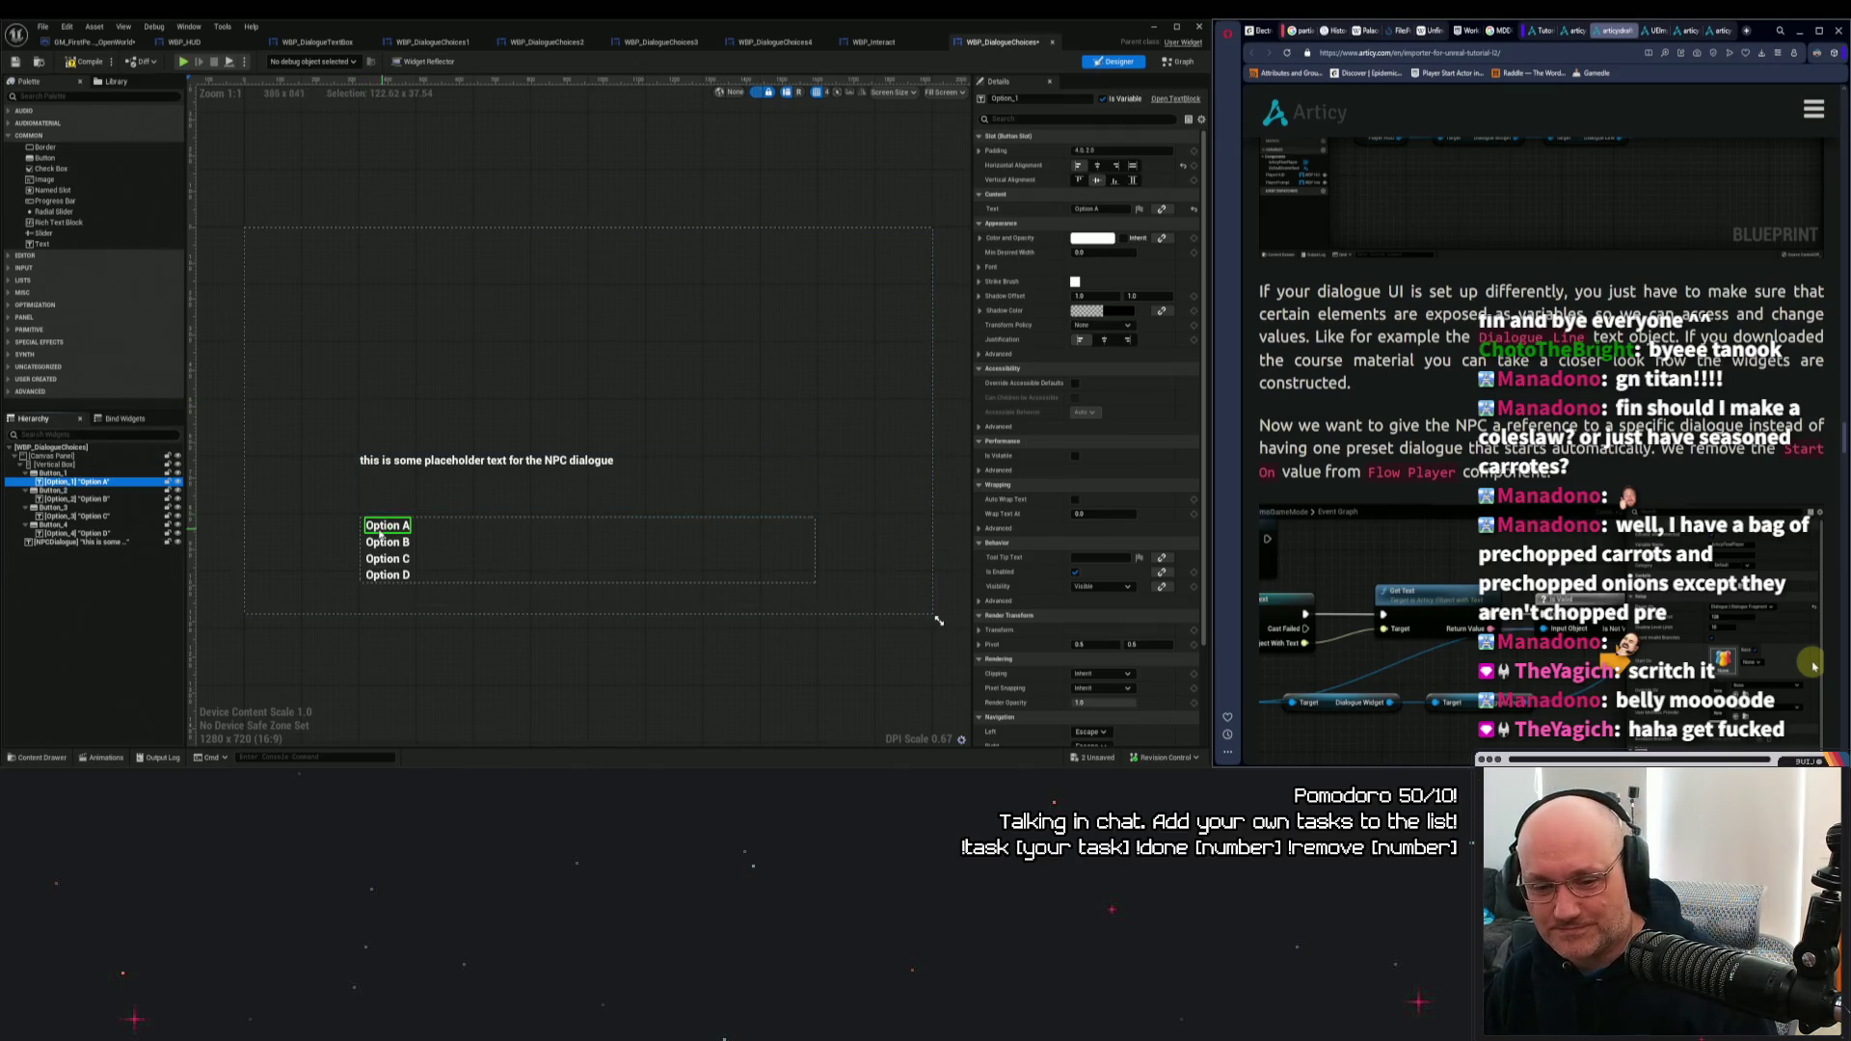
# Check the Option A, C and D buttons in the Designer and save the widget.
pyautogui.click(446, 543)
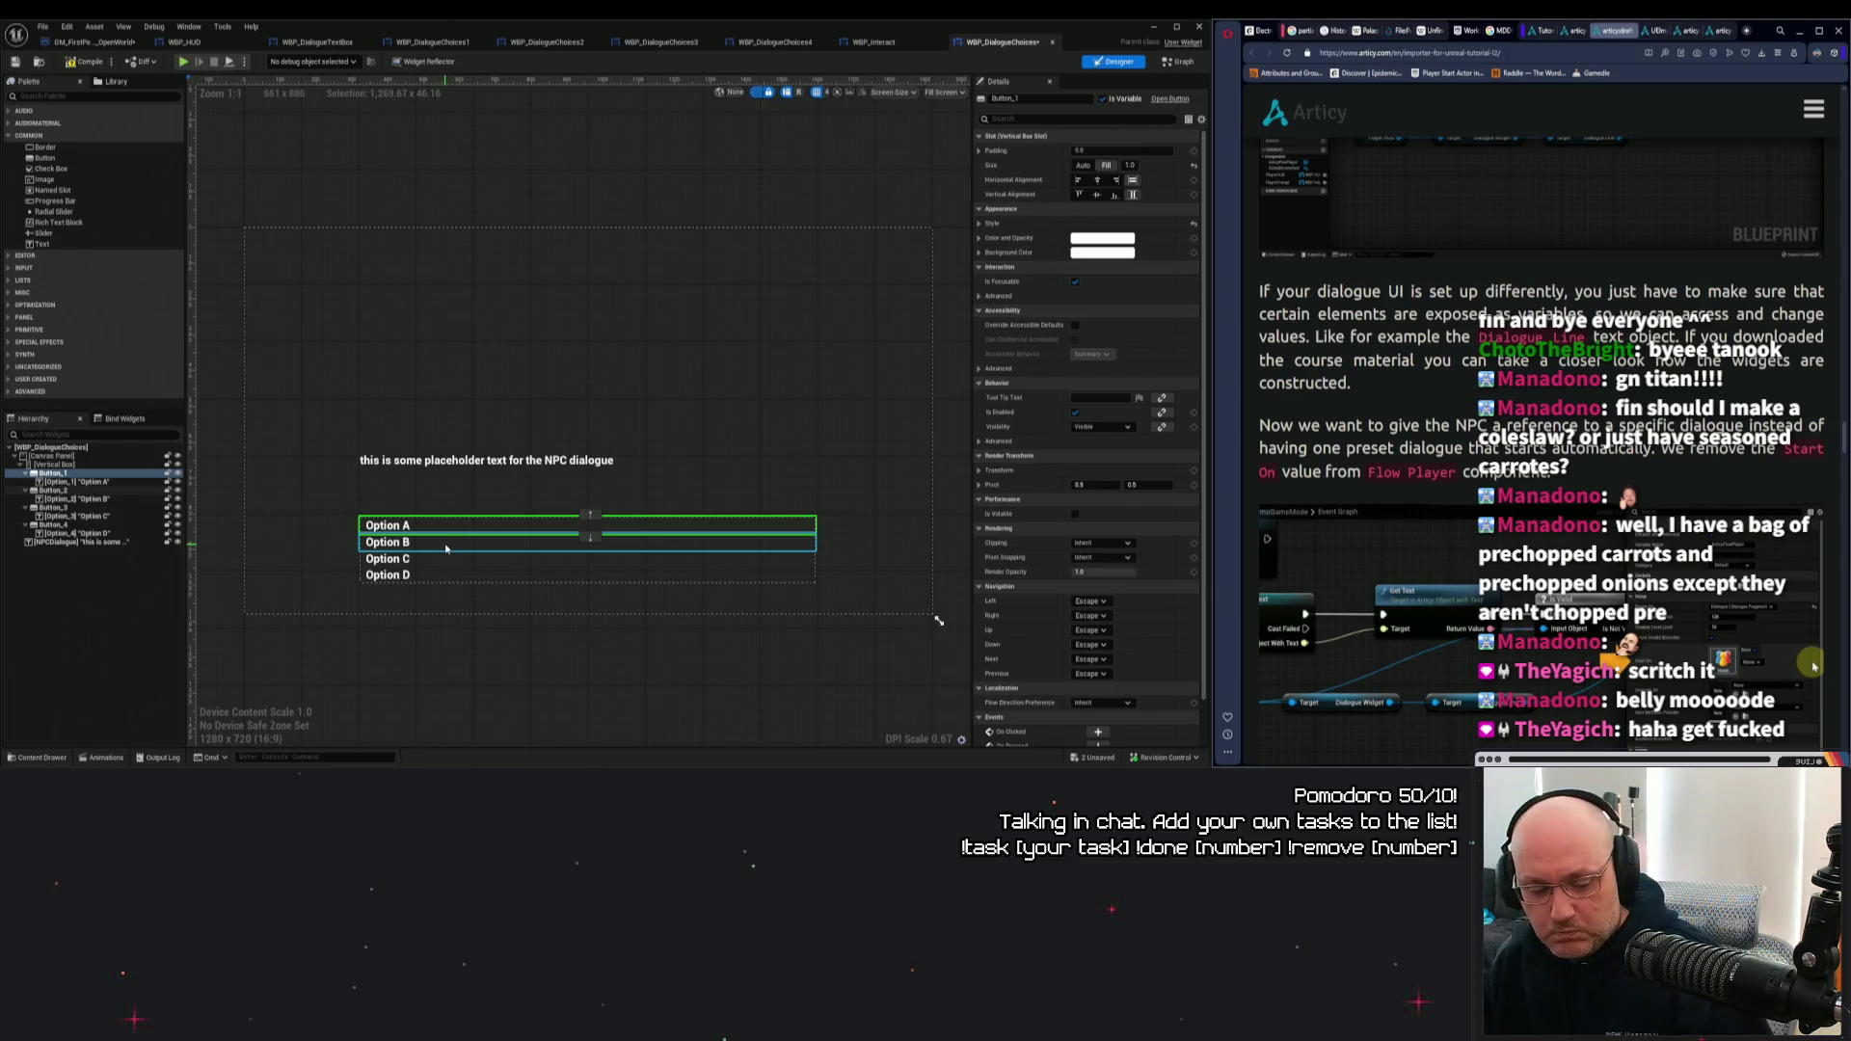
pyautogui.click(386, 625)
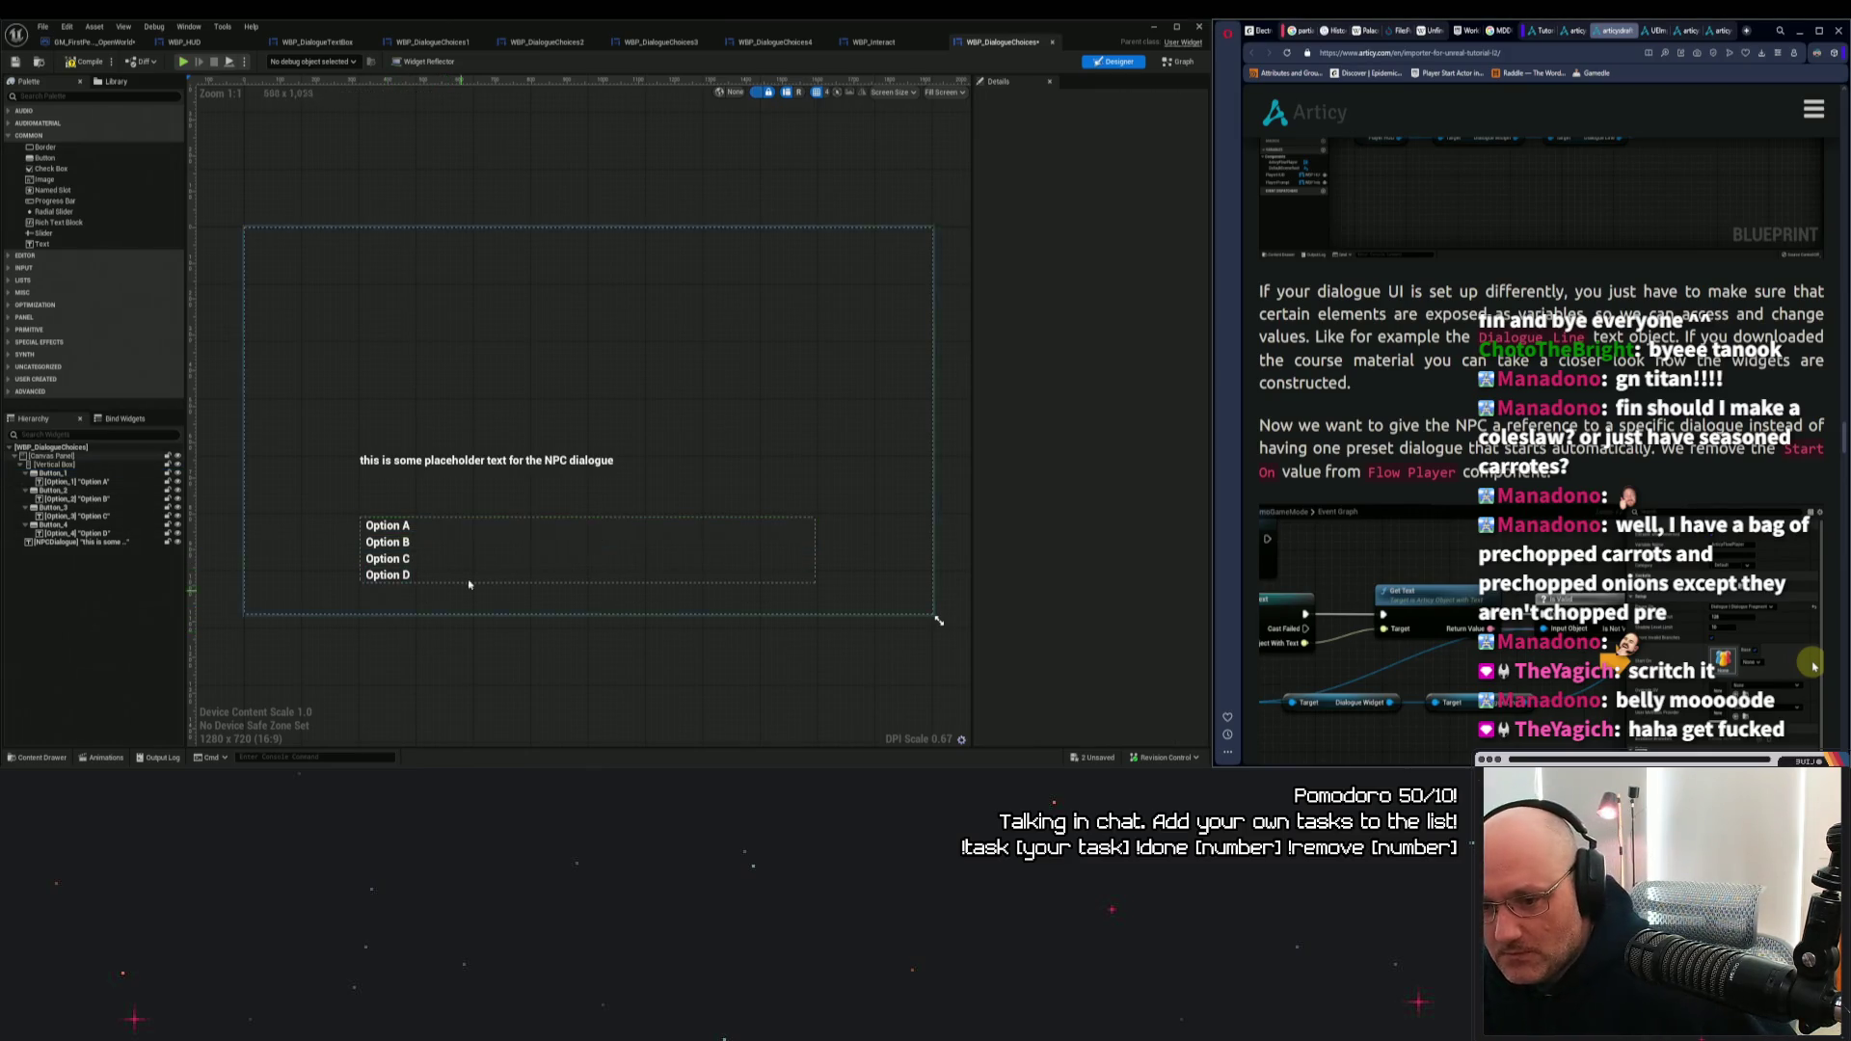
pyautogui.click(436, 545)
pyautogui.click(436, 560)
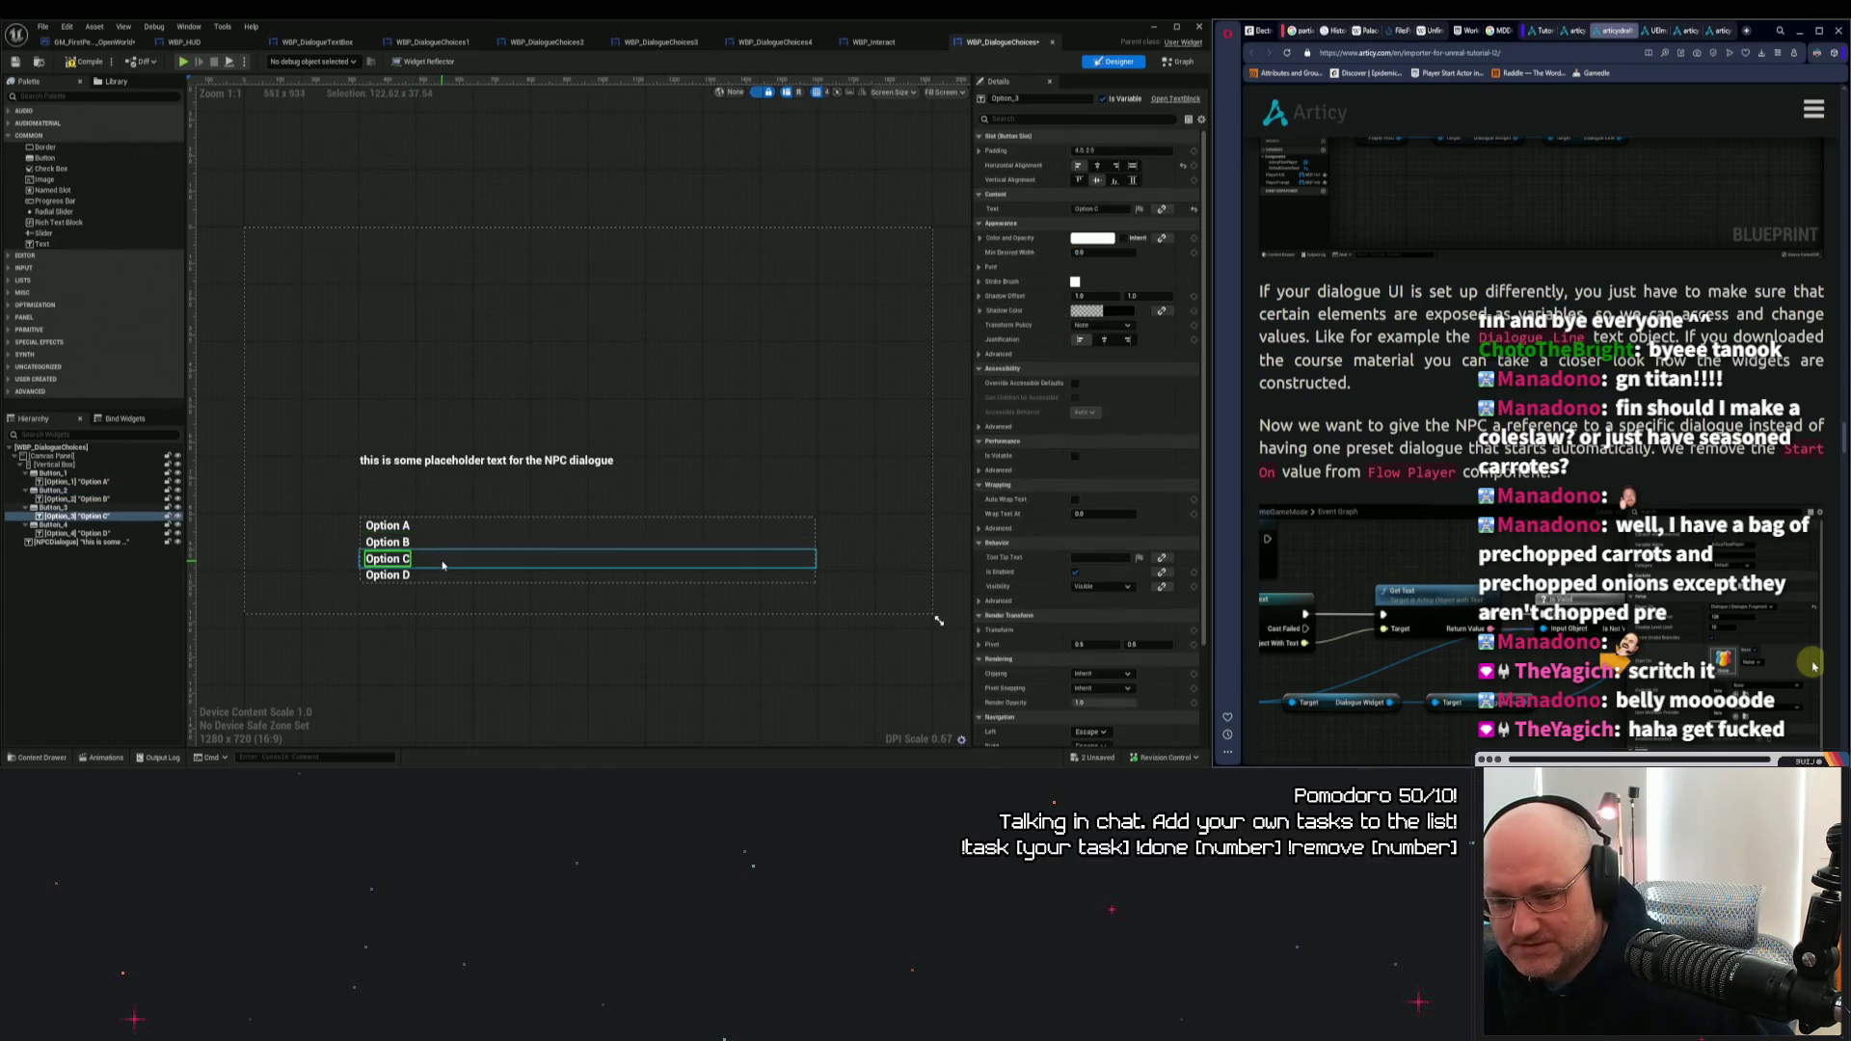
pyautogui.click(437, 575)
pyautogui.click(400, 576)
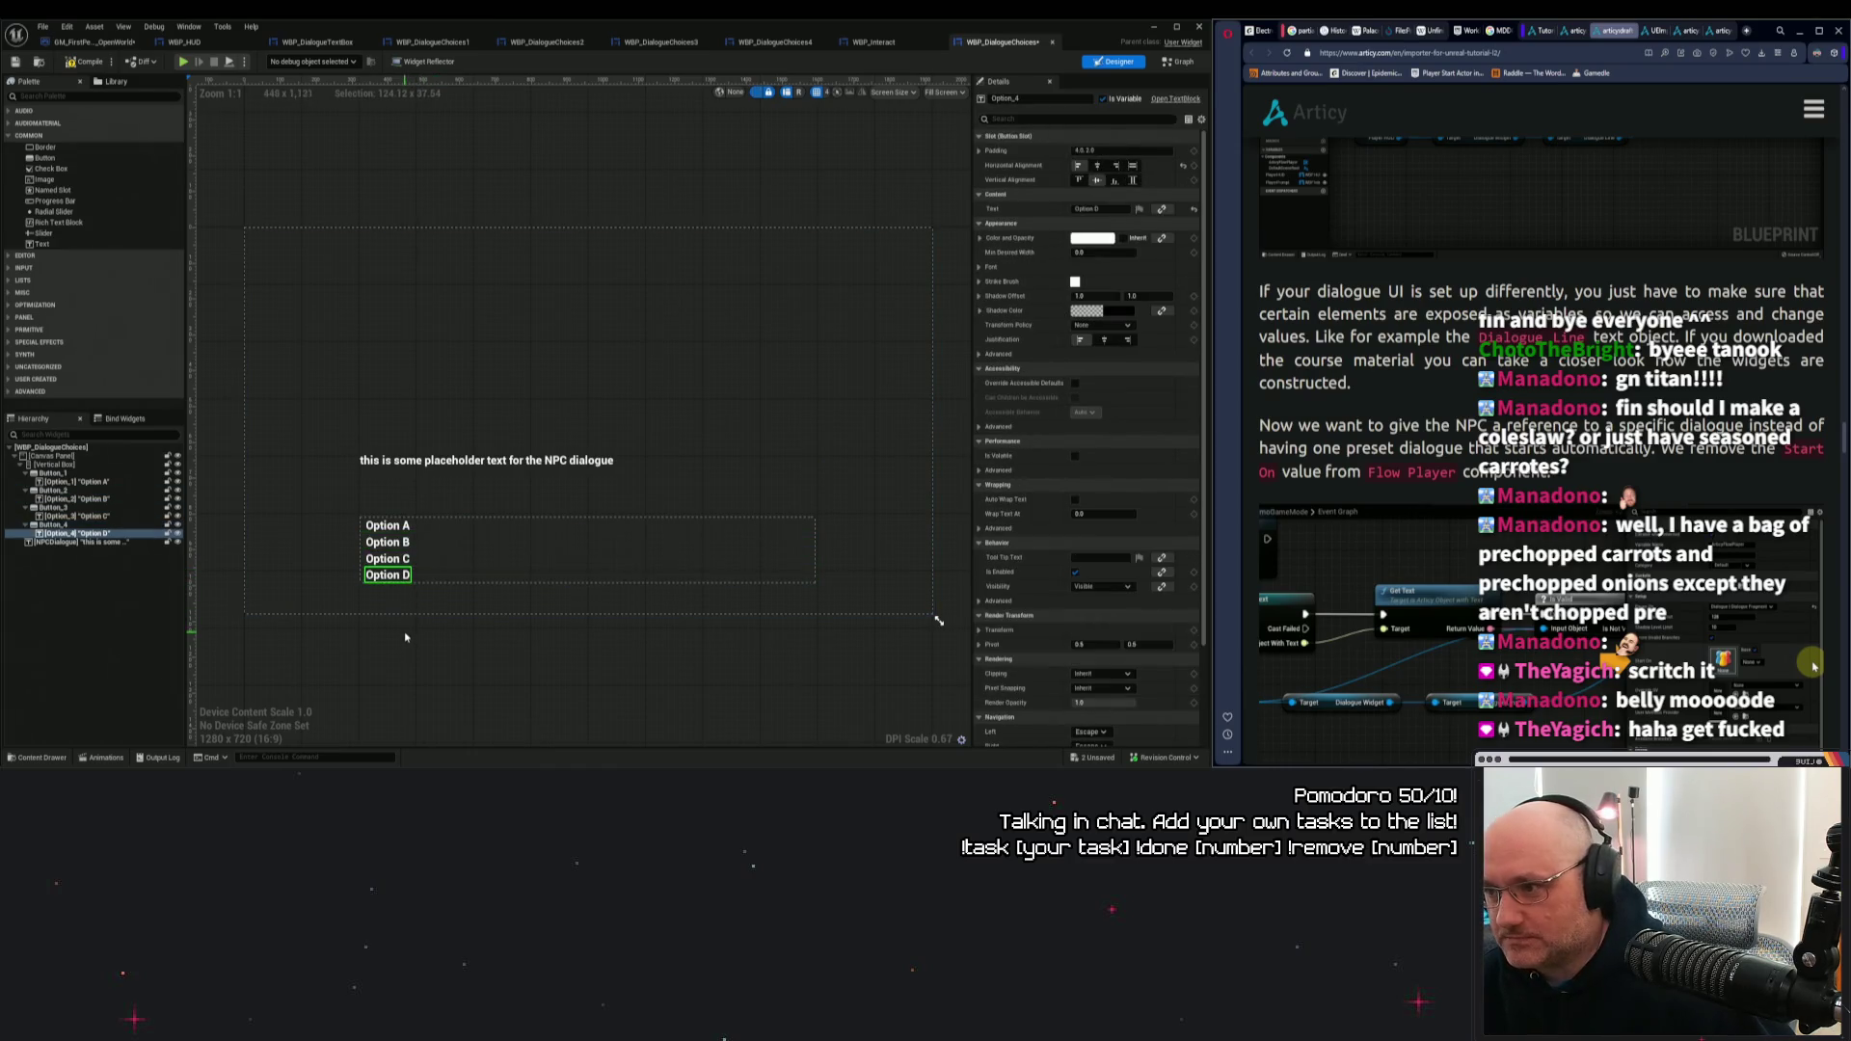
pyautogui.click(14, 62)
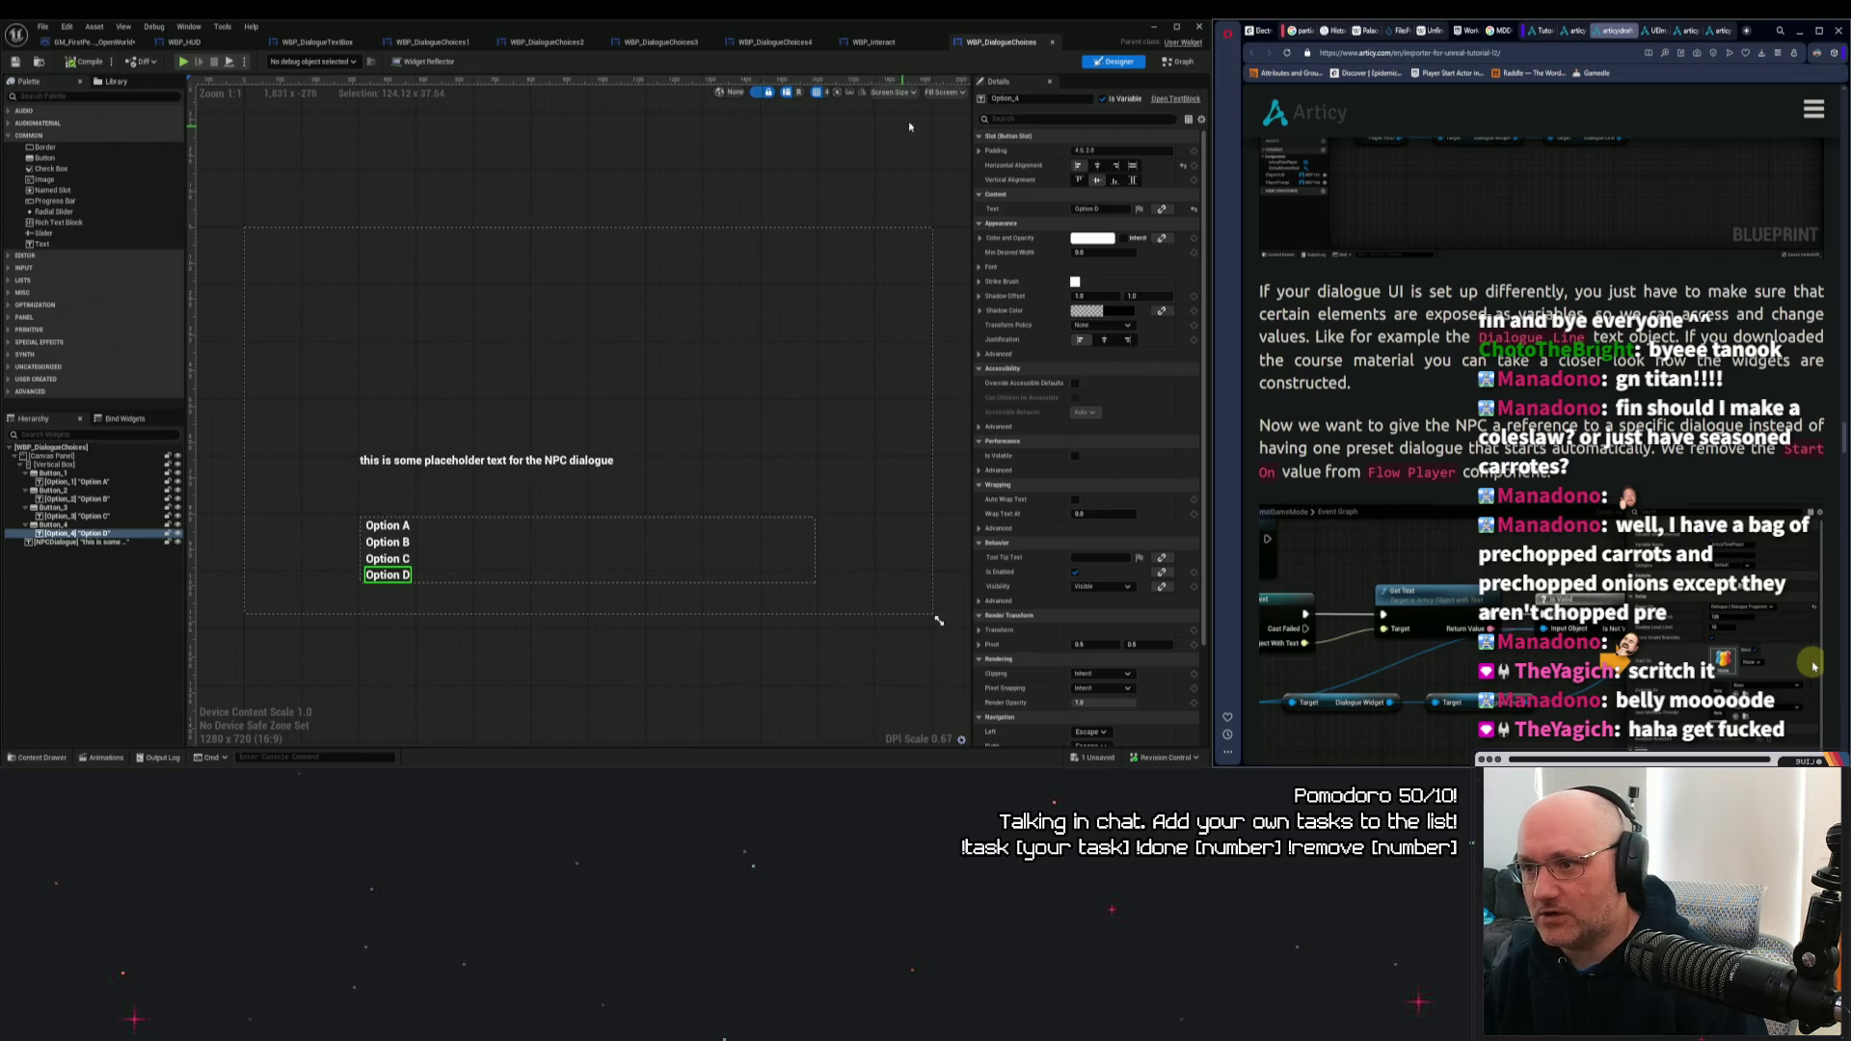
# Open the widget's Event Graph and pan to its nodes.
pyautogui.click(1179, 62)
pyautogui.moveTo(502, 368)
pyautogui.mouseDown()
pyautogui.moveTo(533, 339)
pyautogui.moveTo(570, 363)
pyautogui.moveTo(459, 246)
pyautogui.mouseUp()
pyautogui.scroll(1, 651, 410)
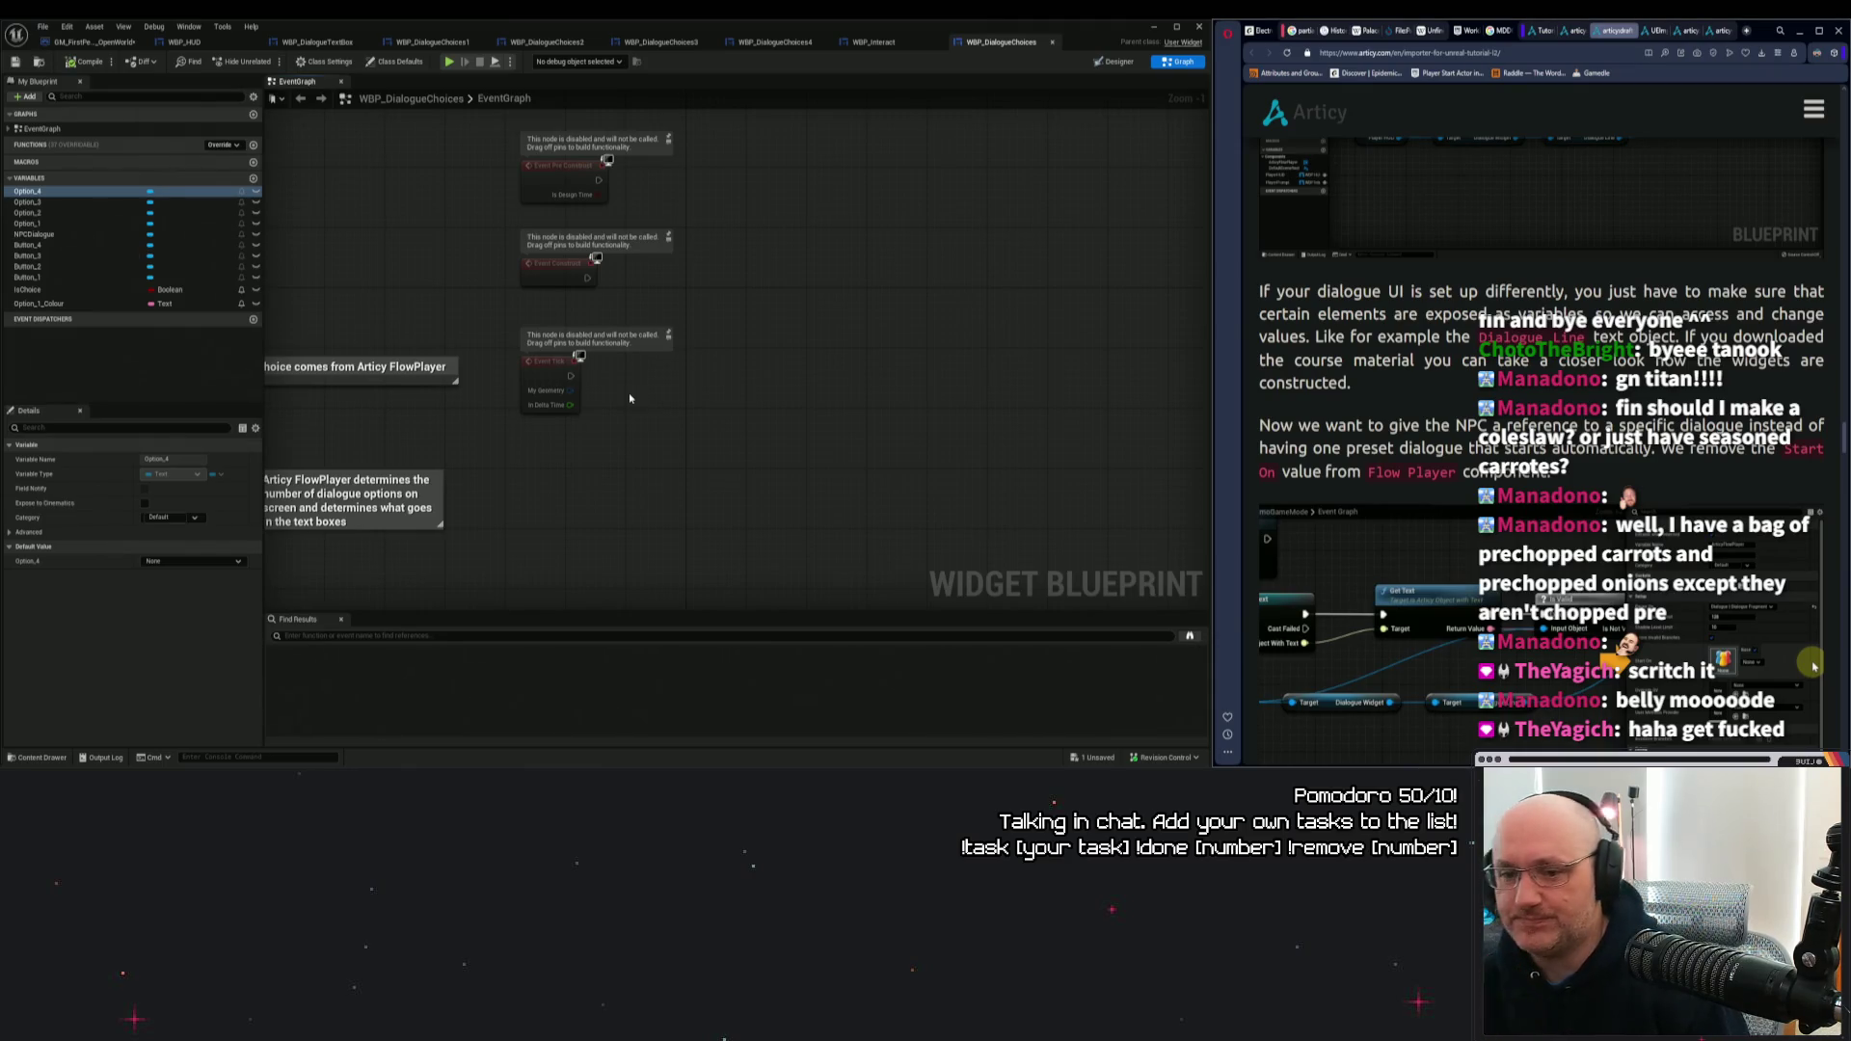
# Open the event graph of the WBP_DialogueChoices4 widget.
pyautogui.scroll(-10, 629, 391)
pyautogui.scroll(5, 781, 447)
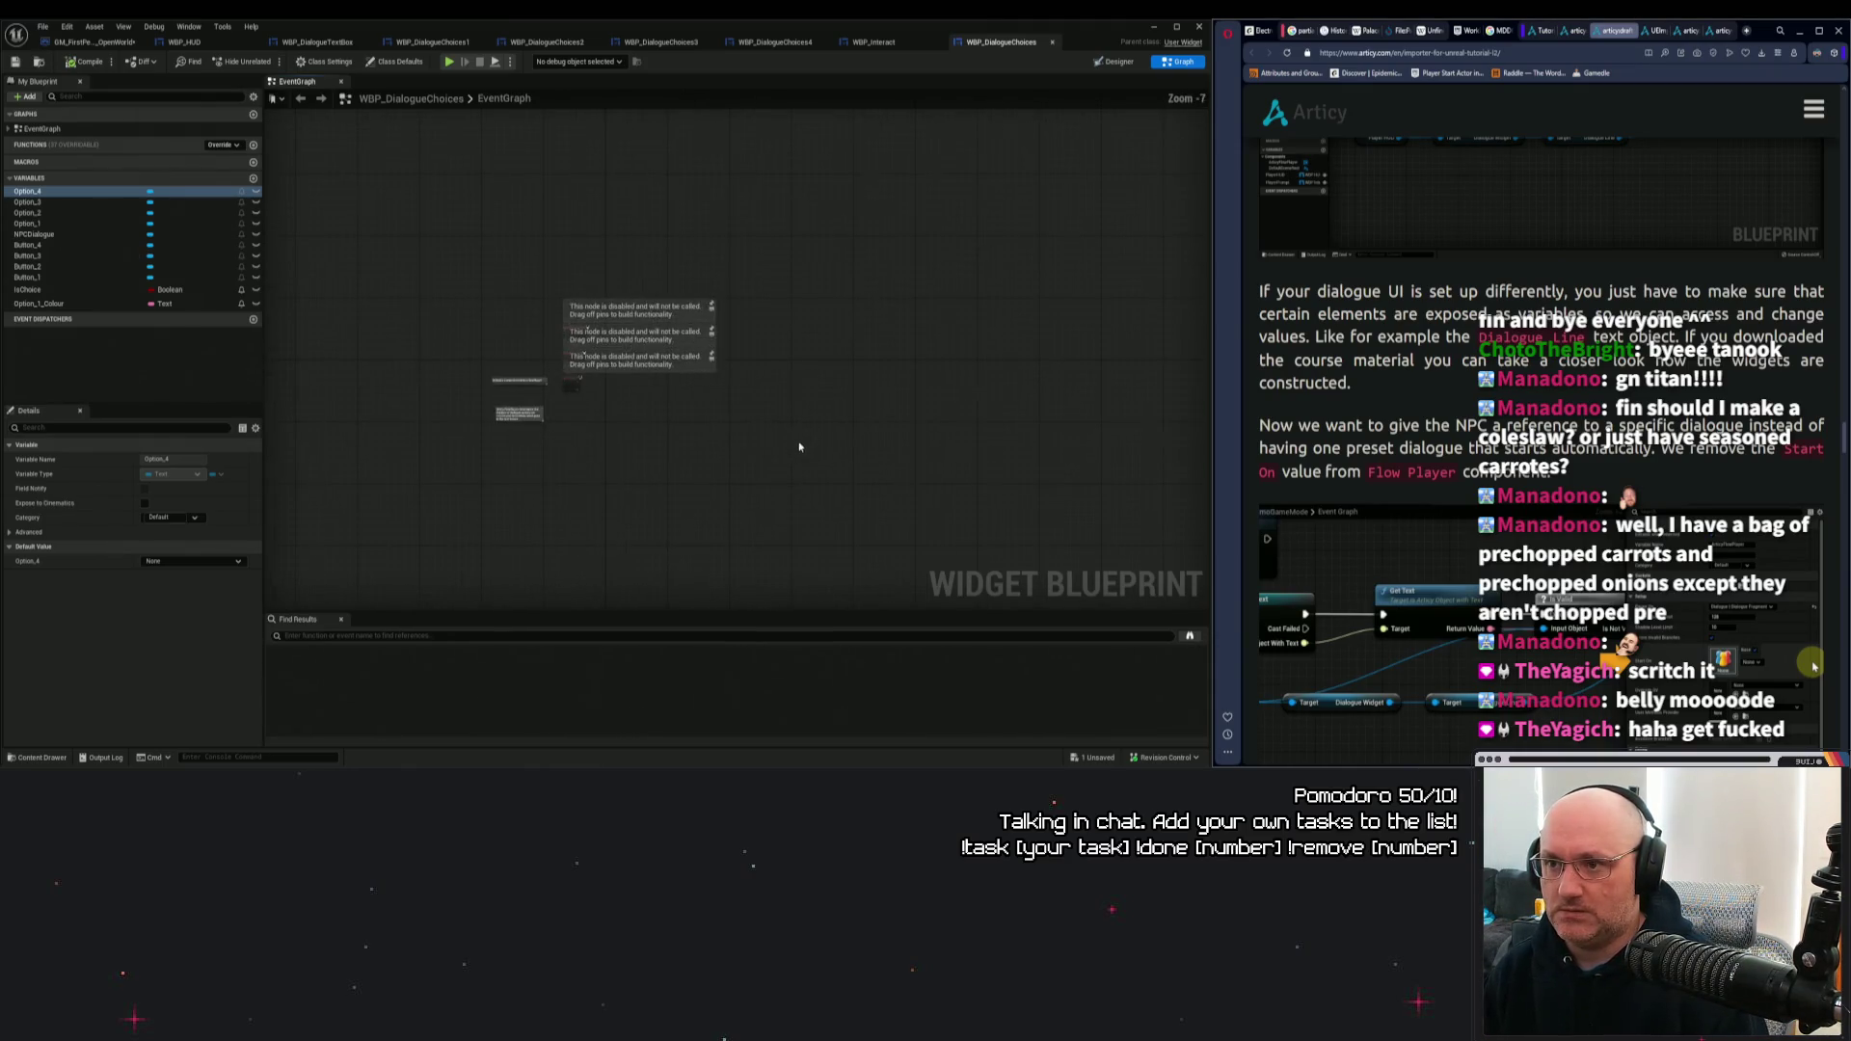
pyautogui.click(776, 41)
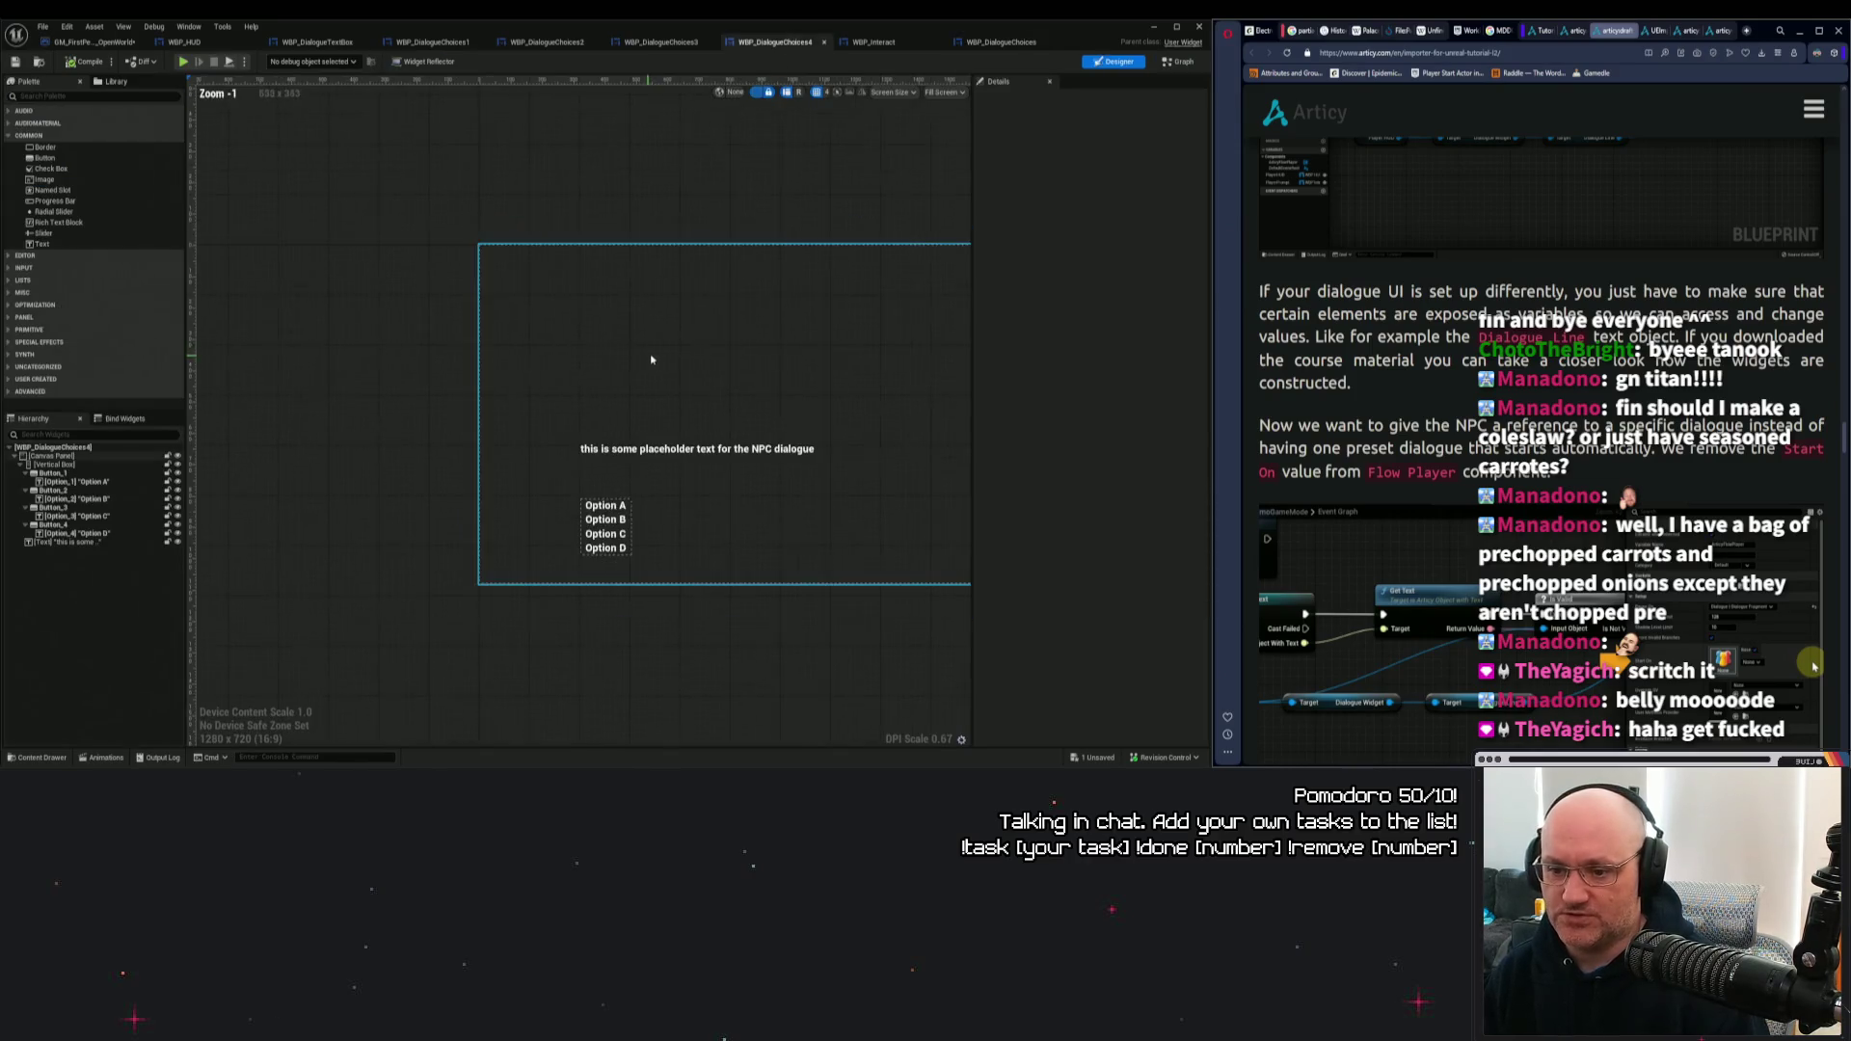
pyautogui.click(1180, 61)
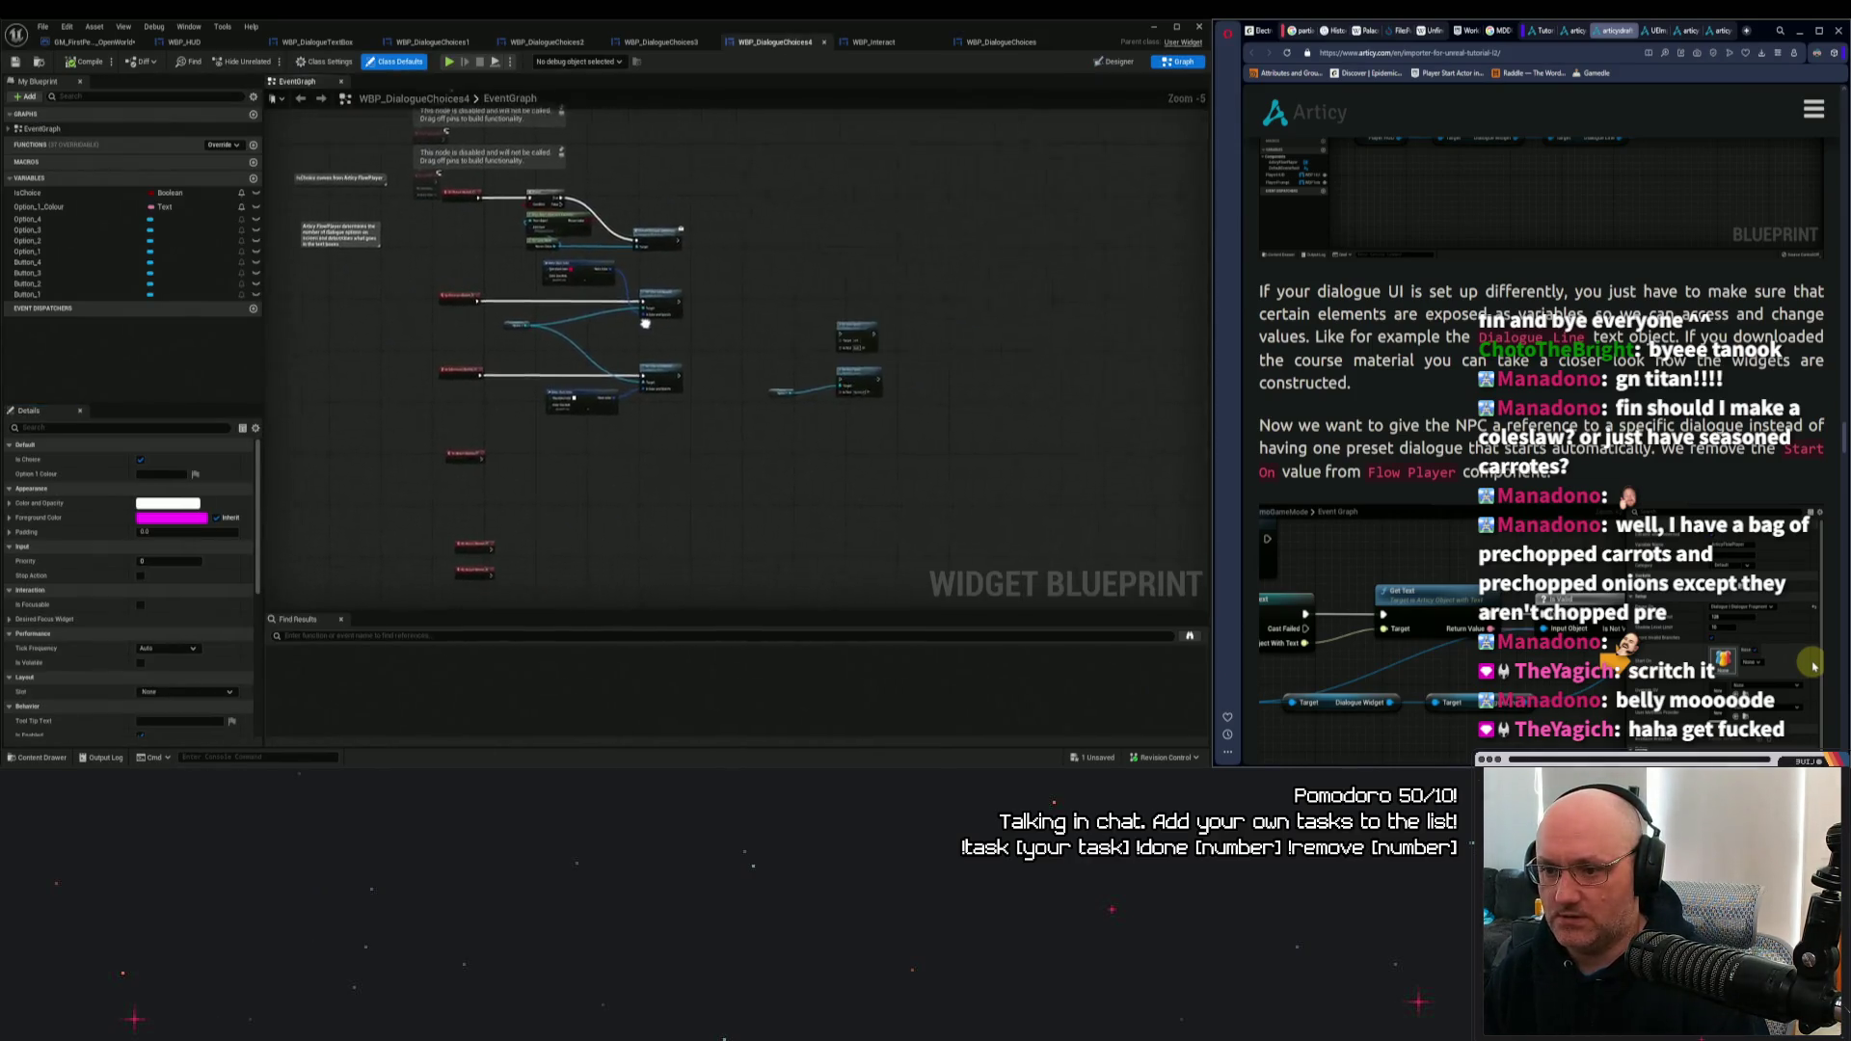
# Copy its button event nodes and go back to WBP_DialogueChoices.
pyautogui.scroll(-1, 761, 386)
pyautogui.moveTo(960, 393)
pyautogui.mouseDown()
pyautogui.moveTo(625, 229)
pyautogui.moveTo(610, 202)
pyautogui.moveTo(681, 267)
pyautogui.mouseUp()
pyautogui.scroll(4, 681, 267)
pyautogui.rightClick(595, 179)
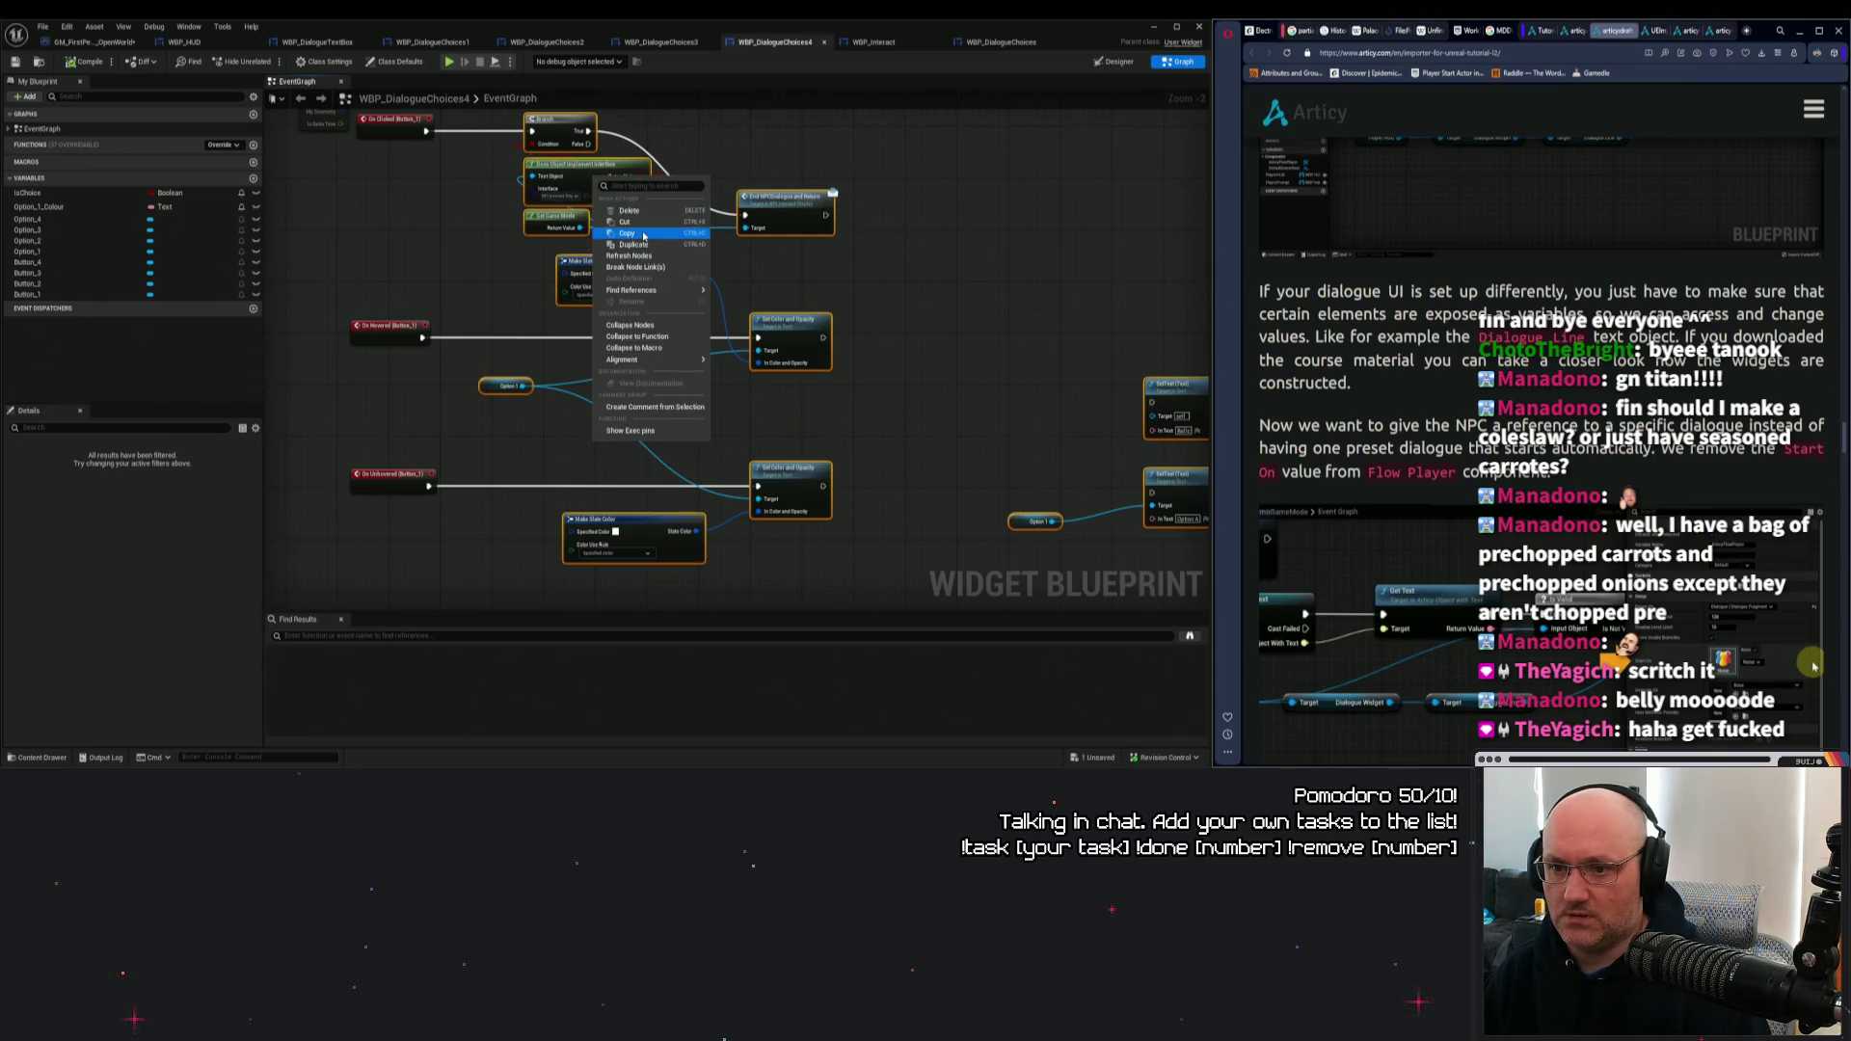
pyautogui.click(626, 233)
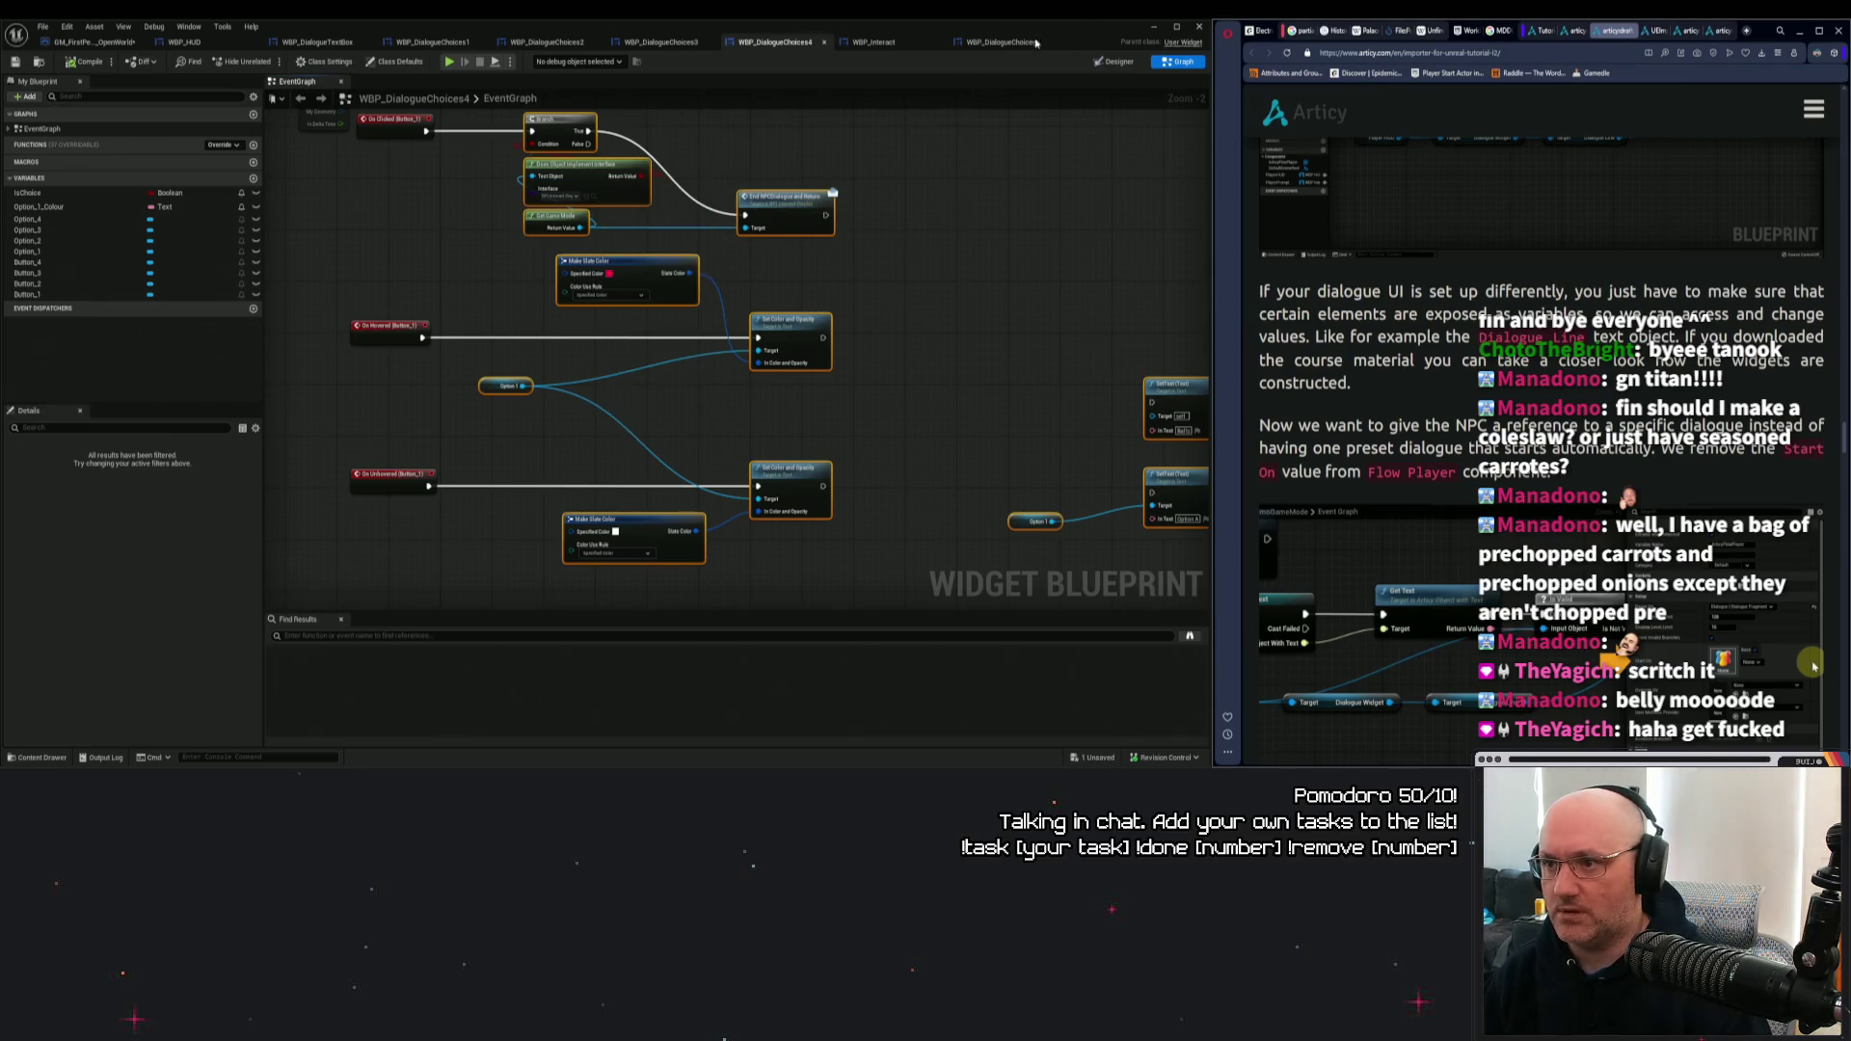
pyautogui.click(981, 42)
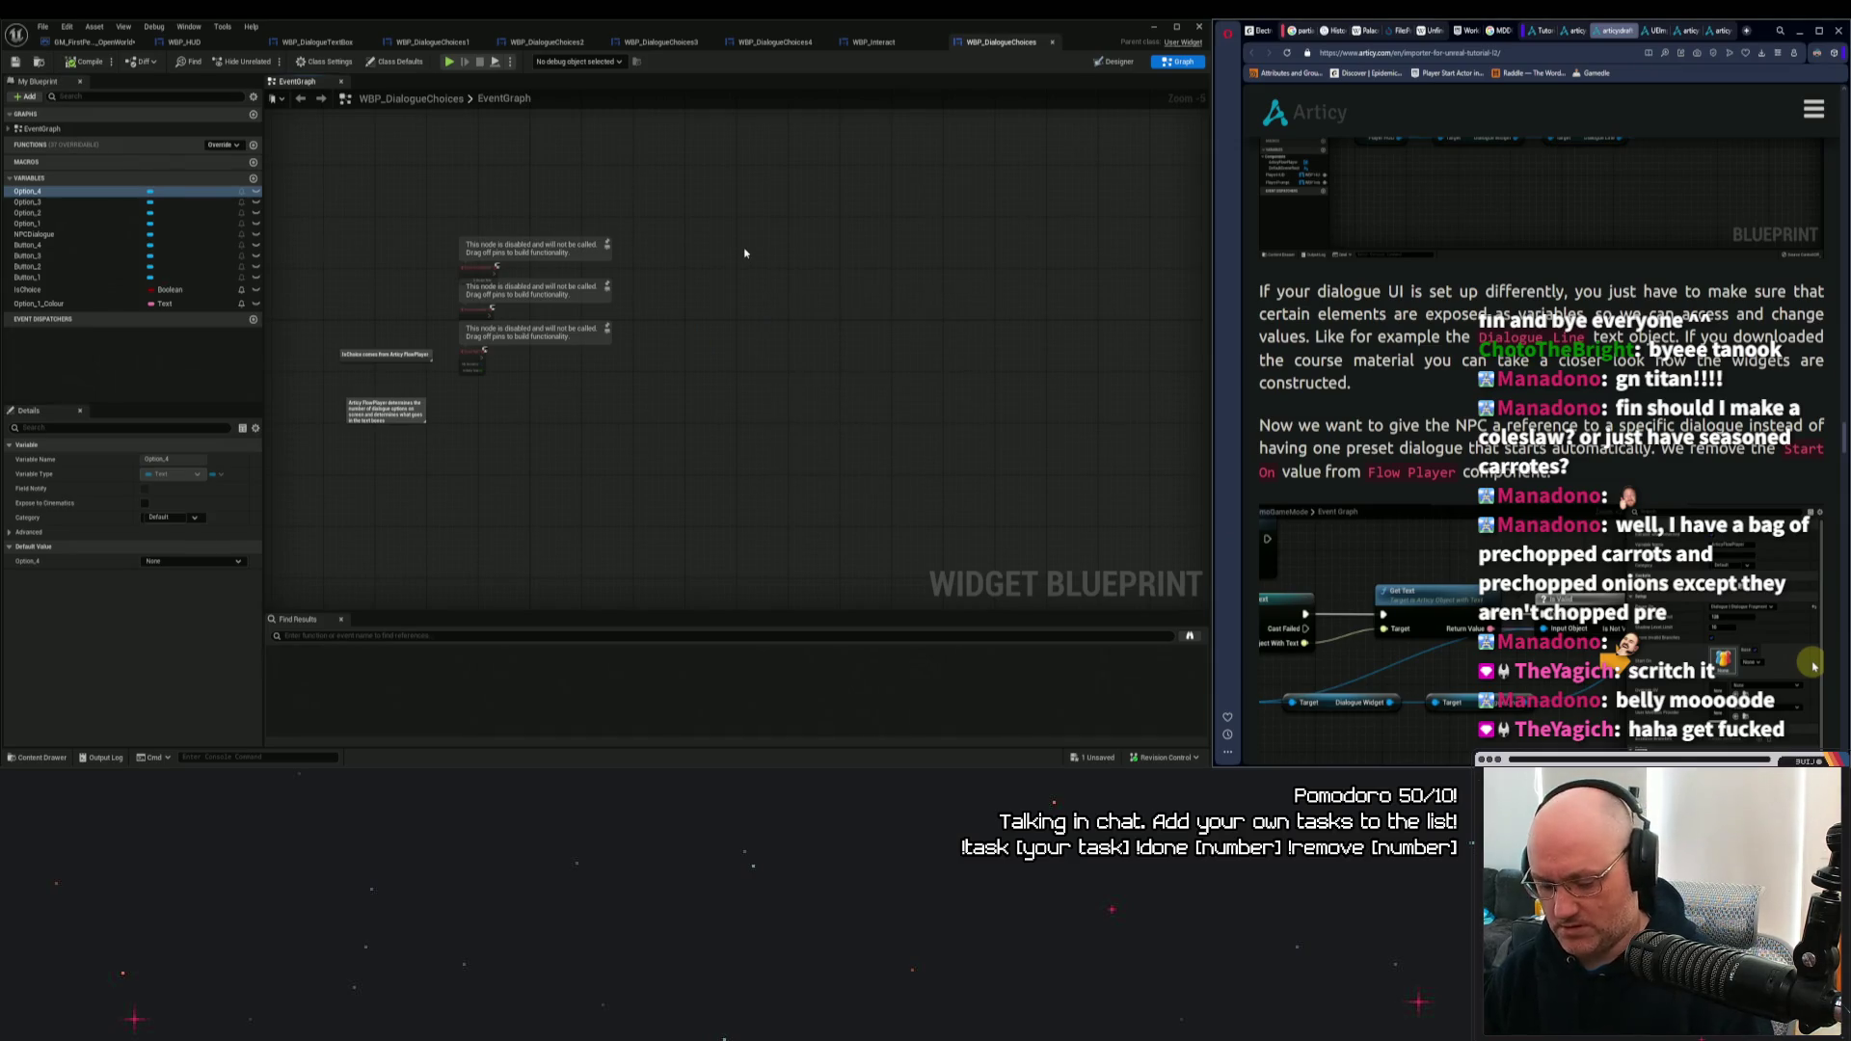
# Paste the copied nodes and move them clear of the disabled nodes.
pyautogui.hotkey('ctrl', 'v')
pyautogui.moveTo(640, 130); pyautogui.dragTo(1016, 430)
pyautogui.moveTo(707, 352)
pyautogui.mouseDown()
pyautogui.moveTo(709, 511)
pyautogui.moveTo(627, 583)
pyautogui.mouseUp()
pyautogui.click(472, 414)
# Browse the blueprint actions list, then select the Button_1 variable.
pyautogui.scroll(3, 540, 356)
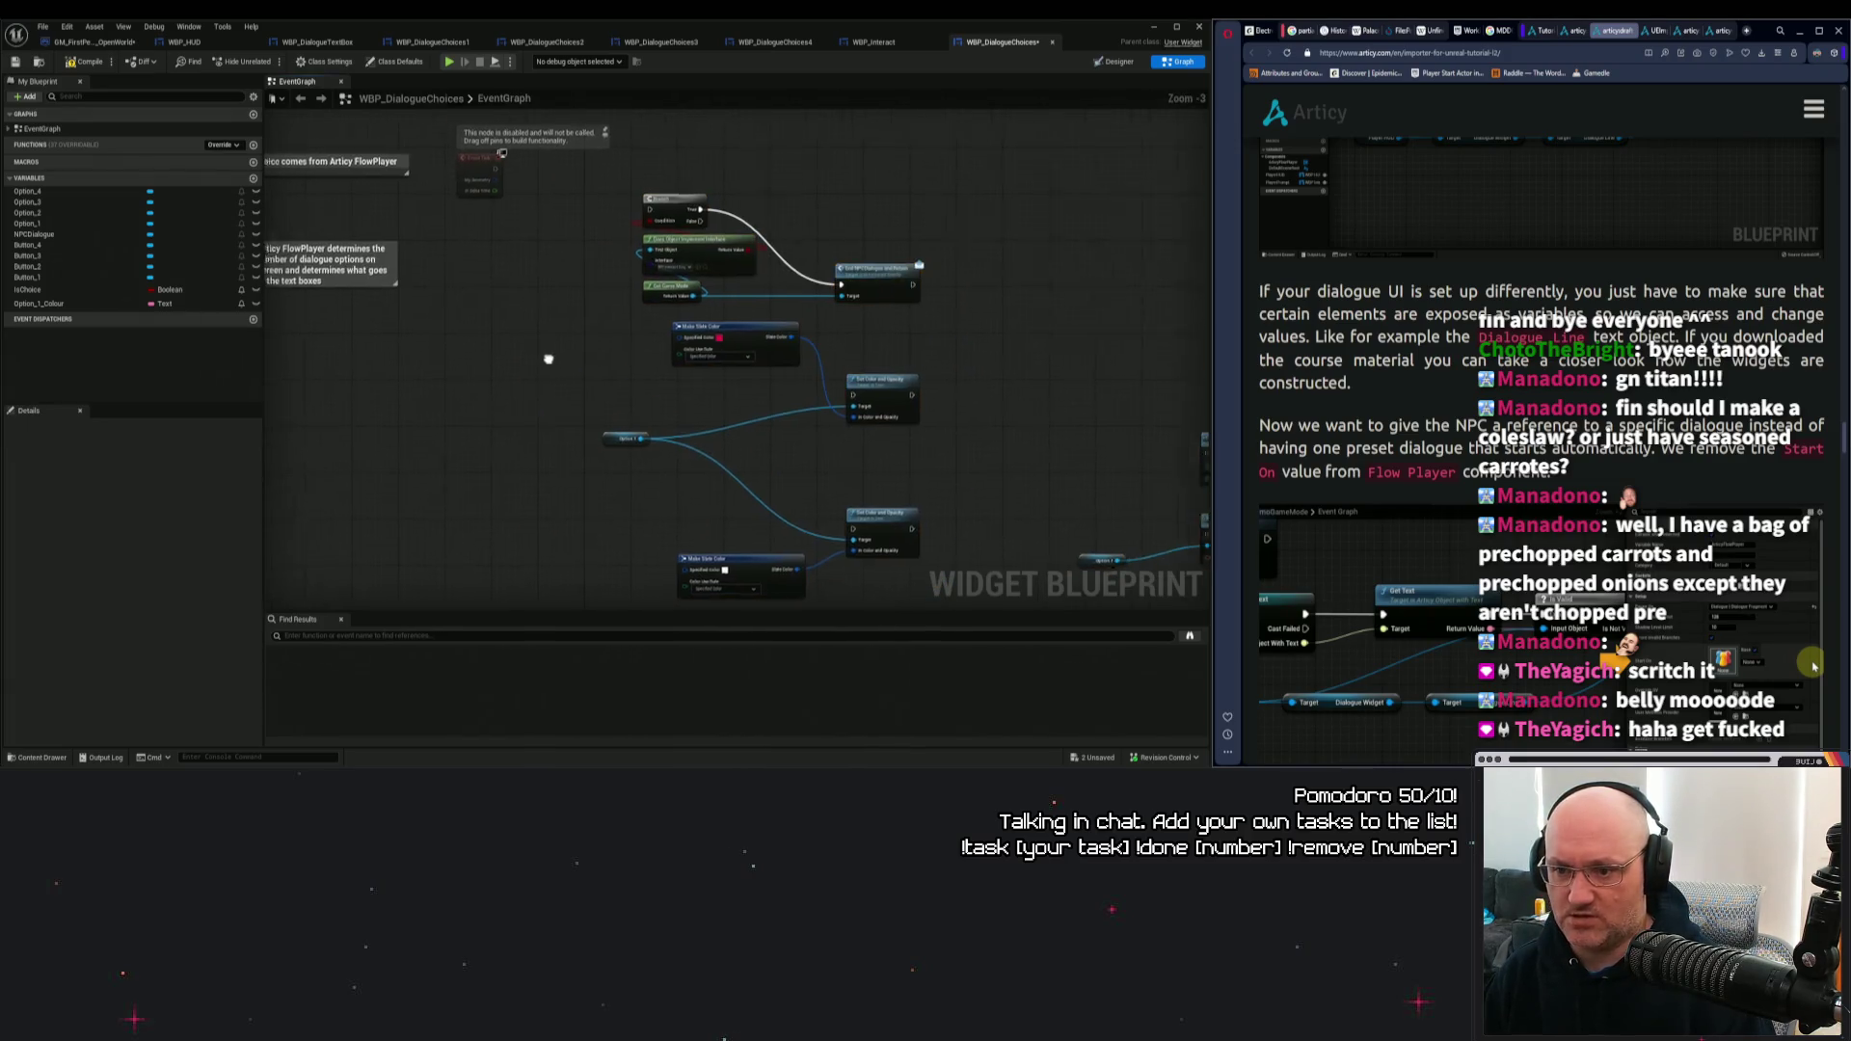
pyautogui.rightClick(514, 293)
pyautogui.click(495, 275)
pyautogui.rightClick(489, 282)
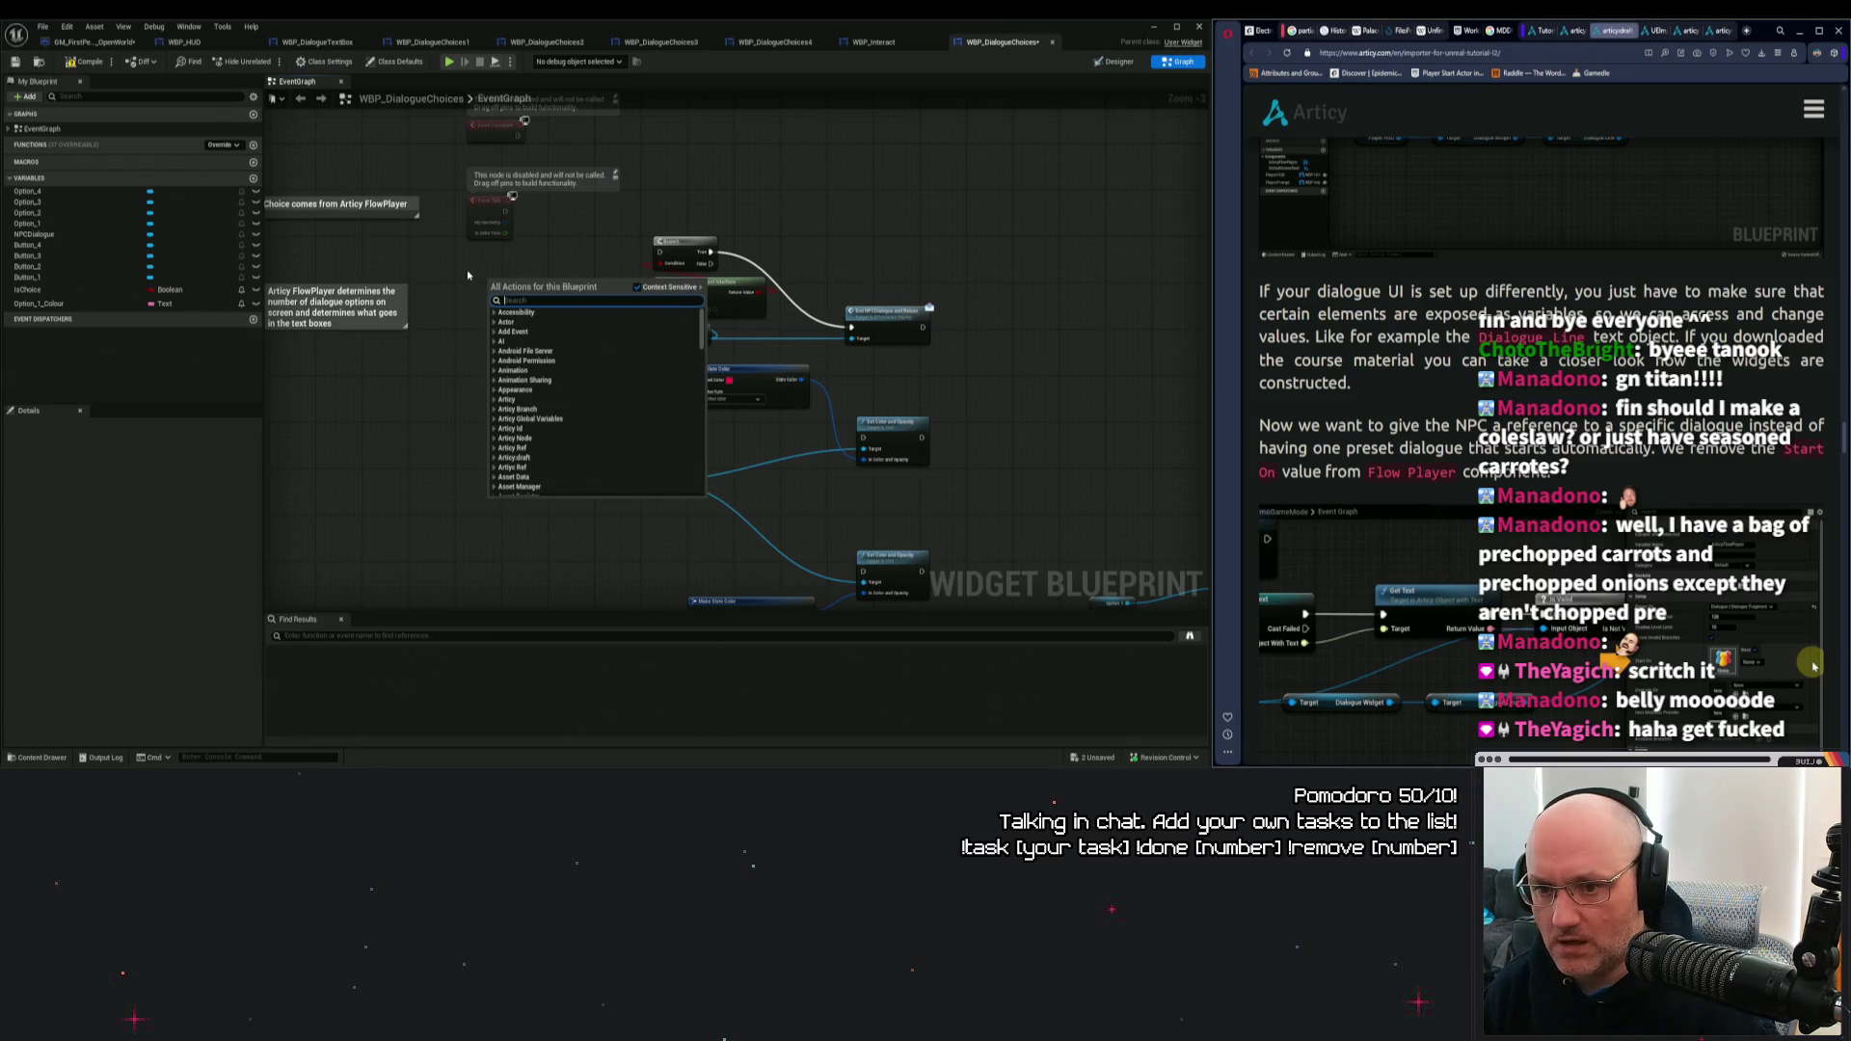
pyautogui.click(468, 275)
pyautogui.rightClick(494, 292)
pyautogui.click(386, 318)
pyautogui.click(78, 365)
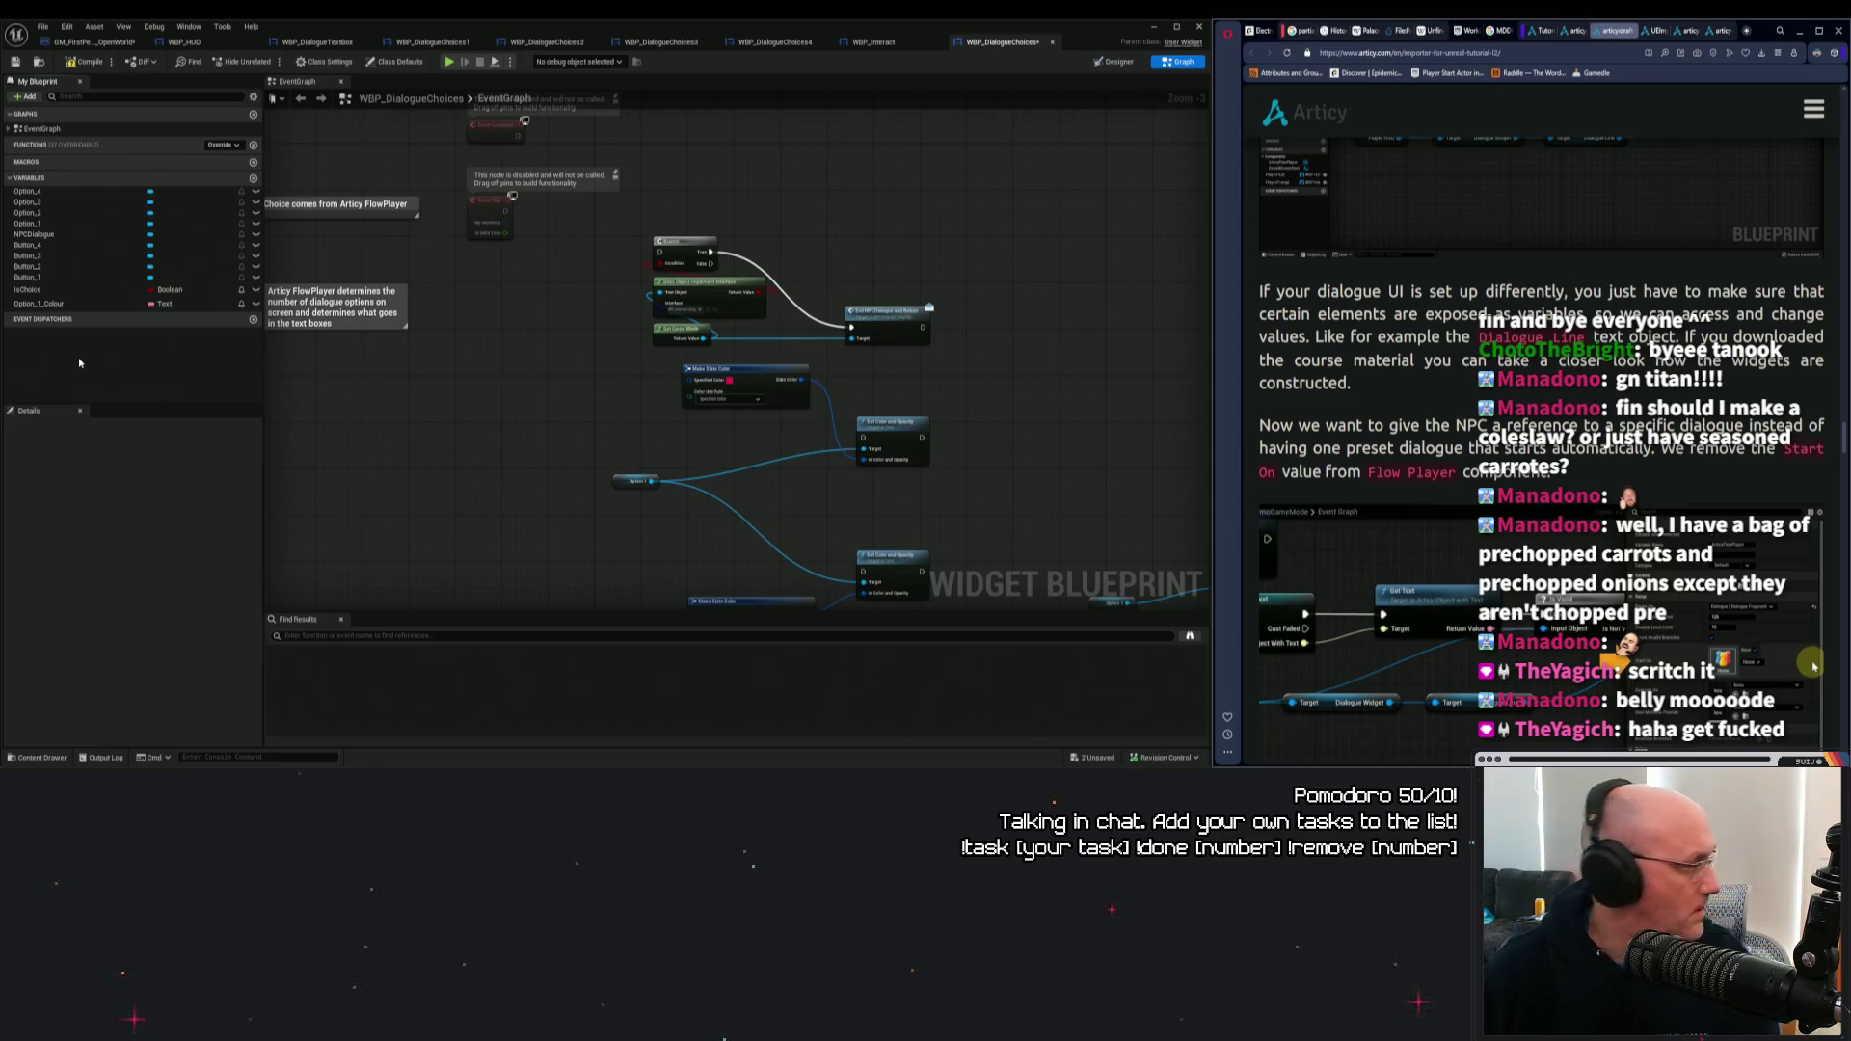
pyautogui.click(38, 279)
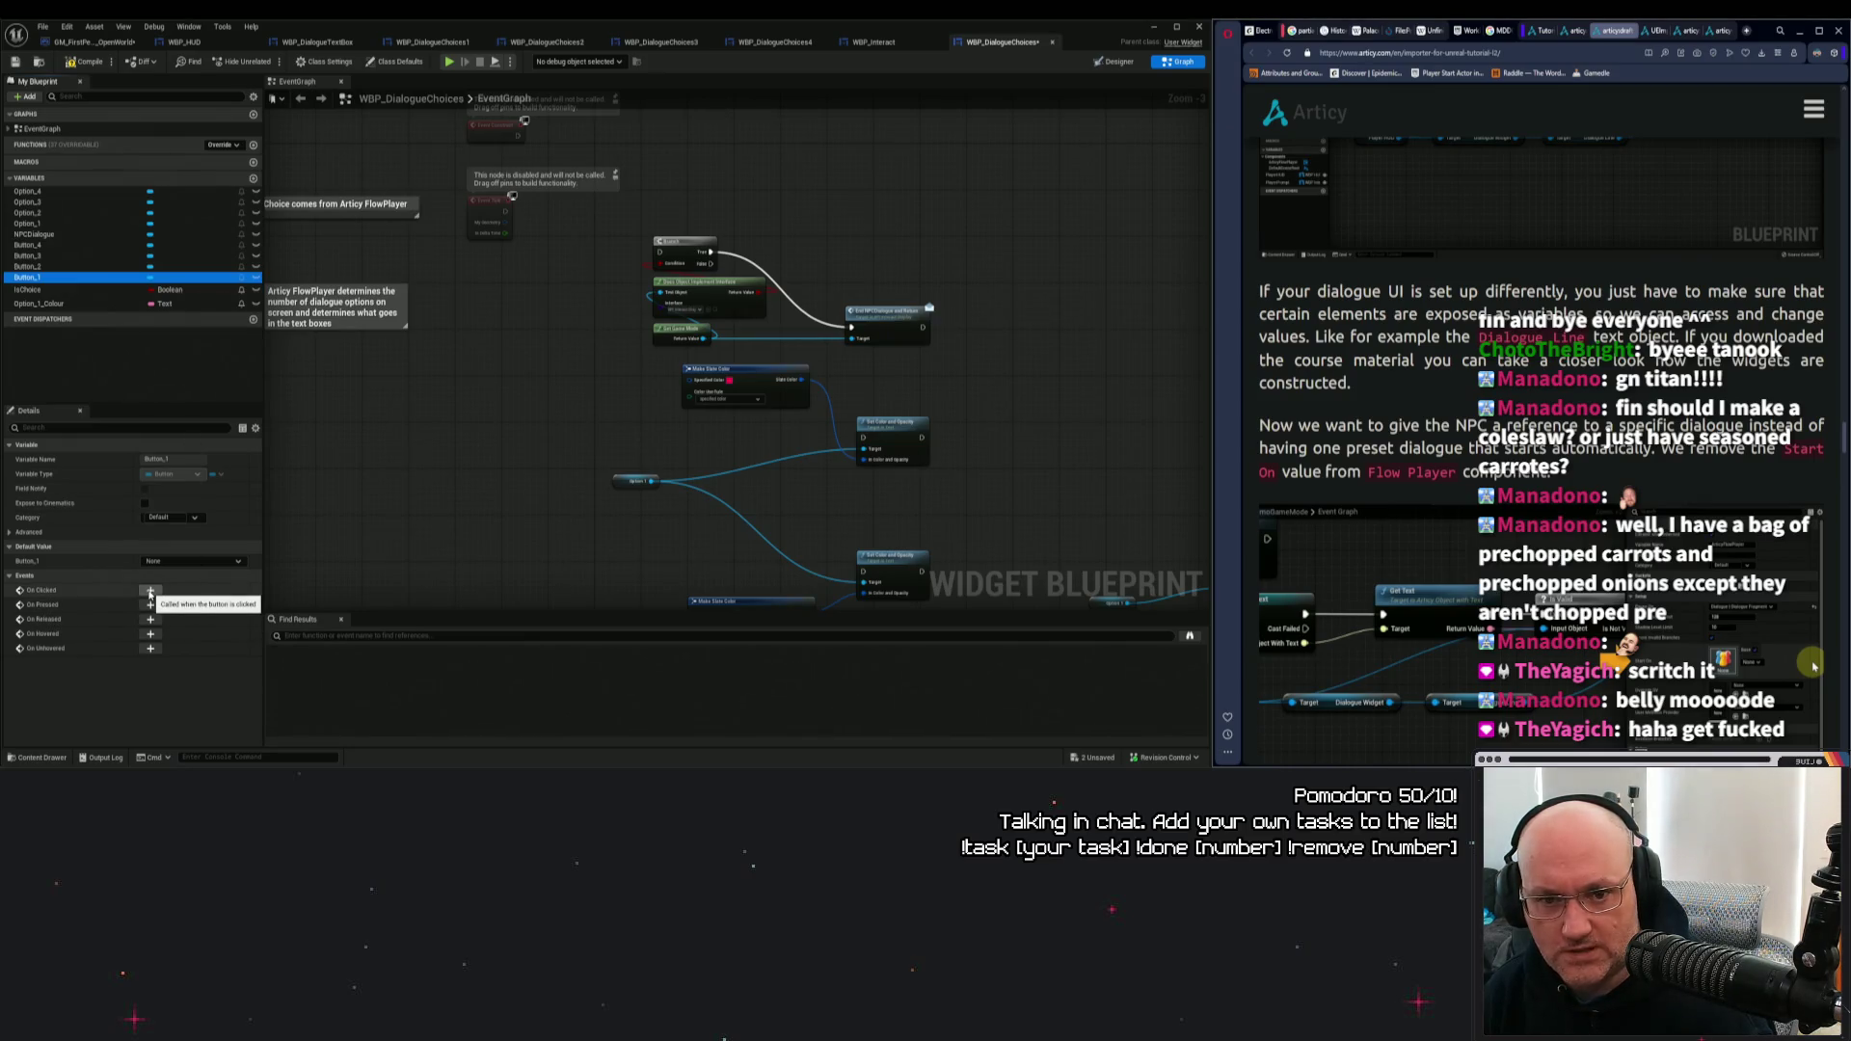
# Check WBP_DialogueChoices4's graph for reference and return to WBP_DialogueChoices.
pyautogui.click(771, 42)
pyautogui.scroll(-2, 463, 255)
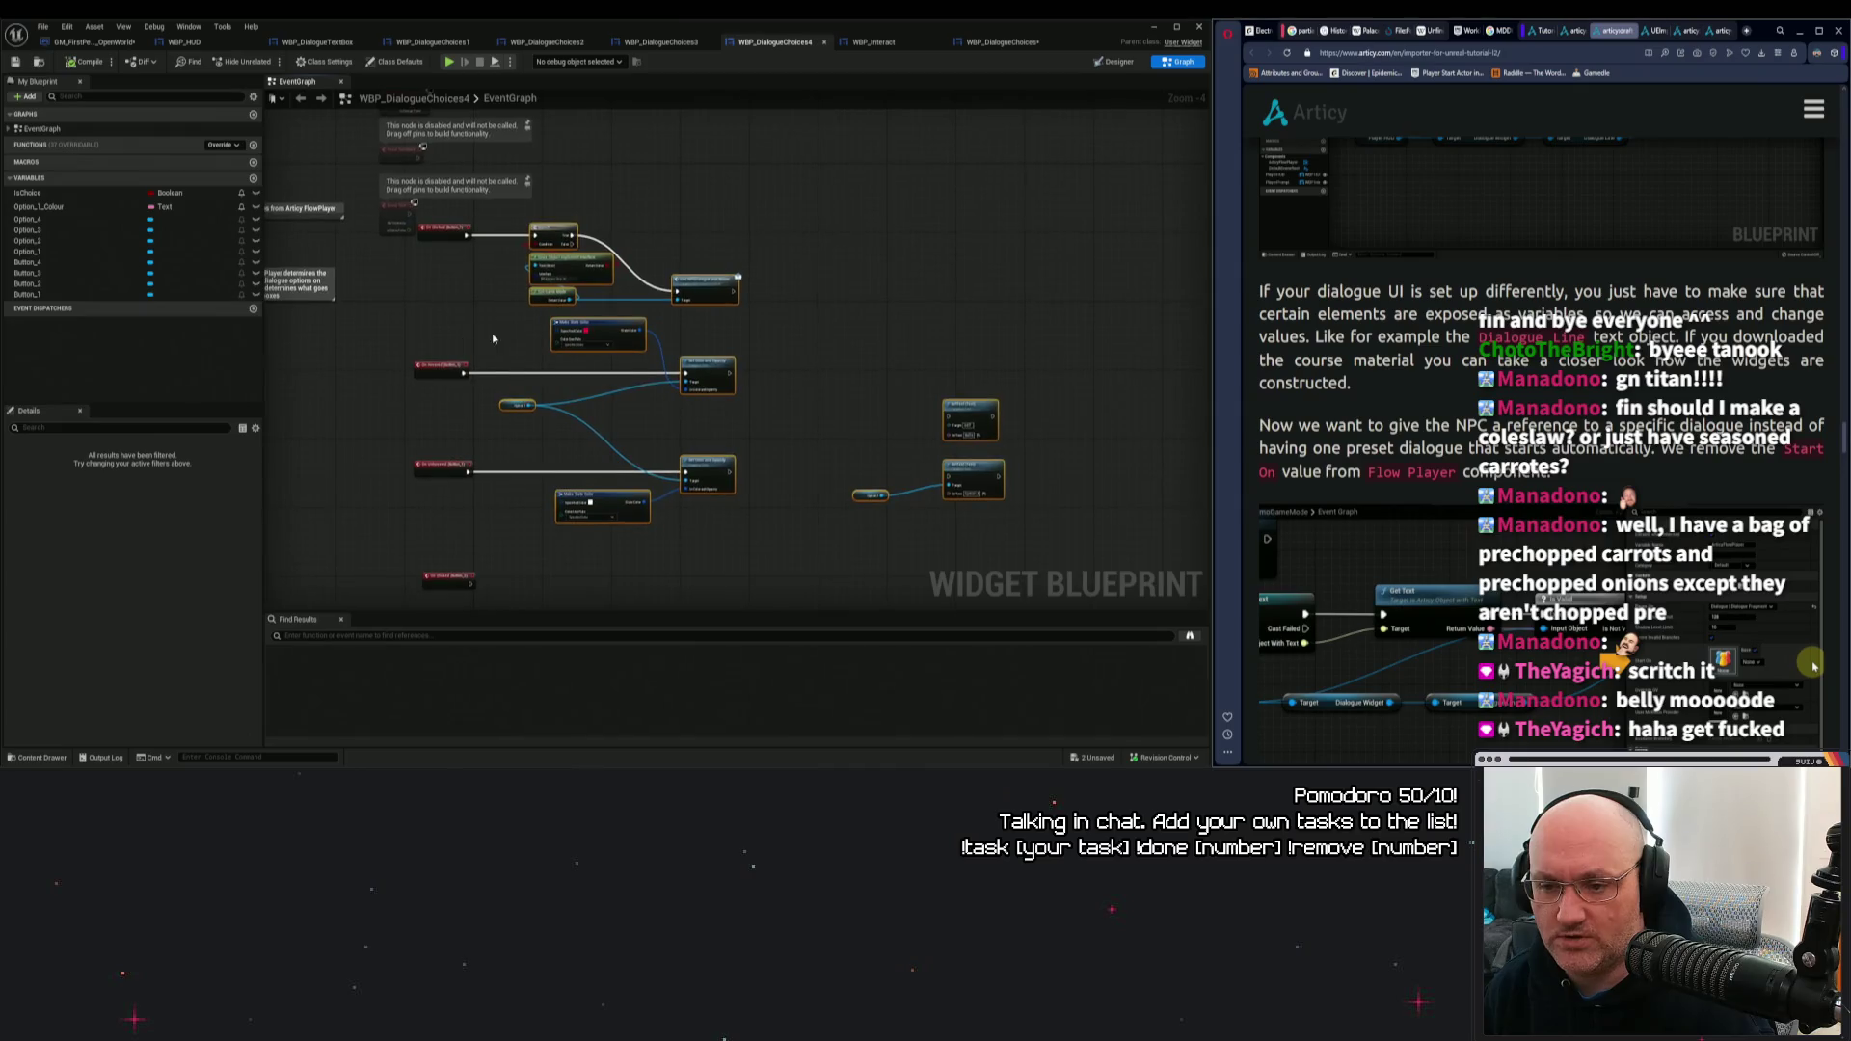
pyautogui.scroll(1, 496, 354)
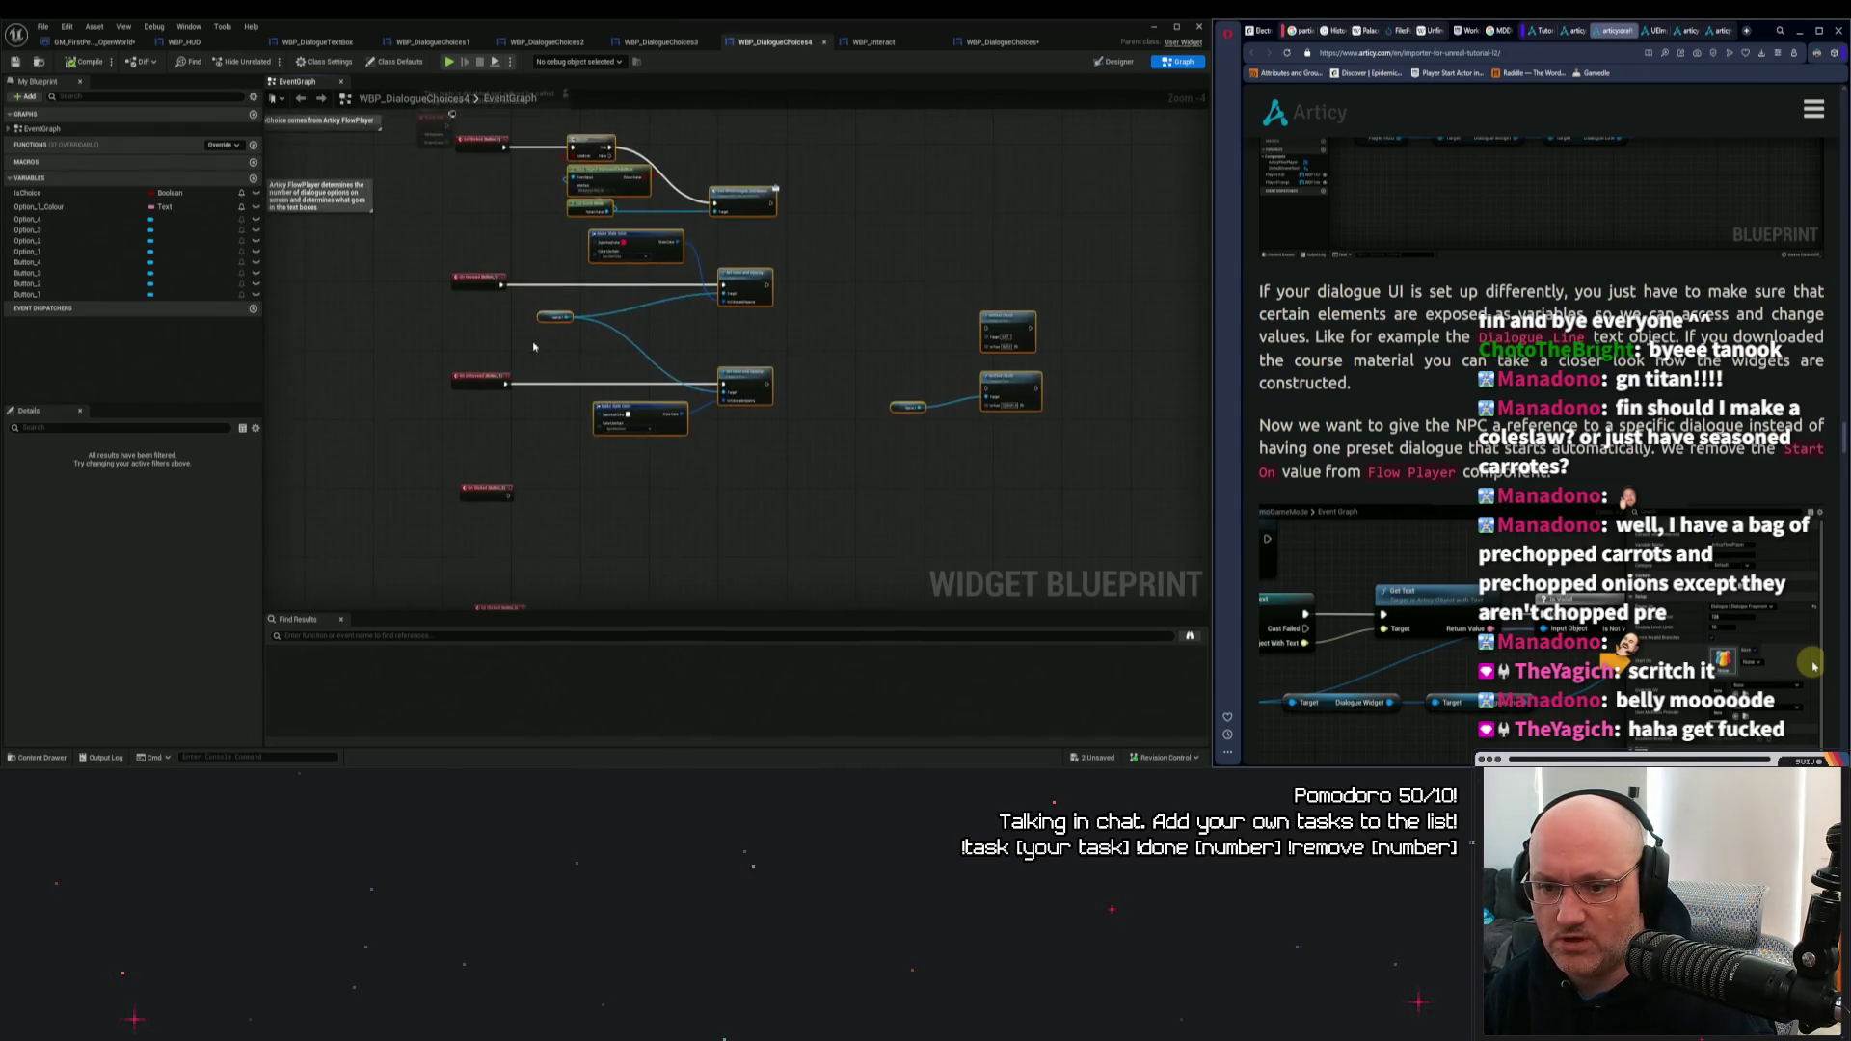
pyautogui.scroll(-1, 576, 330)
pyautogui.click(994, 44)
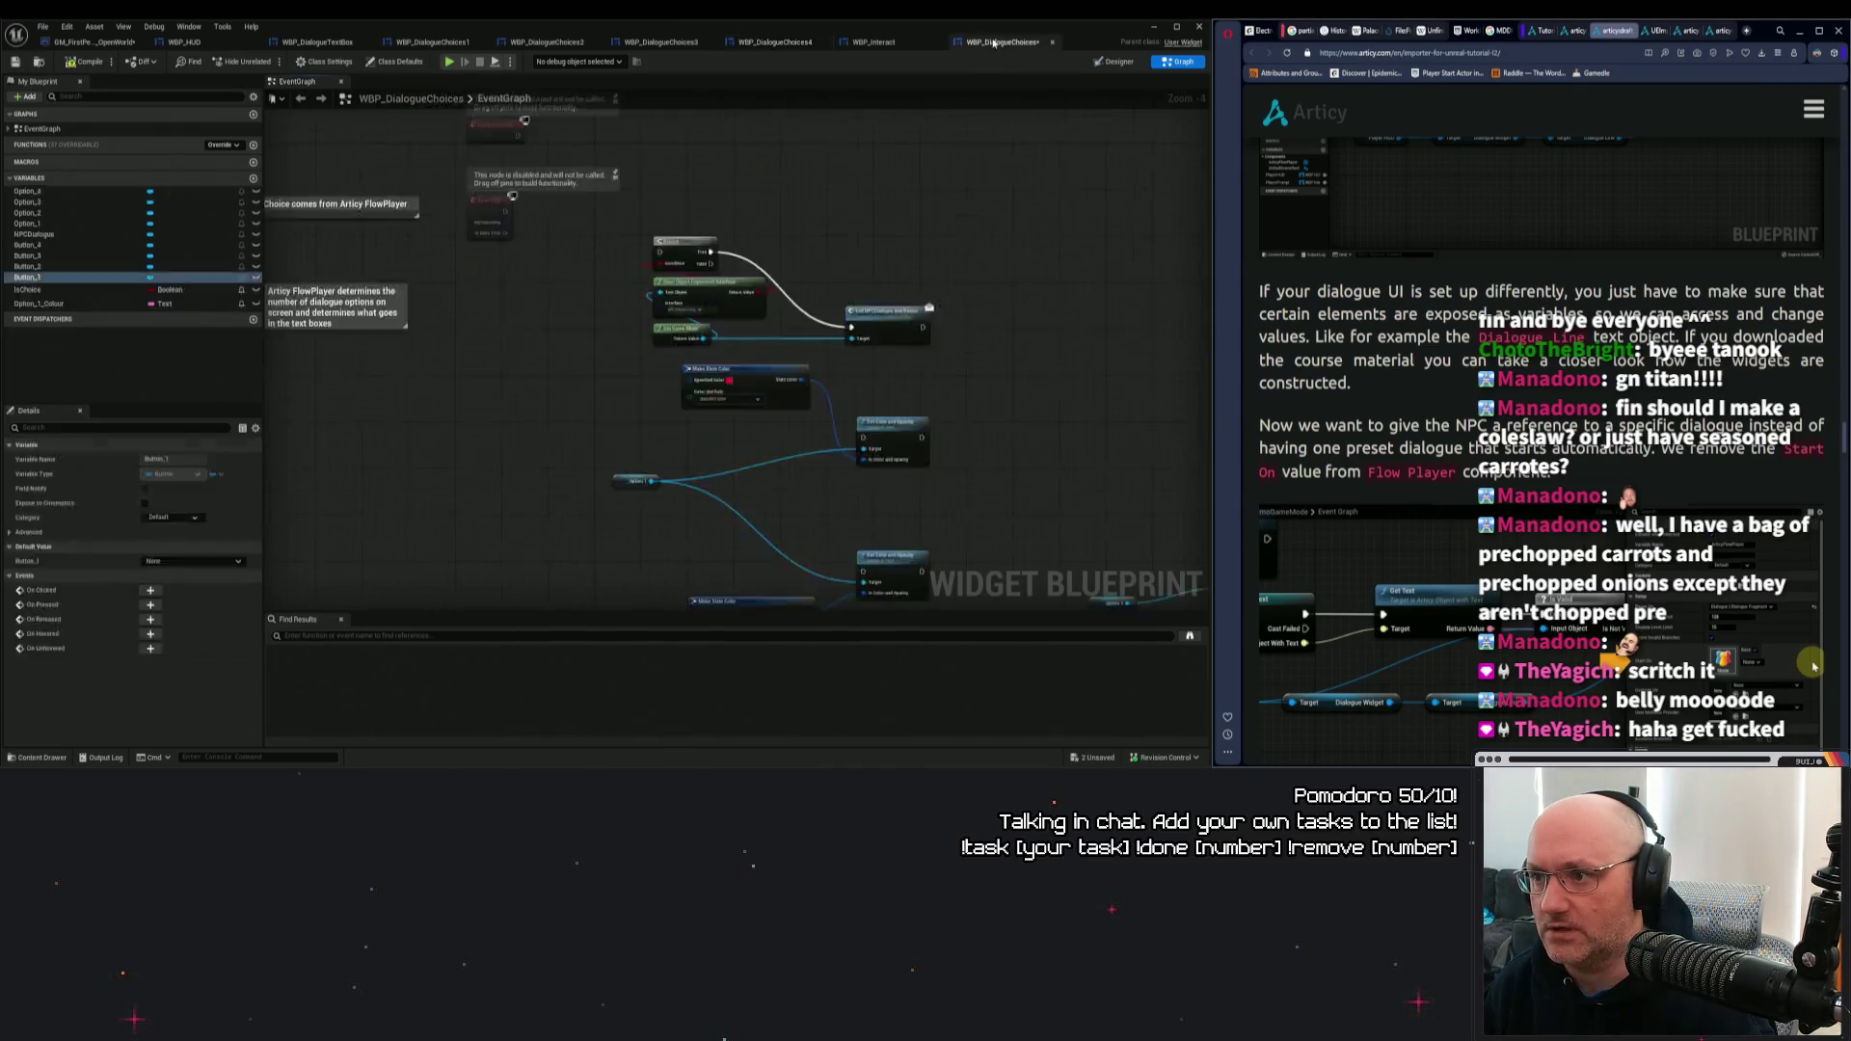
# Add a Button_1 On Clicked event beside the FlowPlayer nodes and wire it to the Branch.
pyautogui.click(151, 590)
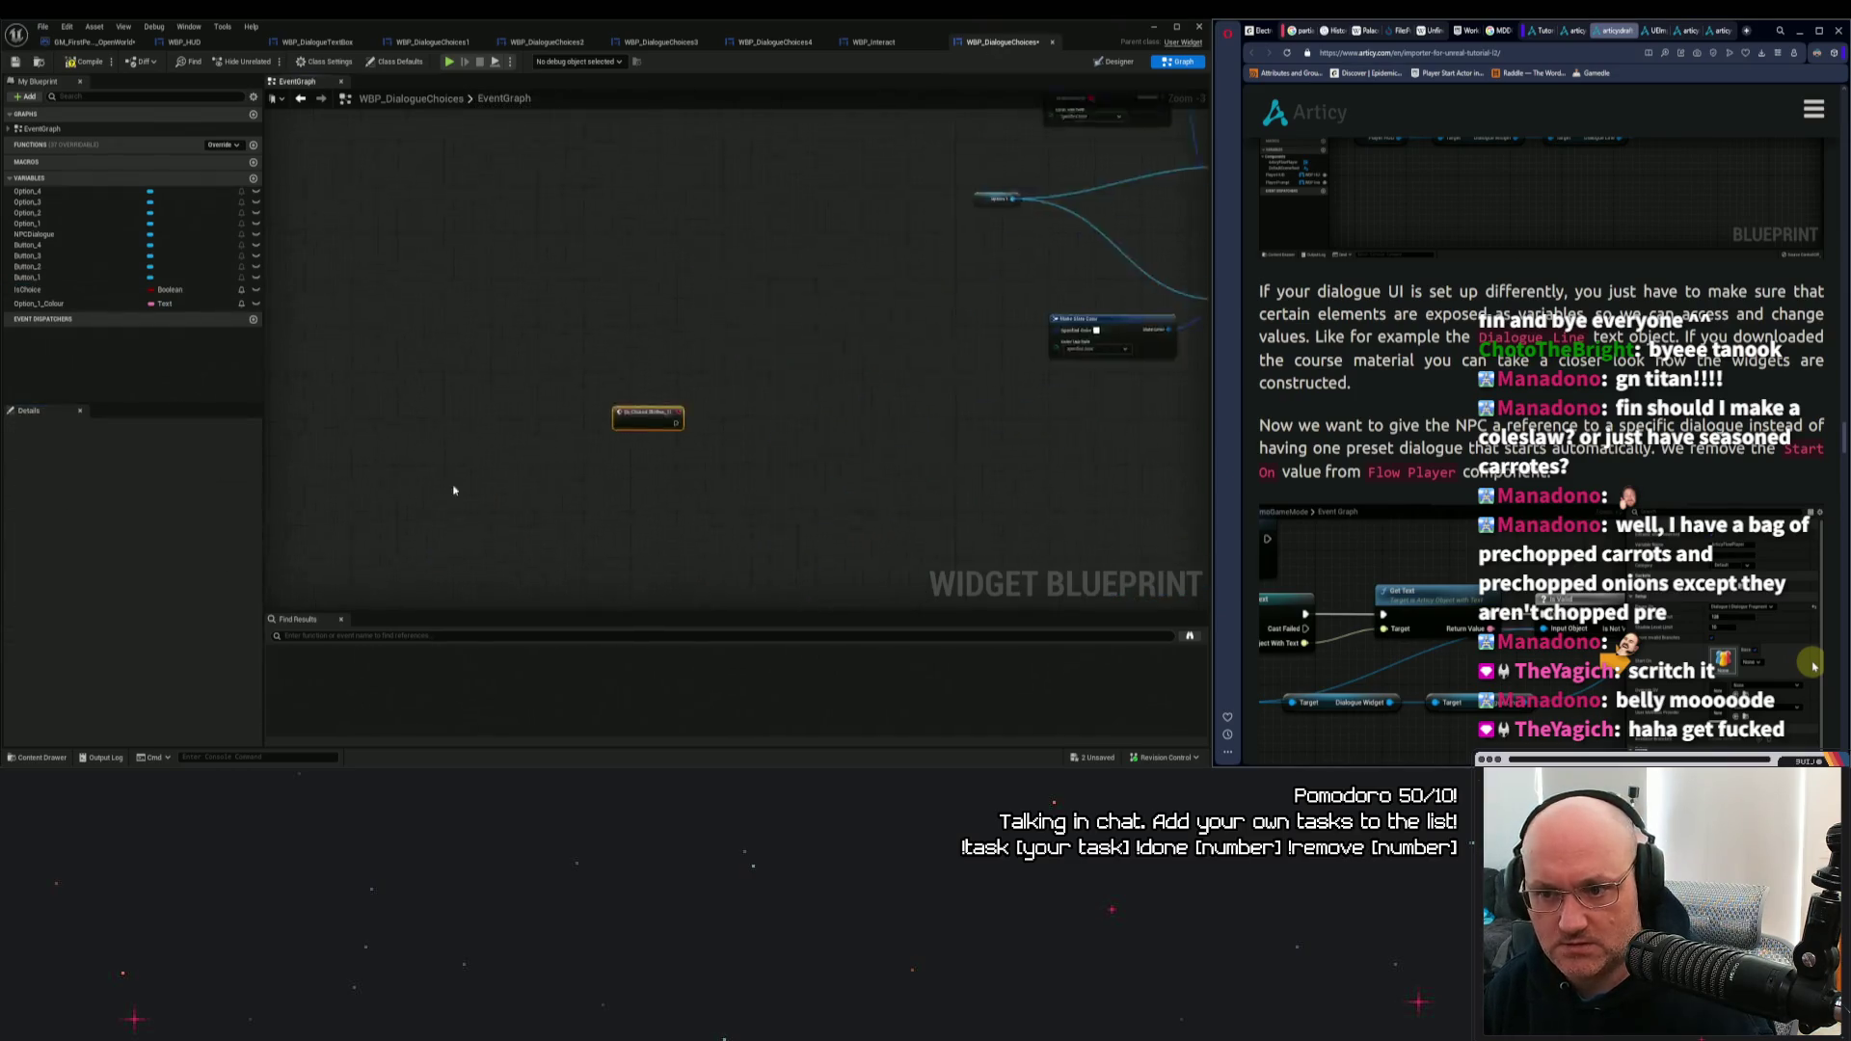
pyautogui.moveTo(557, 449)
pyautogui.mouseDown()
pyautogui.moveTo(407, 590)
pyautogui.moveTo(671, 223)
pyautogui.moveTo(590, 419)
pyautogui.moveTo(673, 391)
pyautogui.mouseUp()
pyautogui.moveTo(567, 412); pyautogui.dragTo(569, 379)
pyautogui.scroll(-5, 558, 318)
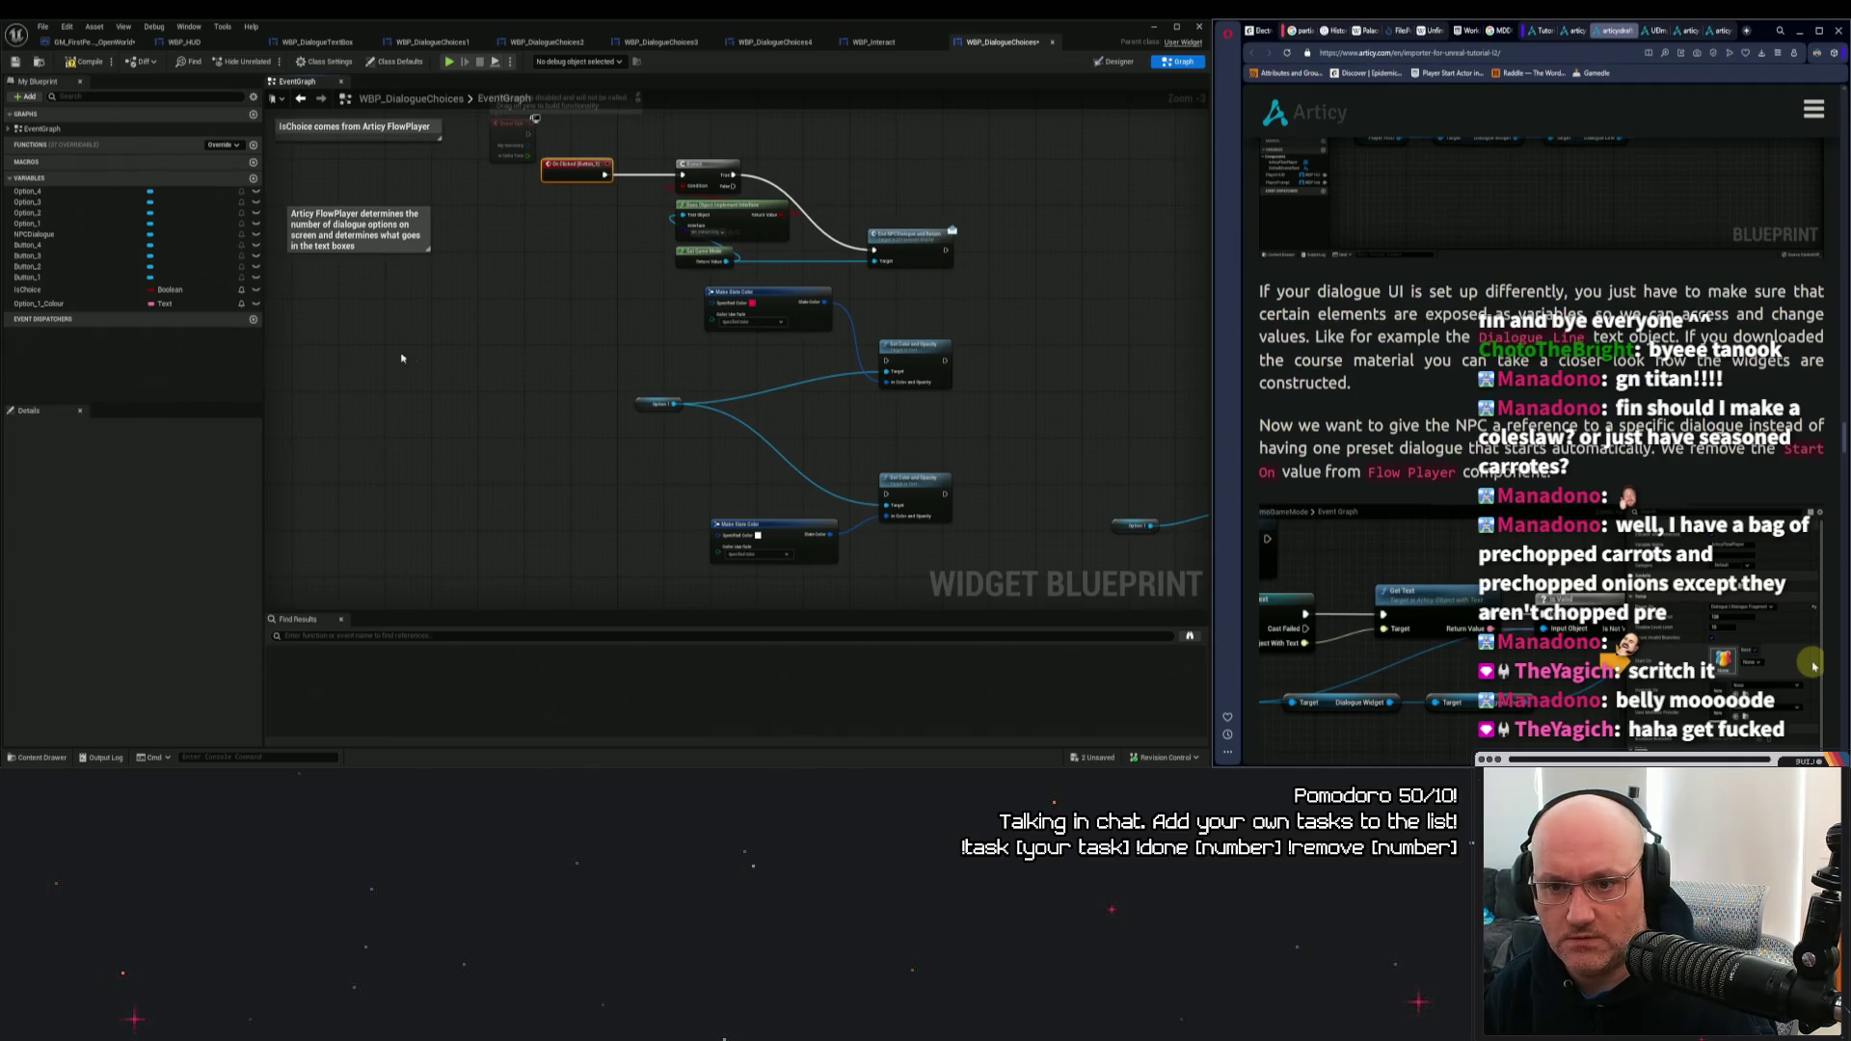
pyautogui.click(498, 390)
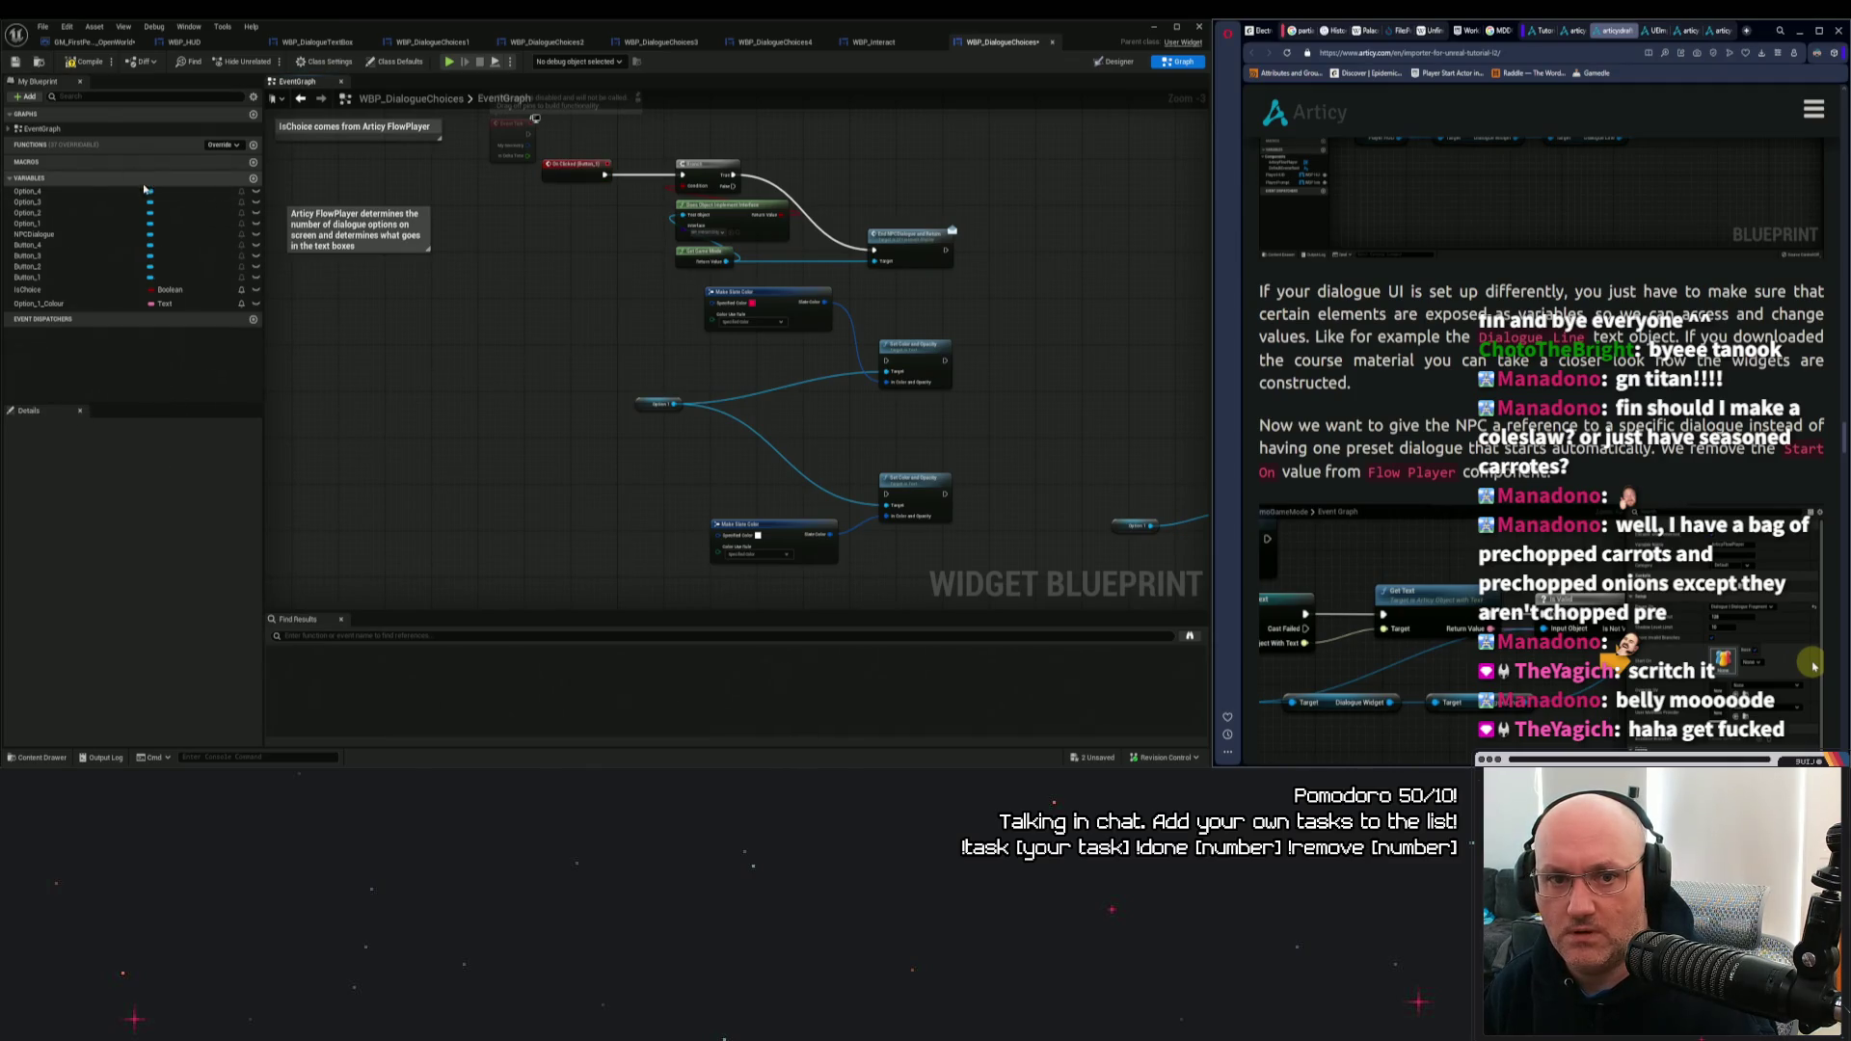
# Add a Button_1 On Hovered event and wire it into Set Color and Opacity.
pyautogui.click(38, 277)
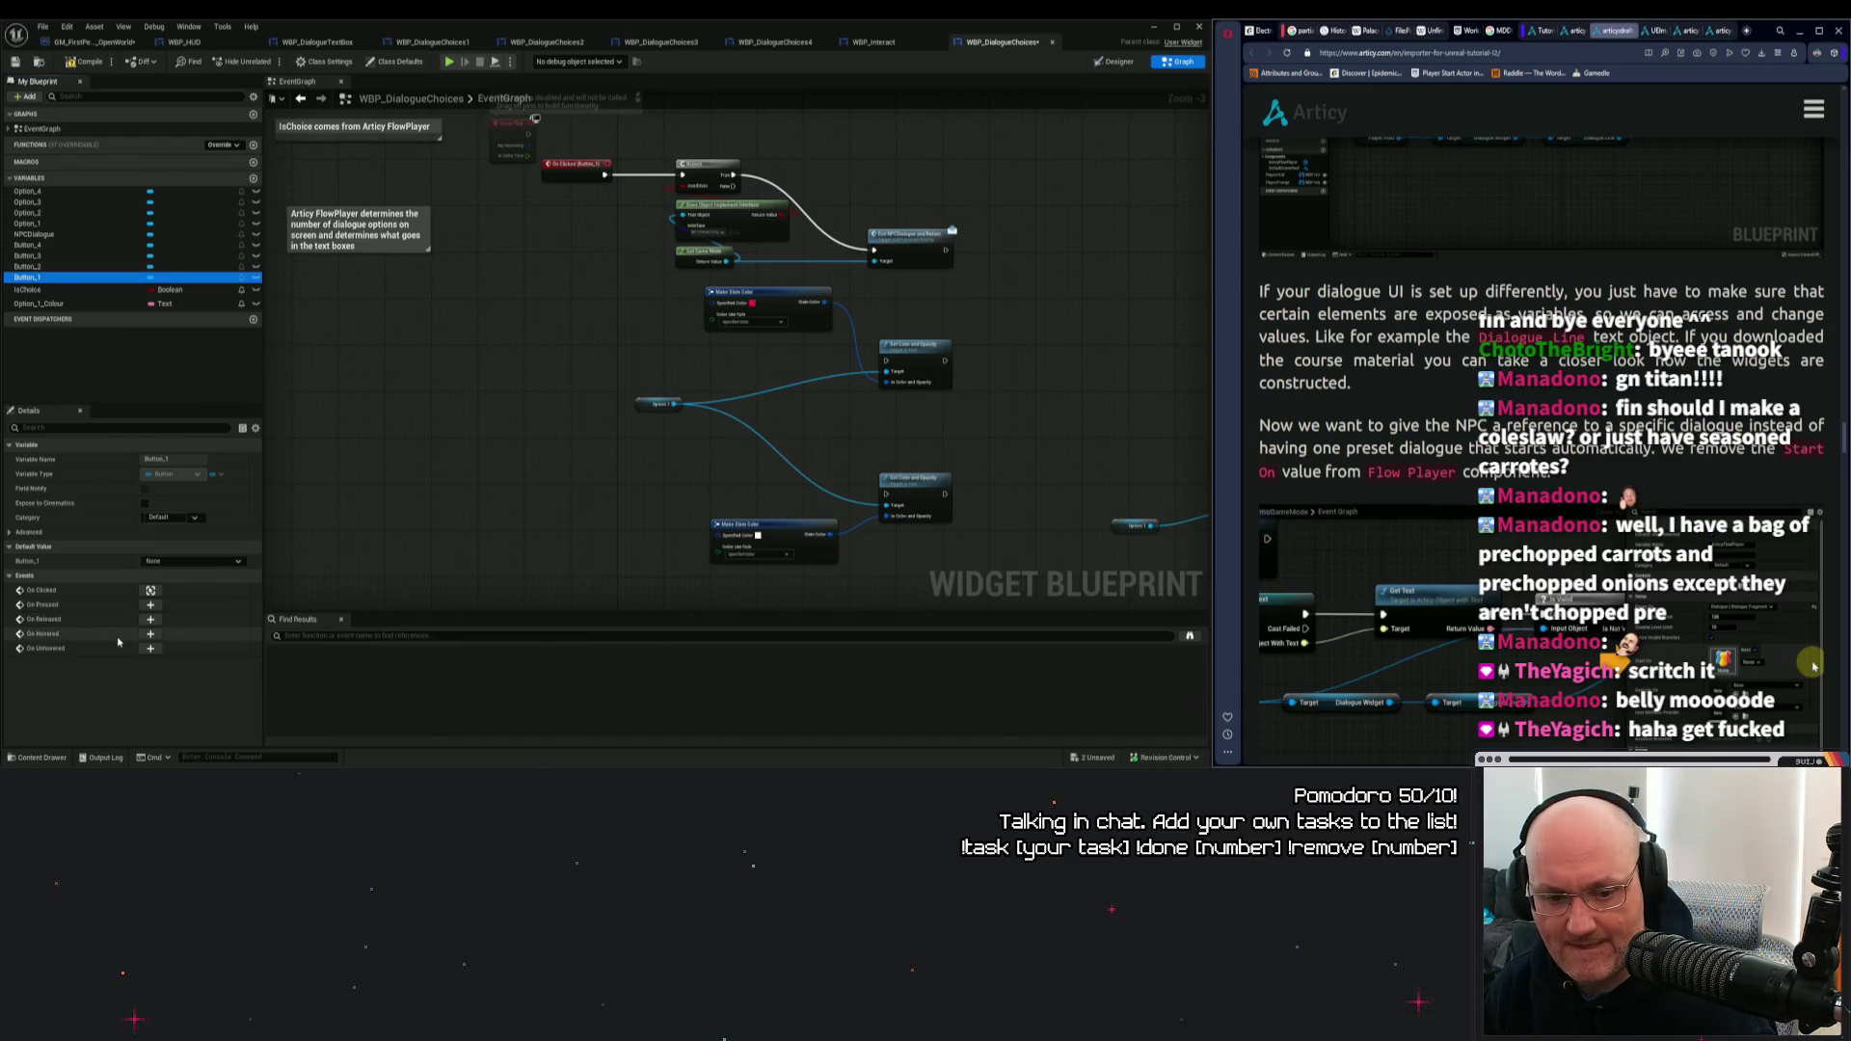
pyautogui.click(151, 633)
pyautogui.moveTo(370, 508); pyautogui.dragTo(244, 616)
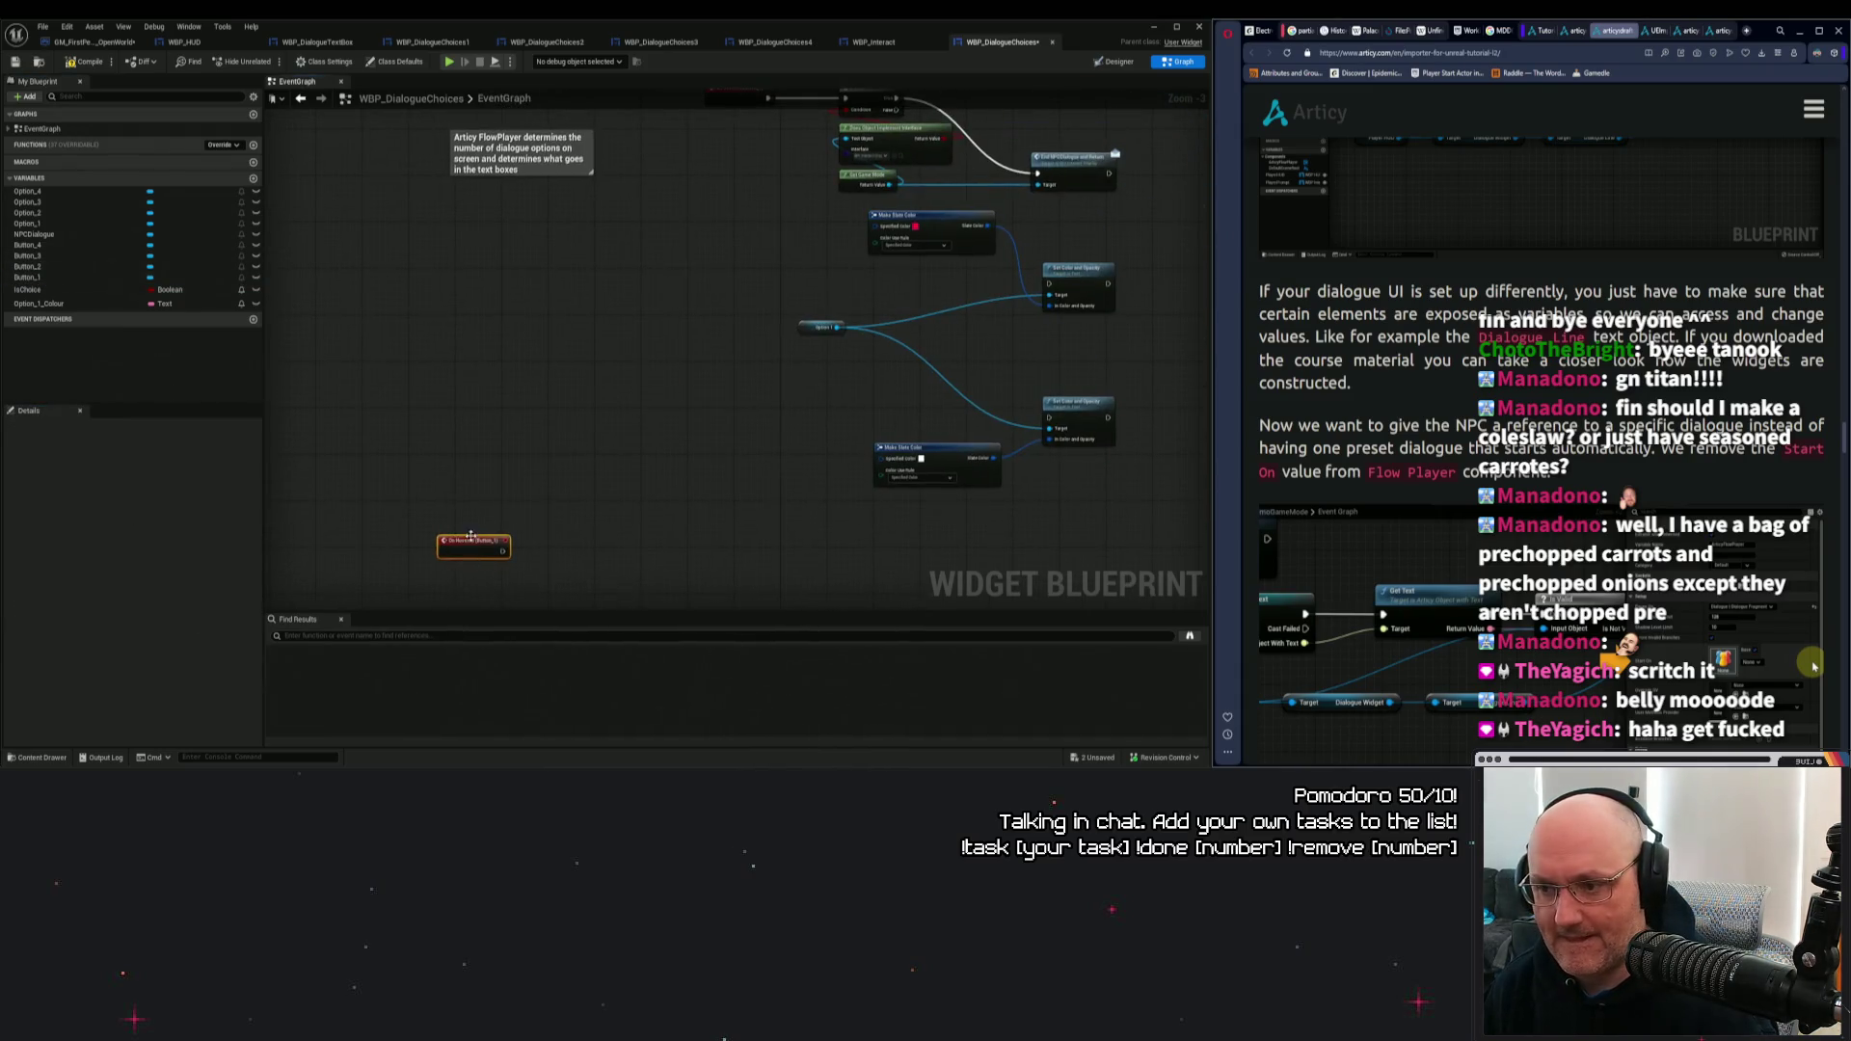
pyautogui.moveTo(464, 539)
pyautogui.mouseDown()
pyautogui.moveTo(711, 246)
pyautogui.moveTo(654, 367)
pyautogui.moveTo(654, 416)
pyautogui.moveTo(990, 406)
pyautogui.mouseUp()
pyautogui.click(752, 420)
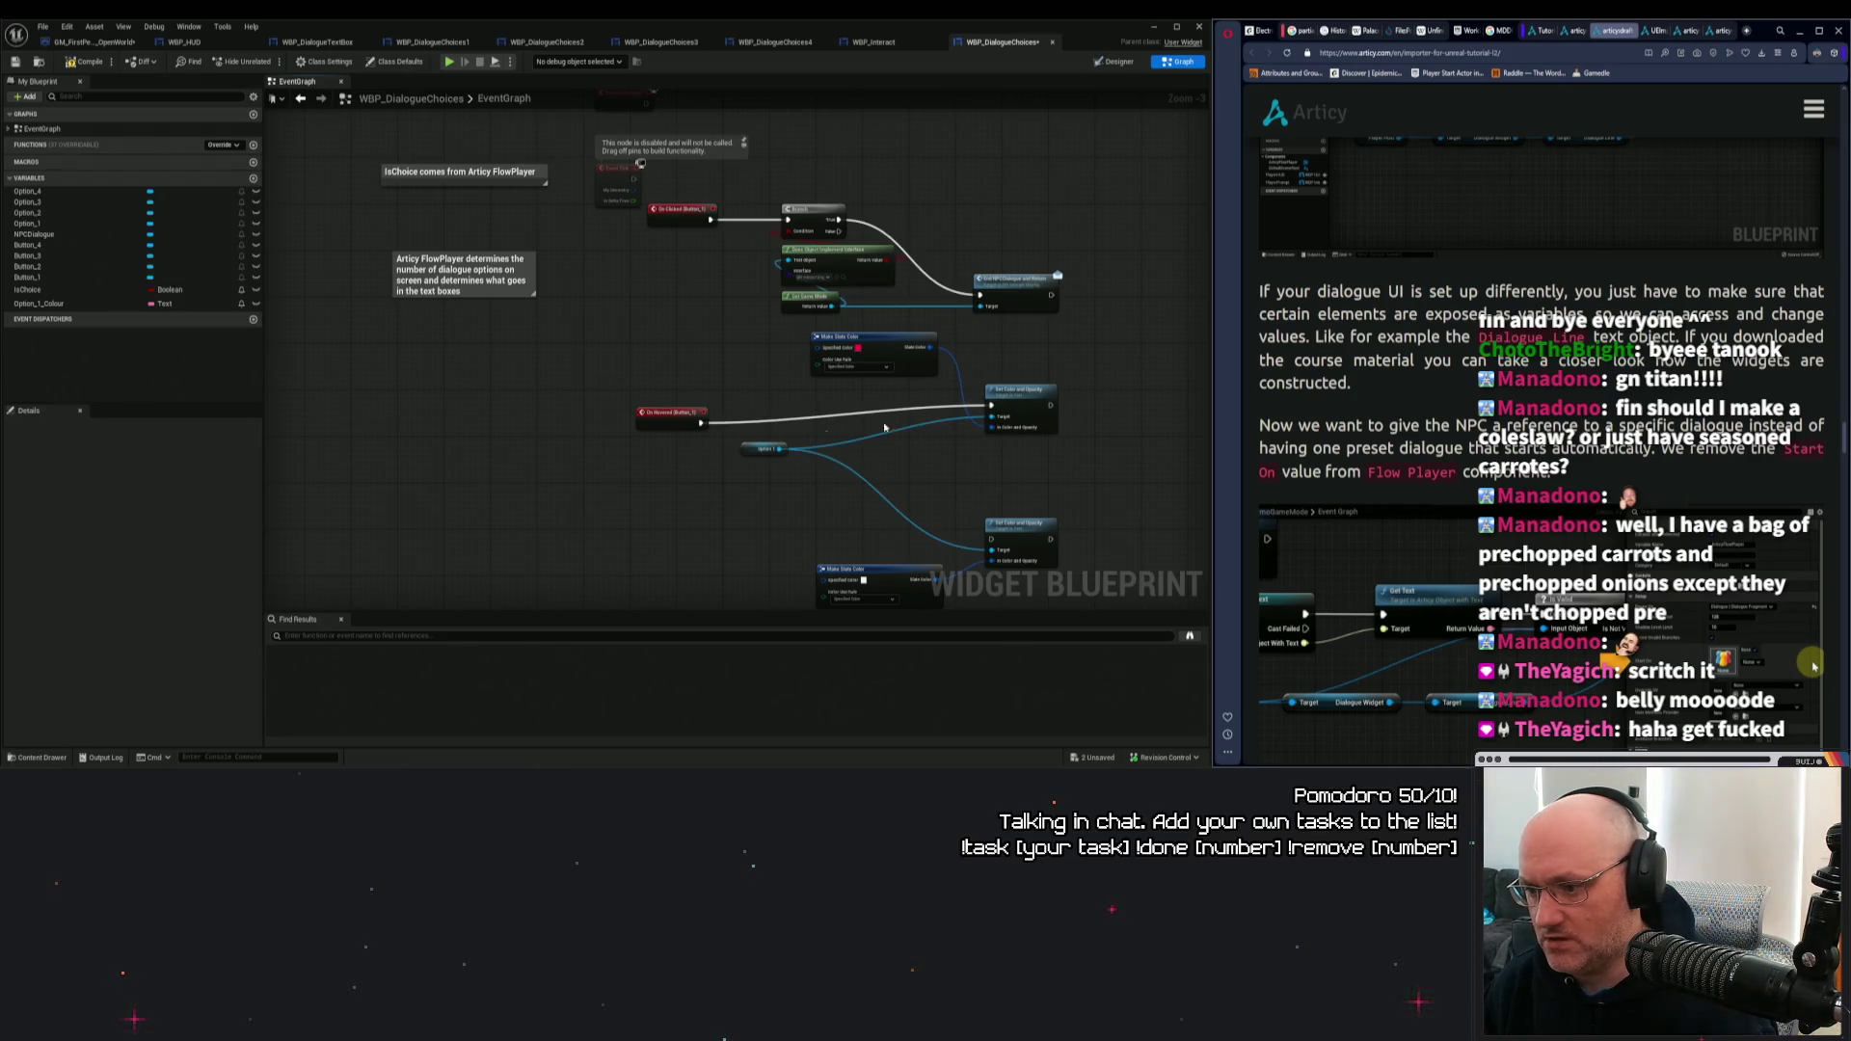
pyautogui.moveTo(674, 420)
pyautogui.mouseDown()
pyautogui.moveTo(677, 405)
pyautogui.moveTo(649, 426)
pyautogui.moveTo(660, 356)
pyautogui.mouseUp()
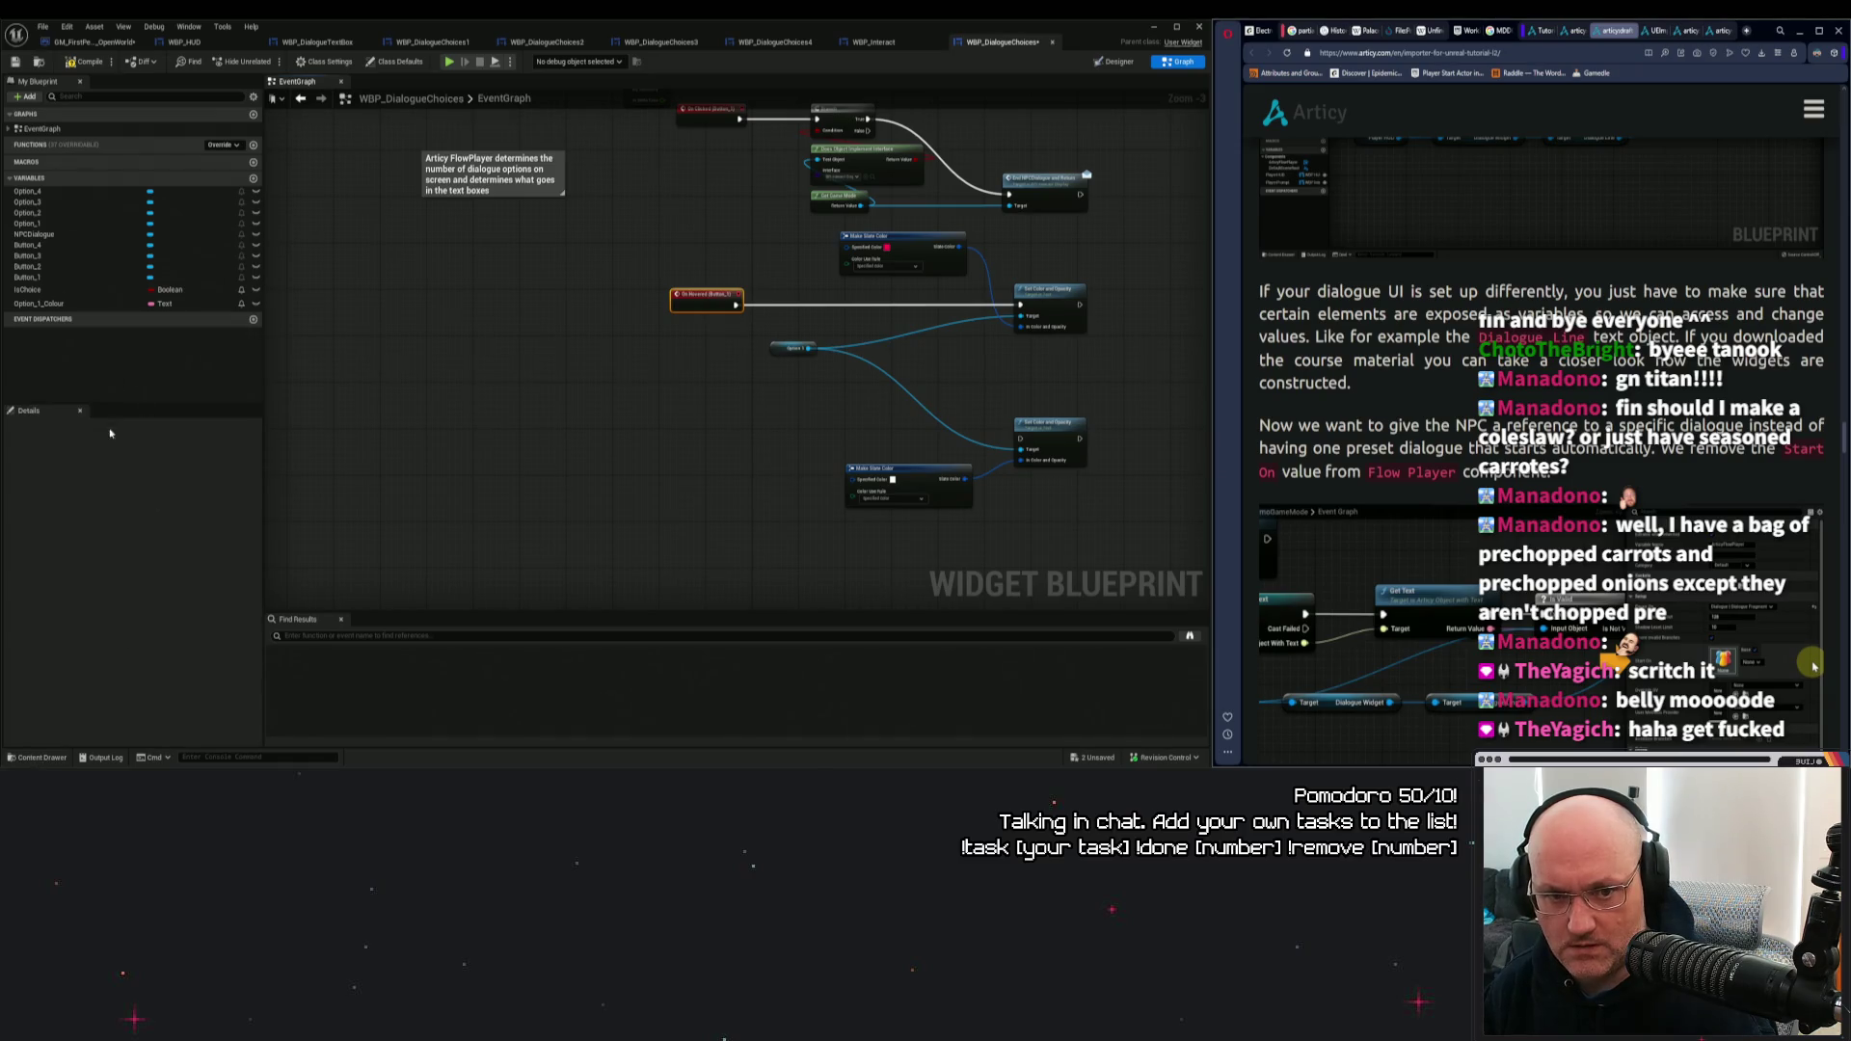
pyautogui.click(319, 382)
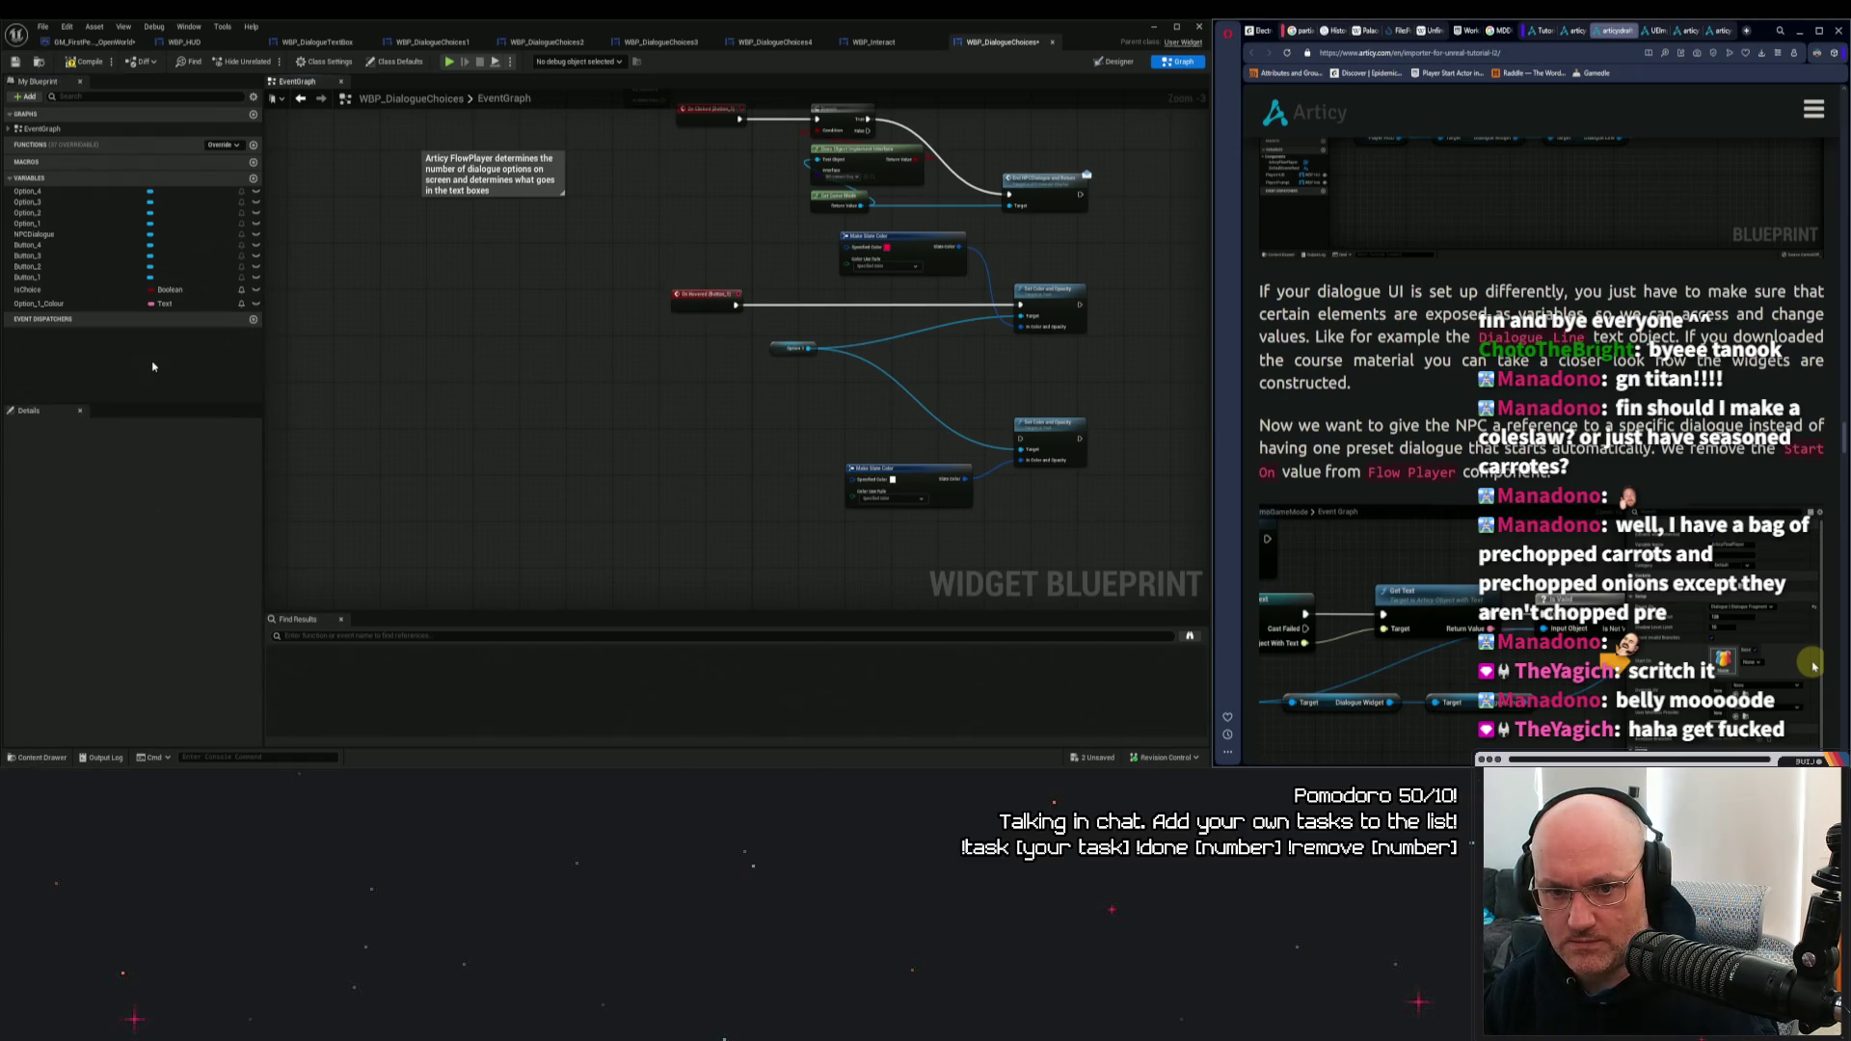
# Move the two SetText nodes and the Option_1 getter to a tidier spot.
pyautogui.click(61, 761)
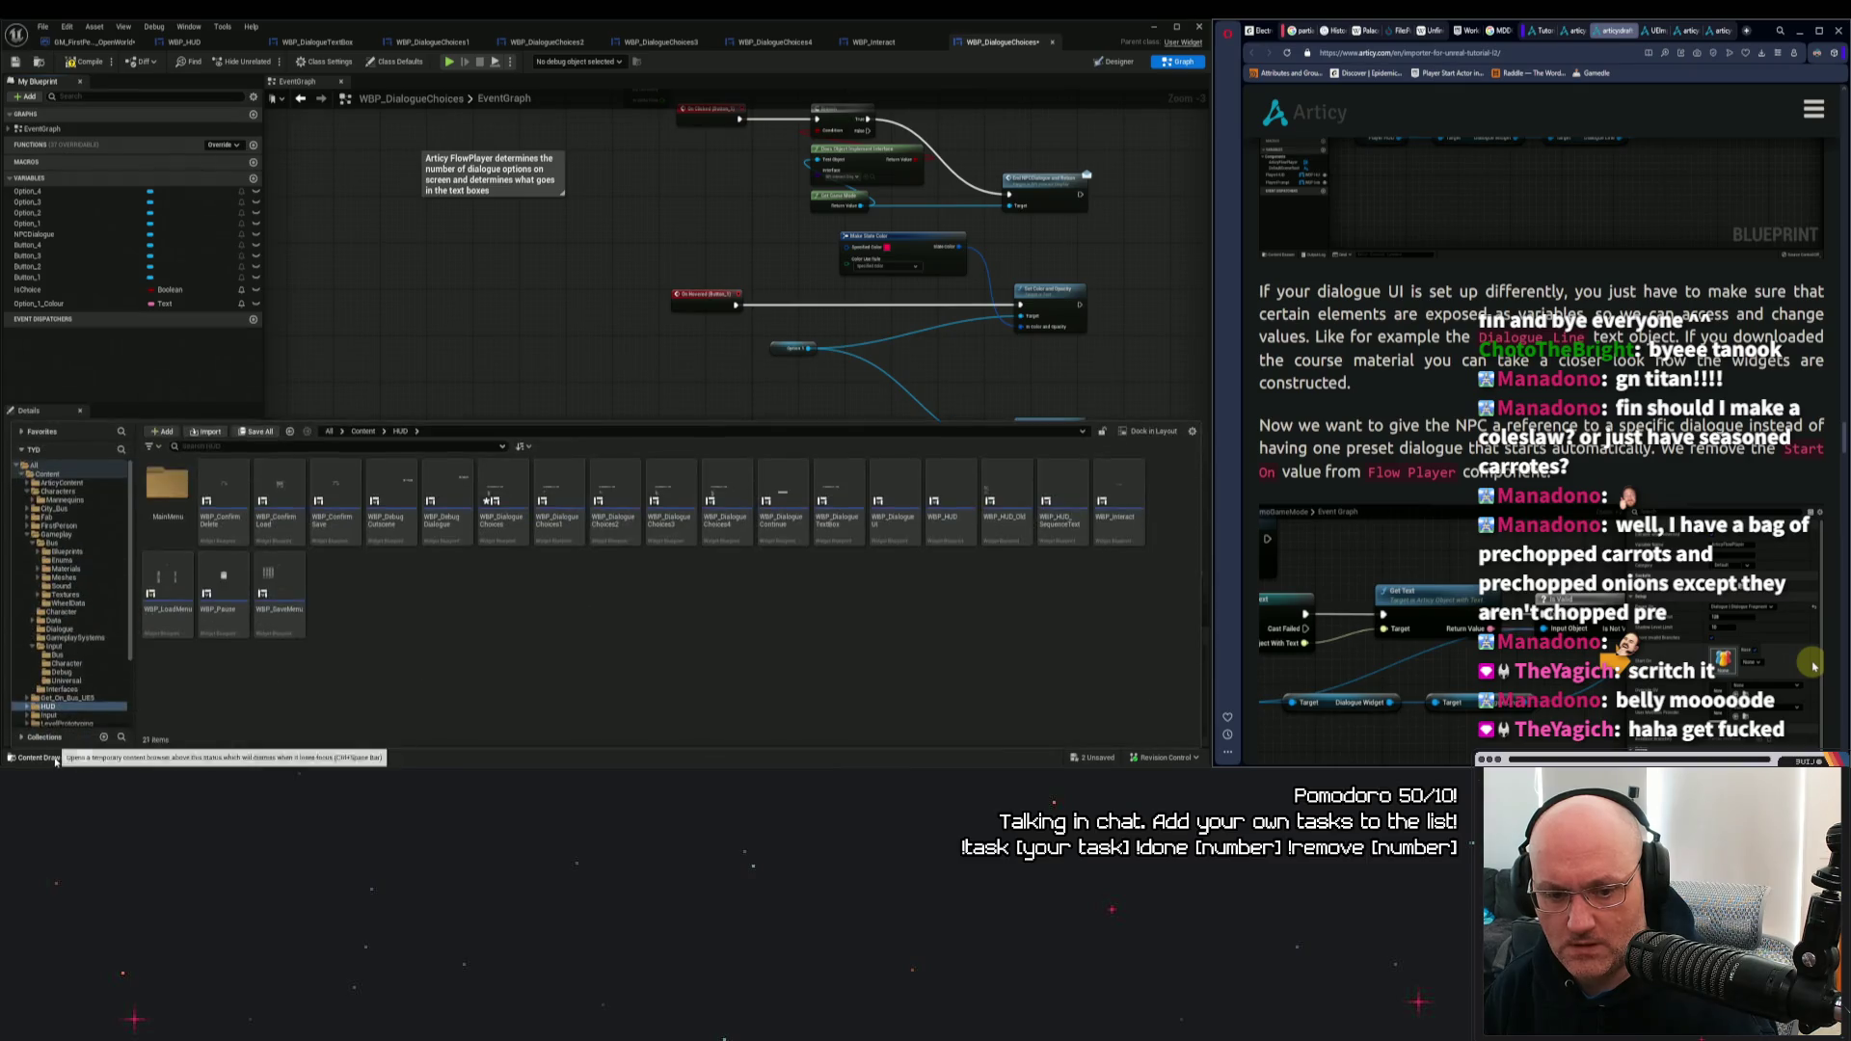
pyautogui.click(44, 277)
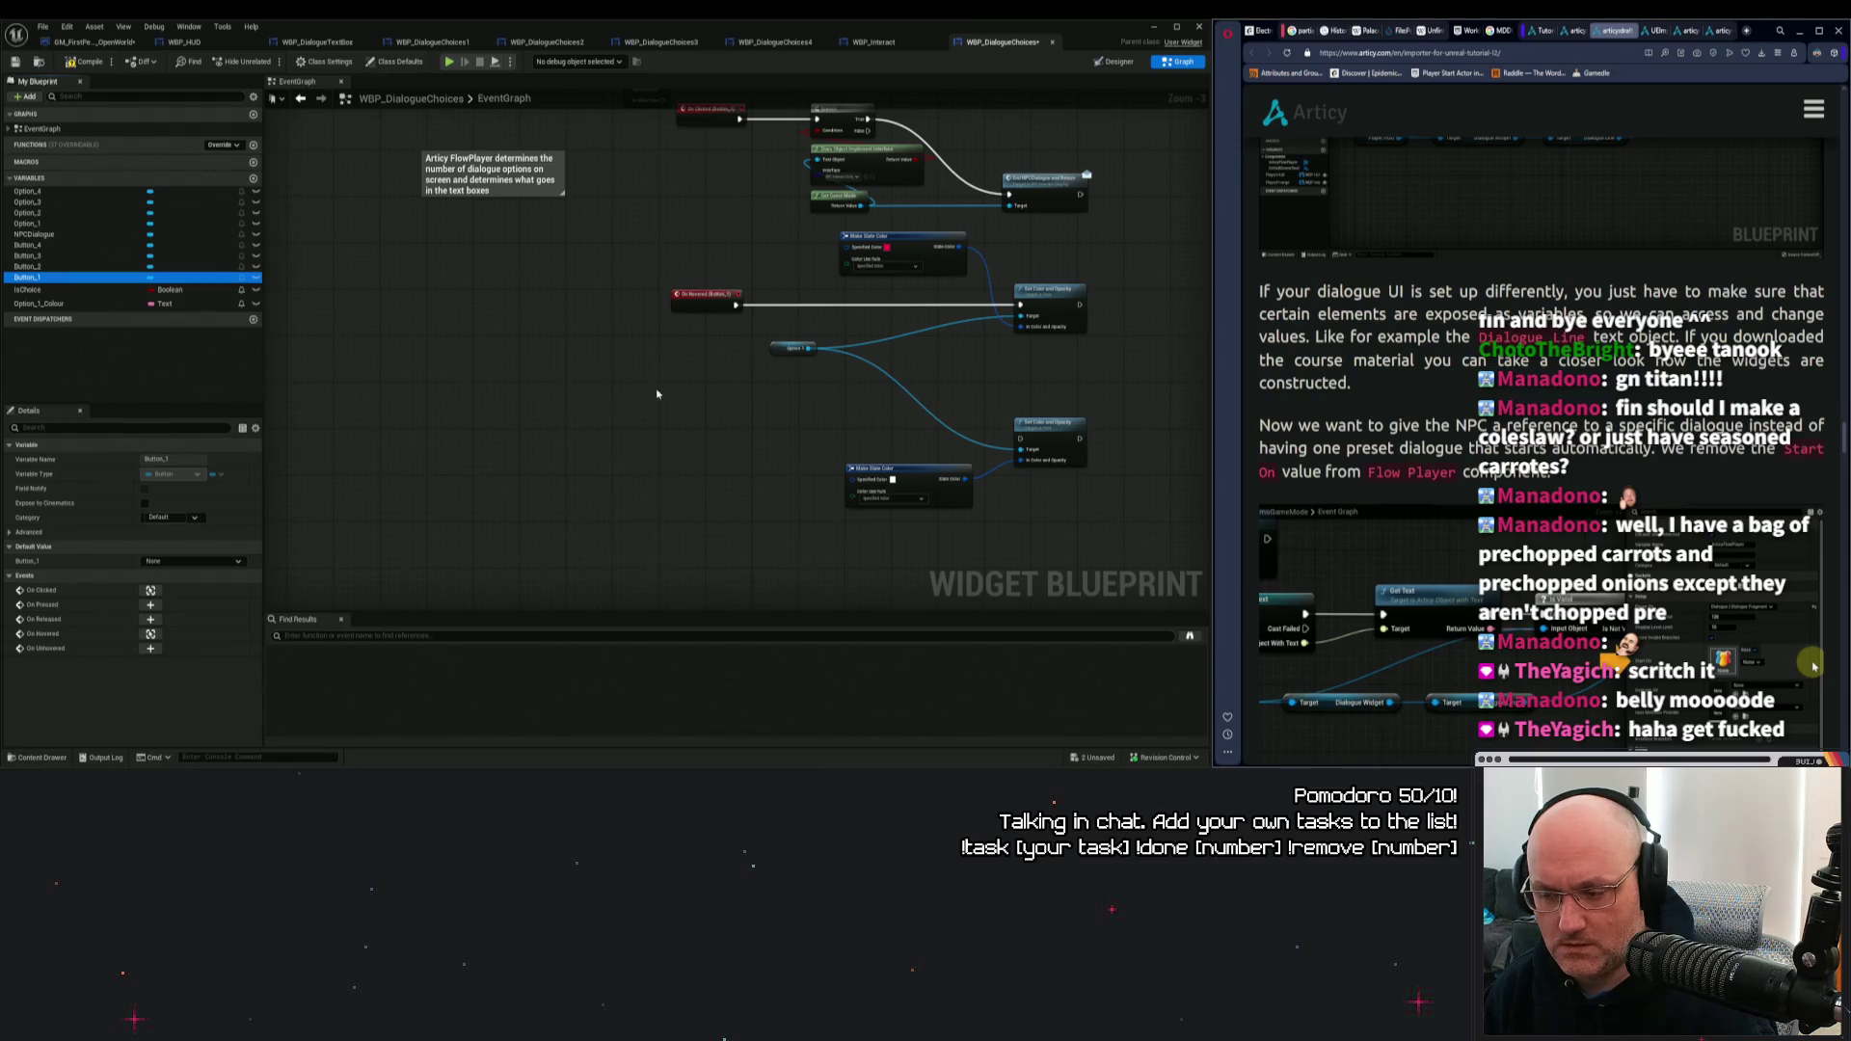
pyautogui.moveTo(806, 415); pyautogui.dragTo(331, 330)
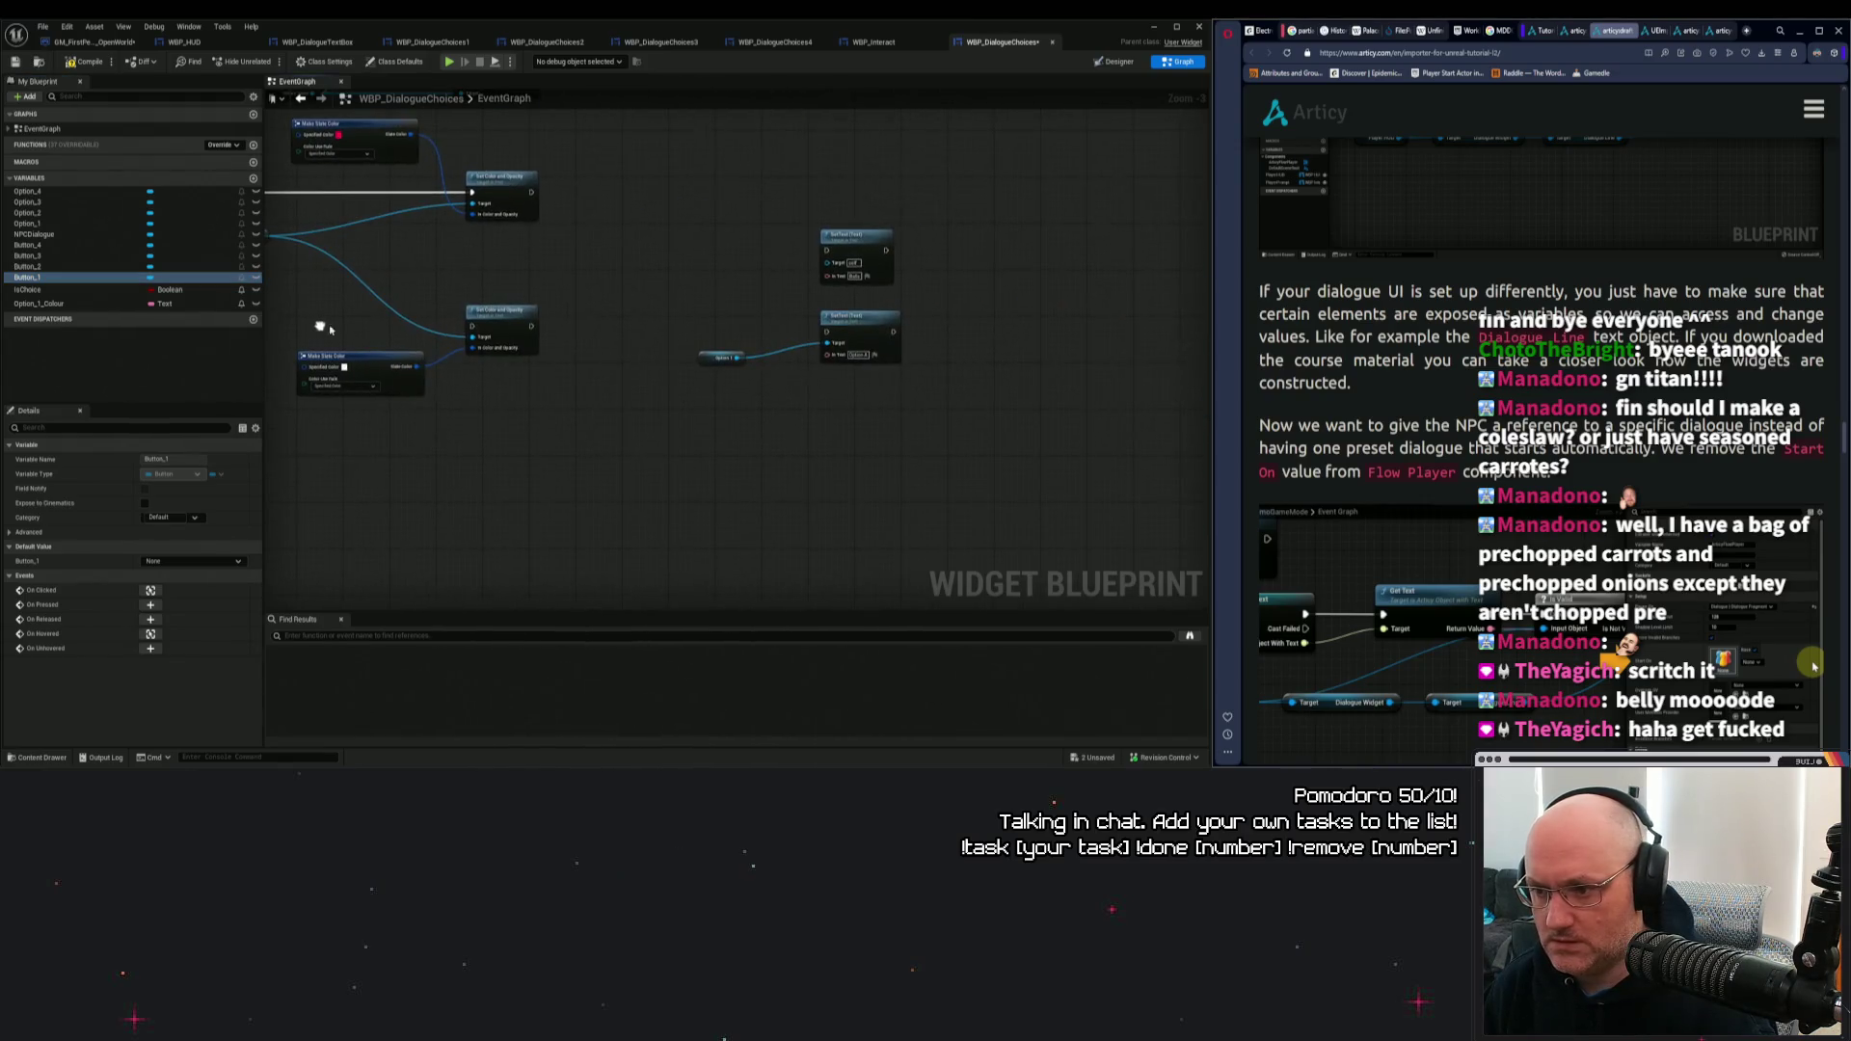
pyautogui.moveTo(671, 172); pyautogui.dragTo(903, 445)
pyautogui.moveTo(882, 237)
pyautogui.mouseDown()
pyautogui.moveTo(644, 436)
pyautogui.moveTo(755, 389)
pyautogui.moveTo(914, 368)
pyautogui.moveTo(701, 309)
pyautogui.mouseUp()
pyautogui.scroll(1, 755, 361)
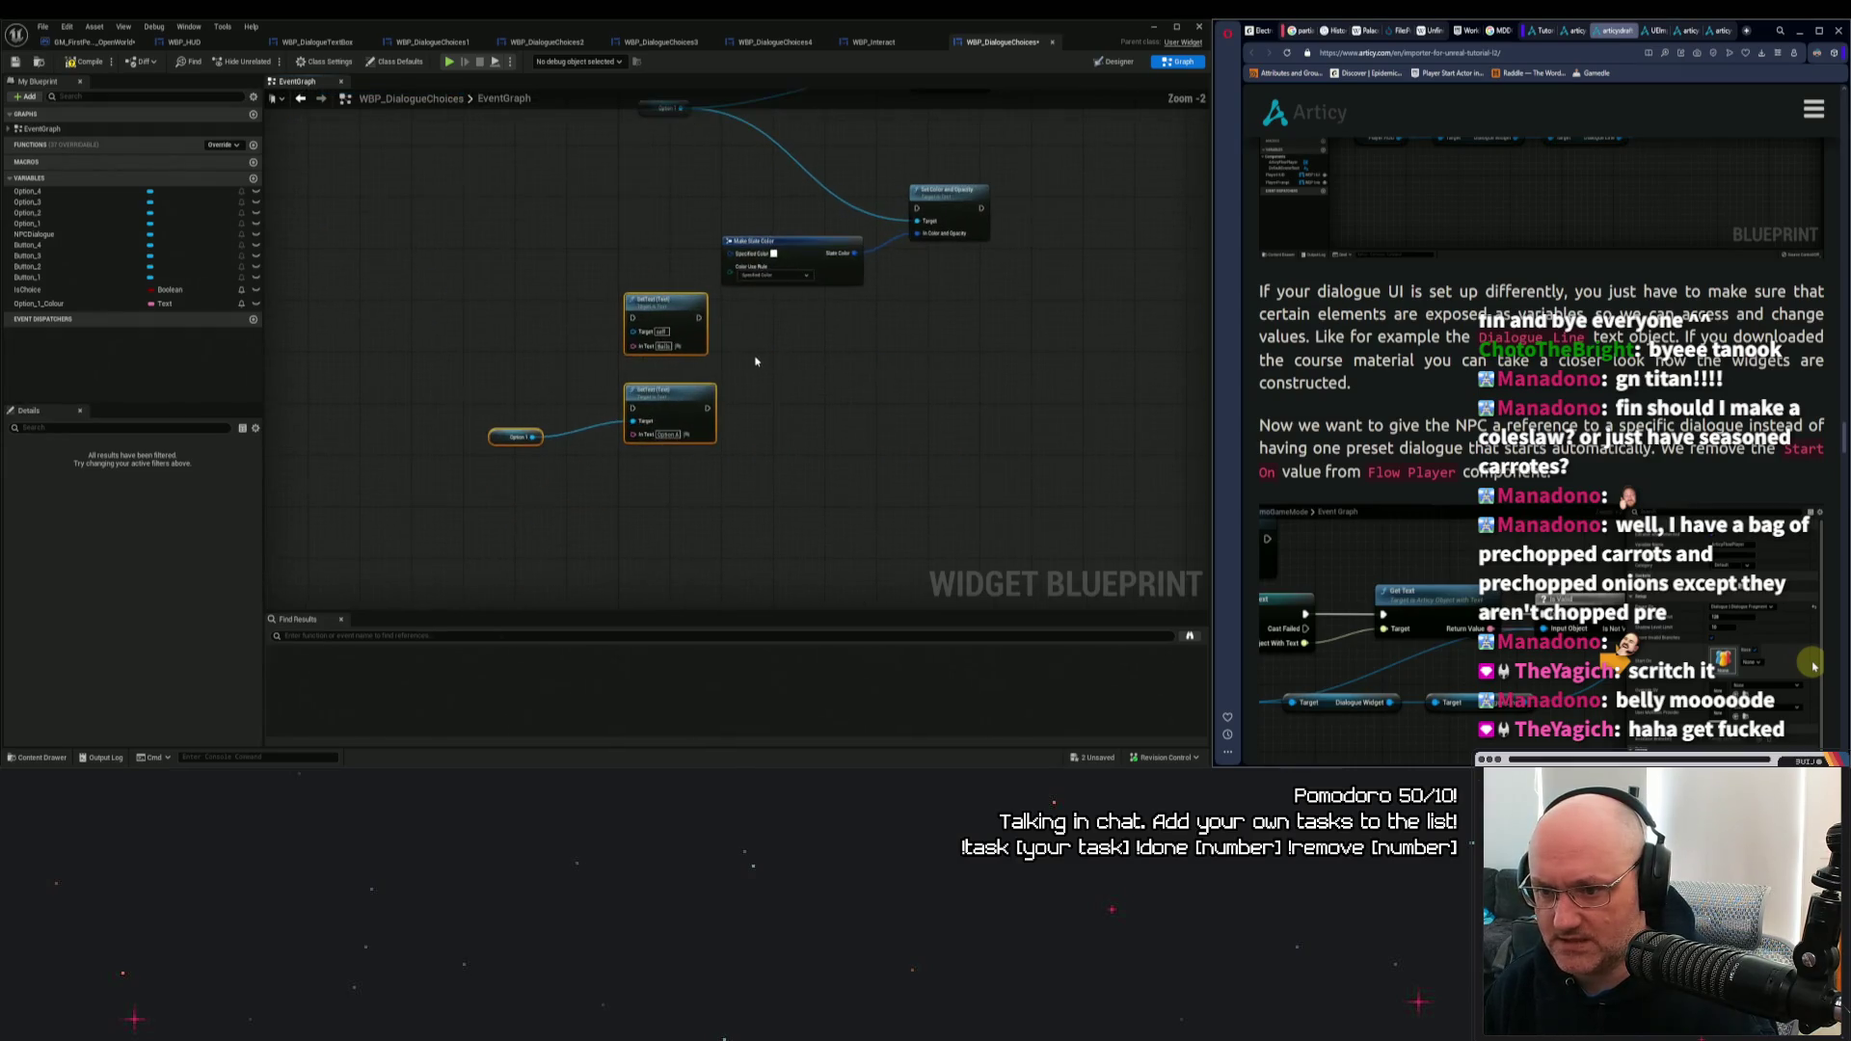
pyautogui.click(787, 318)
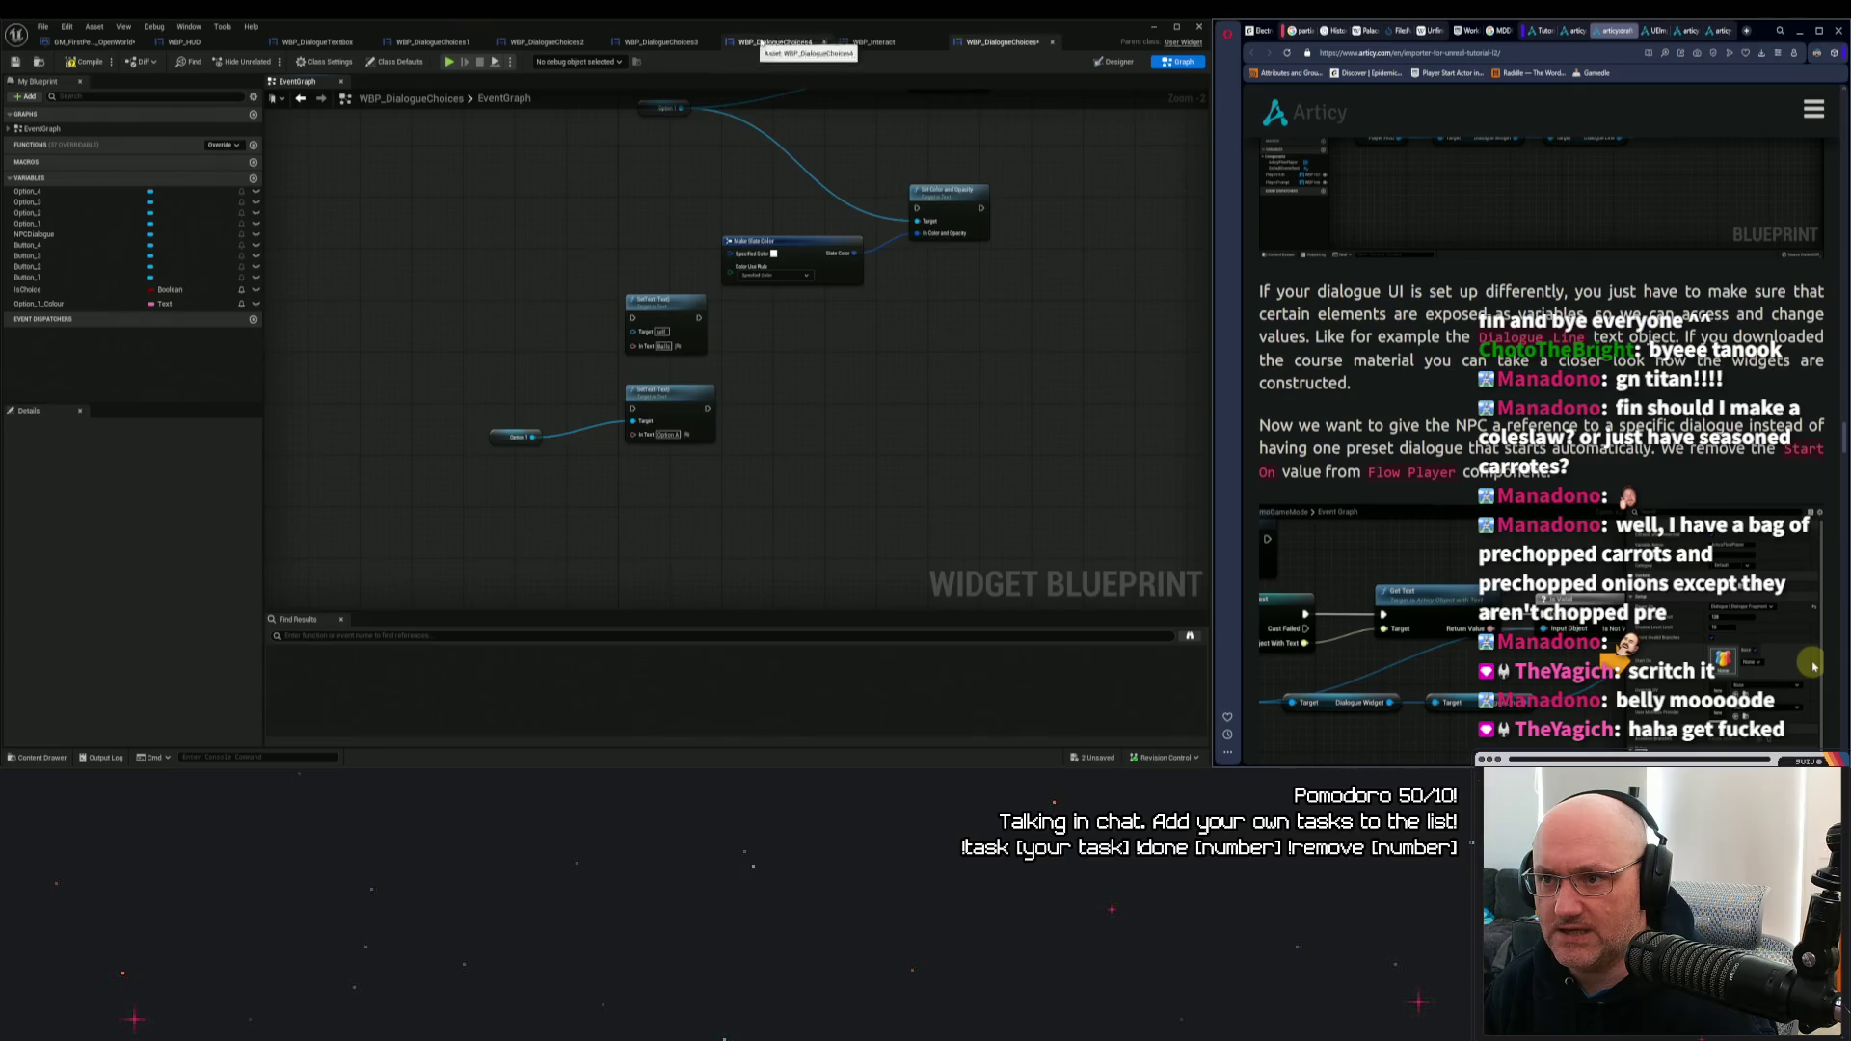
# Review the WBP_DialogueChoices4 event graph, then go back to WBP_DialogueChoices.
pyautogui.click(781, 42)
pyautogui.scroll(1, 582, 496)
pyautogui.scroll(-1, 608, 466)
pyautogui.scroll(1, 621, 493)
pyautogui.scroll(-1, 626, 482)
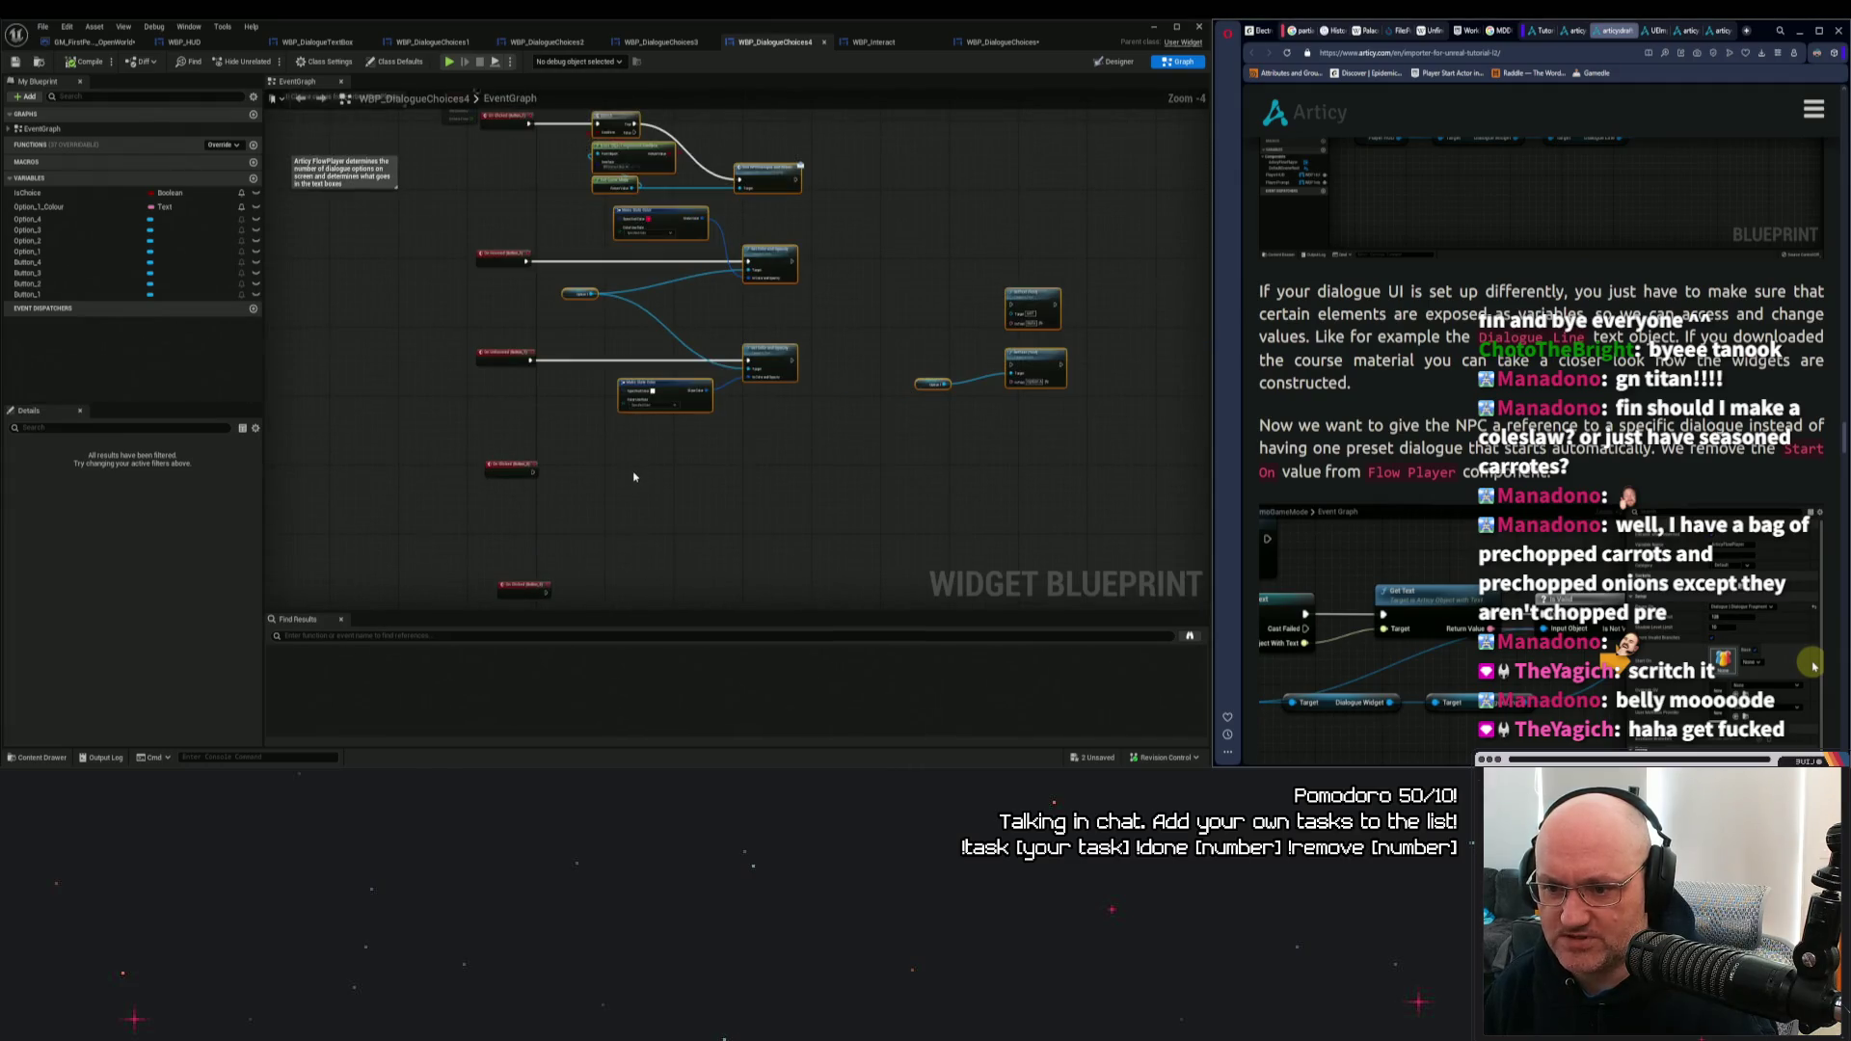
pyautogui.scroll(1, 622, 487)
pyautogui.scroll(-1, 600, 503)
pyautogui.scroll(1, 579, 511)
pyautogui.moveTo(555, 532); pyautogui.dragTo(566, 380)
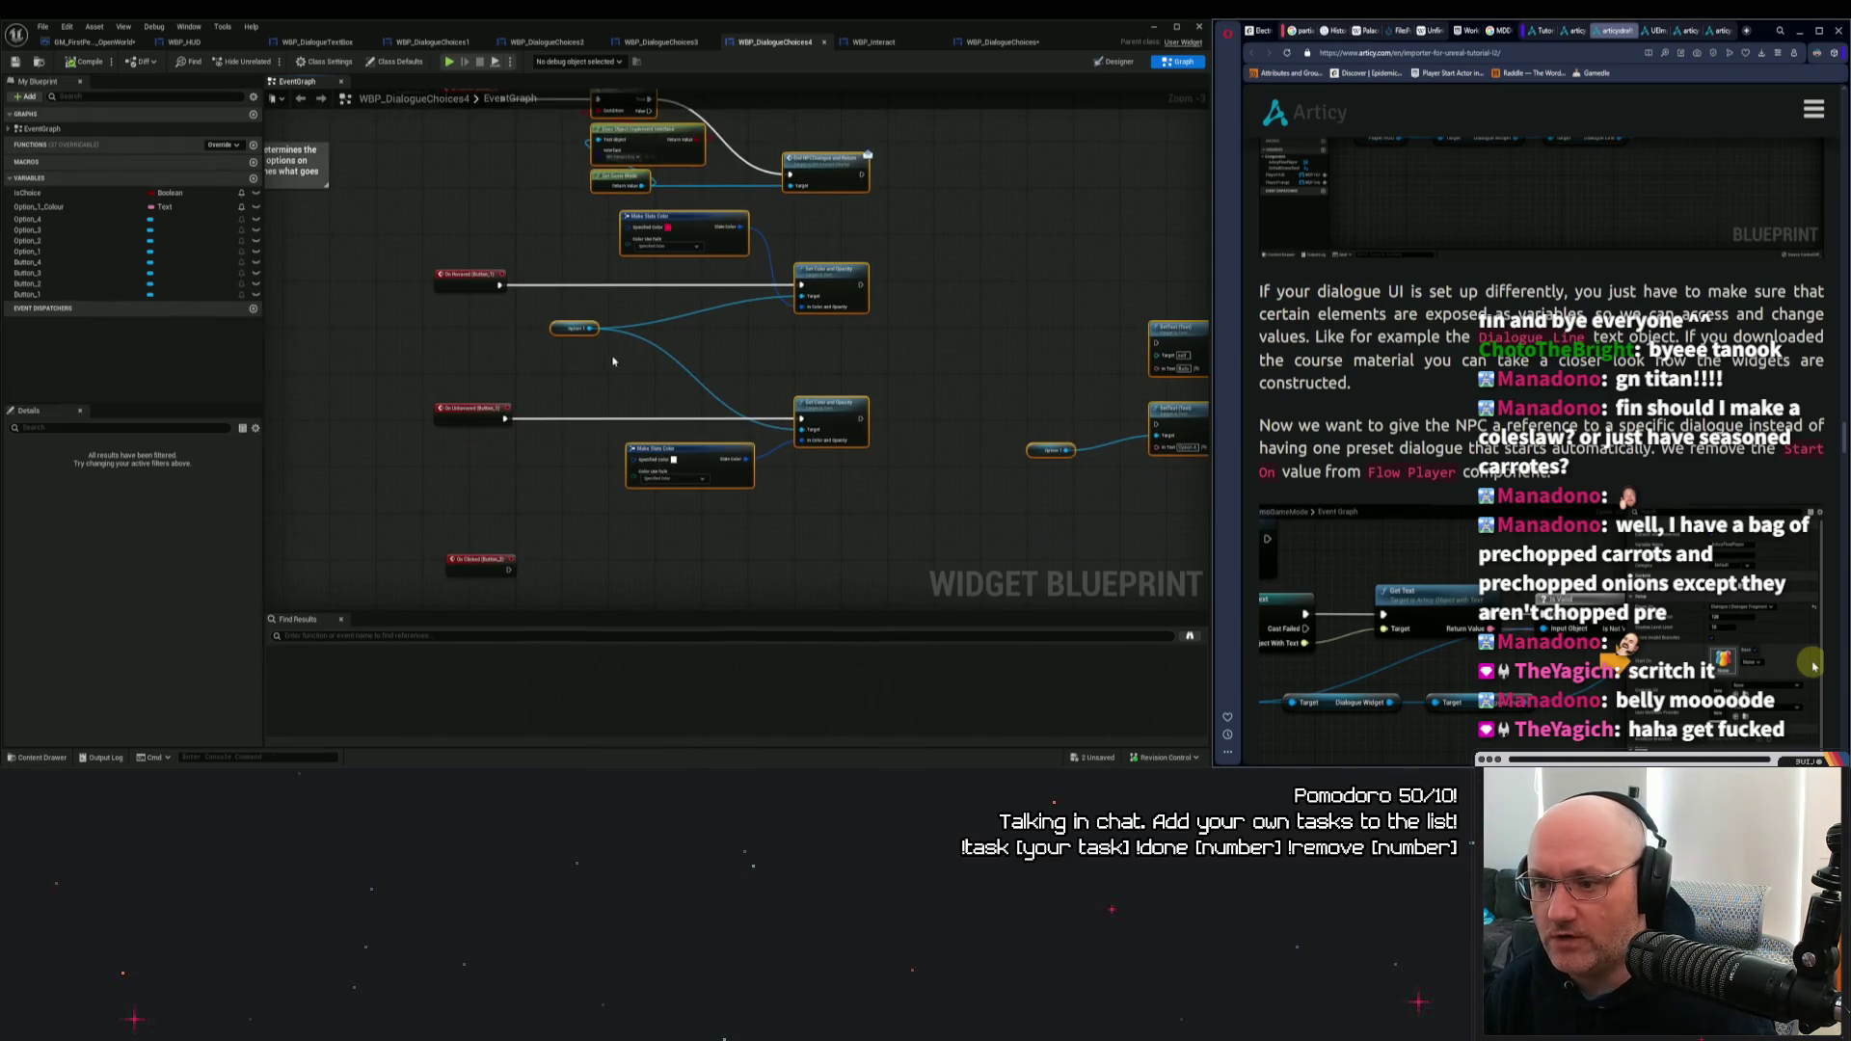
pyautogui.click(997, 42)
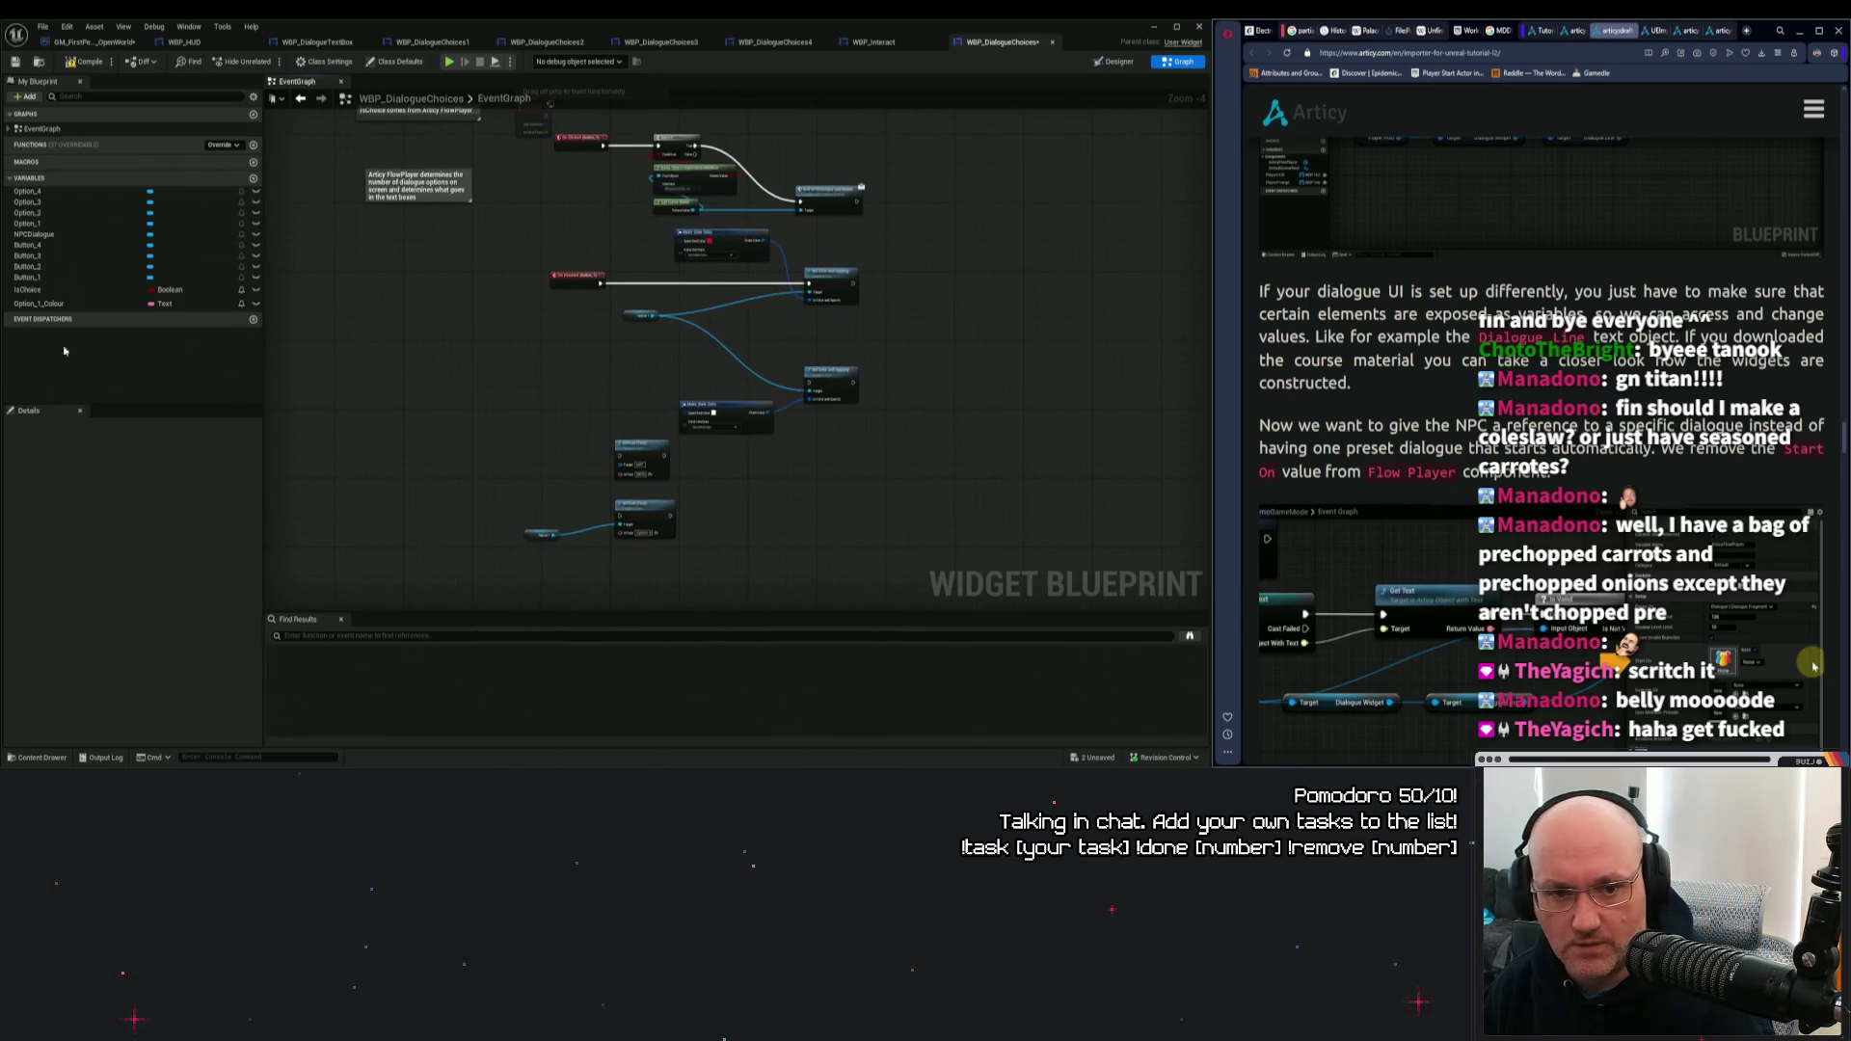
# Add Button_1's On Unhovered event, save the widget and return to the level editor.
pyautogui.click(39, 277)
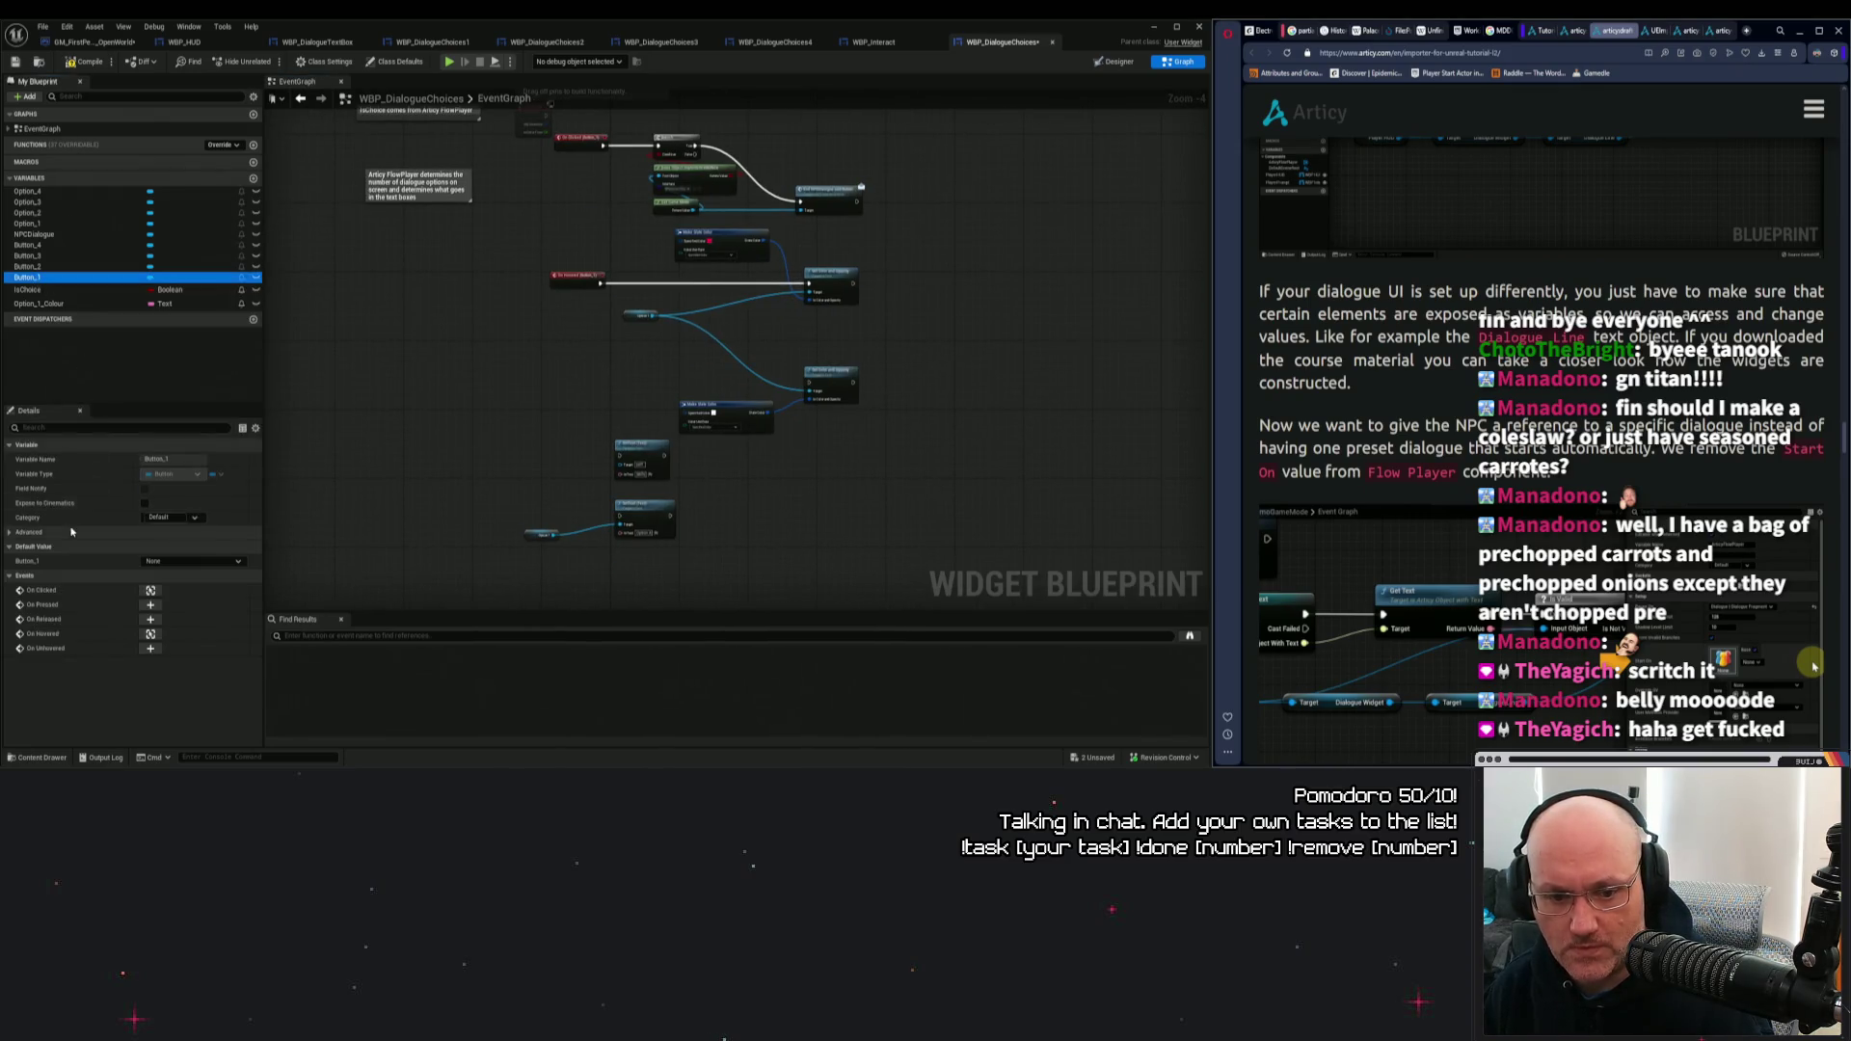
pyautogui.click(150, 649)
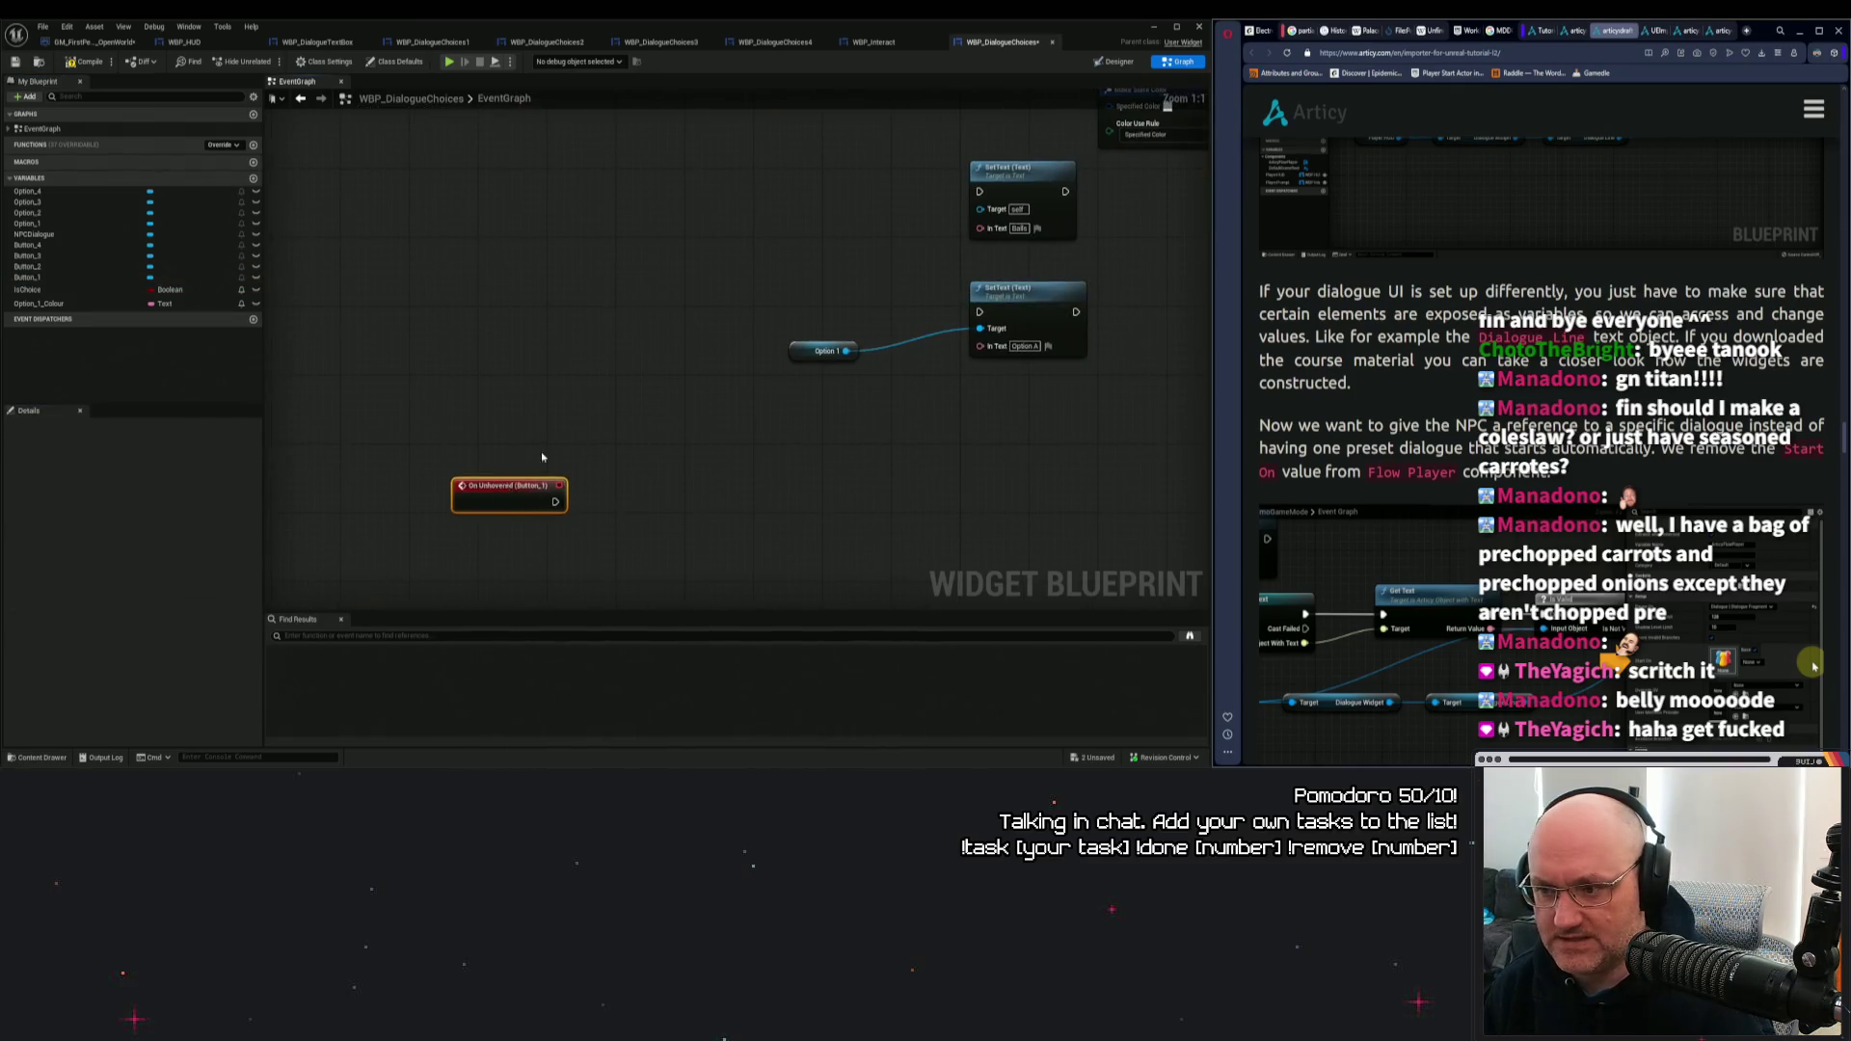
pyautogui.moveTo(780, 177)
pyautogui.mouseDown()
pyautogui.moveTo(604, 436)
pyautogui.moveTo(777, 301)
pyautogui.moveTo(505, 448)
pyautogui.moveTo(999, 440)
pyautogui.mouseUp()
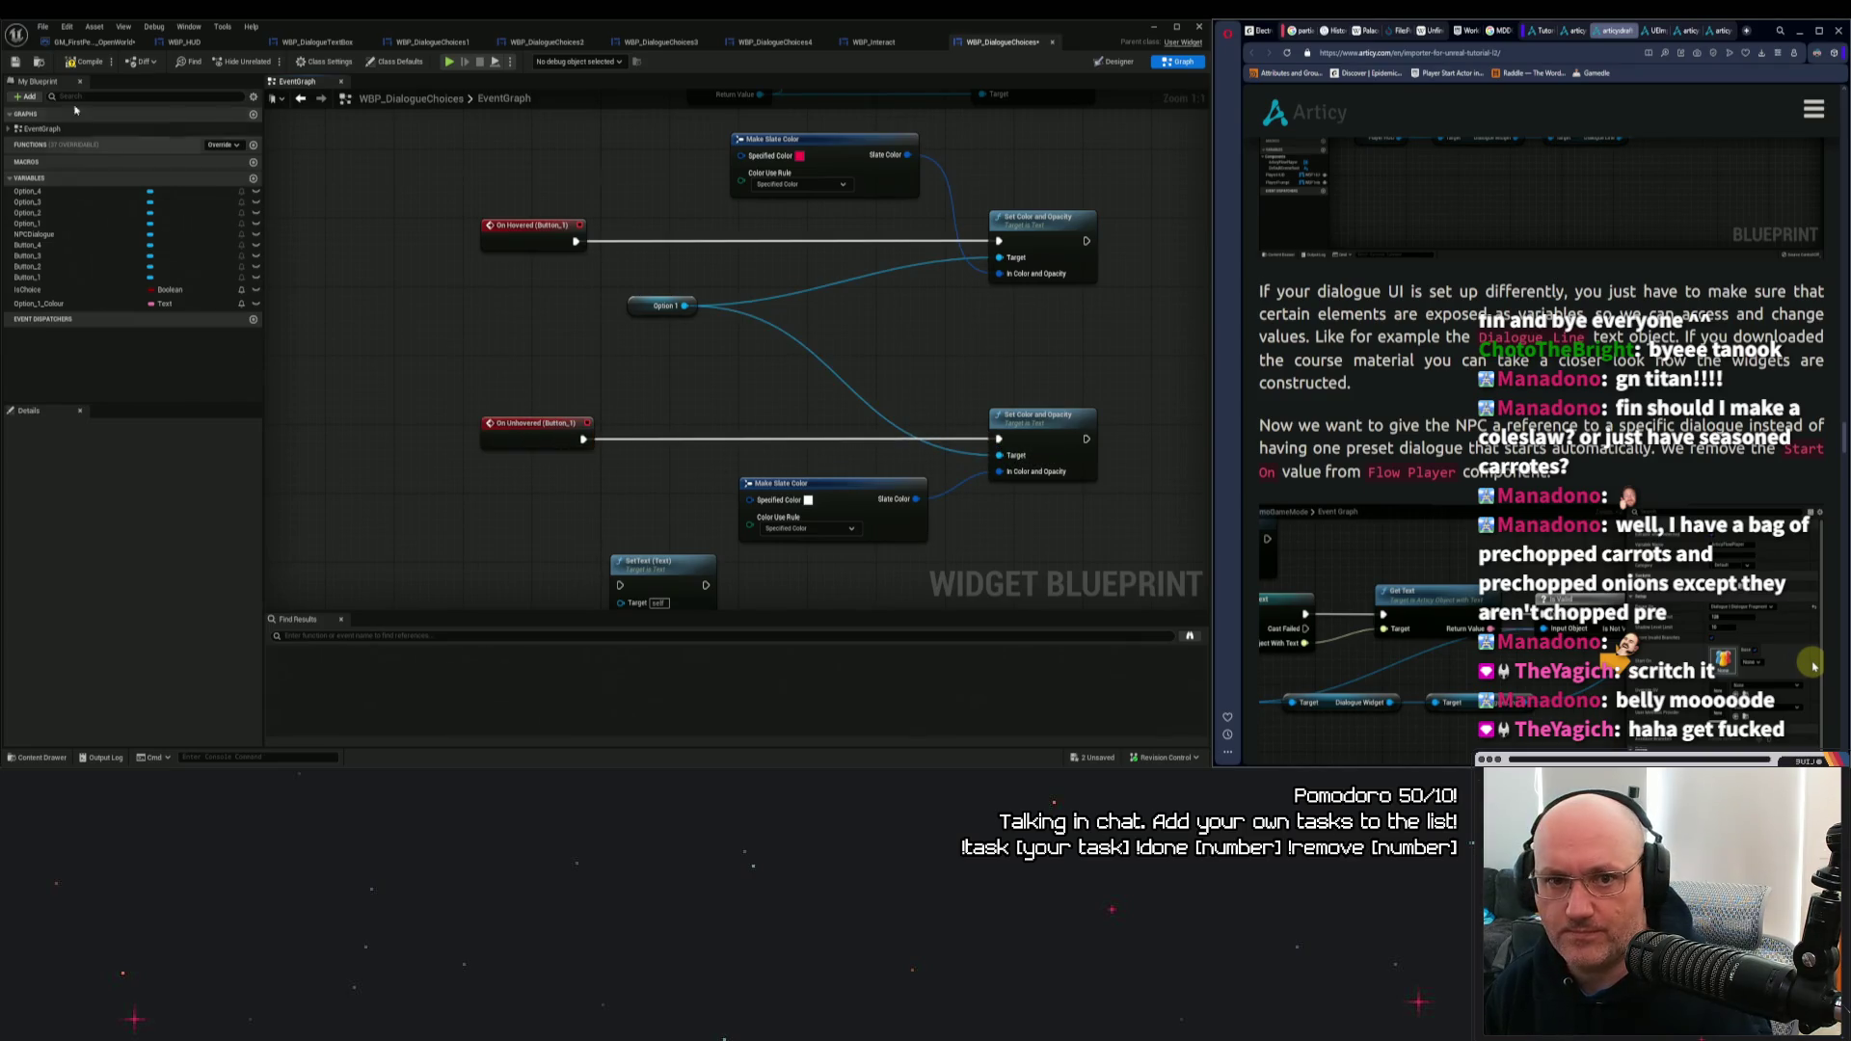
pyautogui.click(15, 61)
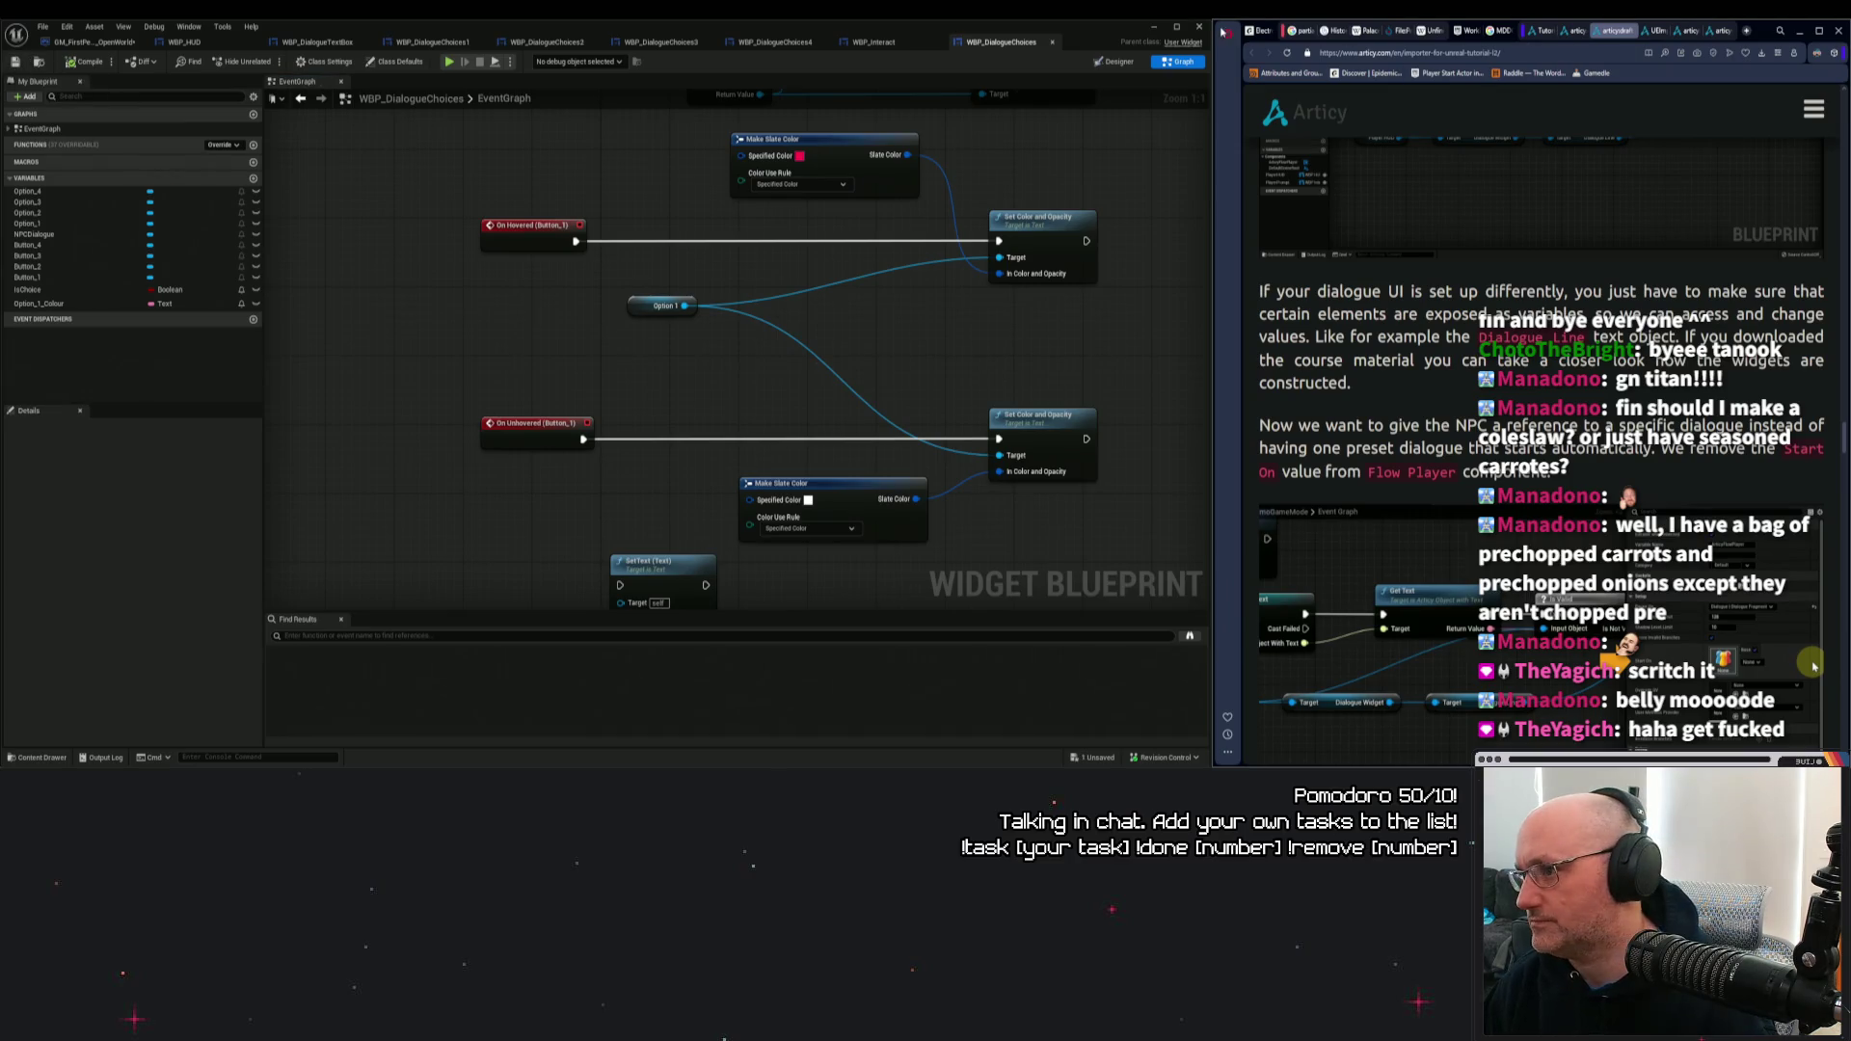
pyautogui.click(1154, 26)
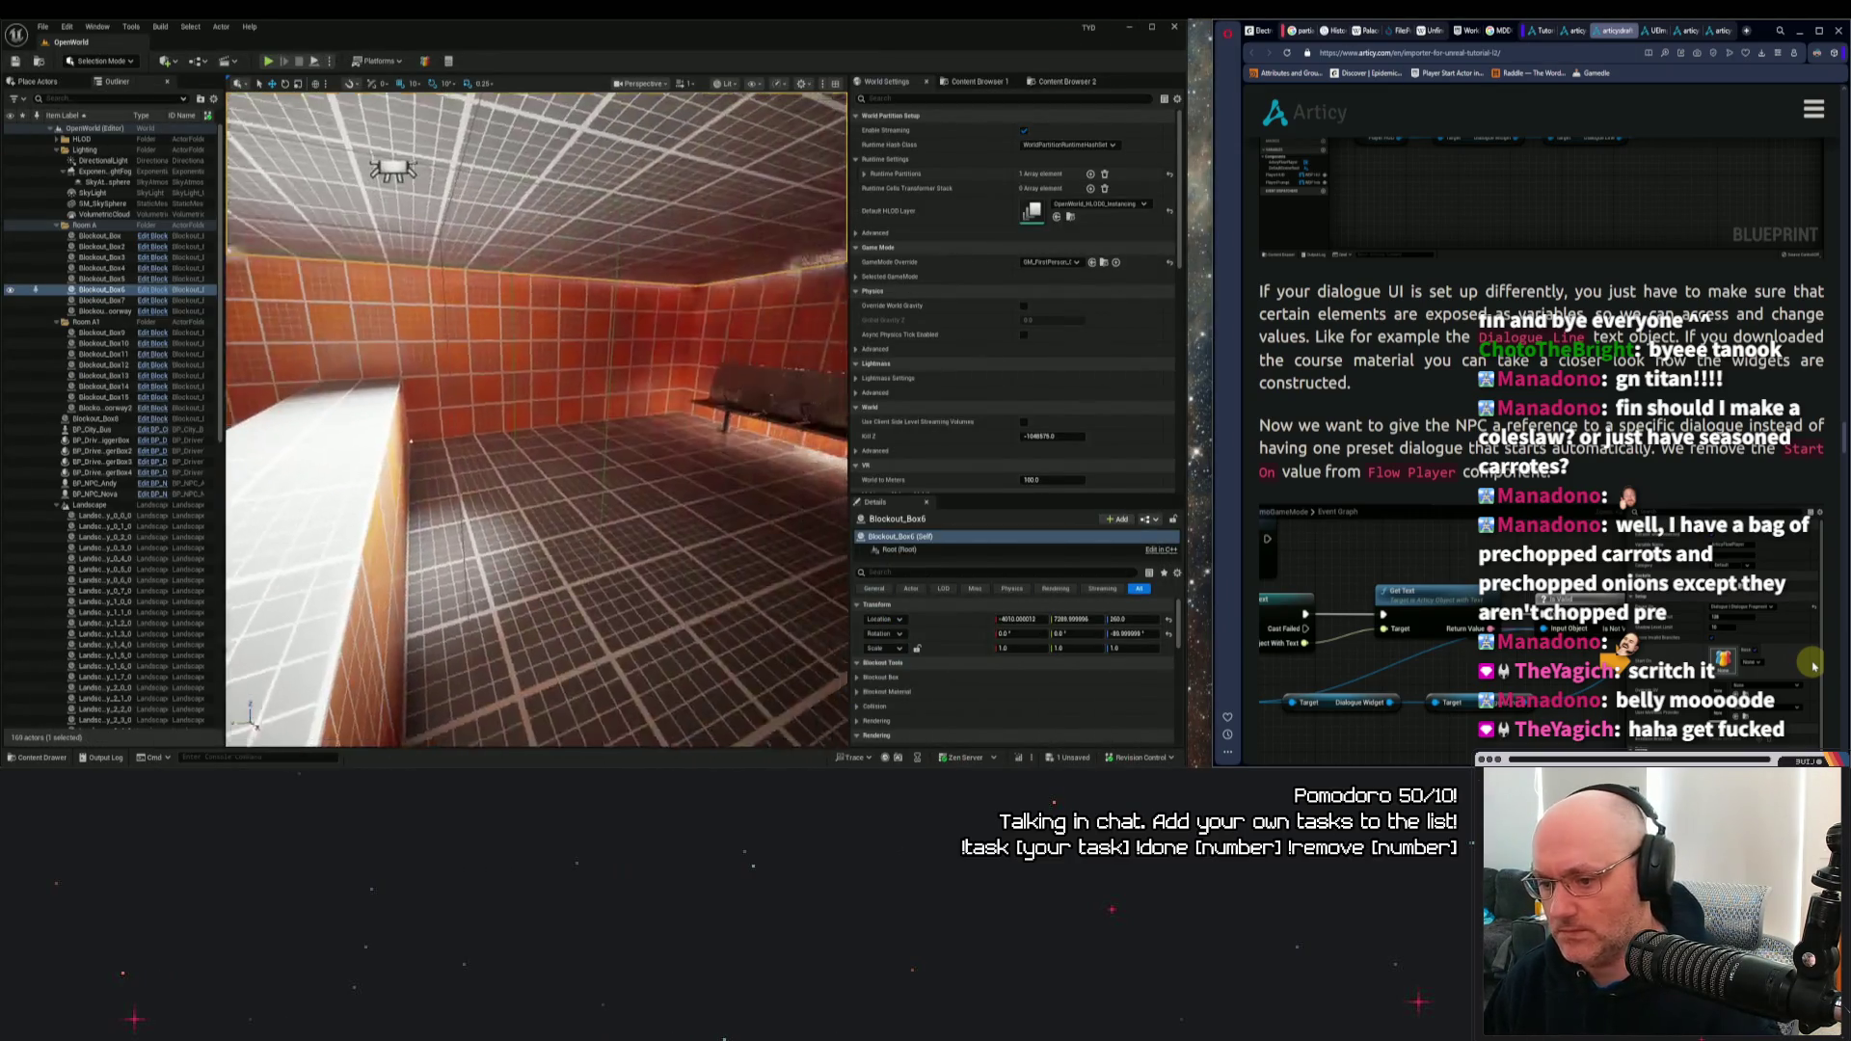
# Playtest the level with Alt+P to check the NPC dialogue, then restore the WBP_DialogueChoices graph.
pyautogui.rightClick(628, 629)
pyautogui.click(654, 616)
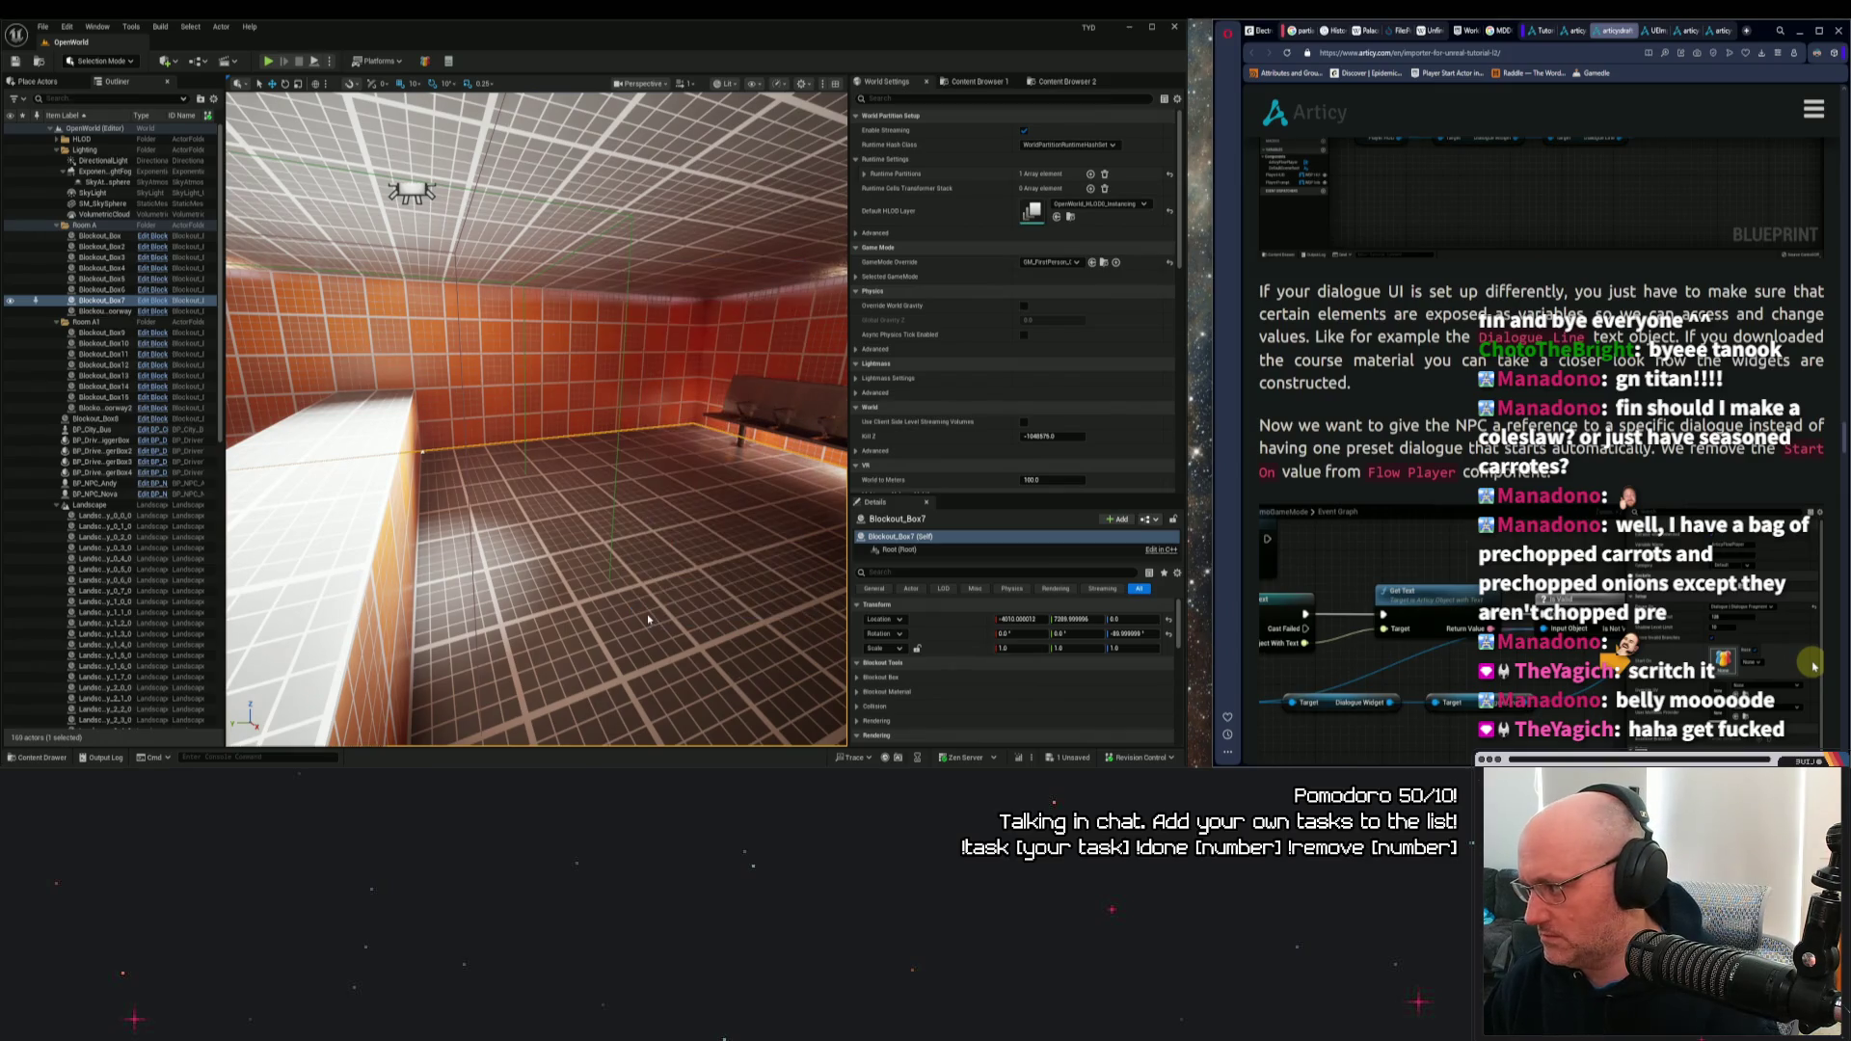
pyautogui.hotkey('alt', 'p')
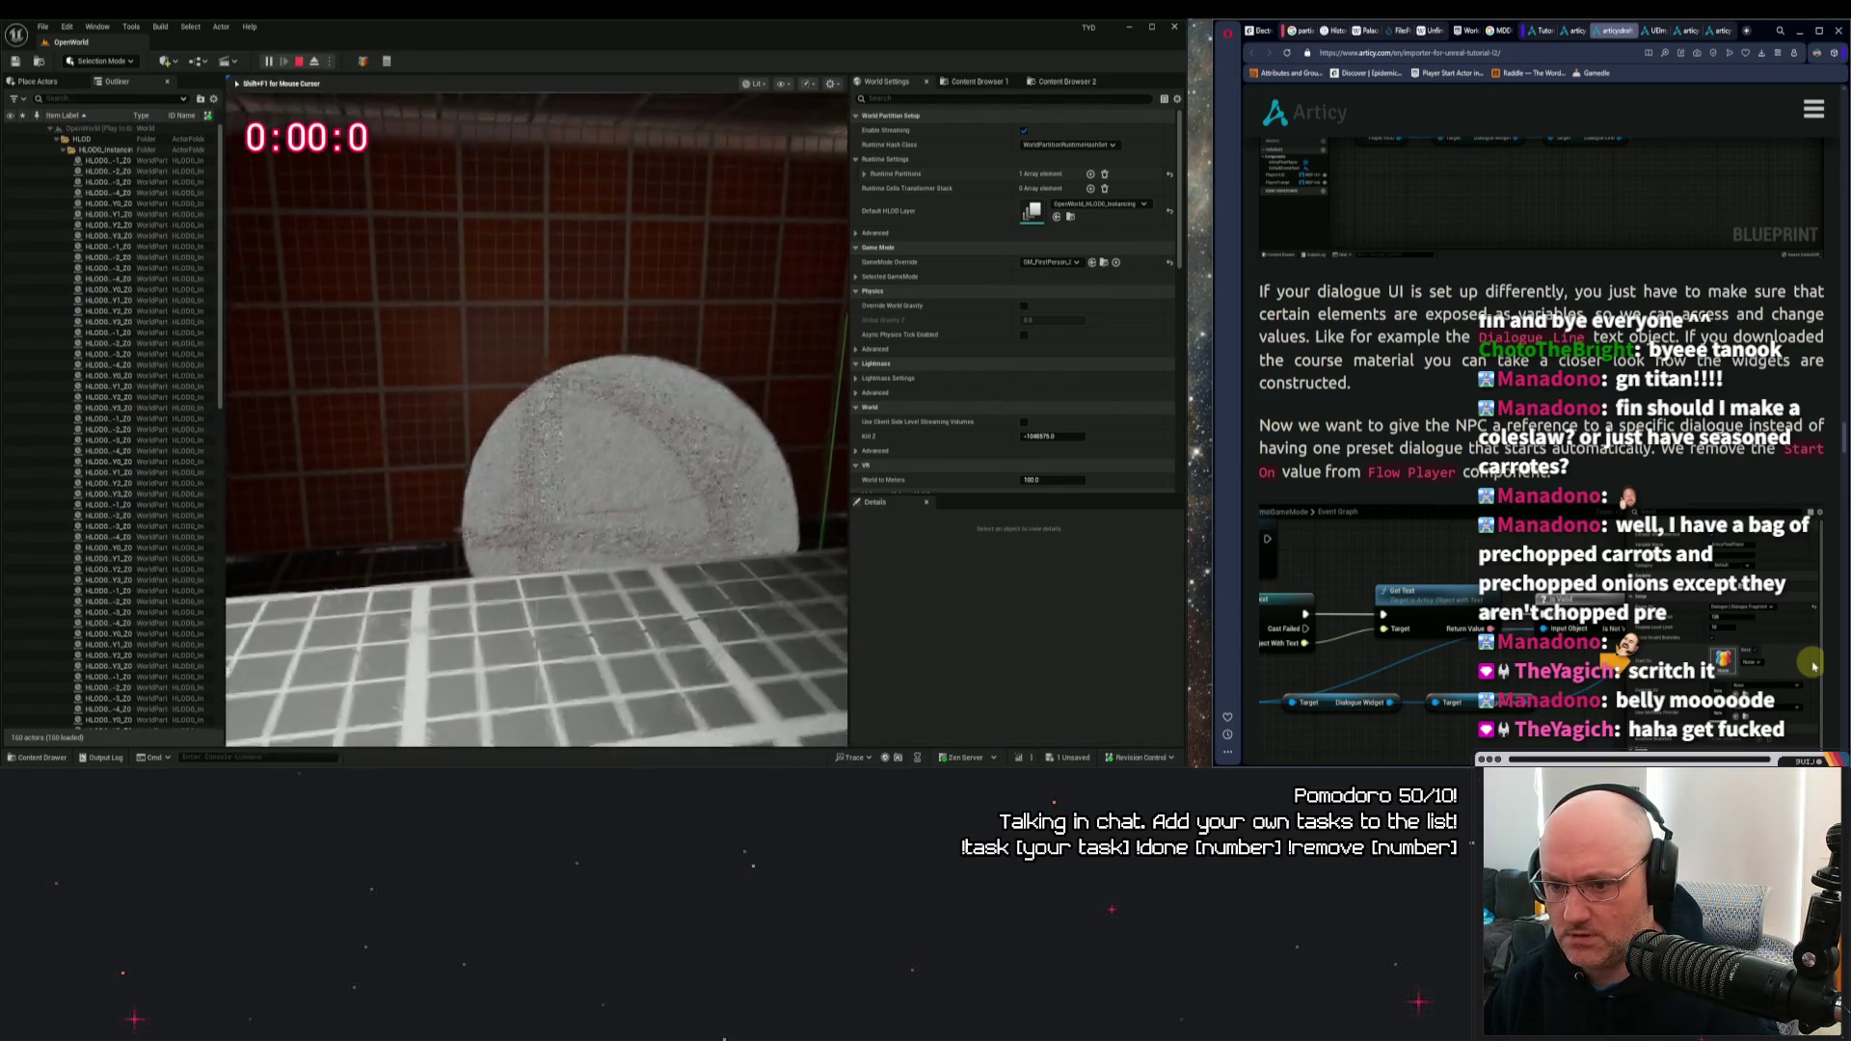
pyautogui.click(336, 660)
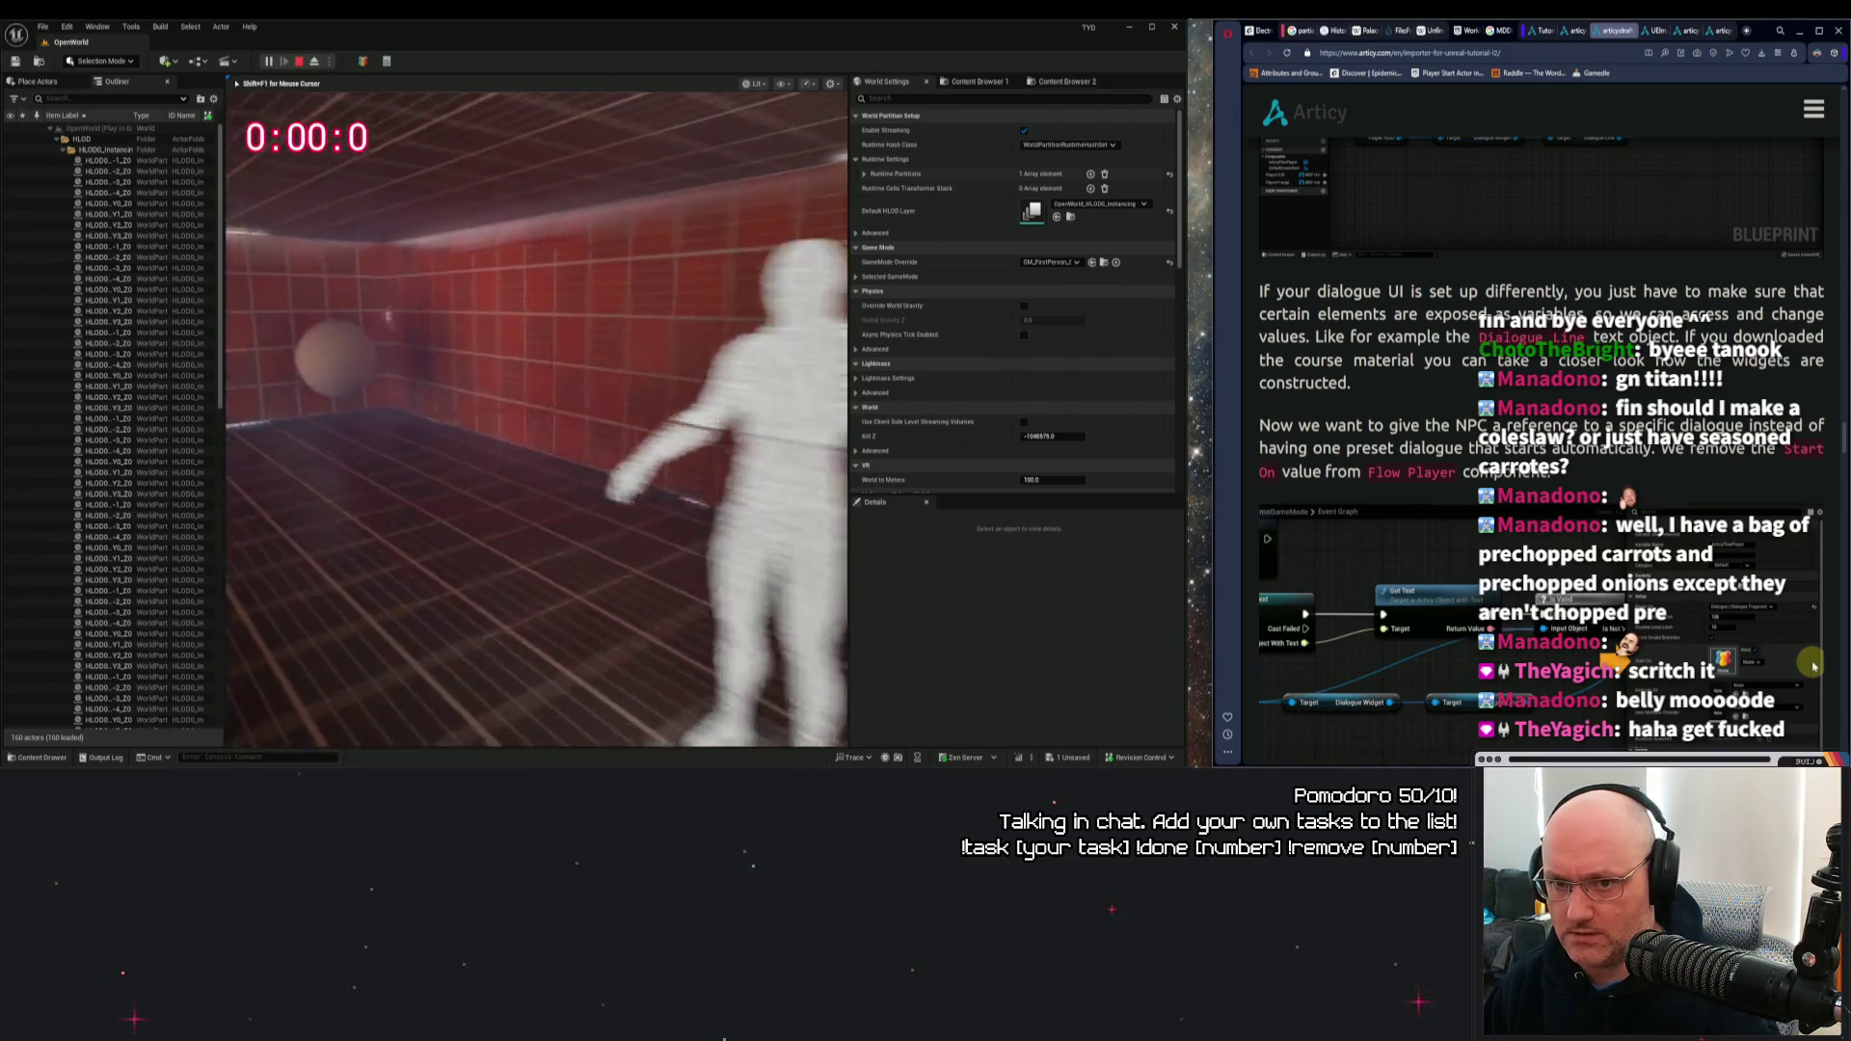
pyautogui.press('Escape')
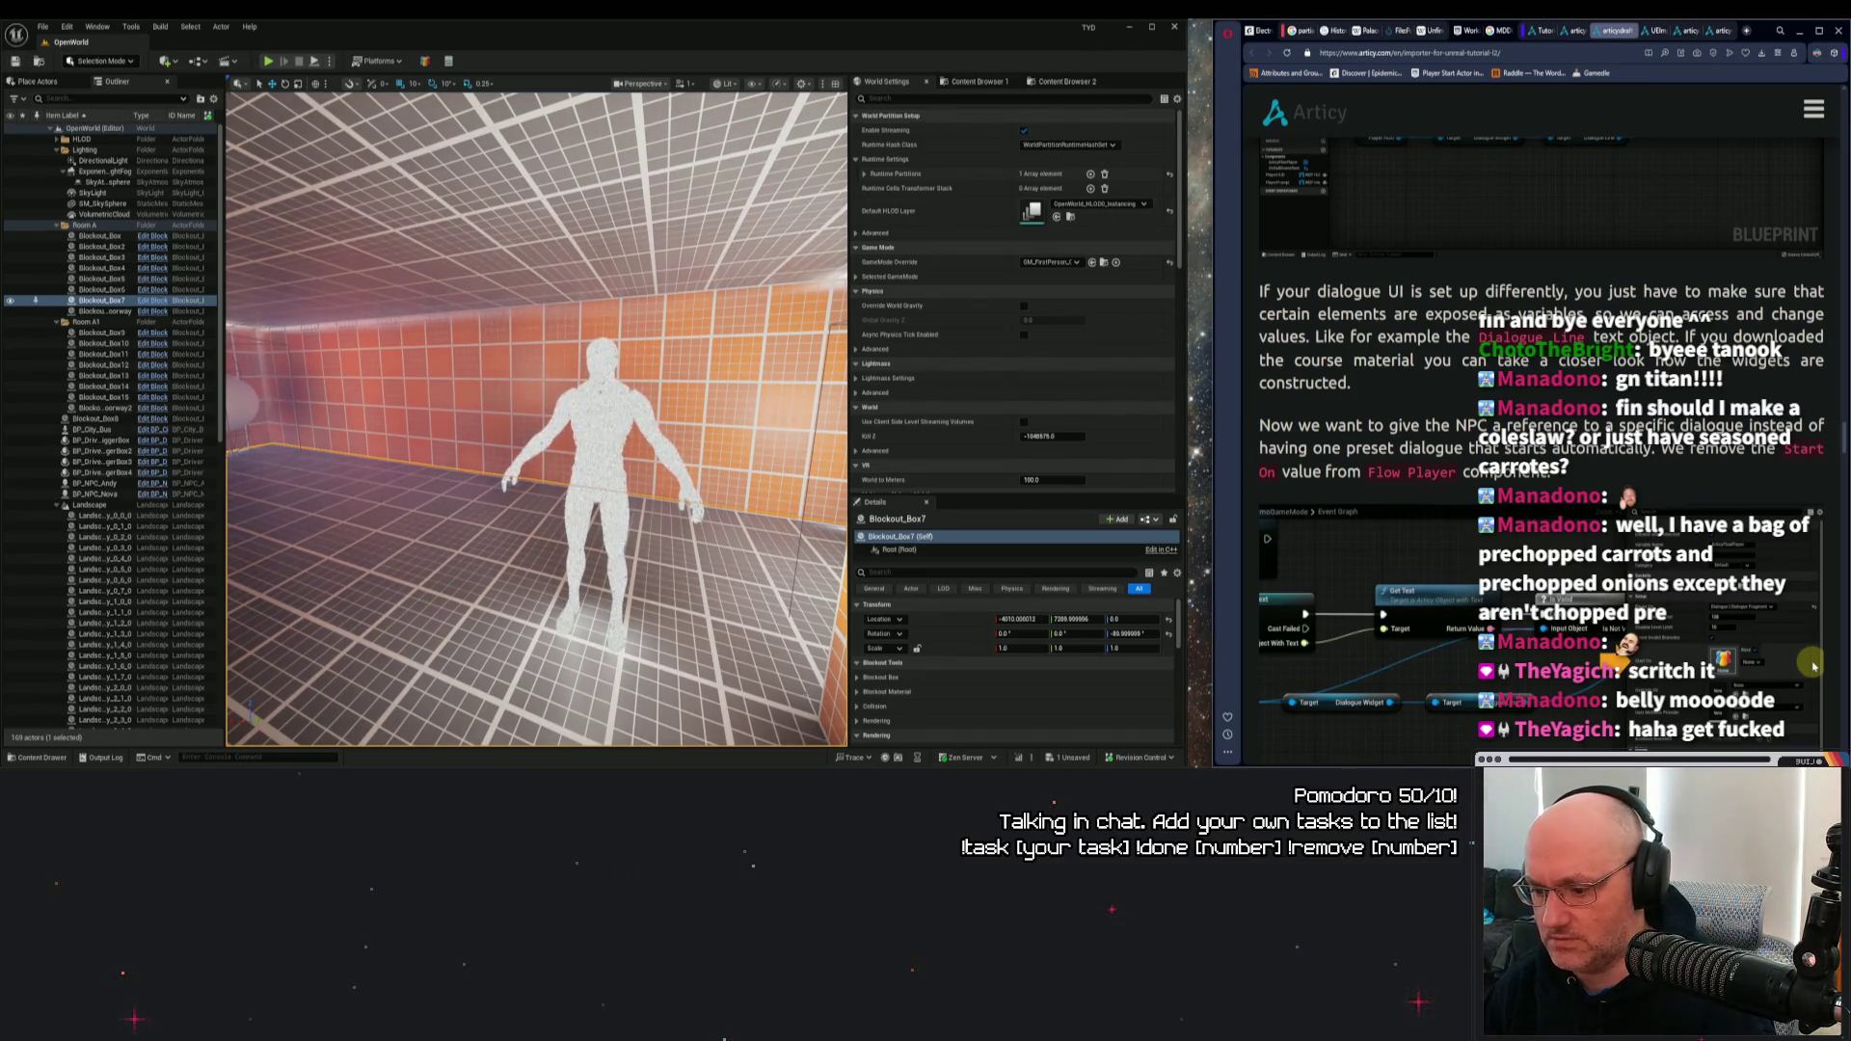
pyautogui.click(1129, 27)
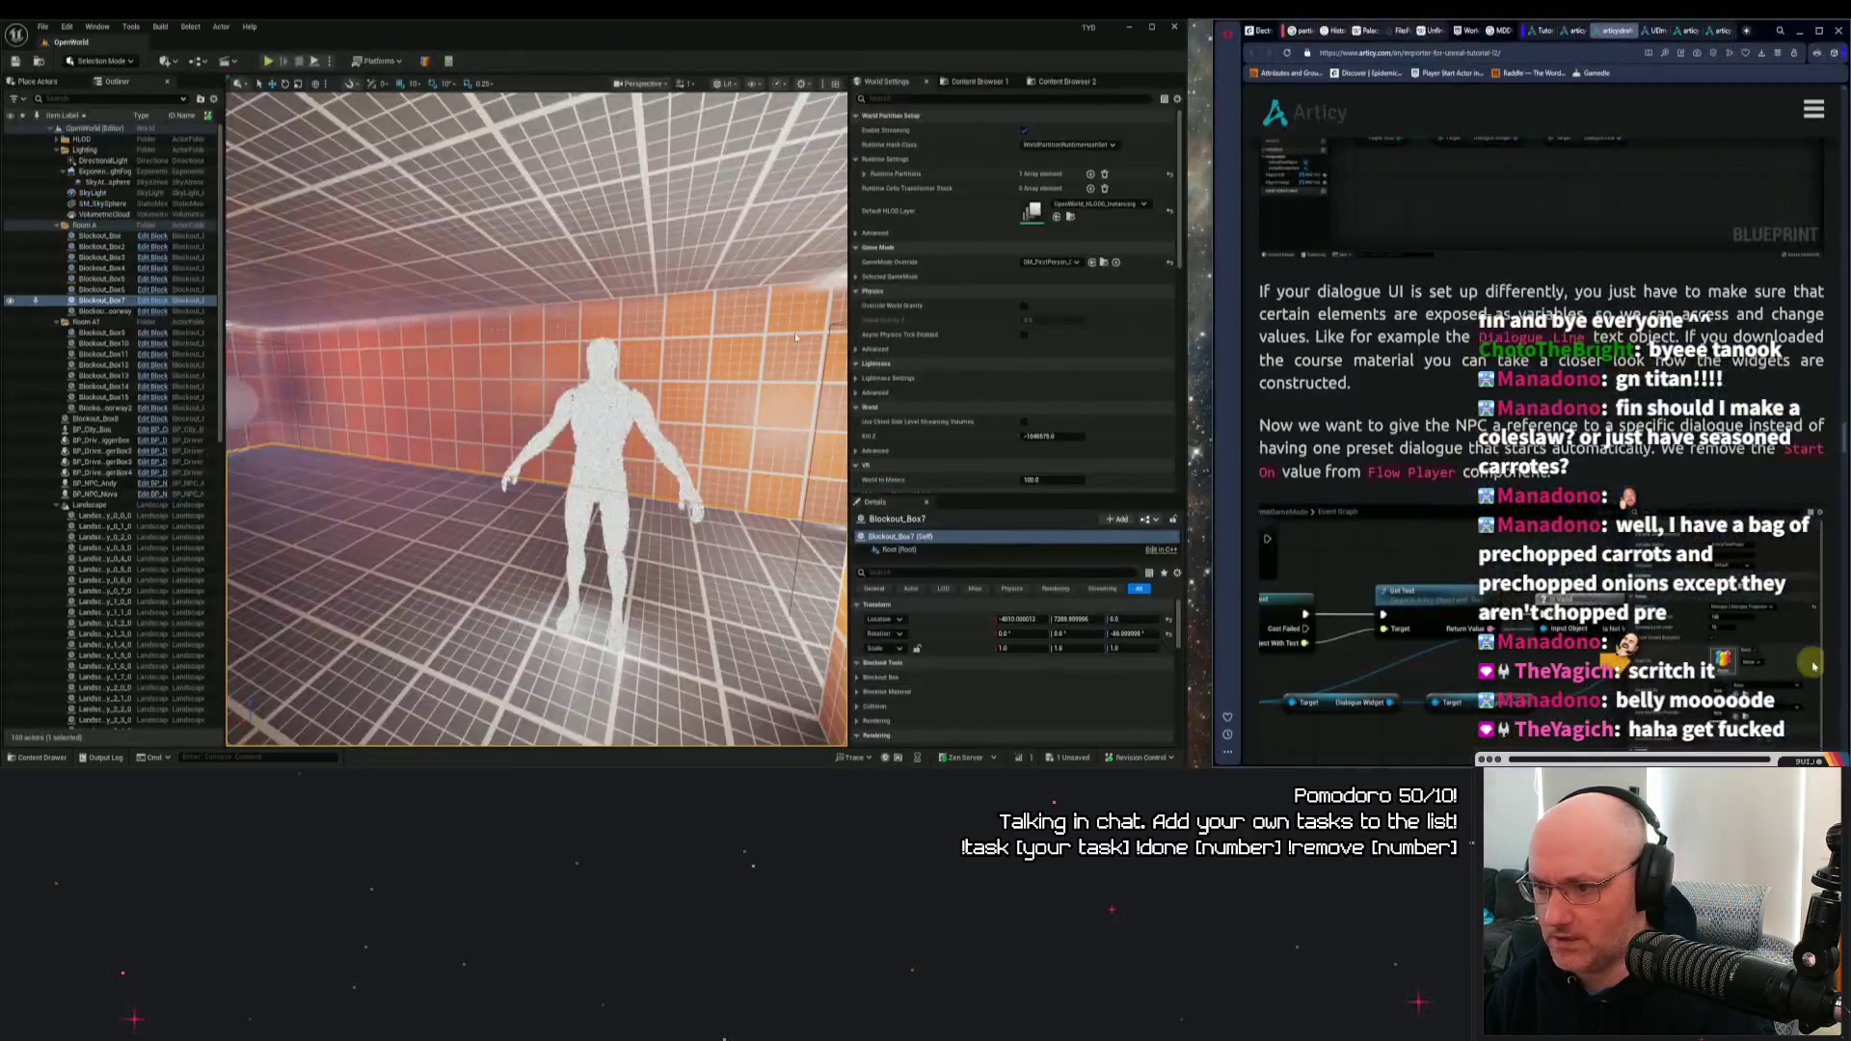
pyautogui.scroll(-1, 723, 349)
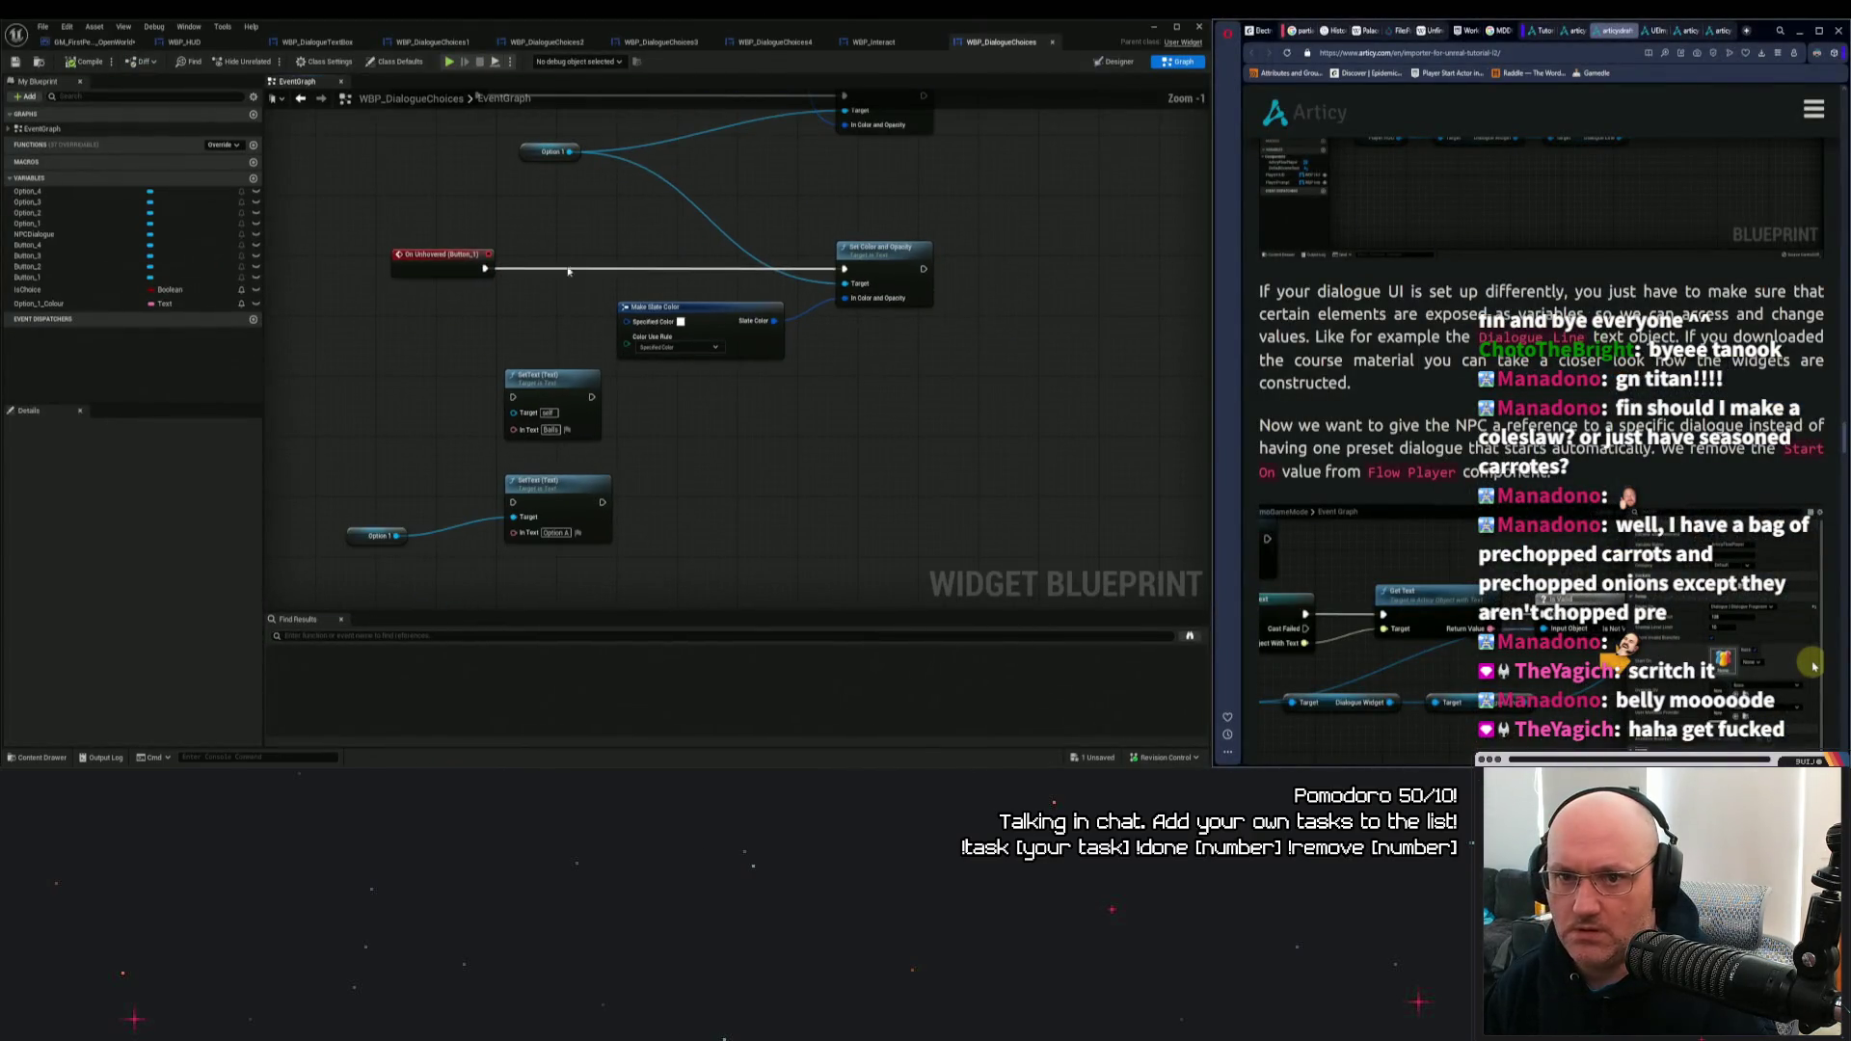
# Open WBP_DialogueChoices1's event graph and select the On Clicked logic nodes.
pyautogui.click(432, 43)
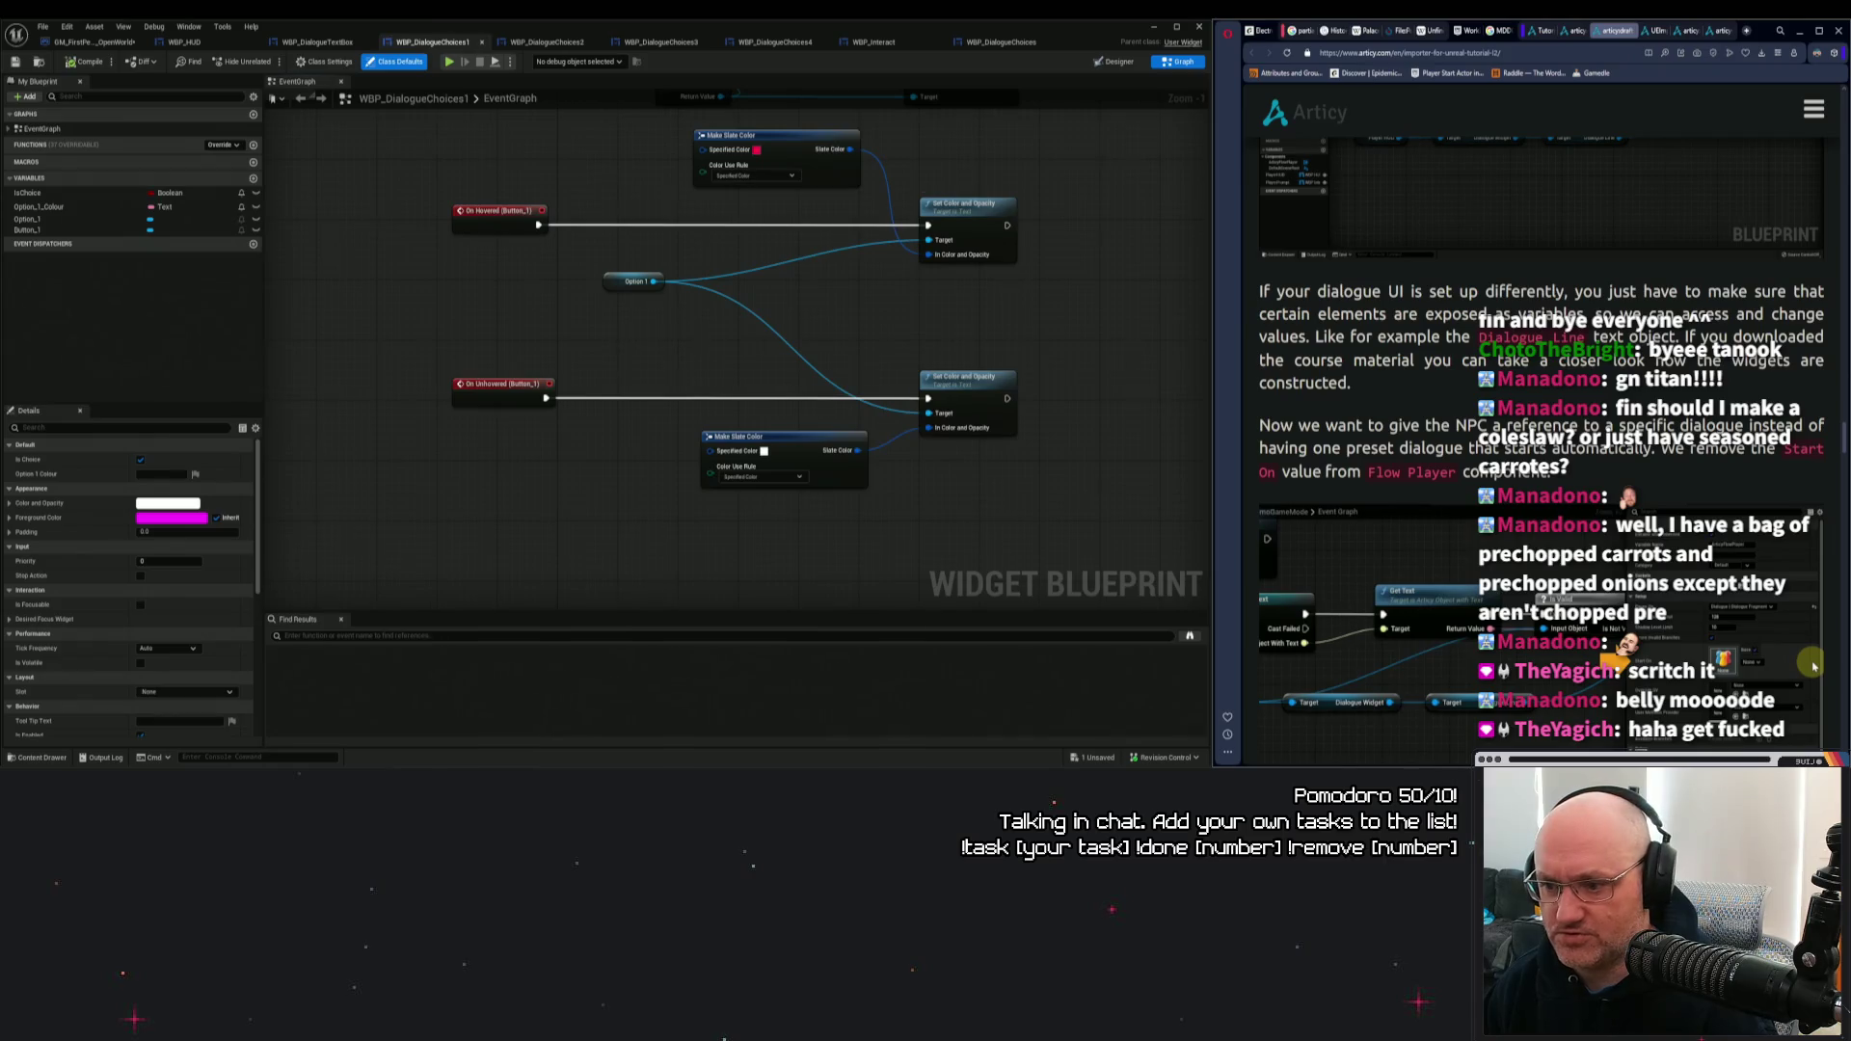
pyautogui.scroll(-2, 637, 347)
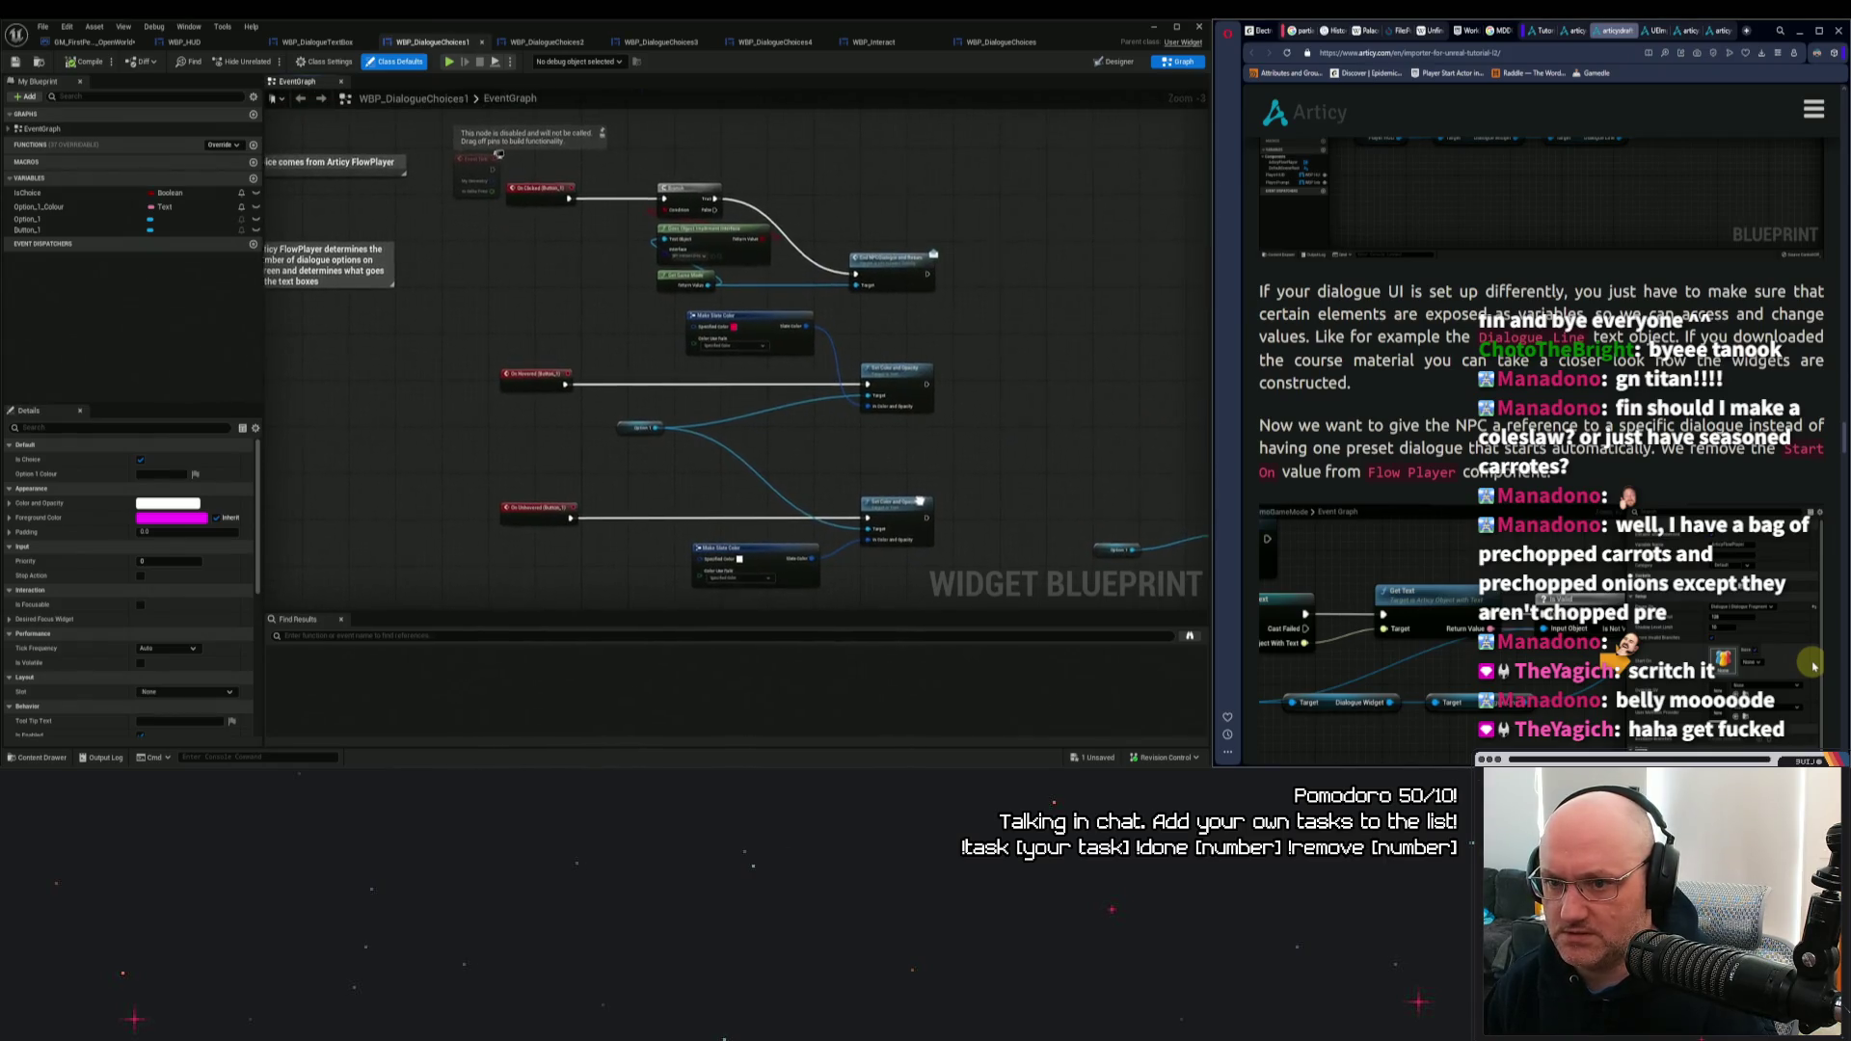
pyautogui.moveTo(921, 501); pyautogui.dragTo(905, 398)
pyautogui.scroll(2, 849, 237)
pyautogui.moveTo(419, 153)
pyautogui.mouseDown()
pyautogui.moveTo(501, 207)
pyautogui.moveTo(923, 313)
pyautogui.mouseUp()
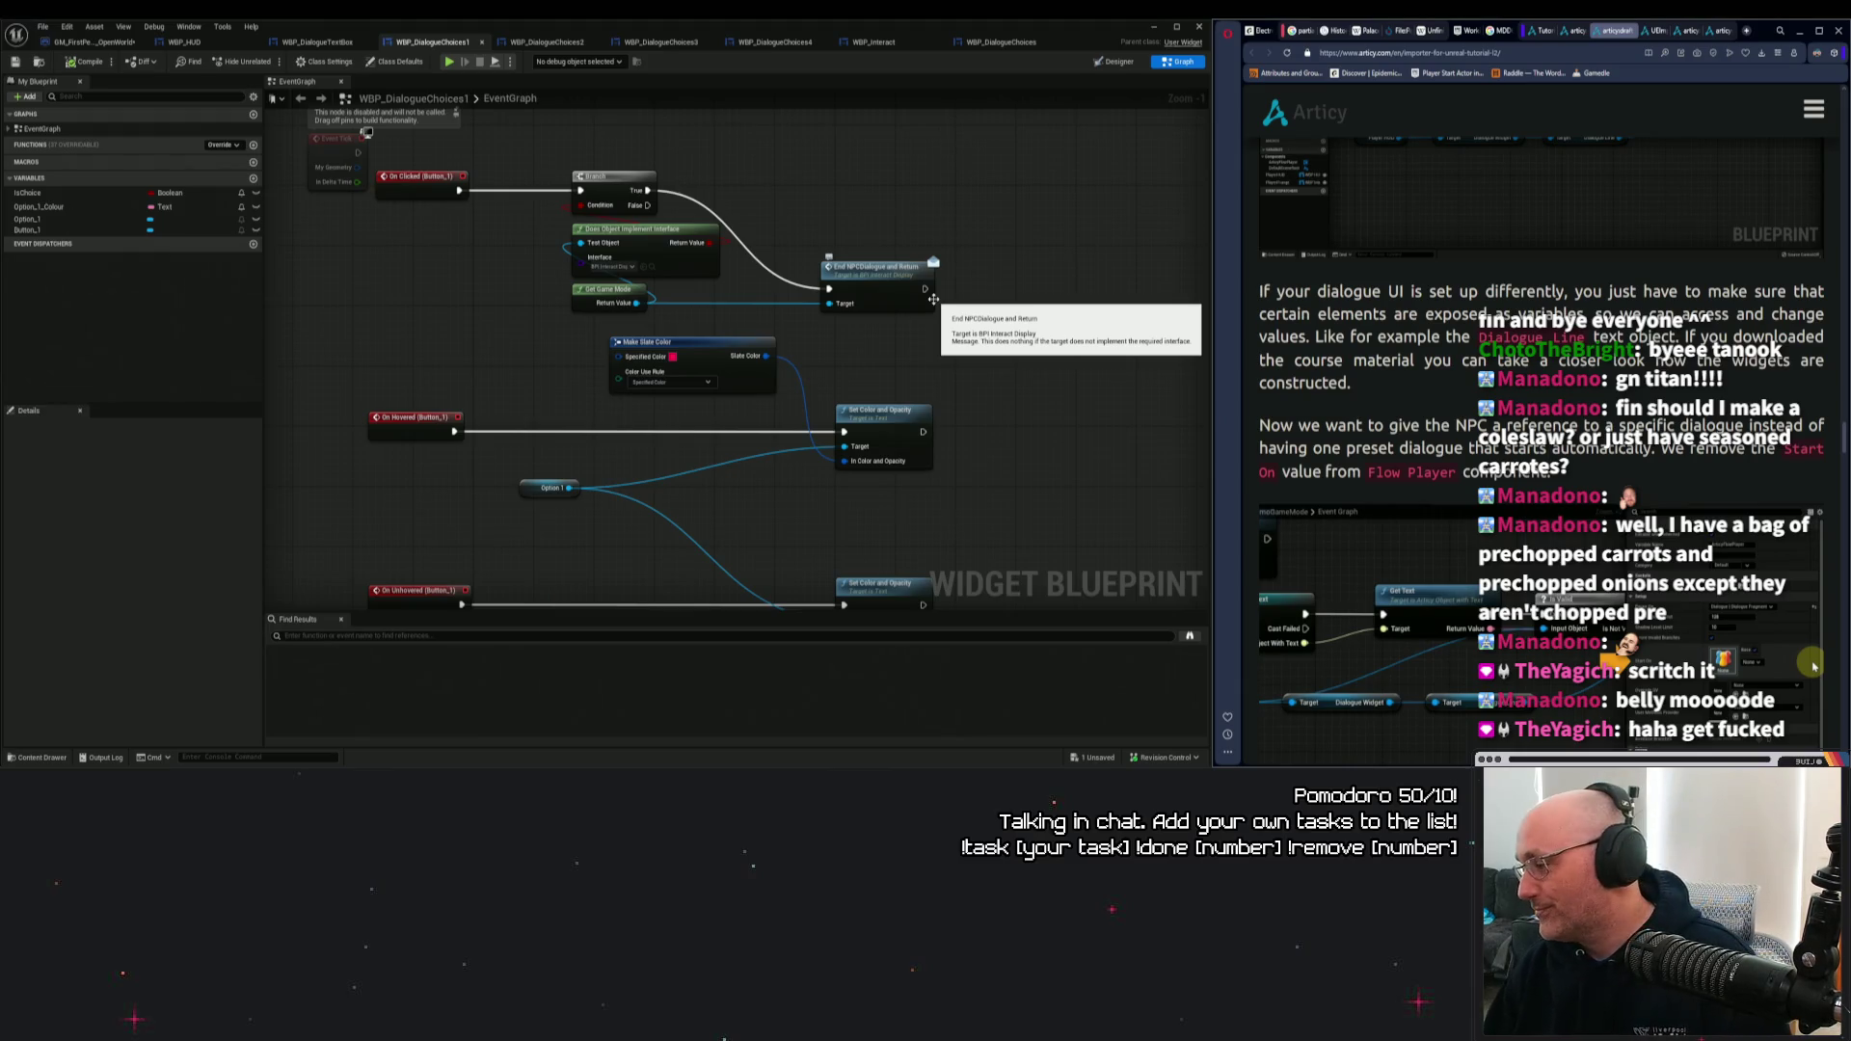
pyautogui.moveTo(1009, 320)
pyautogui.mouseDown()
pyautogui.moveTo(959, 309)
pyautogui.moveTo(969, 338)
pyautogui.moveTo(964, 251)
pyautogui.moveTo(961, 287)
pyautogui.moveTo(896, 296)
pyautogui.moveTo(764, 252)
pyautogui.moveTo(791, 212)
pyautogui.mouseUp()
# Move both SetText nodes and the Option 1 getter down and left, then review the layout.
pyautogui.moveTo(1162, 179); pyautogui.dragTo(873, 394)
pyautogui.moveTo(1037, 369)
pyautogui.mouseDown()
pyautogui.moveTo(721, 589)
pyautogui.moveTo(946, 390)
pyautogui.moveTo(568, 363)
pyautogui.moveTo(796, 377)
pyautogui.mouseUp()
pyautogui.click(945, 178)
pyautogui.moveTo(945, 178); pyautogui.dragTo(867, 356)
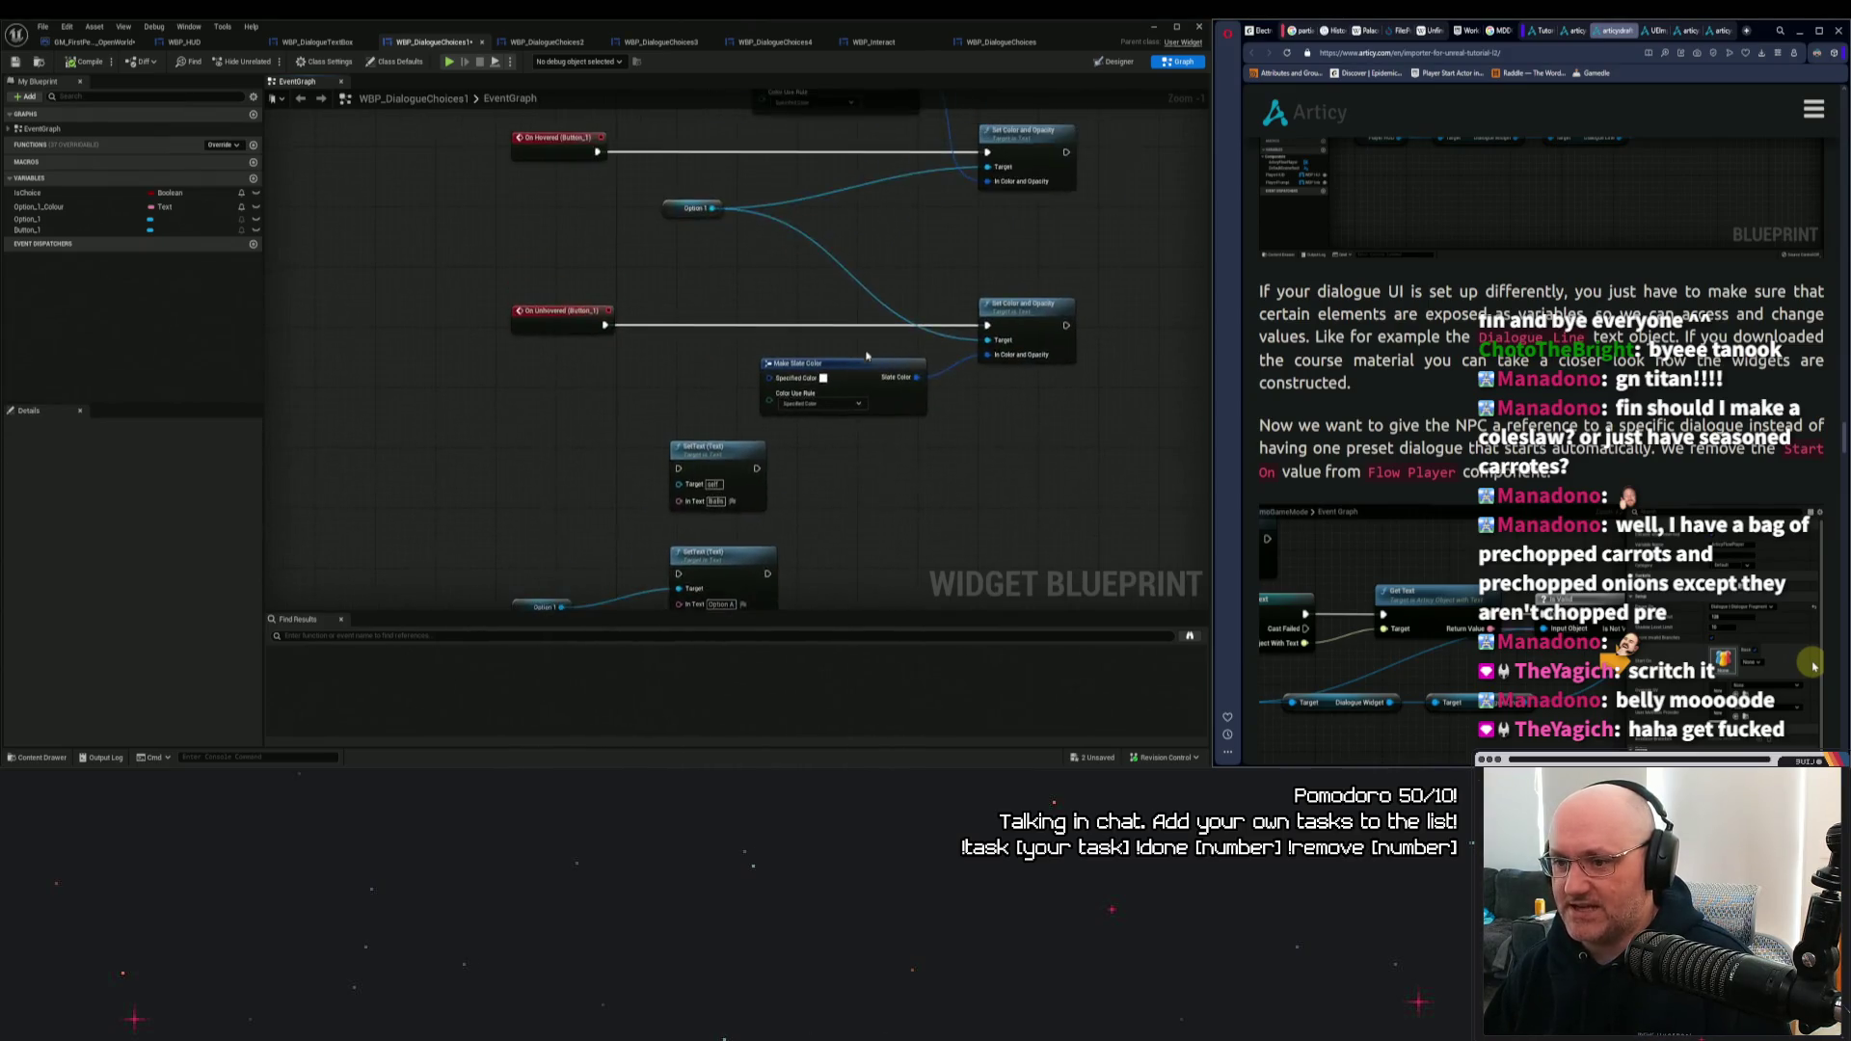
pyautogui.scroll(-3, 867, 355)
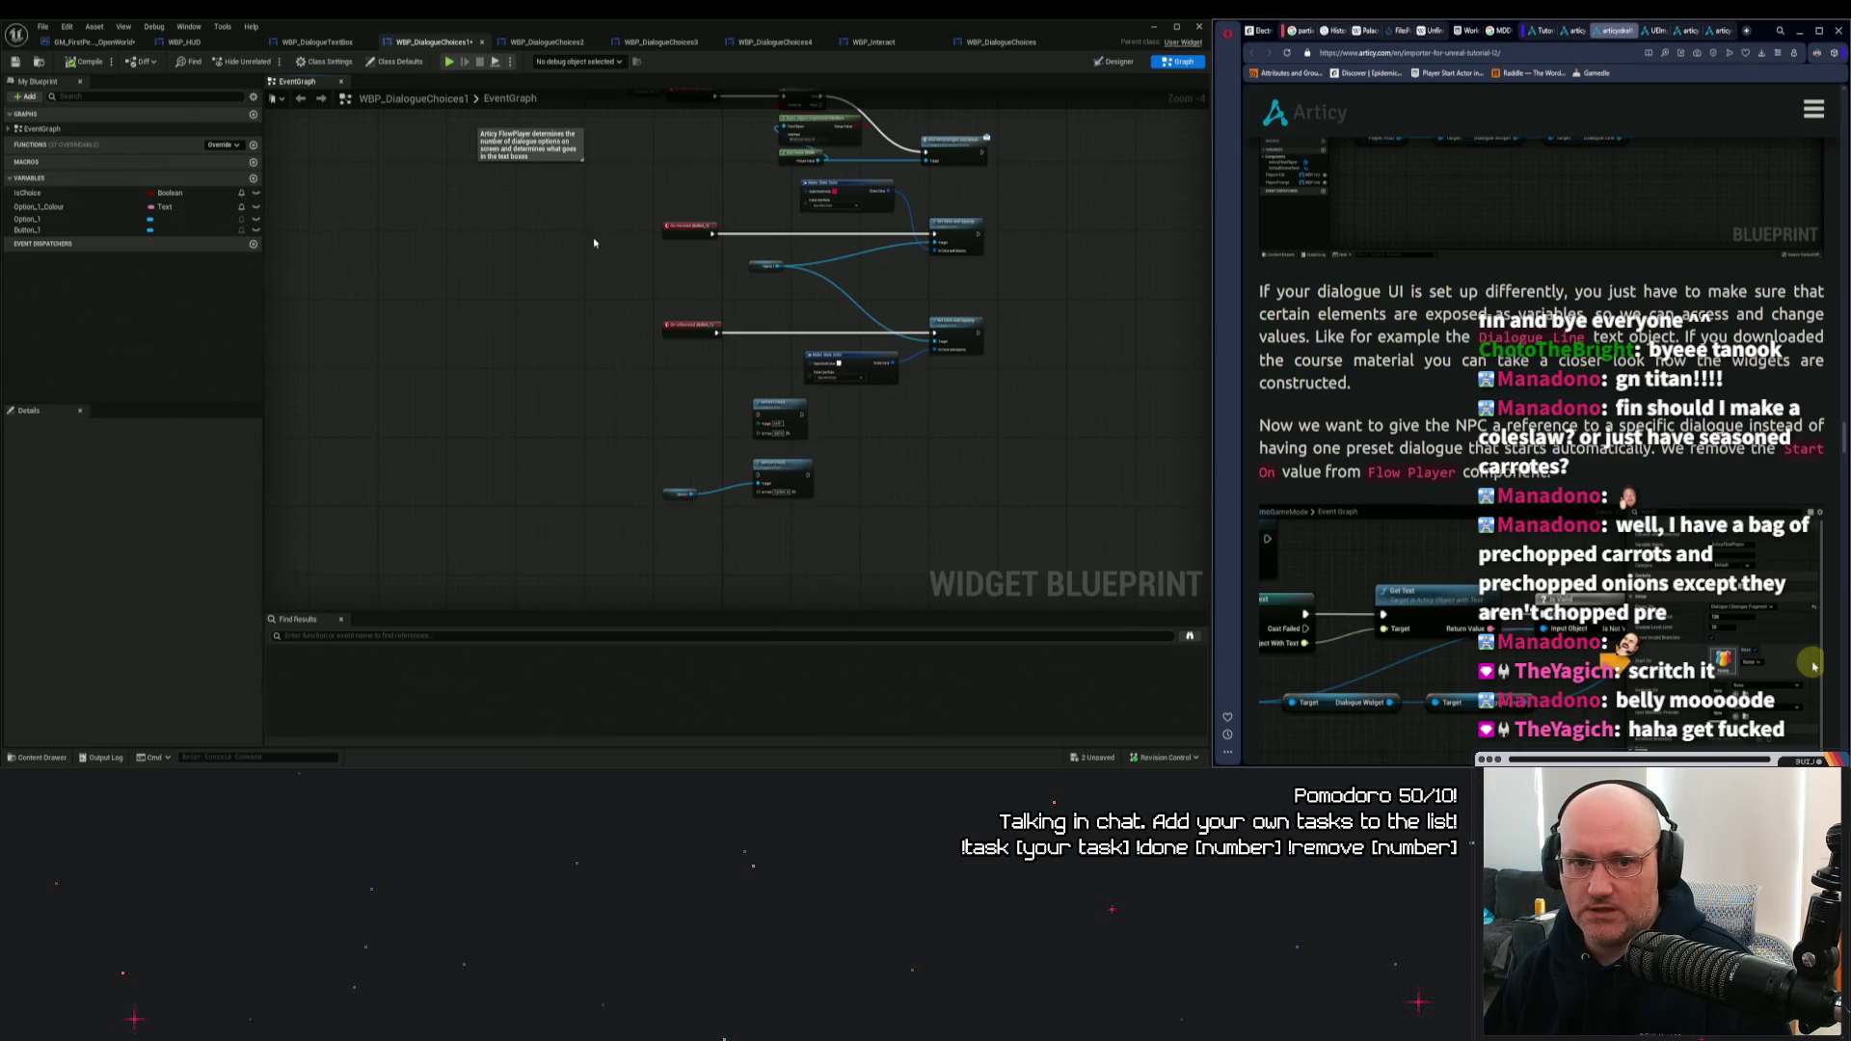
pyautogui.moveTo(594, 243); pyautogui.dragTo(517, 378)
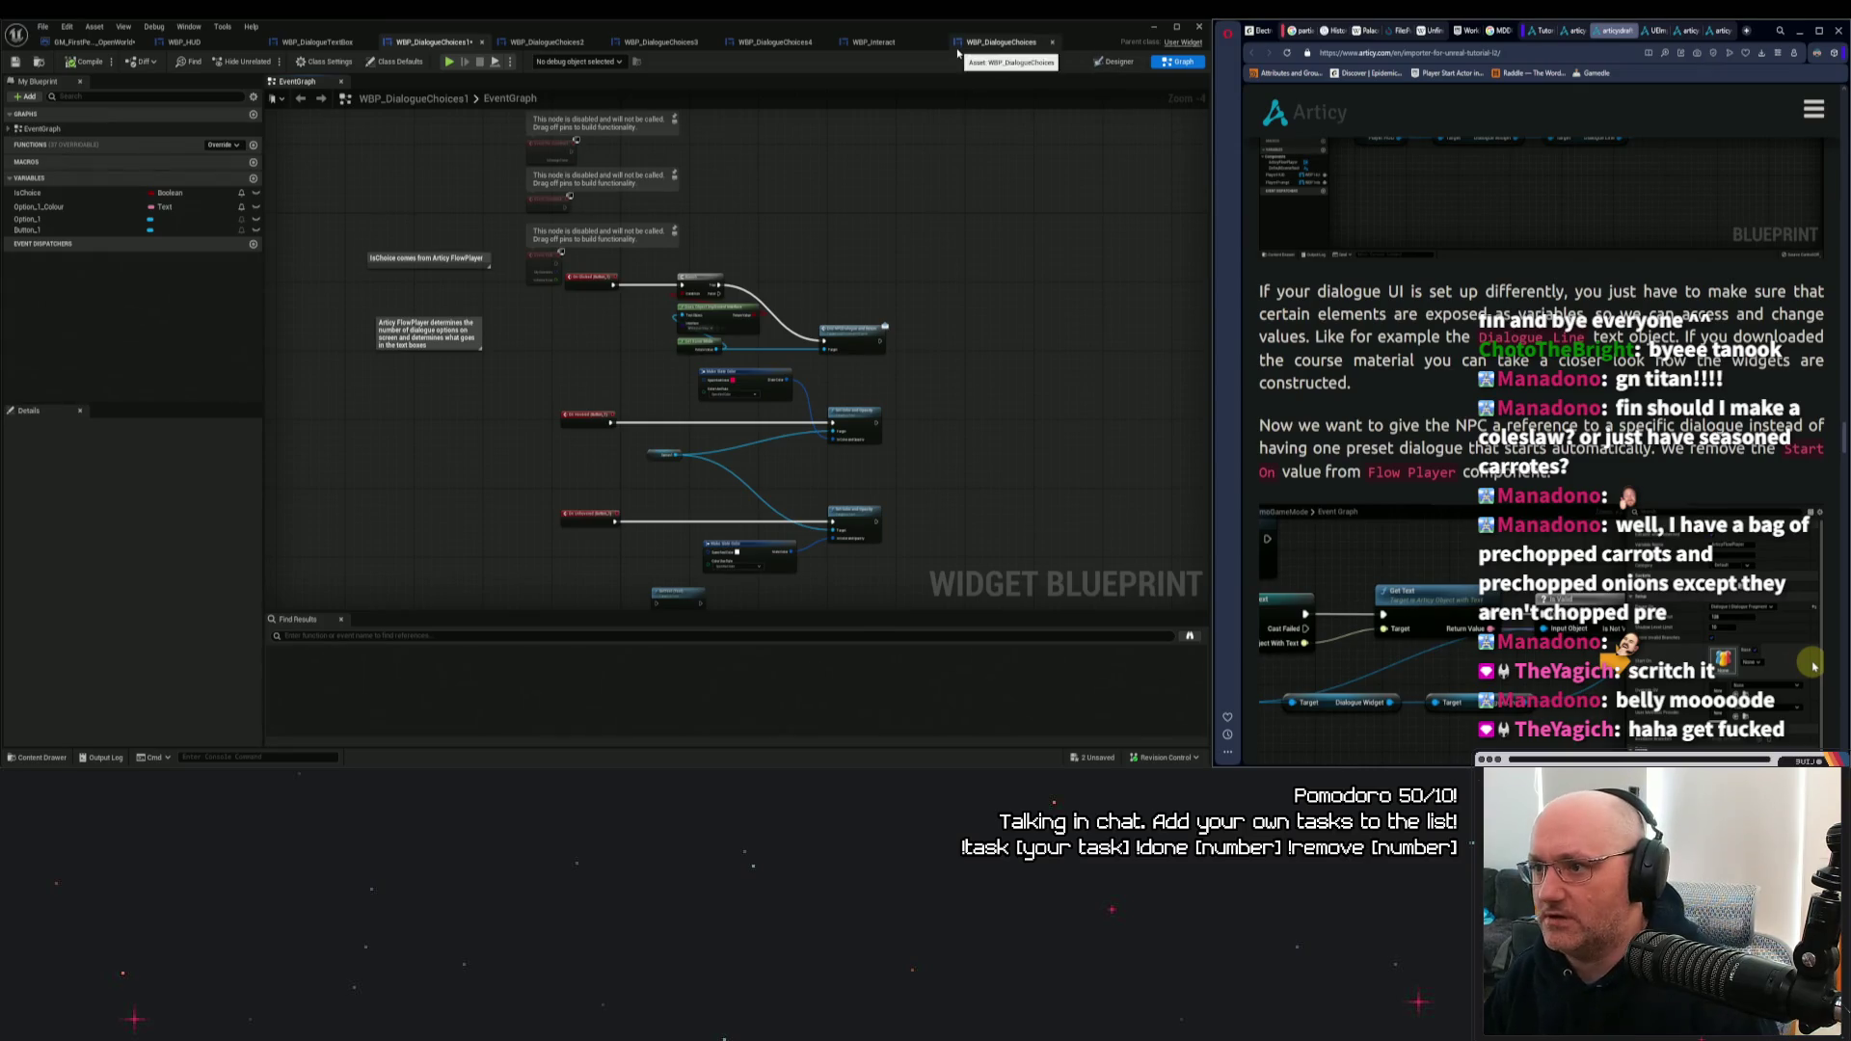
# Compile the widget blueprint and inspect the Option A text in the Designer layout.
pyautogui.click(1113, 62)
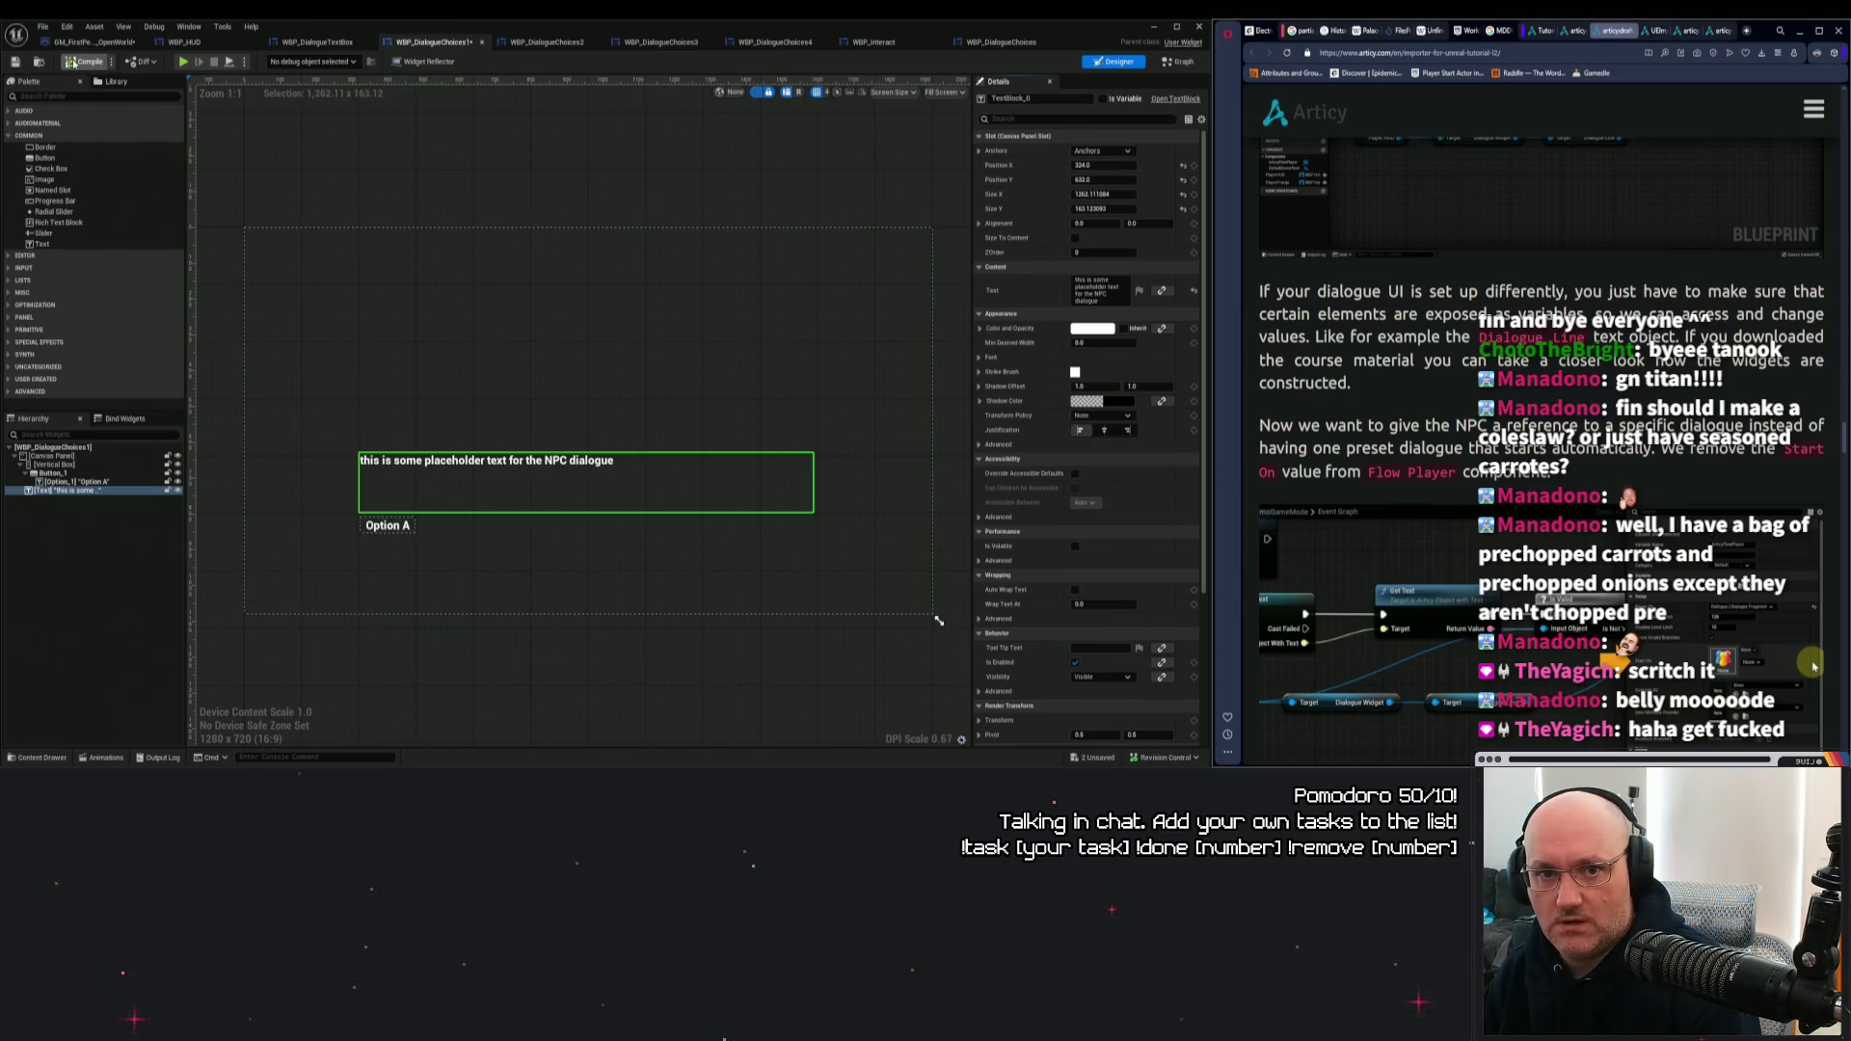
pyautogui.click(72, 63)
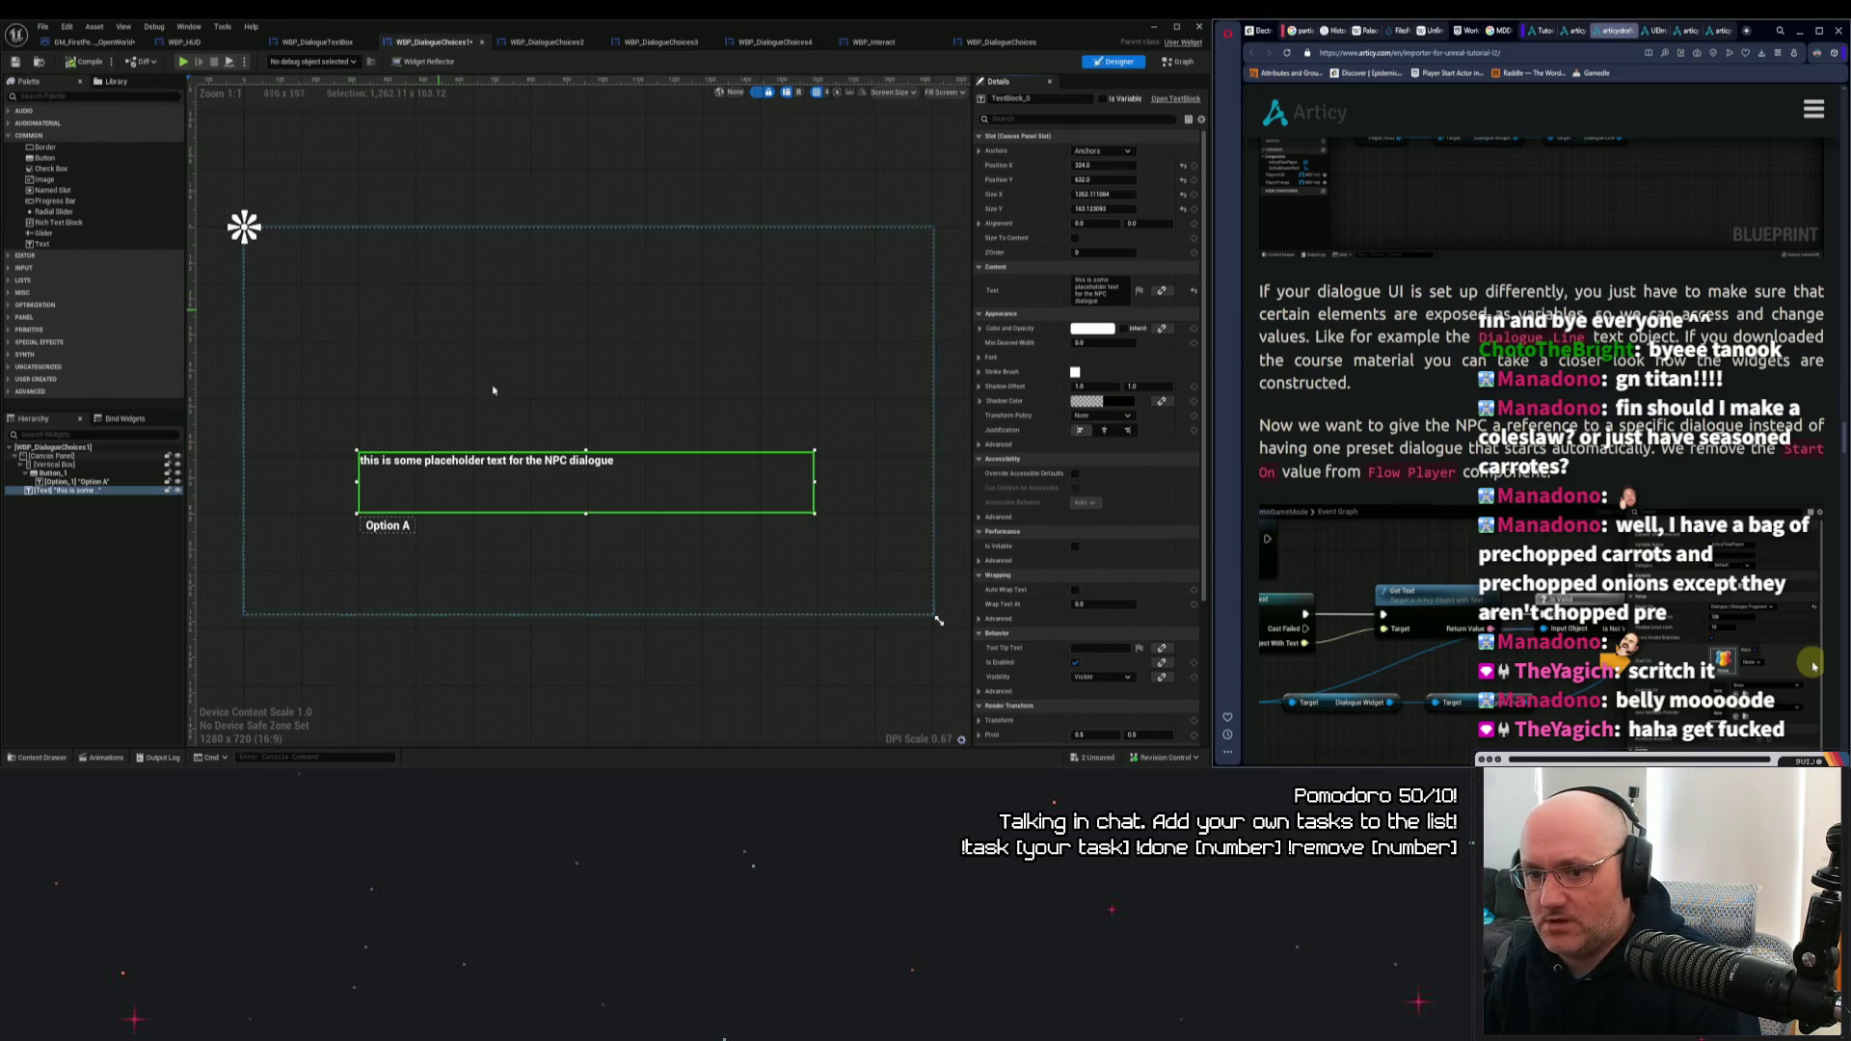
pyautogui.click(390, 527)
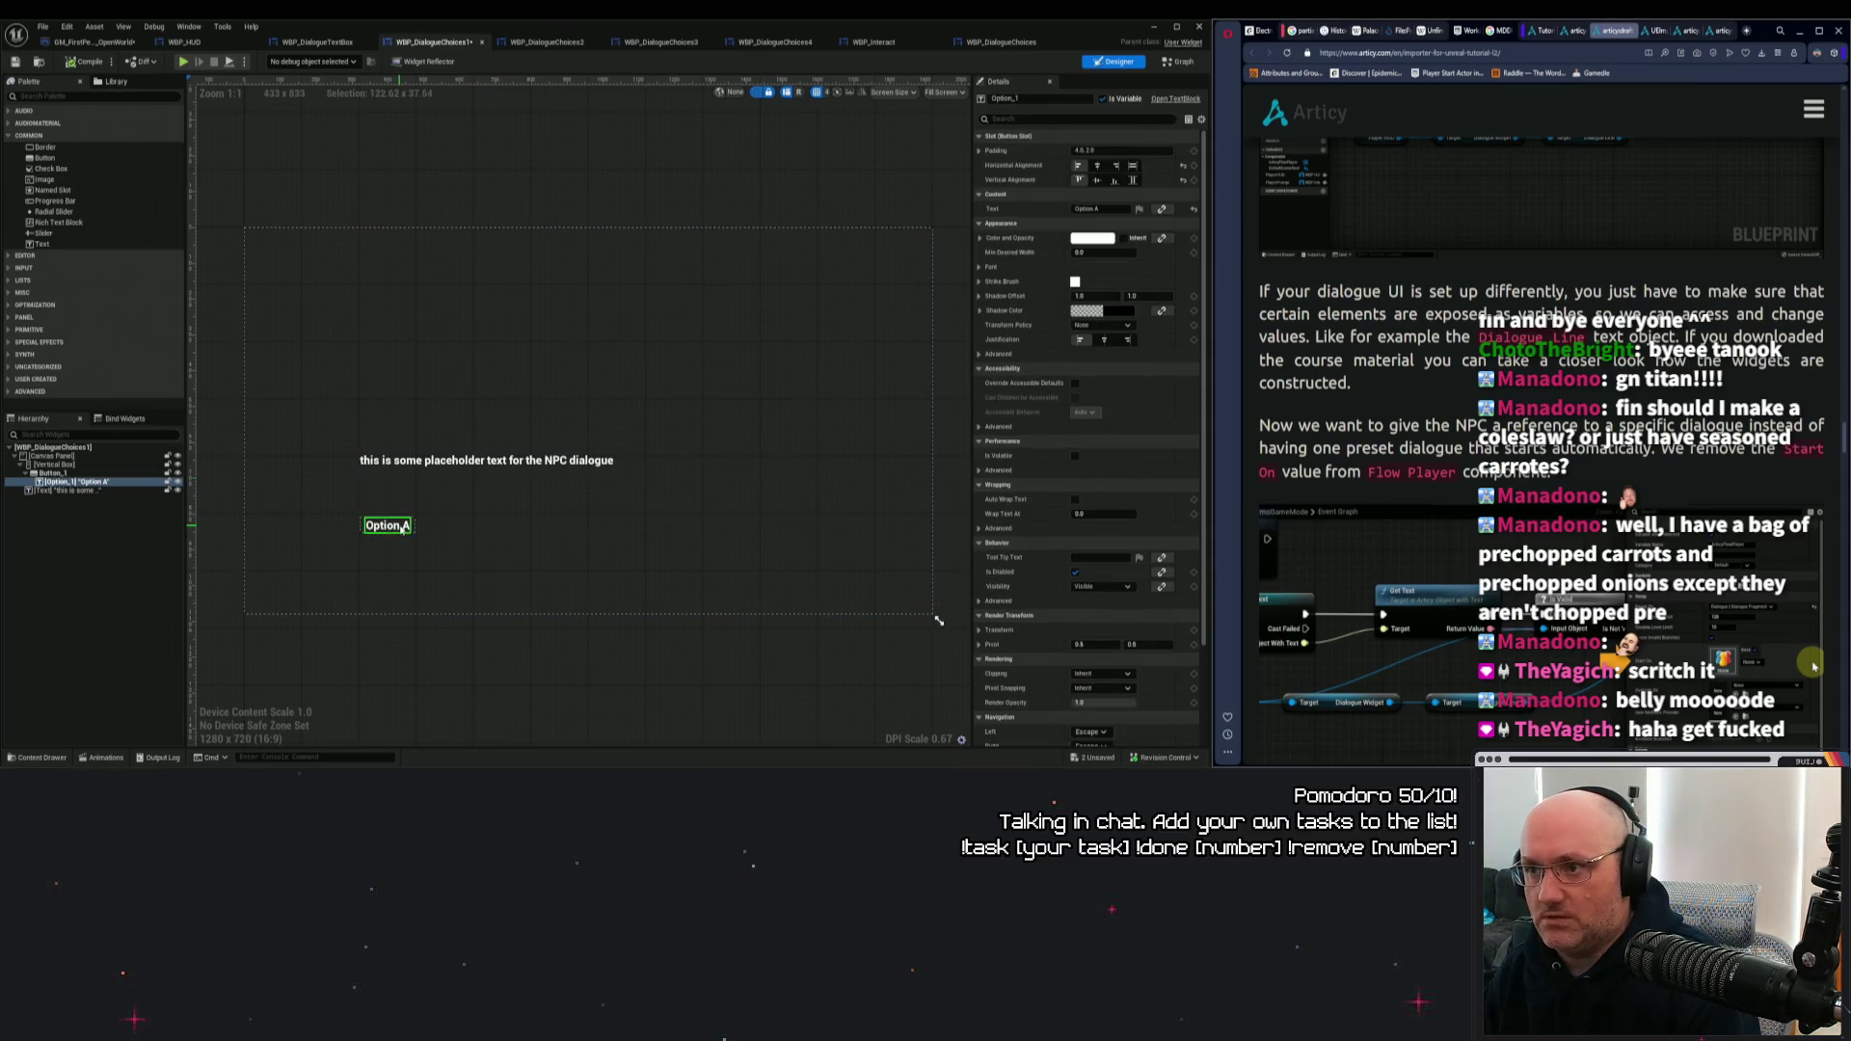
pyautogui.click(1001, 42)
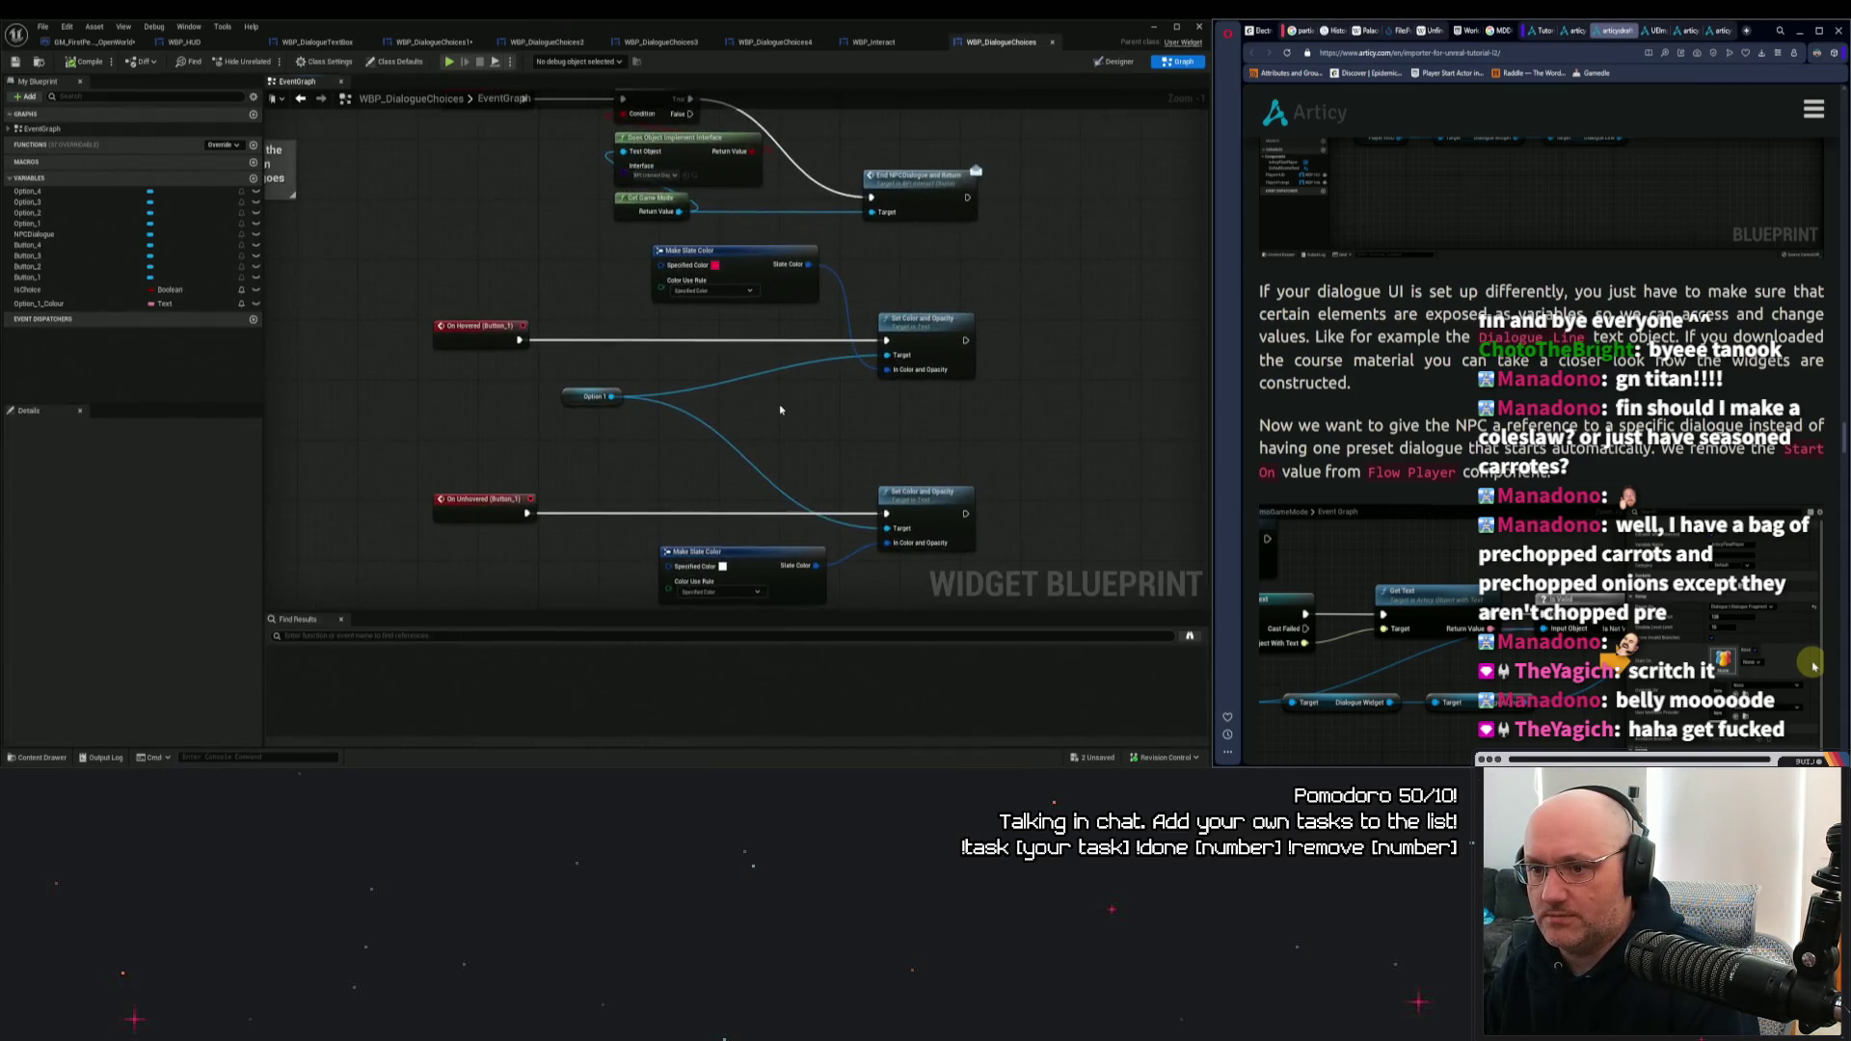
# Select the NPCDialogue placeholder text, make it a variable, and return to the event graph.
pyautogui.click(1120, 62)
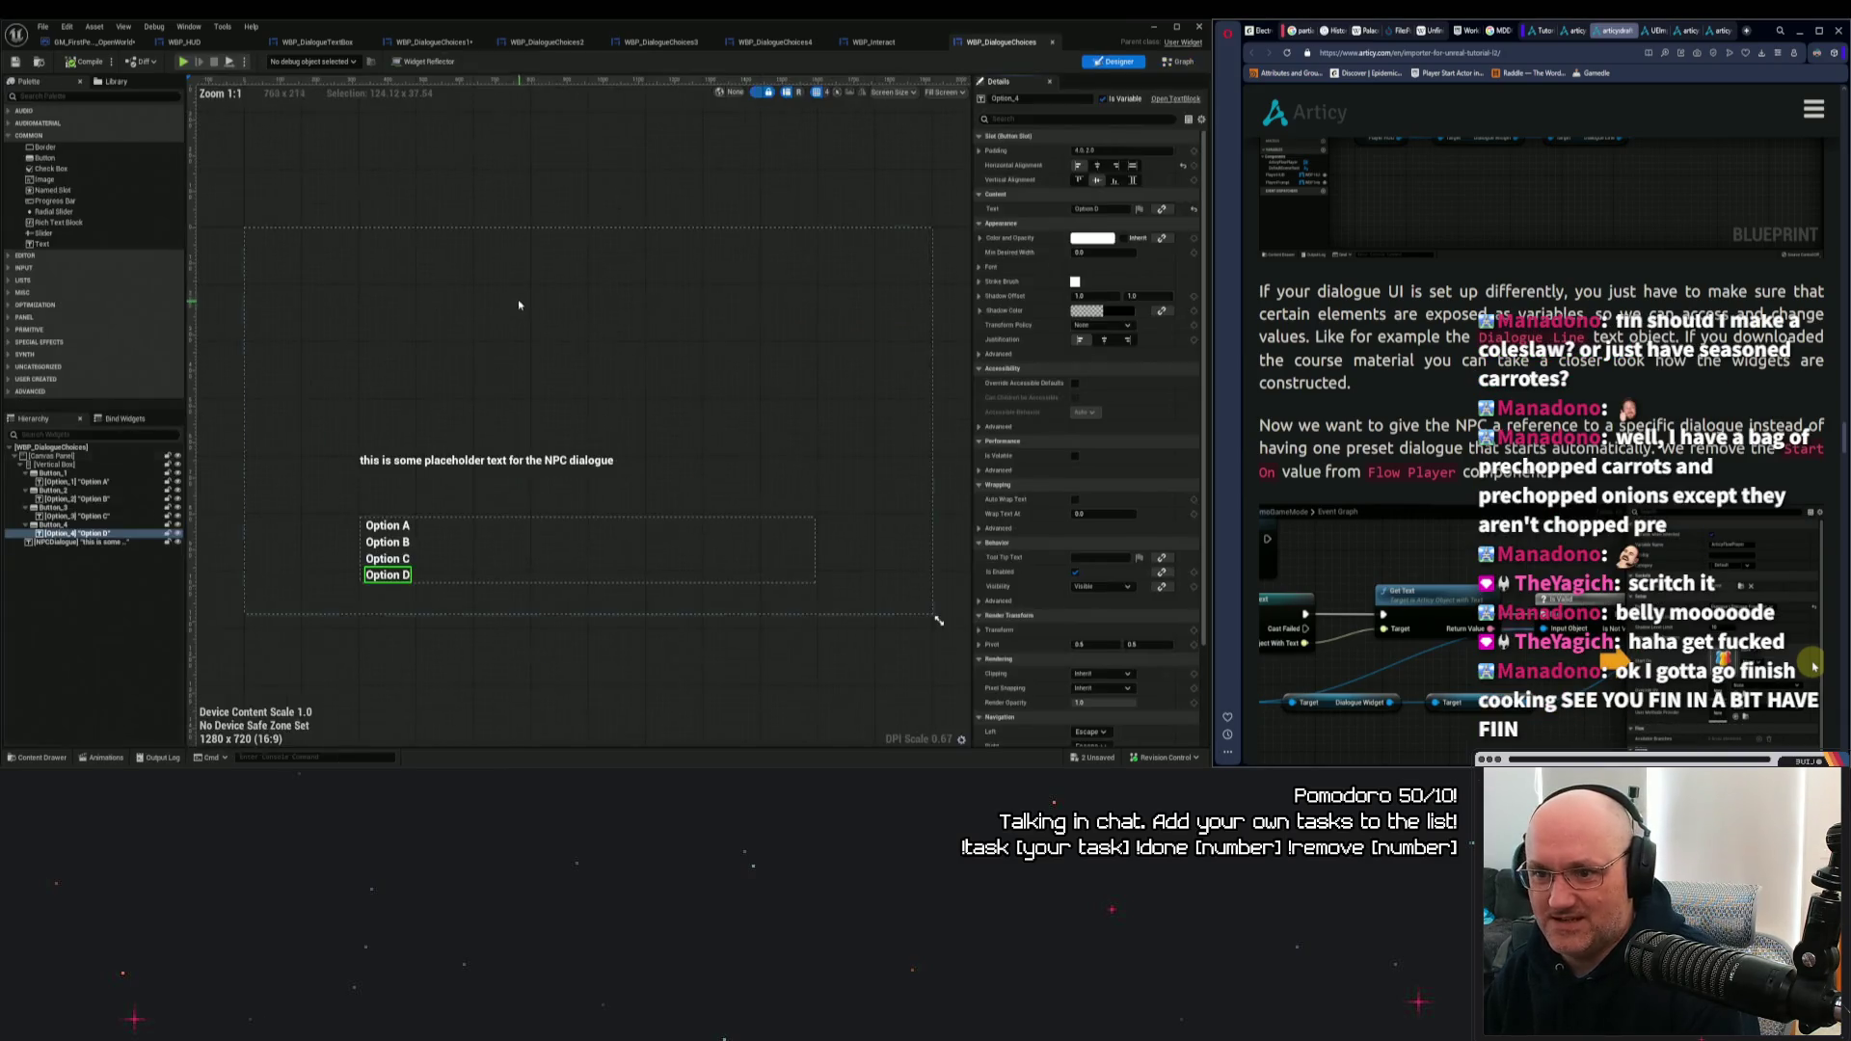
pyautogui.click(675, 483)
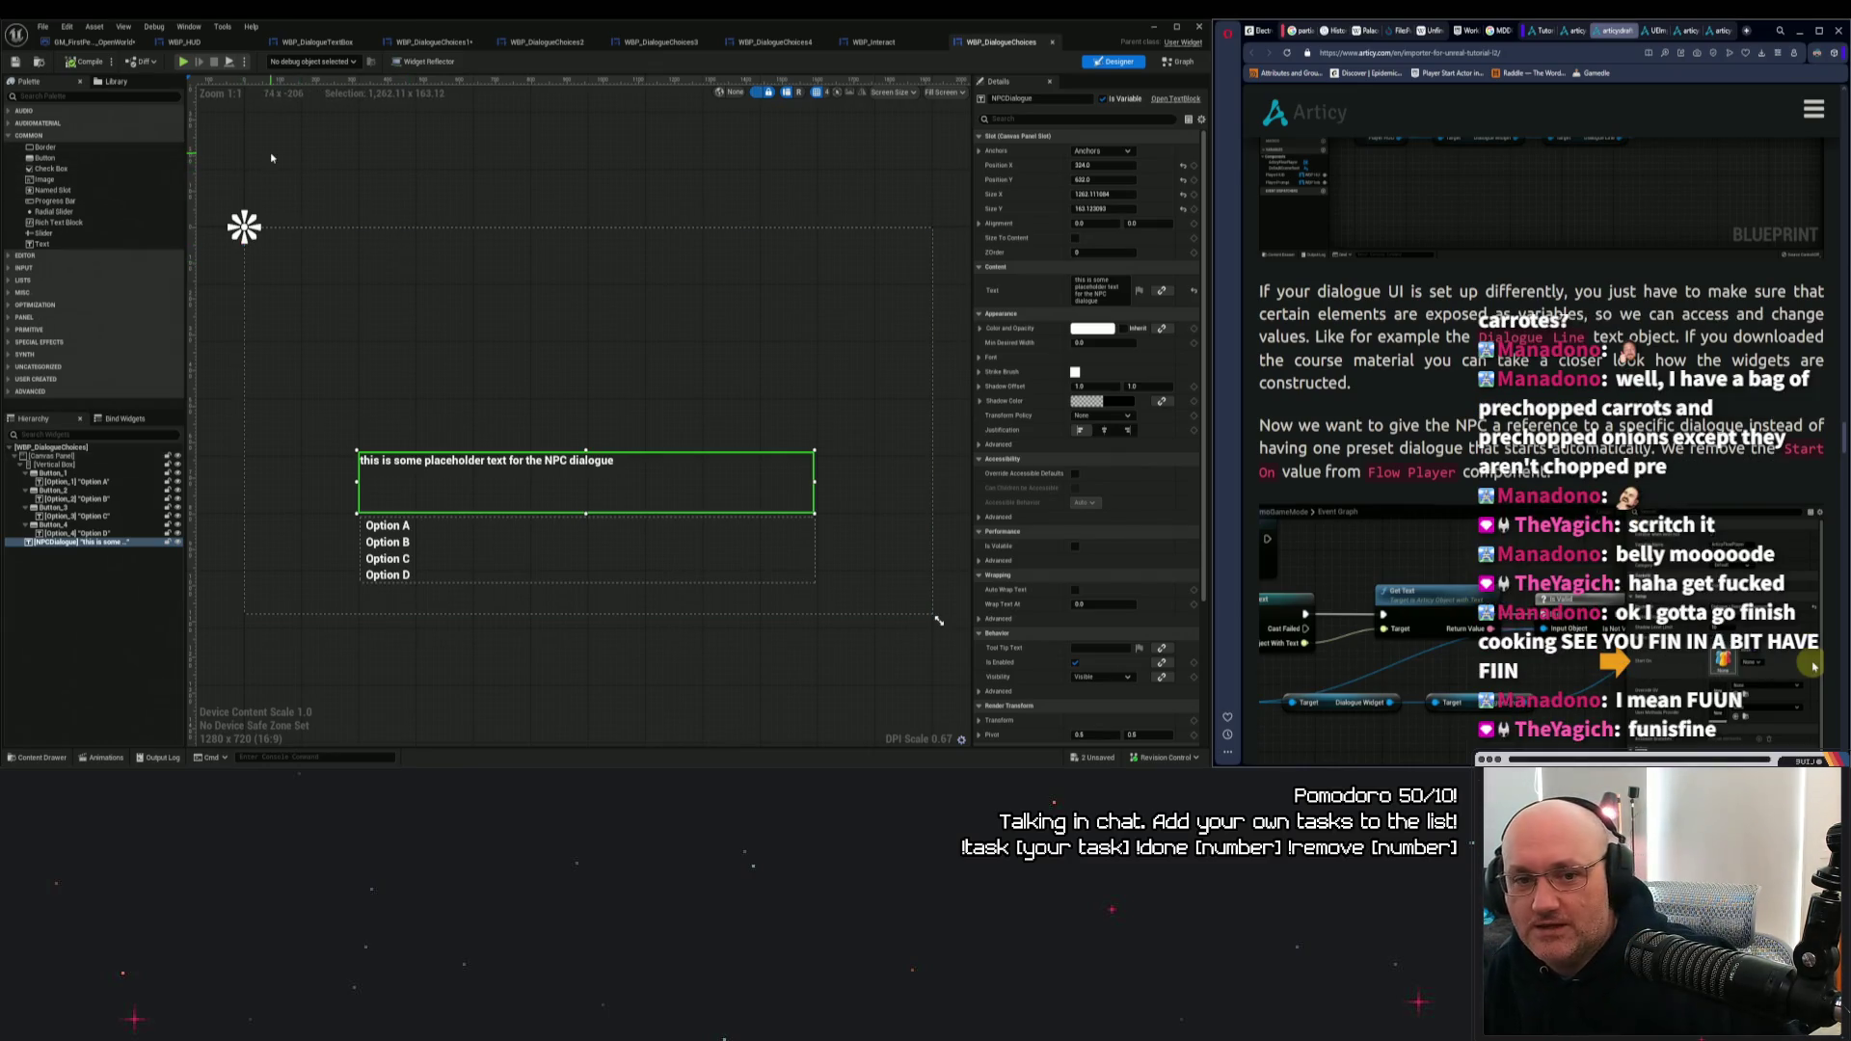
pyautogui.moveTo(347, 141); pyautogui.dragTo(353, 170)
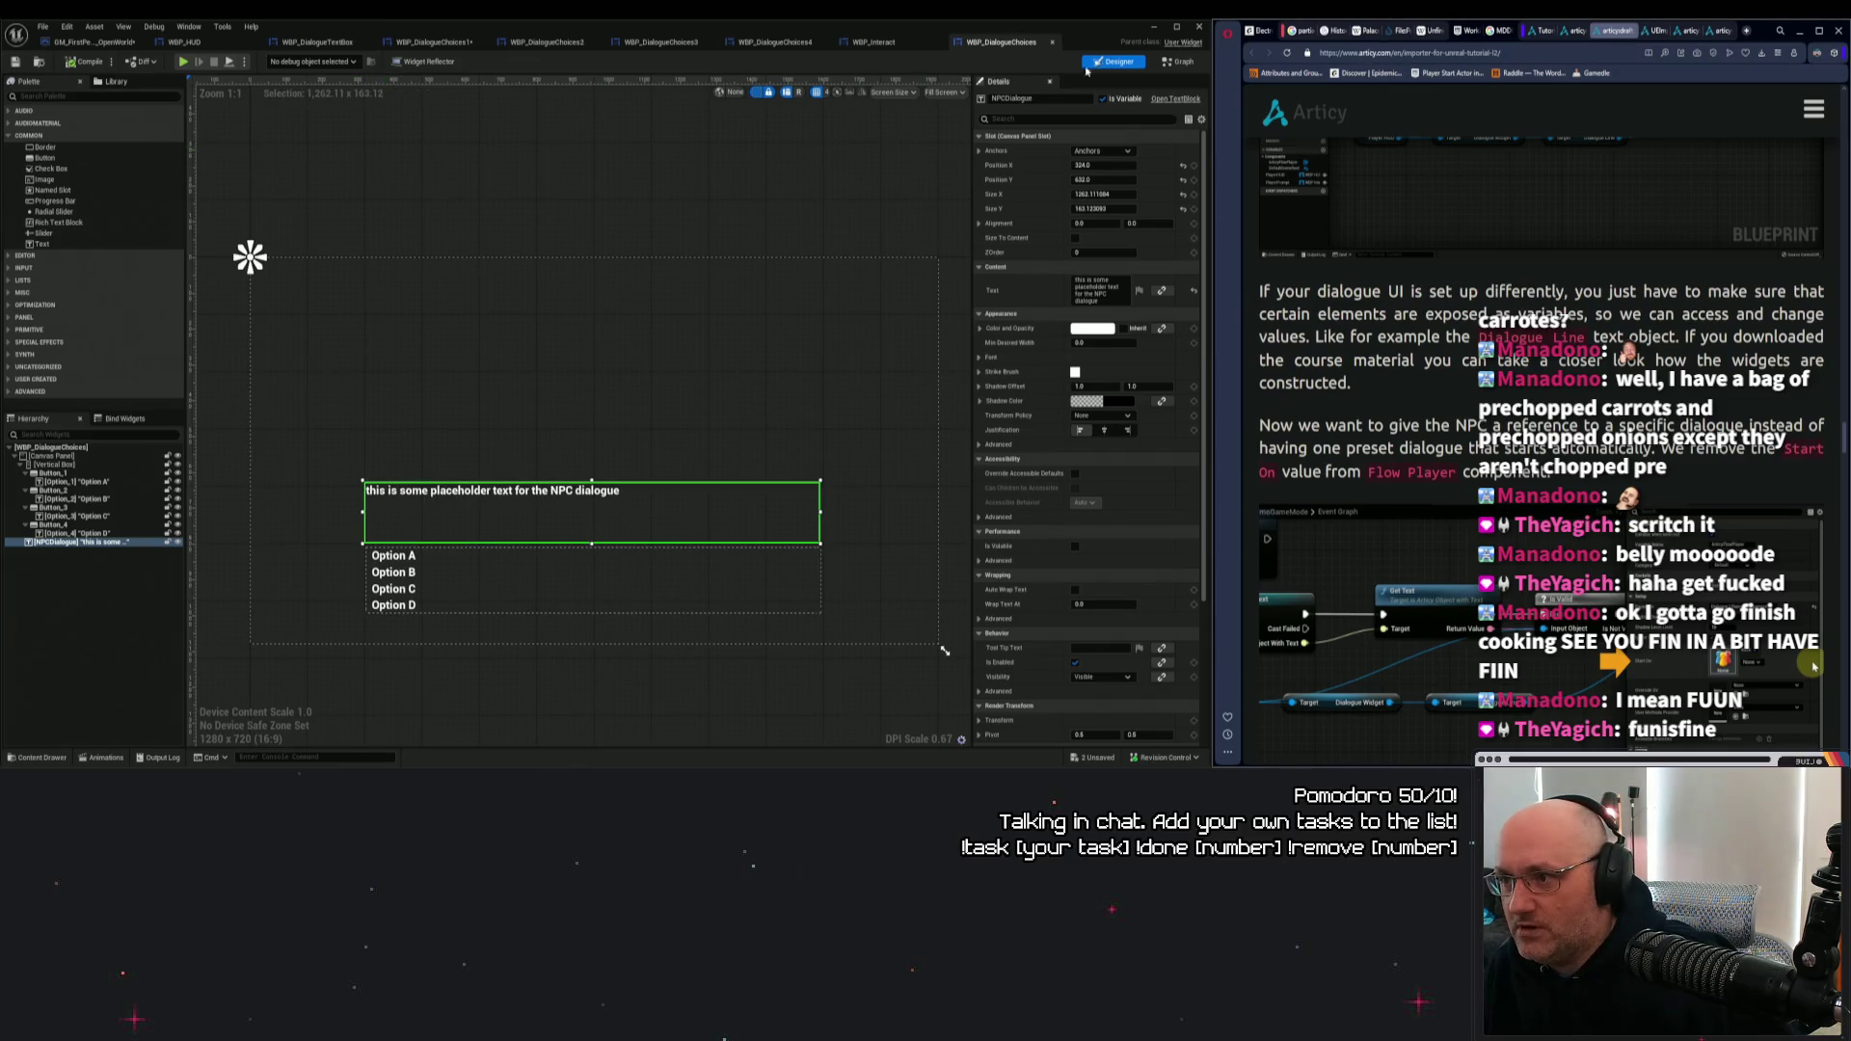
pyautogui.click(1179, 61)
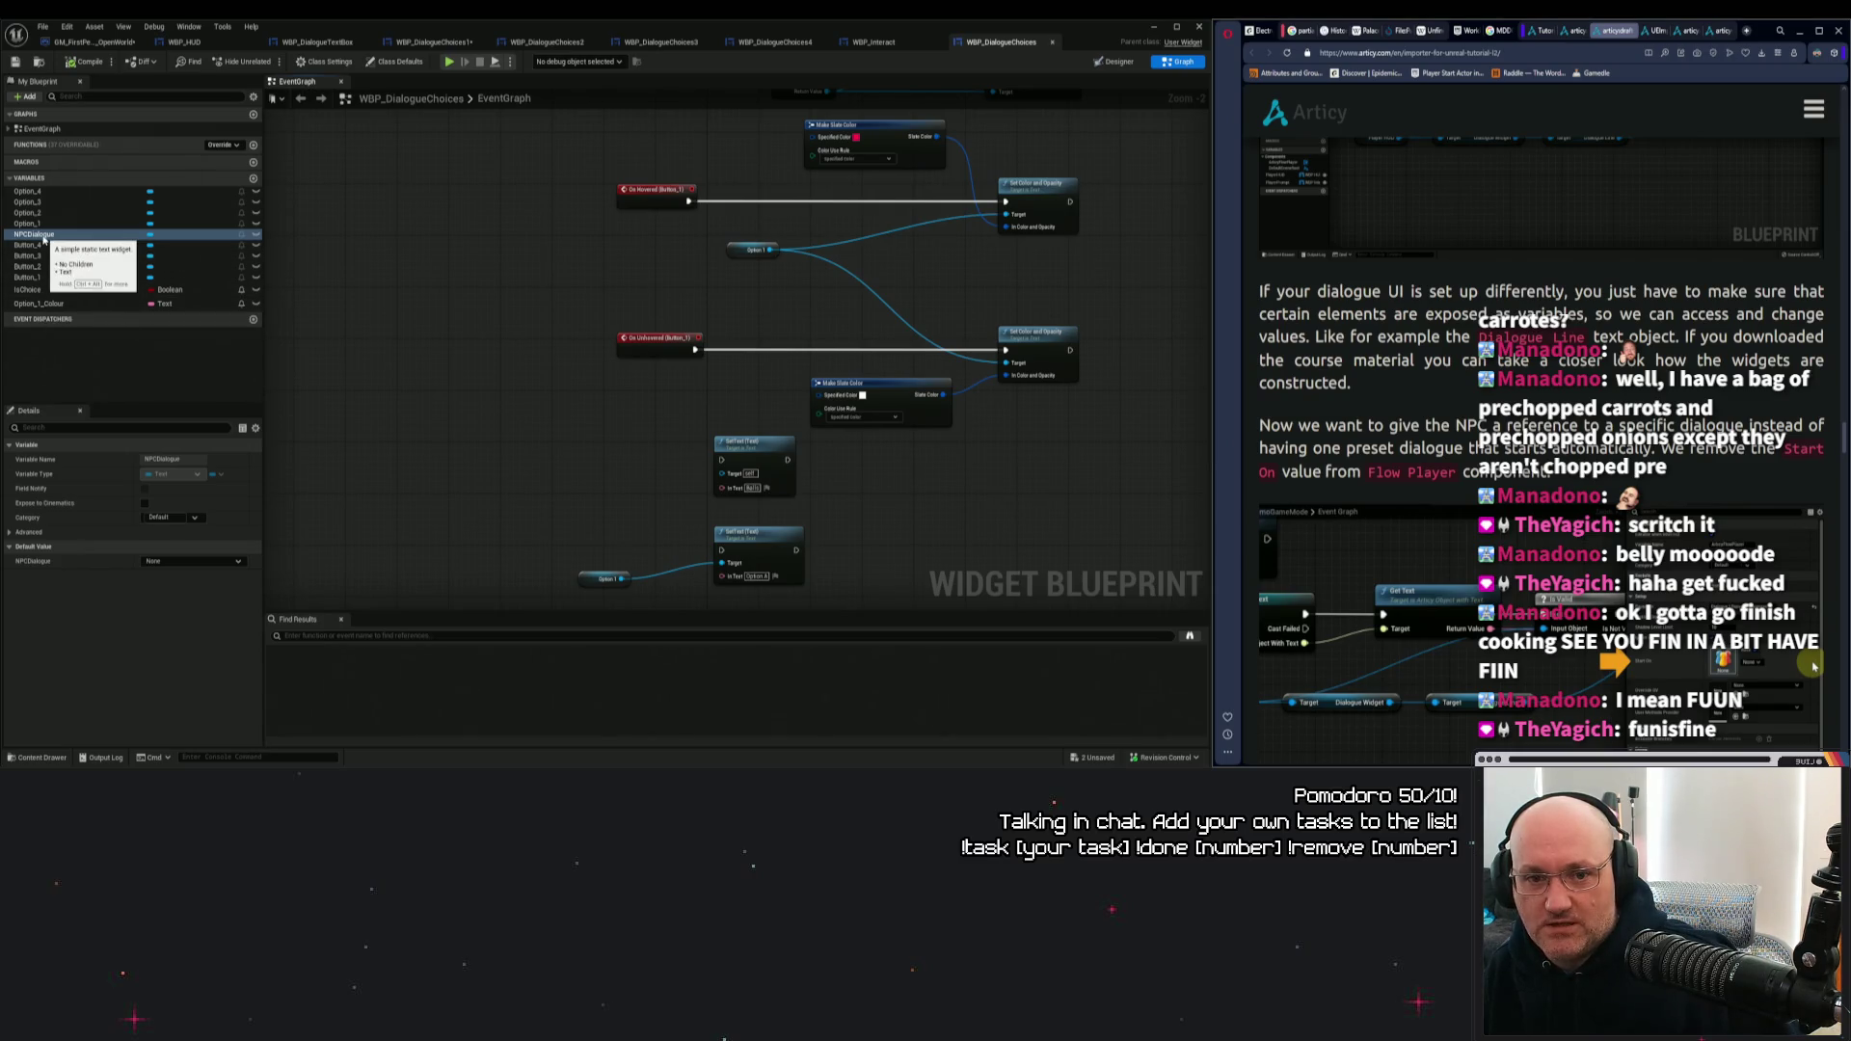
# Add an NPCDialogue getter beside the SetText nodes and shift the lower node group down-right.
pyautogui.moveTo(44, 236); pyautogui.dragTo(511, 358)
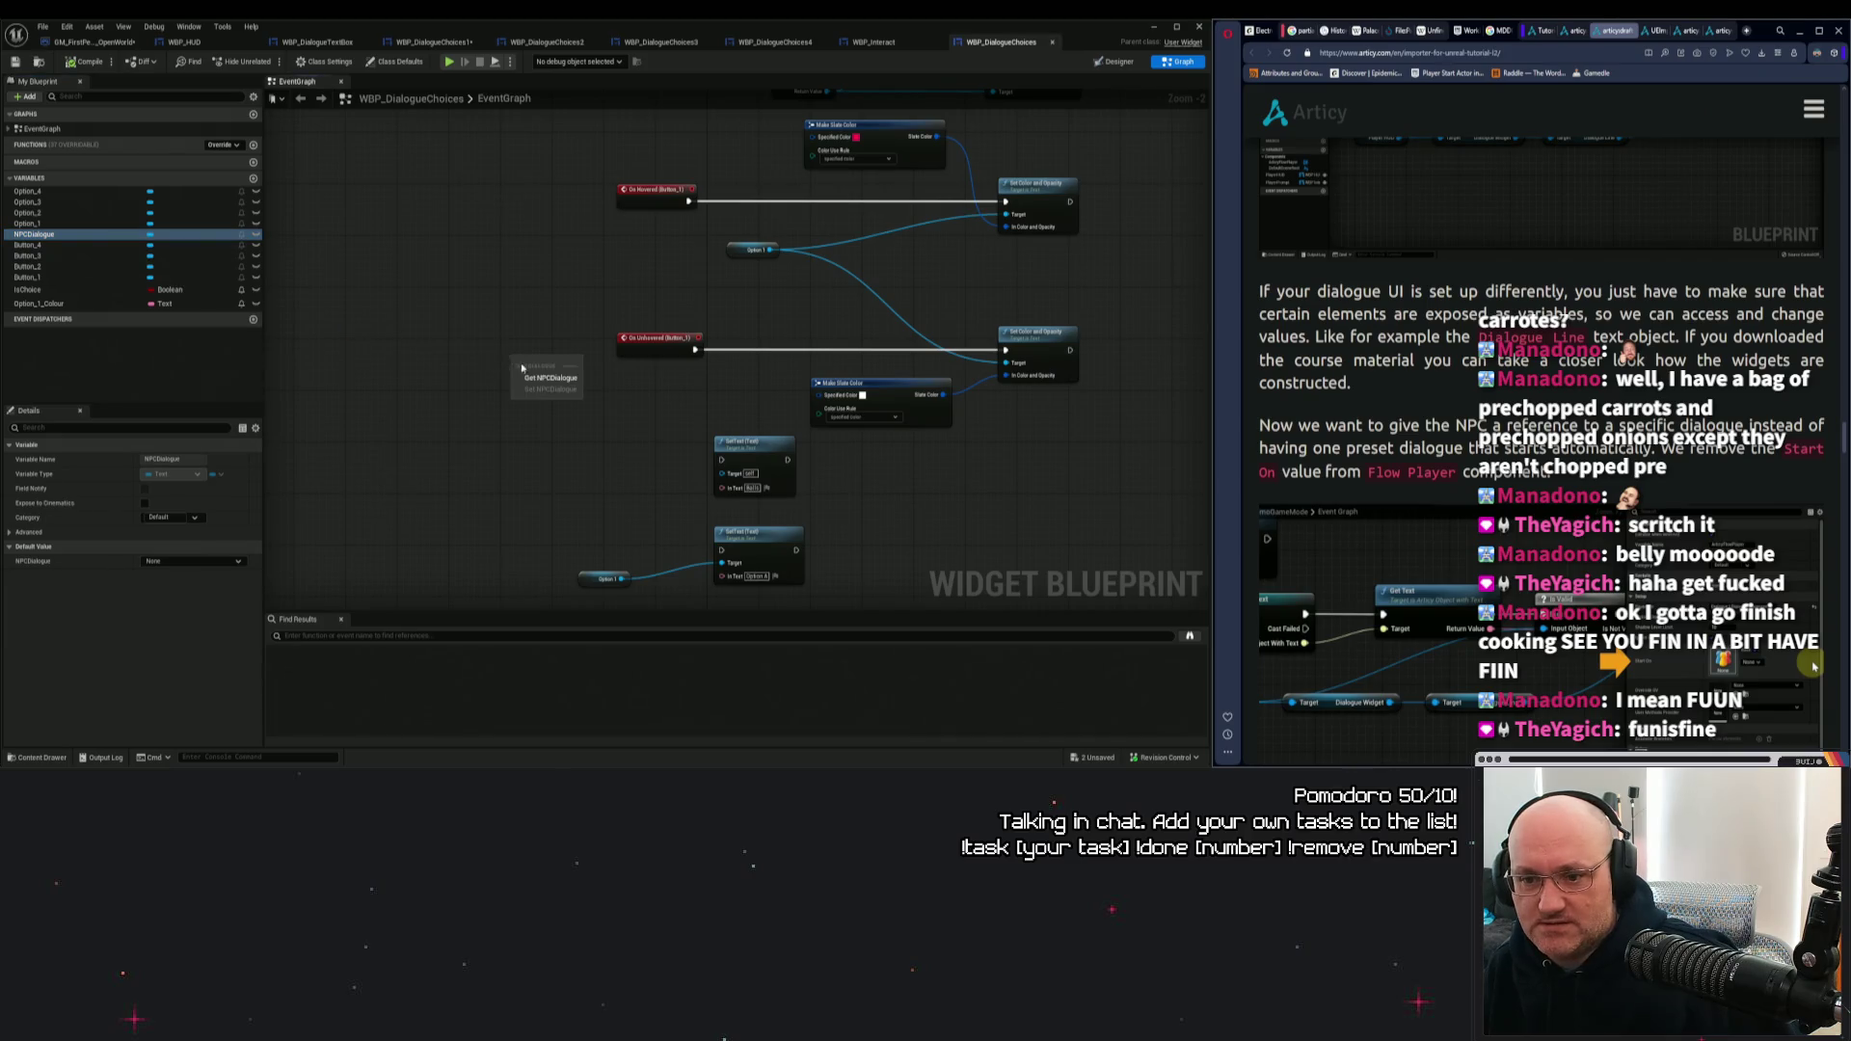
pyautogui.click(540, 378)
pyautogui.moveTo(469, 284); pyautogui.dragTo(858, 435)
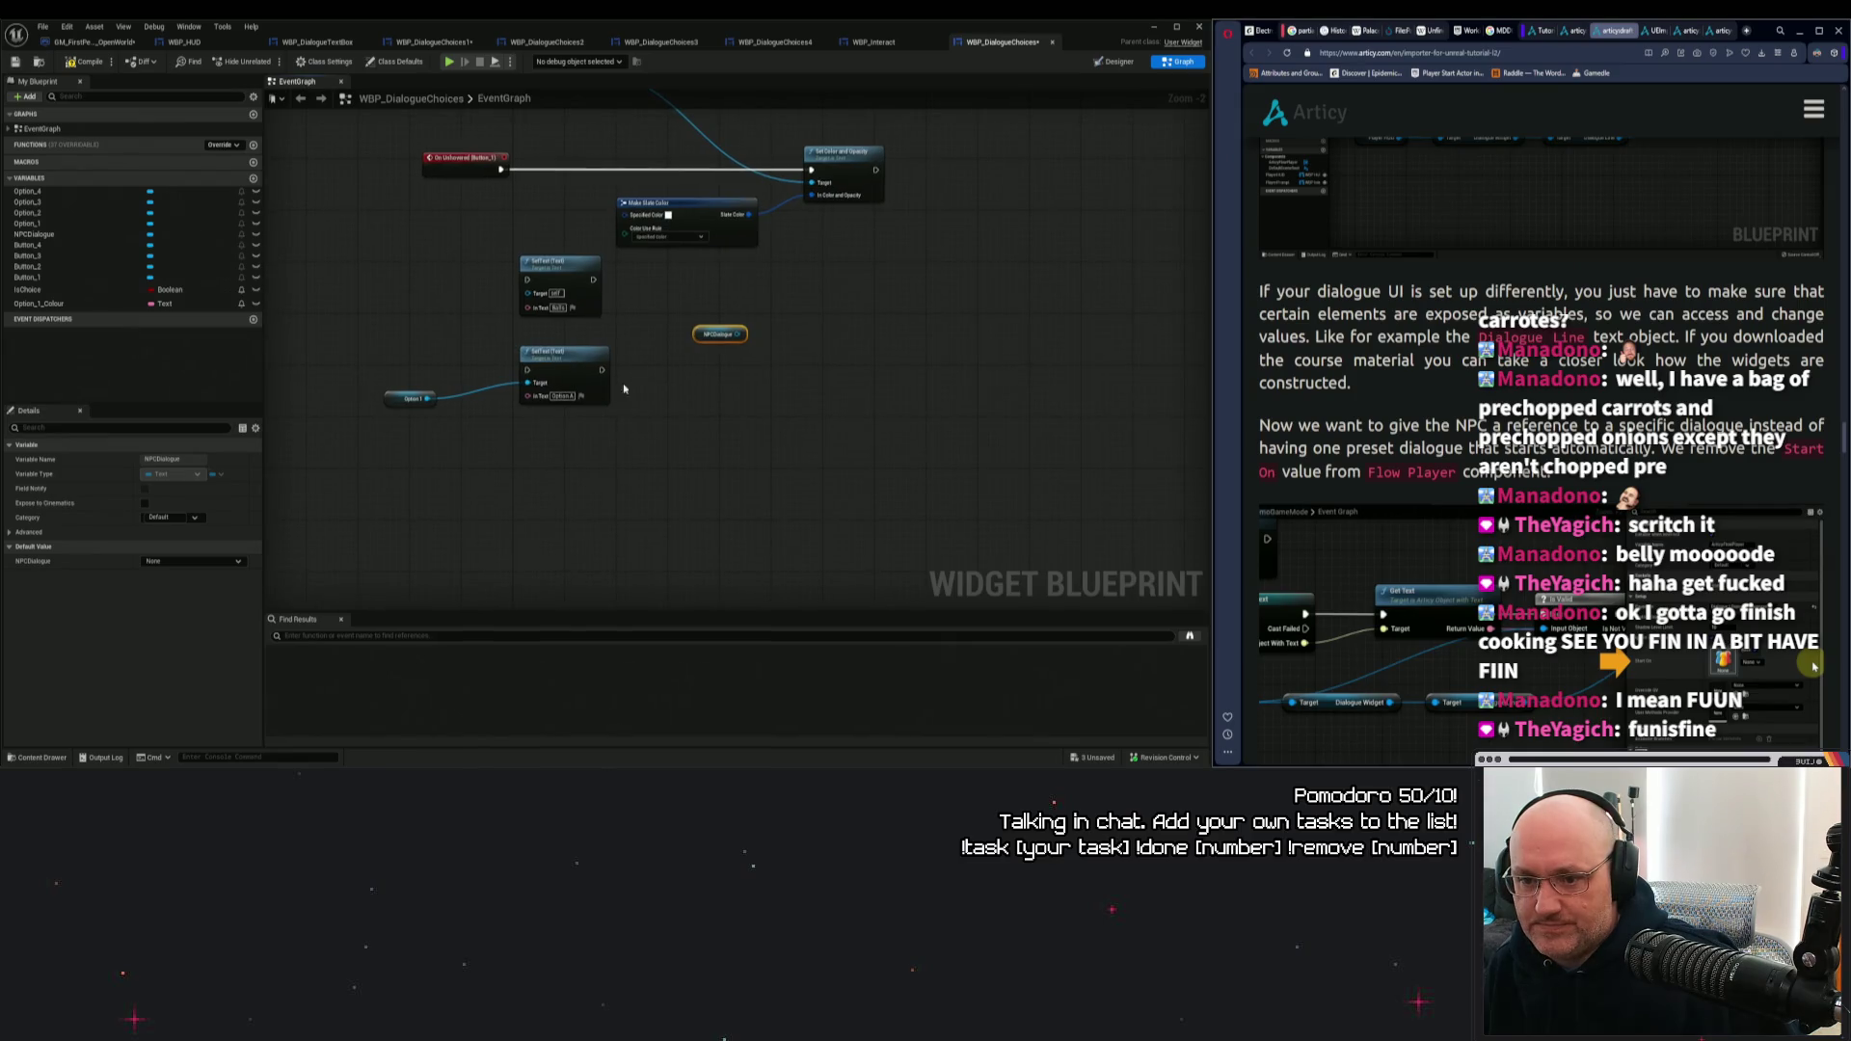
pyautogui.moveTo(719, 333); pyautogui.dragTo(416, 314)
pyautogui.moveTo(381, 236)
pyautogui.mouseDown()
pyautogui.moveTo(569, 333)
pyautogui.moveTo(613, 434)
pyautogui.mouseUp()
pyautogui.moveTo(564, 274)
pyautogui.mouseDown()
pyautogui.moveTo(596, 397)
pyautogui.moveTo(676, 421)
pyautogui.mouseUp()
# Add an Option_2 getter node and position it lower in the graph.
pyautogui.click(564, 412)
pyautogui.click(67, 214)
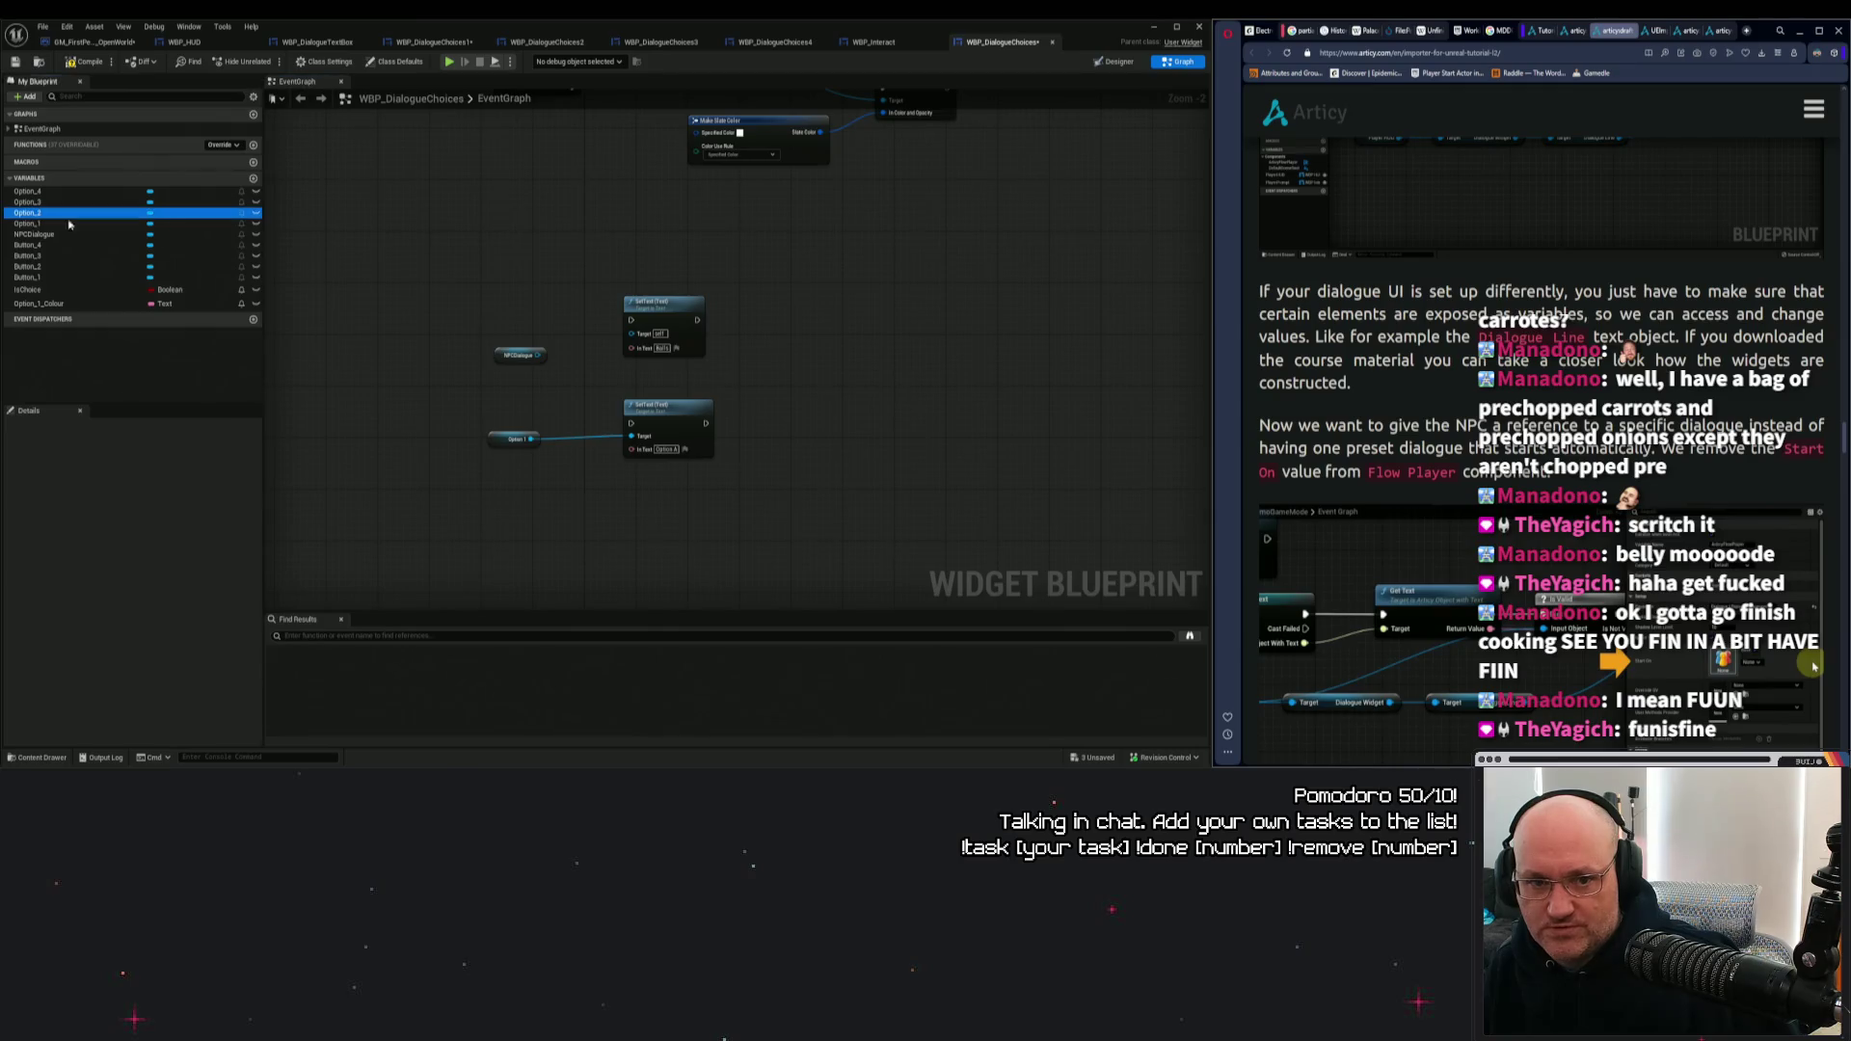
pyautogui.moveTo(68, 224); pyautogui.dragTo(488, 246)
pyautogui.click(530, 266)
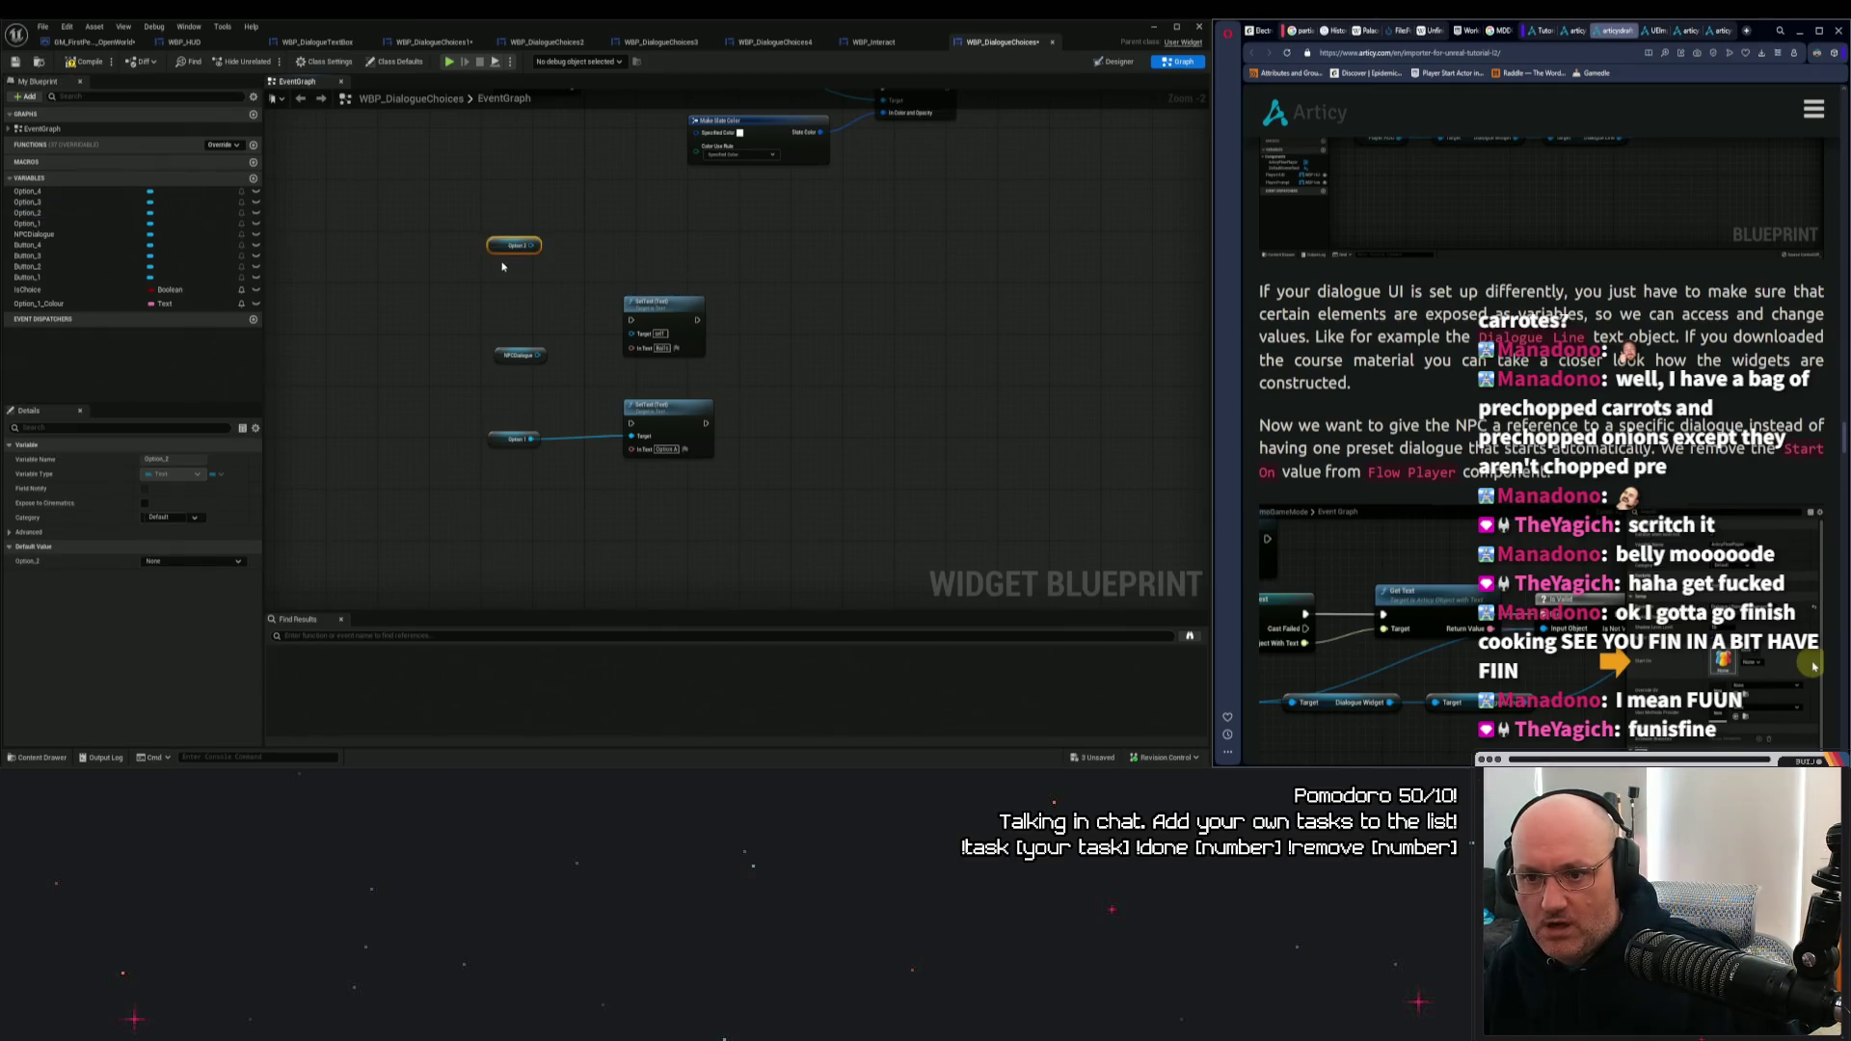
pyautogui.moveTo(507, 265); pyautogui.dragTo(508, 541)
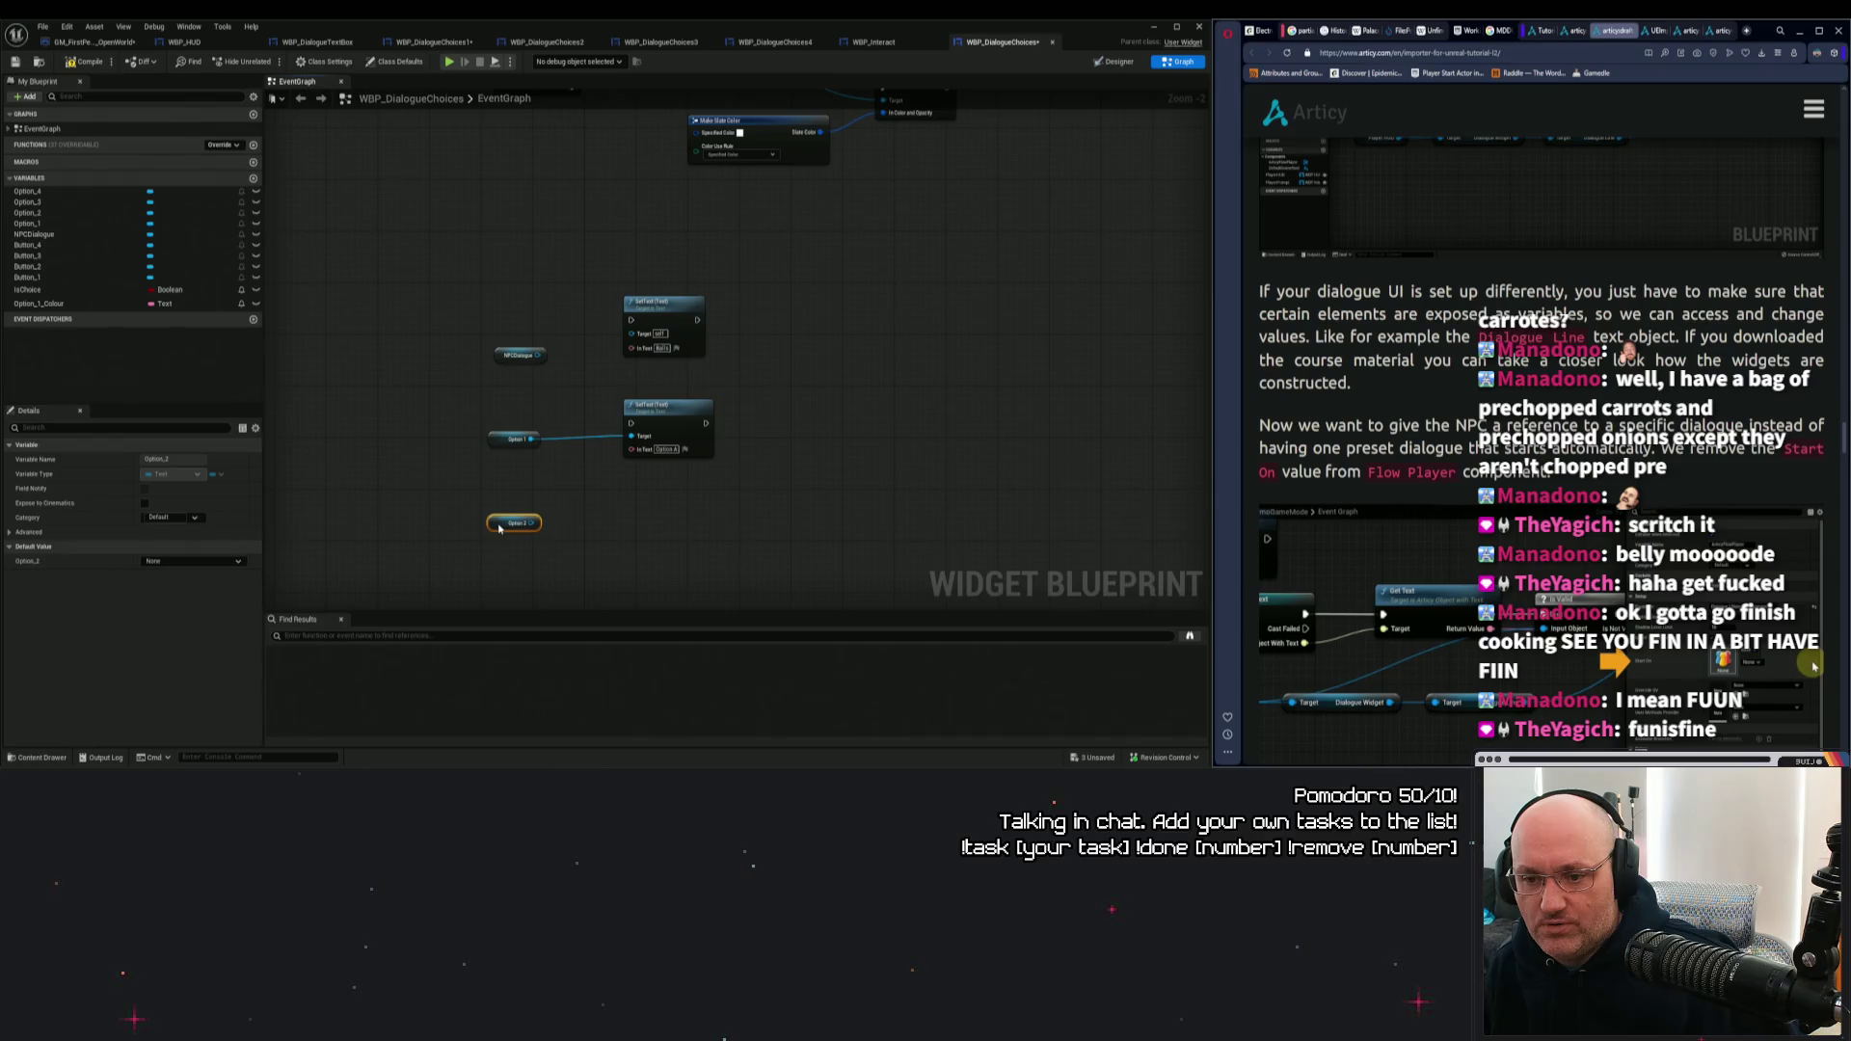
pyautogui.moveTo(617, 558); pyautogui.dragTo(704, 437)
# Move the three disabled construct and tick event nodes further up.
pyautogui.scroll(-2, 626, 386)
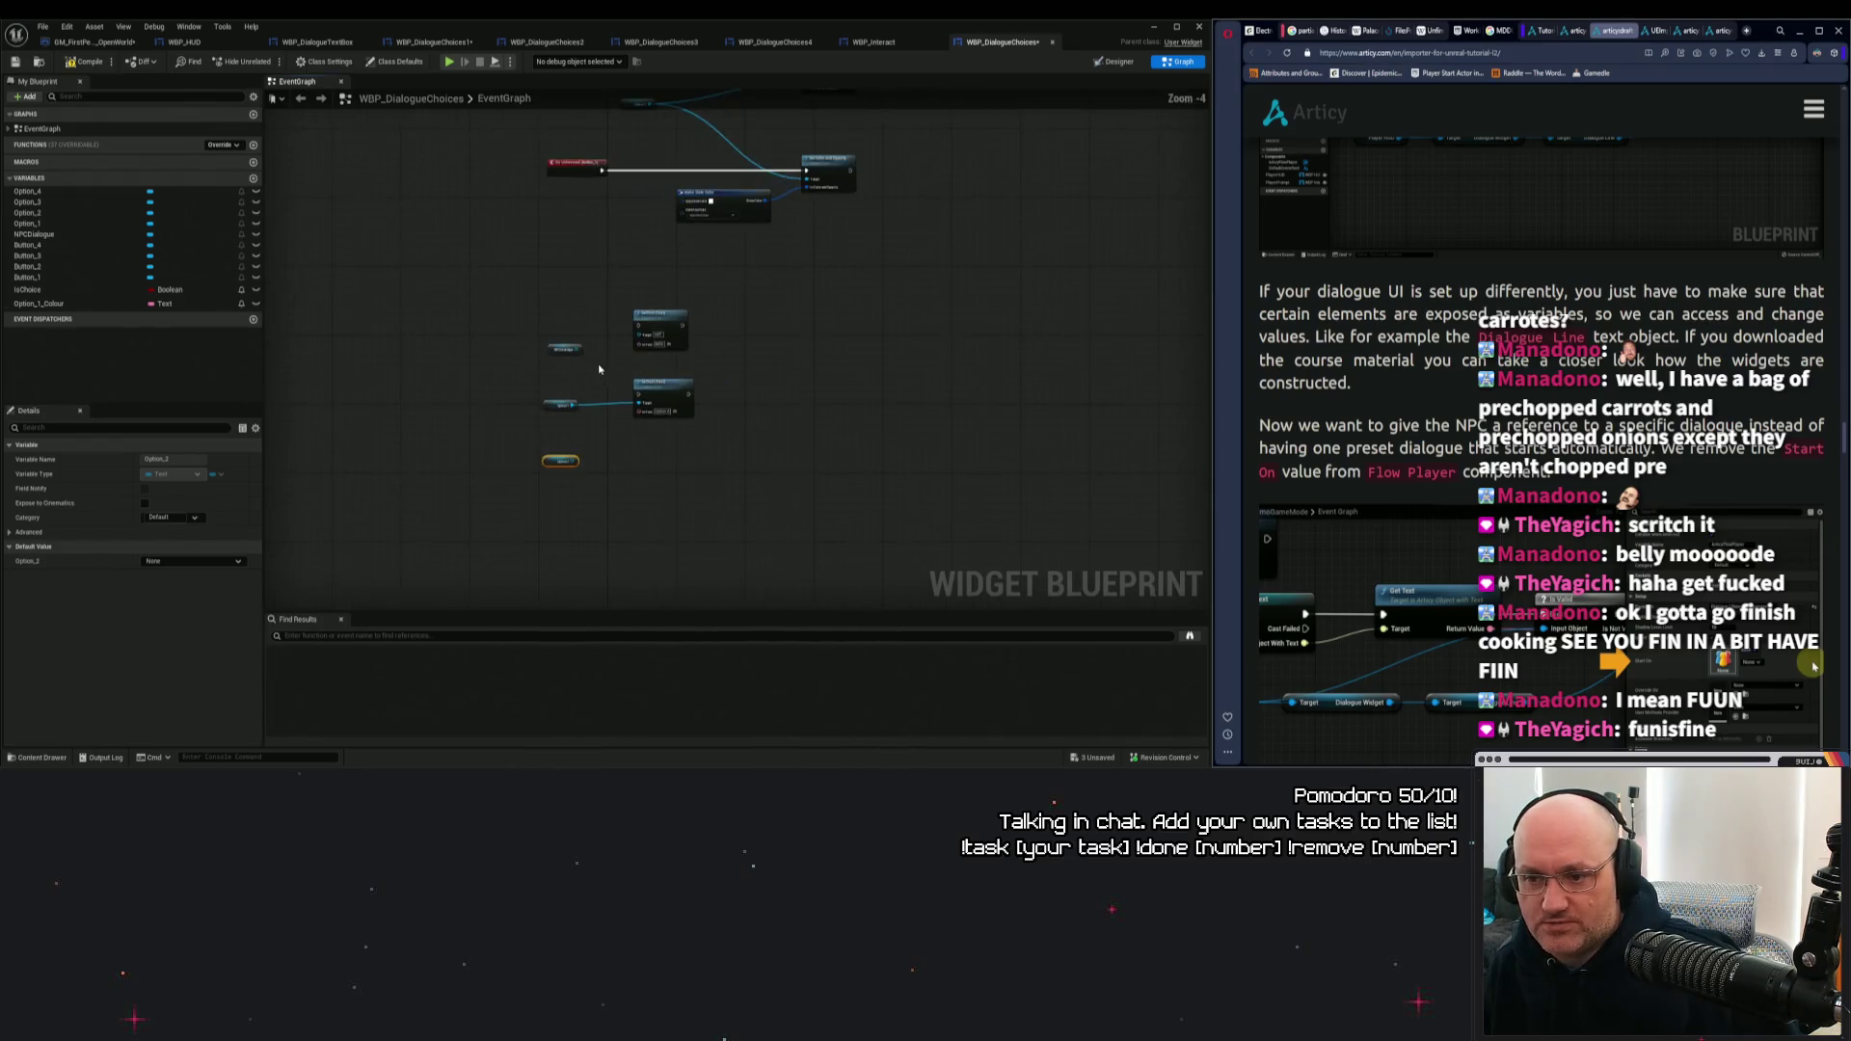
pyautogui.scroll(3, 582, 354)
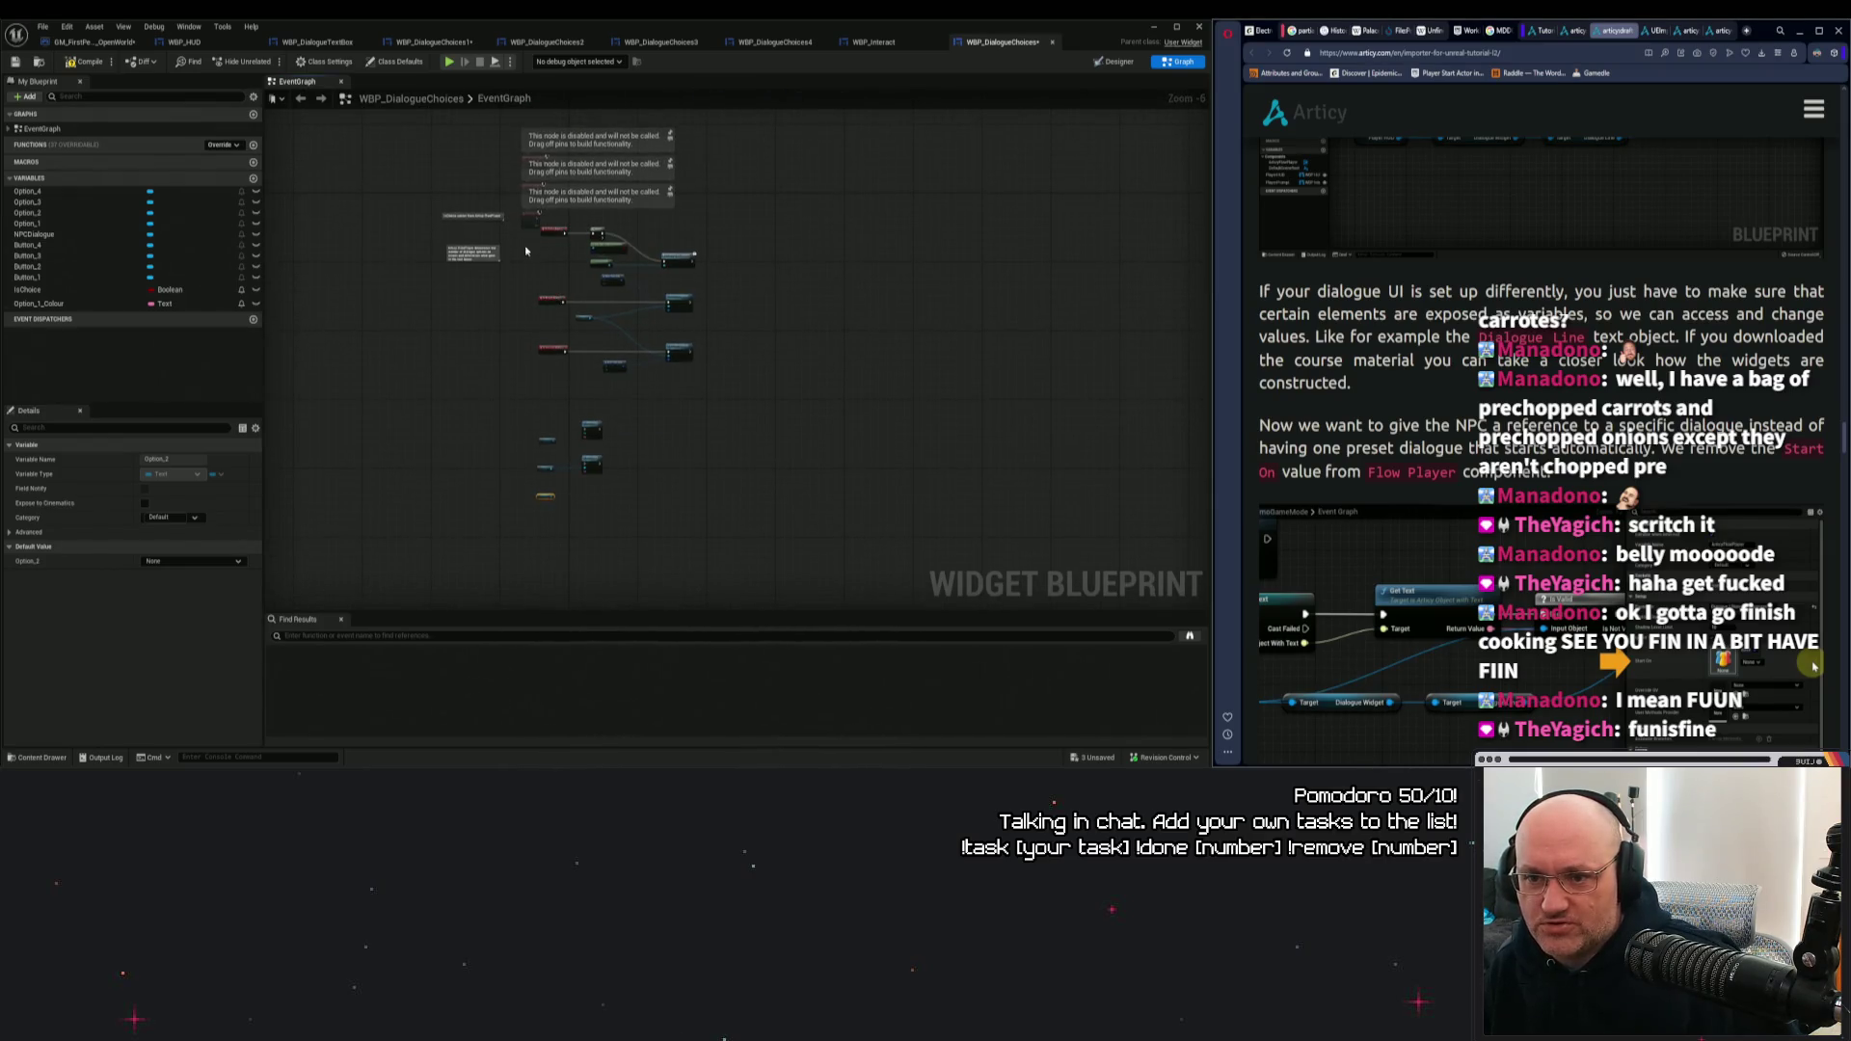
pyautogui.moveTo(617, 198)
pyautogui.mouseDown()
pyautogui.moveTo(526, 431)
pyautogui.moveTo(528, 306)
pyautogui.mouseUp()
pyautogui.click(540, 367)
pyautogui.moveTo(541, 207); pyautogui.dragTo(584, 322)
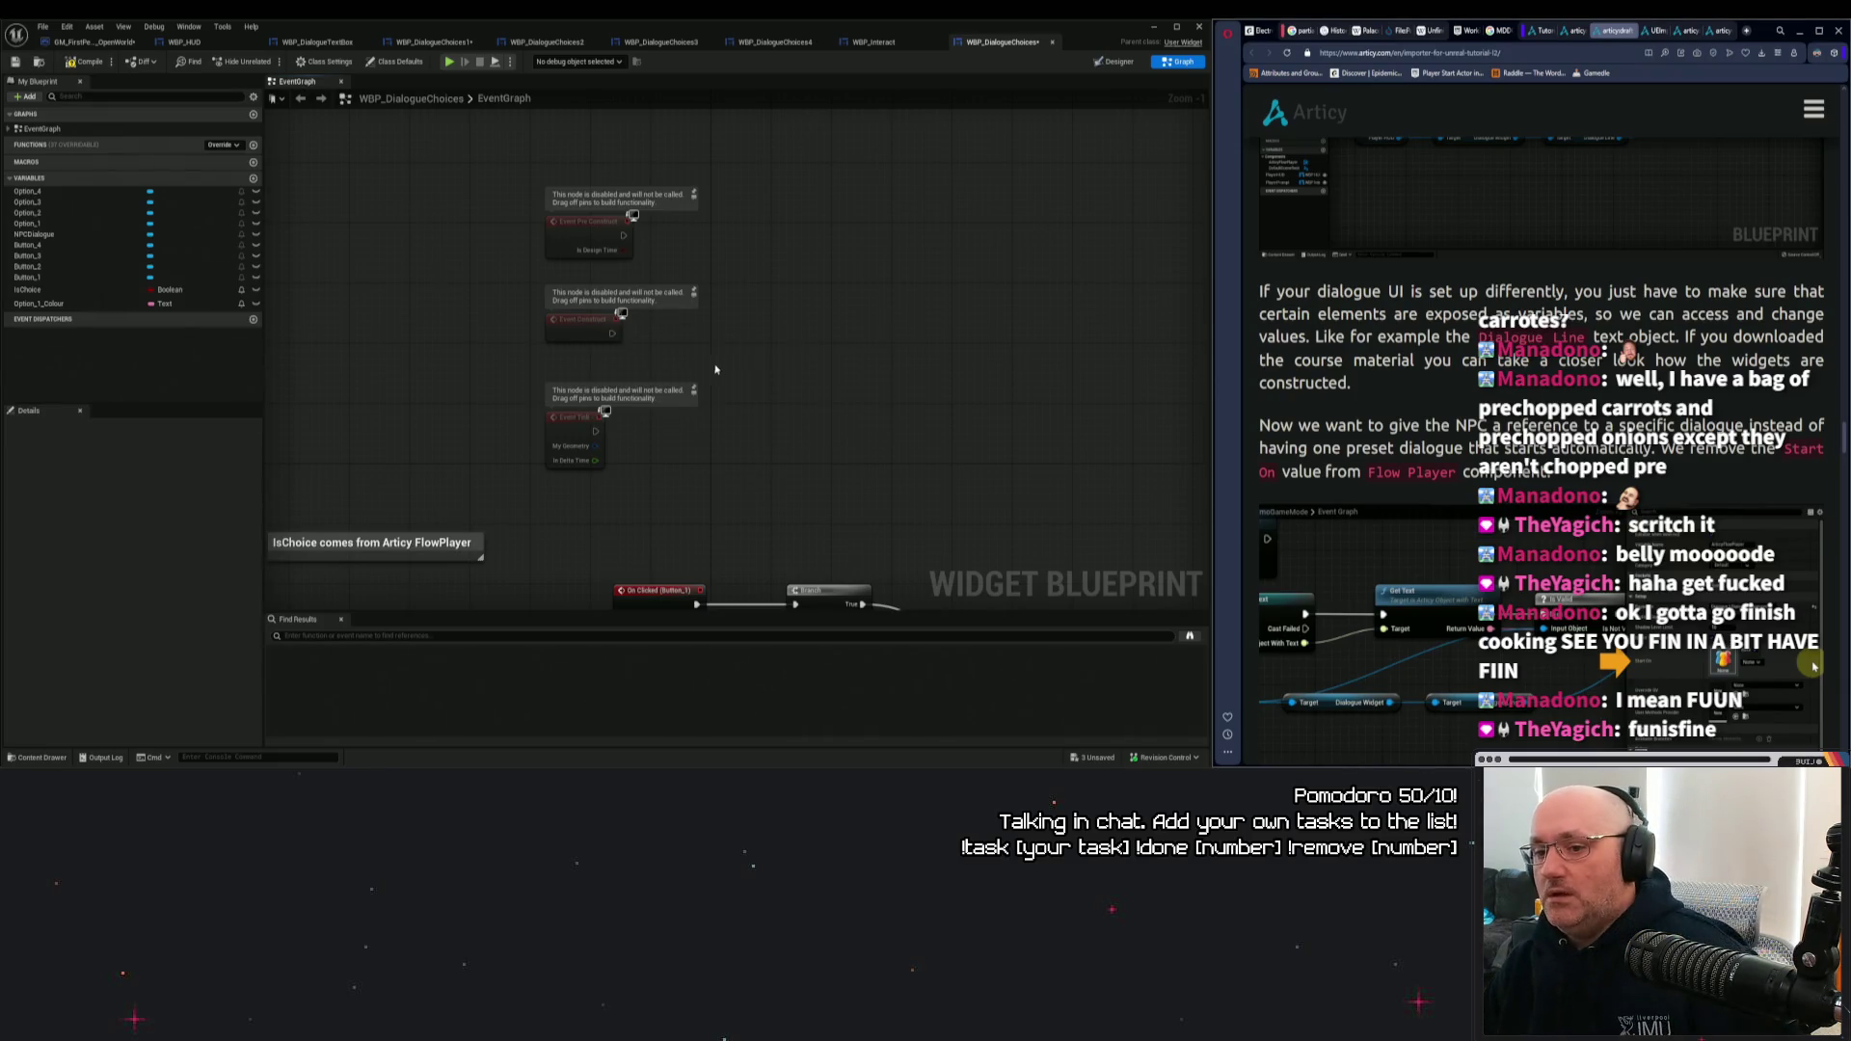
# Search Google for 'unreal engine umg onconttruct' in a new tab.
pyautogui.click(1746, 30)
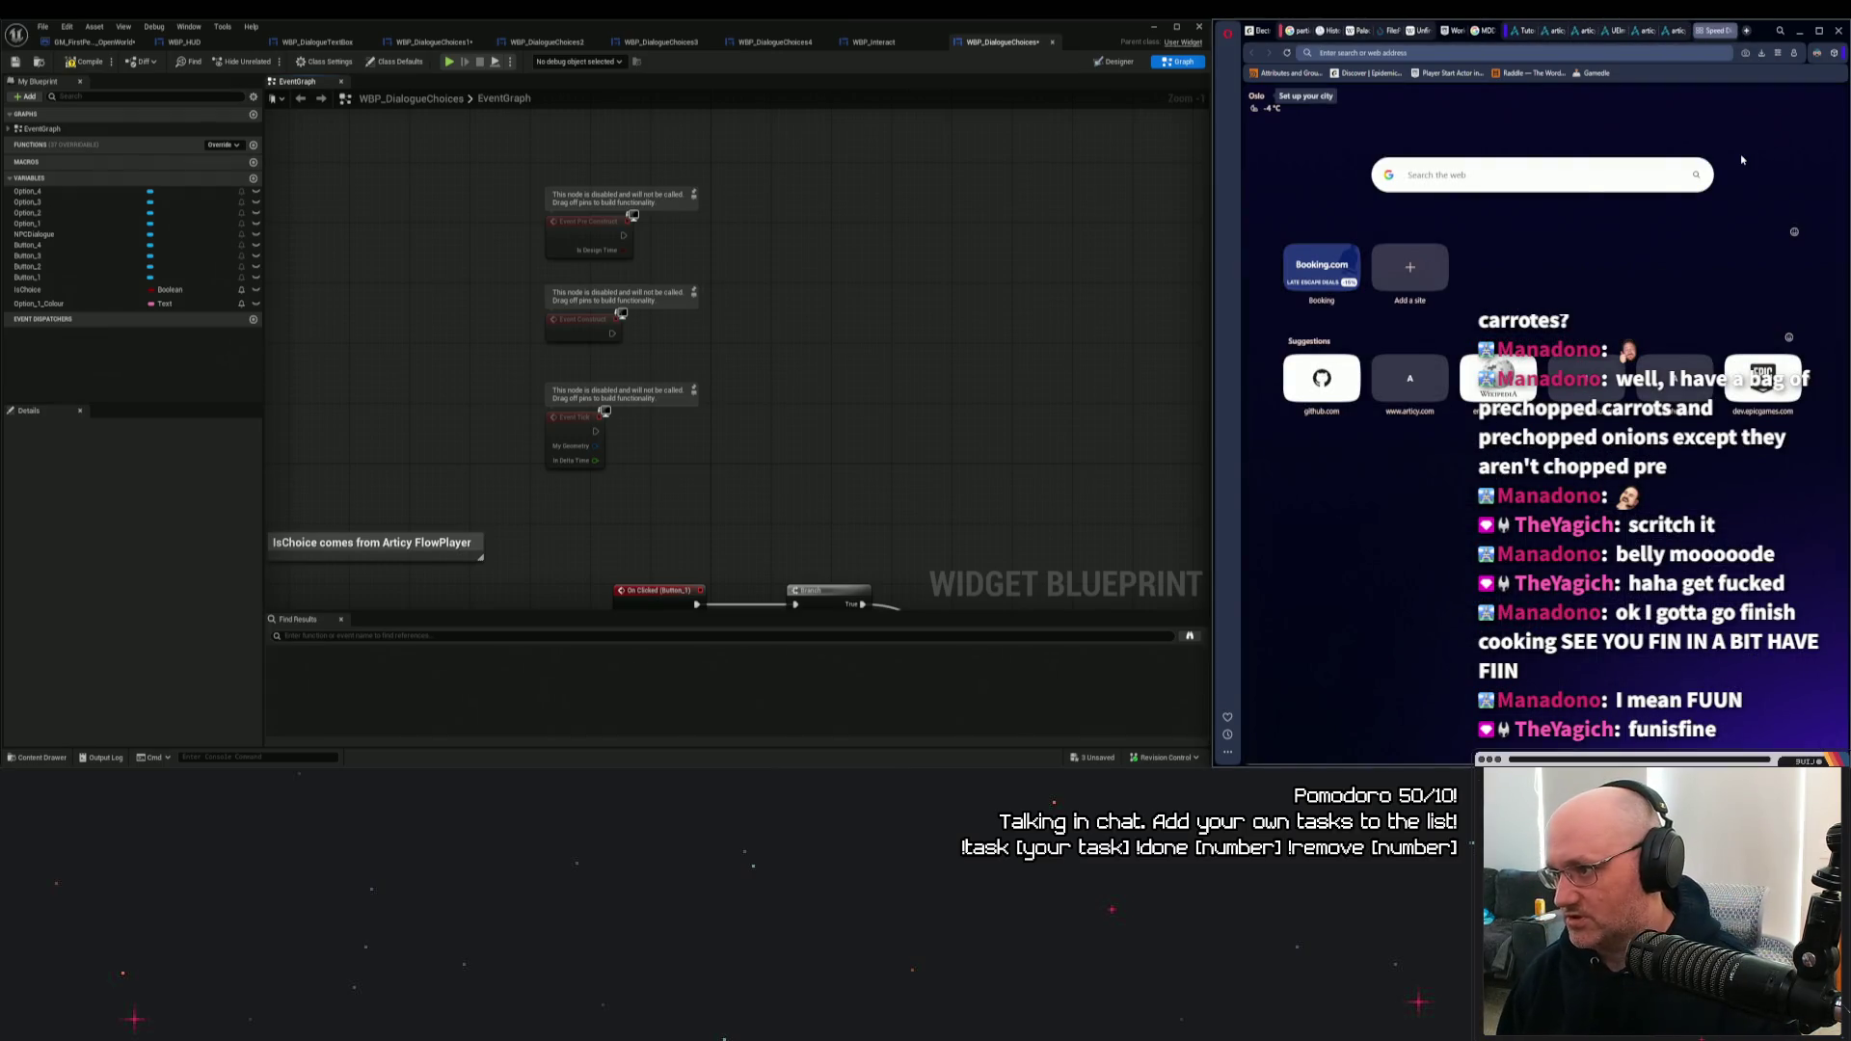
pyautogui.write('unreal ')
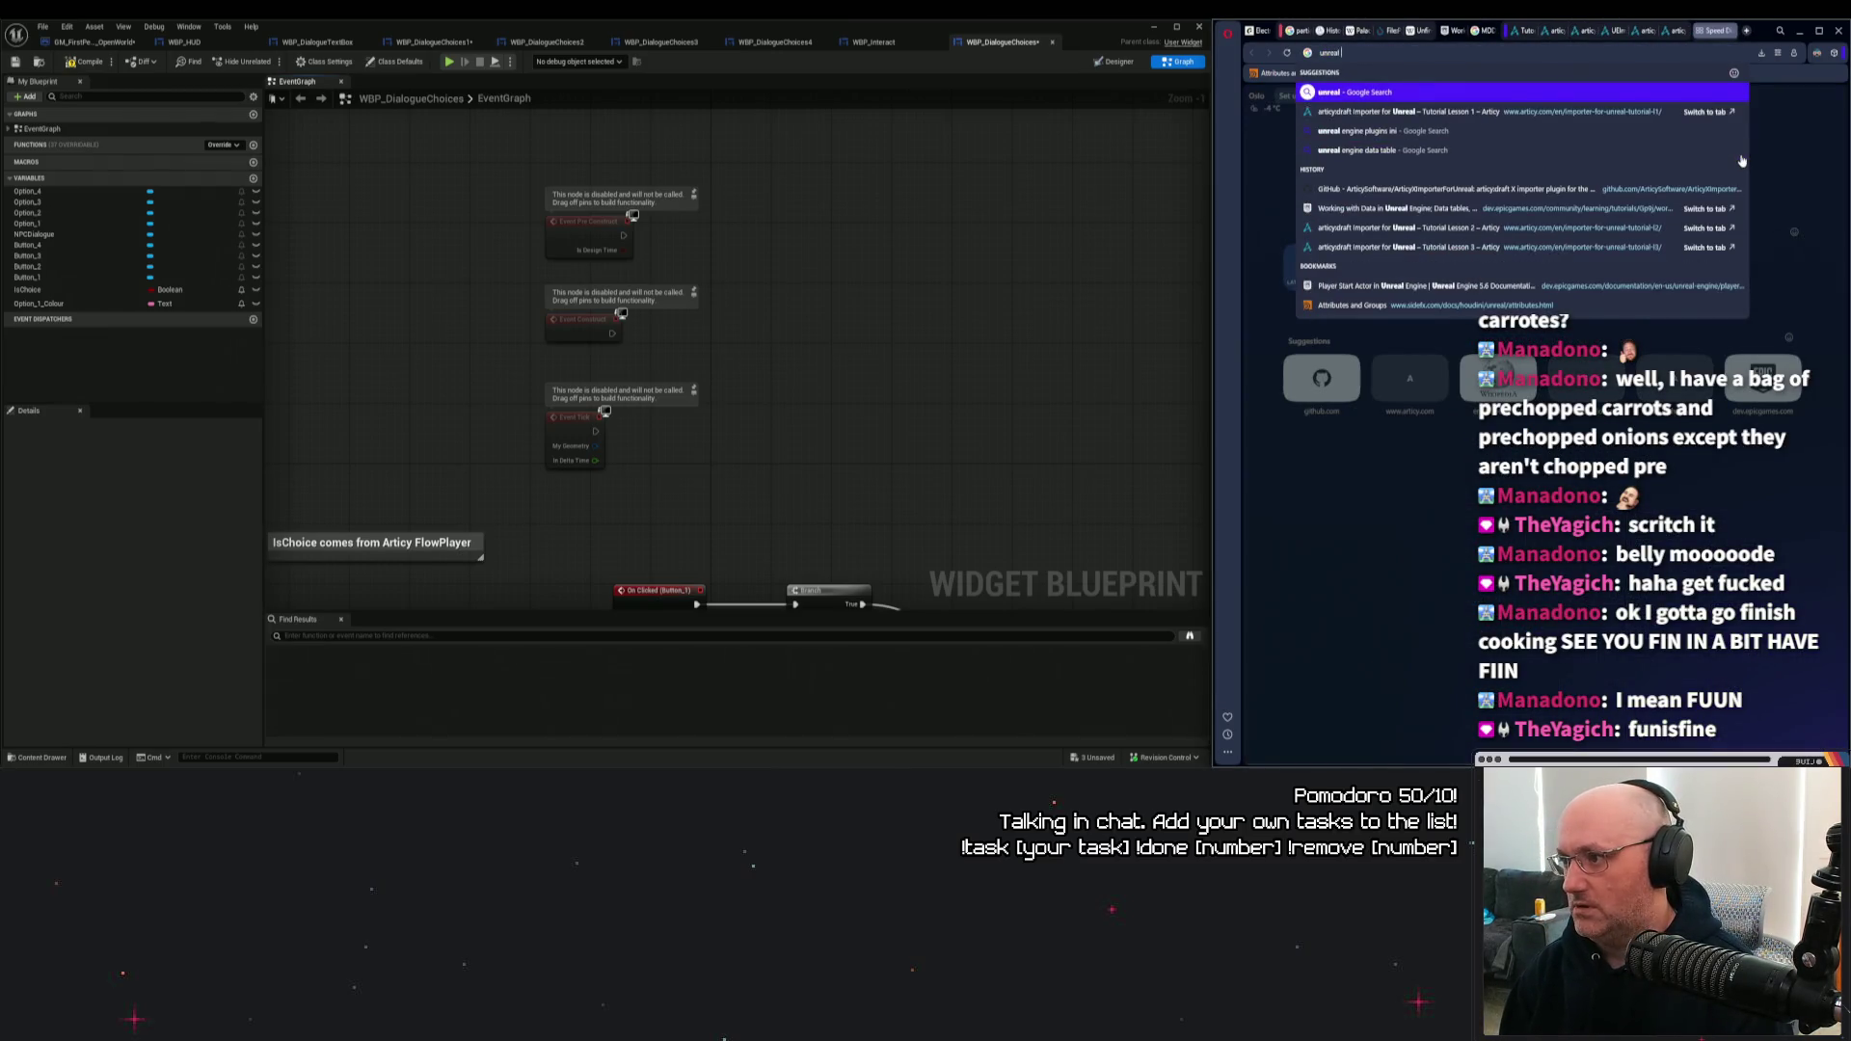
pyautogui.write('engine umg onc')
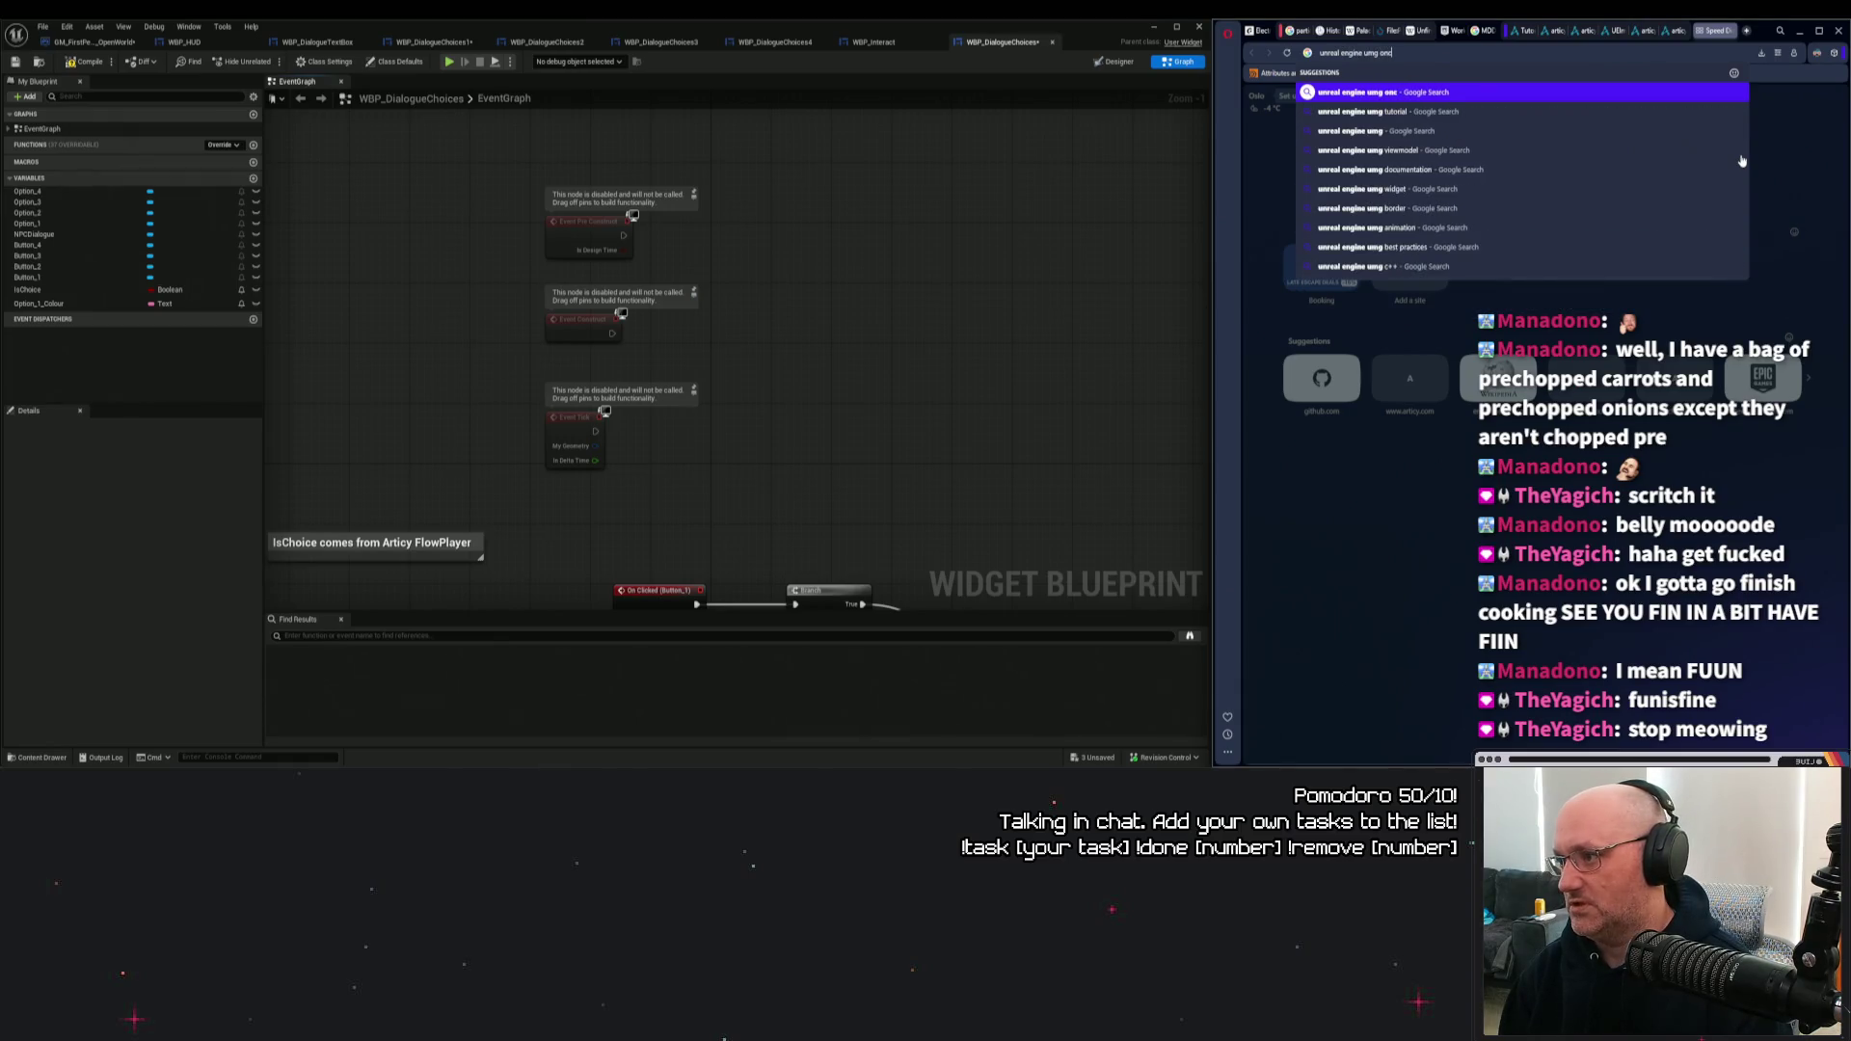
pyautogui.write('onttruct')
pyautogui.press('Return')
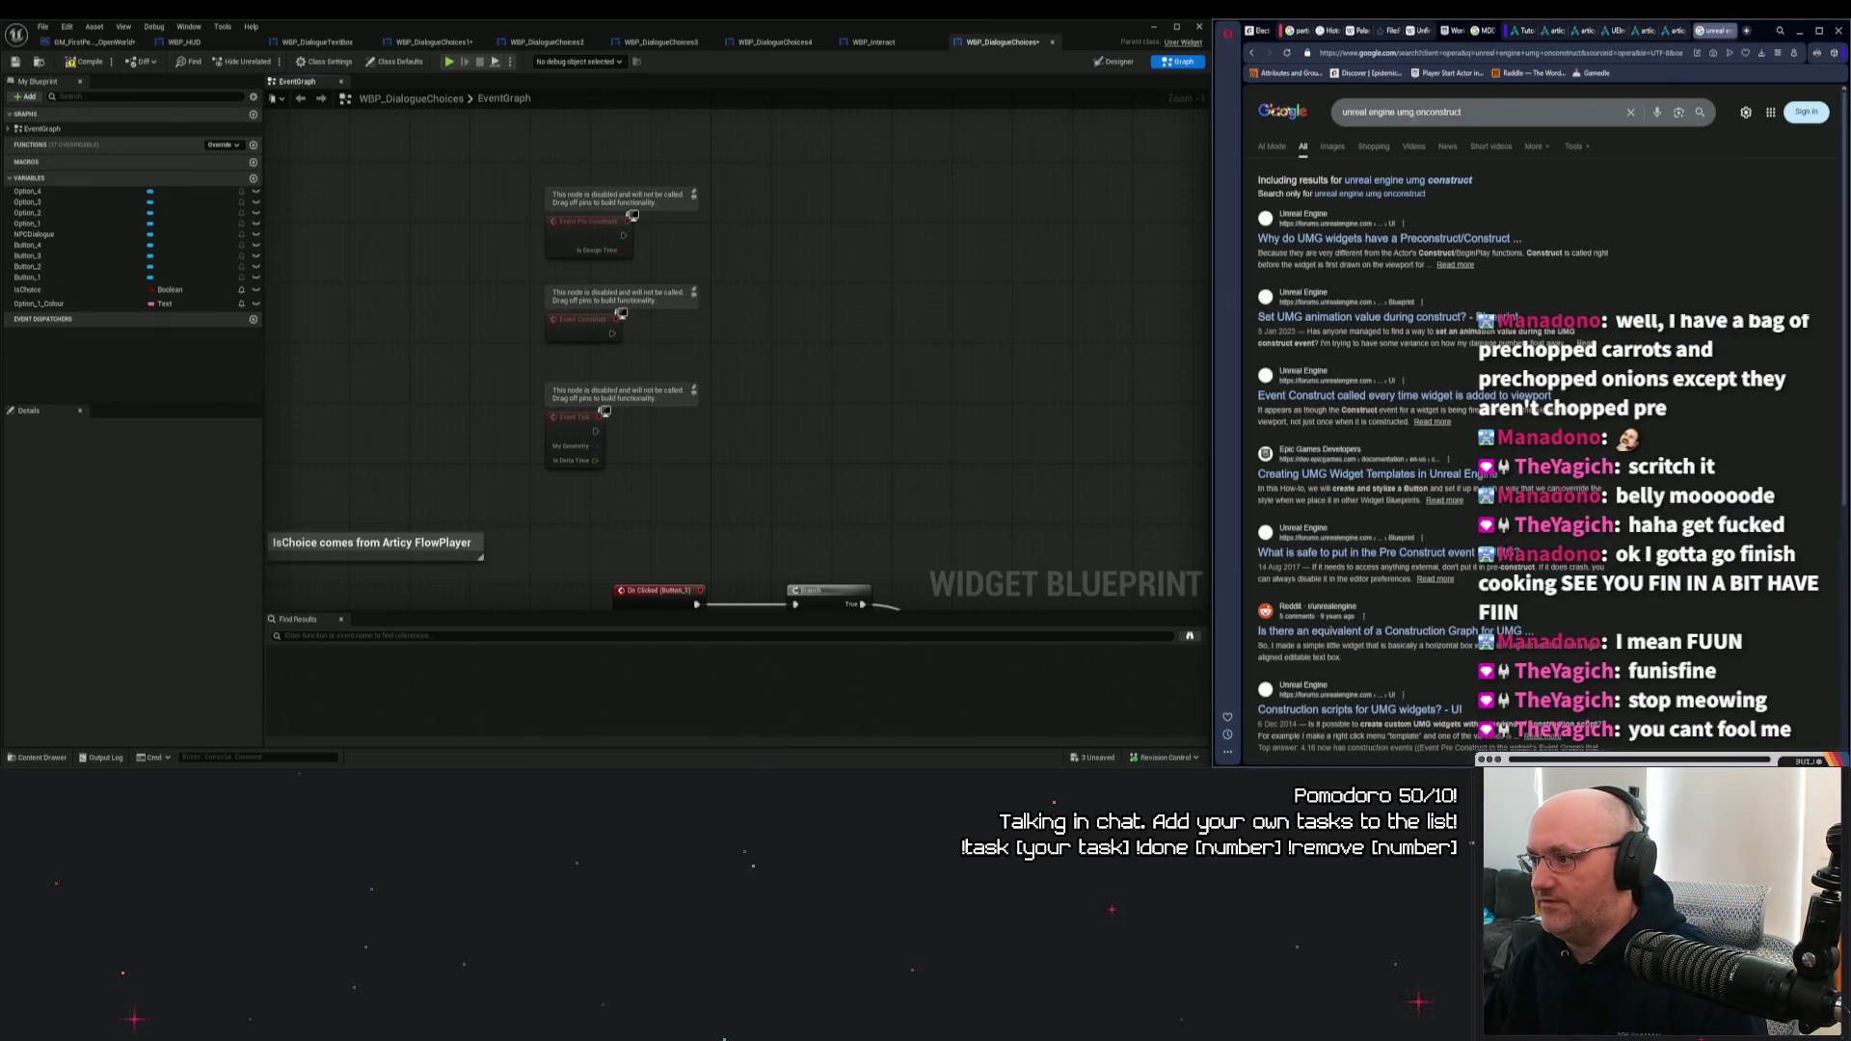
# Refine the query to 'unreal engine umg event construct' and review the AI overview.
pyautogui.click(1465, 112)
pyautogui.hotkey('ctrl', 'BackSpace')
pyautogui.write('event construct')
pyautogui.press('Return')
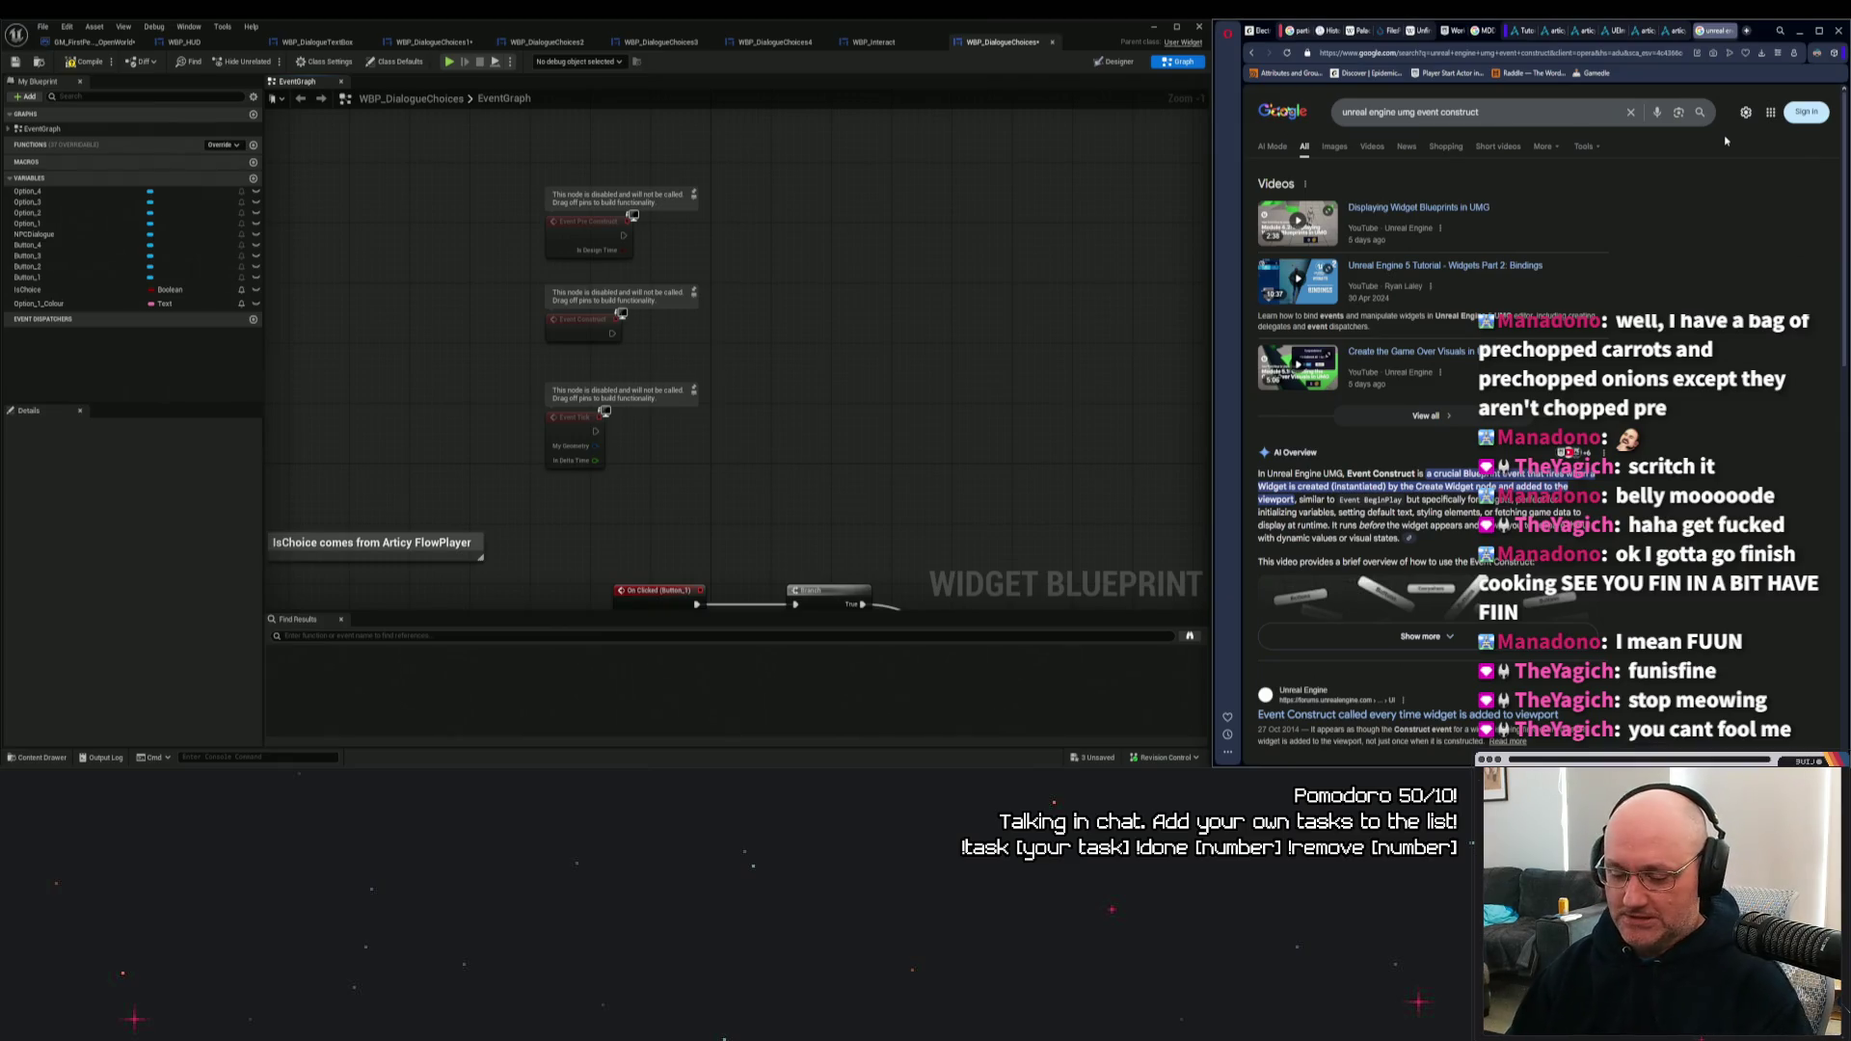
pyautogui.moveTo(827, 389); pyautogui.dragTo(684, 129)
pyautogui.scroll(-1, 752, 416)
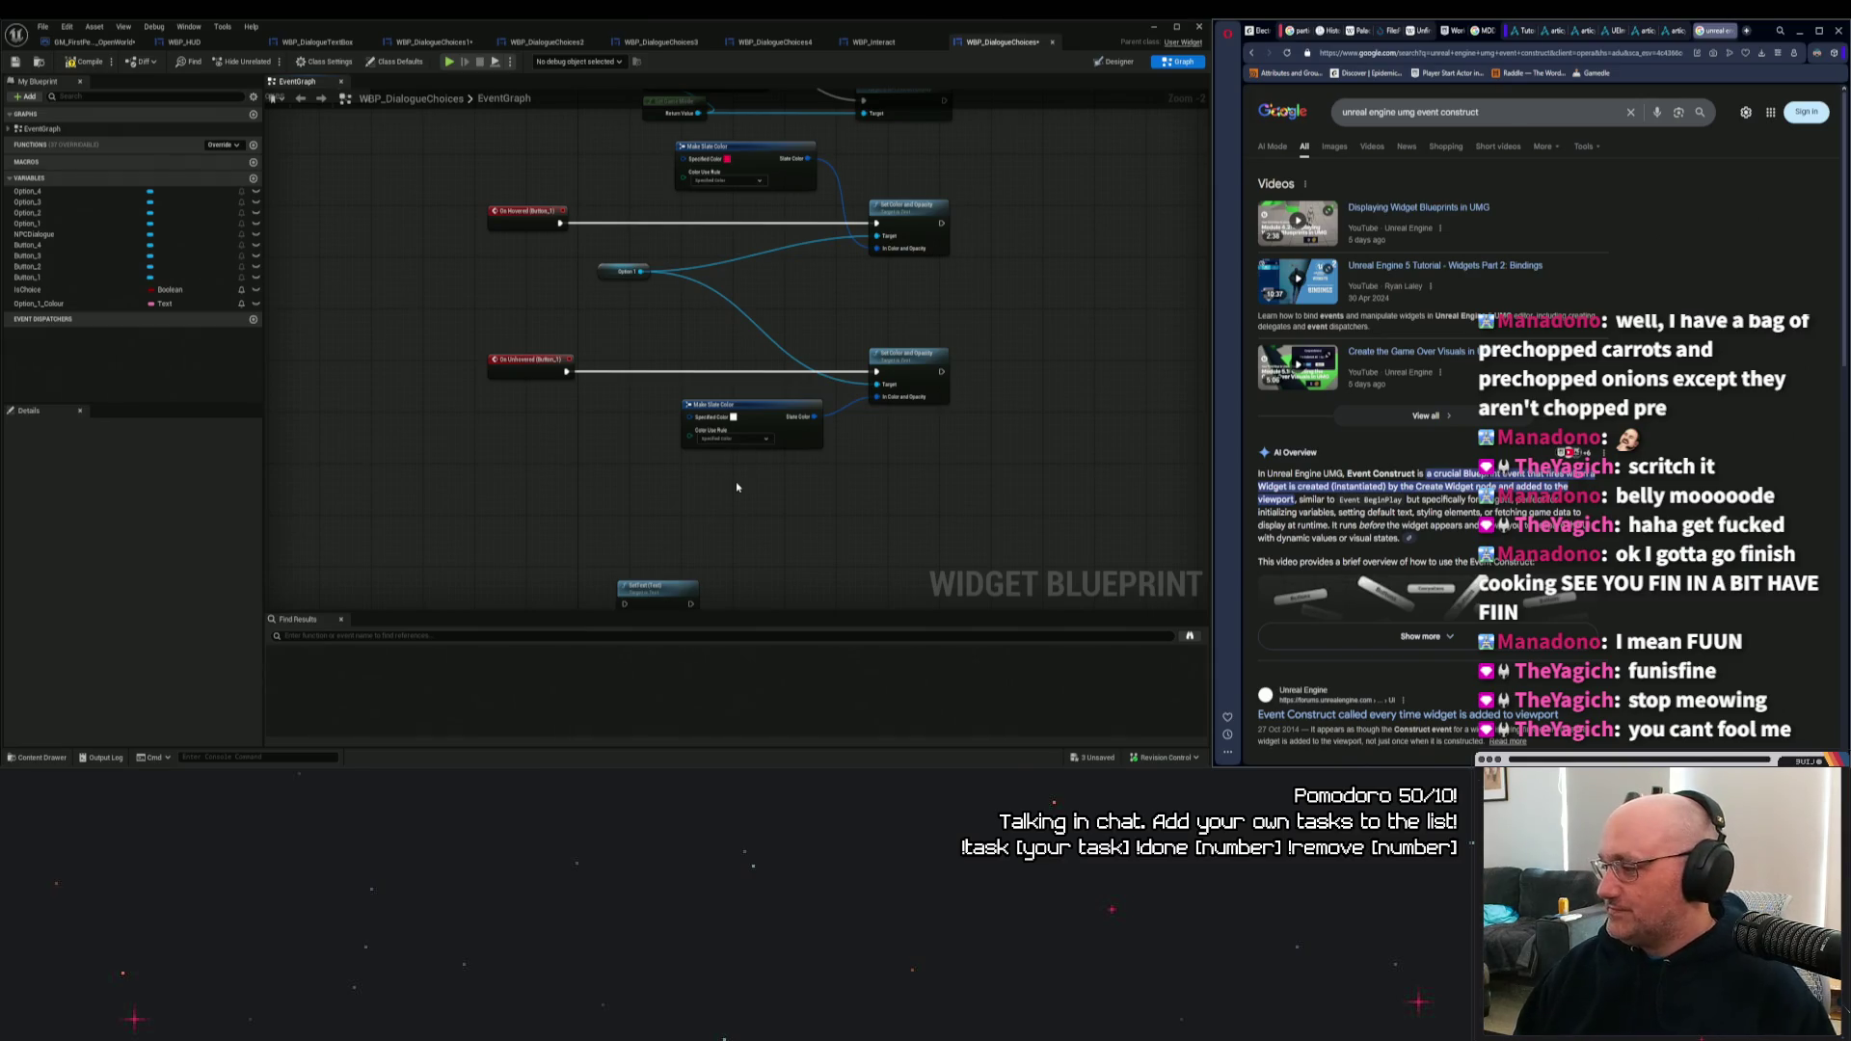
pyautogui.moveTo(855, 311)
pyautogui.mouseDown()
pyautogui.moveTo(926, 389)
pyautogui.moveTo(660, 342)
pyautogui.mouseUp()
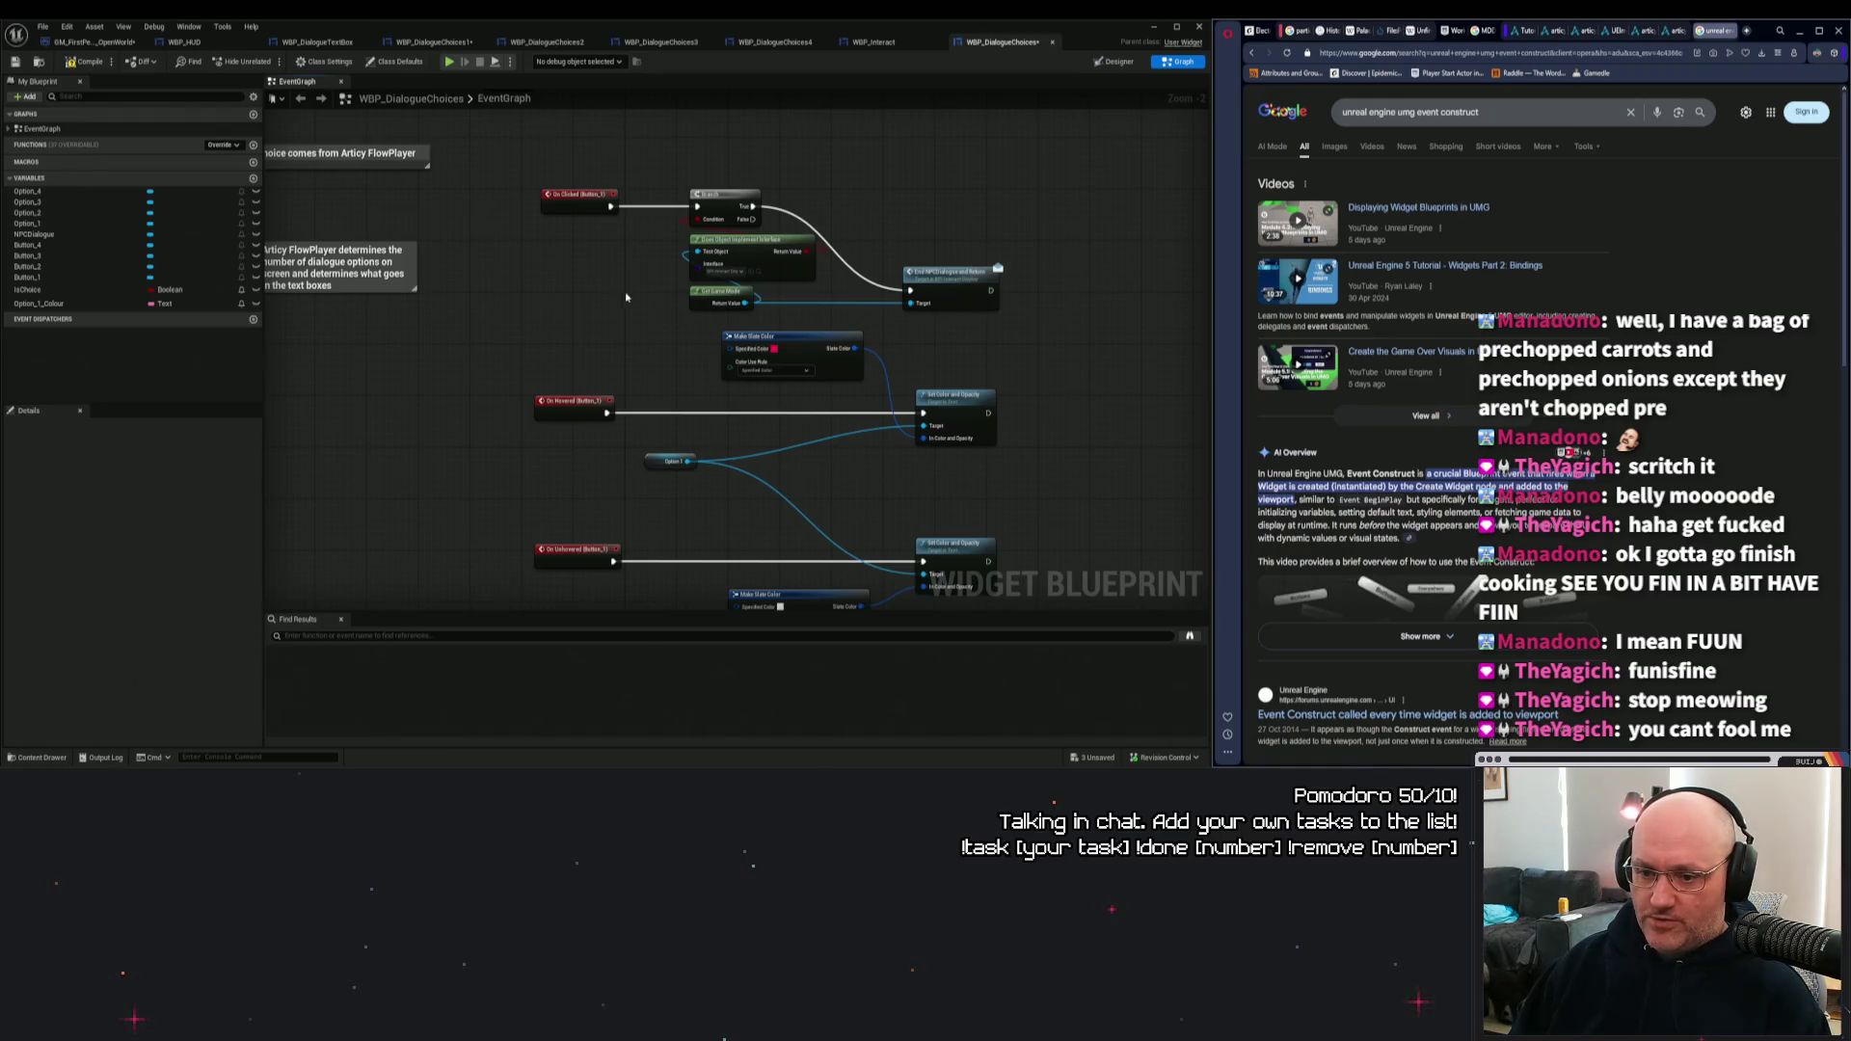
pyautogui.moveTo(622, 284); pyautogui.dragTo(607, 144)
pyautogui.moveTo(628, 517)
pyautogui.mouseDown()
pyautogui.moveTo(628, 362)
pyautogui.moveTo(602, 631)
pyautogui.mouseUp()
pyautogui.moveTo(916, 332)
pyautogui.mouseDown()
pyautogui.moveTo(924, 286)
pyautogui.moveTo(829, 241)
pyautogui.moveTo(620, 302)
pyautogui.moveTo(695, 414)
pyautogui.moveTo(766, 427)
pyautogui.moveTo(773, 364)
pyautogui.mouseUp()
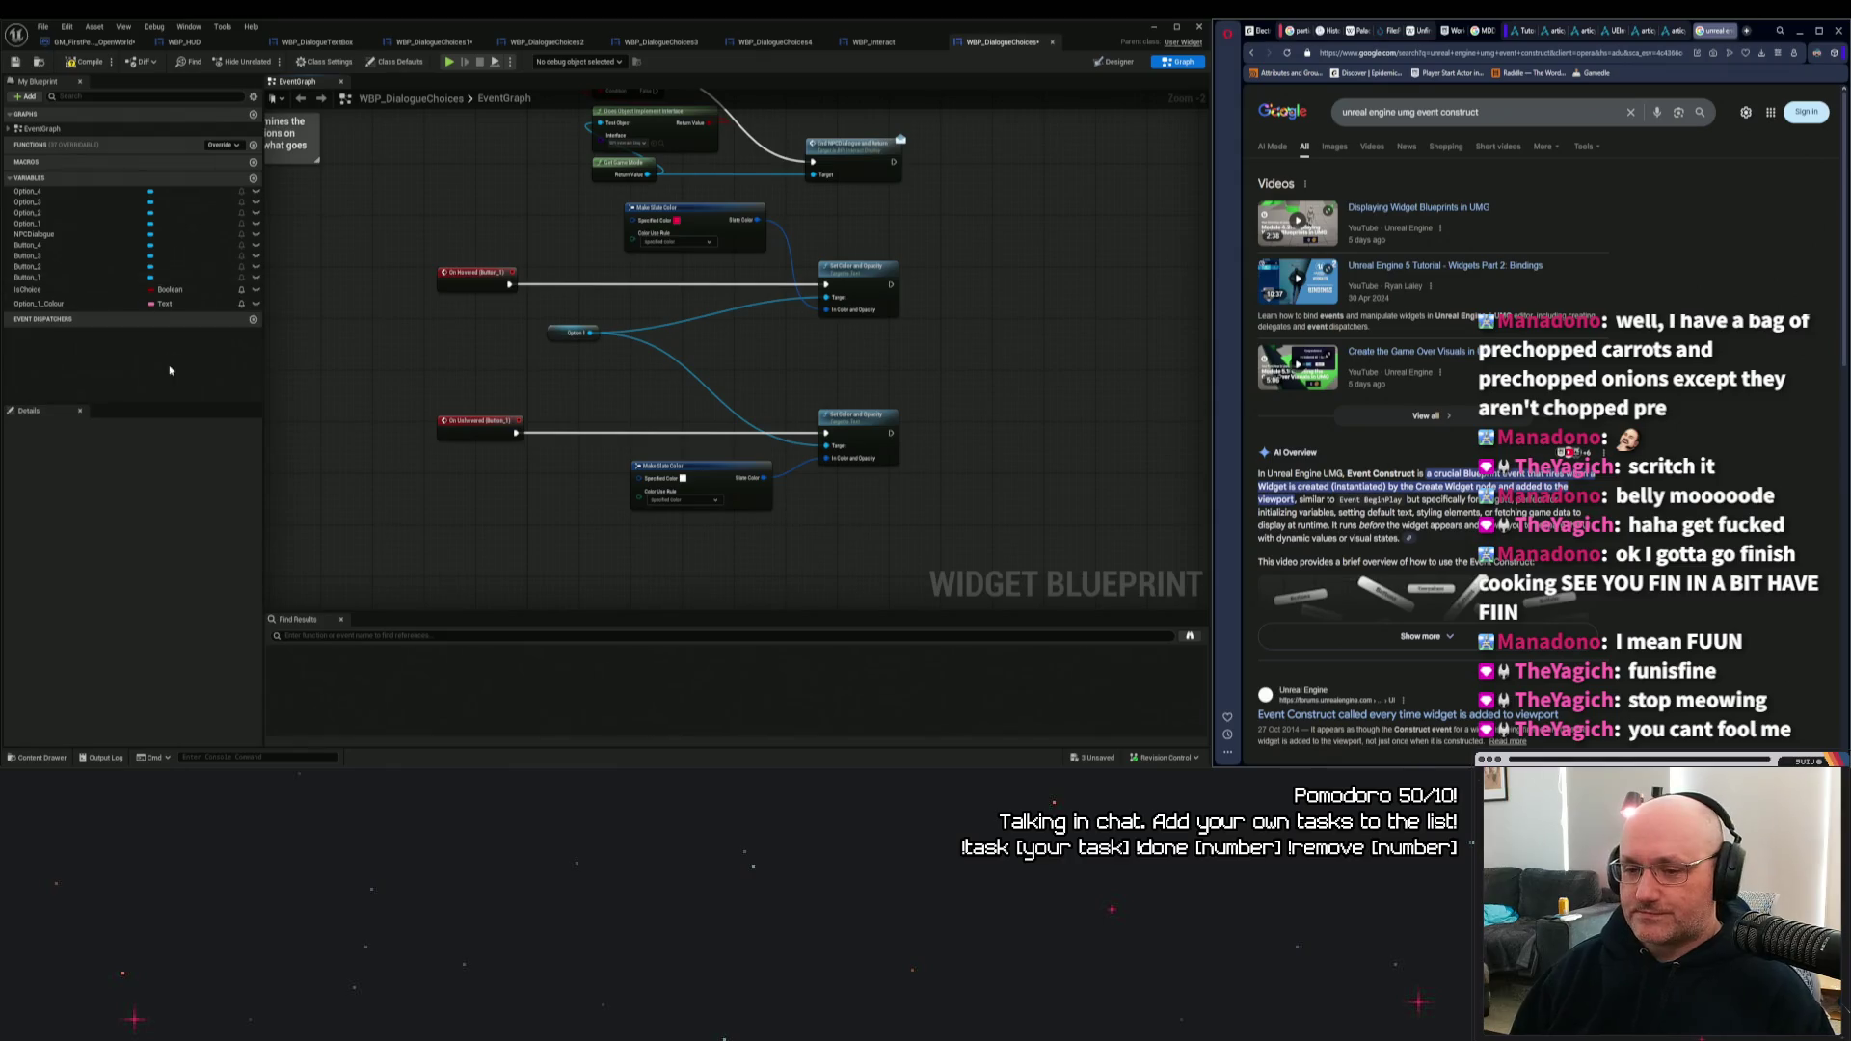
pyautogui.moveTo(623, 394); pyautogui.dragTo(586, 541)
pyautogui.moveTo(558, 401); pyautogui.dragTo(552, 339)
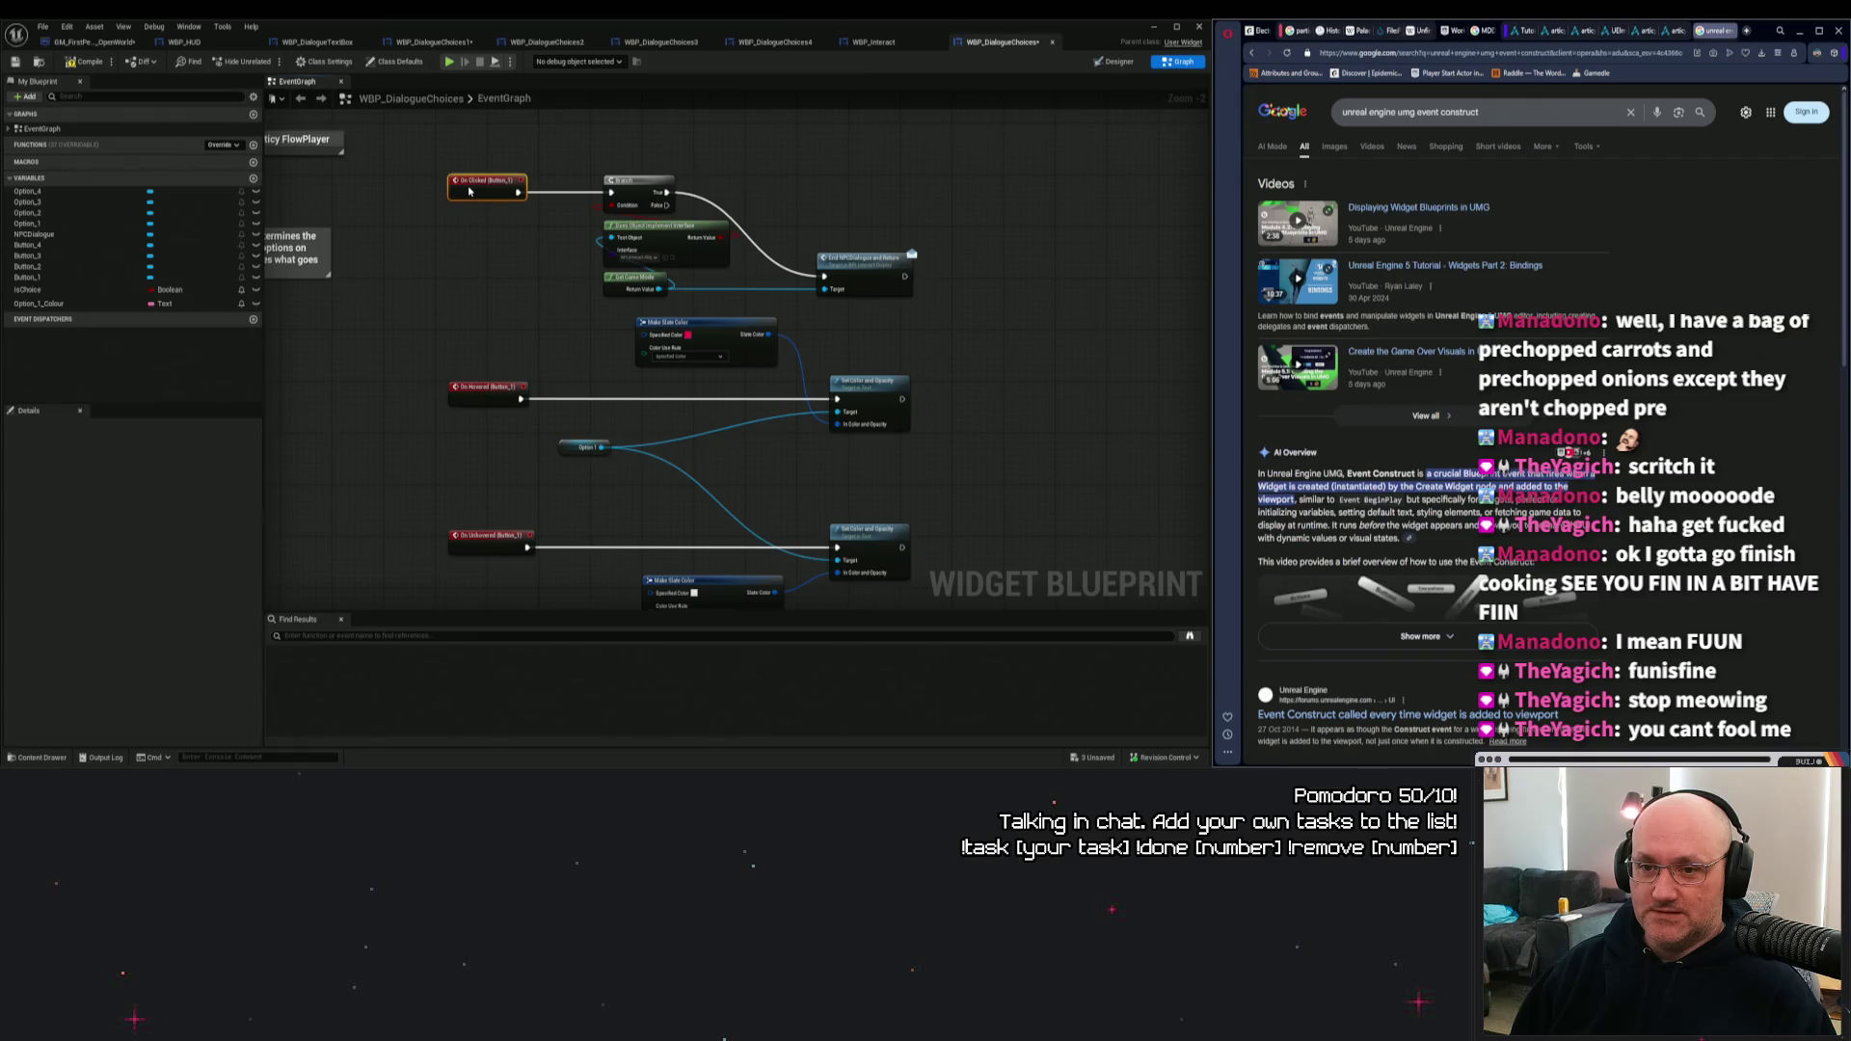
pyautogui.moveTo(482, 233); pyautogui.dragTo(389, 248)
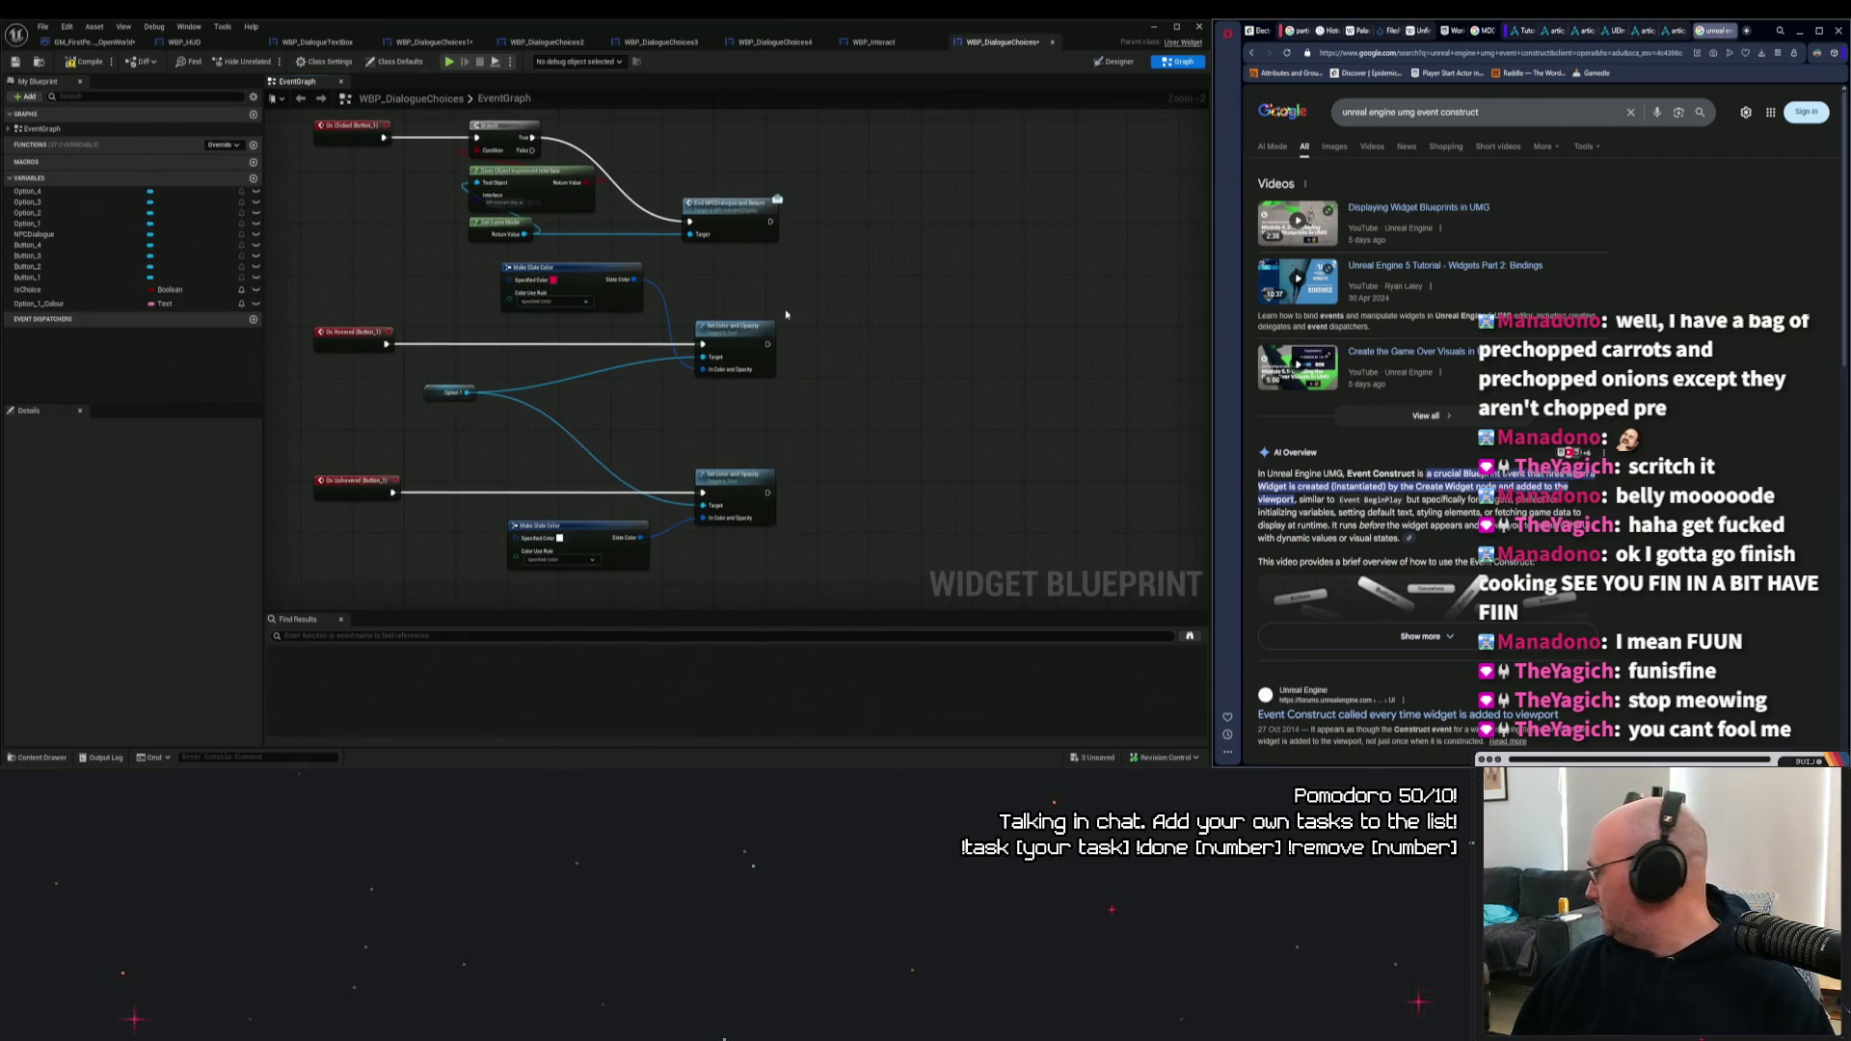
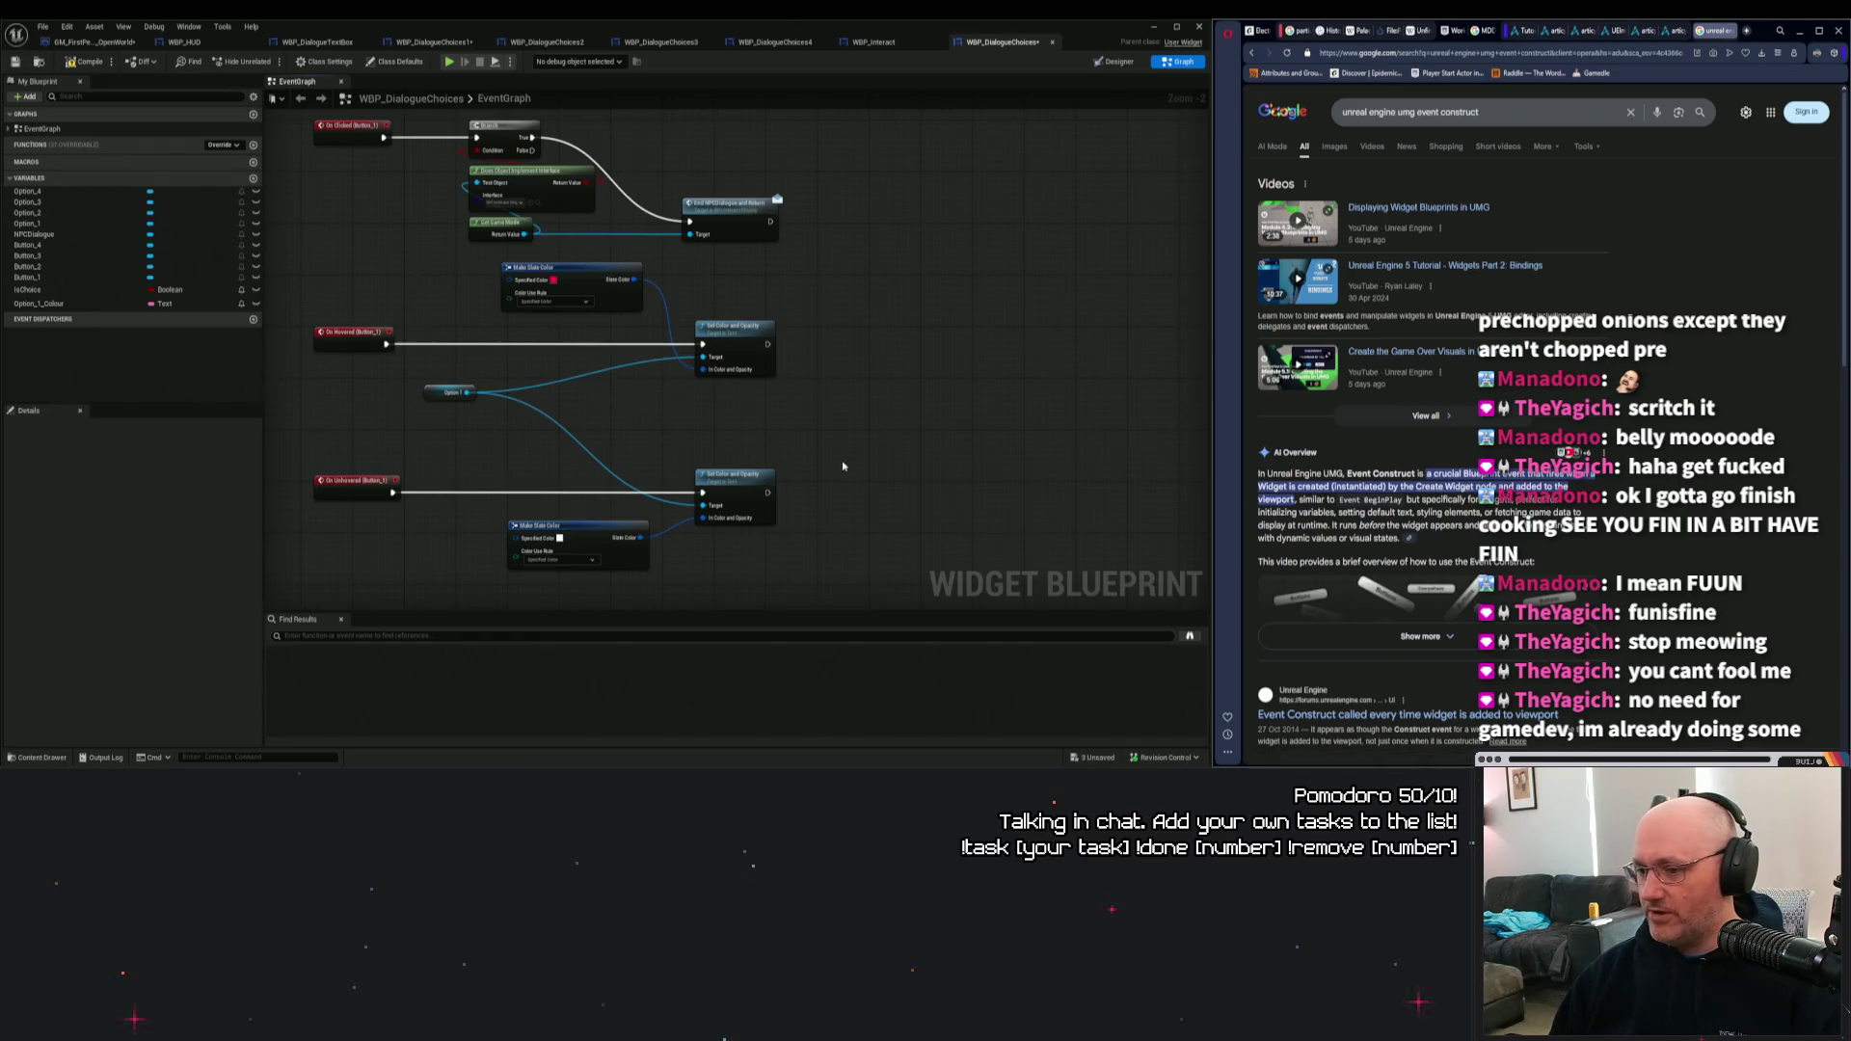
# Pan the event graph to bring the On Clicked and Branch nodes into view.
pyautogui.moveTo(900, 401)
pyautogui.mouseDown()
pyautogui.moveTo(853, 372)
pyautogui.moveTo(908, 376)
pyautogui.mouseUp()
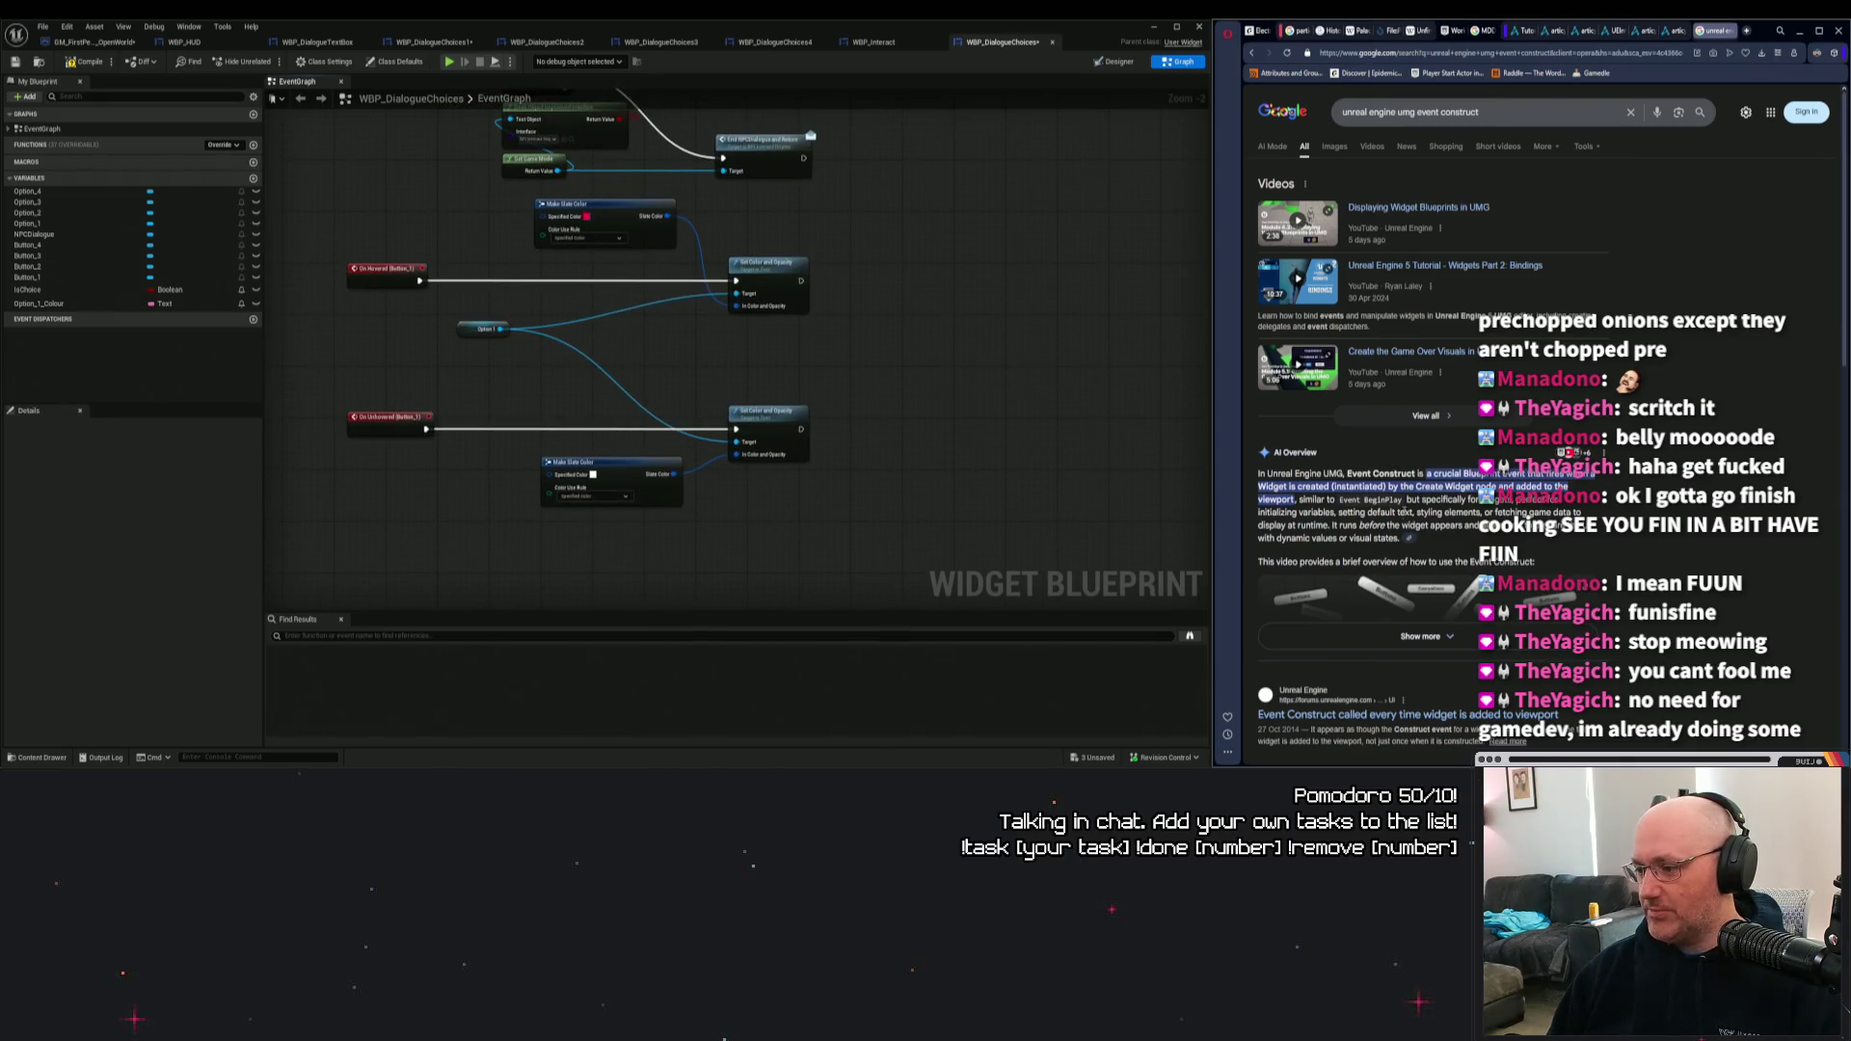
pyautogui.tripleClick(1350, 506)
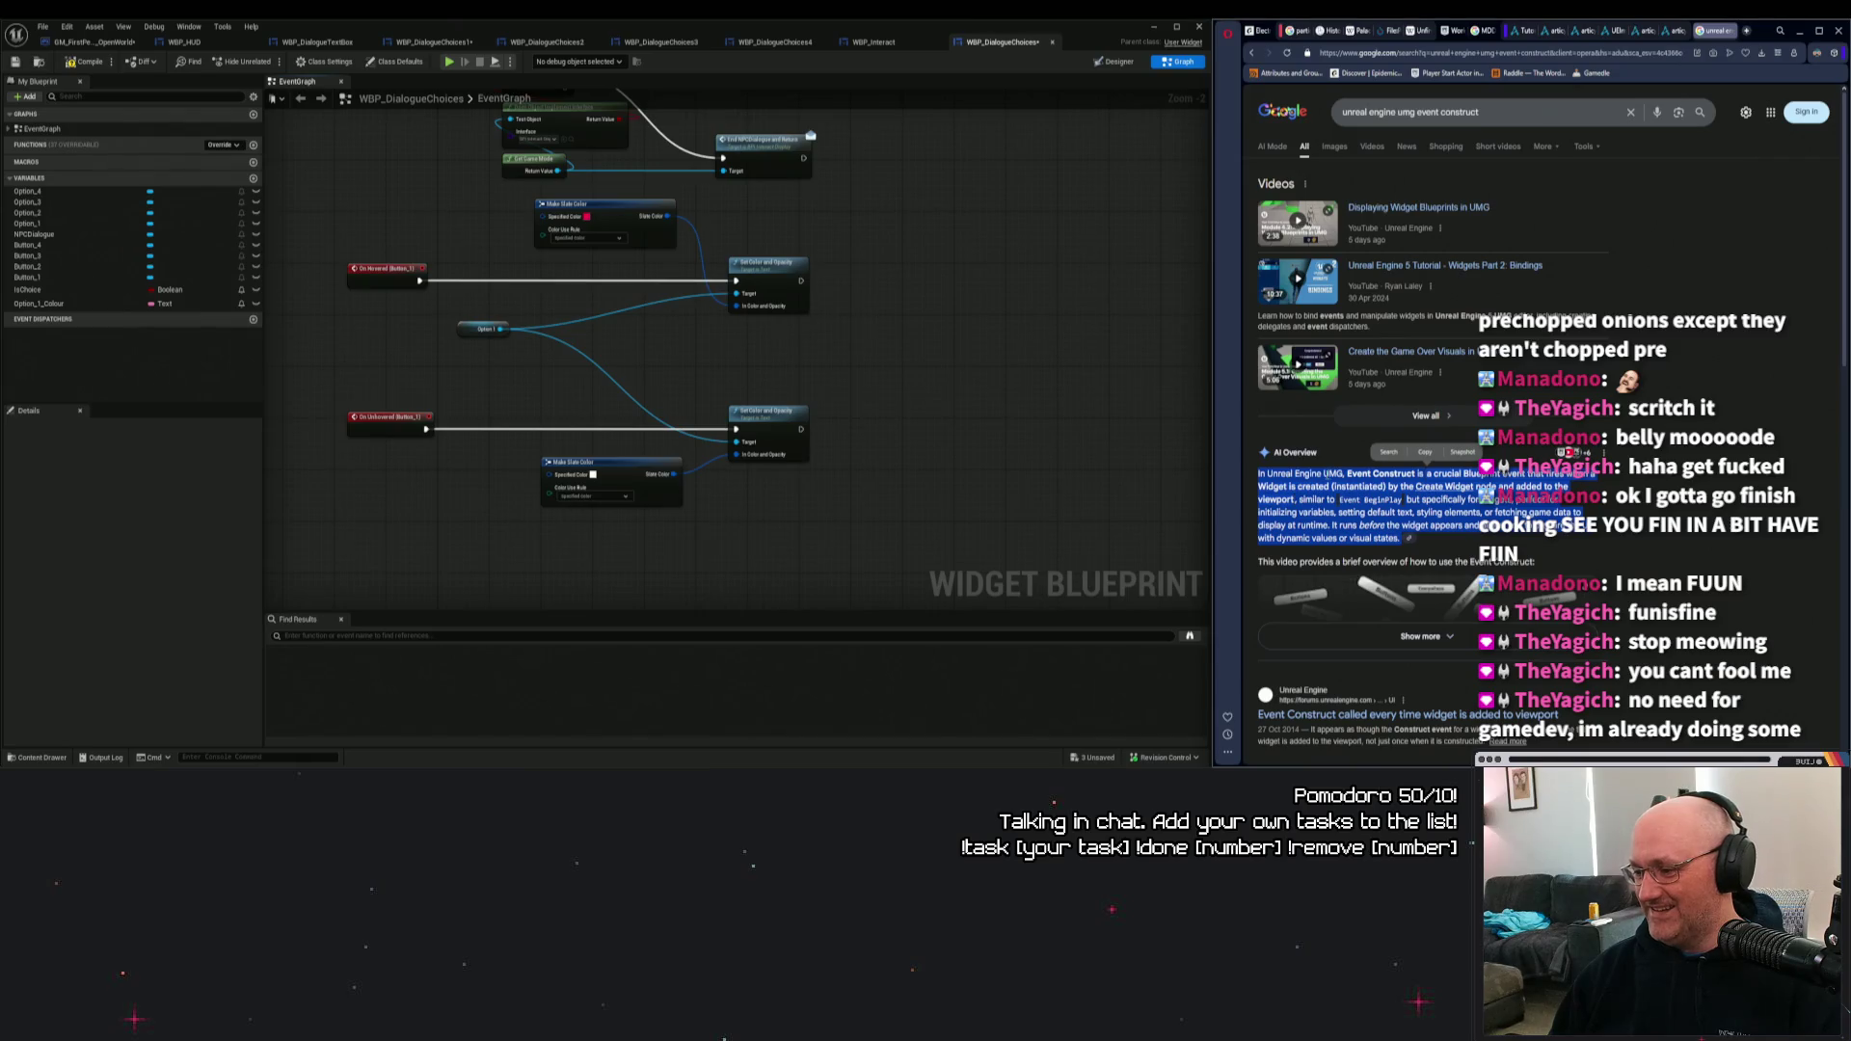
pyautogui.click(1327, 473)
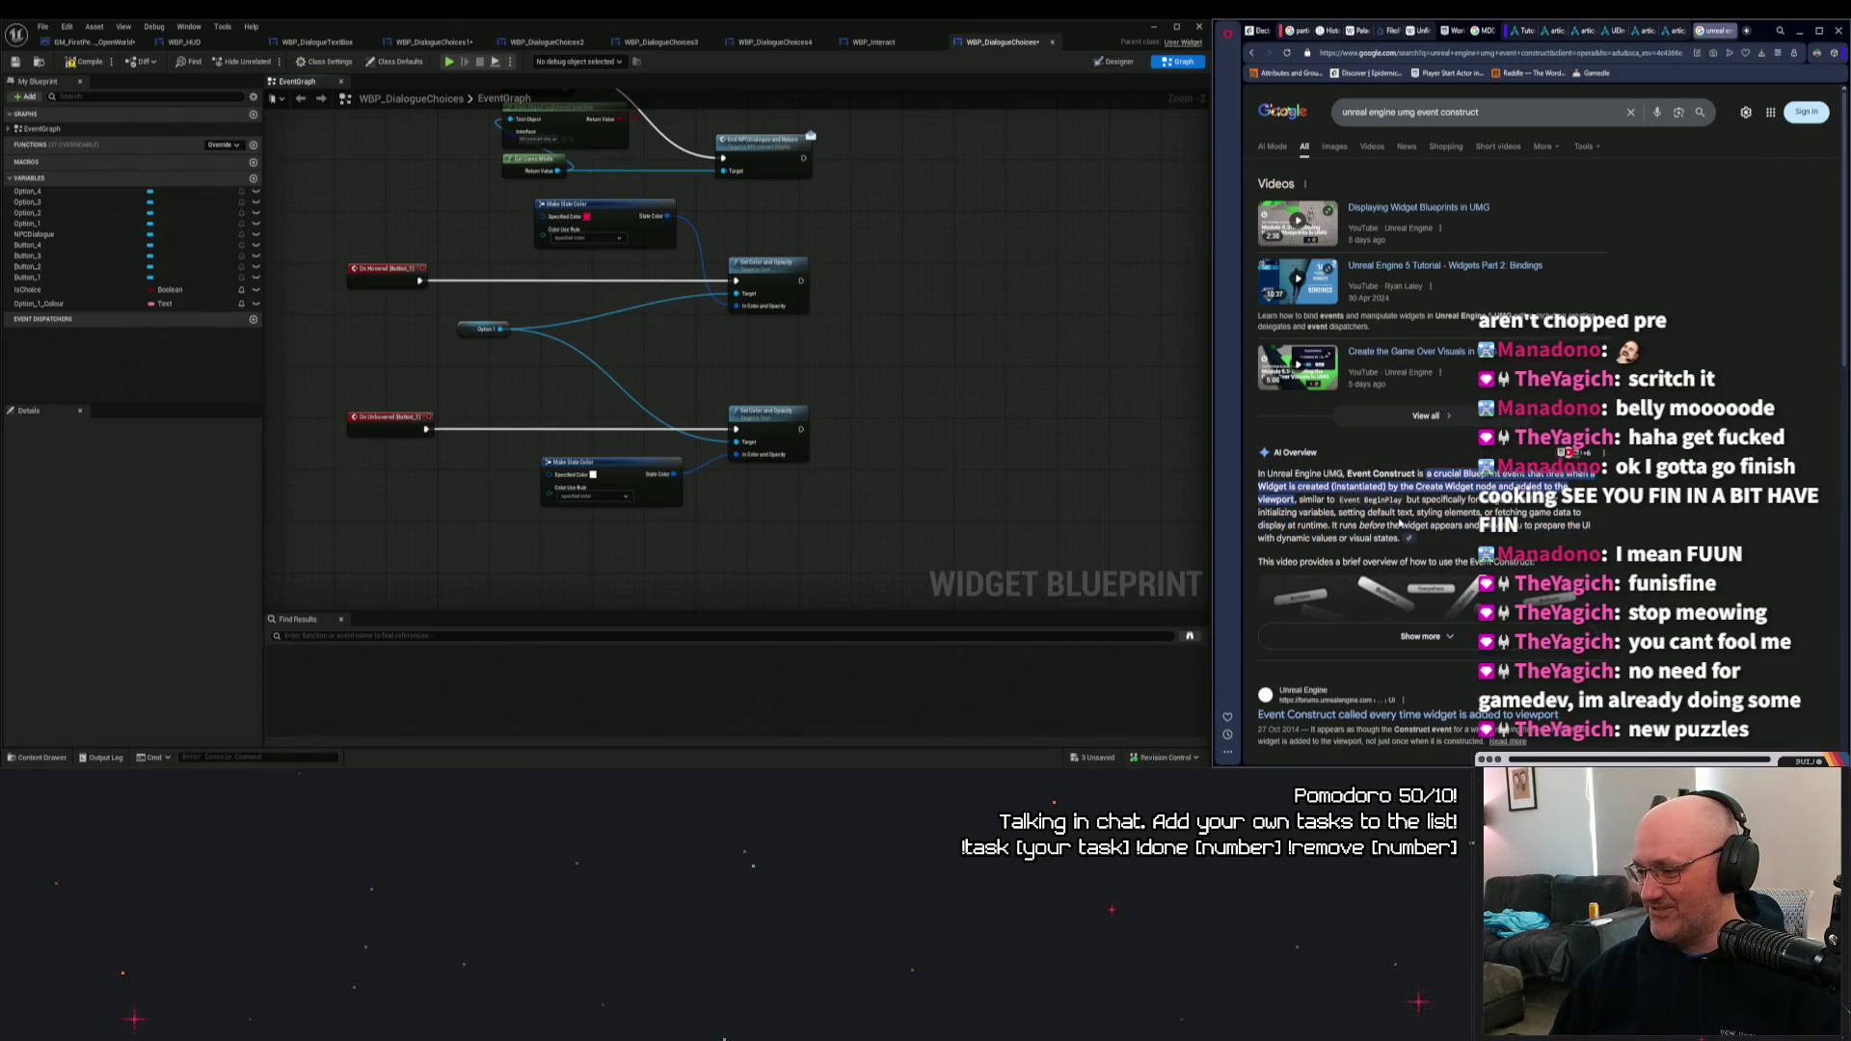
pyautogui.click(1234, 631)
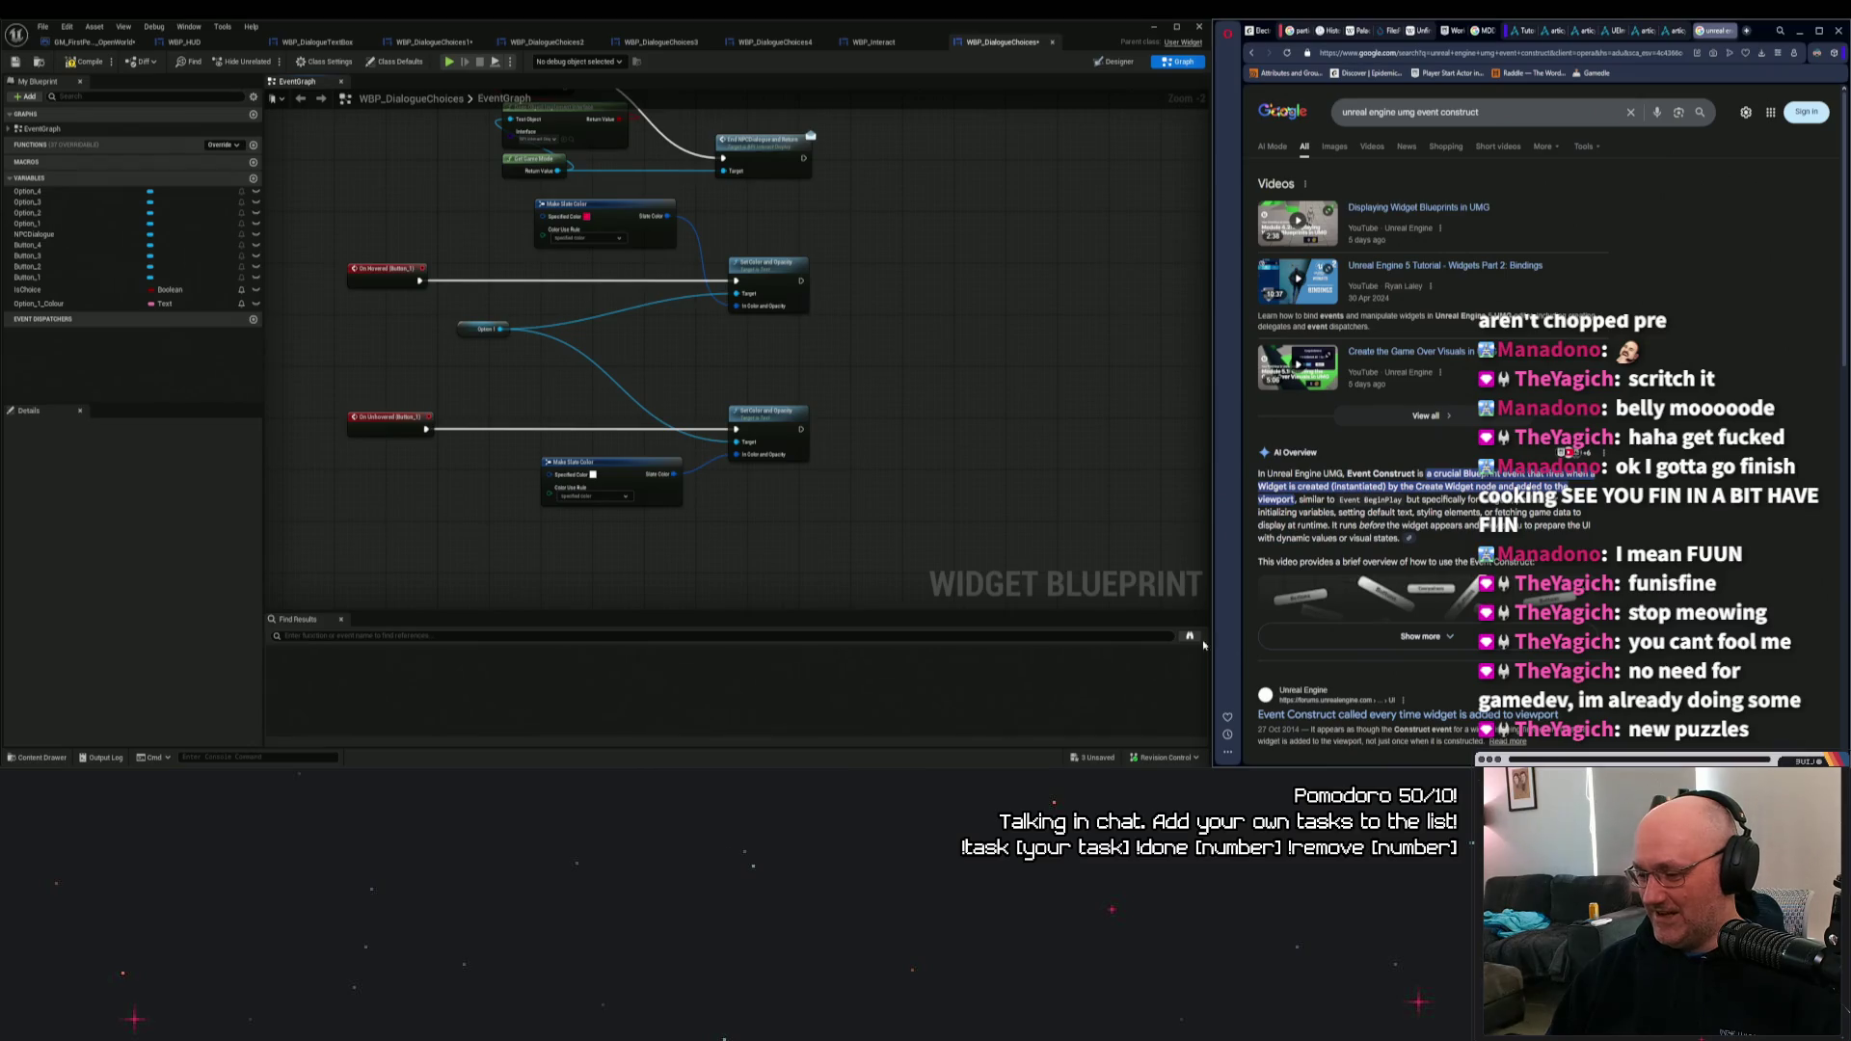
pyautogui.moveTo(1046, 763)
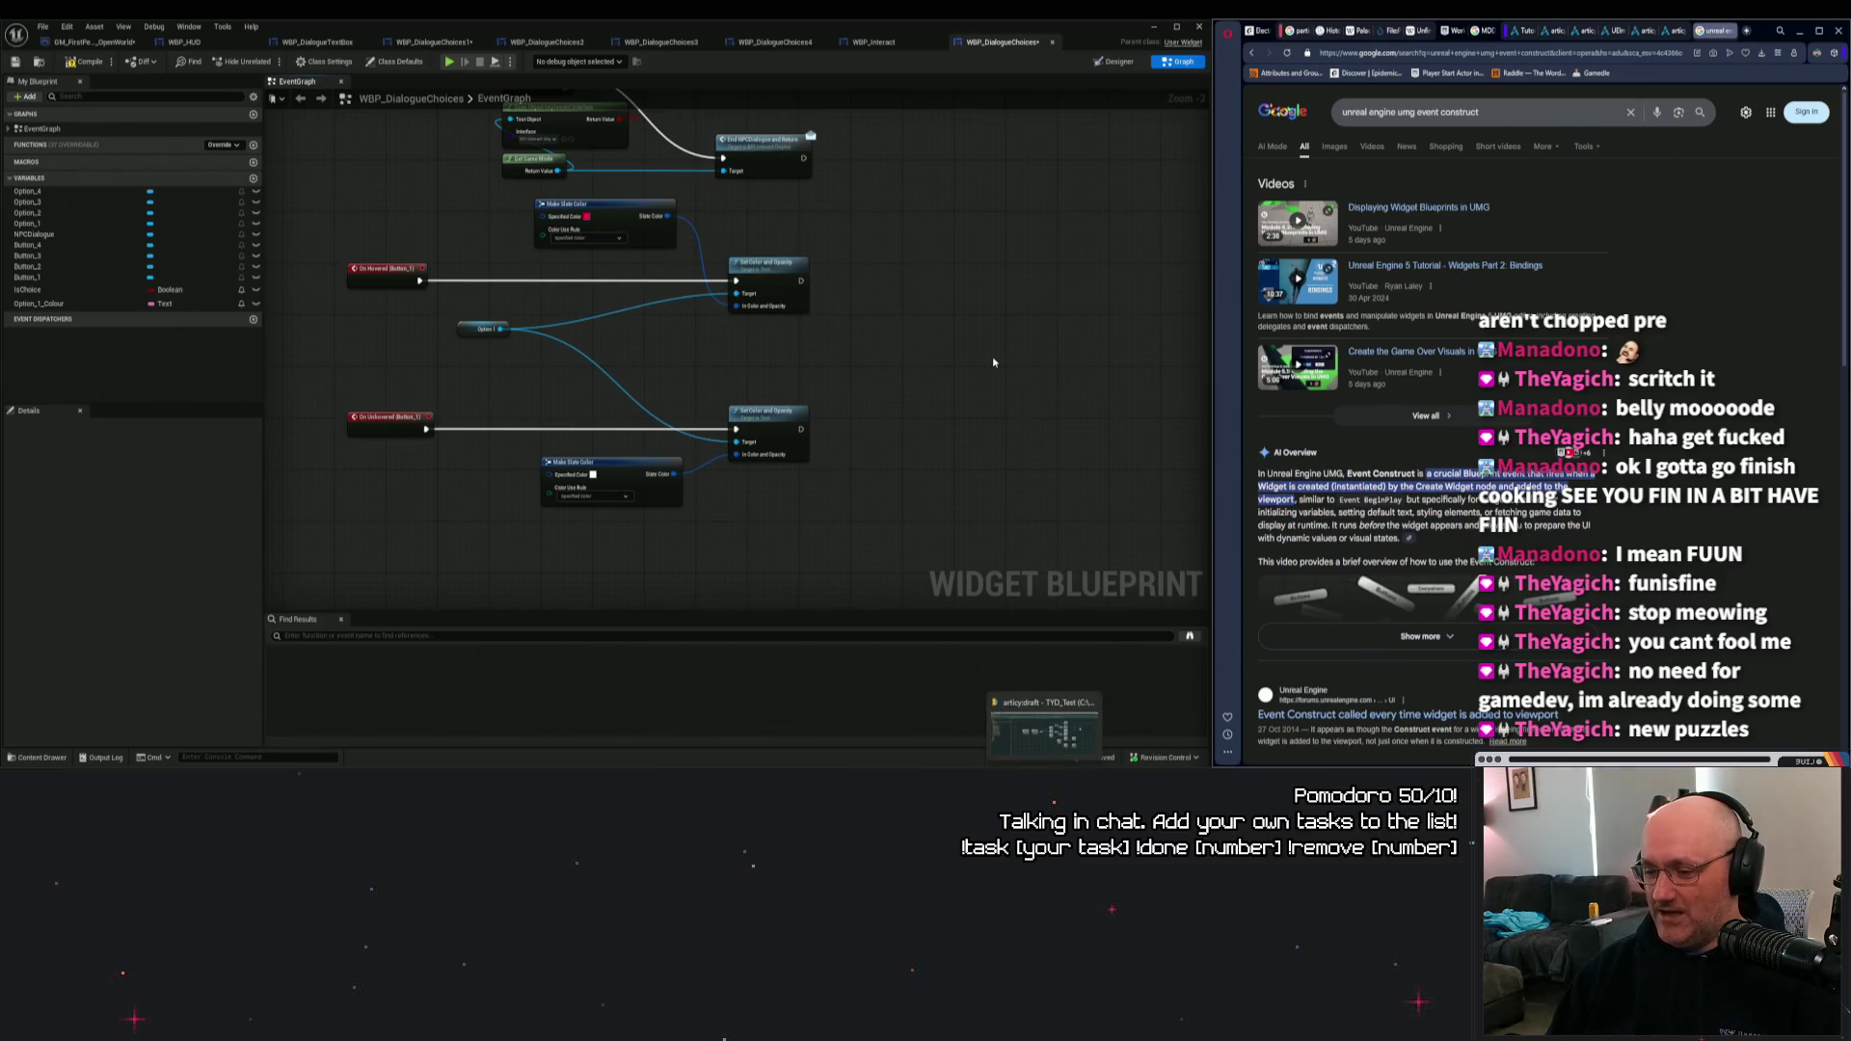
pyautogui.moveTo(993, 363); pyautogui.dragTo(1045, 426)
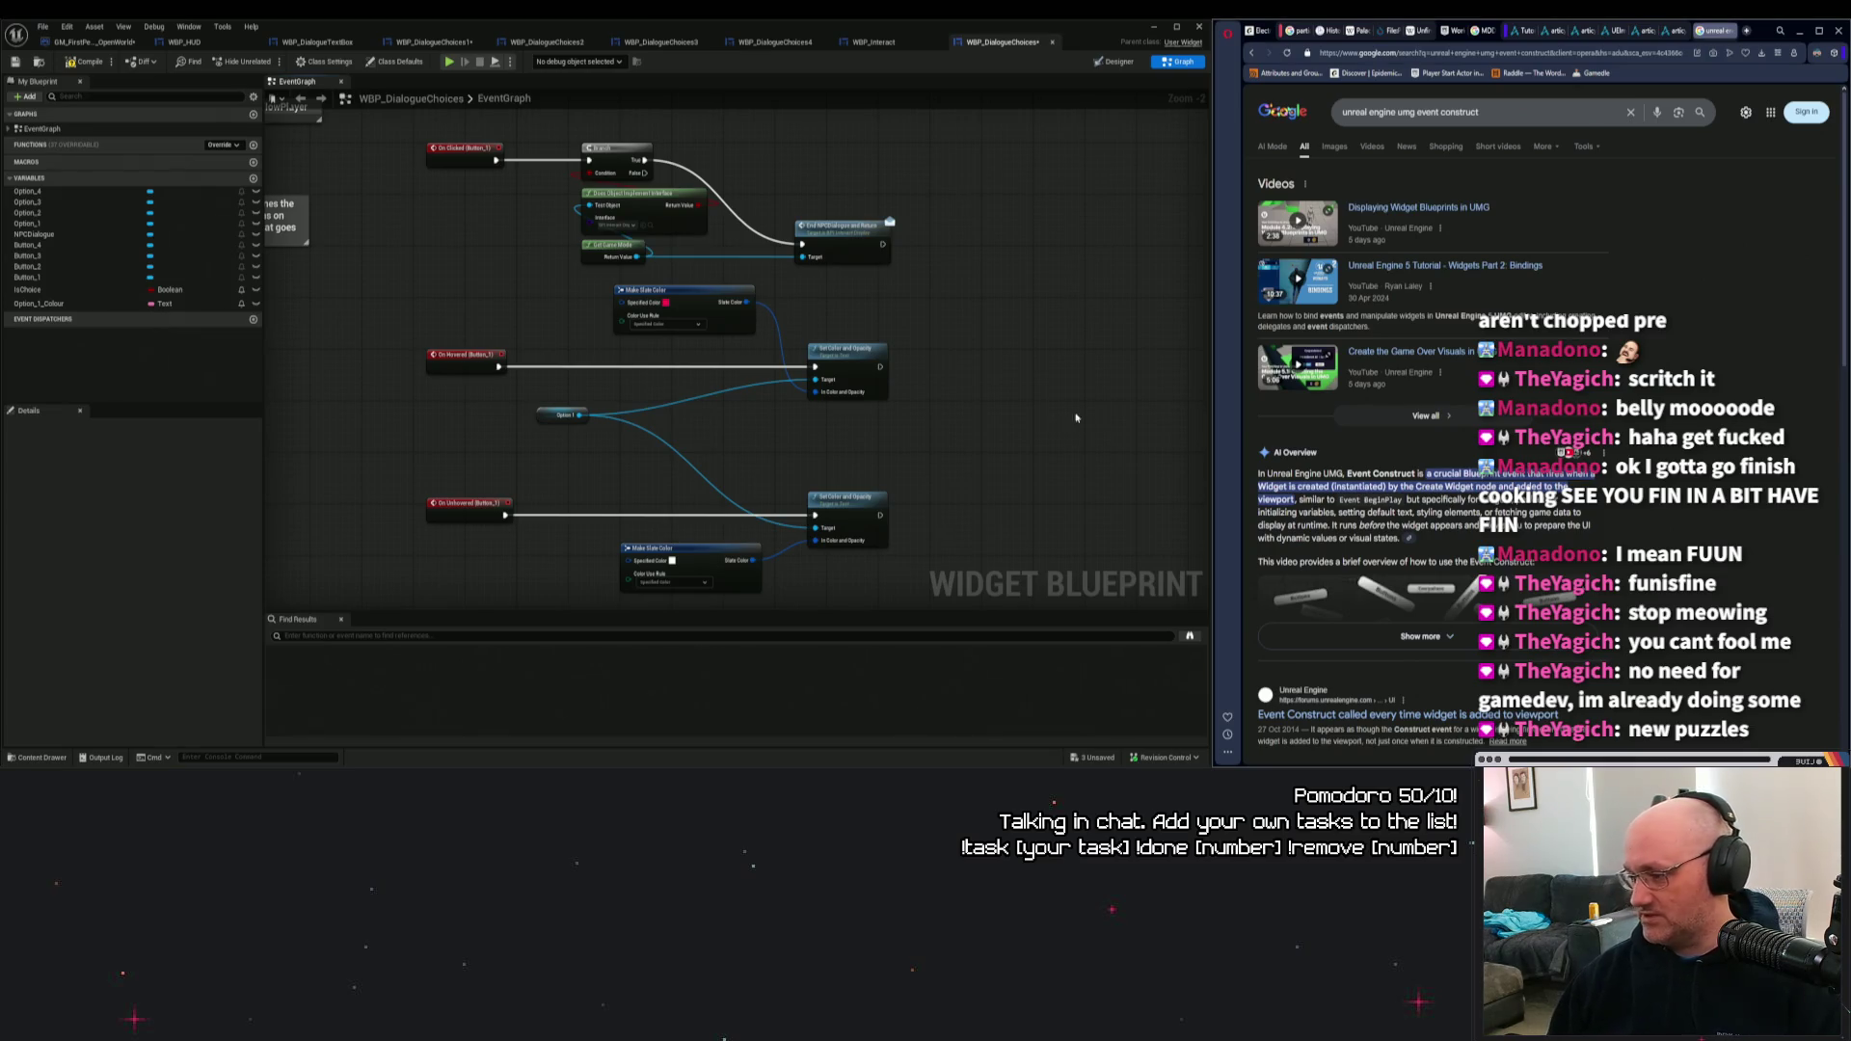
# Zoom in on the hovered and unhovered Set Color and Opacity nodes and place Option 1 between them.
pyautogui.moveTo(918, 490); pyautogui.dragTo(904, 400)
pyautogui.scroll(2, 677, 446)
pyautogui.scroll(1, 583, 419)
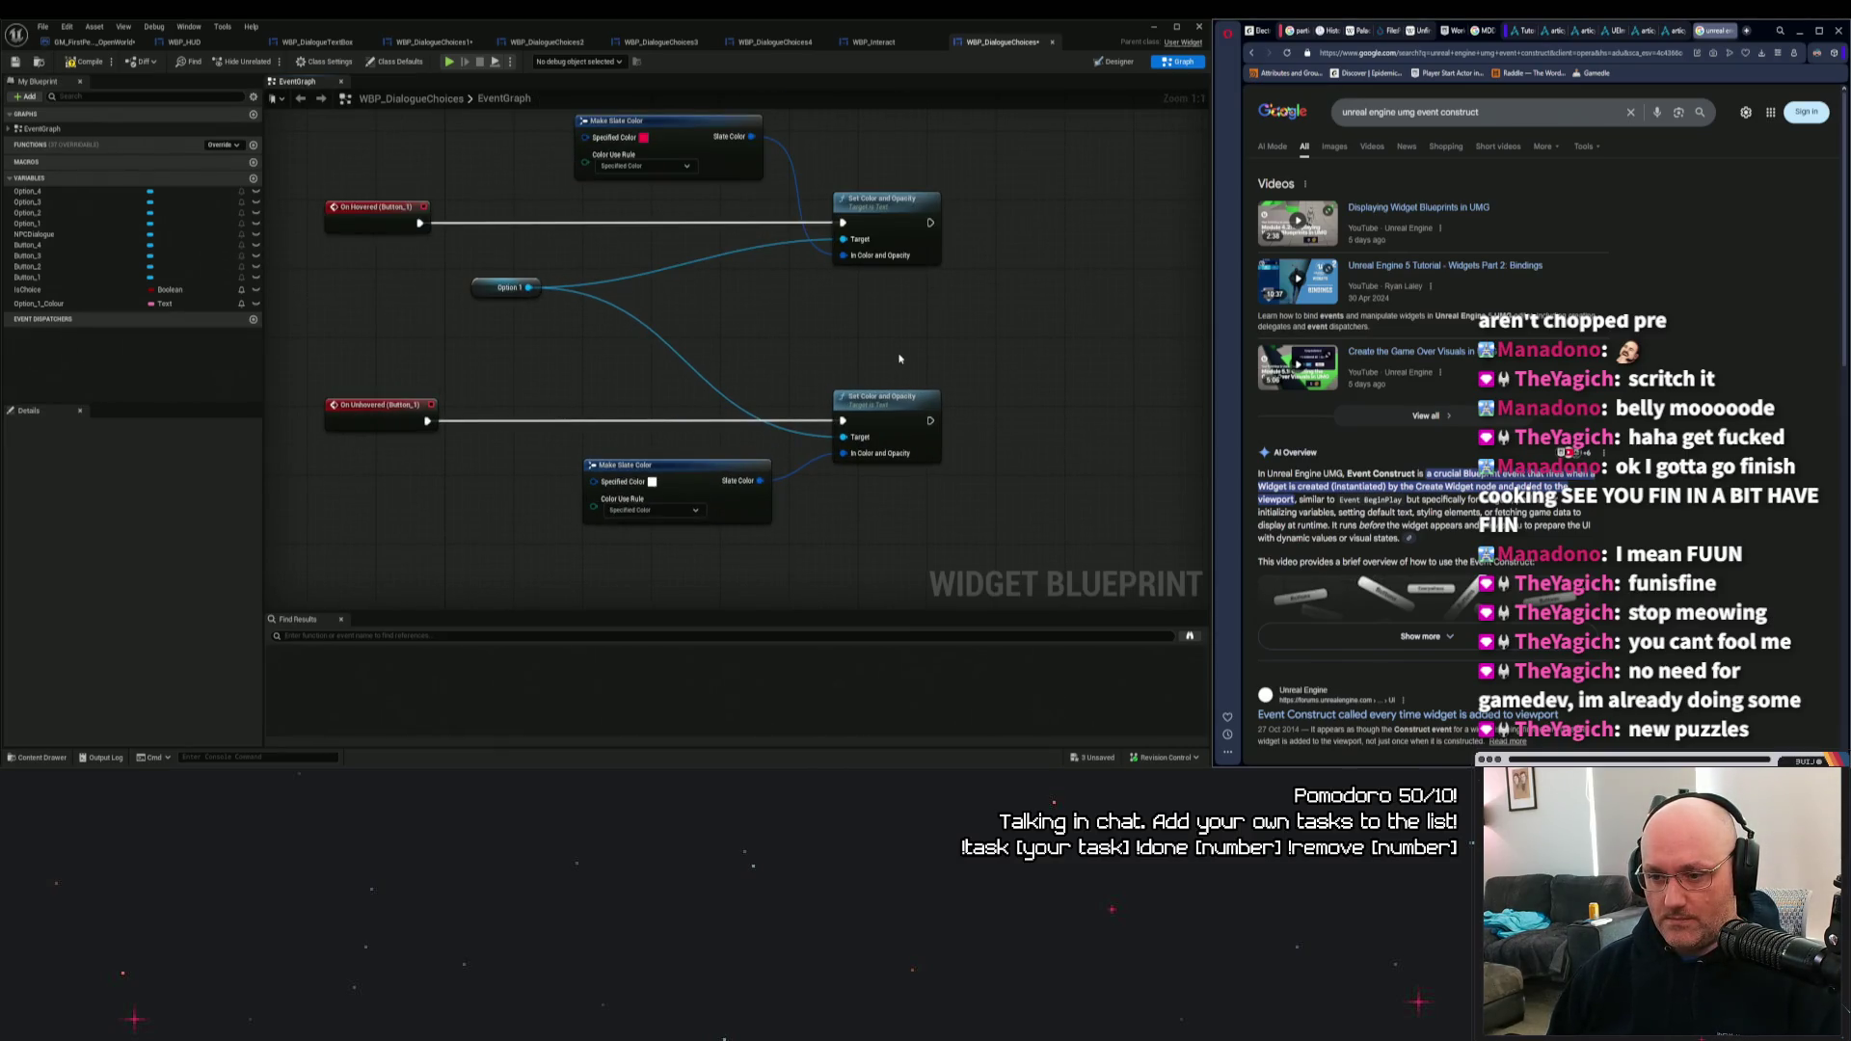
pyautogui.click(897, 411)
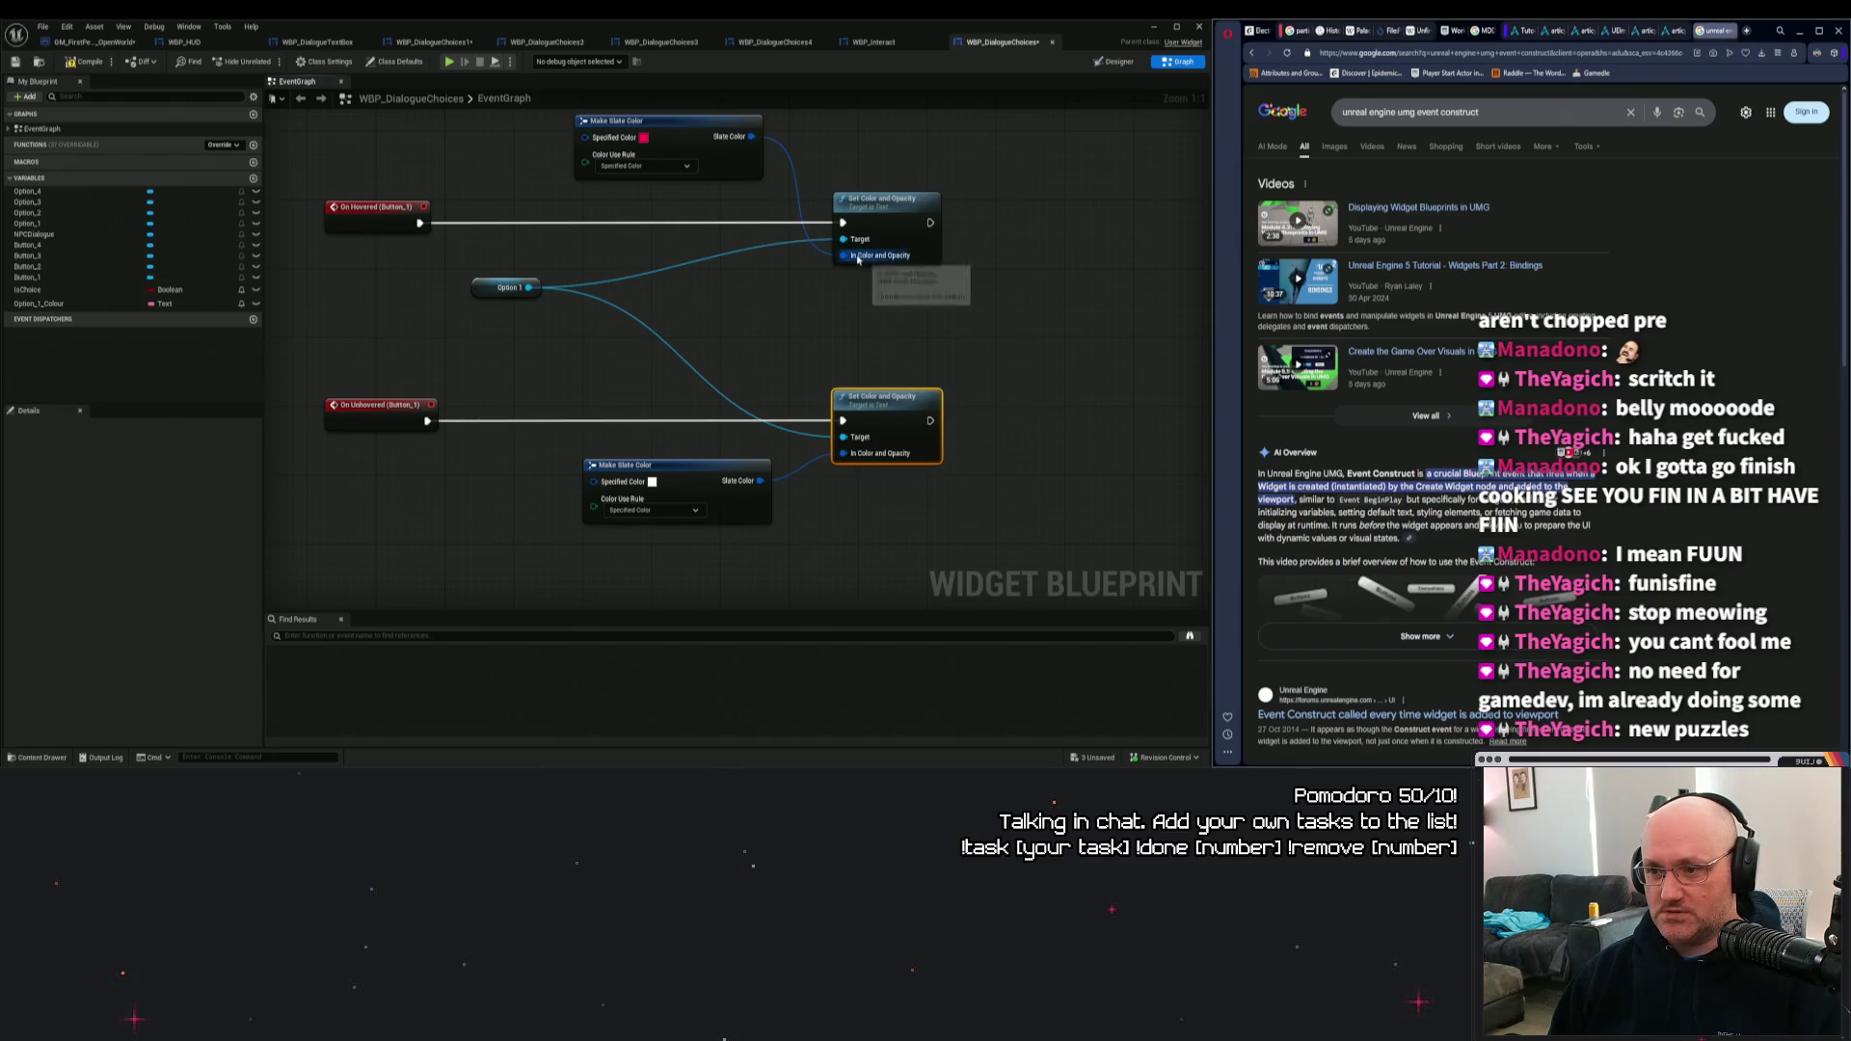
pyautogui.click(868, 214)
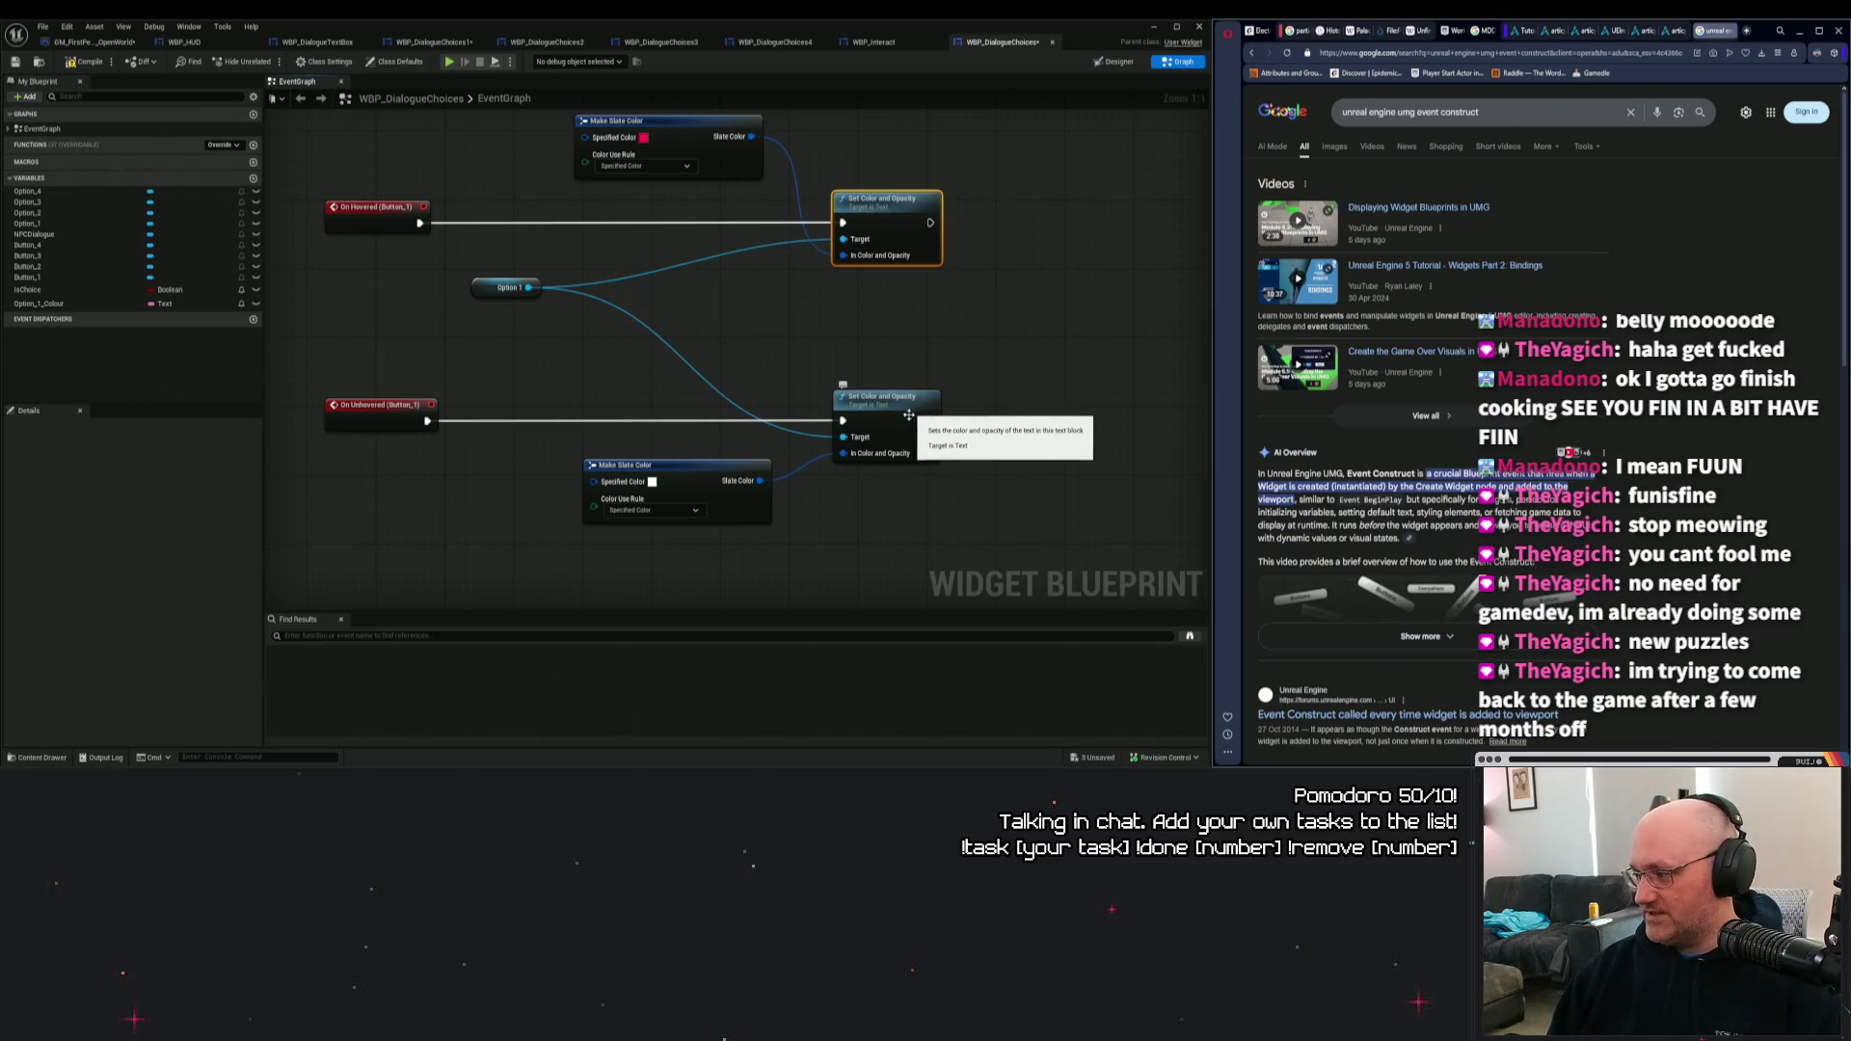
pyautogui.moveTo(781, 362); pyautogui.dragTo(794, 378)
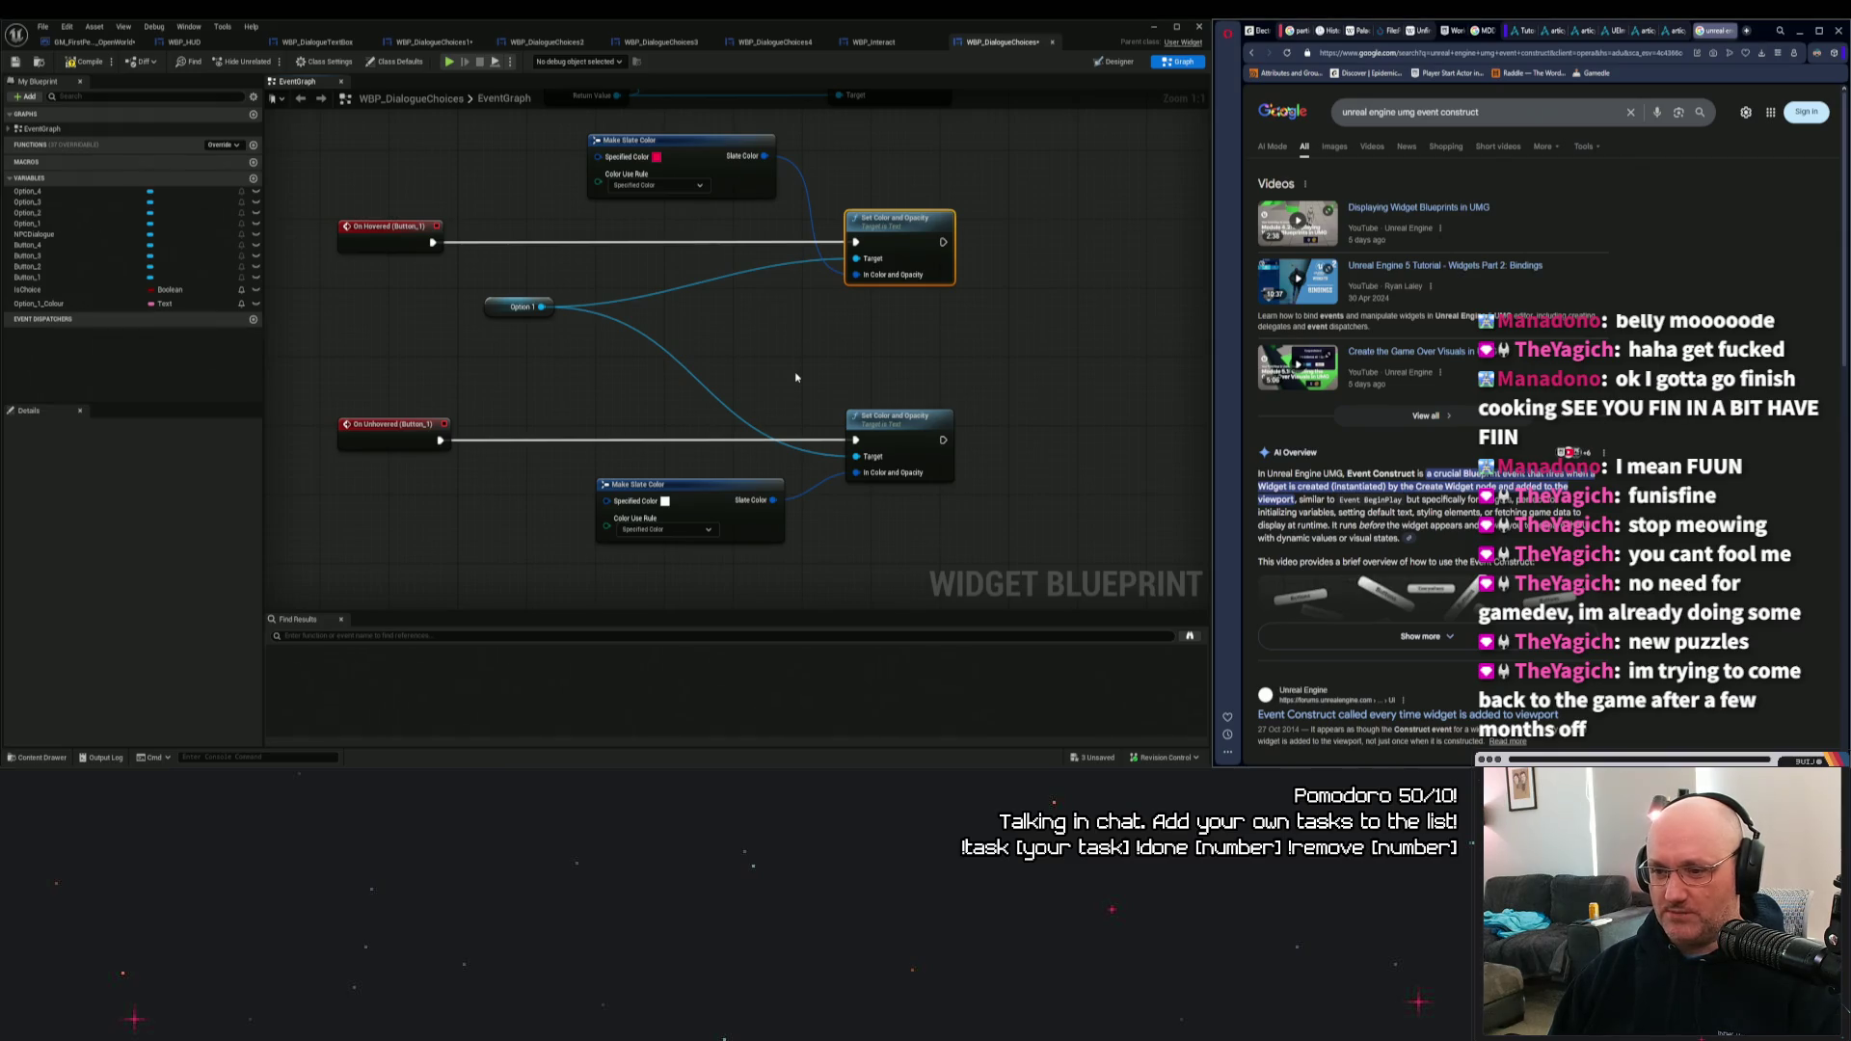
pyautogui.moveTo(529, 320); pyautogui.dragTo(686, 361)
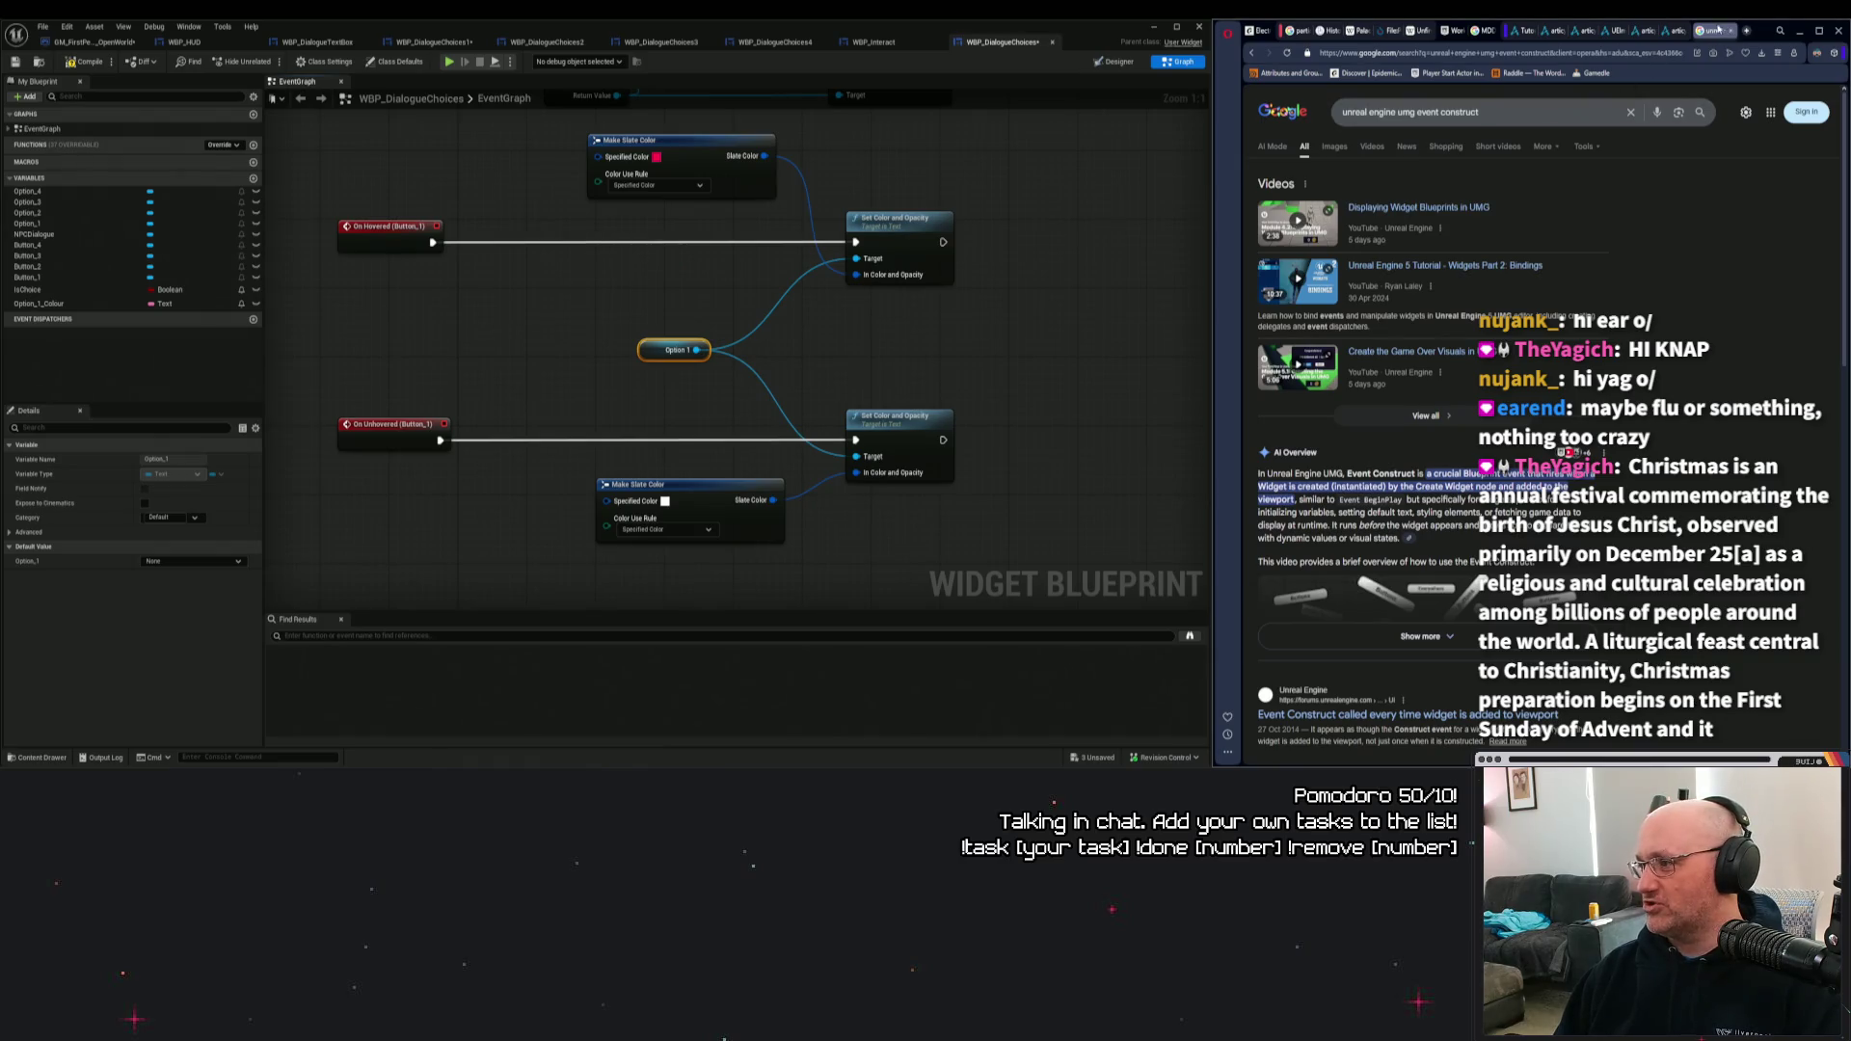
# Maximize the browser window.
pyautogui.click(1781, 29)
pyautogui.click(1781, 30)
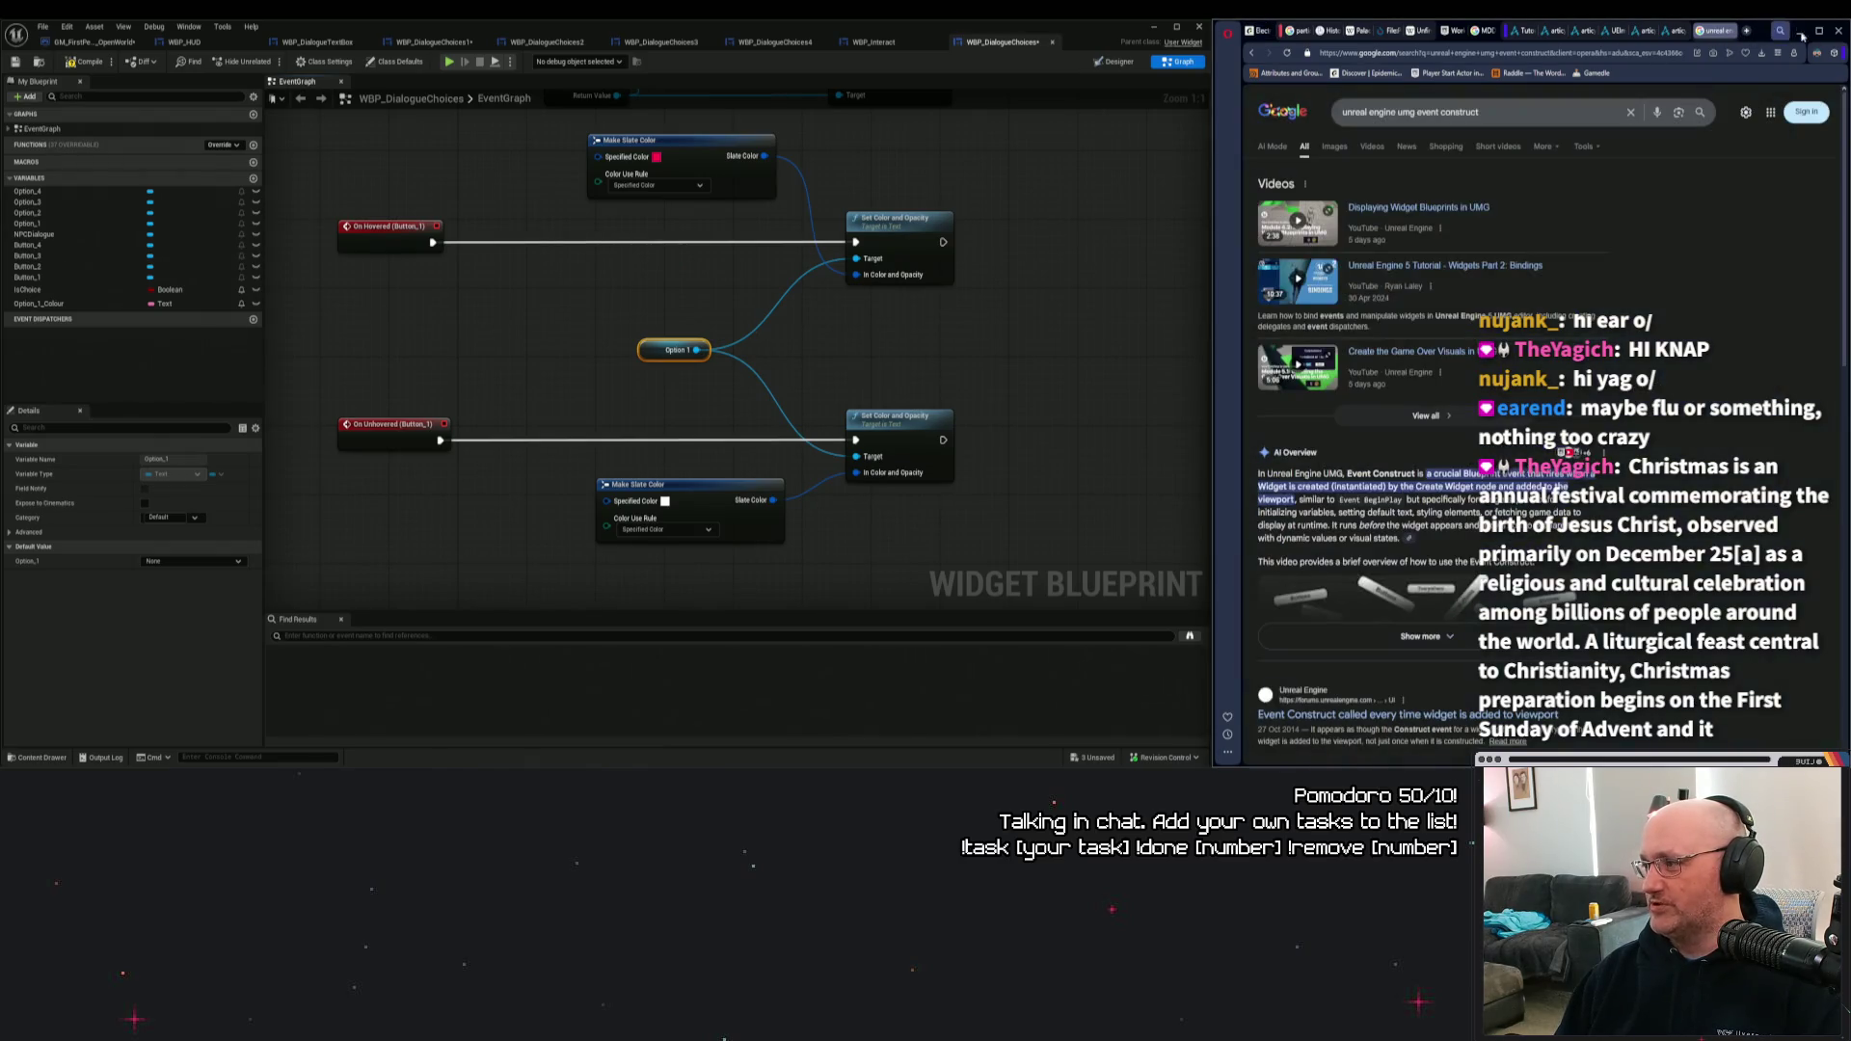
pyautogui.click(1819, 30)
# Search 'lake taupo' in a new tab and switch to the Images results.
pyautogui.click(1415, 29)
pyautogui.write('iake taupo')
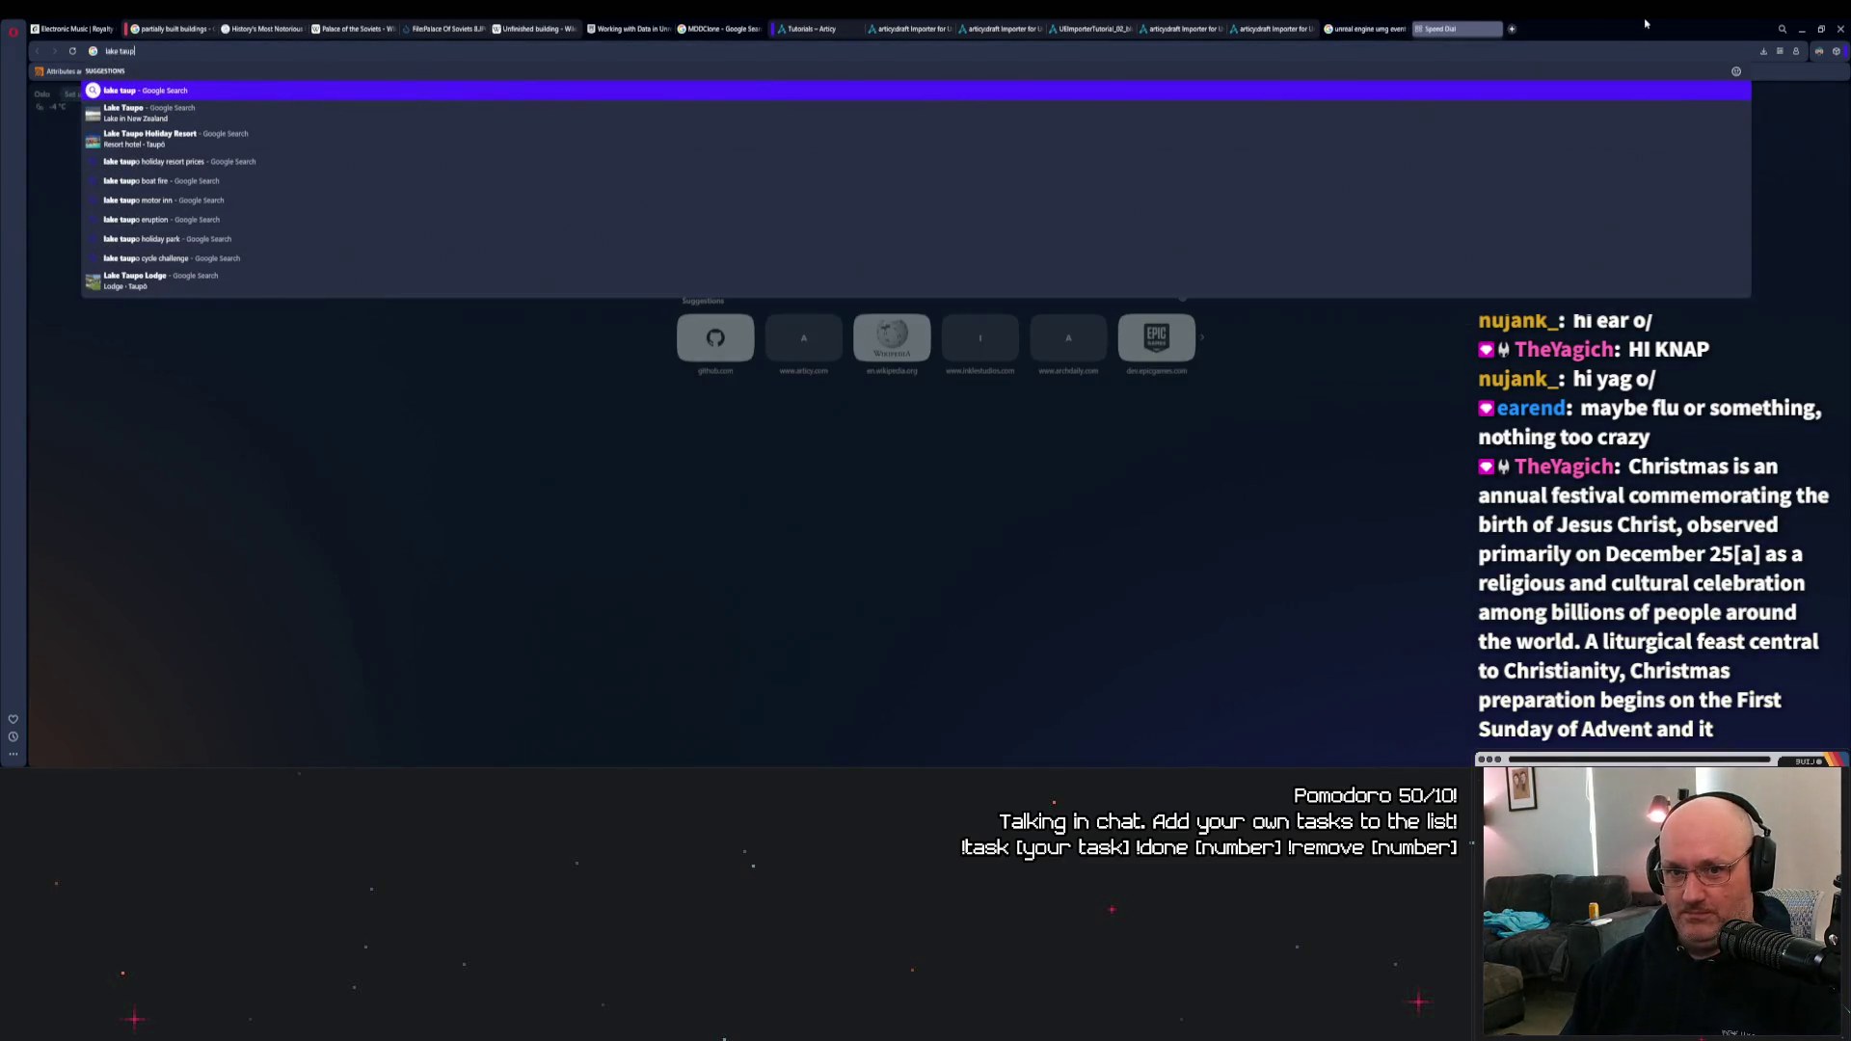
pyautogui.press('Return')
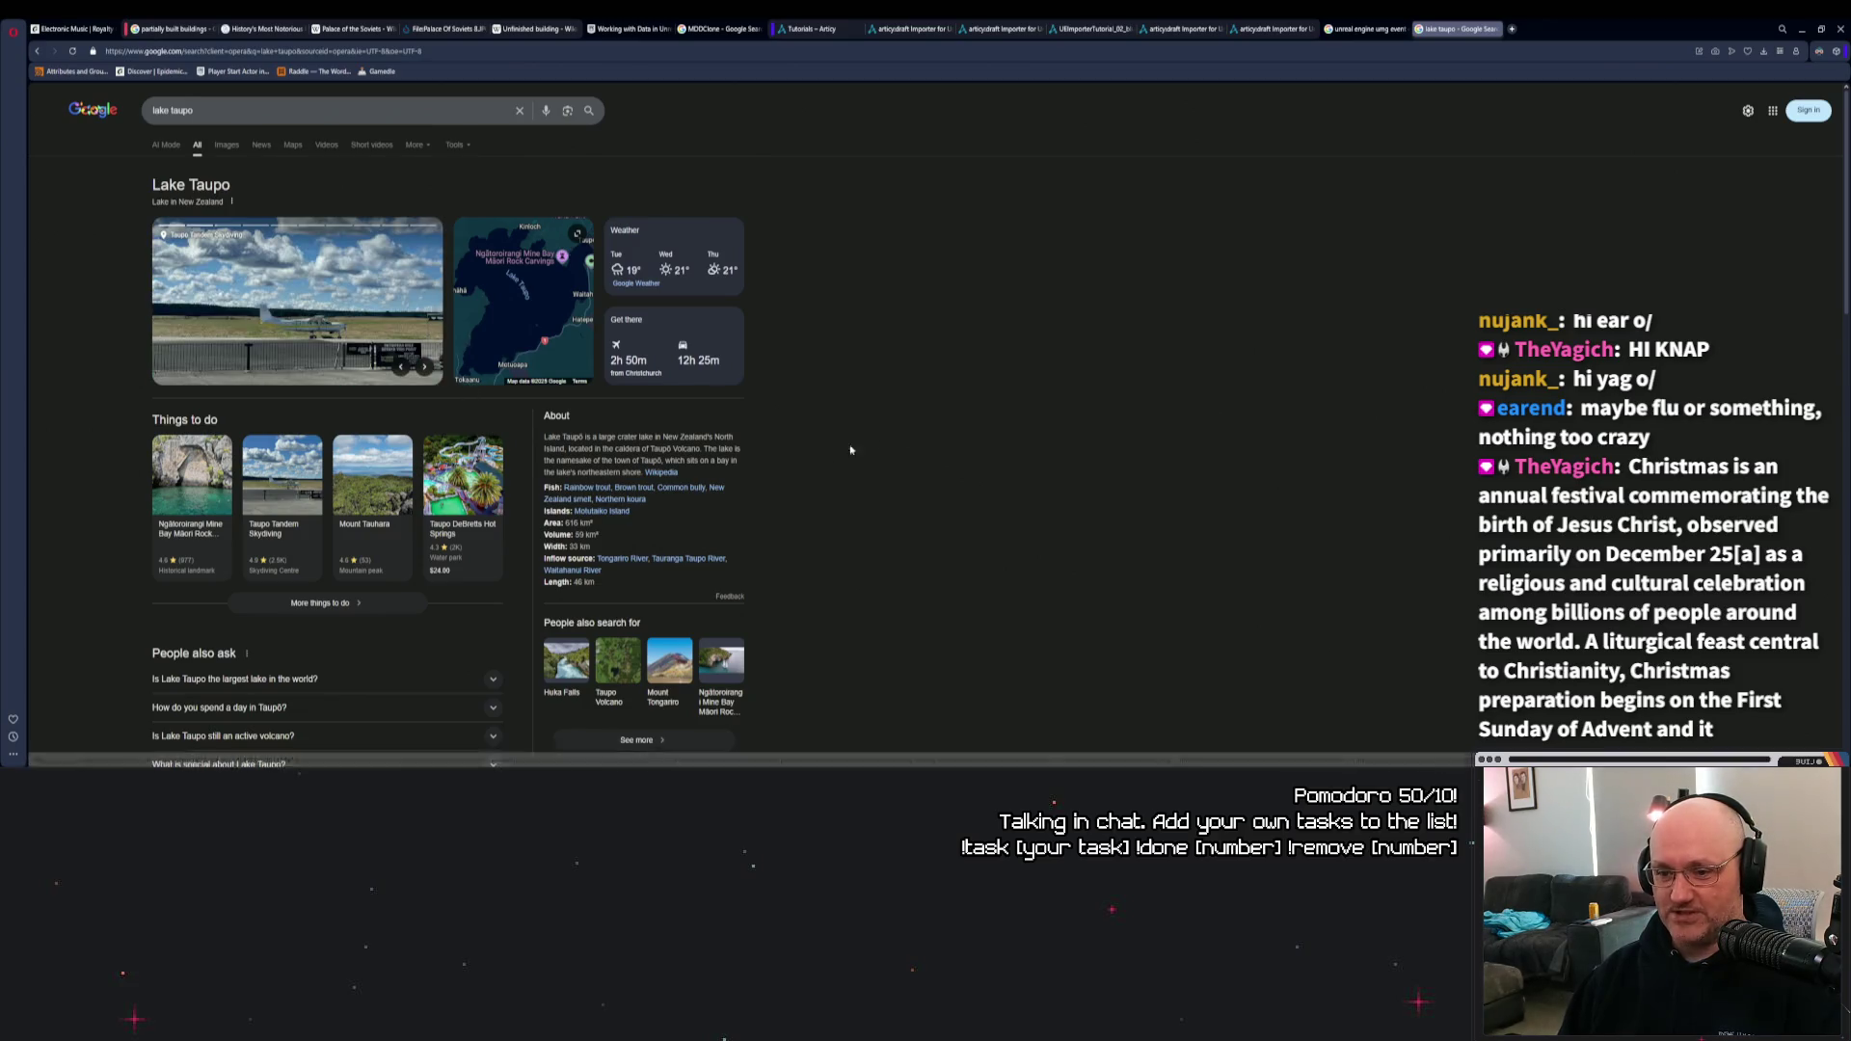
pyautogui.scroll(-1, 829, 452)
pyautogui.scroll(-3, 864, 449)
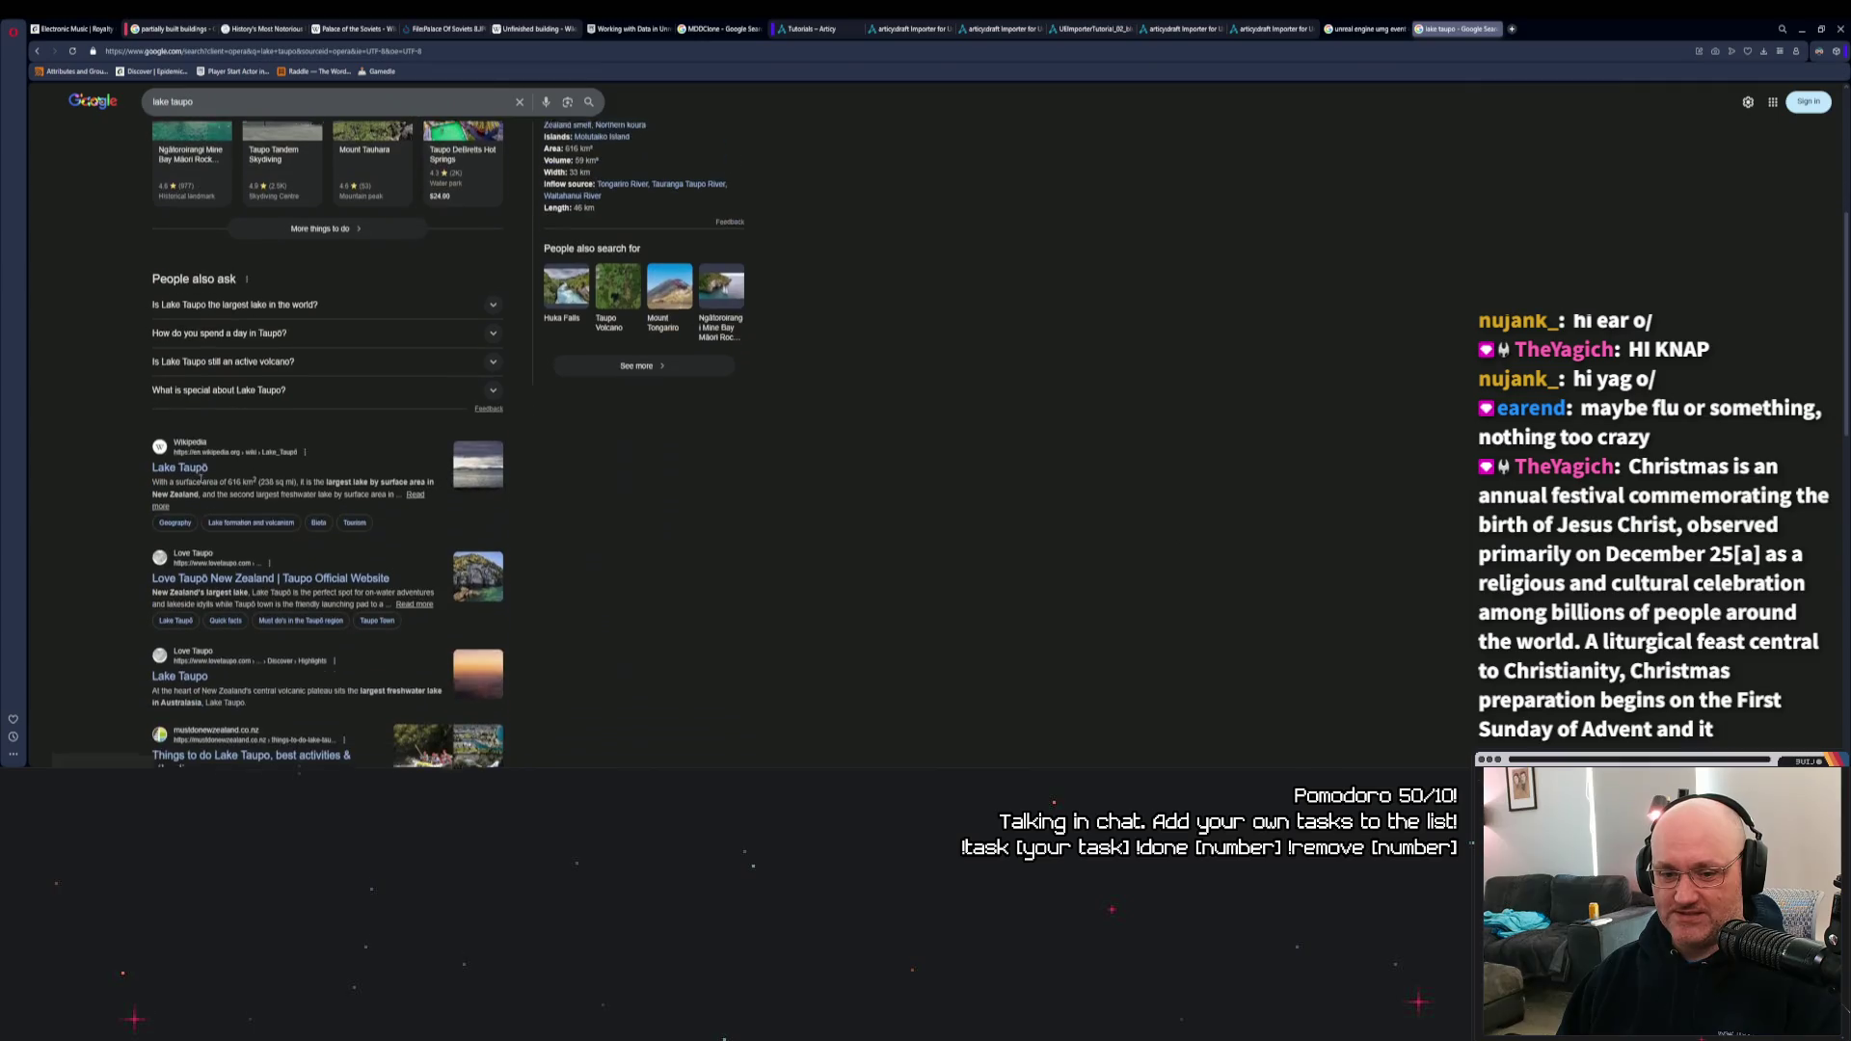
pyautogui.scroll(4, 299, 492)
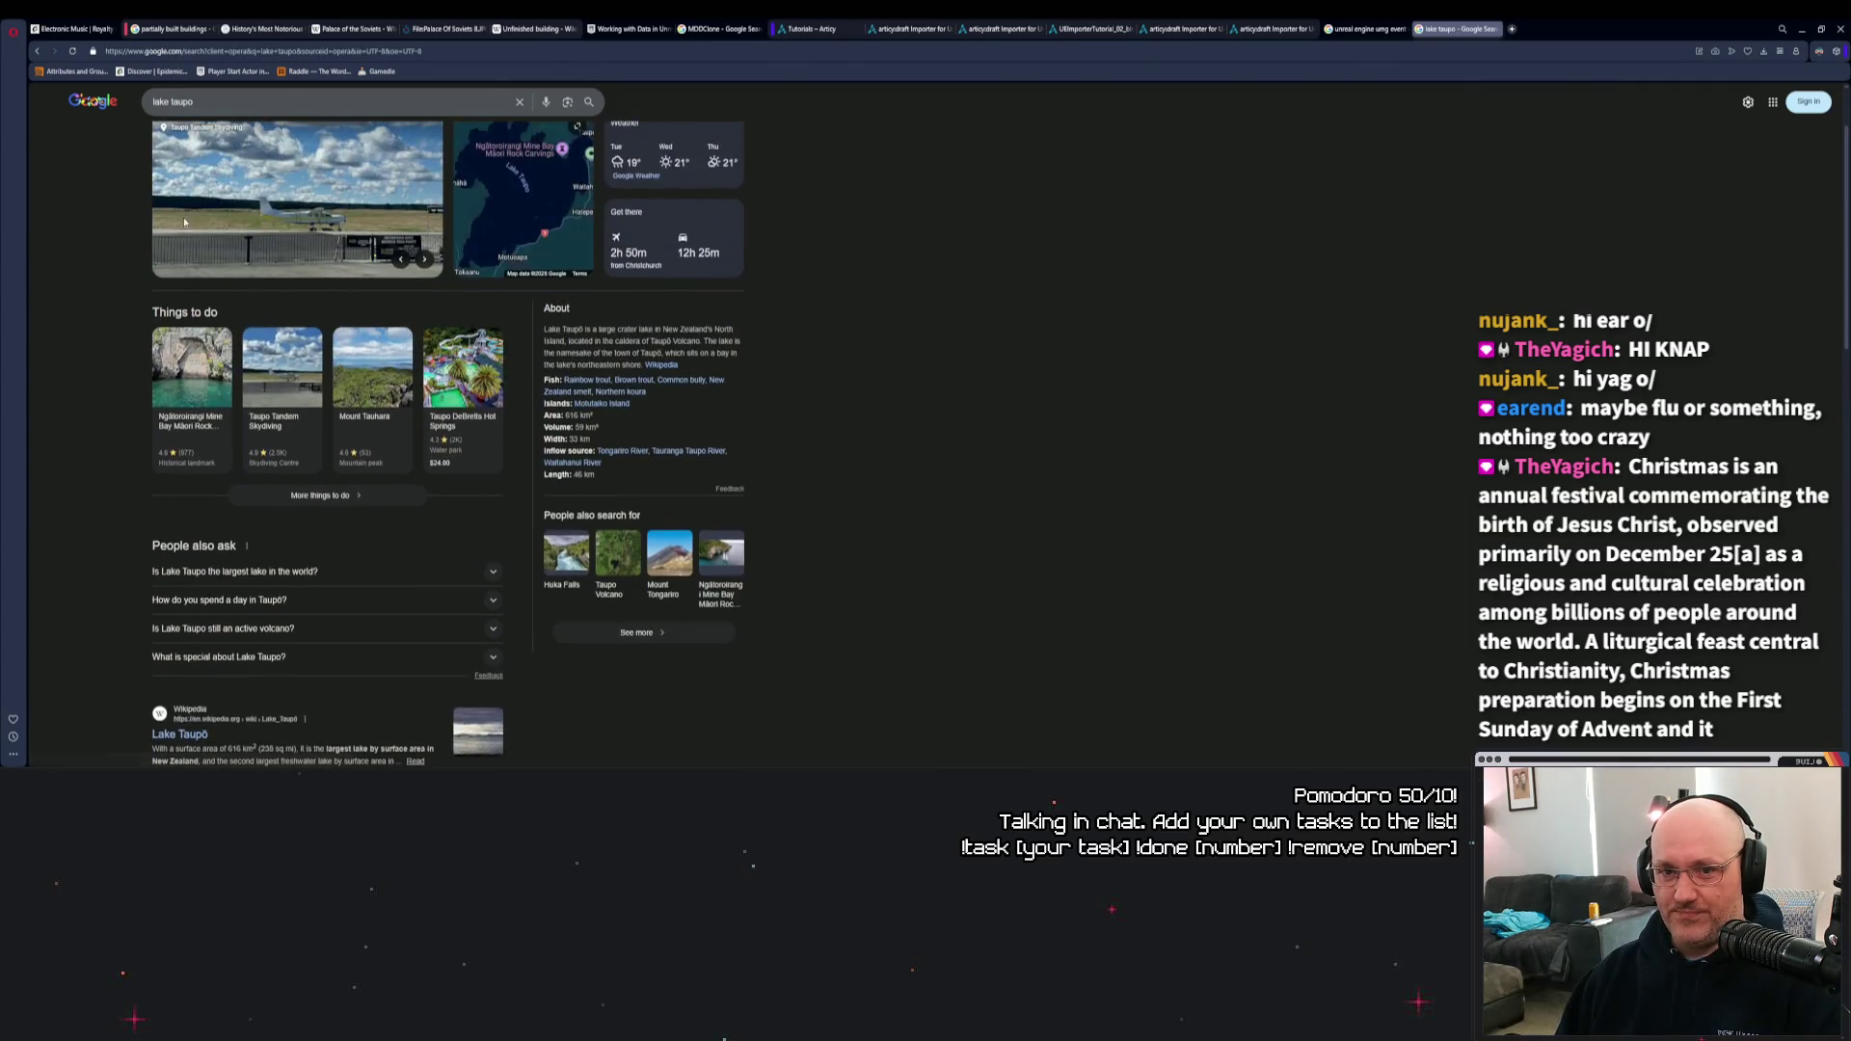
pyautogui.click(225, 147)
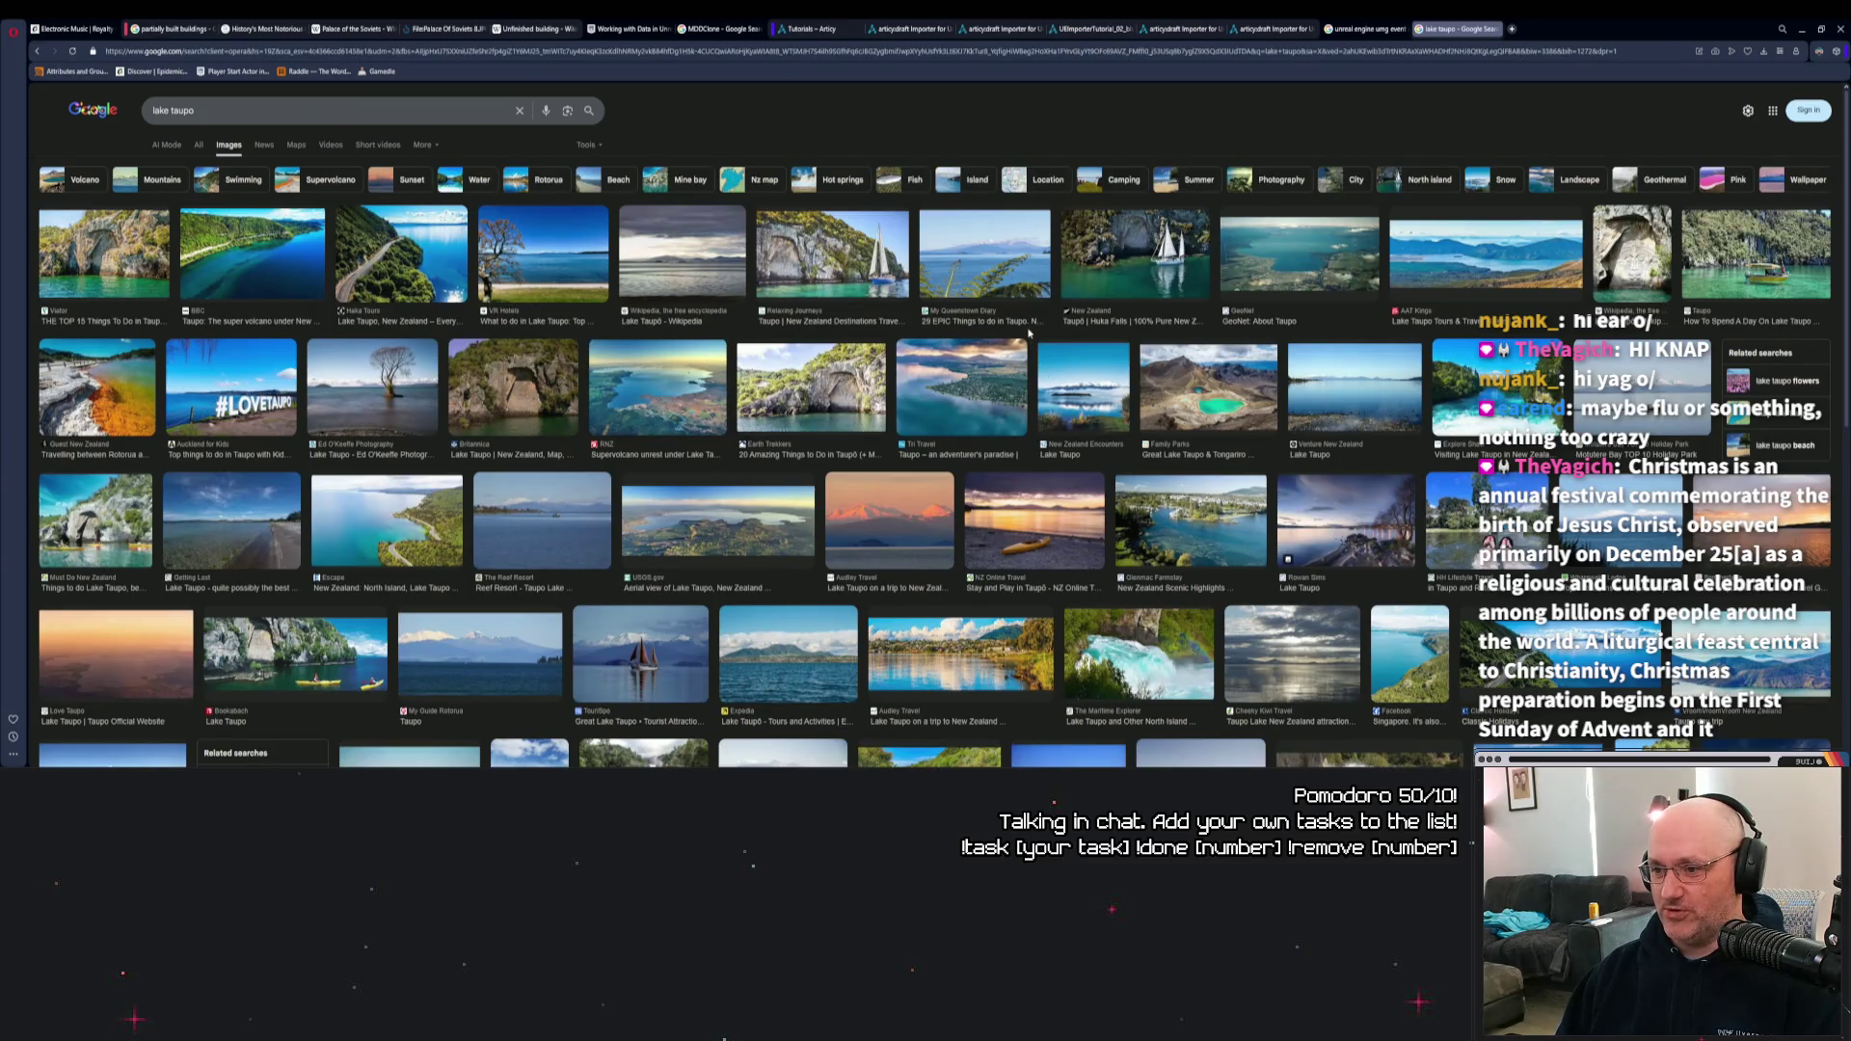
pyautogui.click(266, 273)
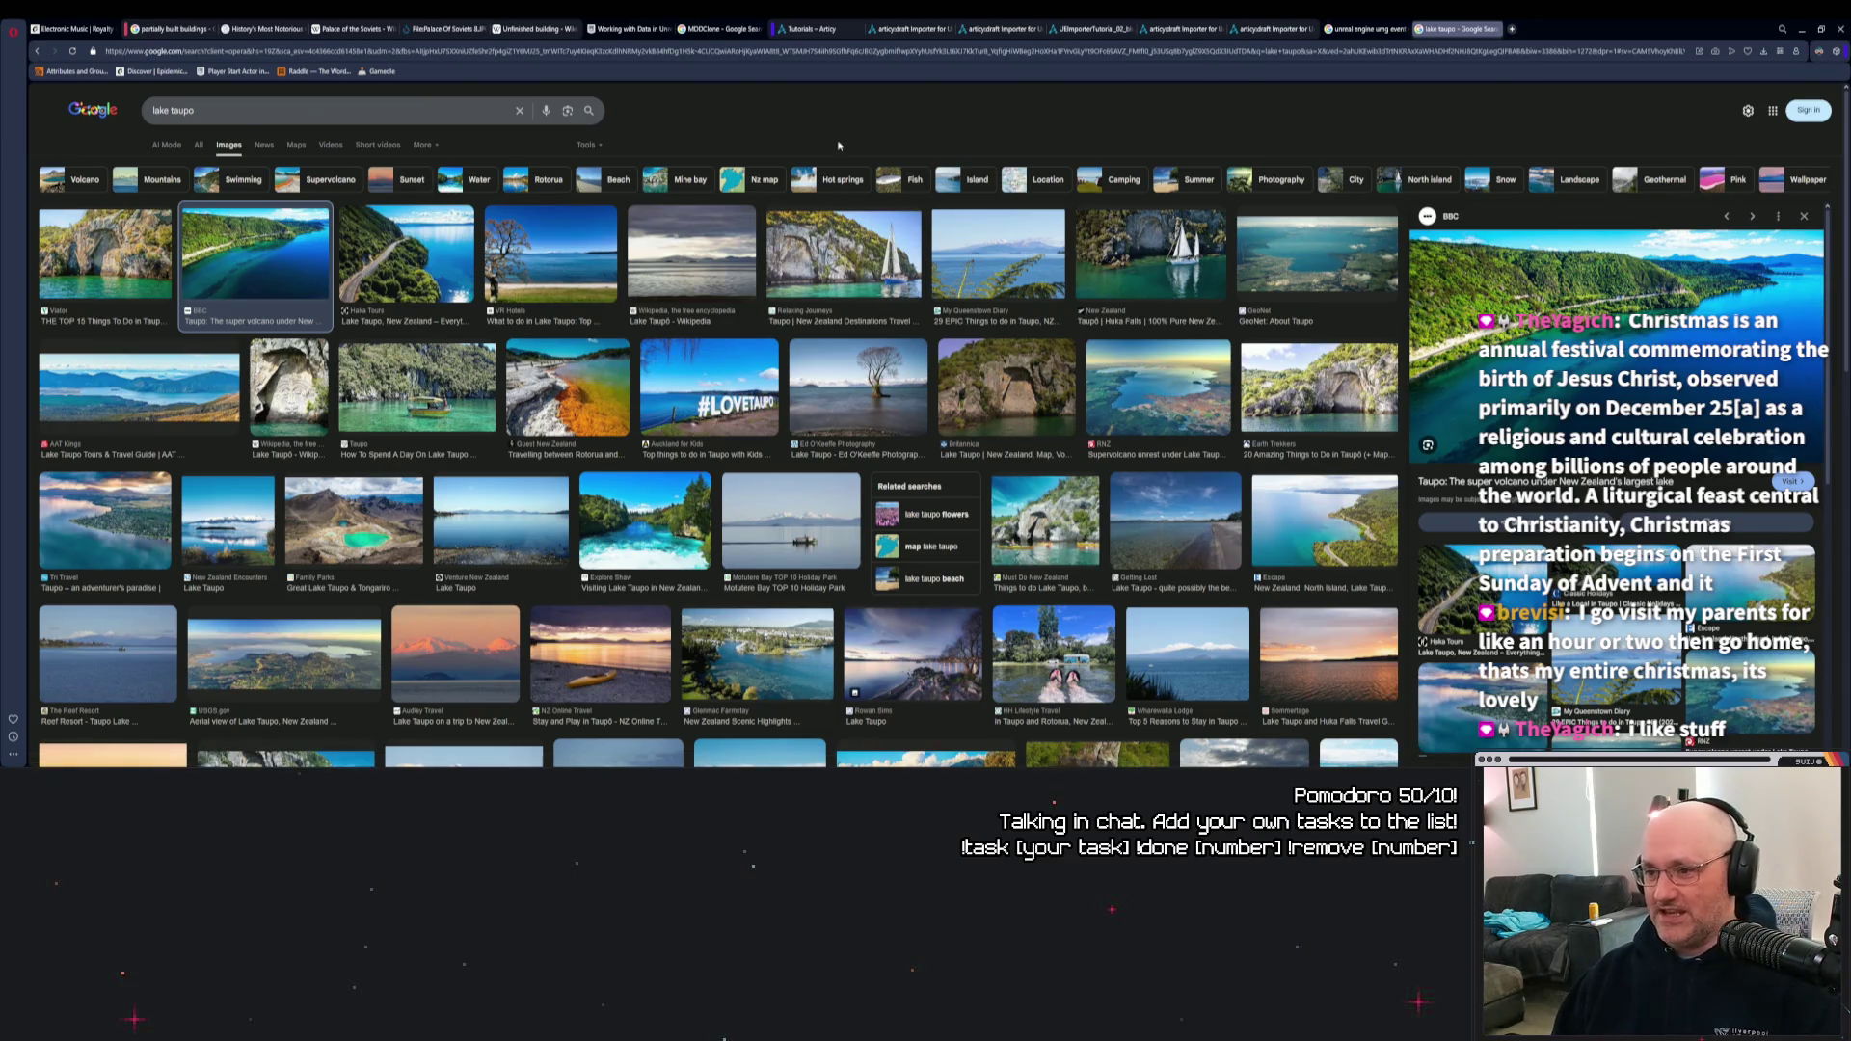
pyautogui.scroll(-1, 907, 142)
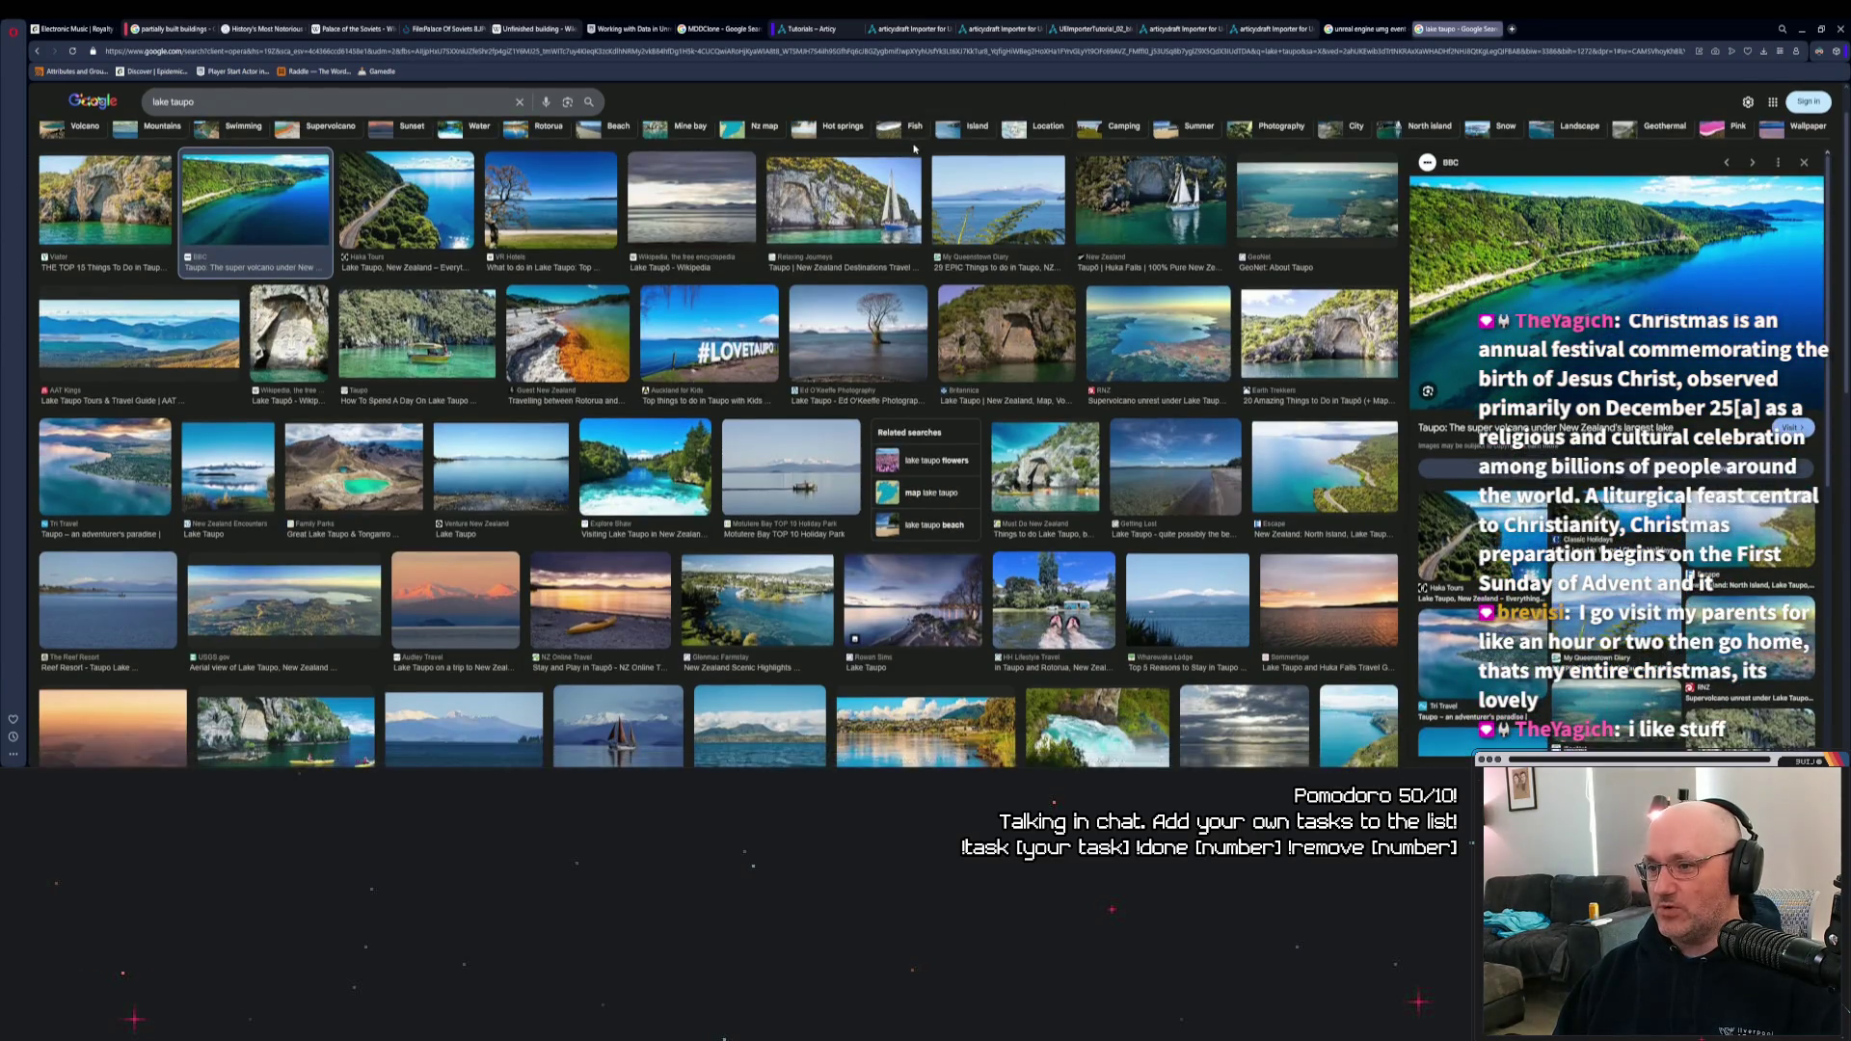
pyautogui.scroll(1, 912, 146)
pyautogui.scroll(-1, 914, 149)
pyautogui.scroll(1, 914, 148)
pyautogui.scroll(-1, 914, 147)
pyautogui.scroll(1, 914, 148)
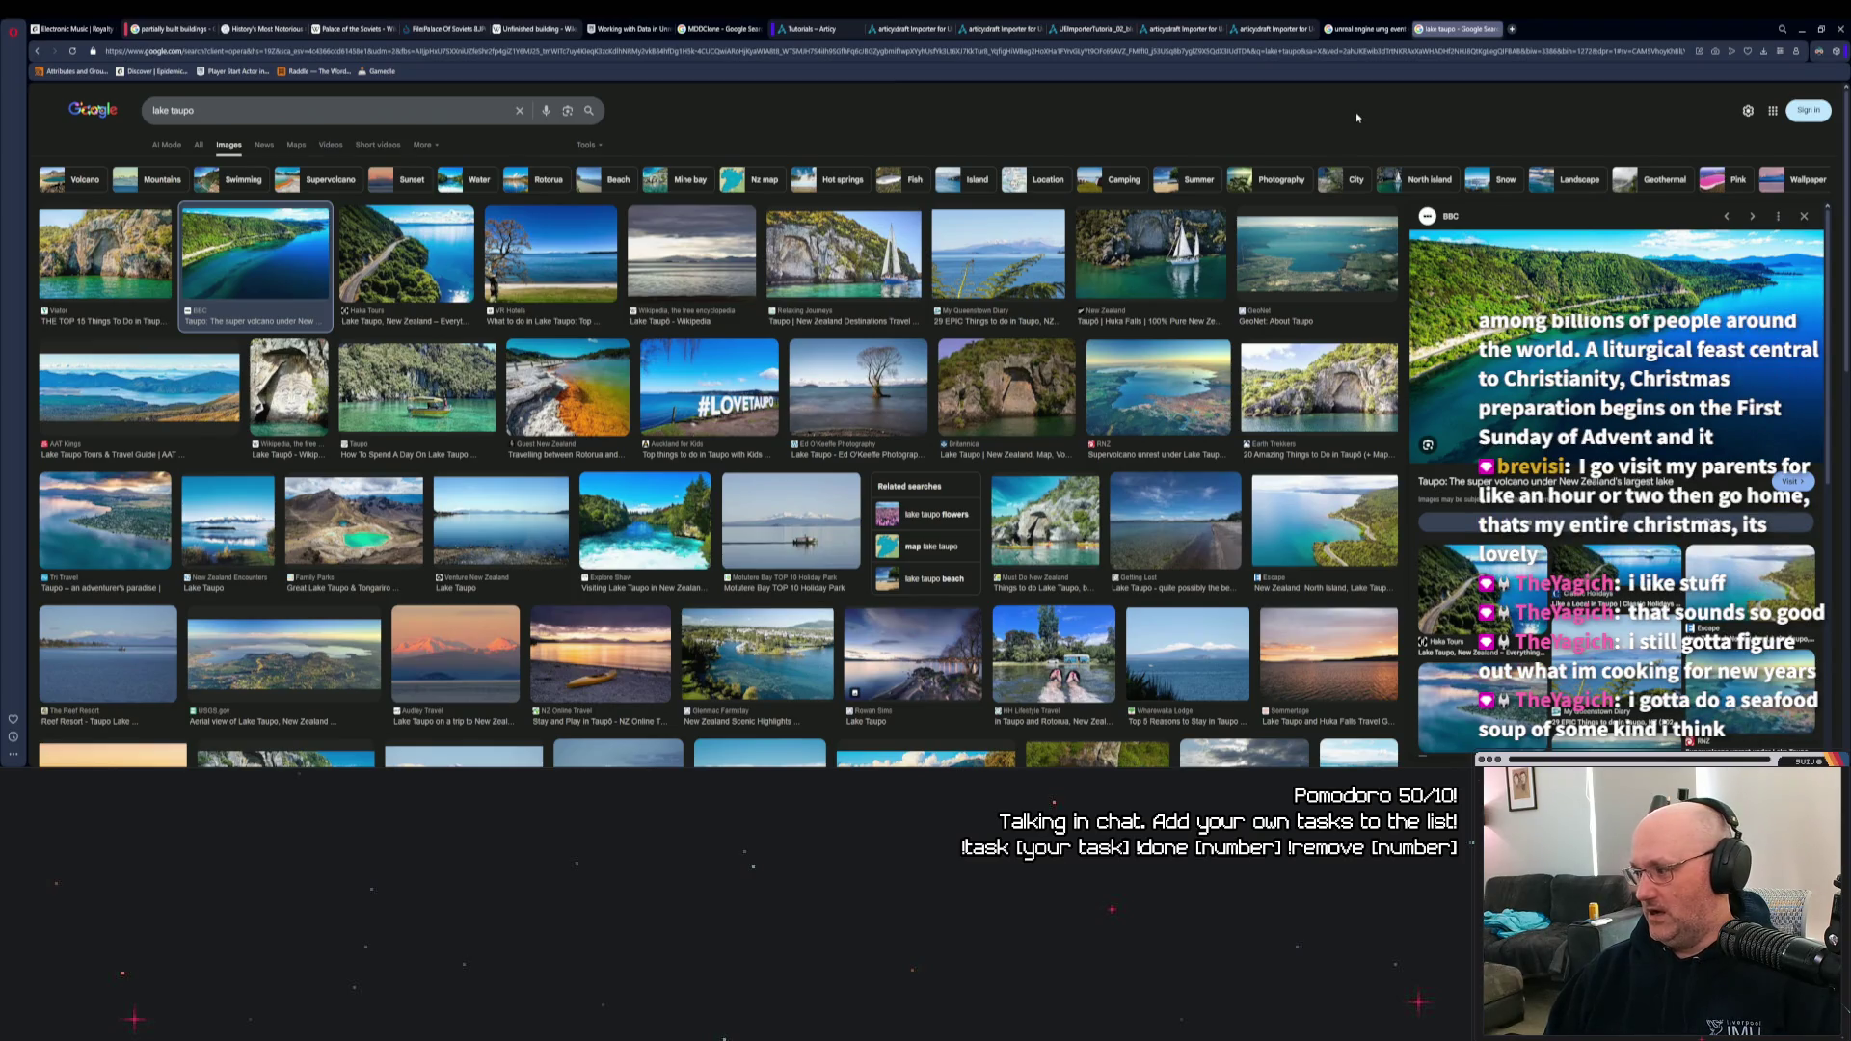
pyautogui.scroll(-2, 1356, 118)
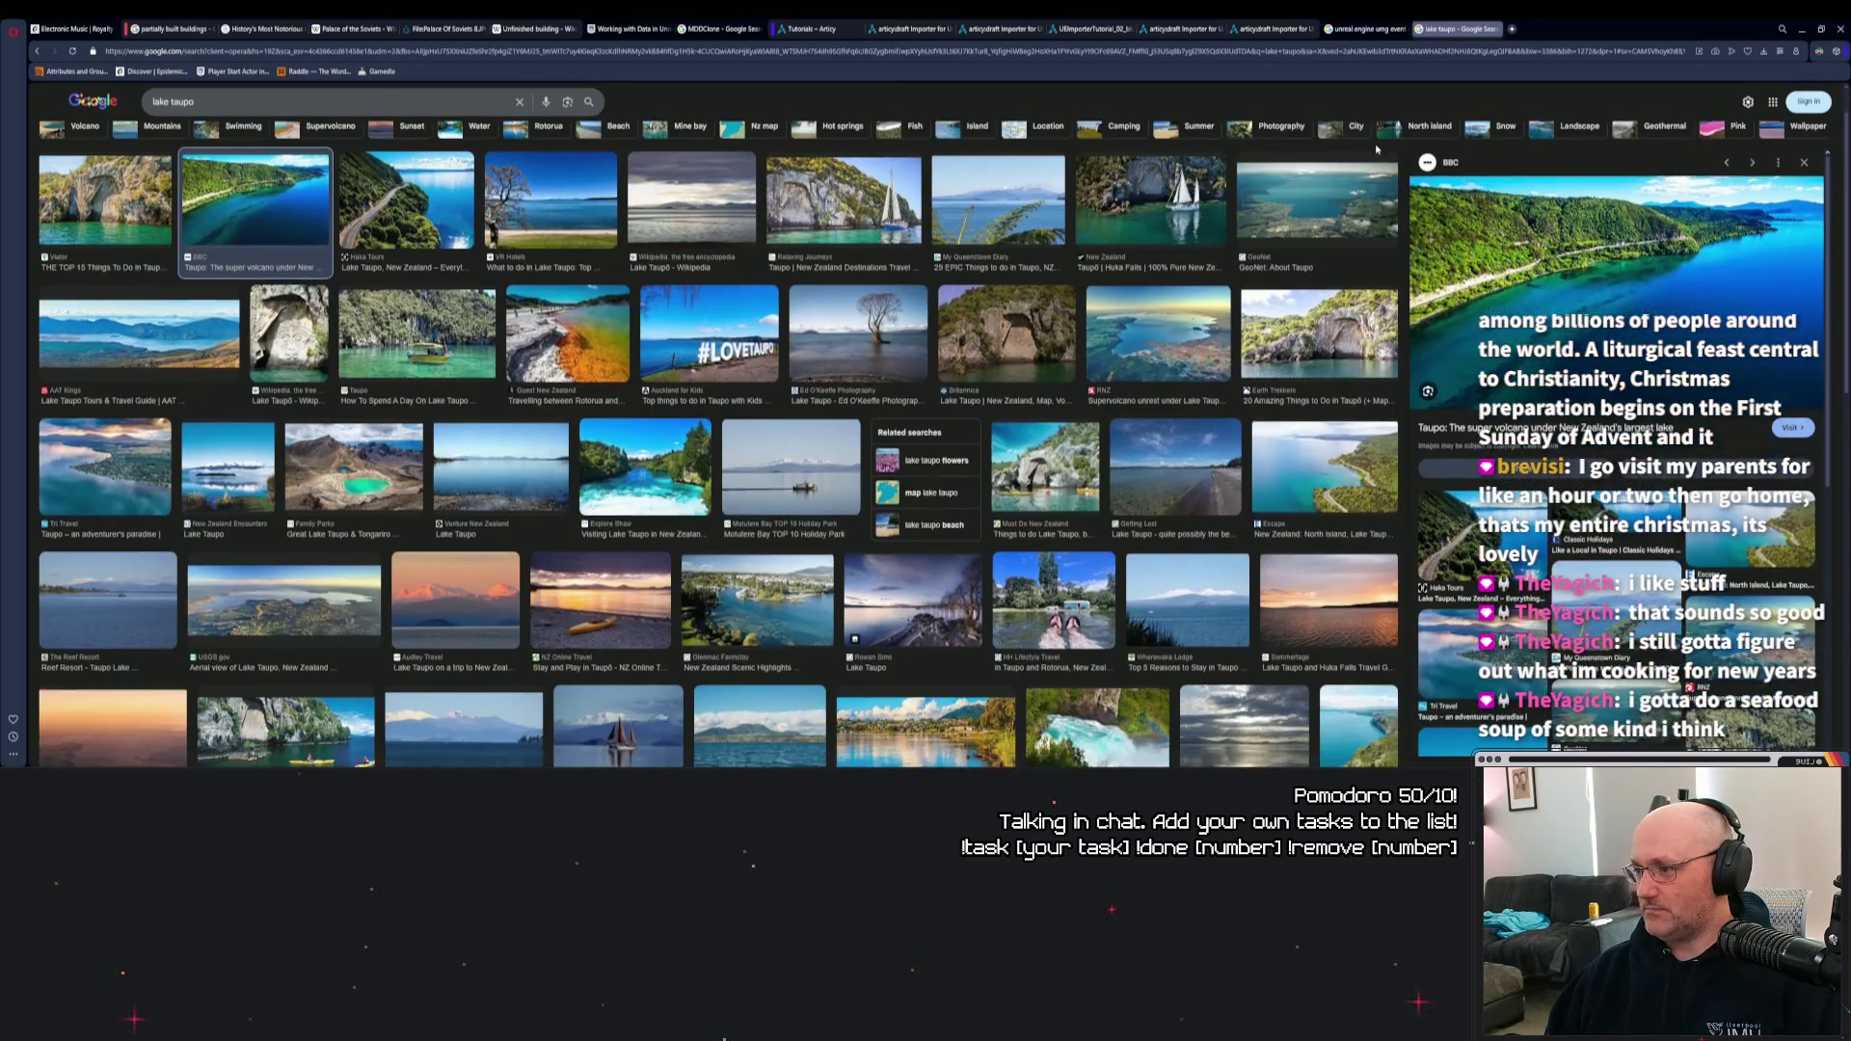
pyautogui.scroll(2, 1340, 135)
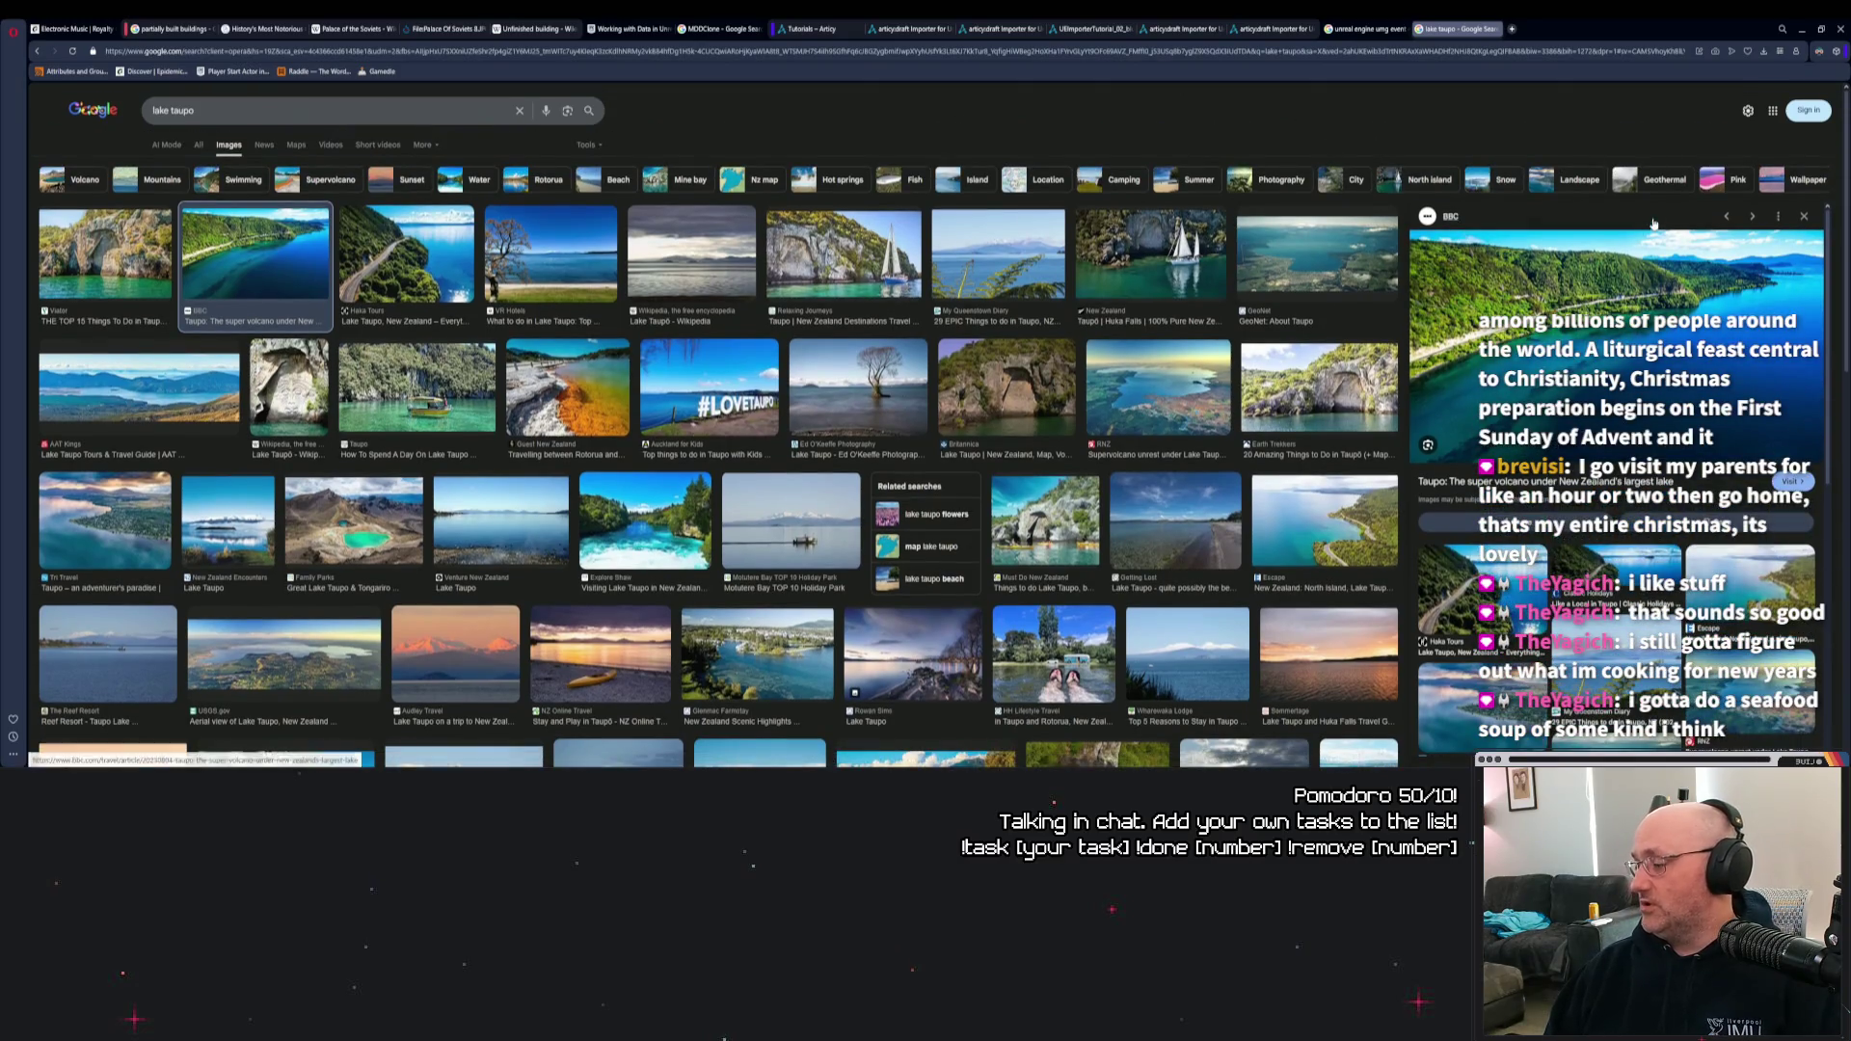
pyautogui.click(1511, 29)
pyautogui.write('mo')
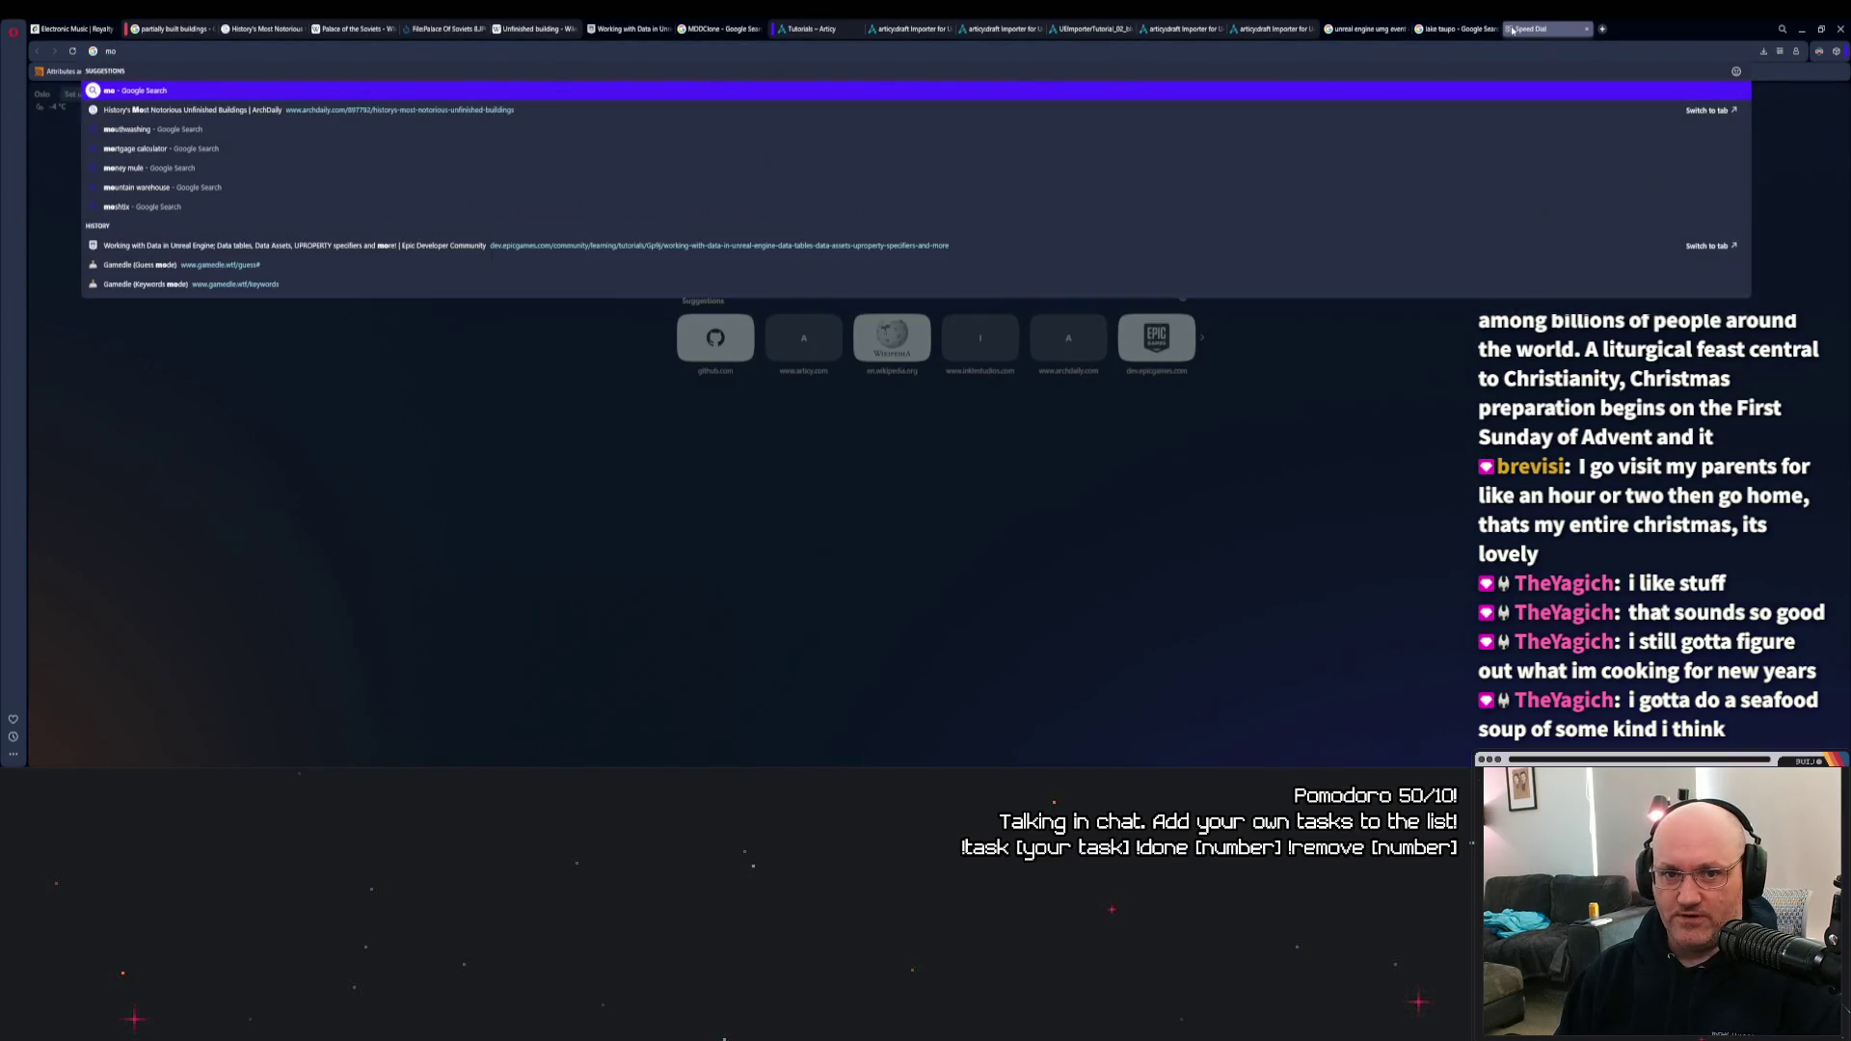
pyautogui.write('cu')
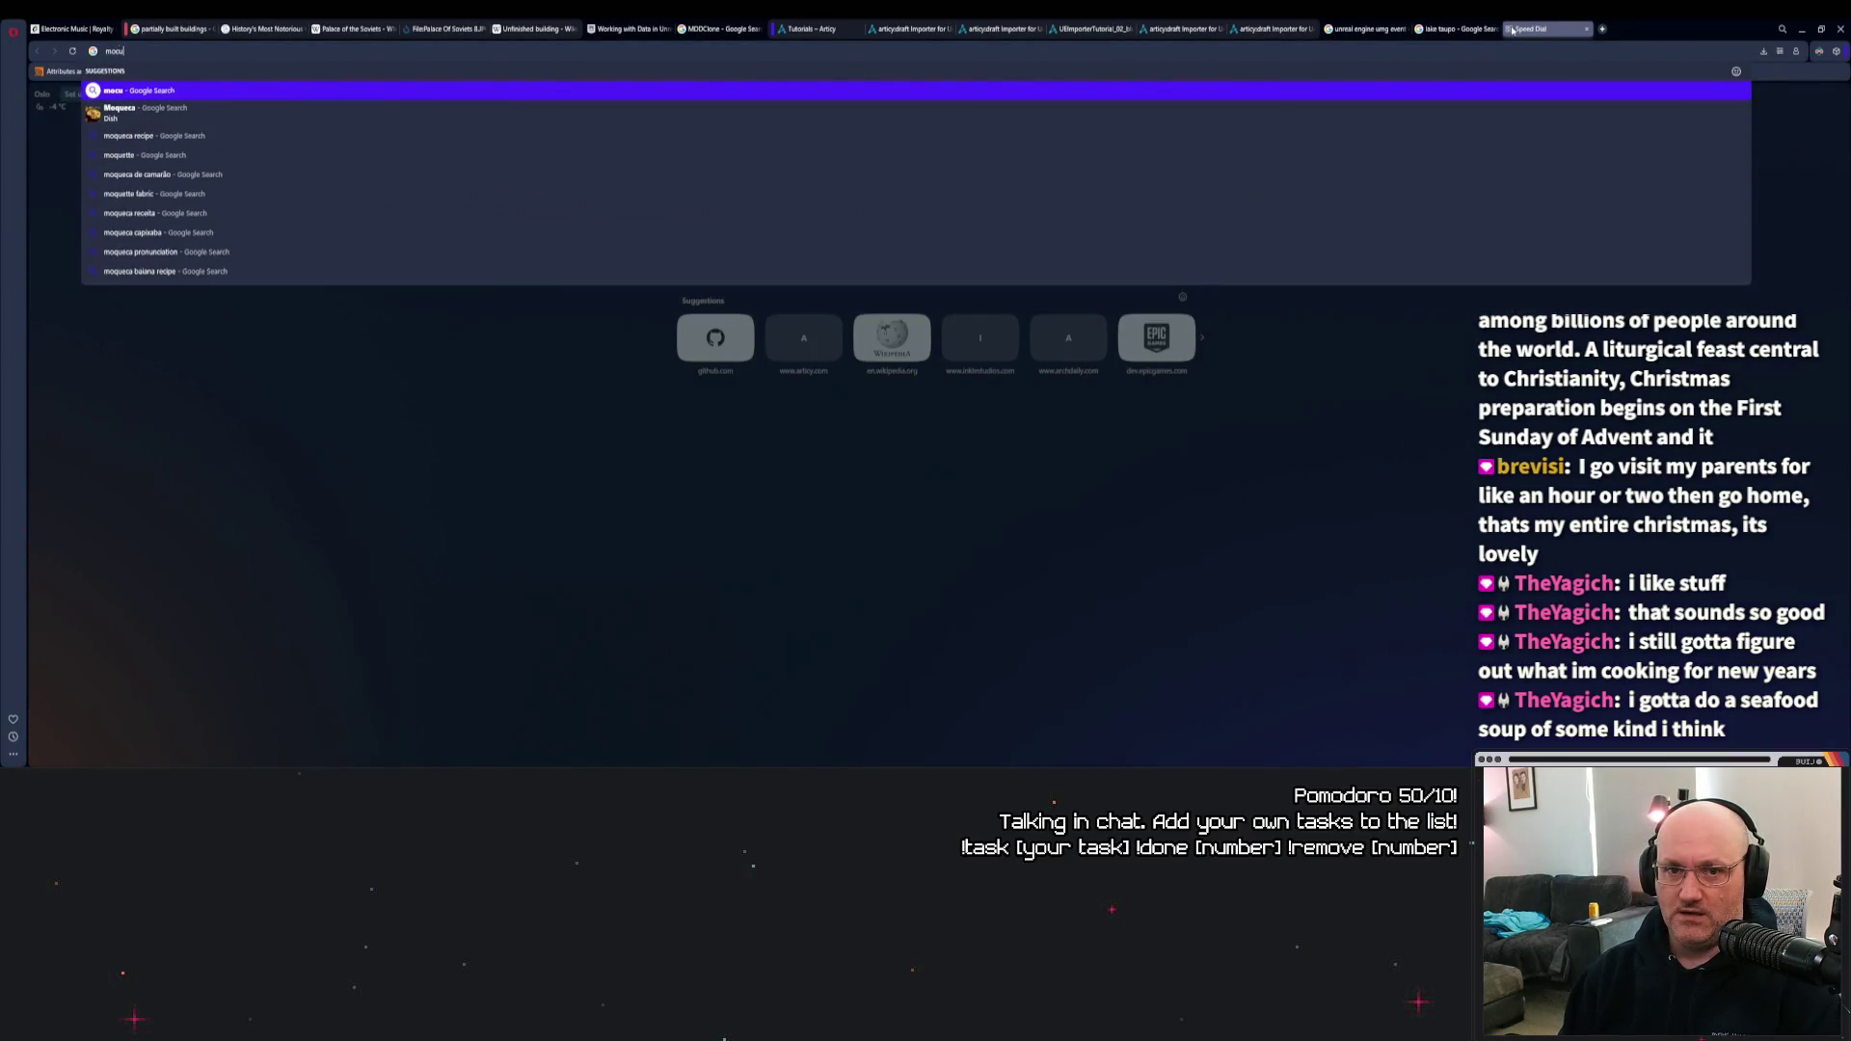
pyautogui.press('BackSpace')
pyautogui.write('queca')
pyautogui.press('Return')
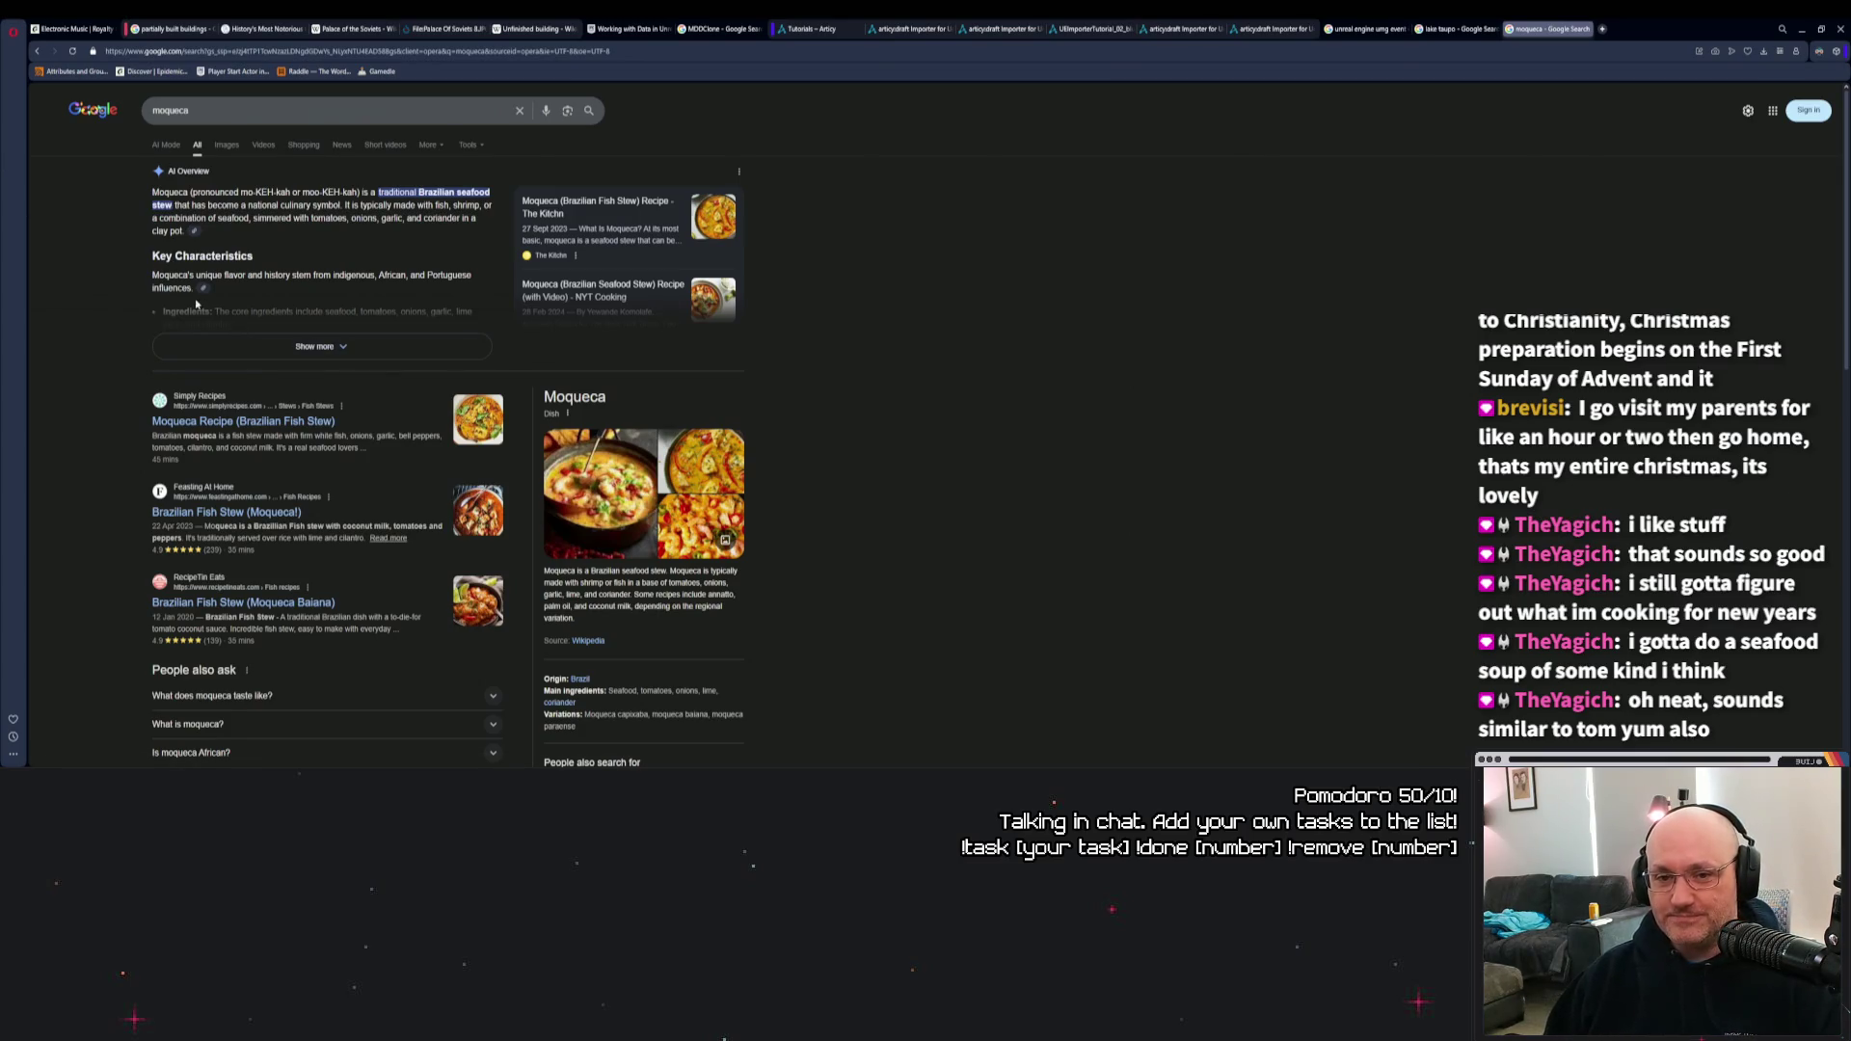
pyautogui.click(318, 346)
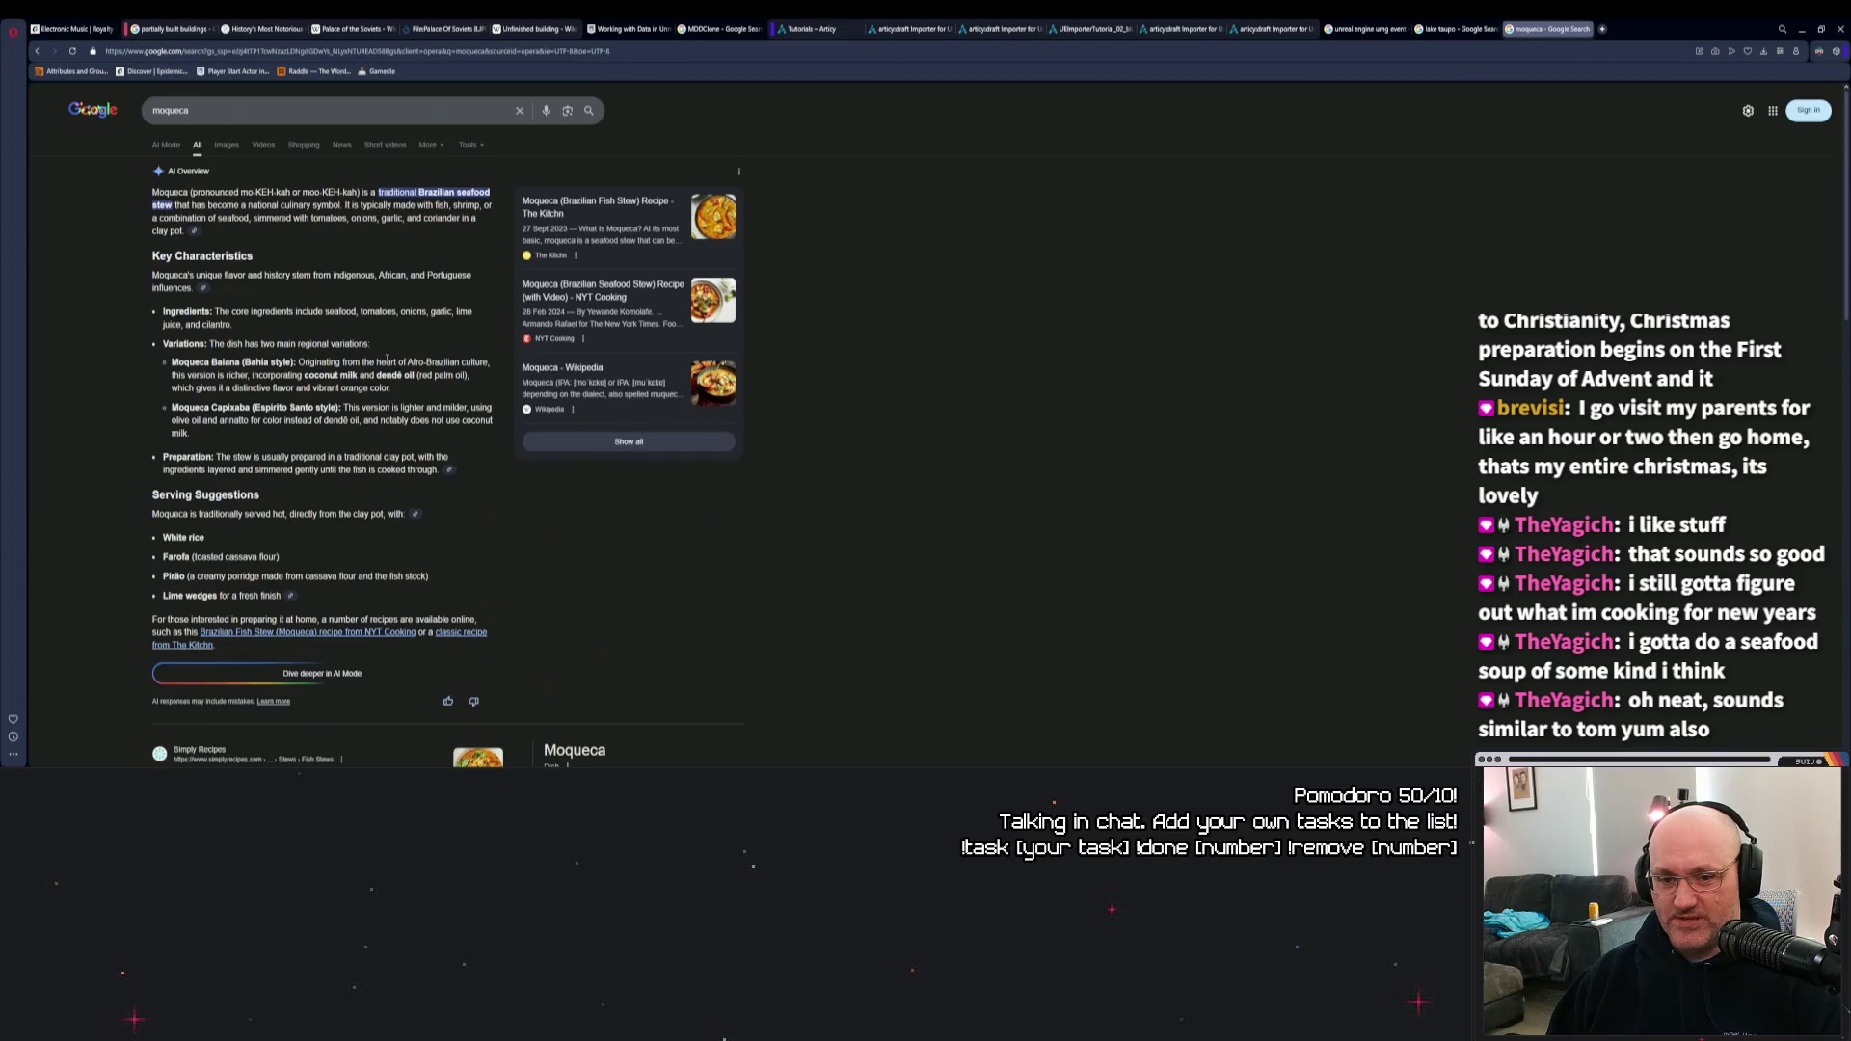
pyautogui.scroll(-1, 396, 379)
pyautogui.scroll(1, 476, 391)
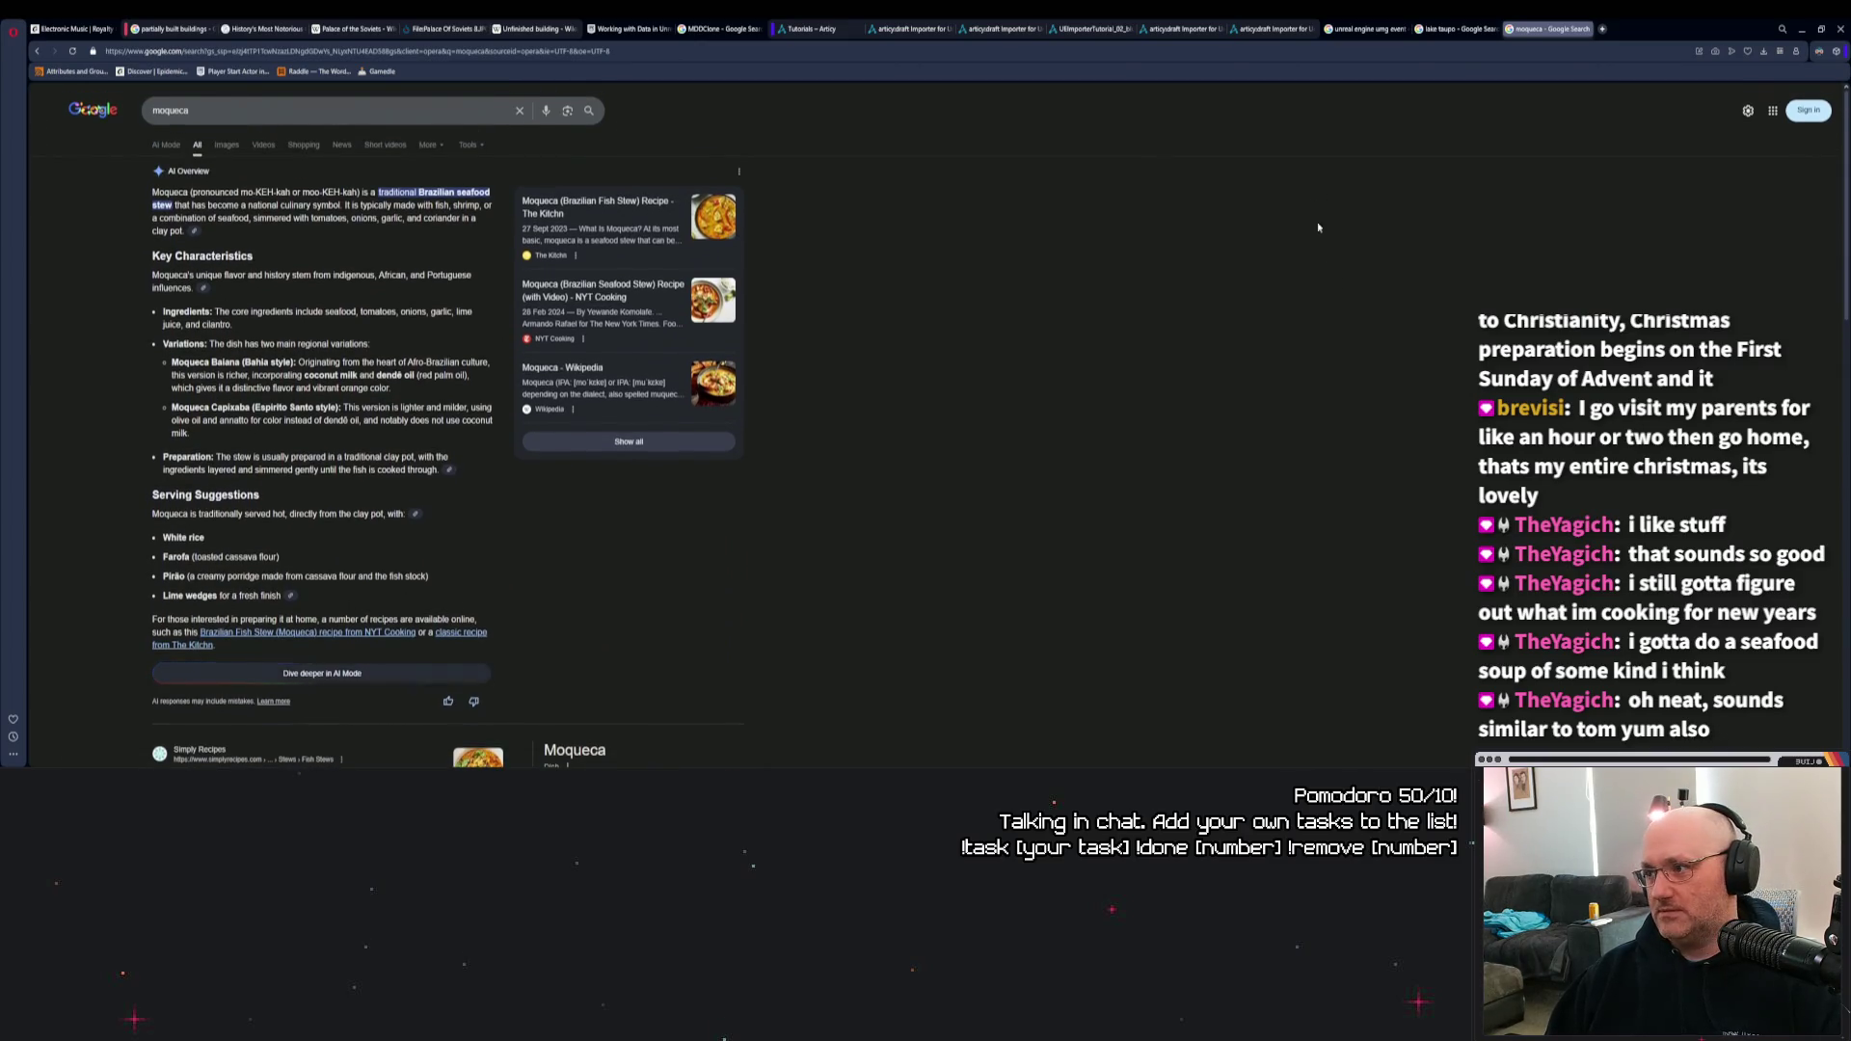
pyautogui.hotkey('ctrl', 'w')
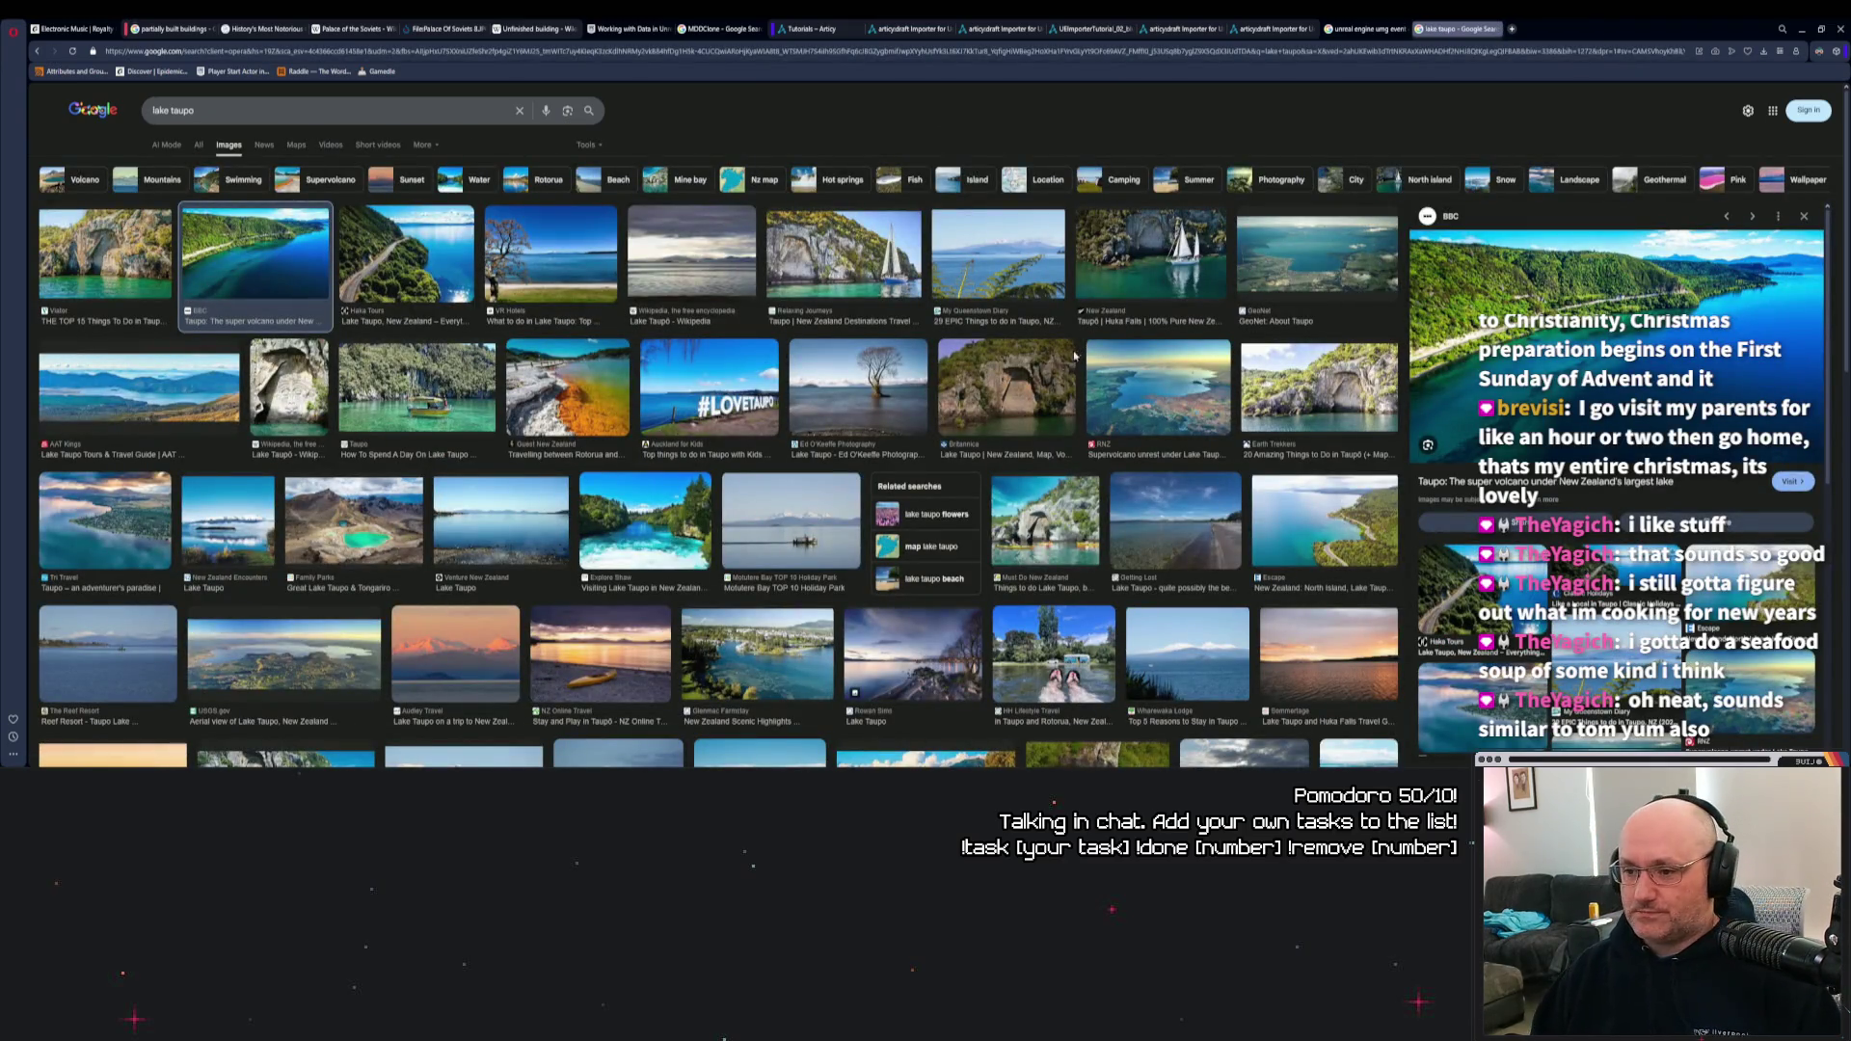
# Close the Lake Taupo images tab, read the Event Construct results, and minimize the browser.
pyautogui.hotkey('ctrl', 'w')
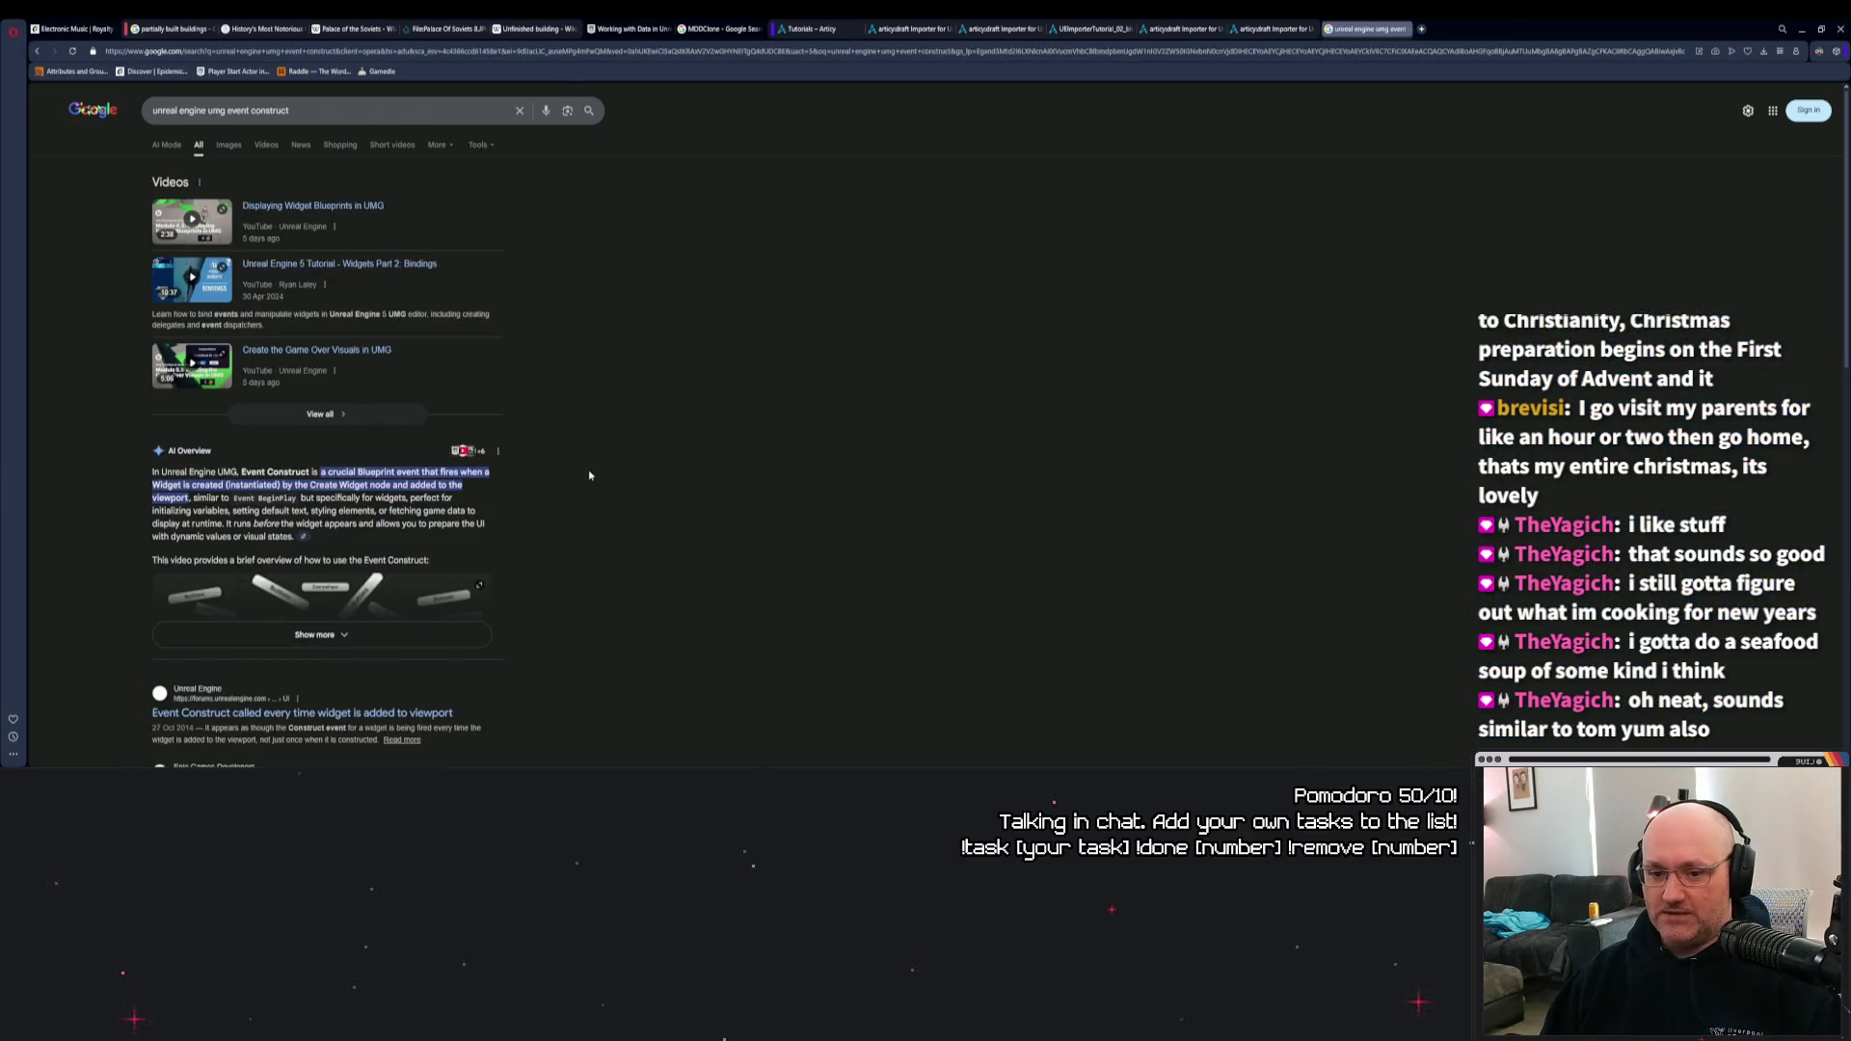
pyautogui.scroll(-3, 591, 473)
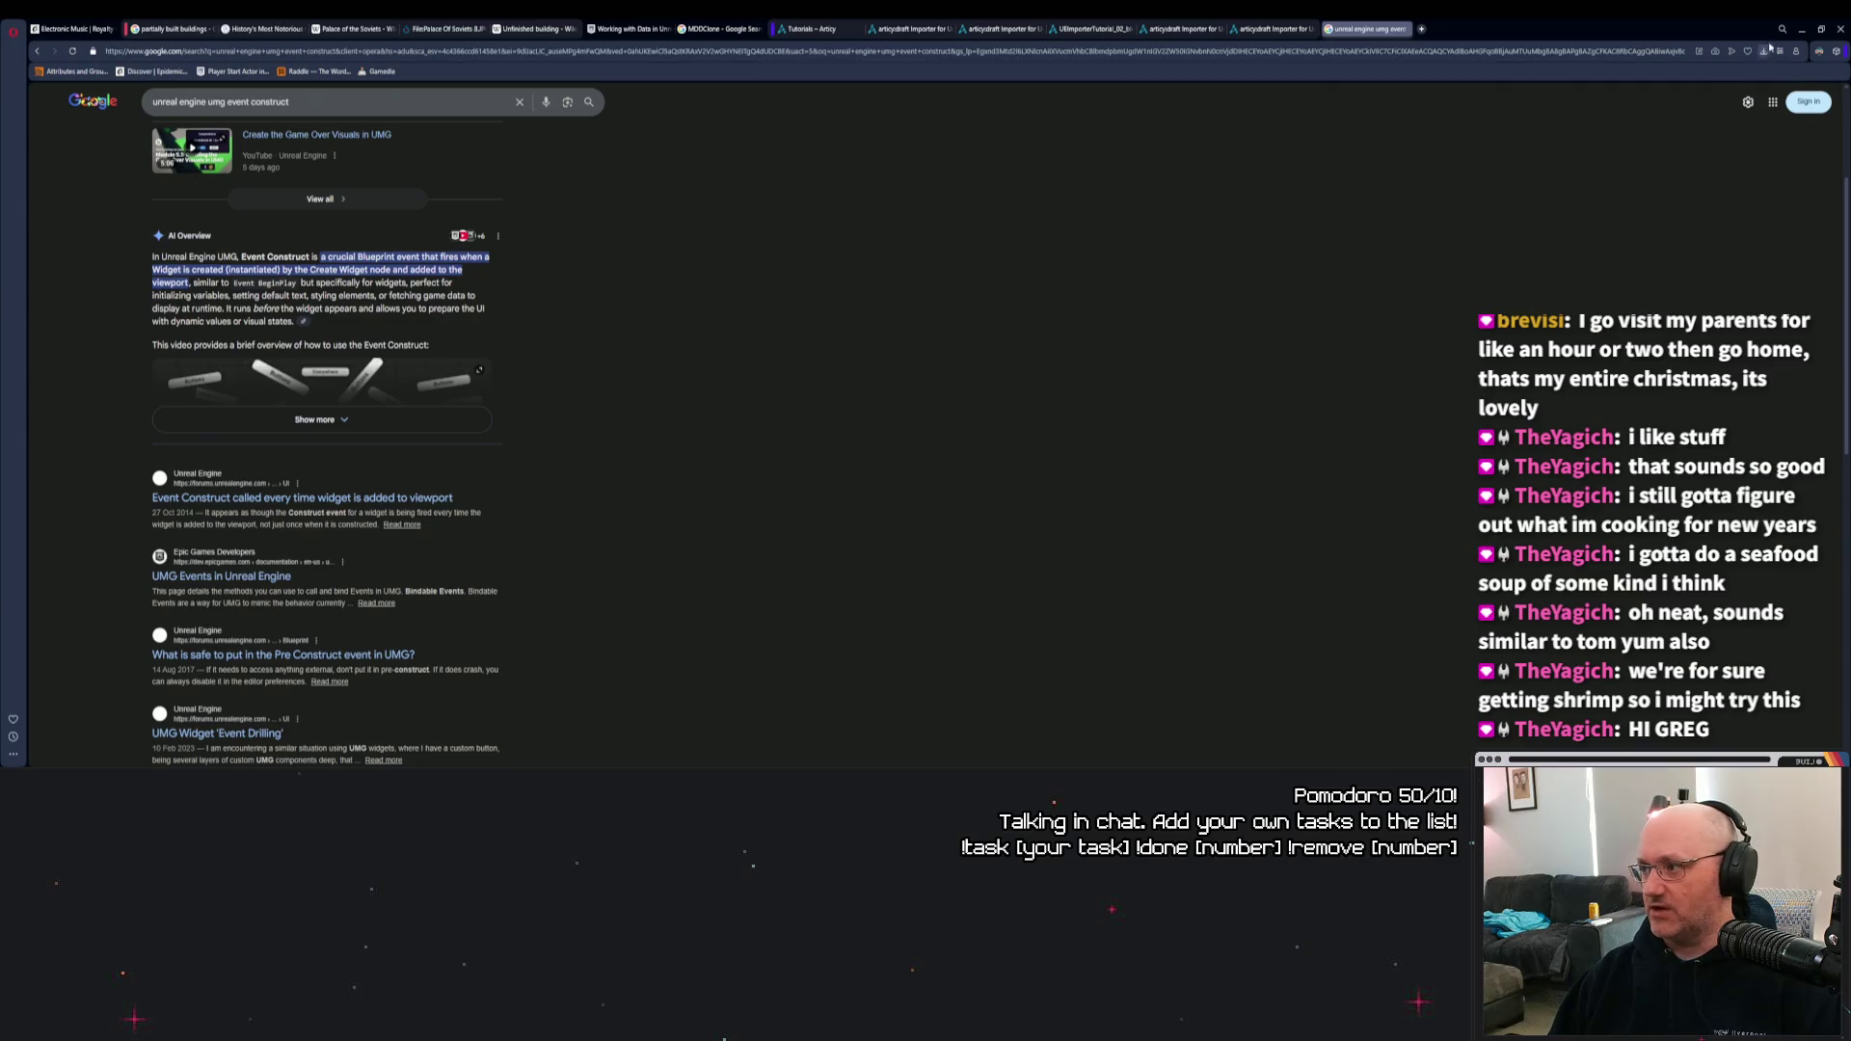
pyautogui.click(1801, 29)
# Move the NPCDialogue and Option 1 nodes into a tidier position.
pyautogui.moveTo(803, 510)
pyautogui.mouseDown()
pyautogui.moveTo(809, 413)
pyautogui.moveTo(710, 425)
pyautogui.moveTo(670, 395)
pyautogui.moveTo(611, 512)
pyautogui.moveTo(657, 417)
pyautogui.moveTo(633, 459)
pyautogui.moveTo(785, 301)
pyautogui.mouseUp()
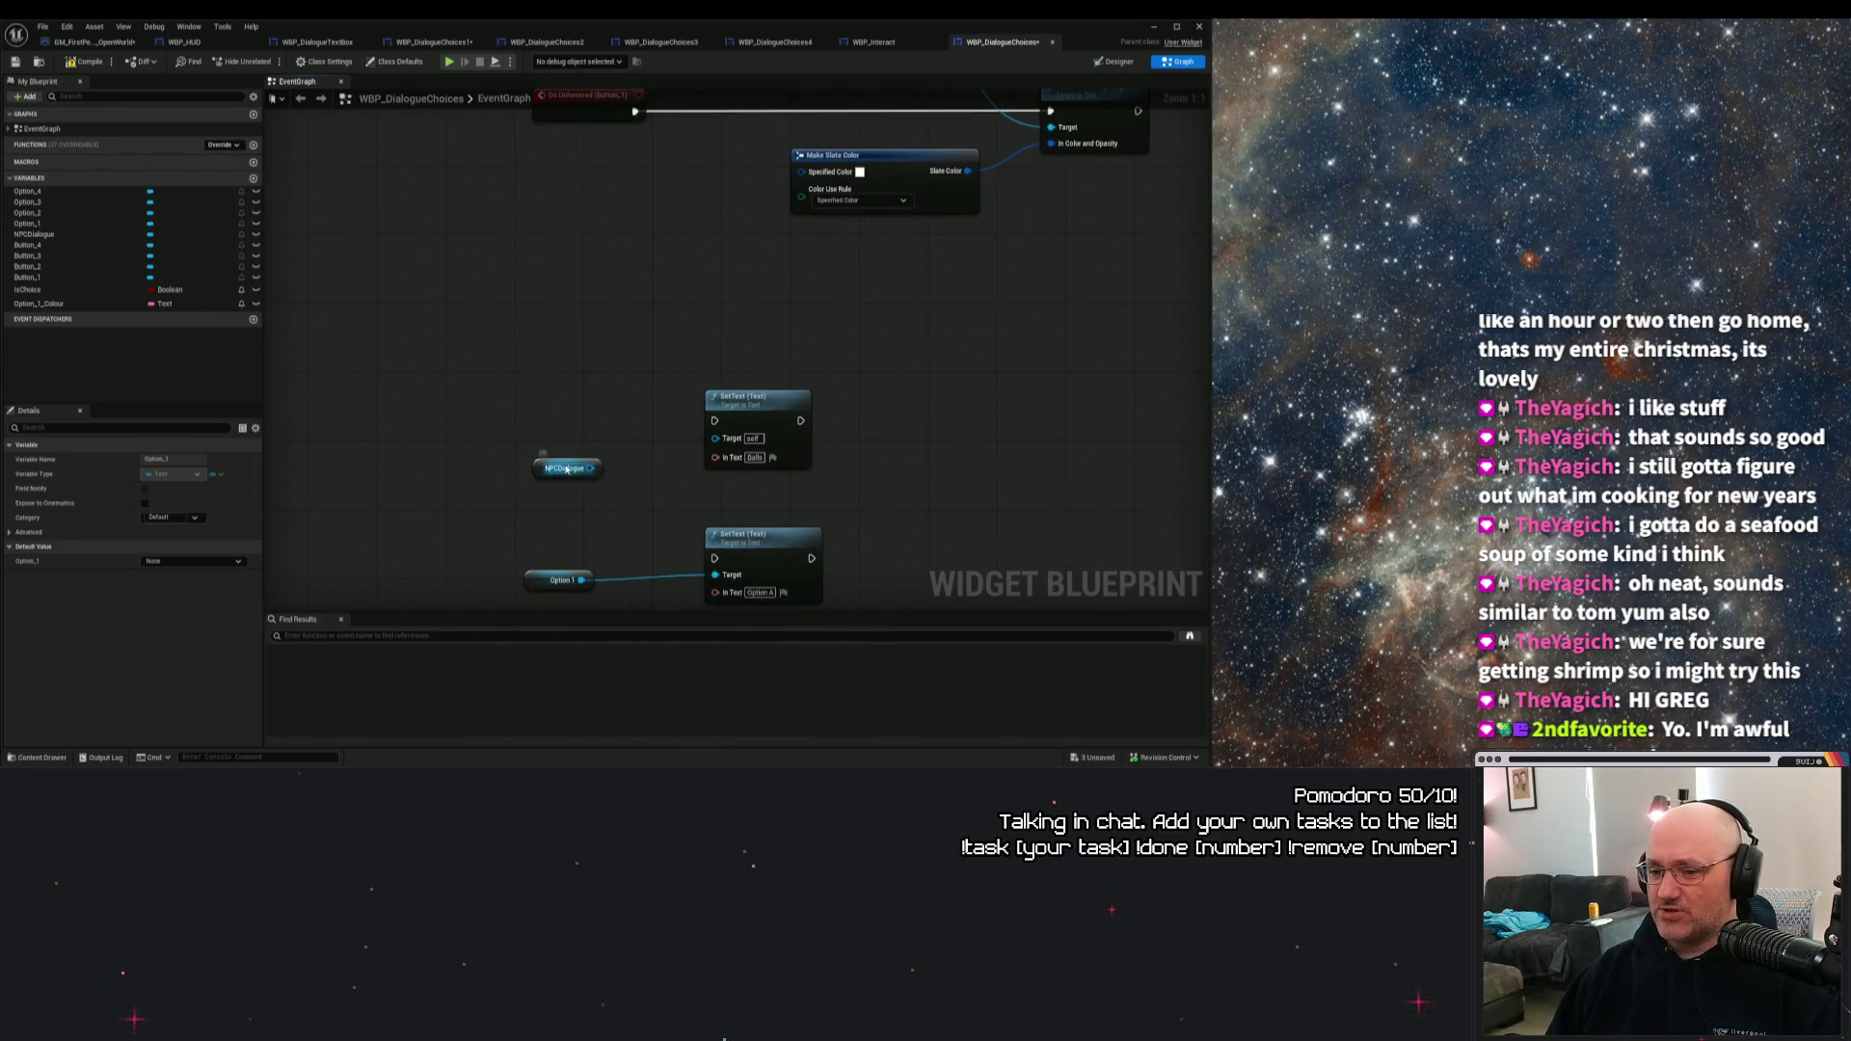
pyautogui.moveTo(560, 469); pyautogui.dragTo(547, 431)
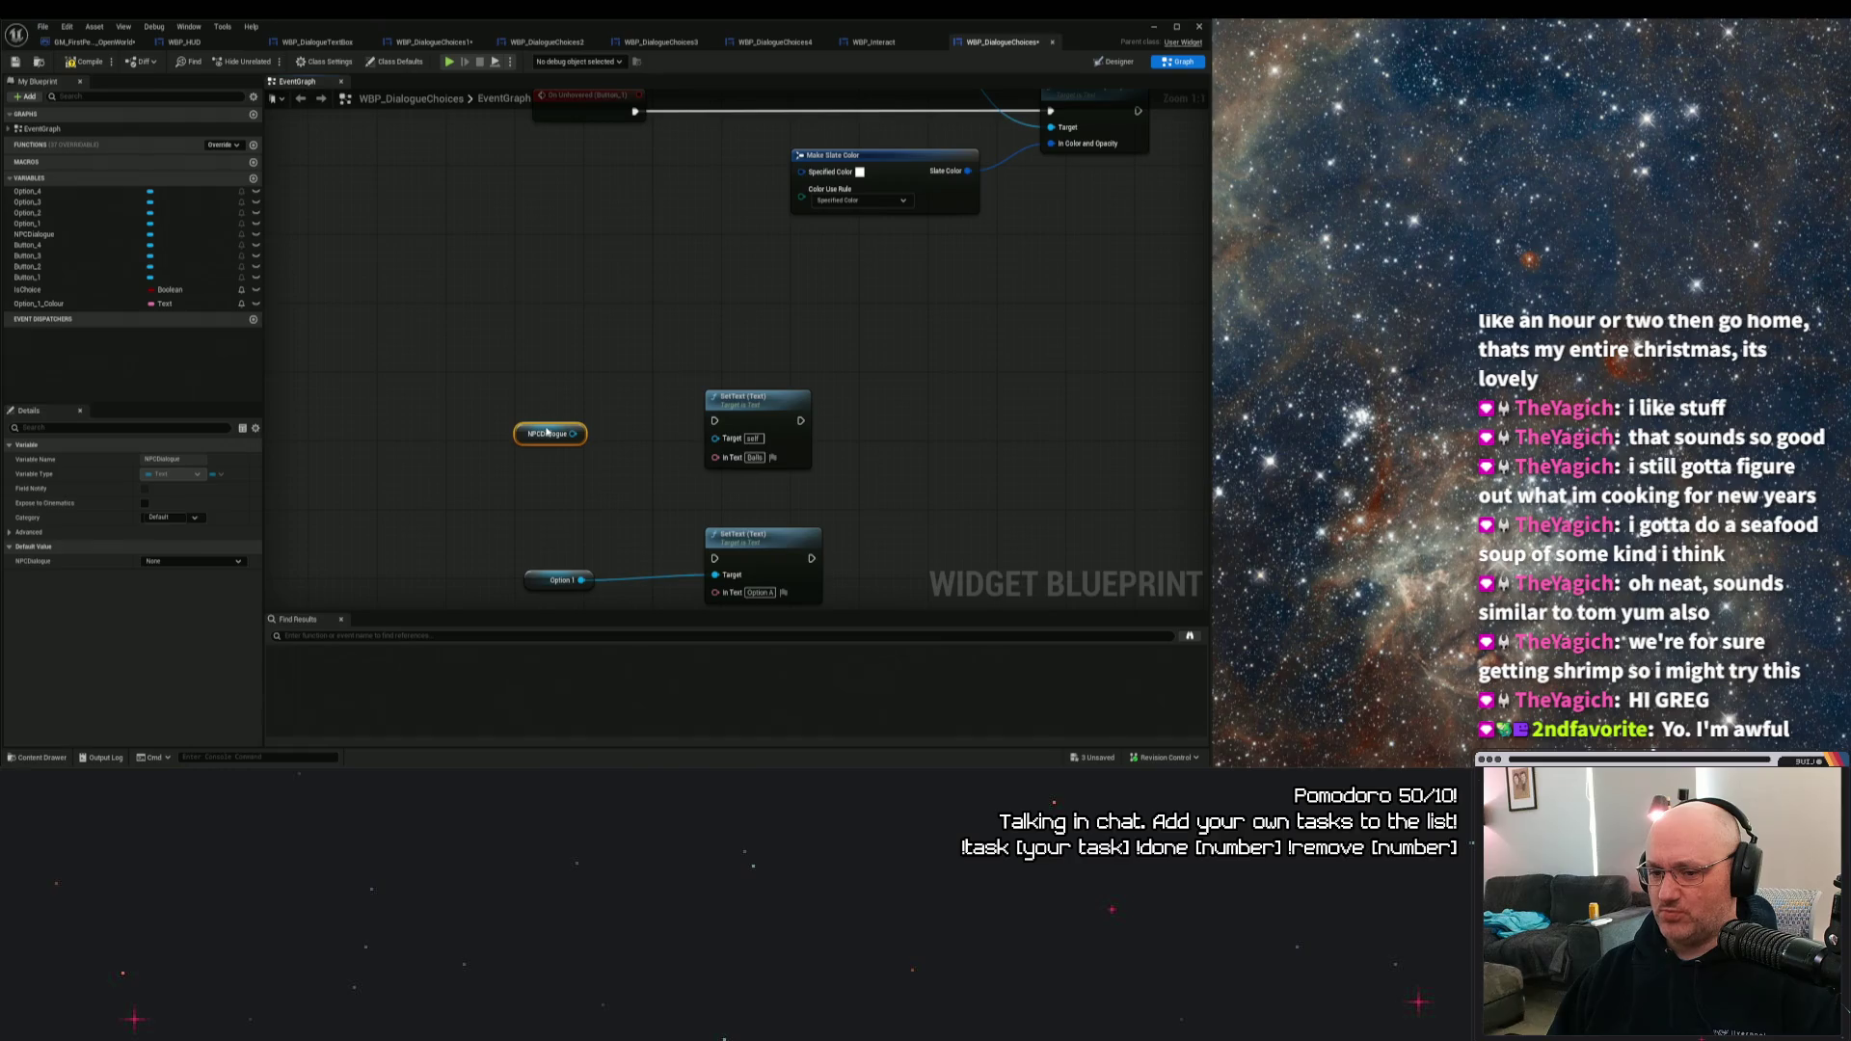
pyautogui.moveTo(552, 580); pyautogui.dragTo(542, 572)
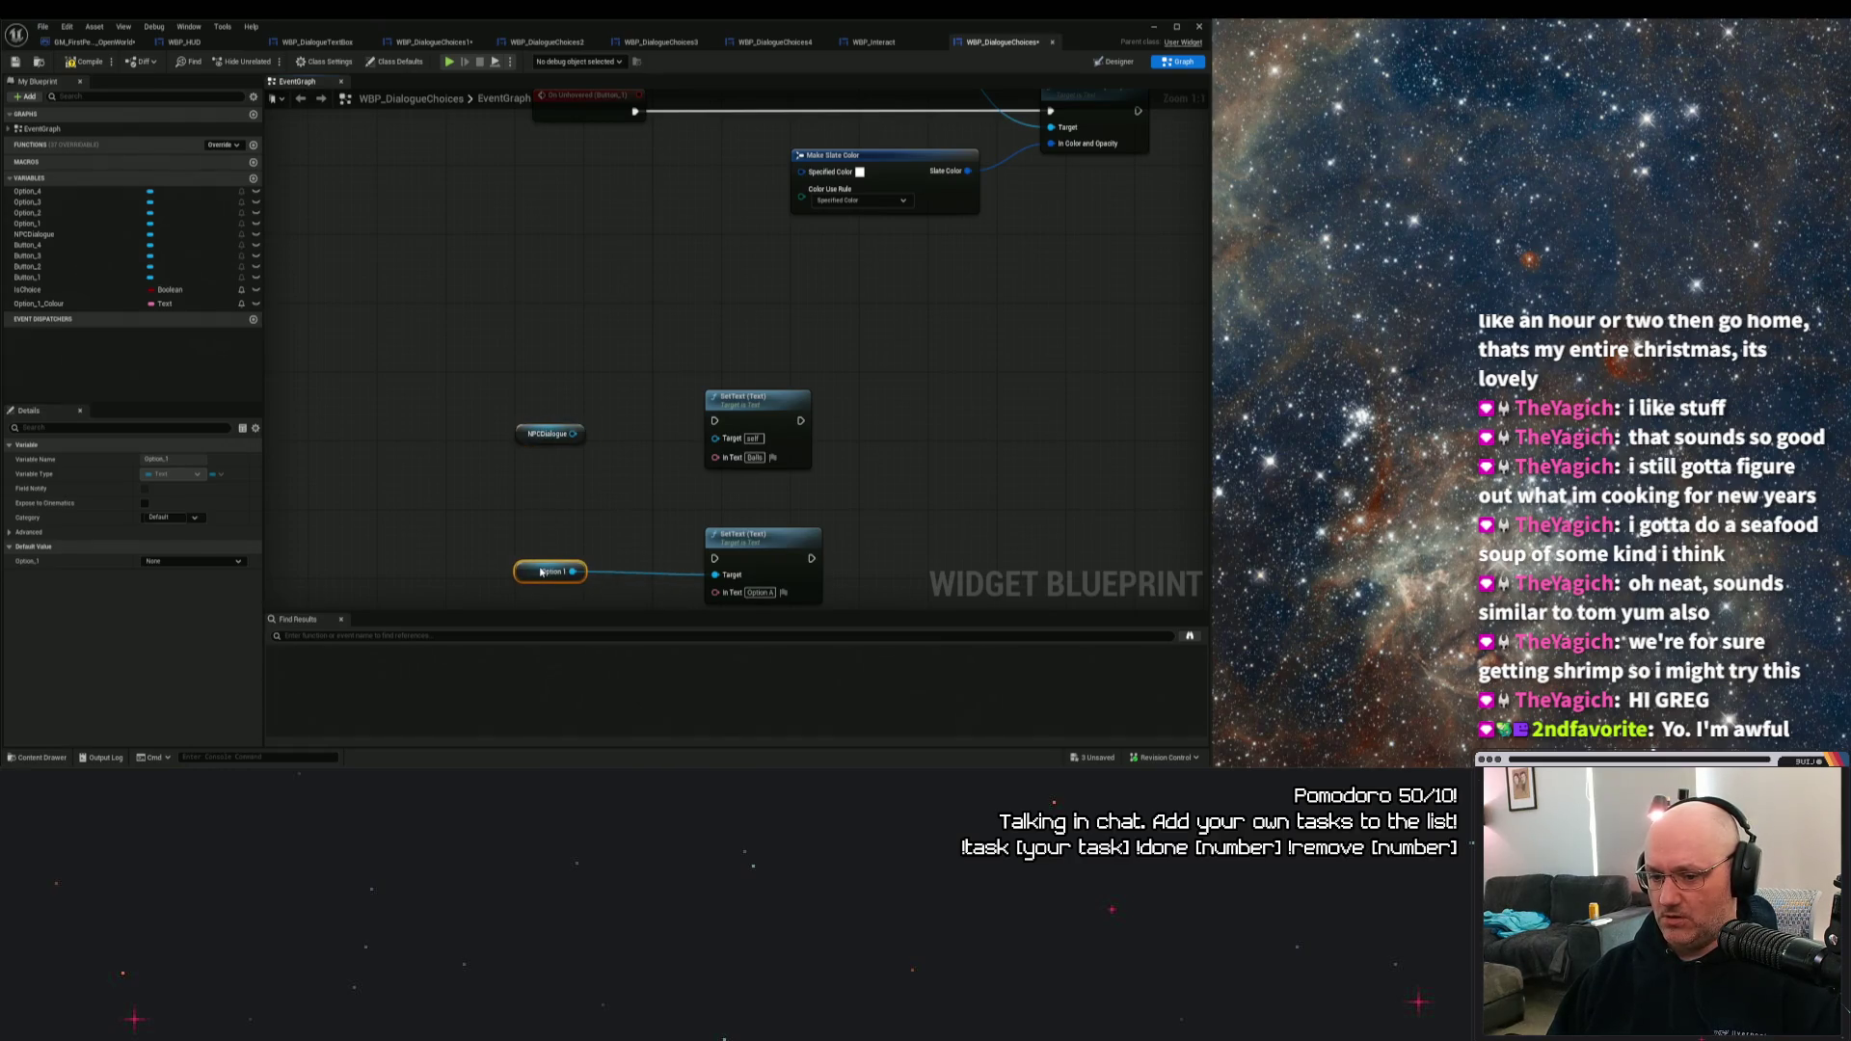
pyautogui.click(688, 502)
pyautogui.moveTo(688, 502); pyautogui.dragTo(647, 551)
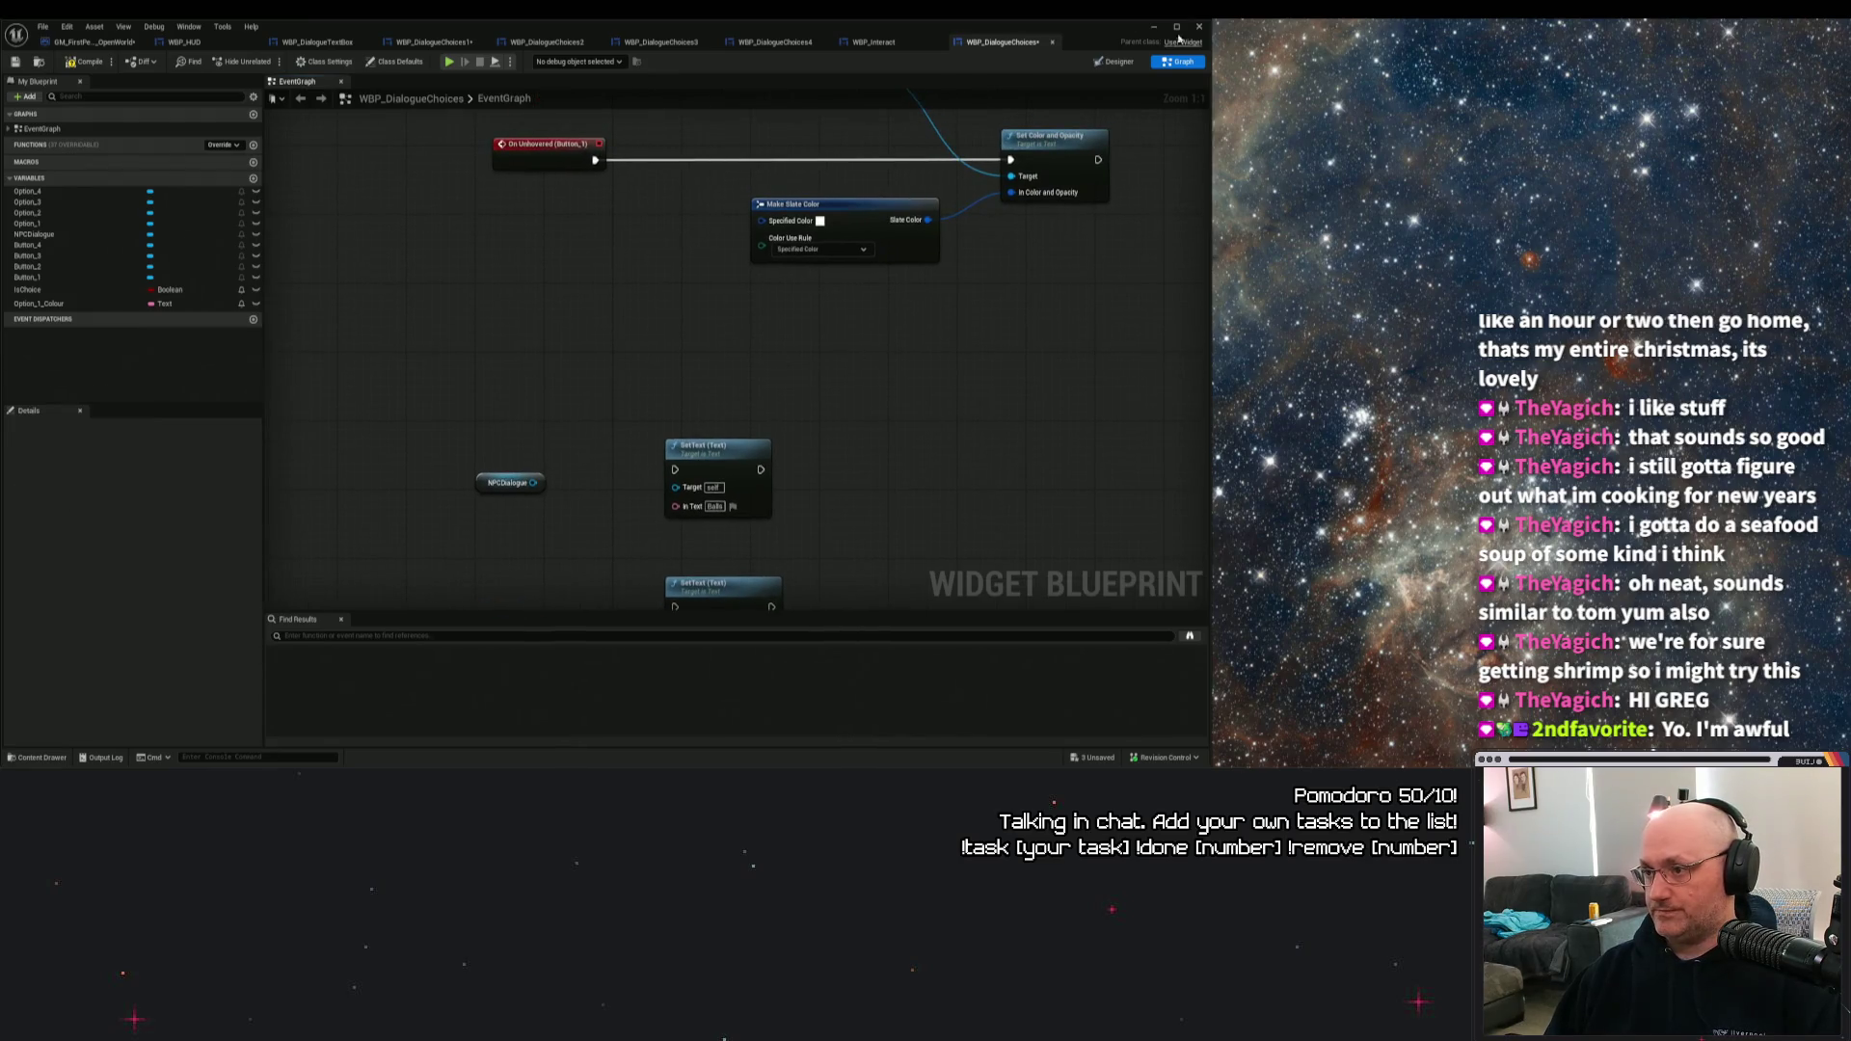
# Bring the disabled event nodes and On Clicked branch into view and select a disabled event.
pyautogui.moveTo(992, 293)
pyautogui.mouseDown()
pyautogui.moveTo(971, 280)
pyautogui.moveTo(912, 406)
pyautogui.moveTo(946, 261)
pyautogui.mouseUp()
pyautogui.scroll(-2, 913, 302)
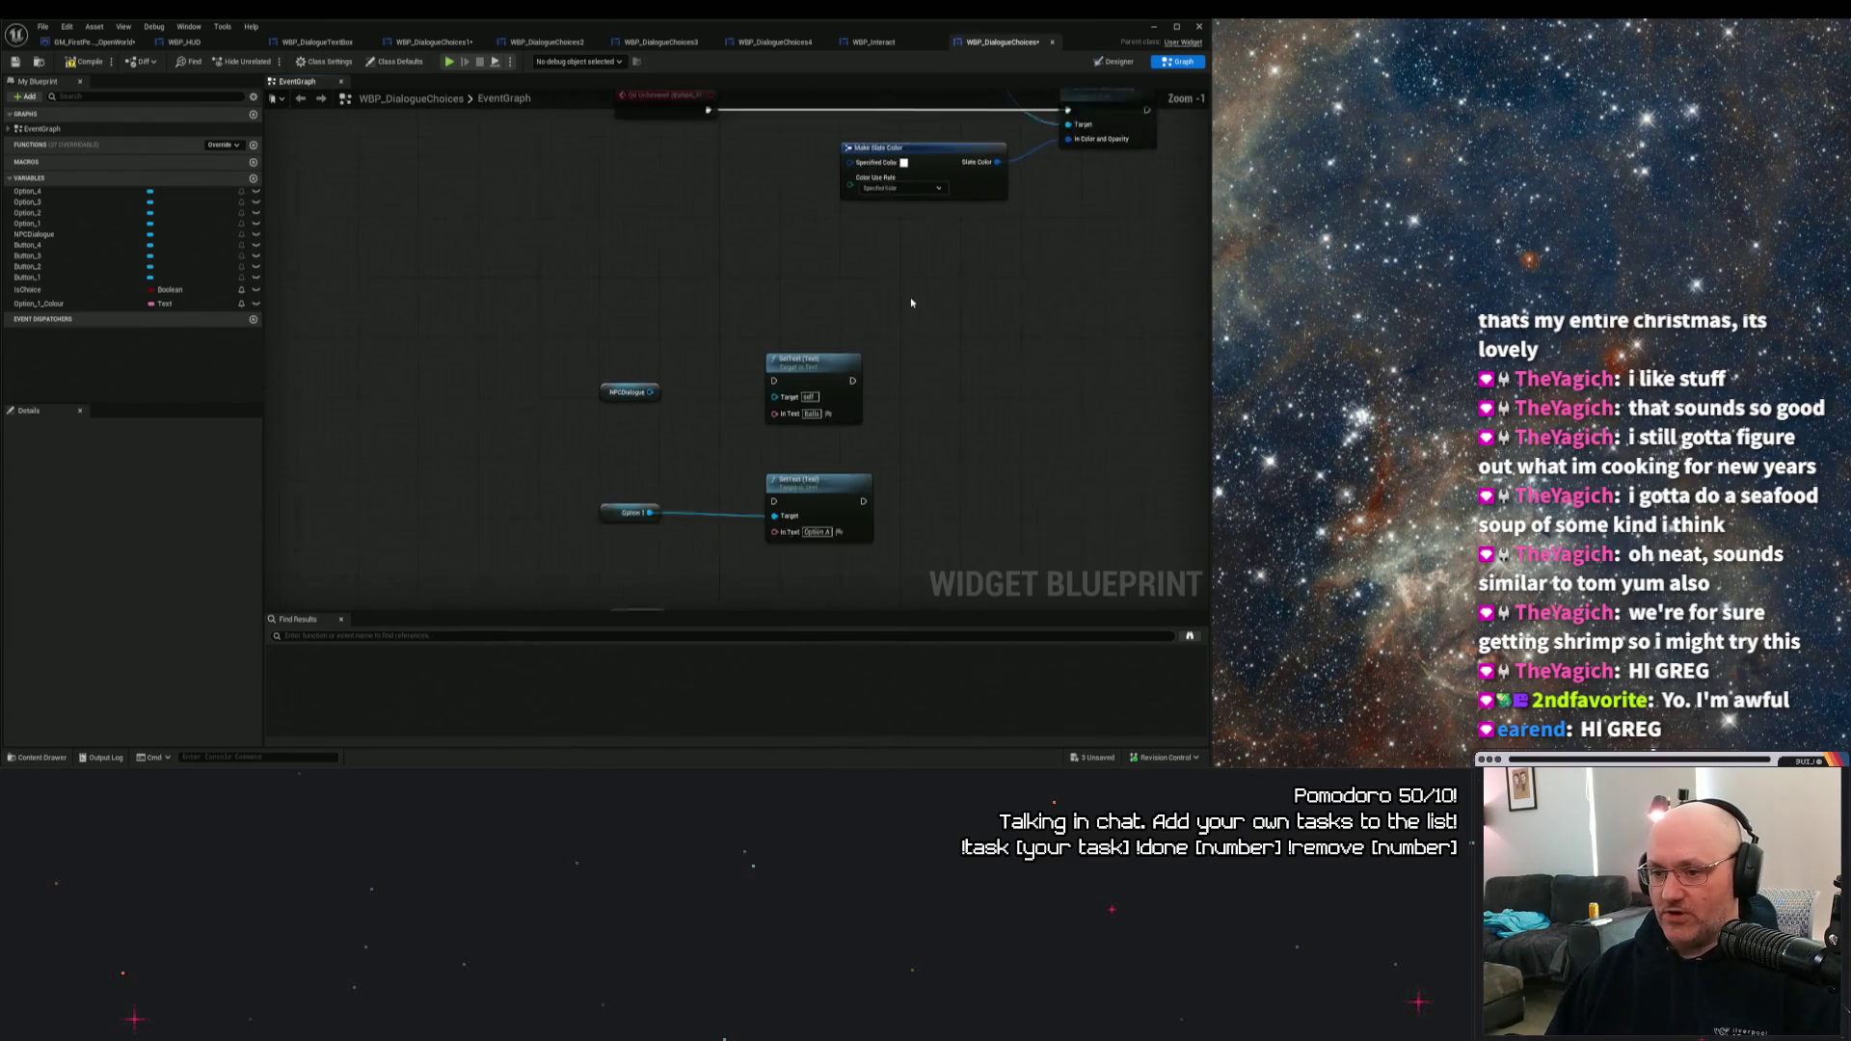
pyautogui.scroll(-2, 906, 308)
pyautogui.moveTo(448, 368)
pyautogui.mouseDown()
pyautogui.moveTo(387, 483)
pyautogui.moveTo(367, 578)
pyautogui.mouseUp()
pyautogui.scroll(2, 491, 240)
pyautogui.click(492, 239)
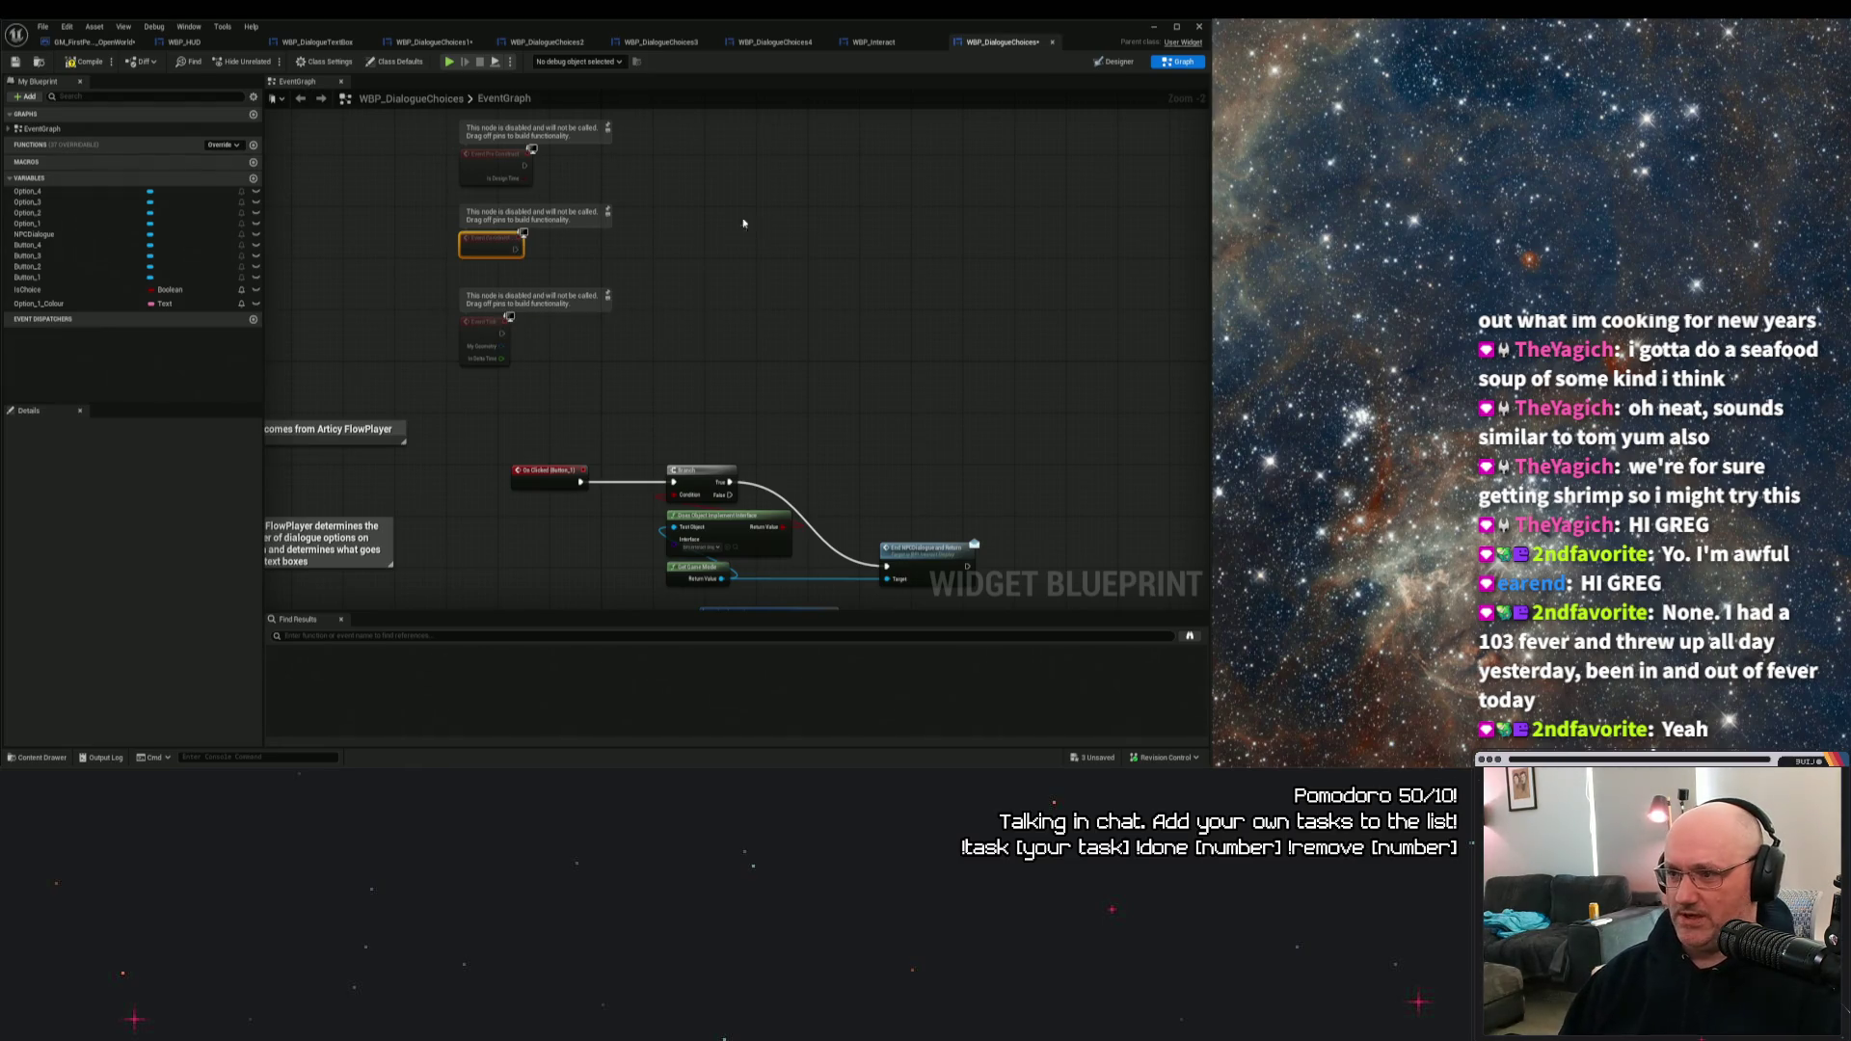
# Save WBP_DialogueChoices, review the On Hovered nodes, and minimize the Blueprint editor.
pyautogui.click(16, 61)
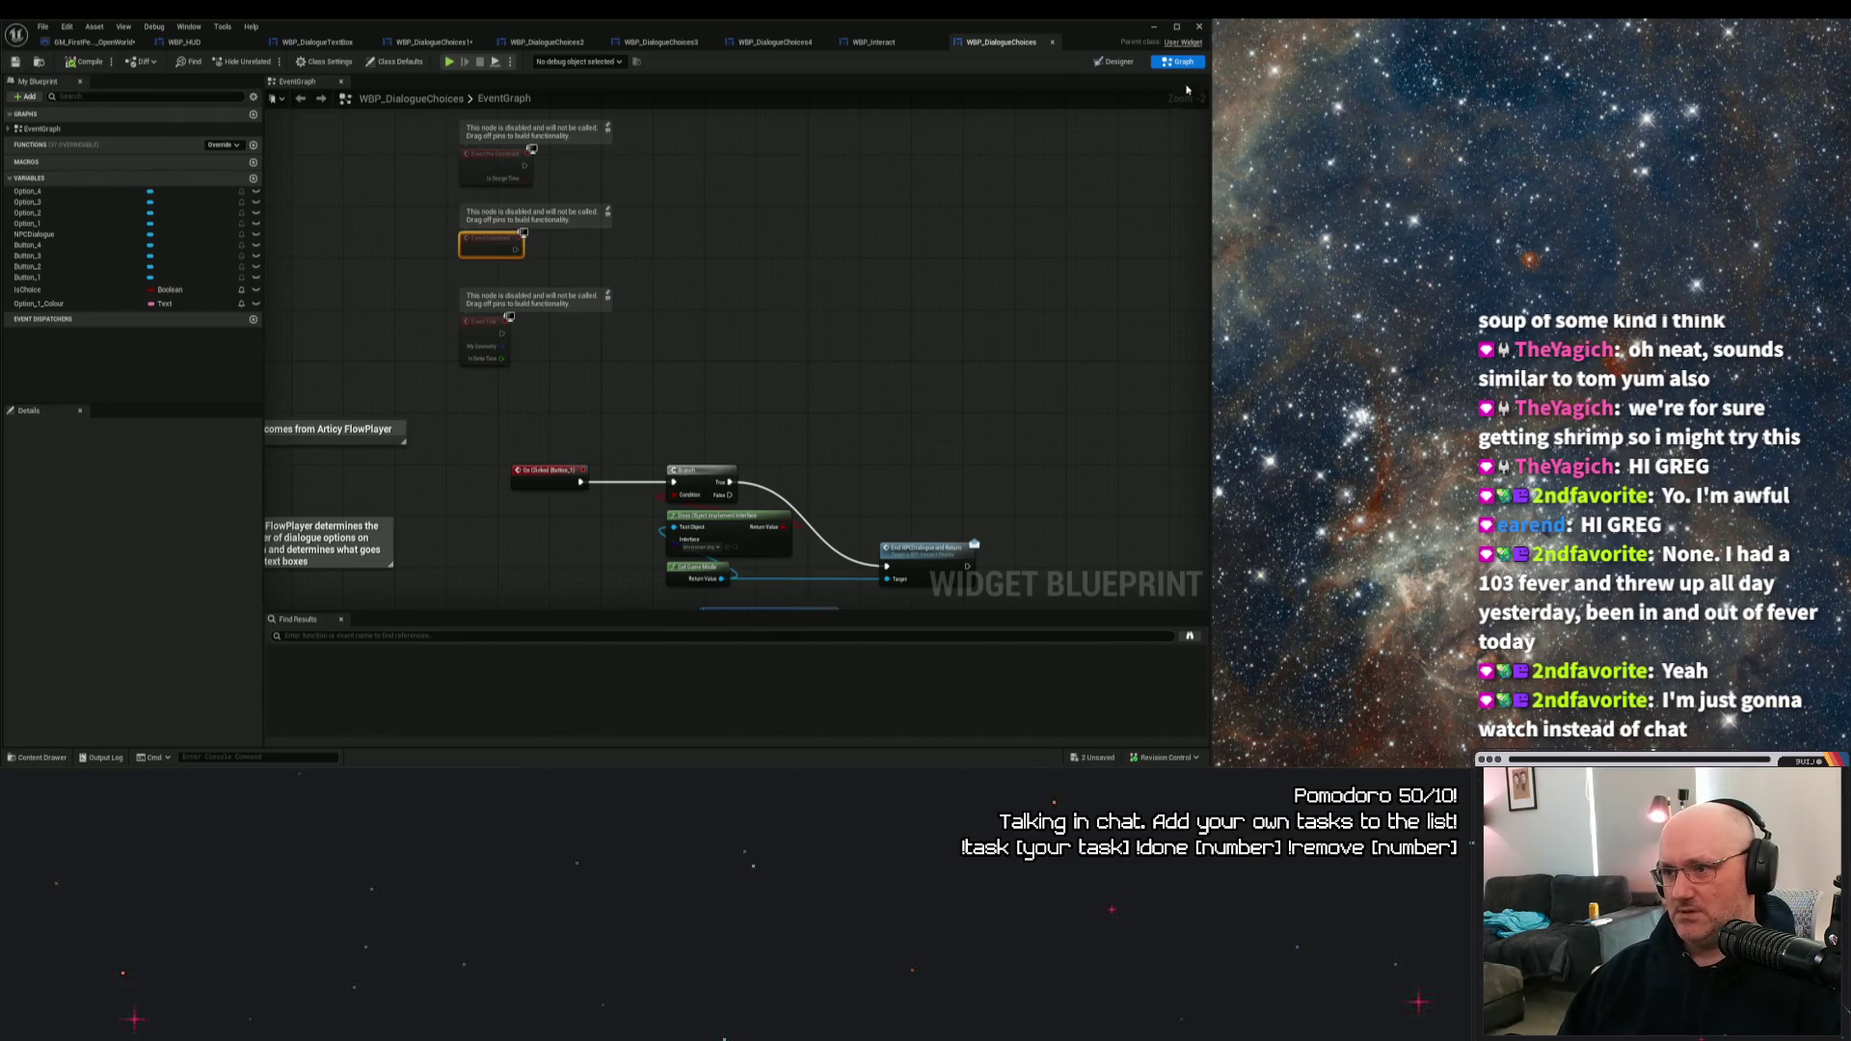
pyautogui.click(1177, 26)
pyautogui.moveTo(1082, 362)
pyautogui.mouseDown()
pyautogui.moveTo(1050, 301)
pyautogui.moveTo(948, 282)
pyautogui.mouseUp()
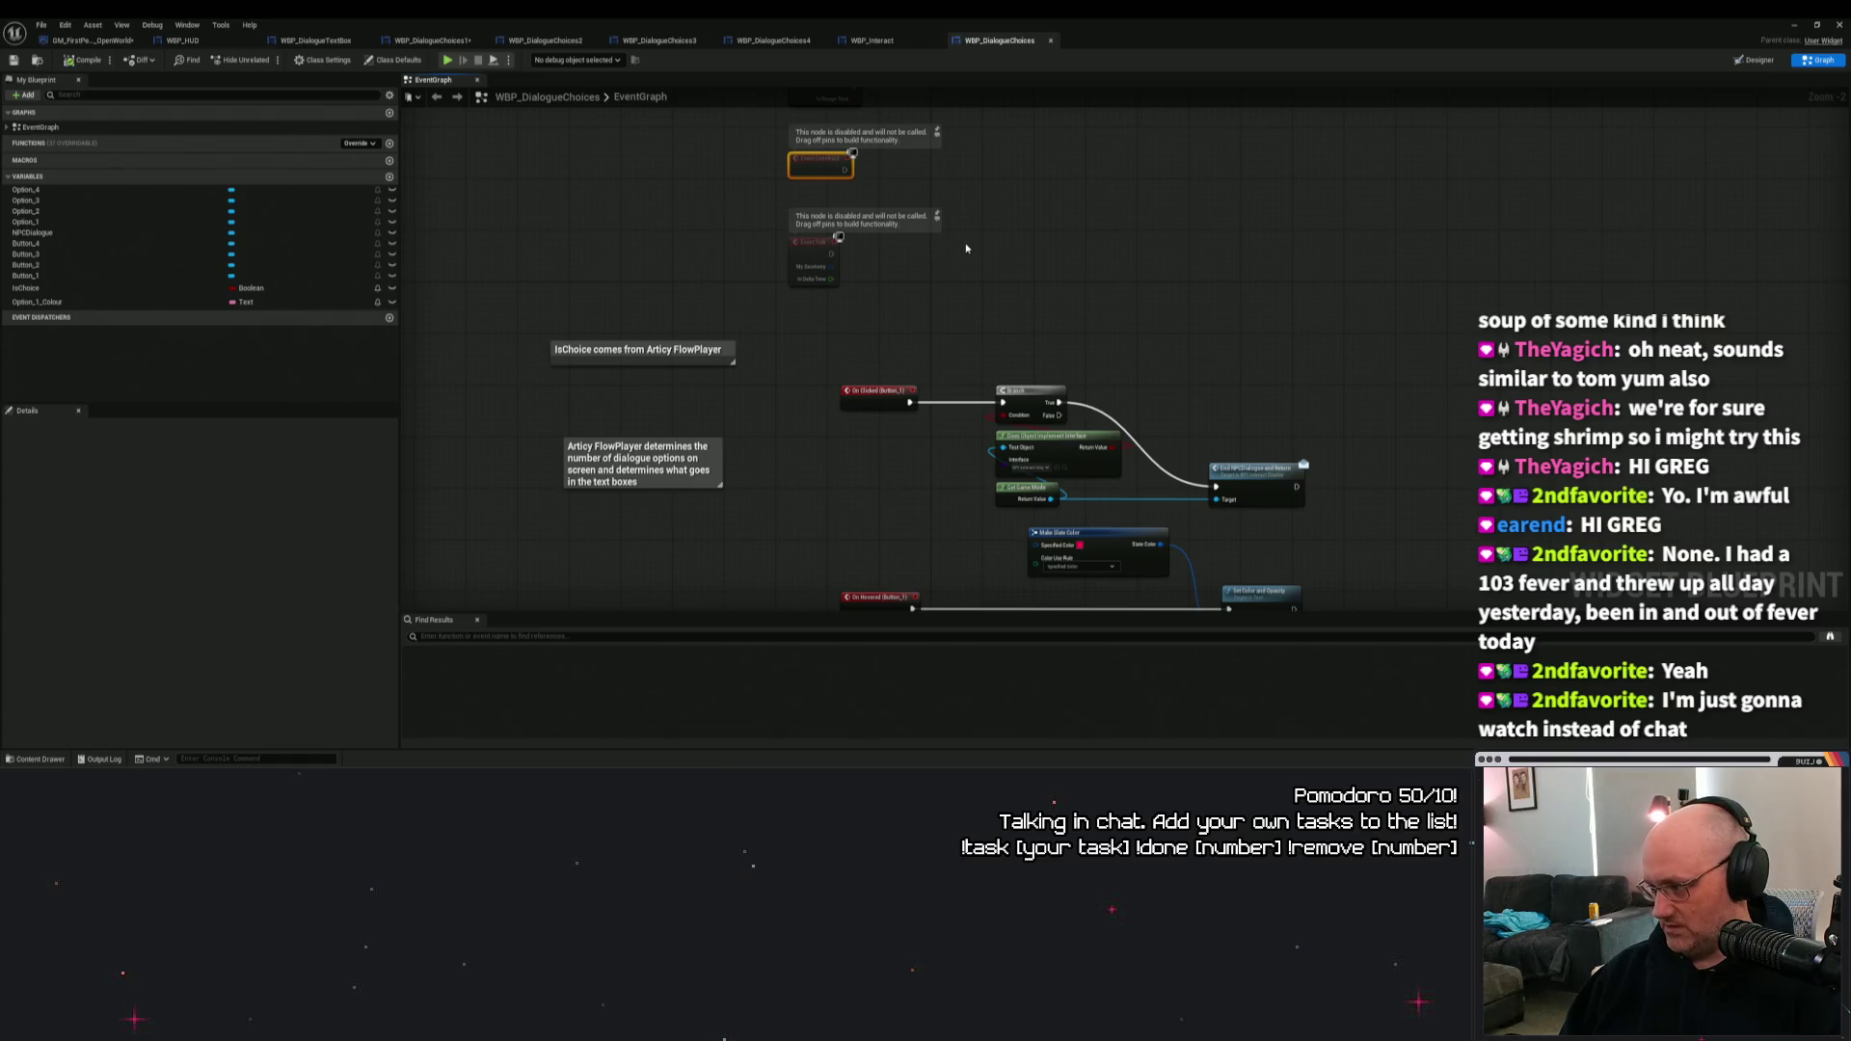
pyautogui.moveTo(932, 255)
pyautogui.mouseDown()
pyautogui.moveTo(1119, 257)
pyautogui.moveTo(1078, 219)
pyautogui.moveTo(1290, 286)
pyautogui.mouseUp()
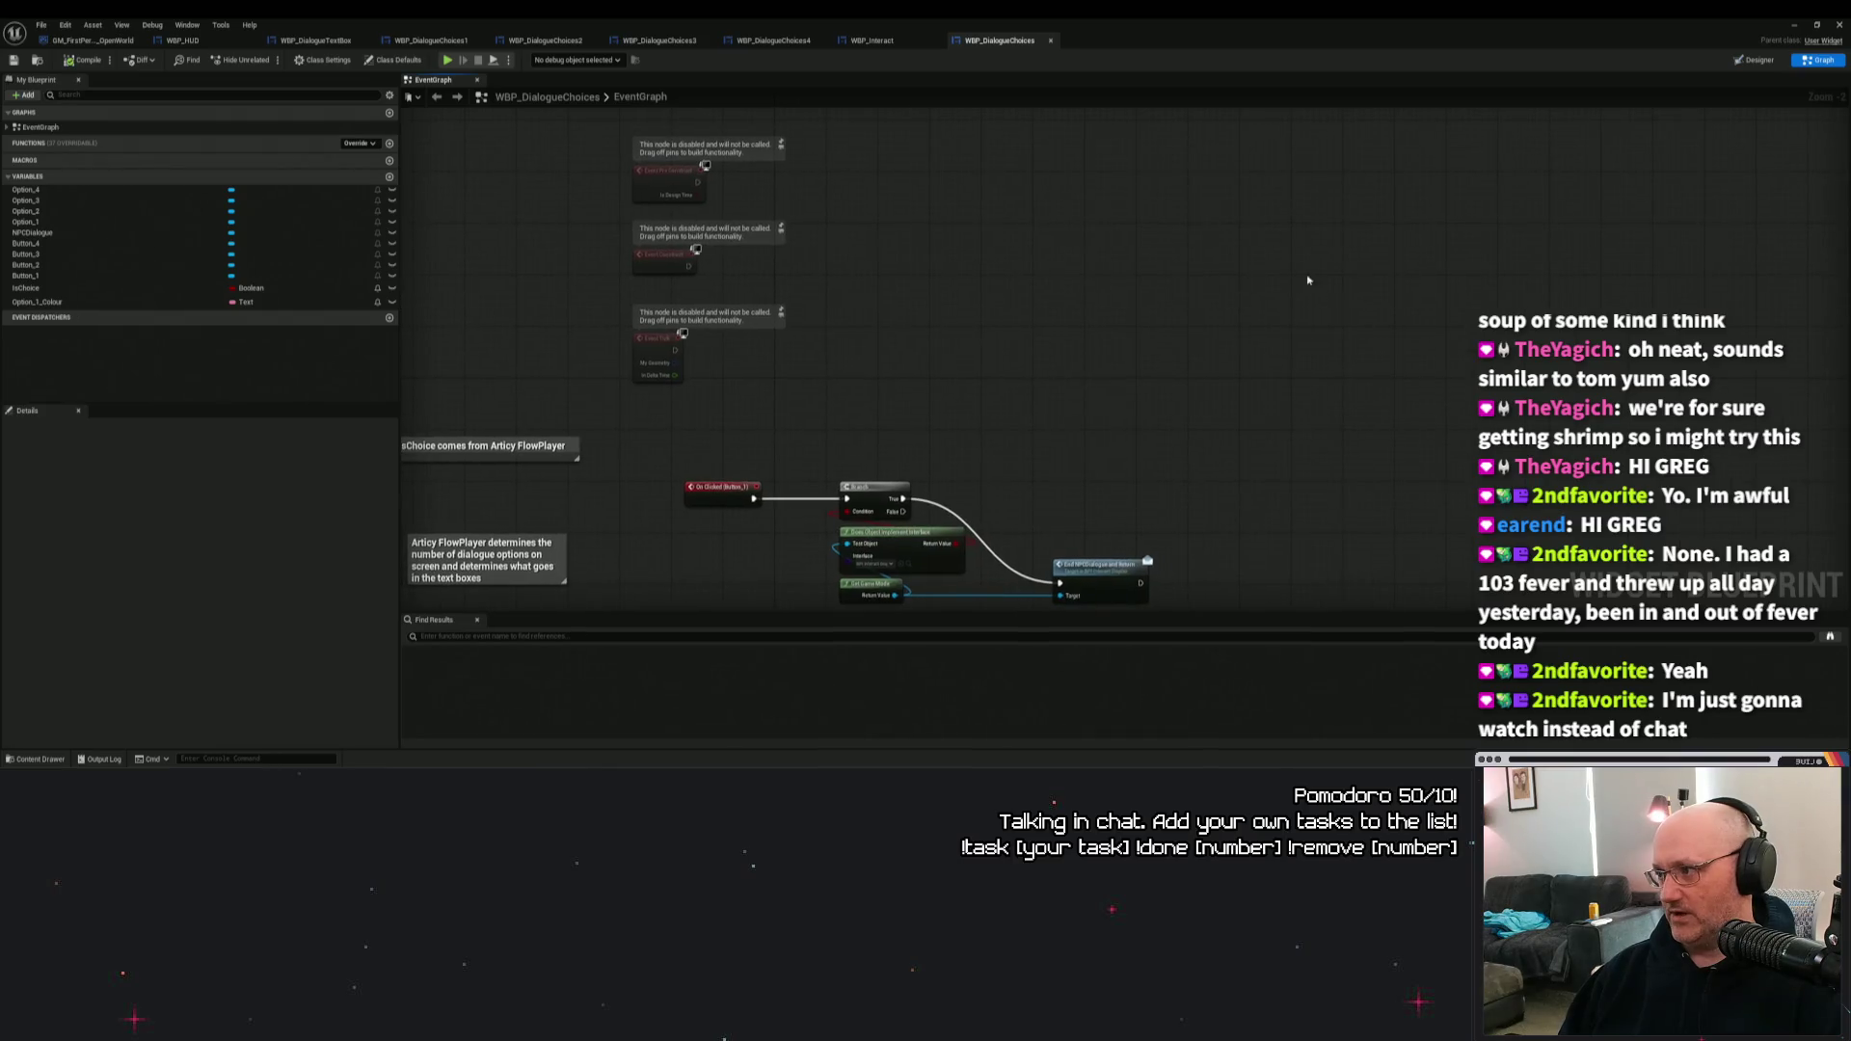
pyautogui.click(1794, 25)
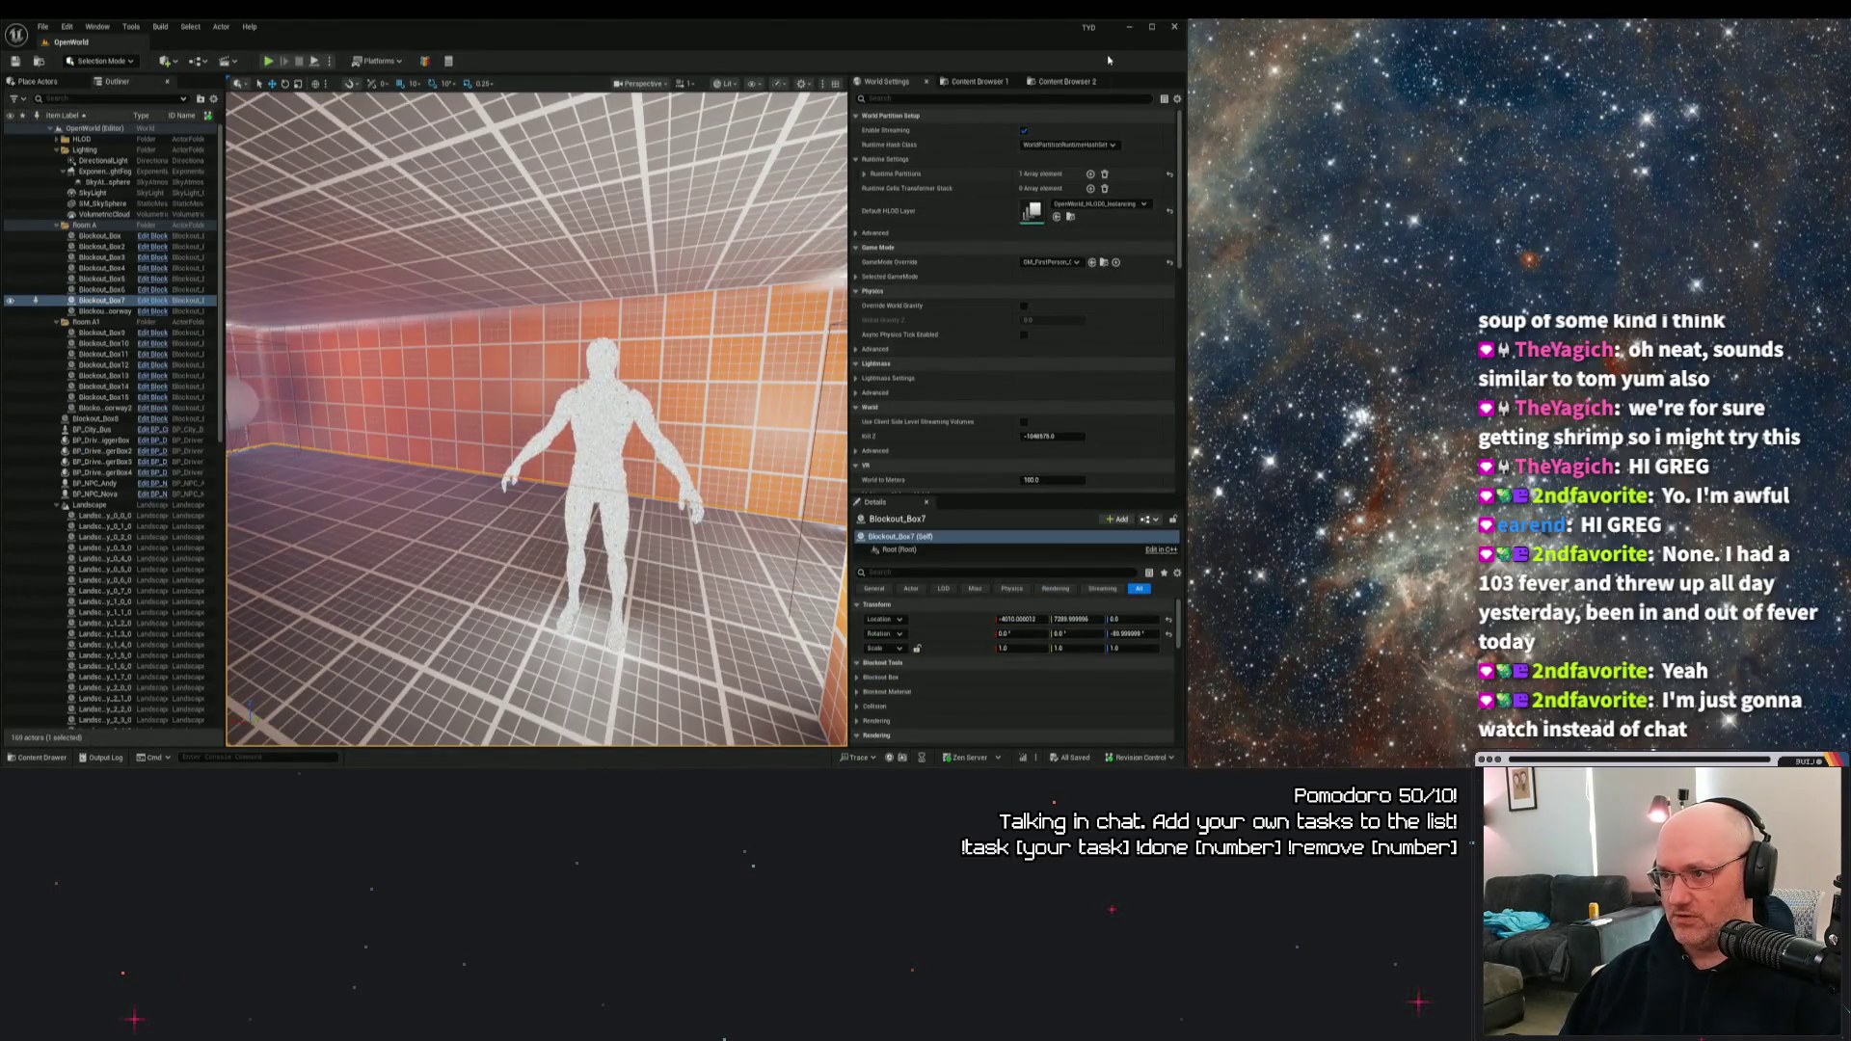
# Maximize the OpenWorld level editor and keep it in front.
pyautogui.click(1151, 26)
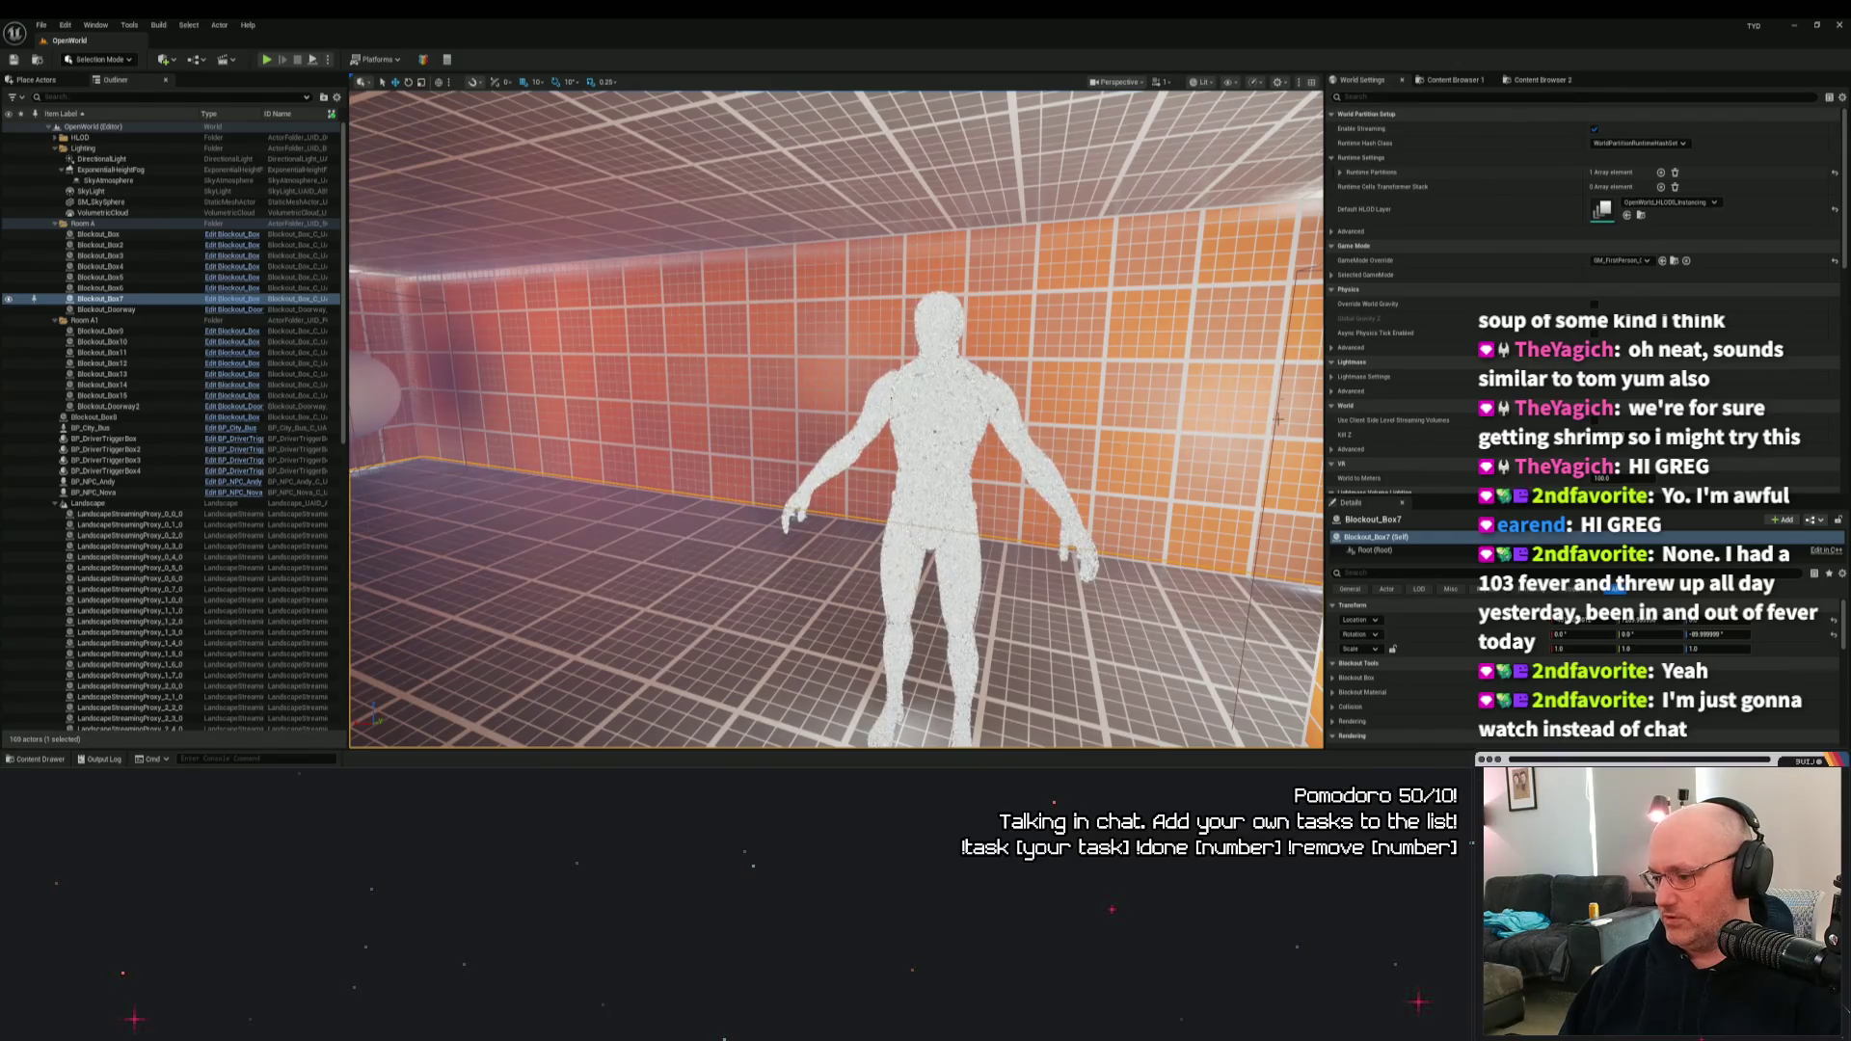
pyautogui.hotkey('alt', 'Tab')
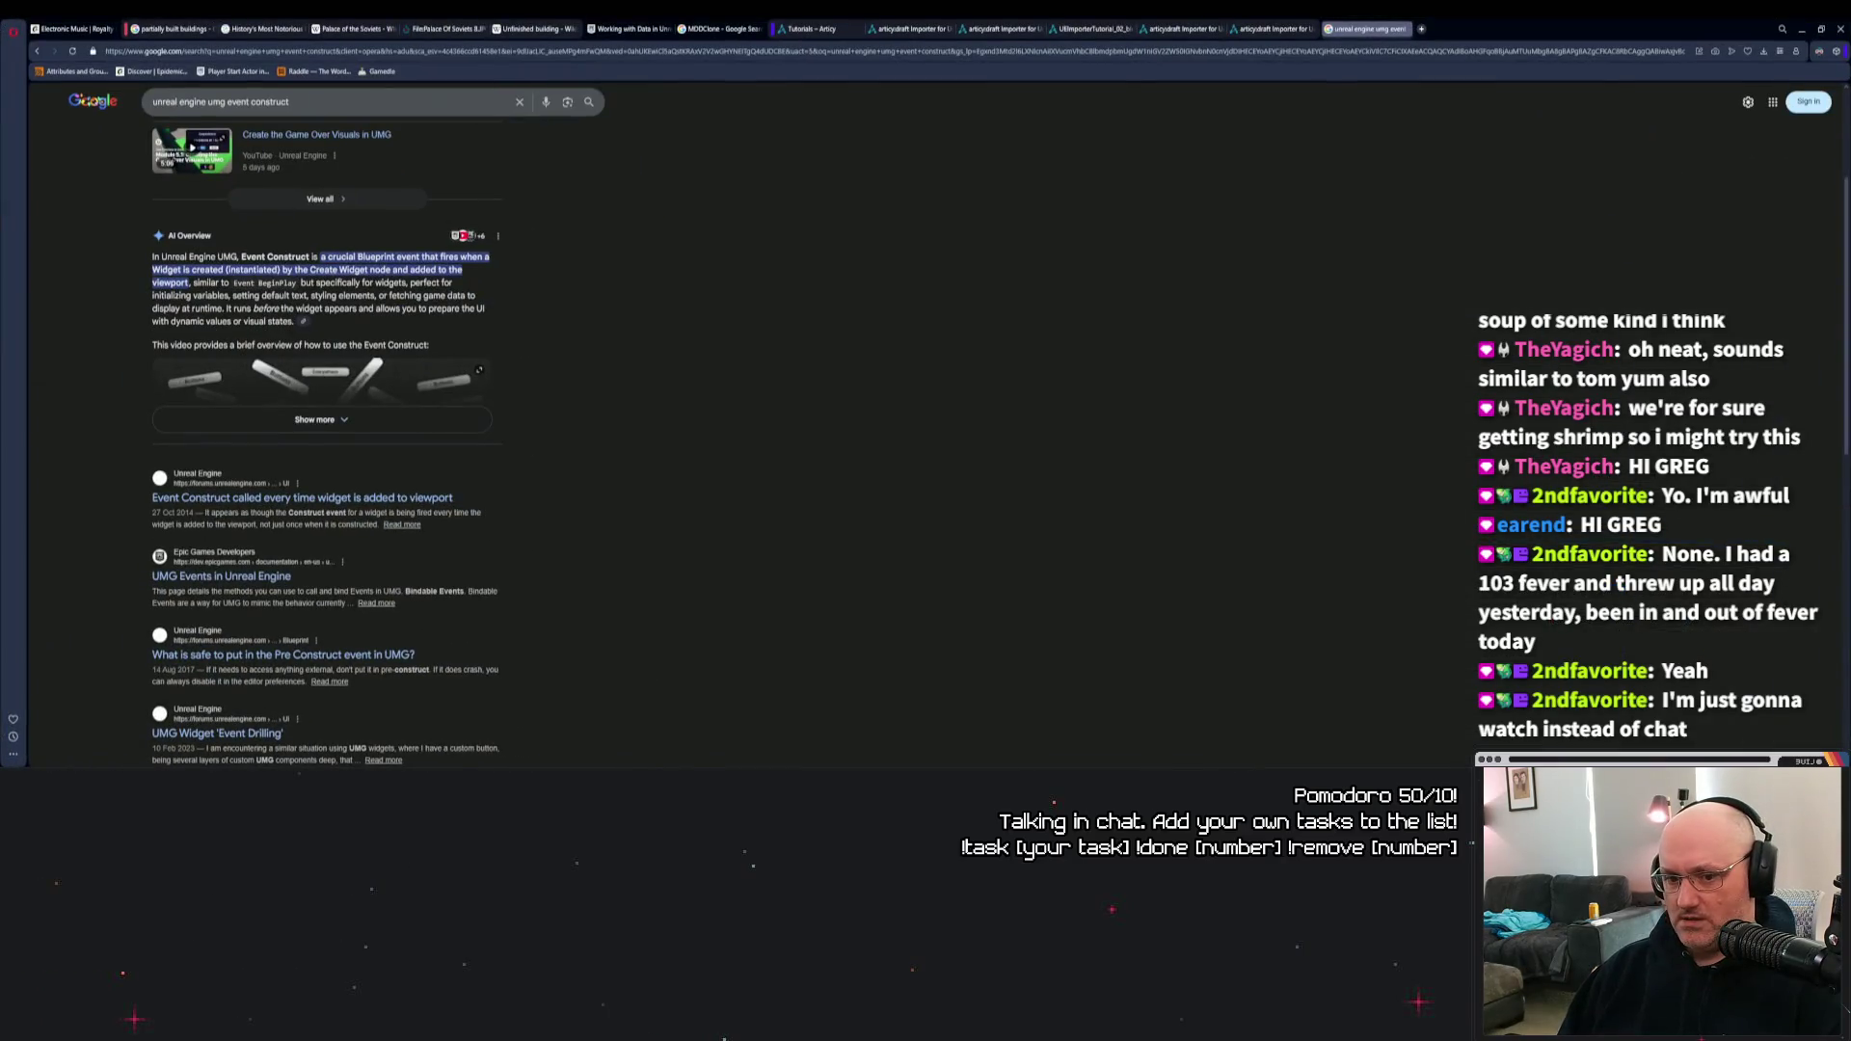
pyautogui.hotkey('alt', 'Tab')
# Launch Cherry Studio from Windows Search.
pyautogui.press('super')
pyautogui.write('cherry studio')
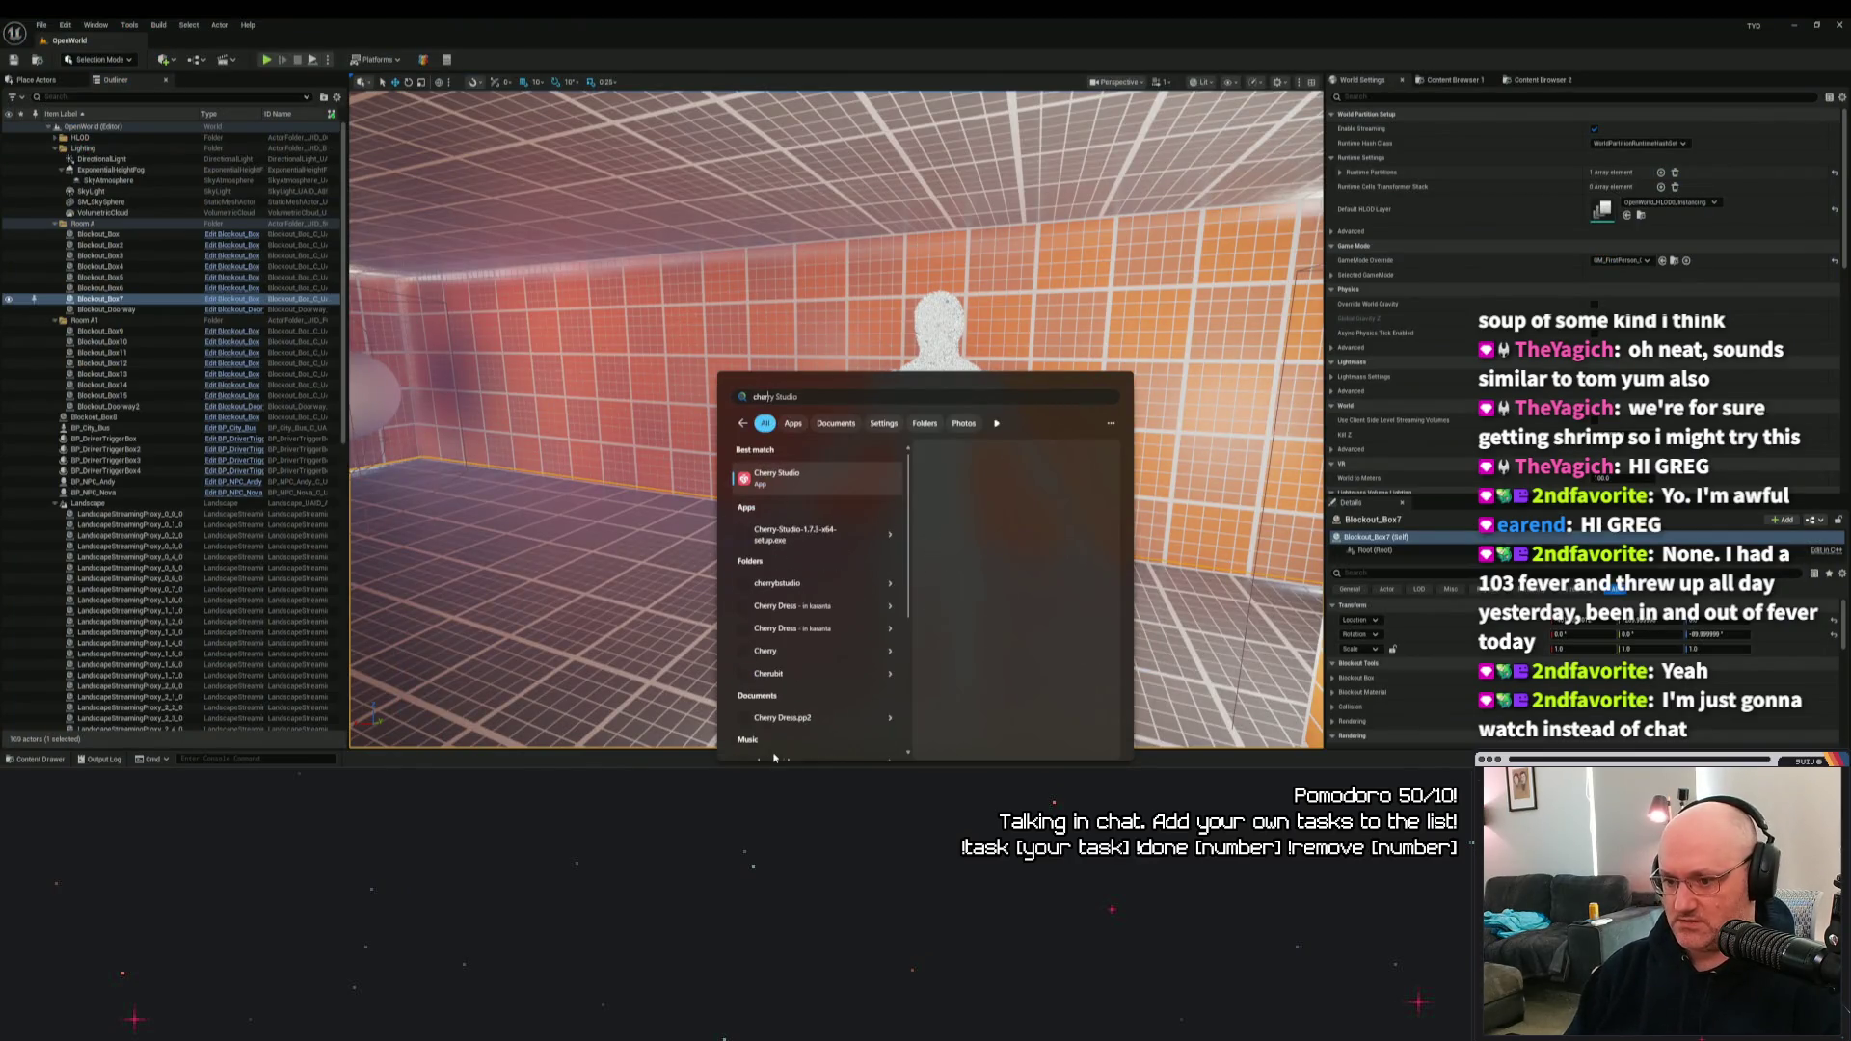
pyautogui.press('Return')
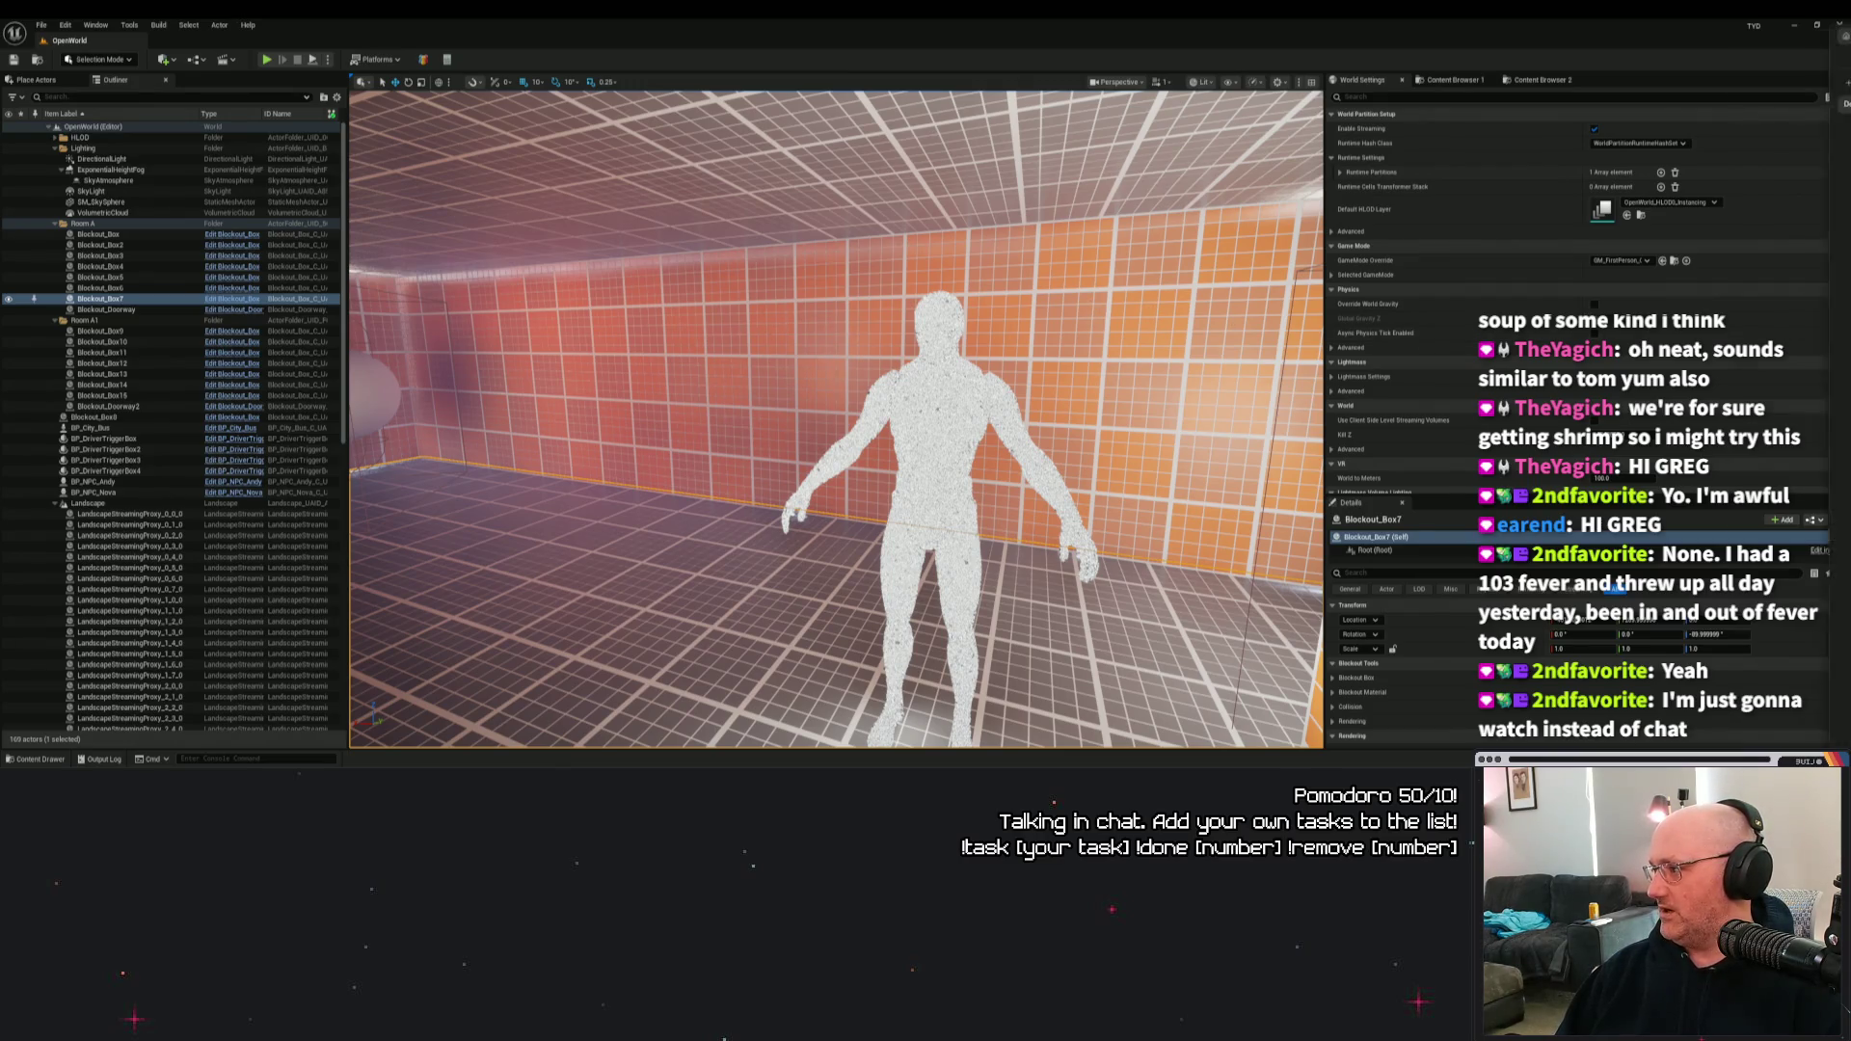
# Select qwen3-coder-480b-a35b-instruct and ask how to build a HUD dialogue widget that adds and removes option buttons.
pyautogui.click(1157, 75)
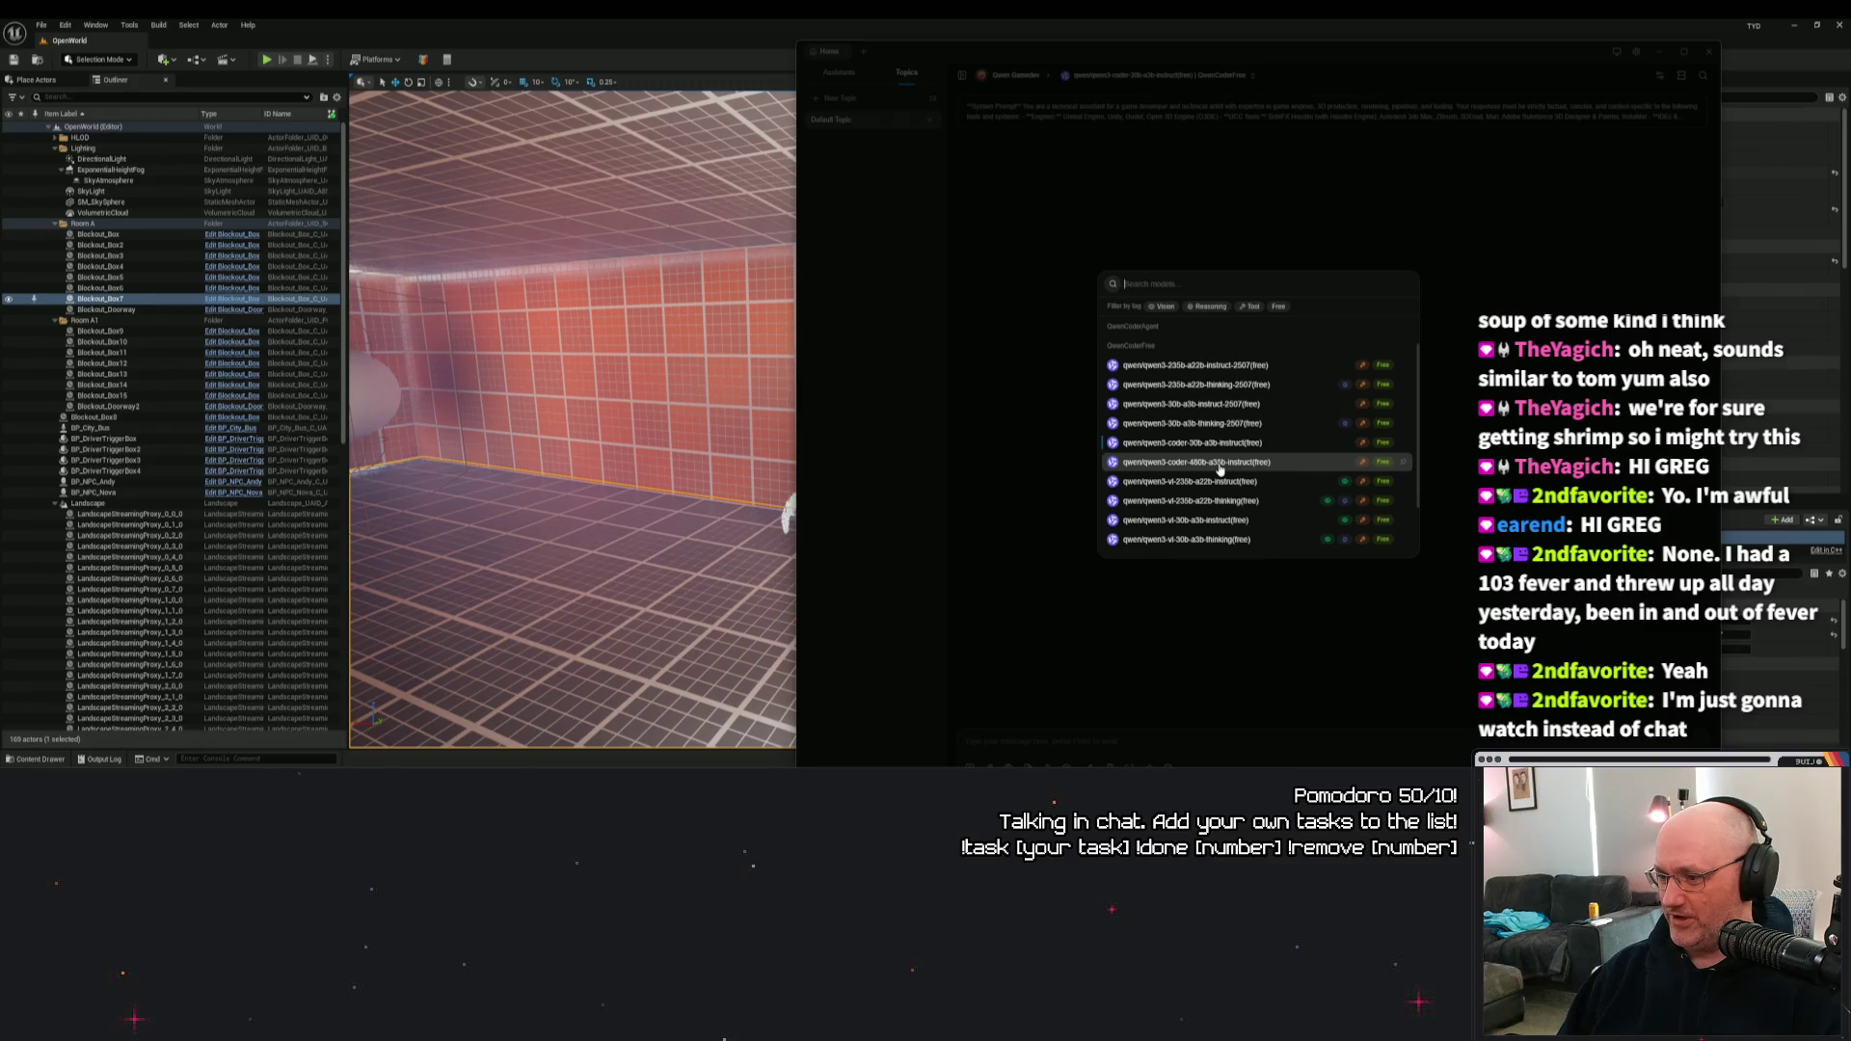
pyautogui.click(1219, 466)
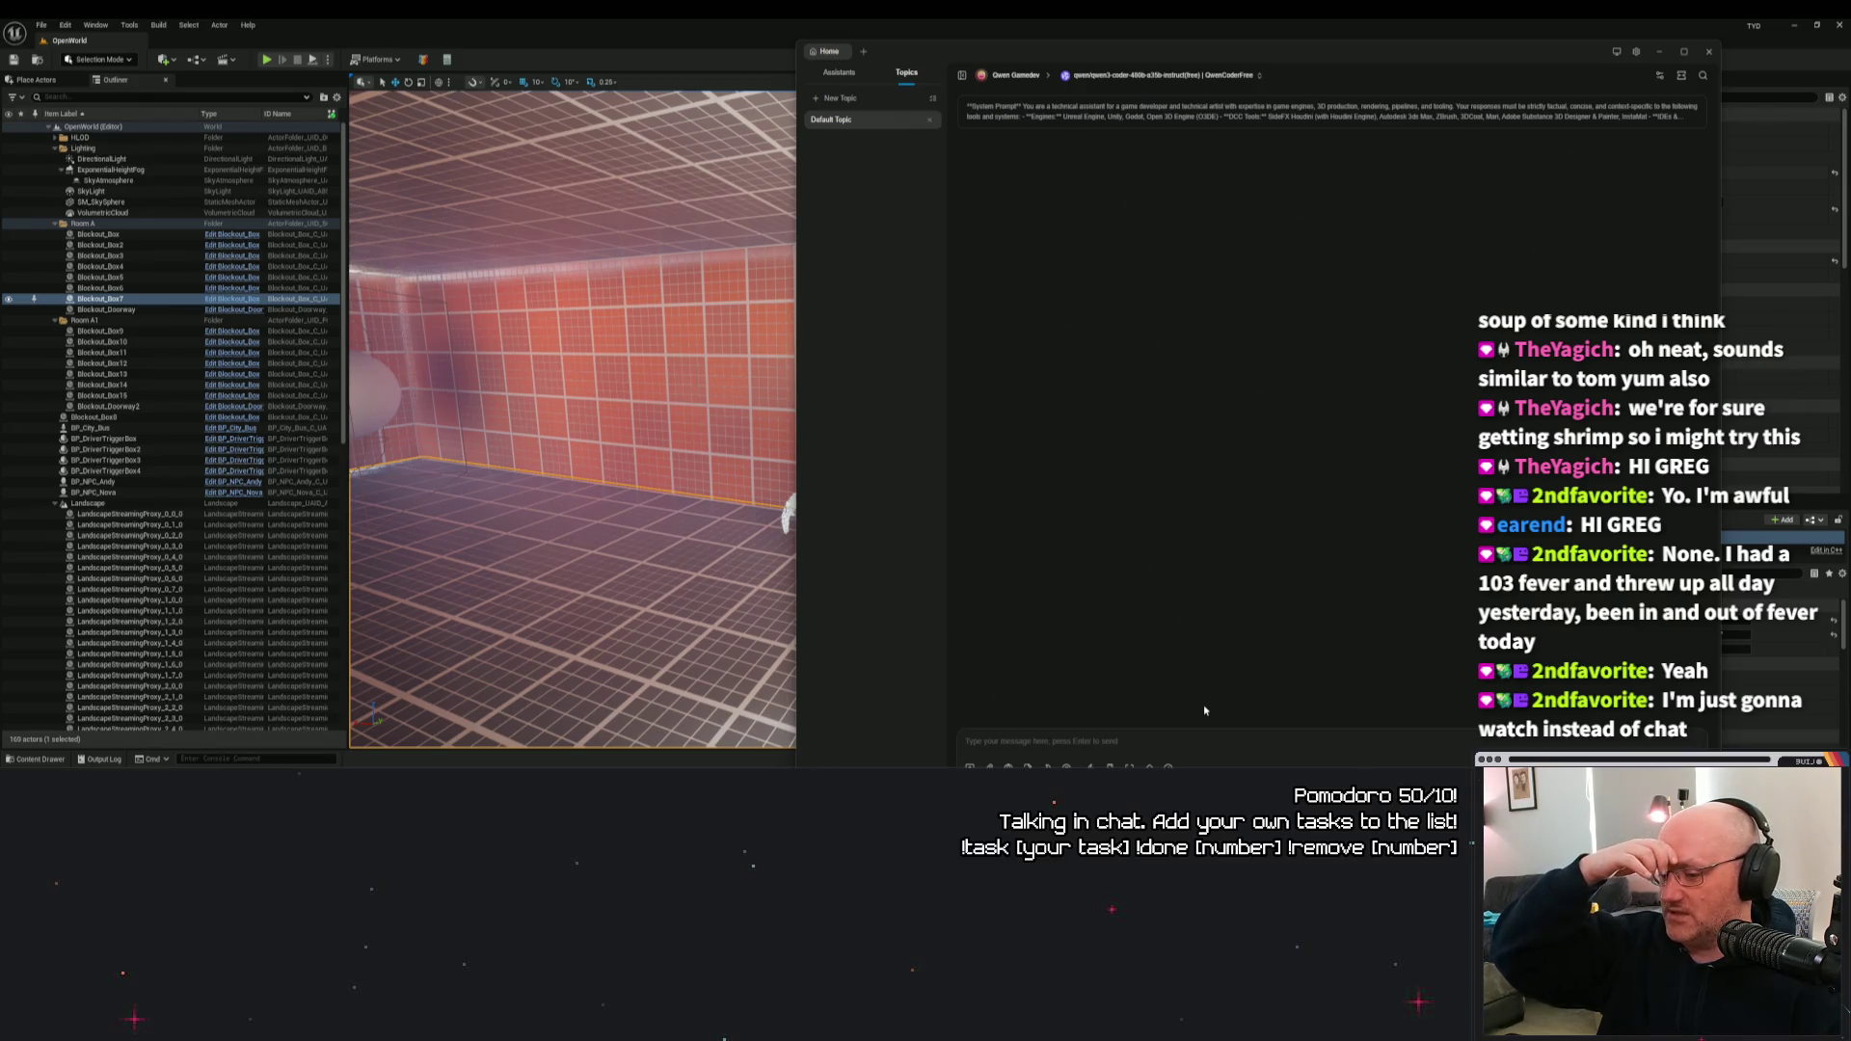
pyautogui.write('how')
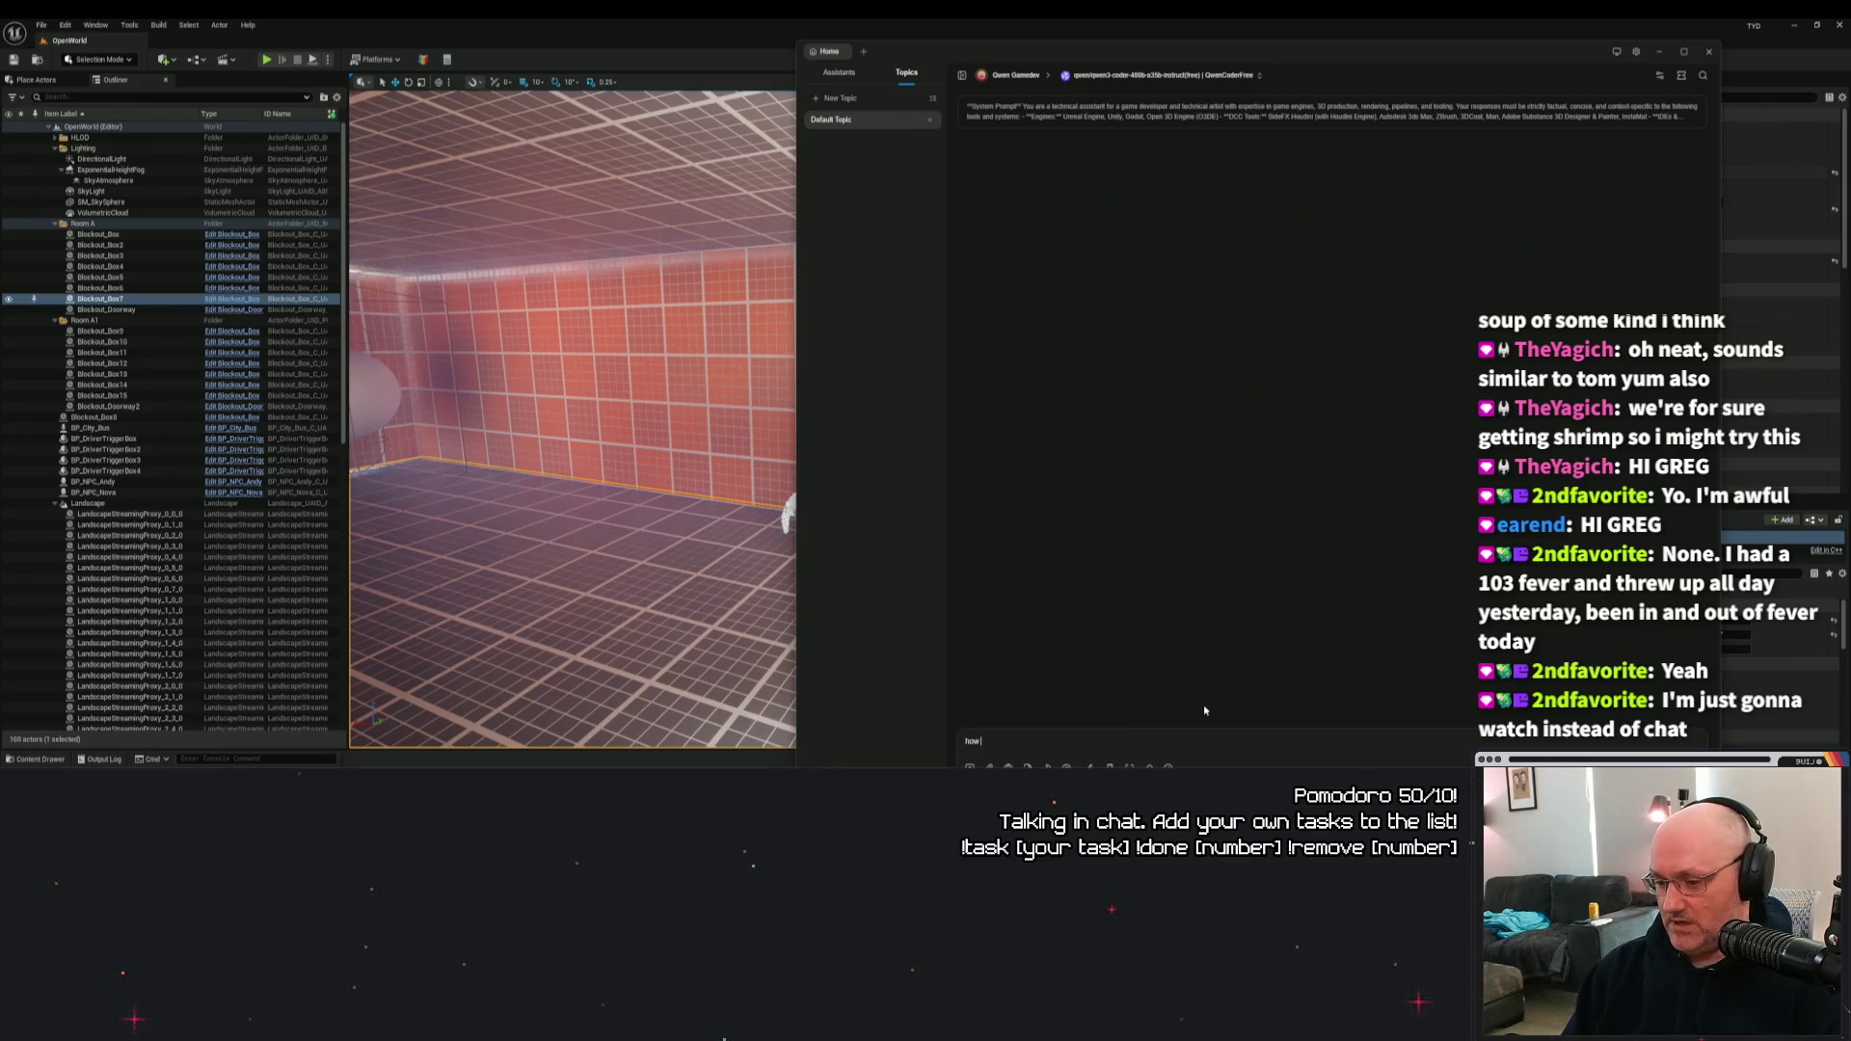
pyautogui.write(' would')
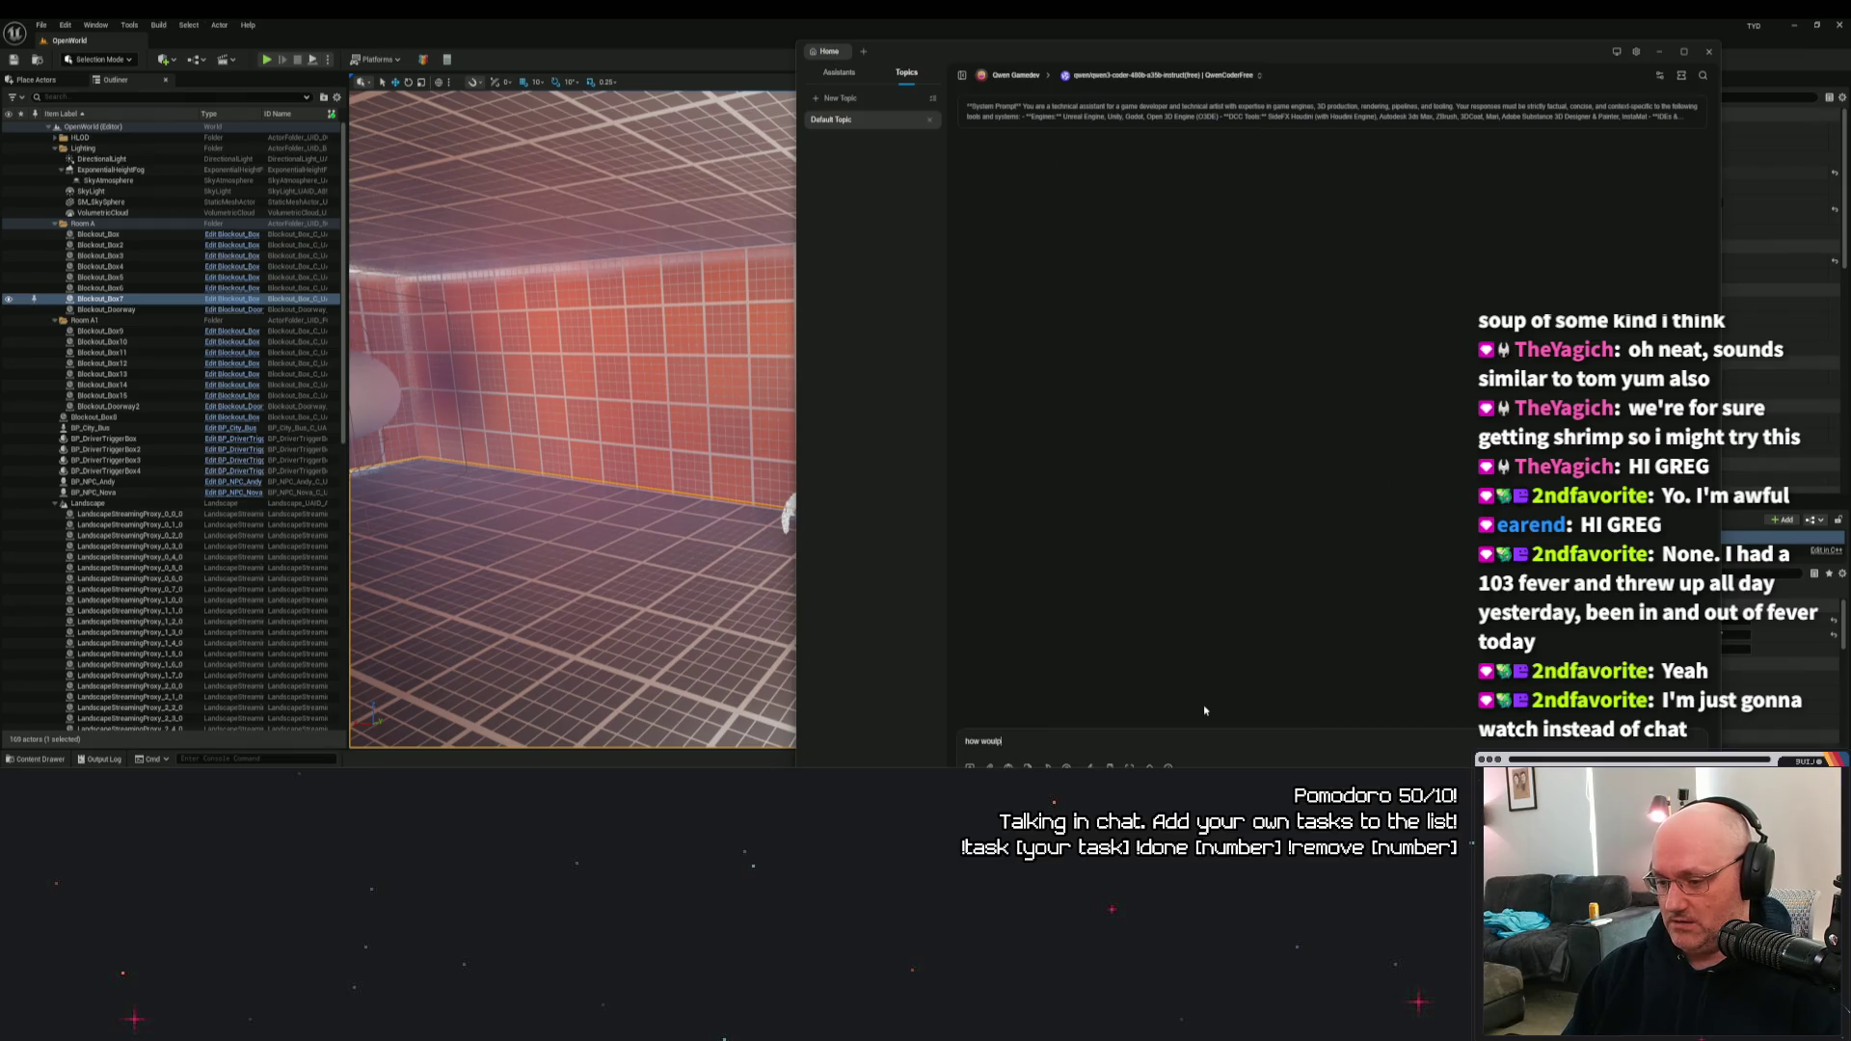
pyautogui.write(' would i ma')
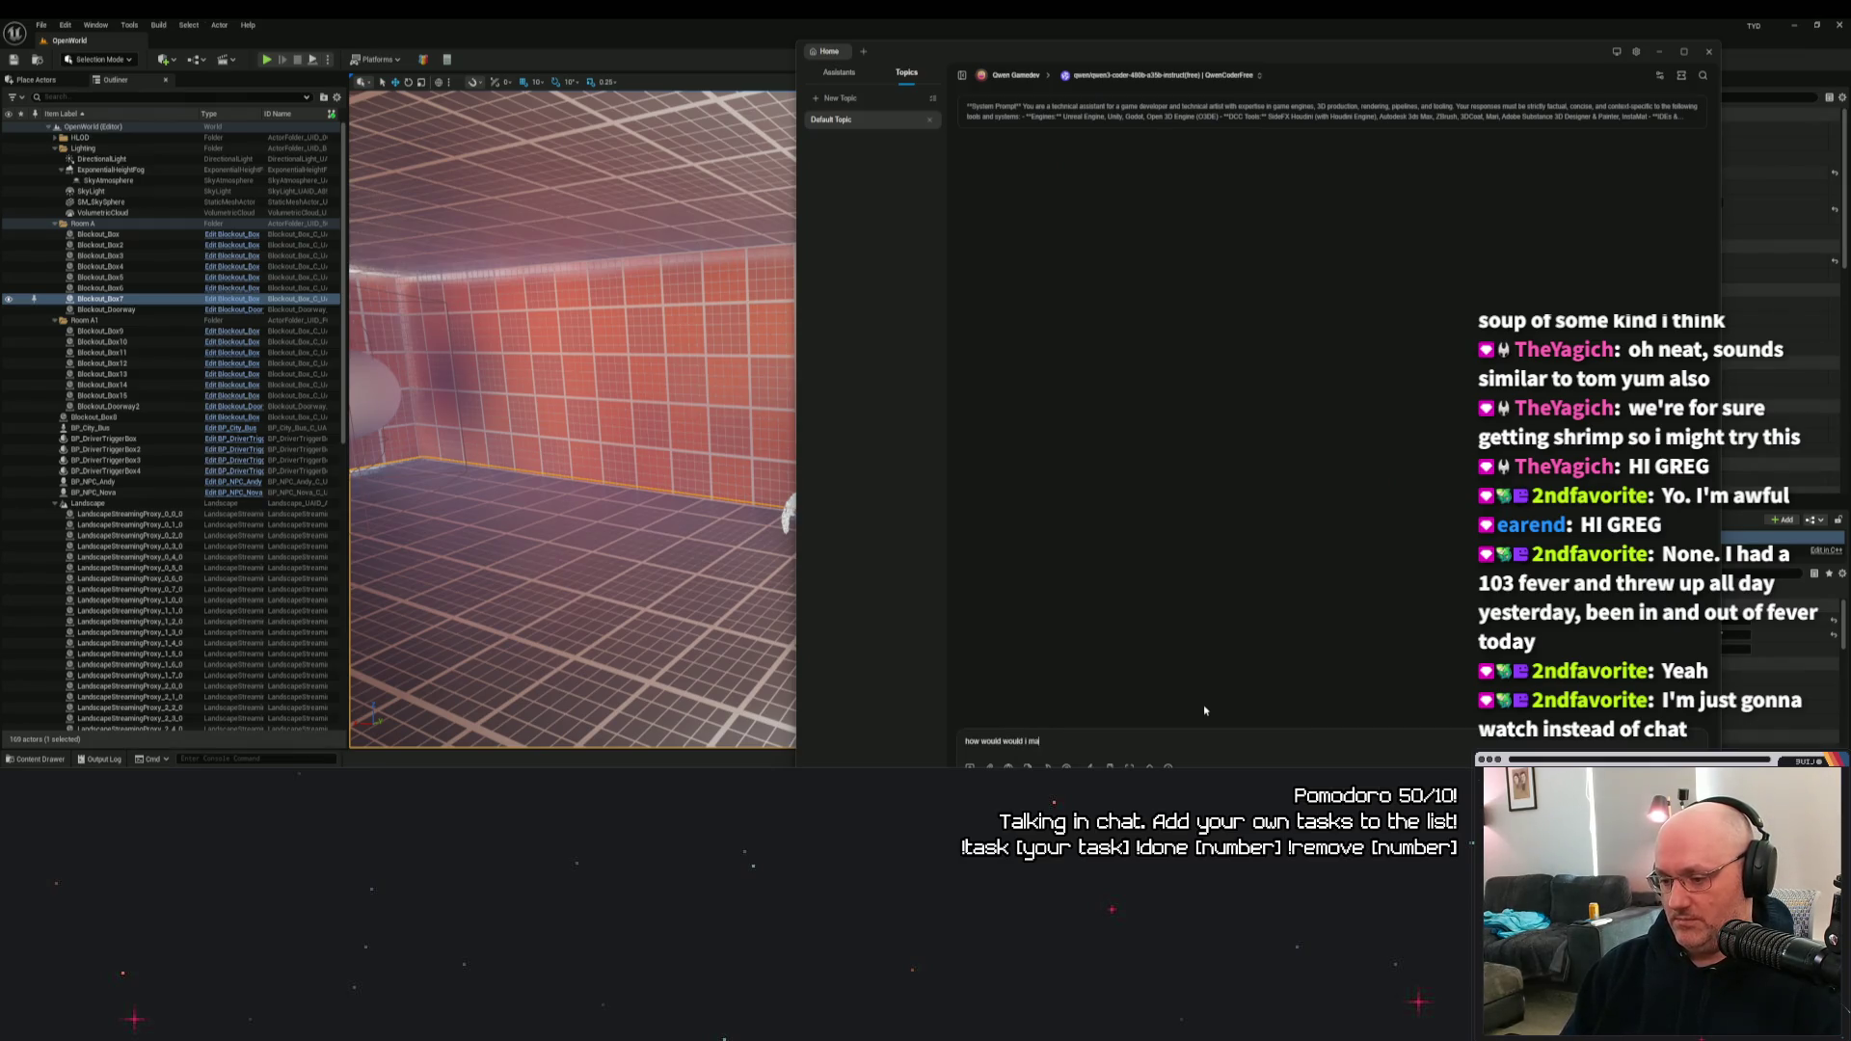
pyautogui.write('ke a unreal engine')
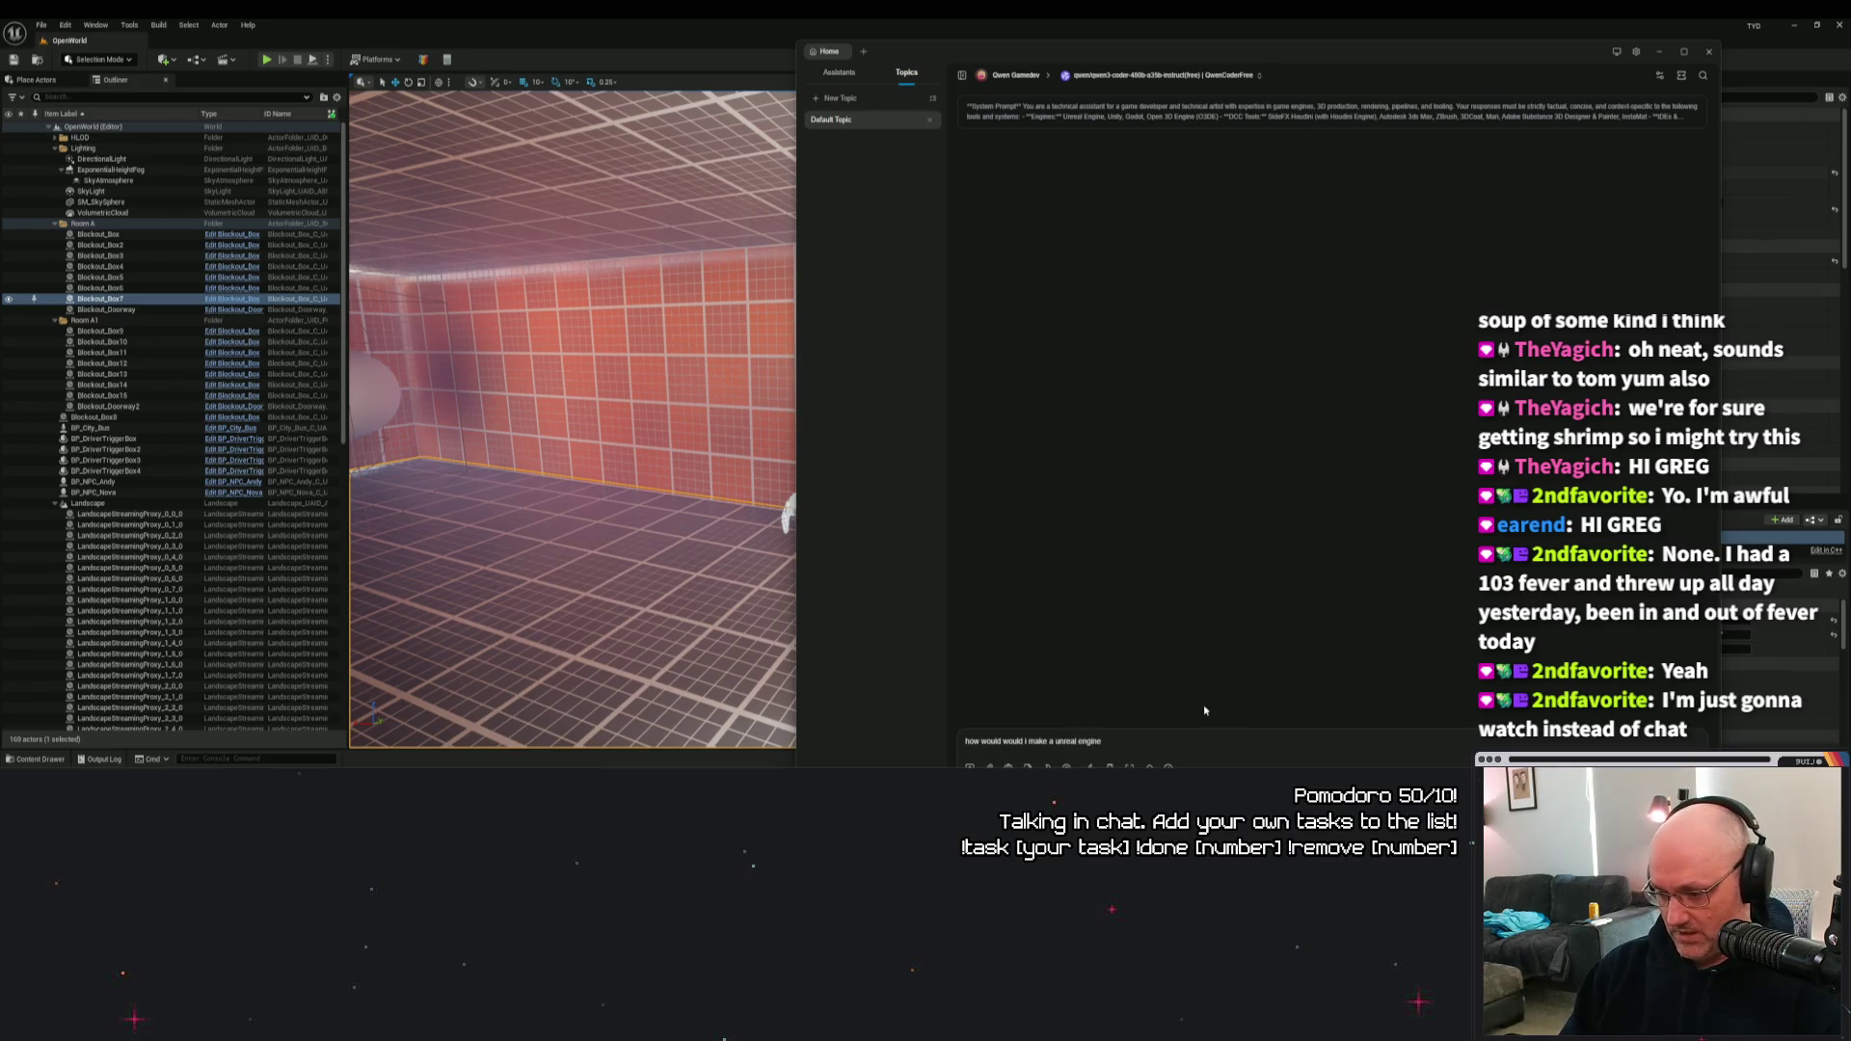
pyautogui.write(' HUD ')
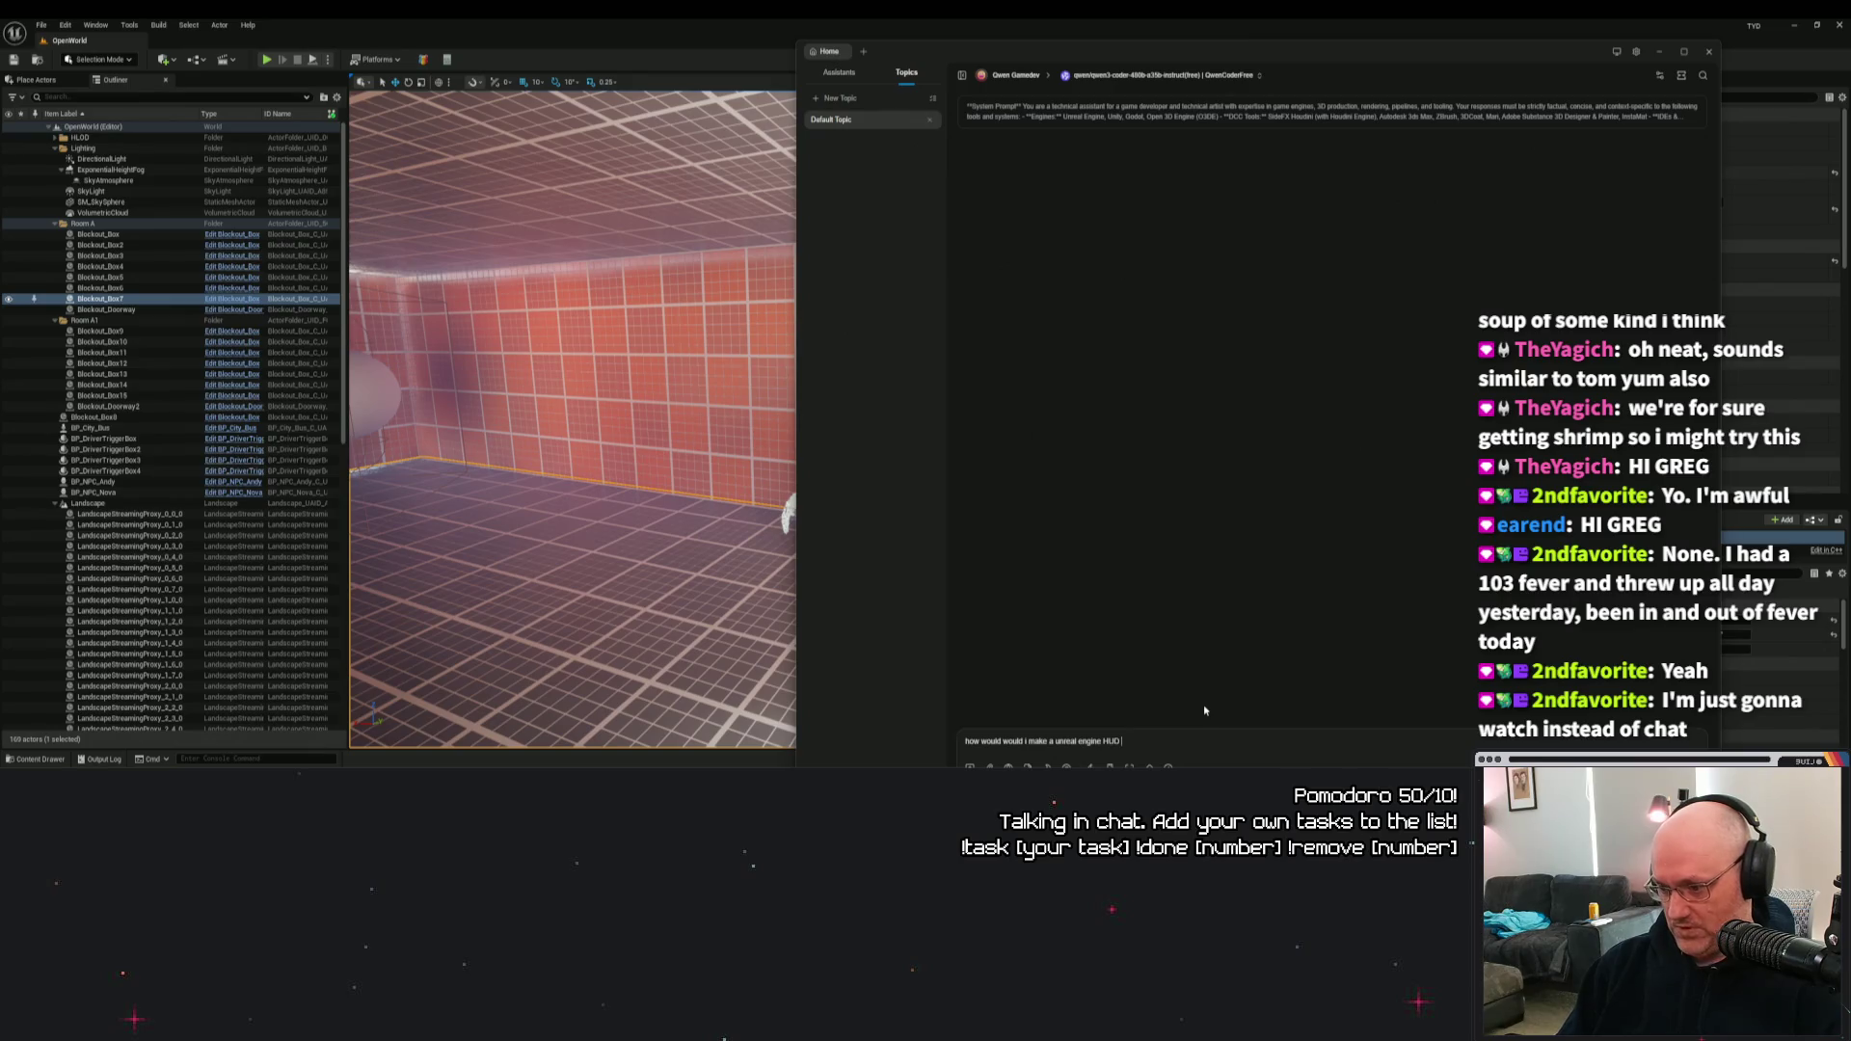
pyautogui.write('widget fo')
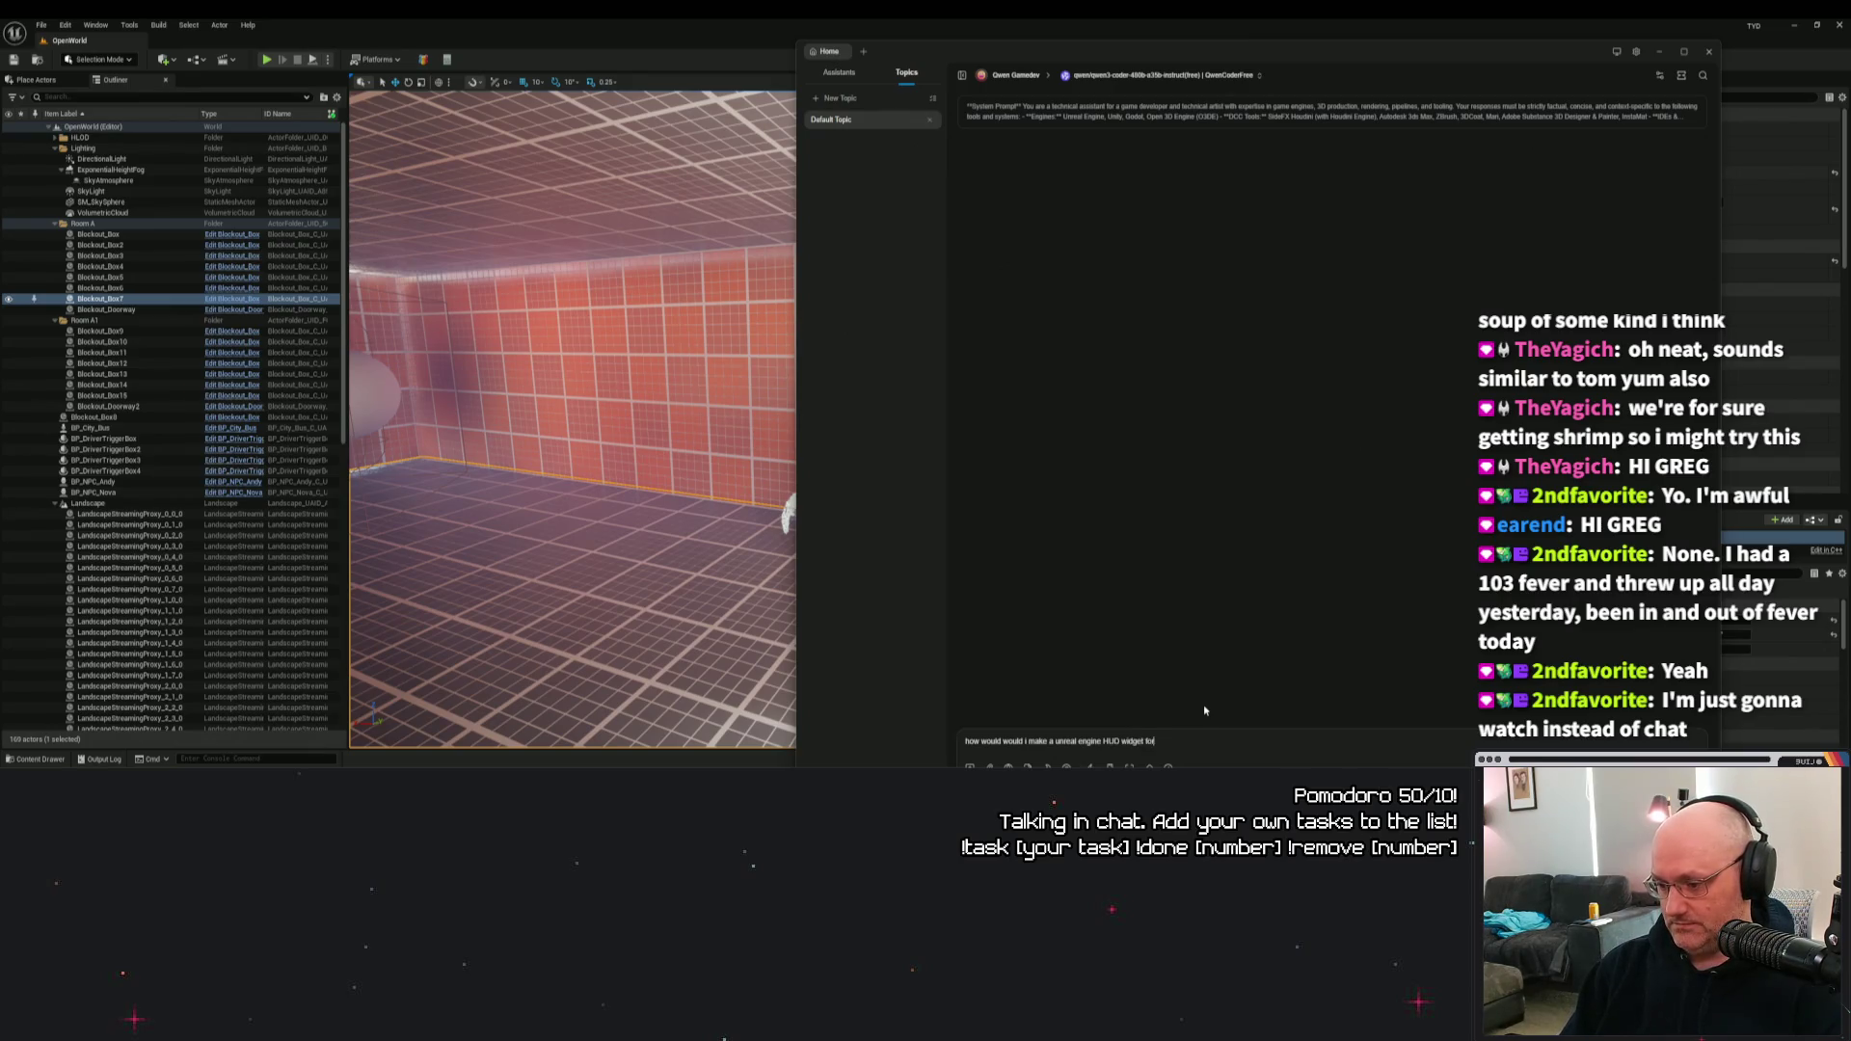
pyautogui.write('r a dialogue system that includ')
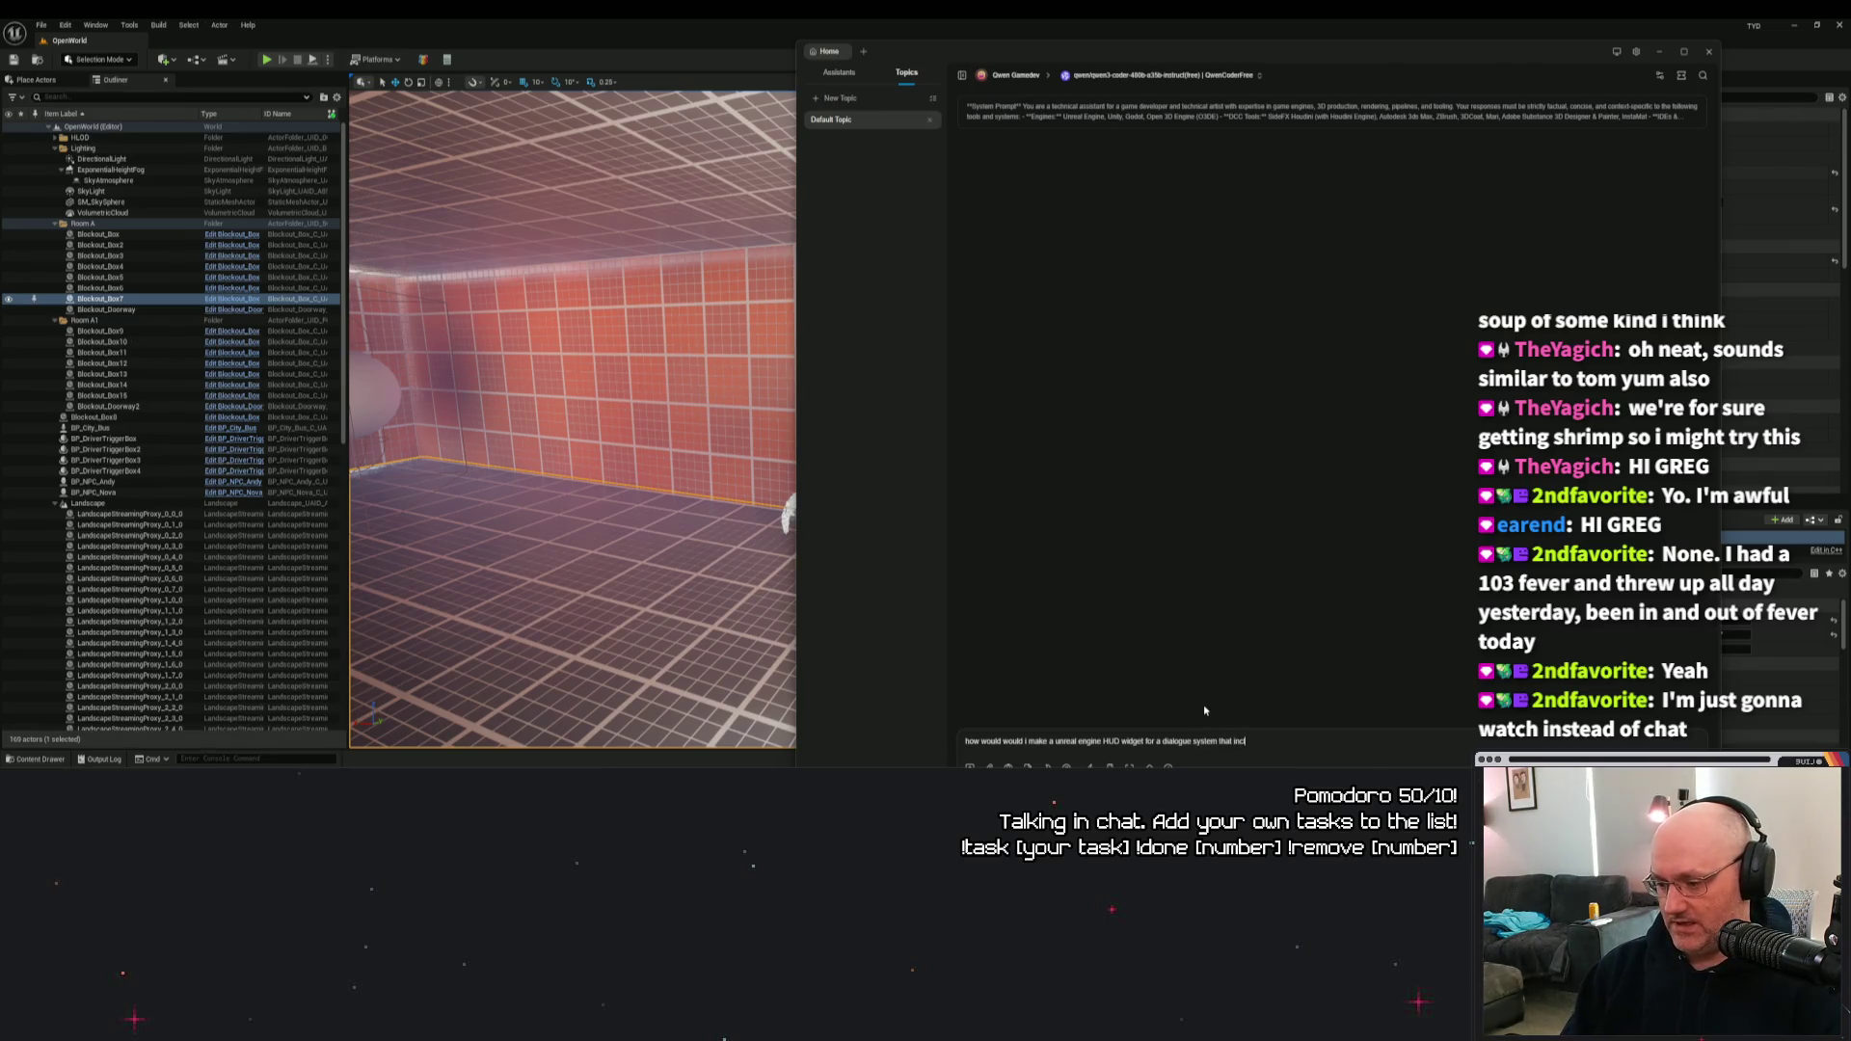
pyautogui.write('es the abili')
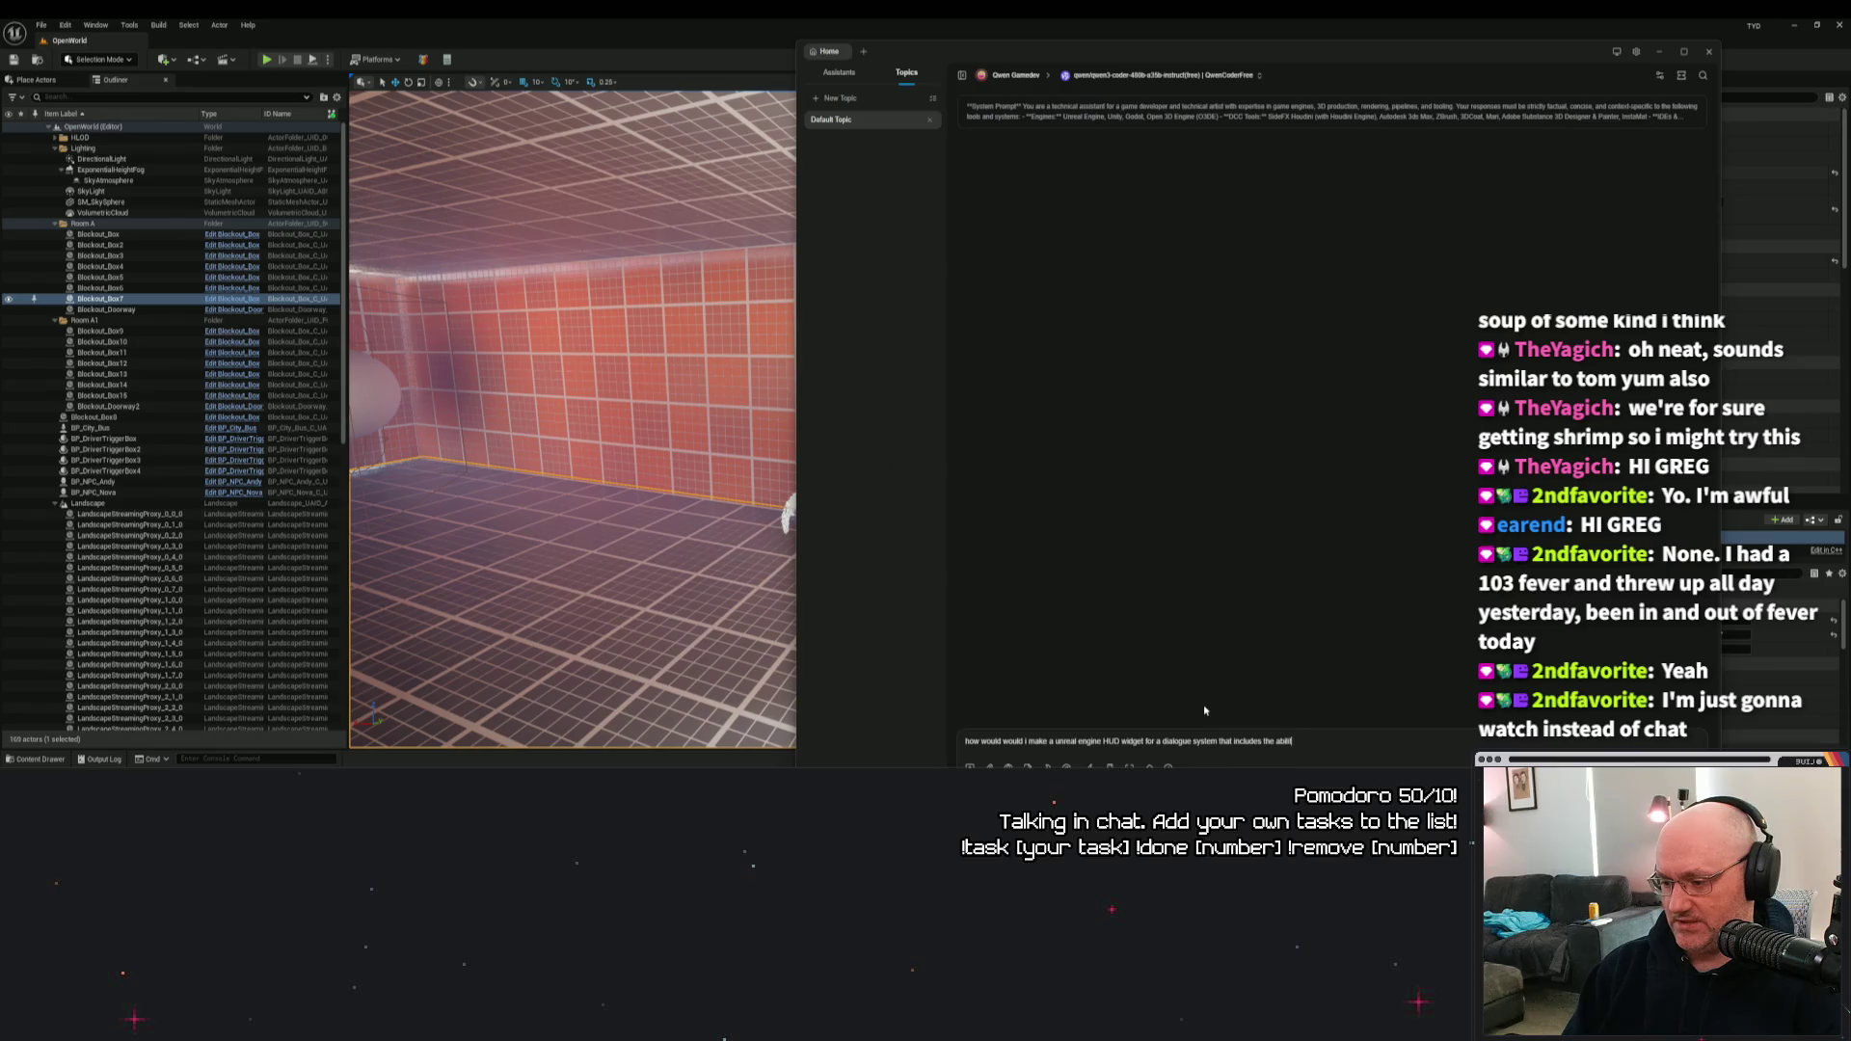
pyautogui.write('ove a')
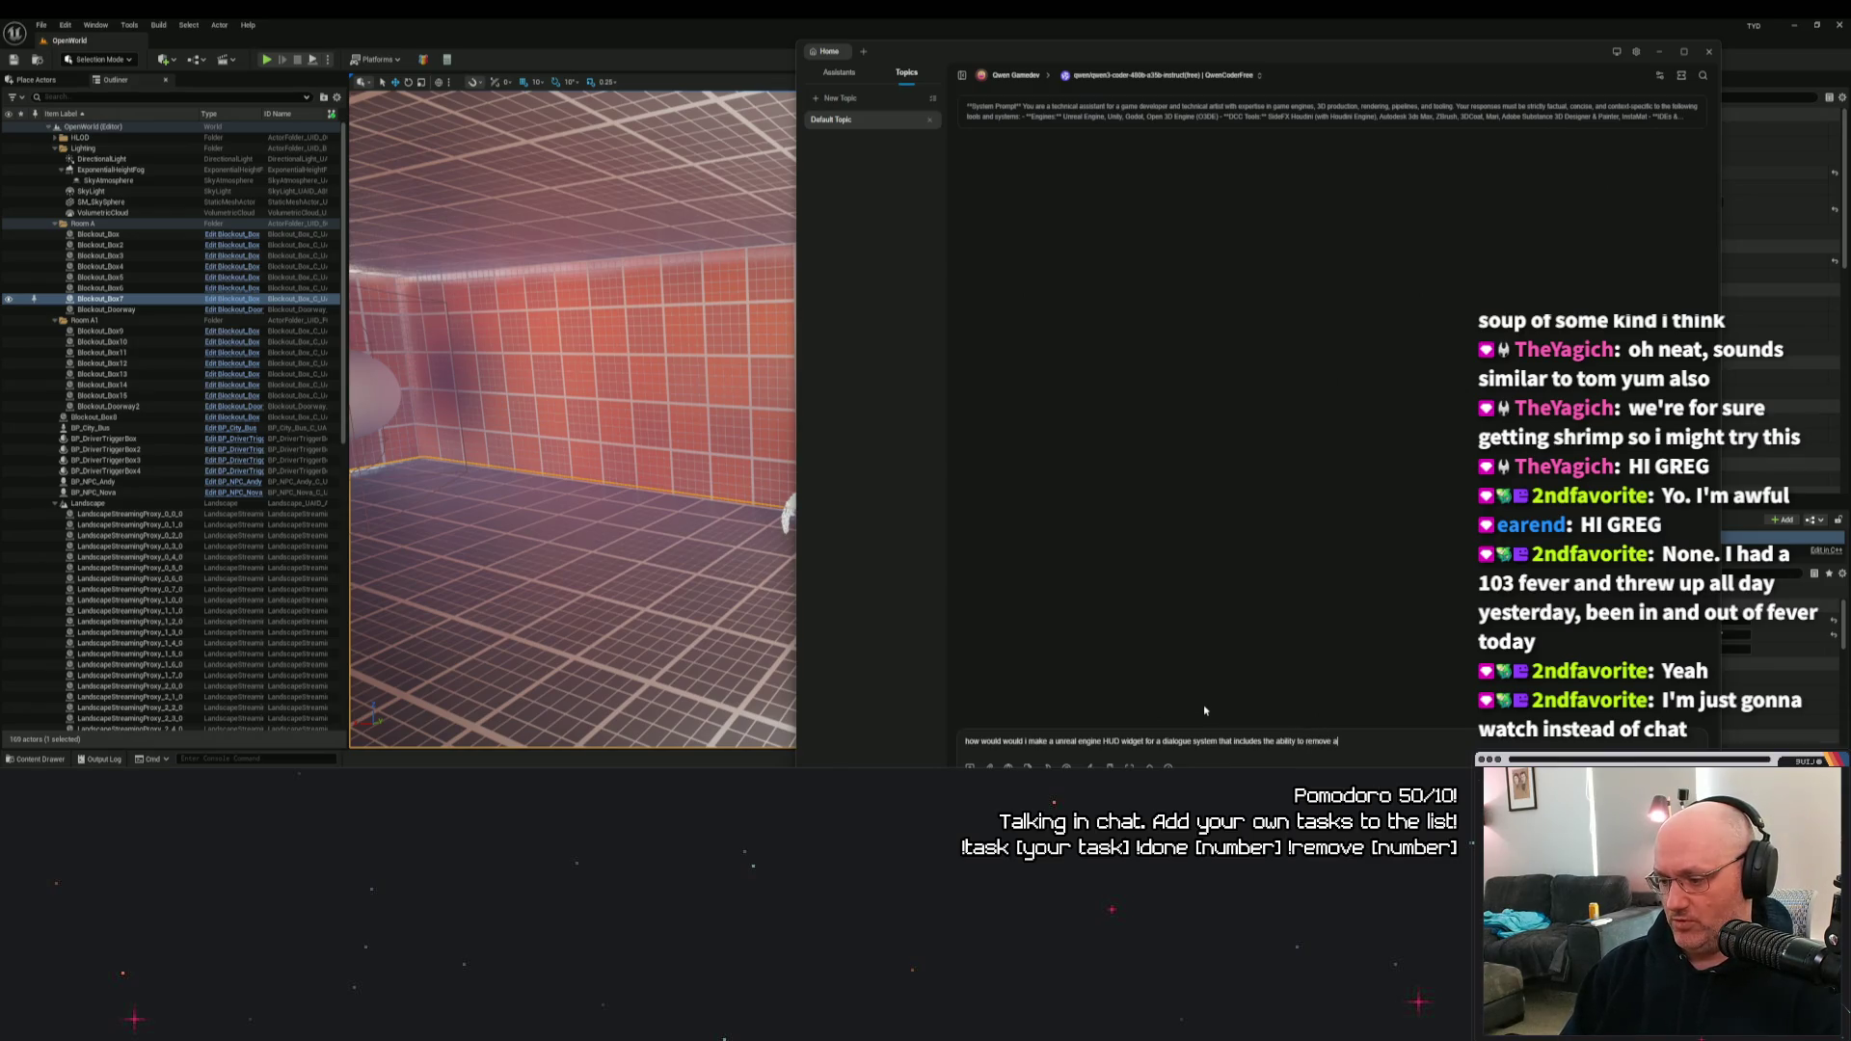
pyautogui.write('nd add option')
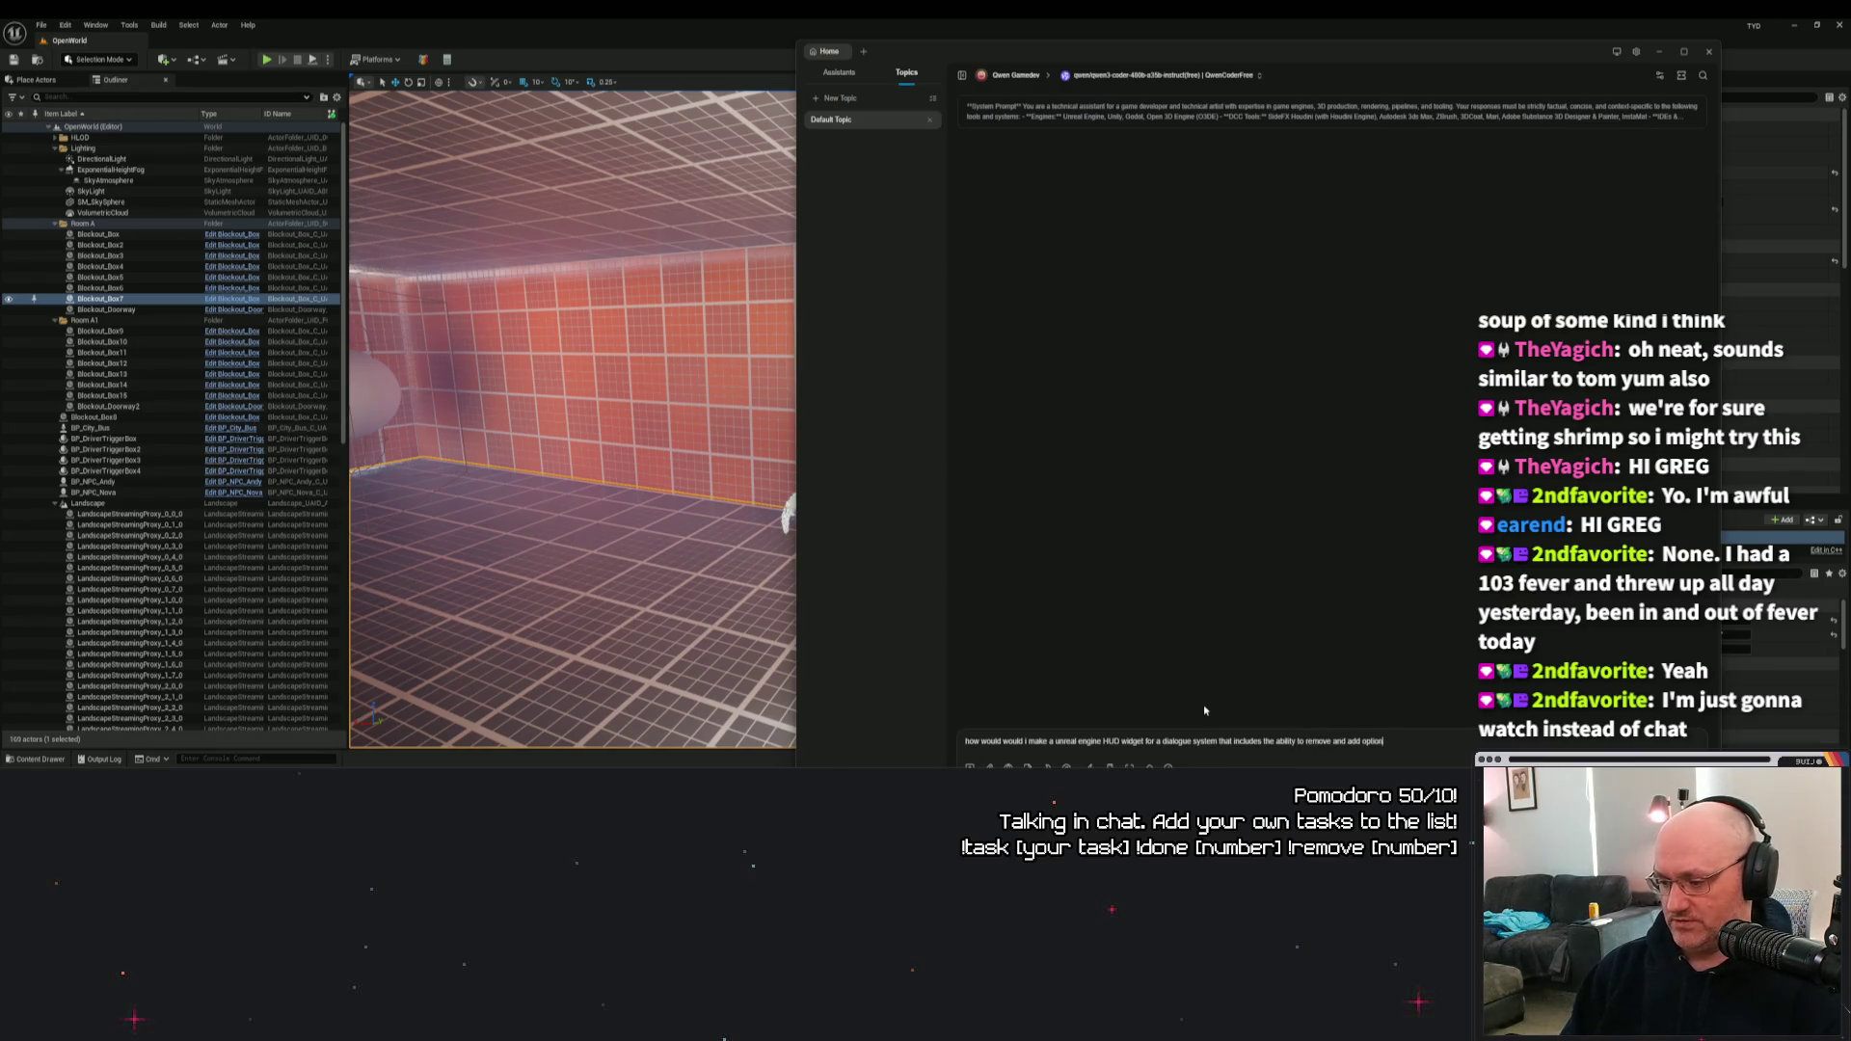
pyautogui.press('BackSpace')
pyautogui.press('BackSpace')
pyautogui.press('BackSpace')
pyautogui.press('BackSpace')
pyautogui.press('BackSpace')
pyautogui.press('BackSpace')
pyautogui.write('buttons')
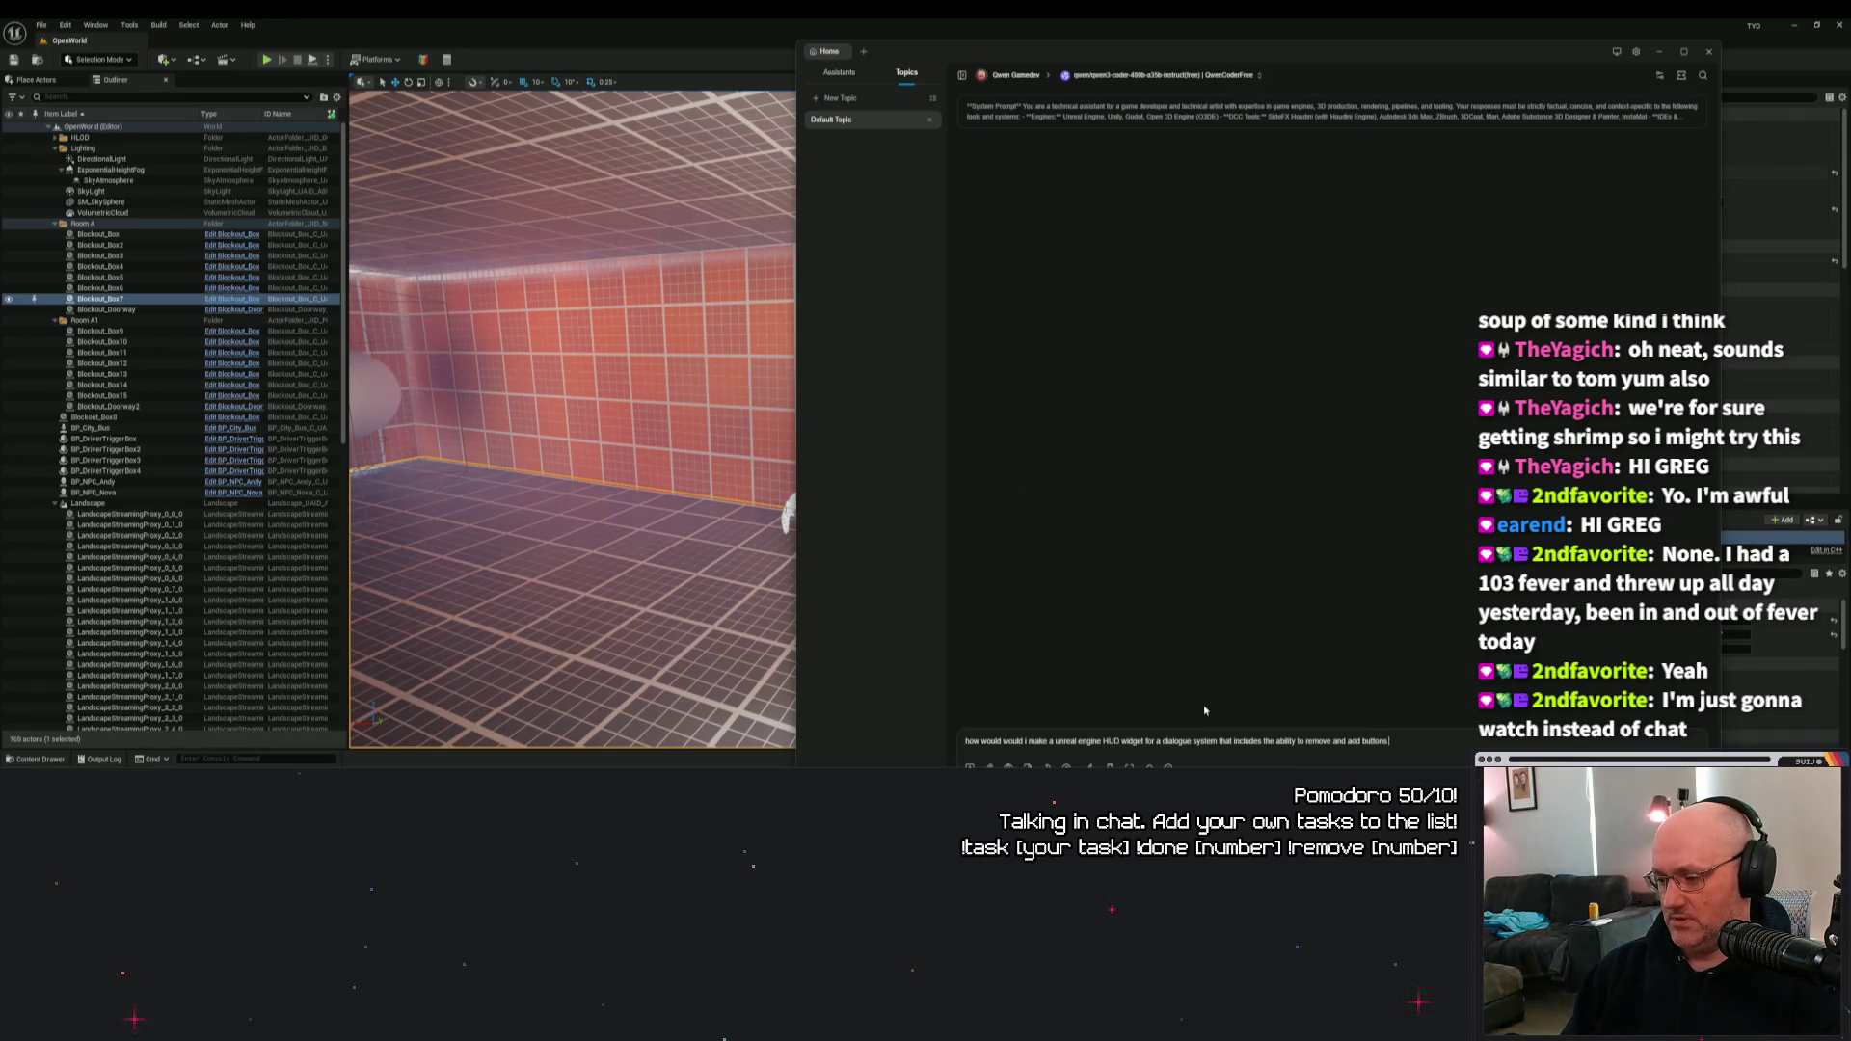
pyautogui.write(' depending on the input.')
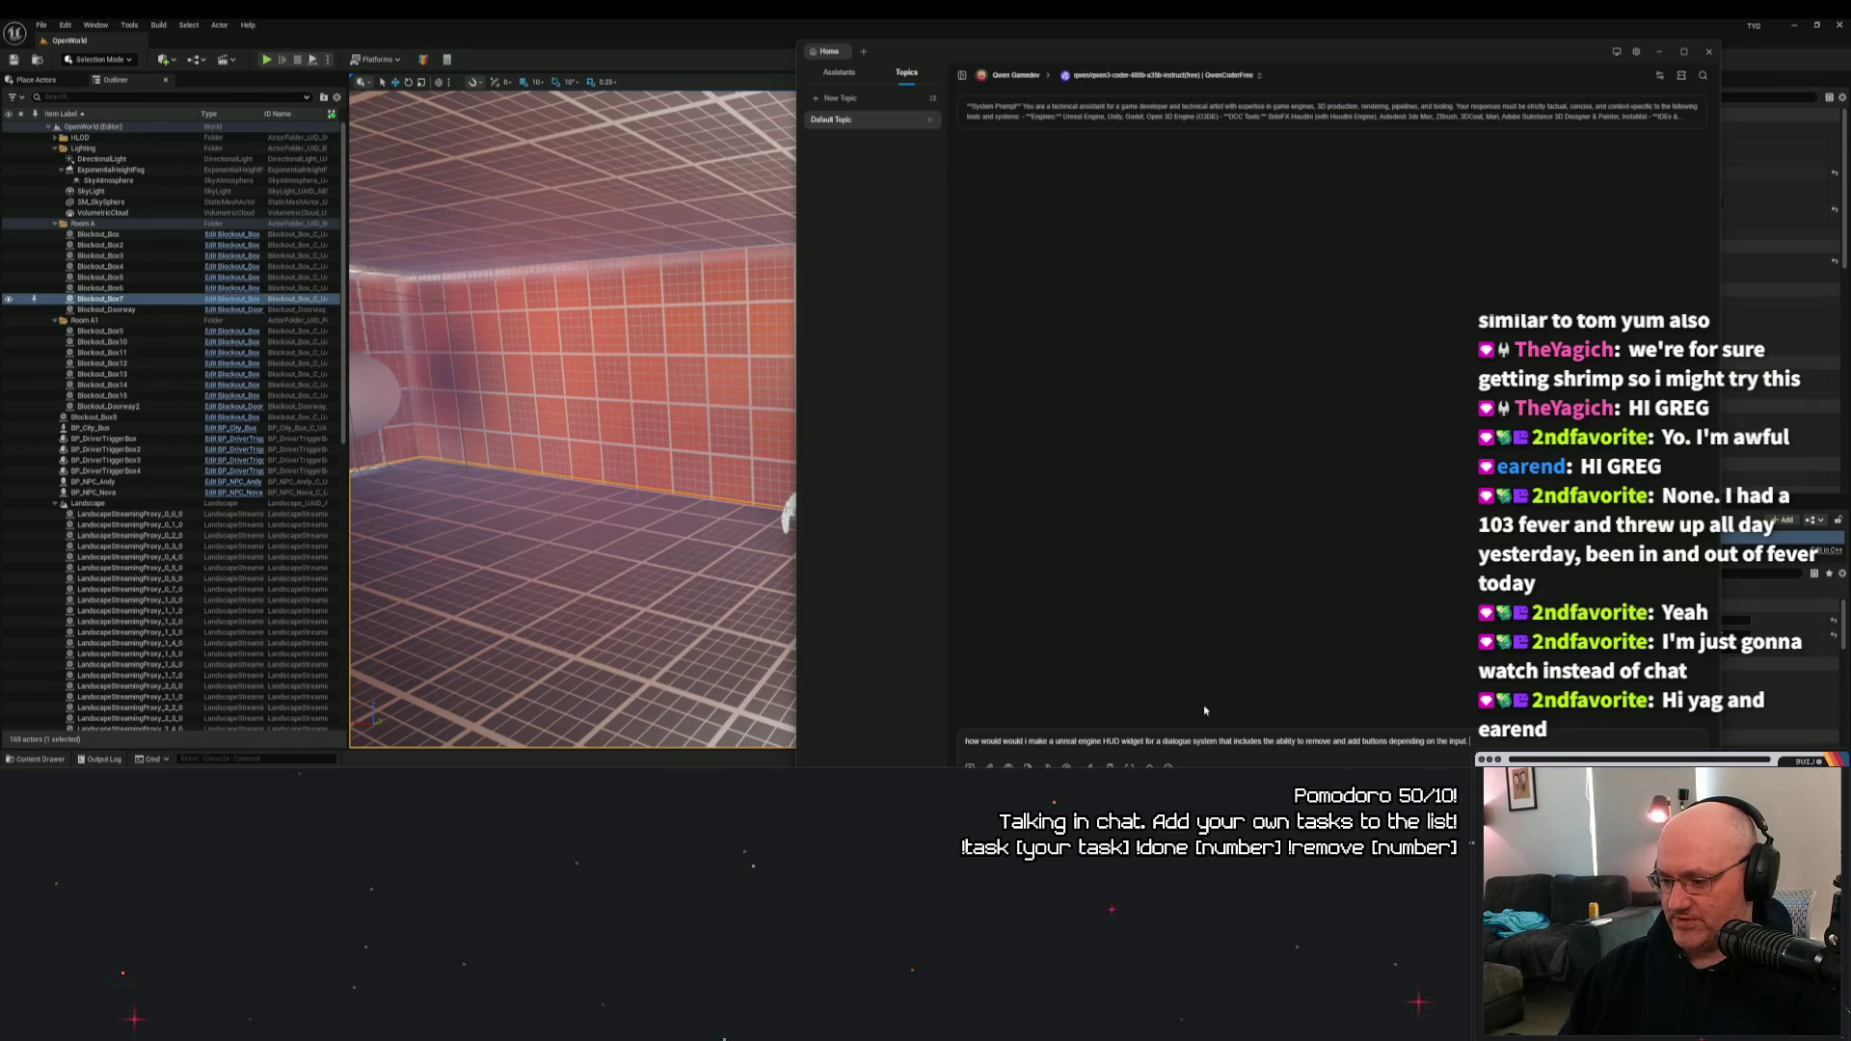
pyautogui.write("I'm looking at the event construct")
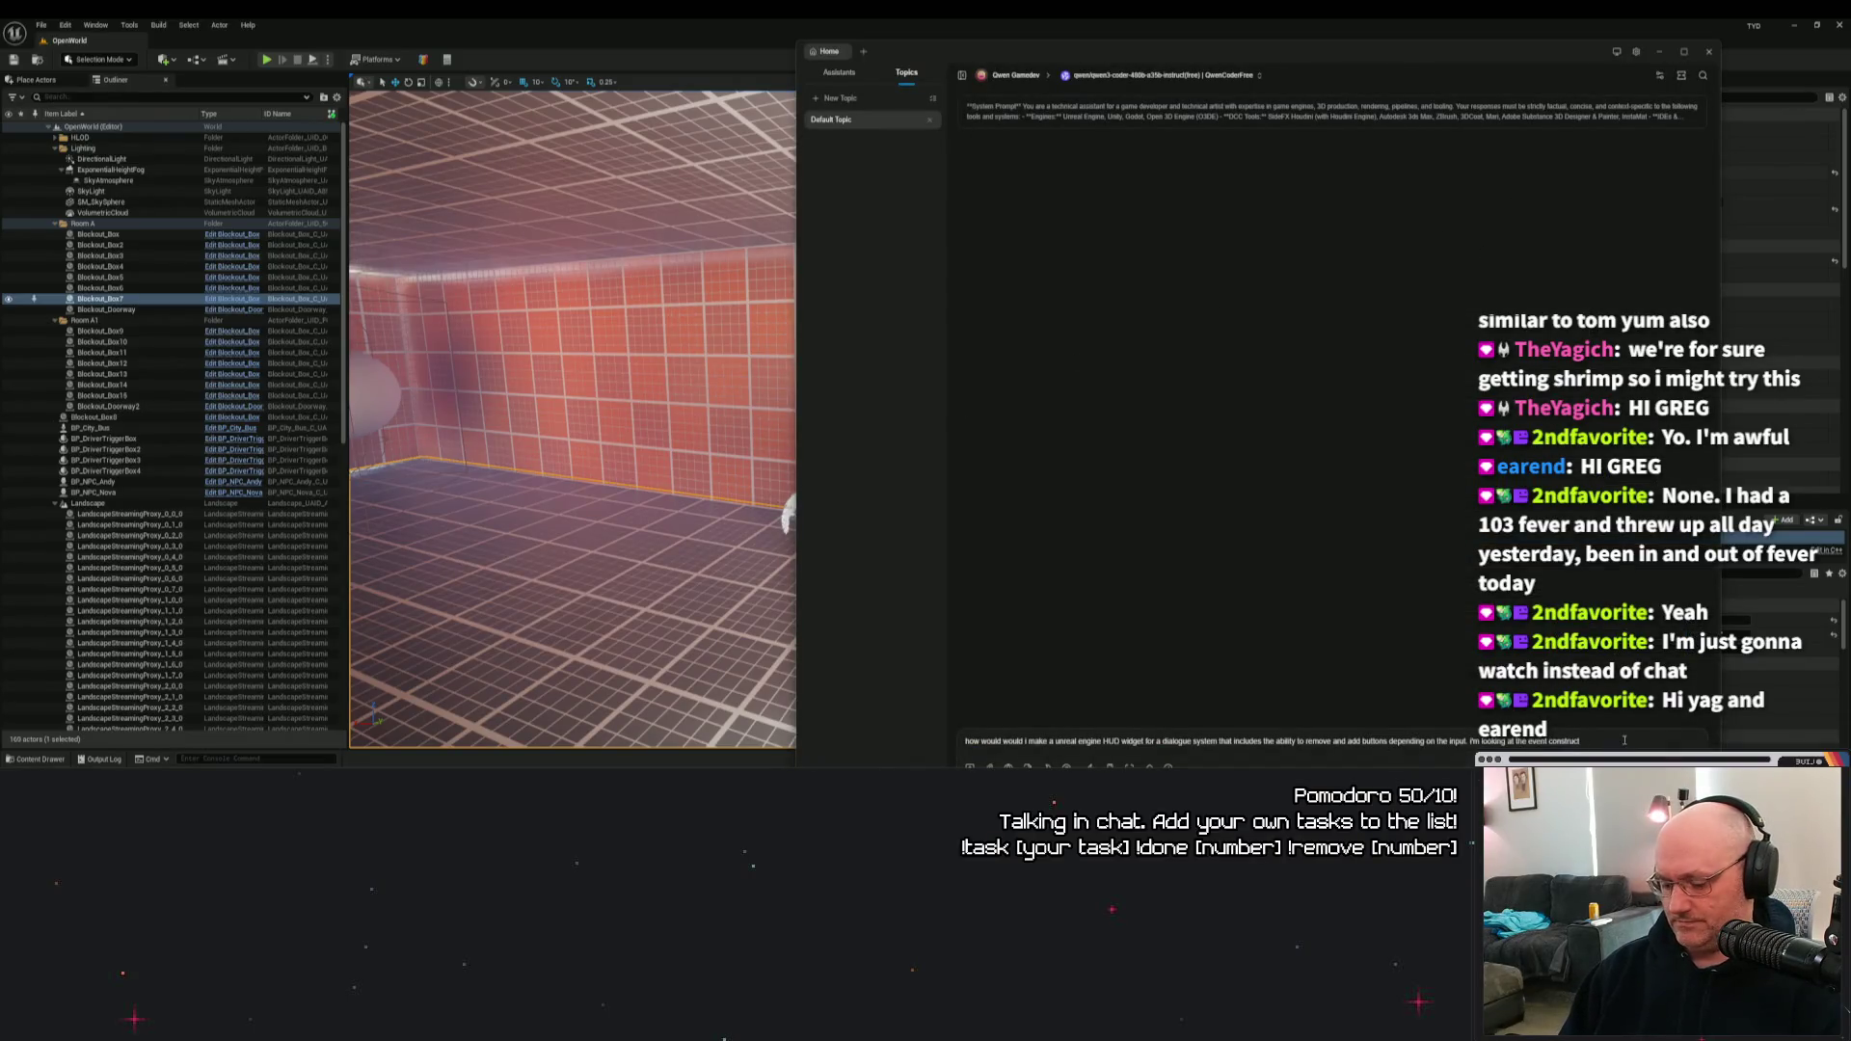
pyautogui.write(' as')
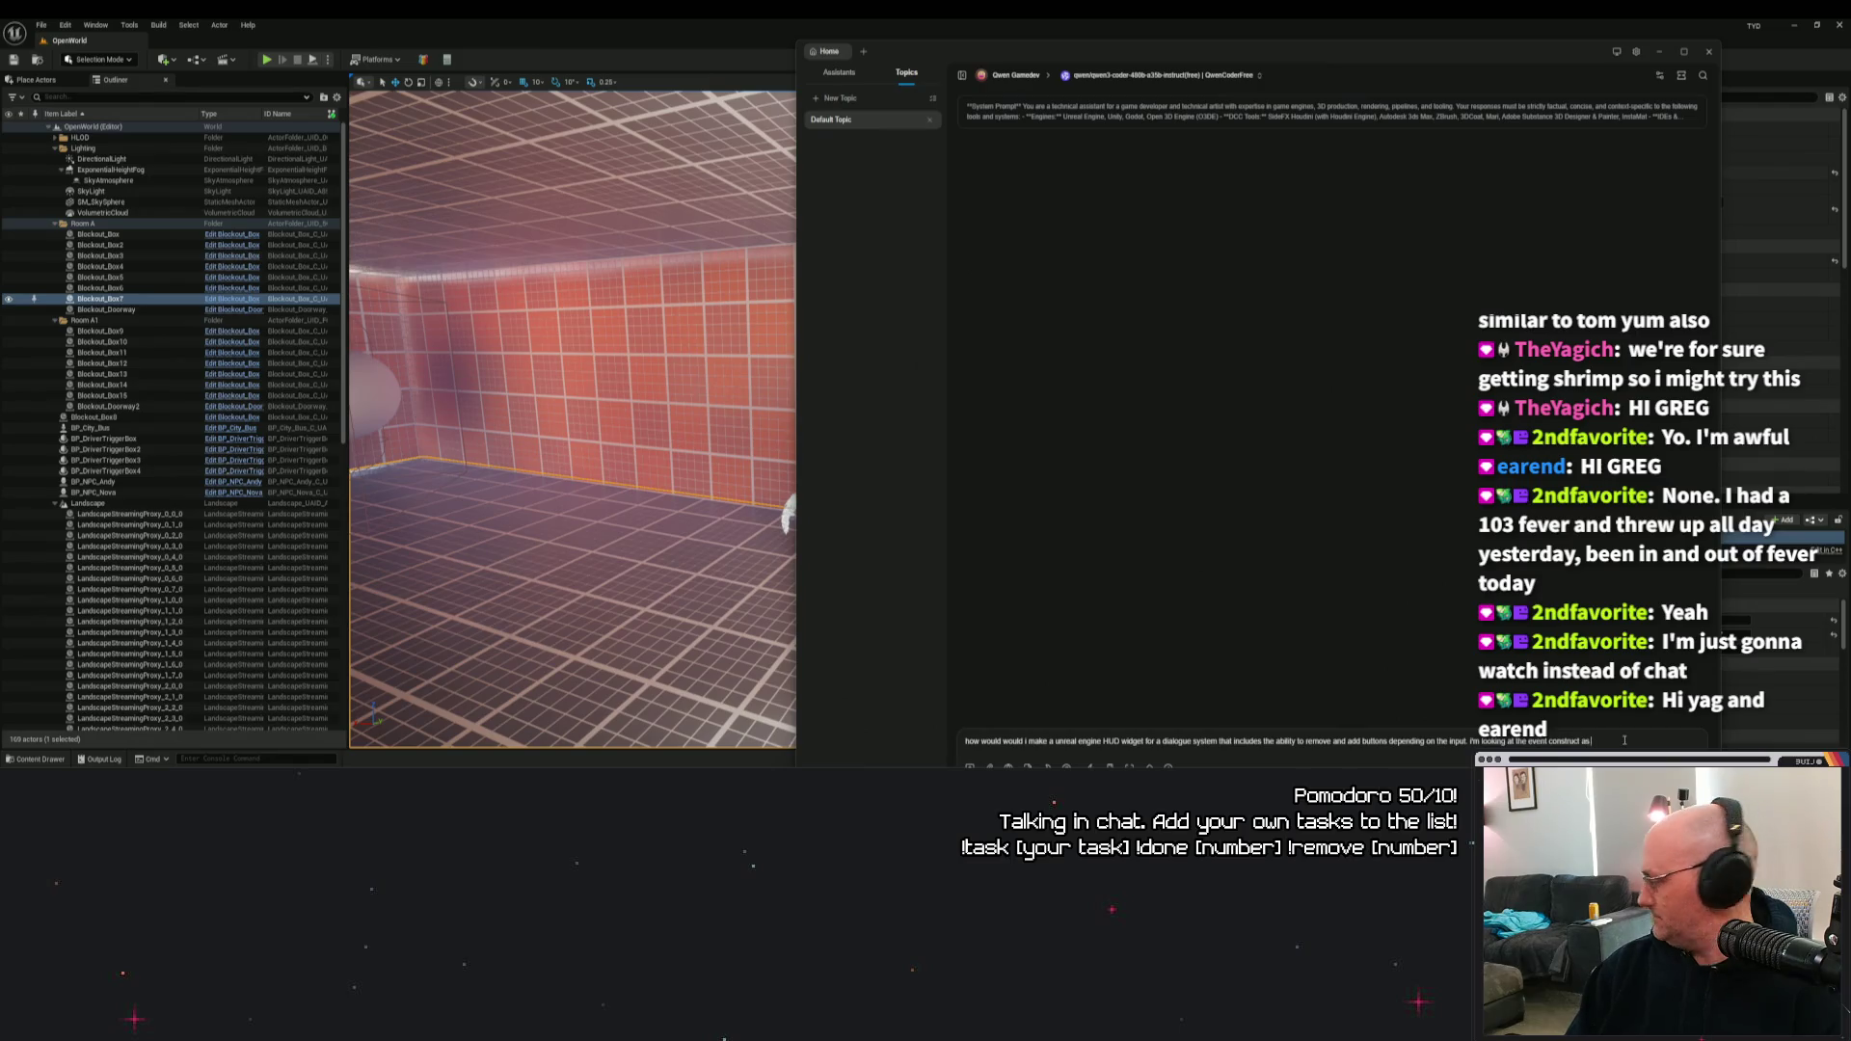
pyautogui.write('tgart')
pyautogui.write('rting,')
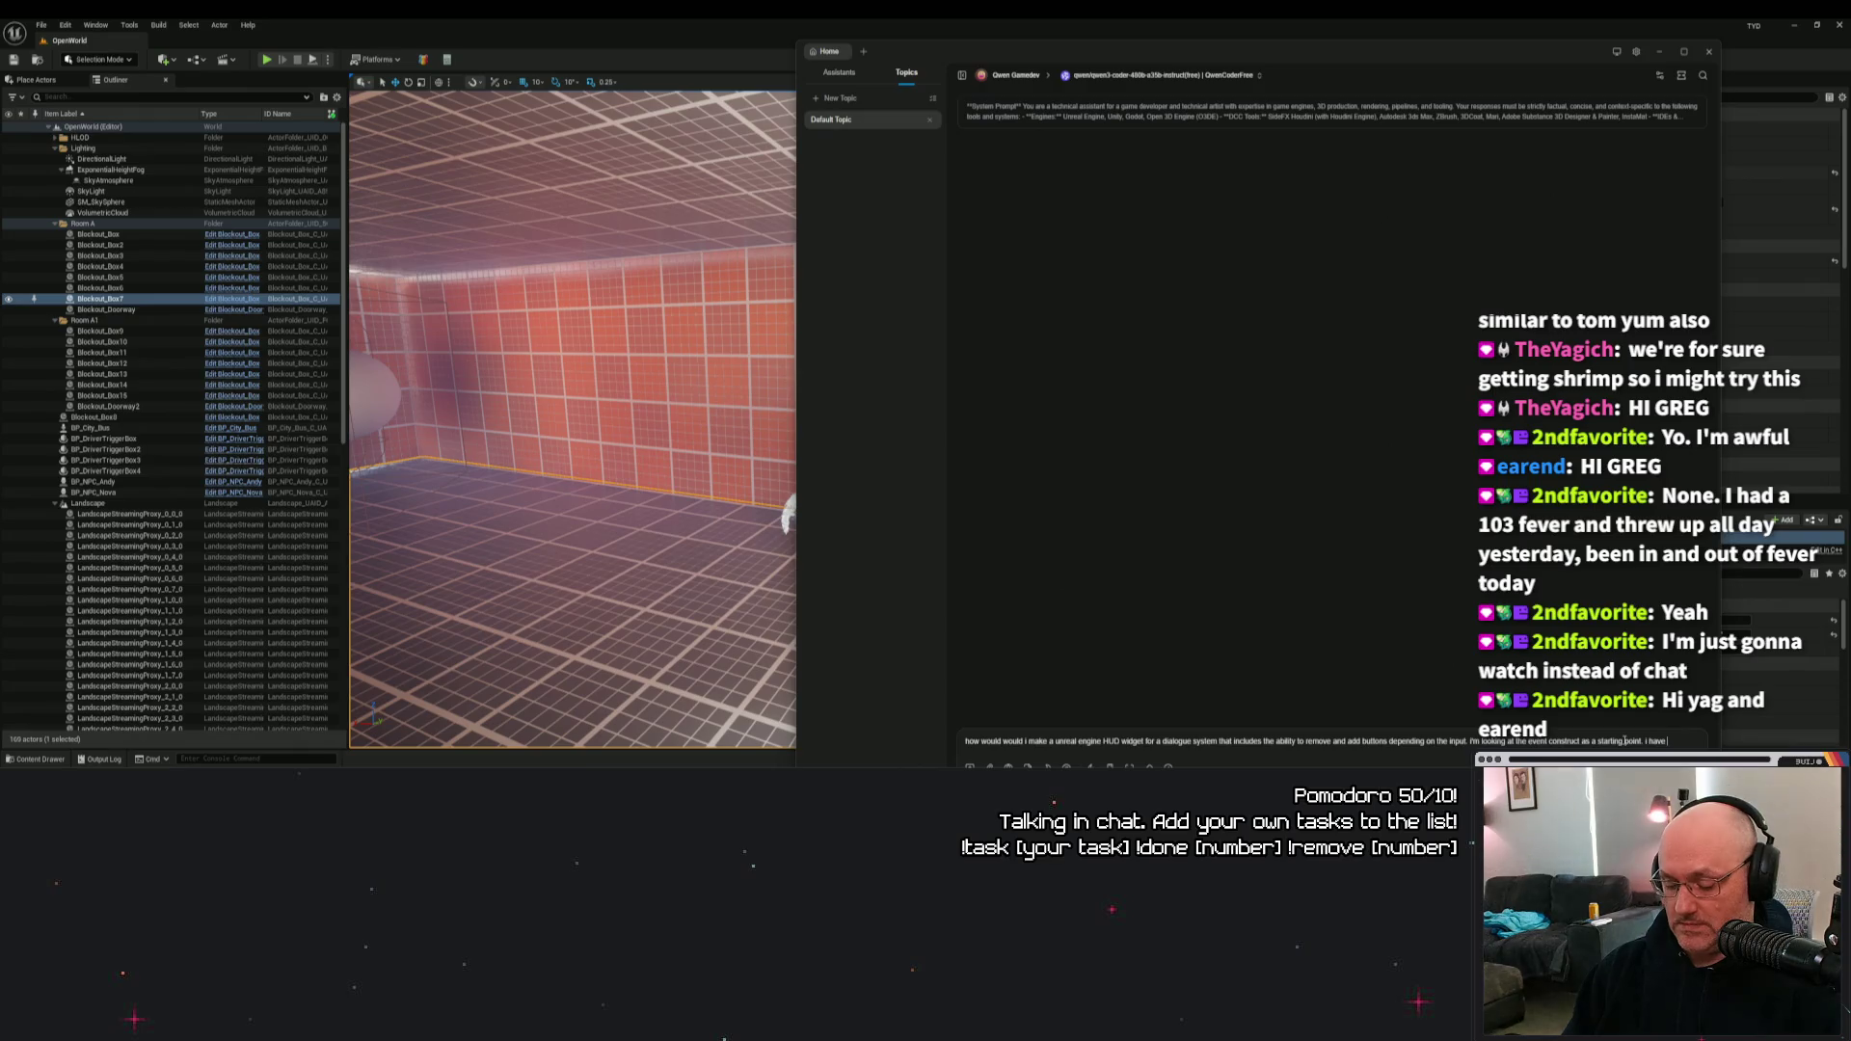
pyautogui.write(' le')
pyautogui.write('ly dialo')
pyautogui.write('gue and up to four optio')
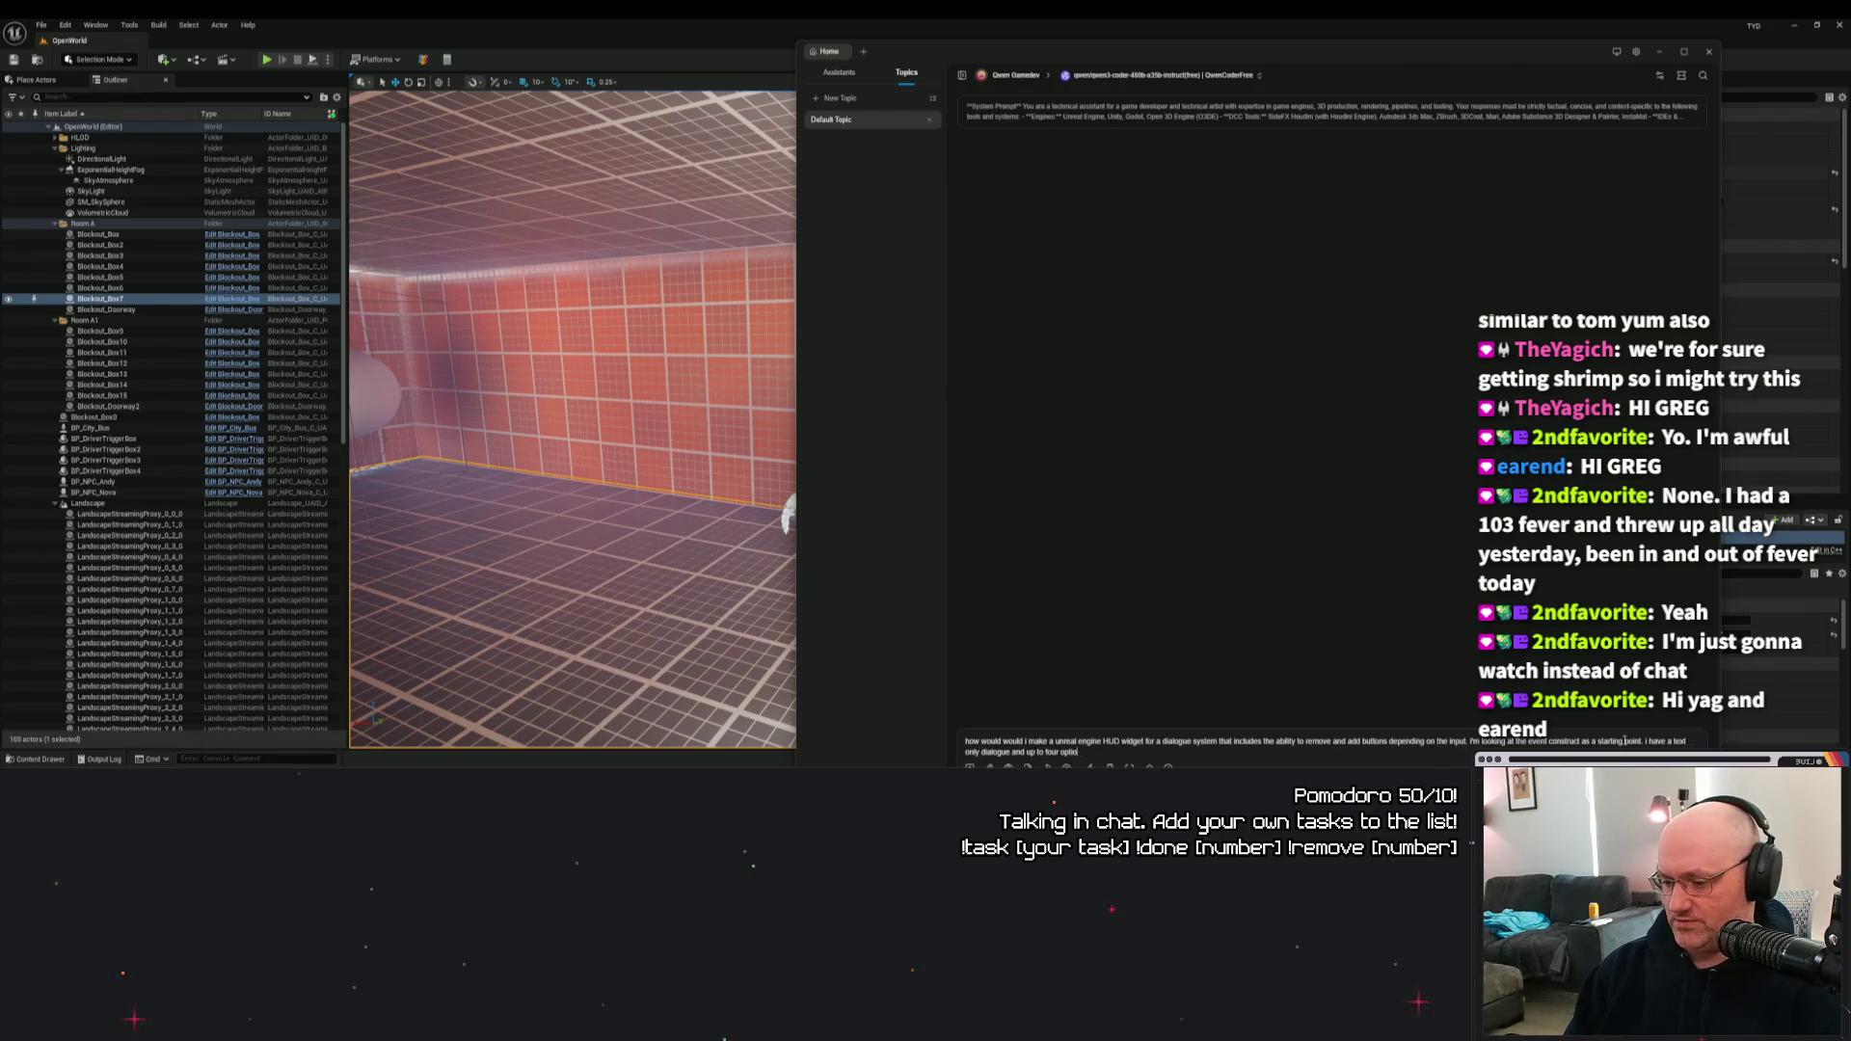
pyautogui.write('ns, which are buttons with tex')
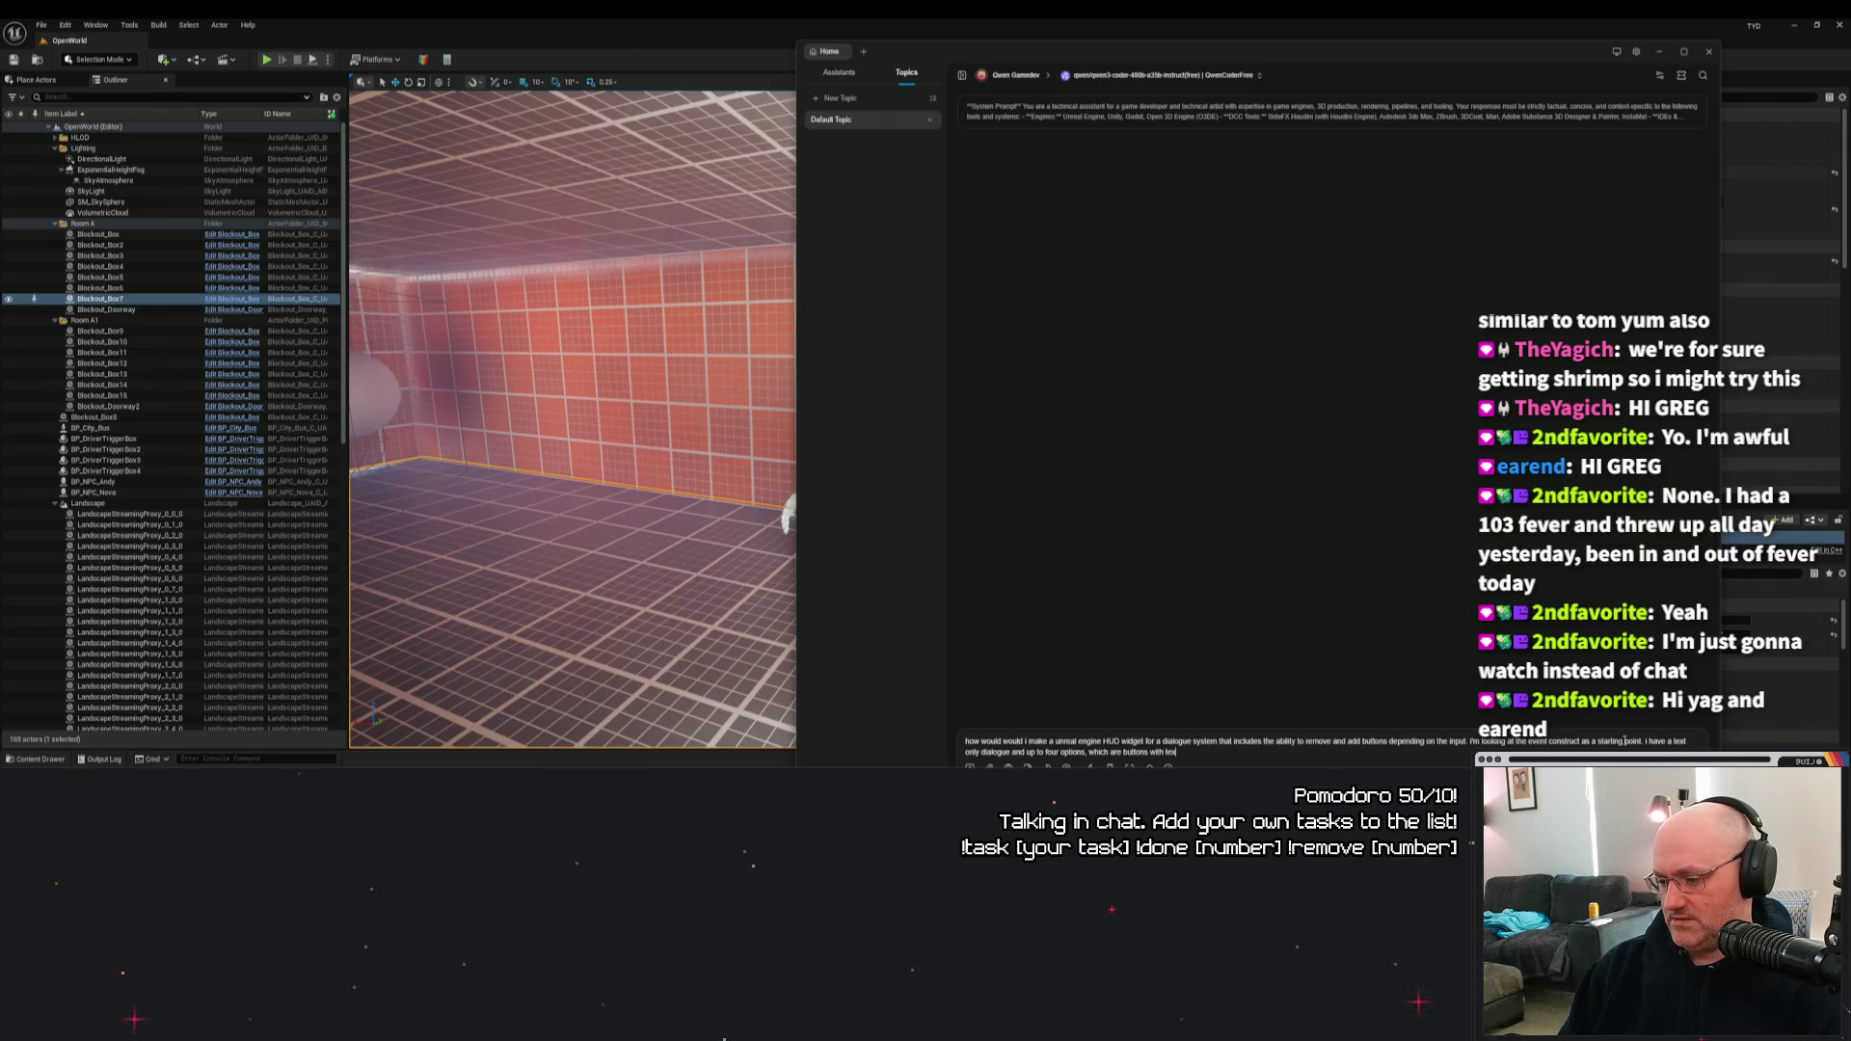
pyautogui.write('t variable overlays.')
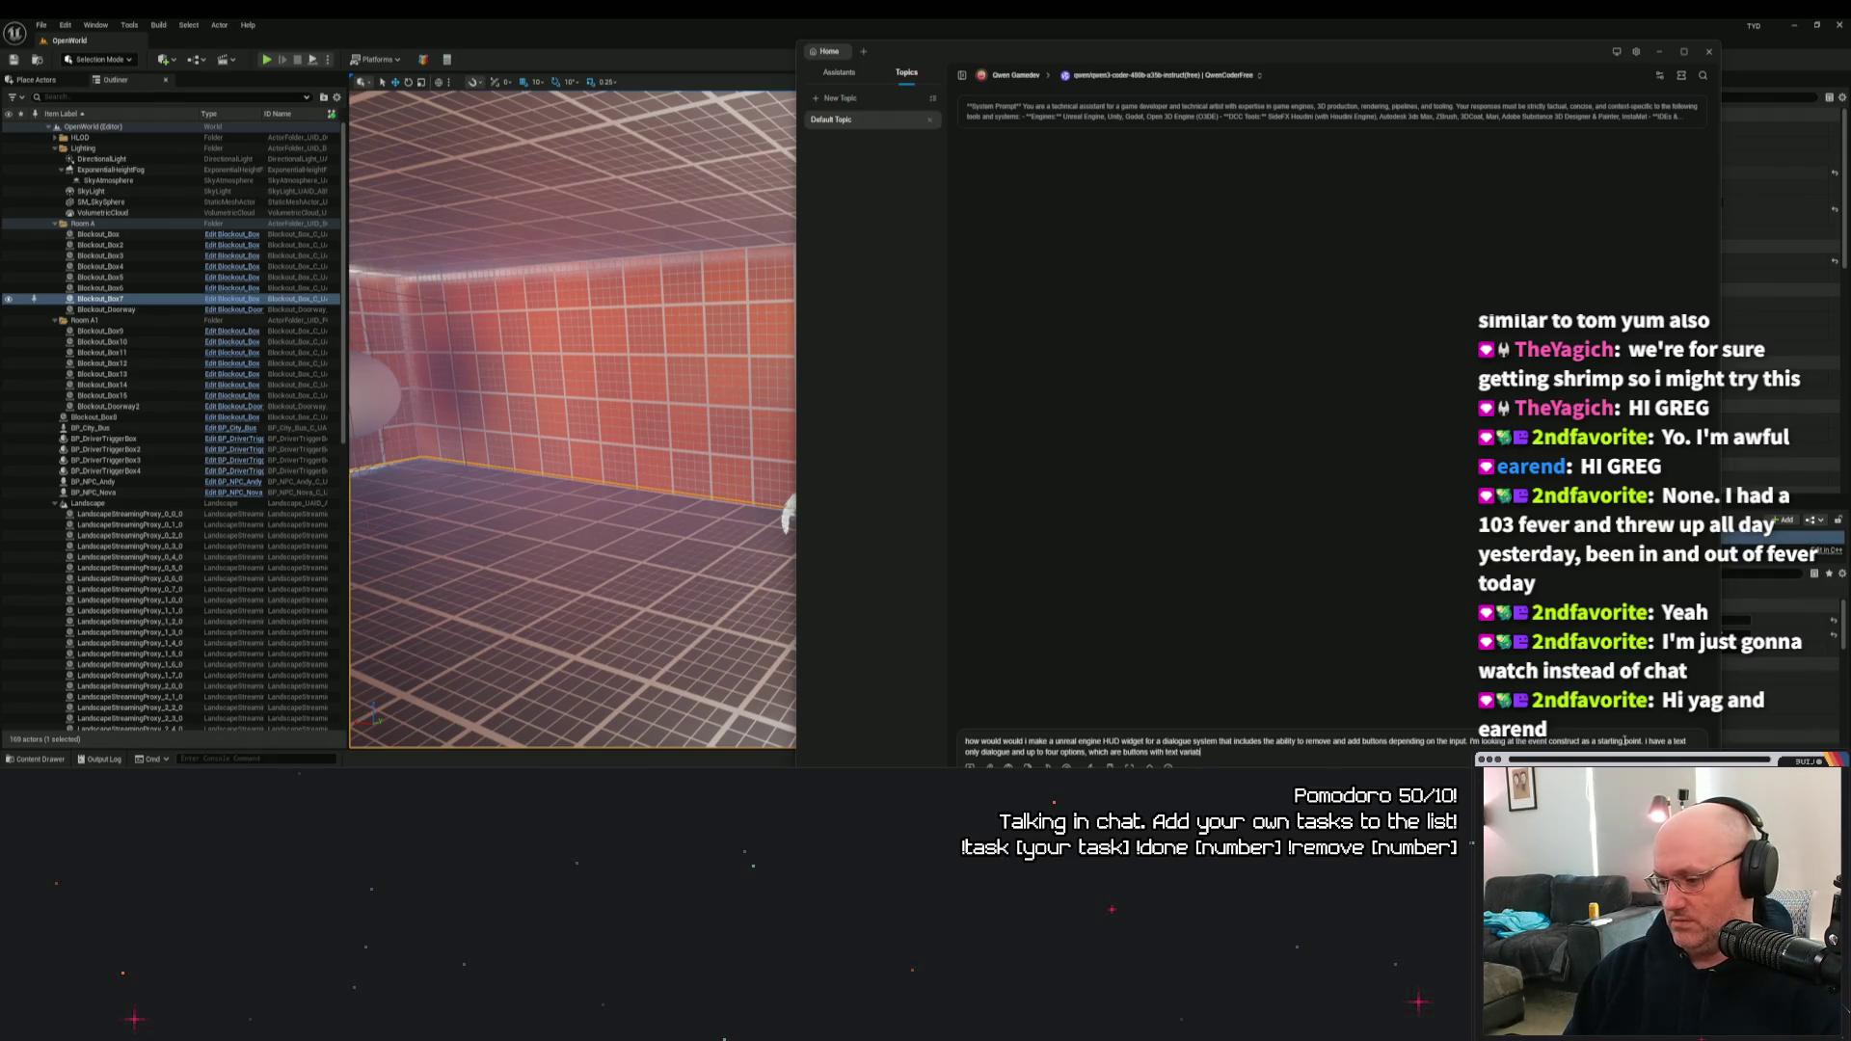
pyautogui.press('Return')
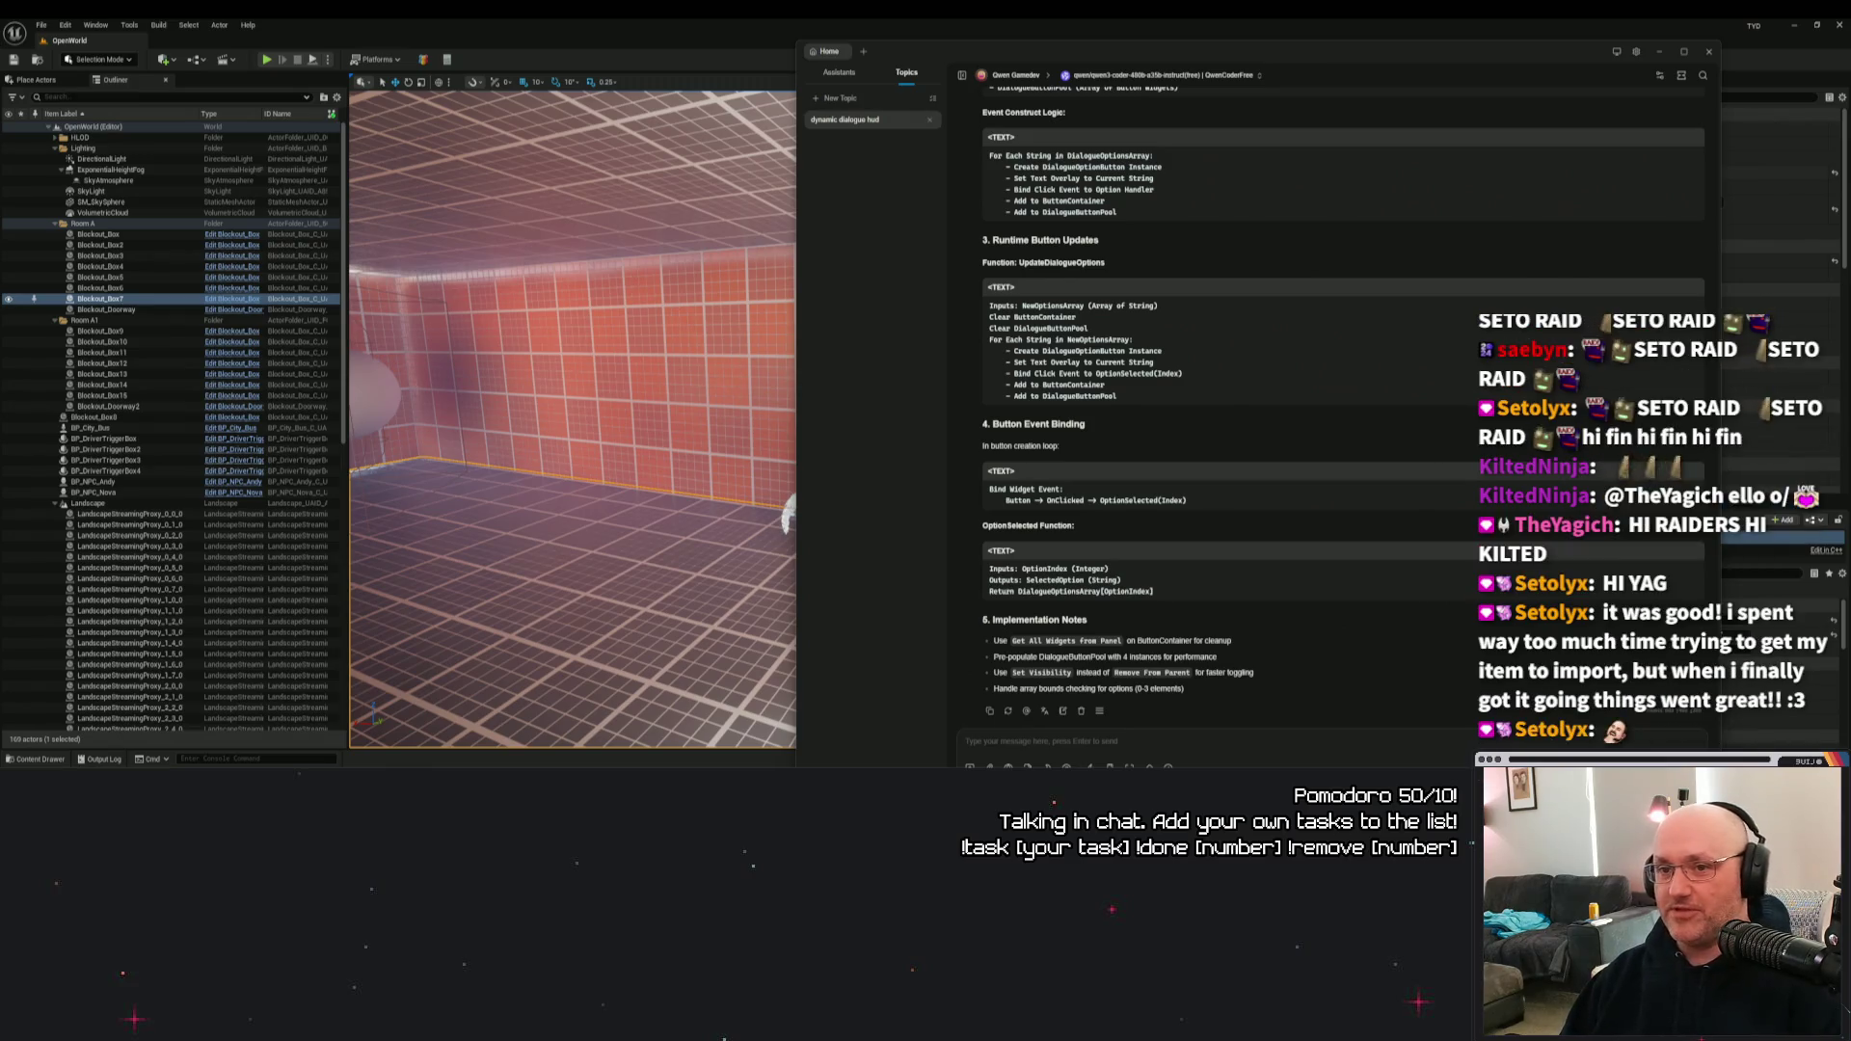
# After reading Qwen's reply, bring the Unreal level editor back in front.
pyautogui.click(733, 60)
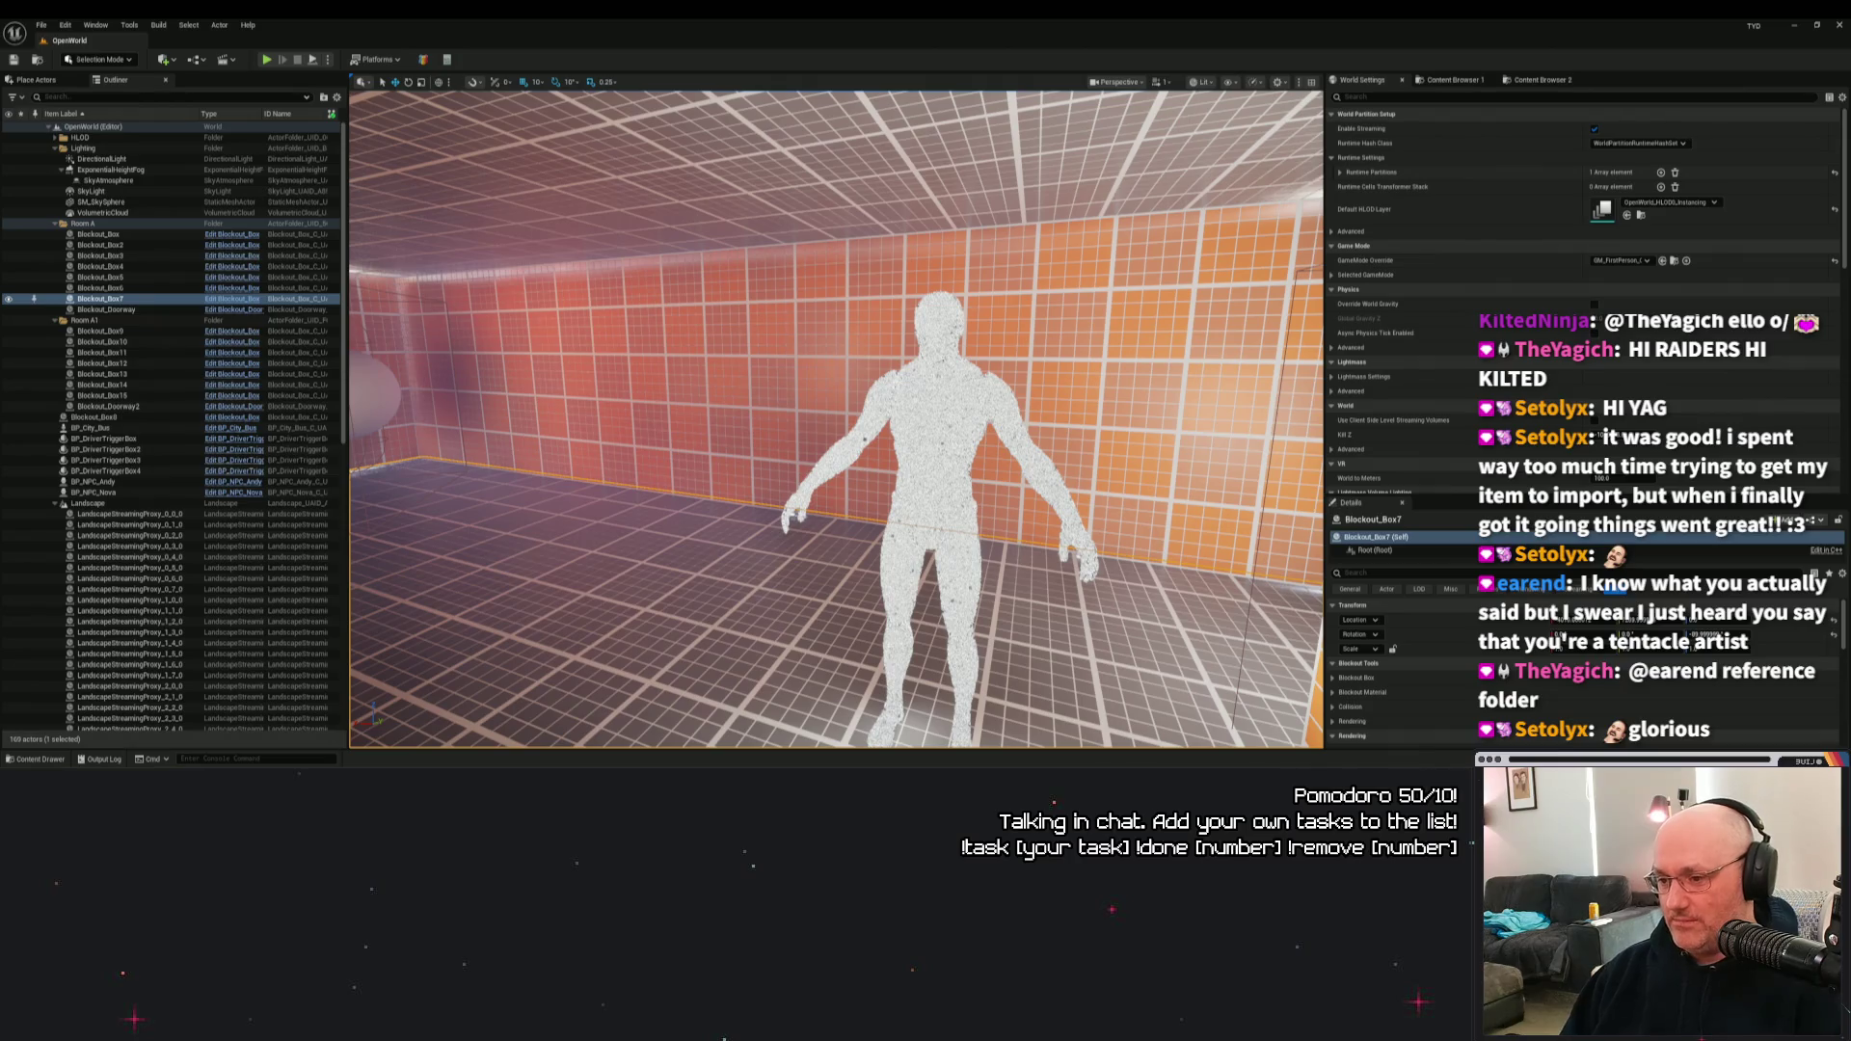
# Frame Blockout_Box3 in the viewport, then switch back to Qwen's HUD widget plan in Cherry Studio.
pyautogui.doubleClick(101, 256)
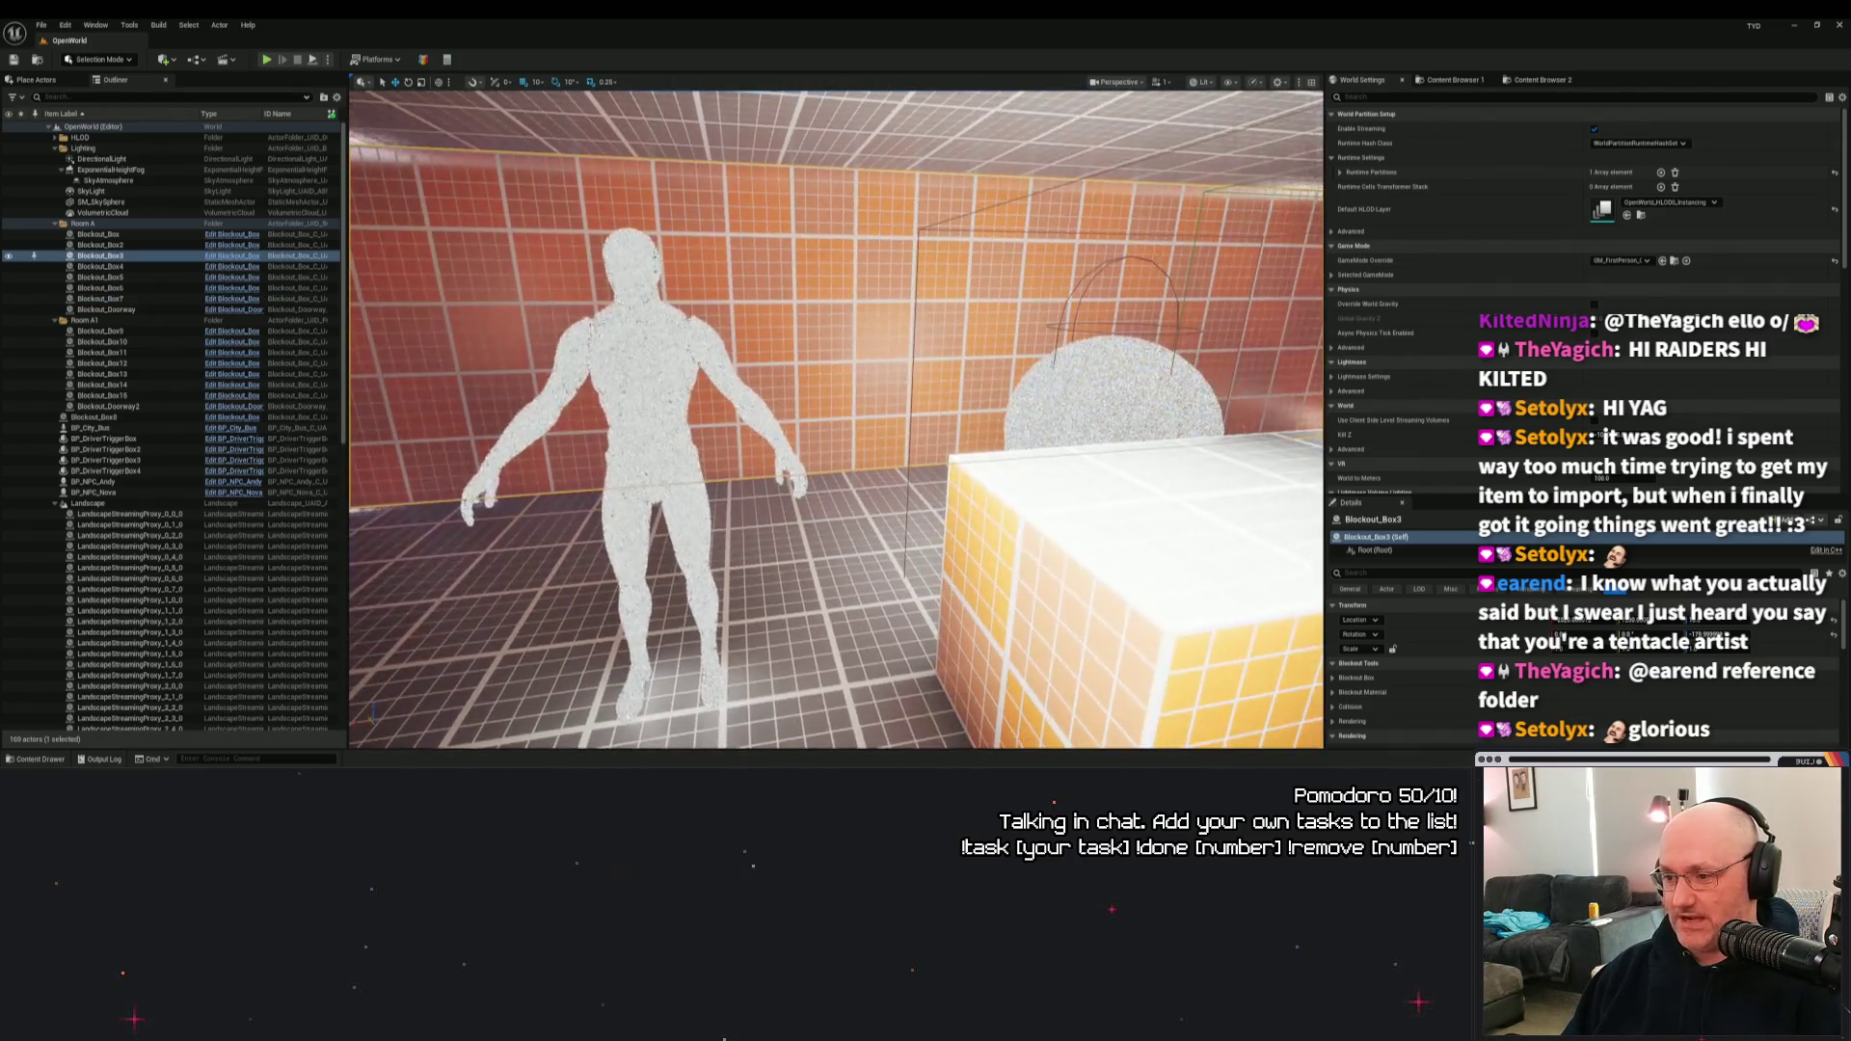
pyautogui.scroll(3, 685, 403)
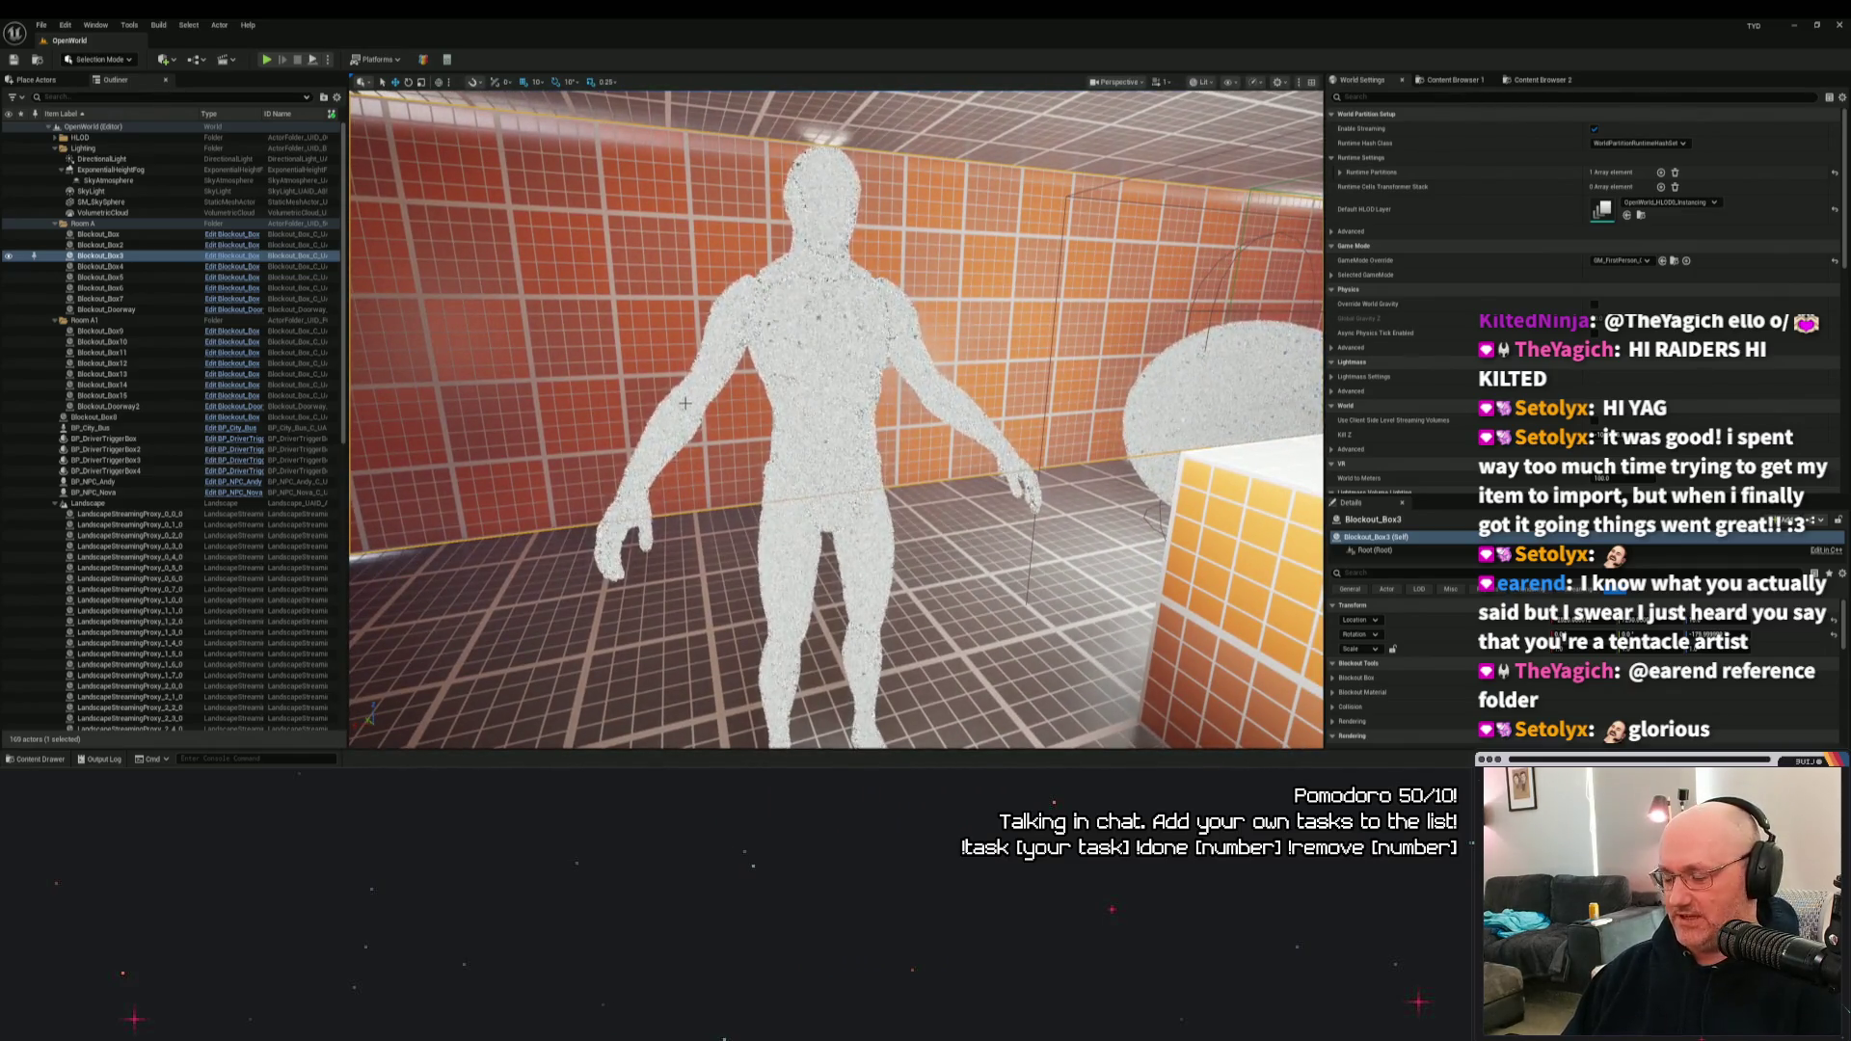
pyautogui.scroll(3, 684, 403)
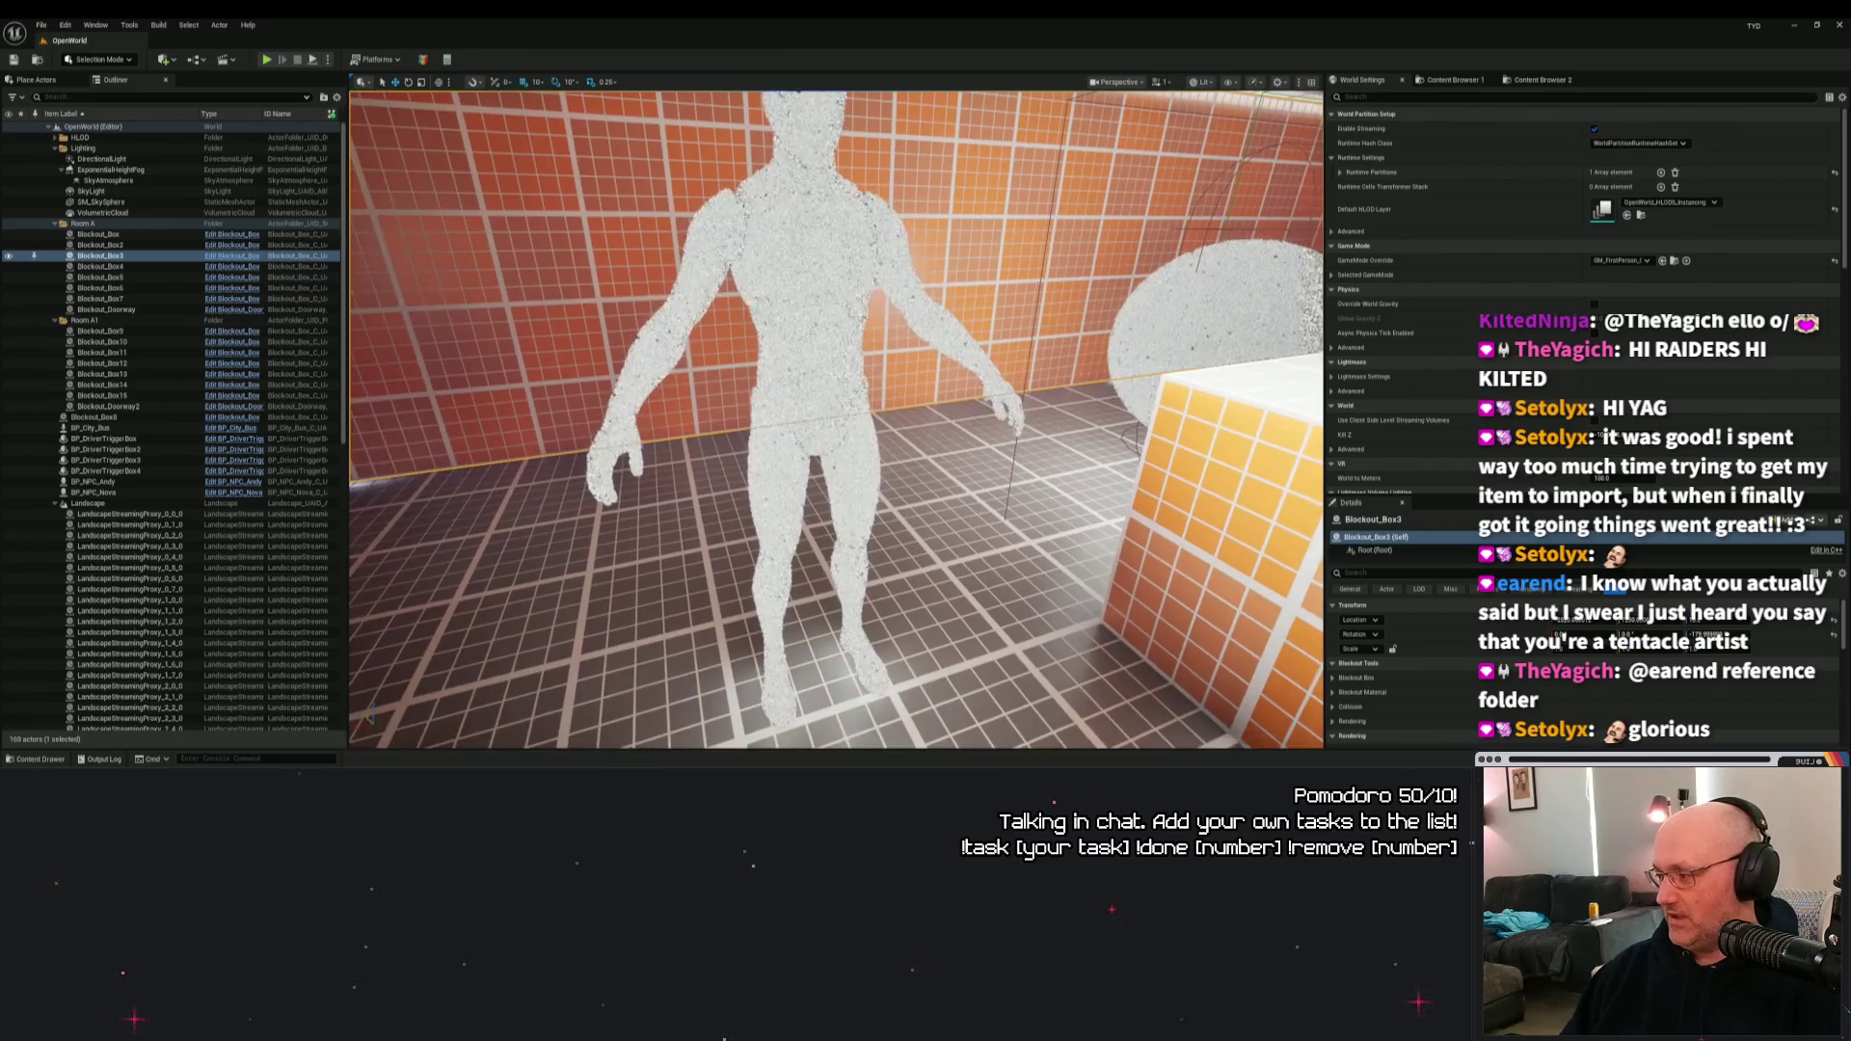
pyautogui.press('f')
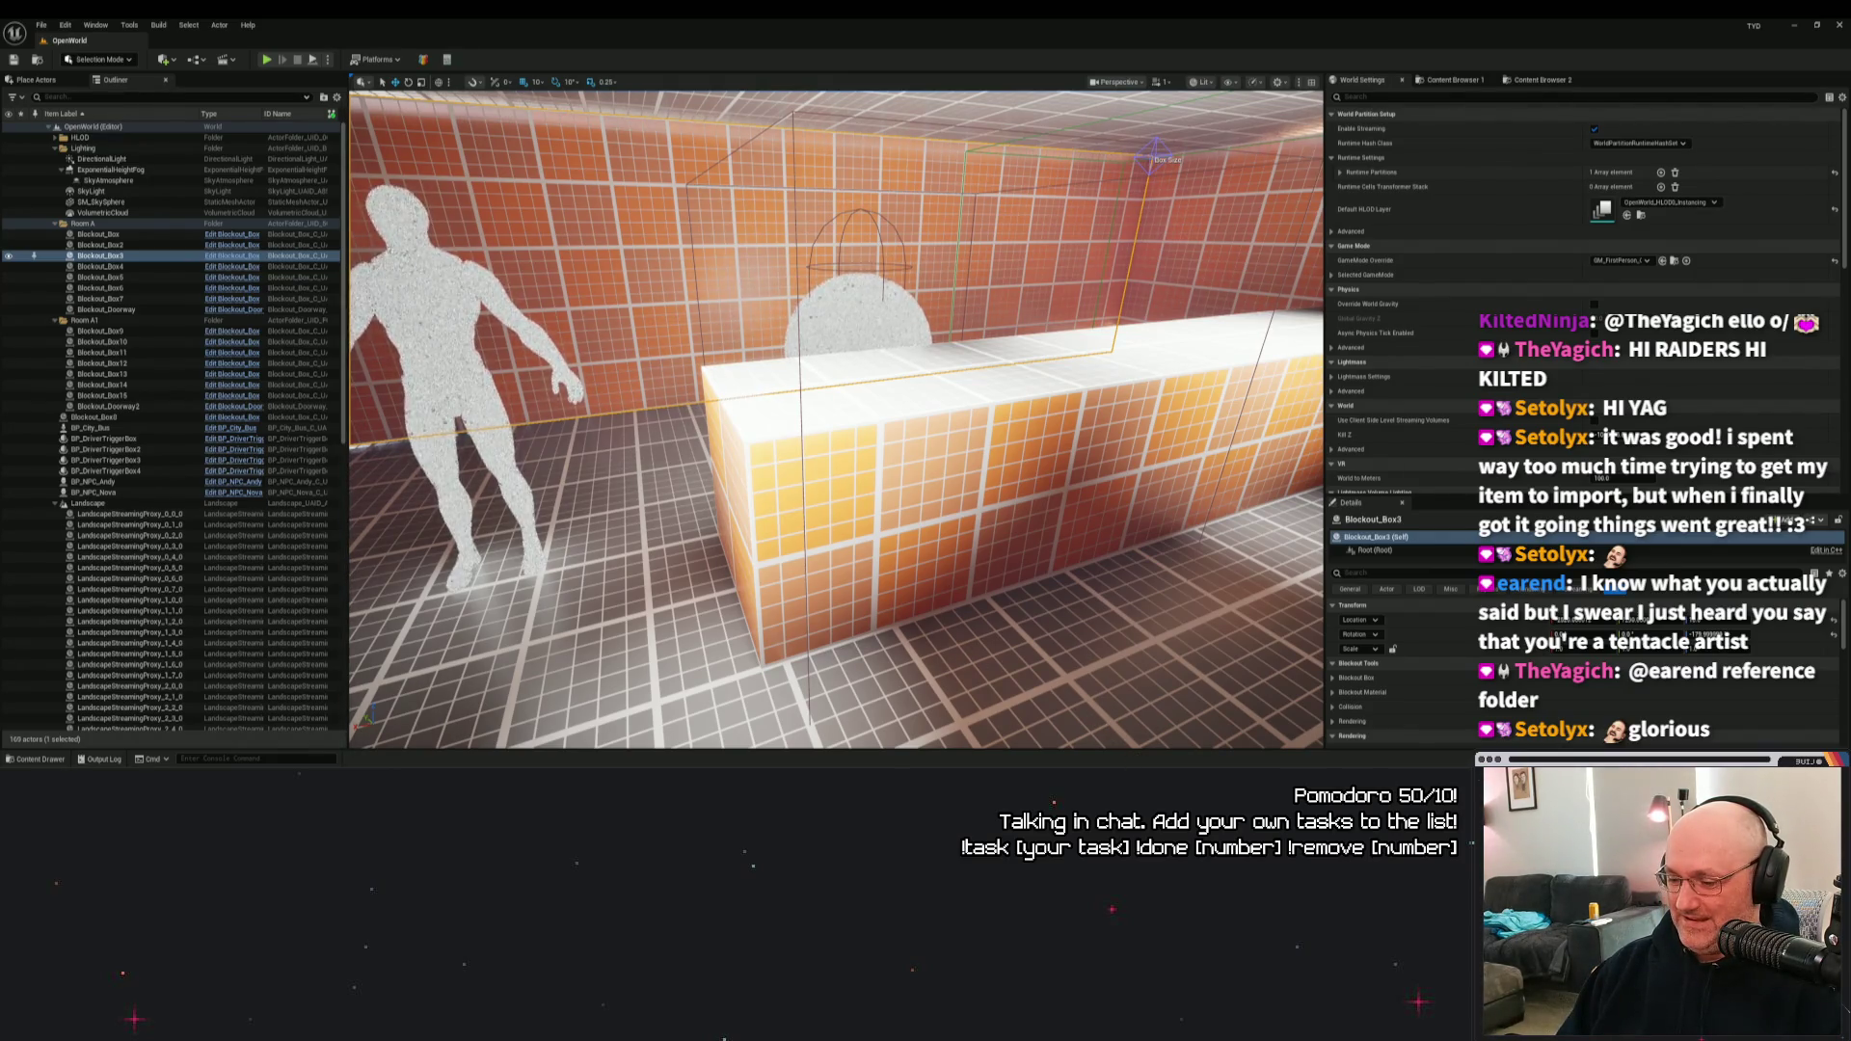
pyautogui.hotkey('alt', 'Tab')
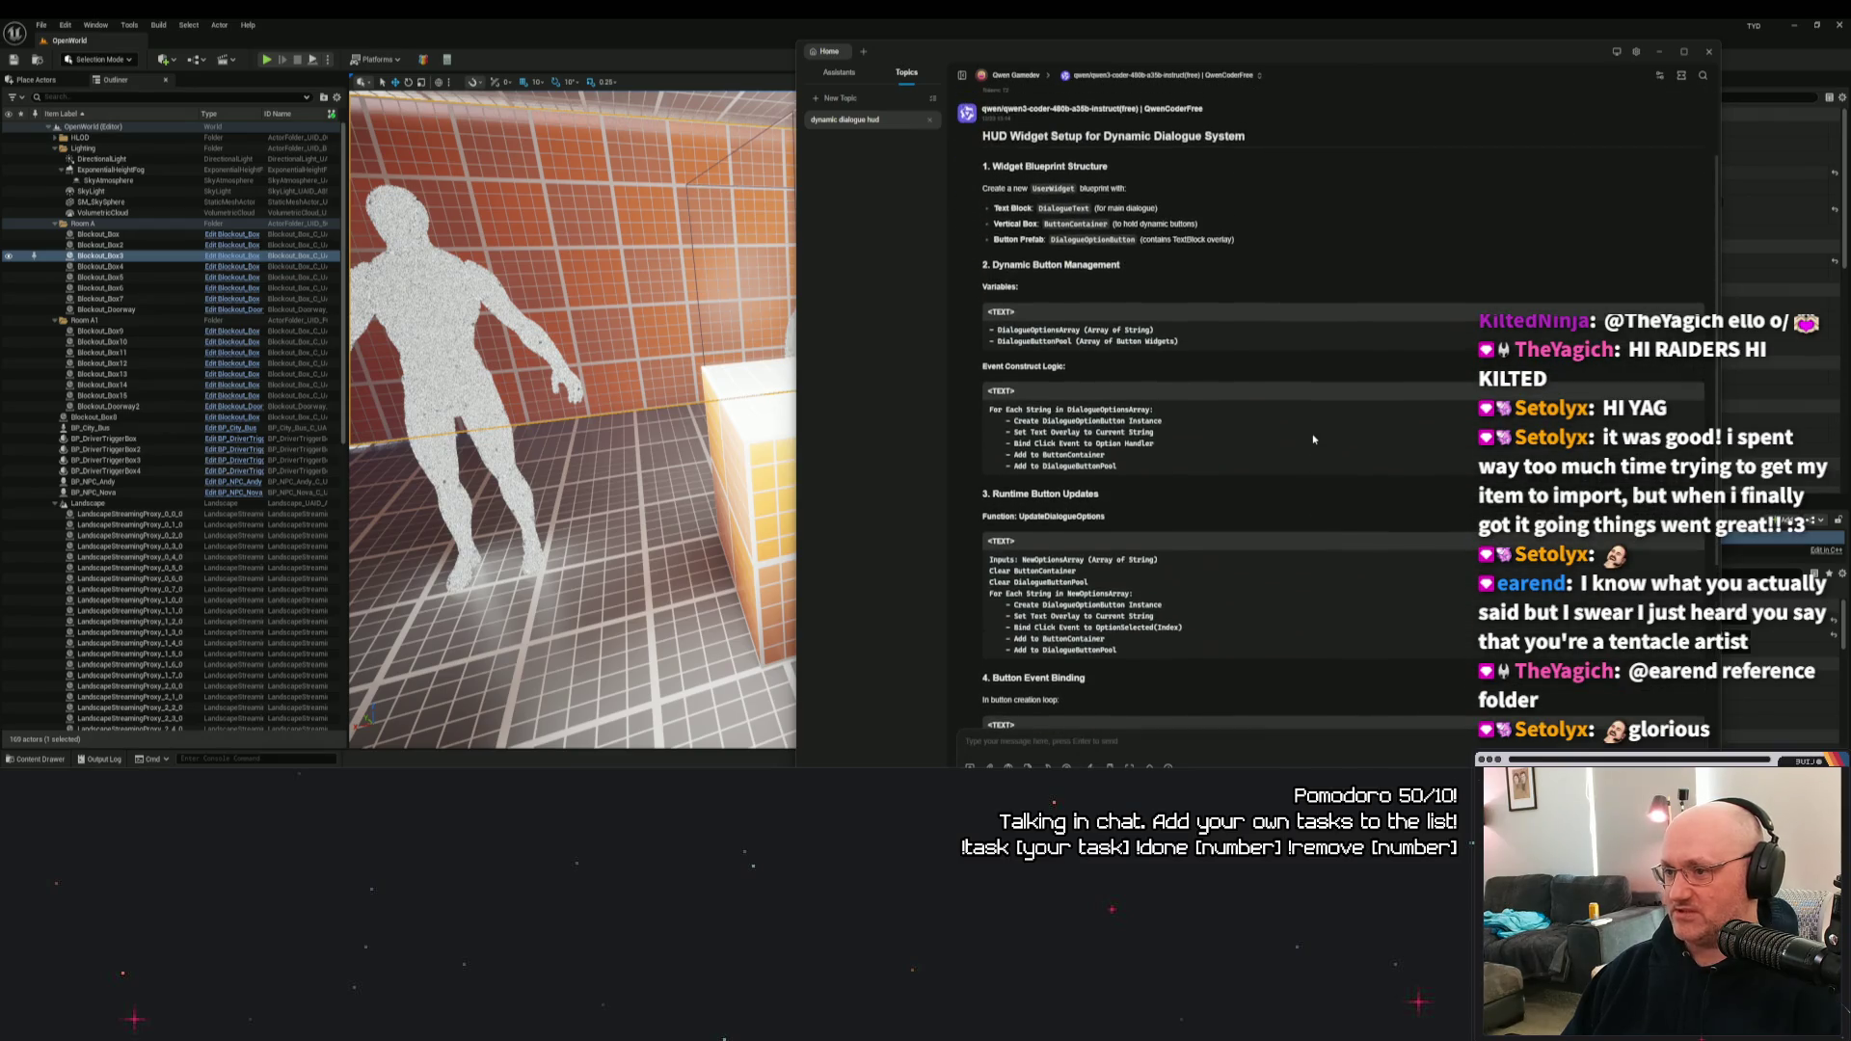
pyautogui.scroll(-2, 1313, 436)
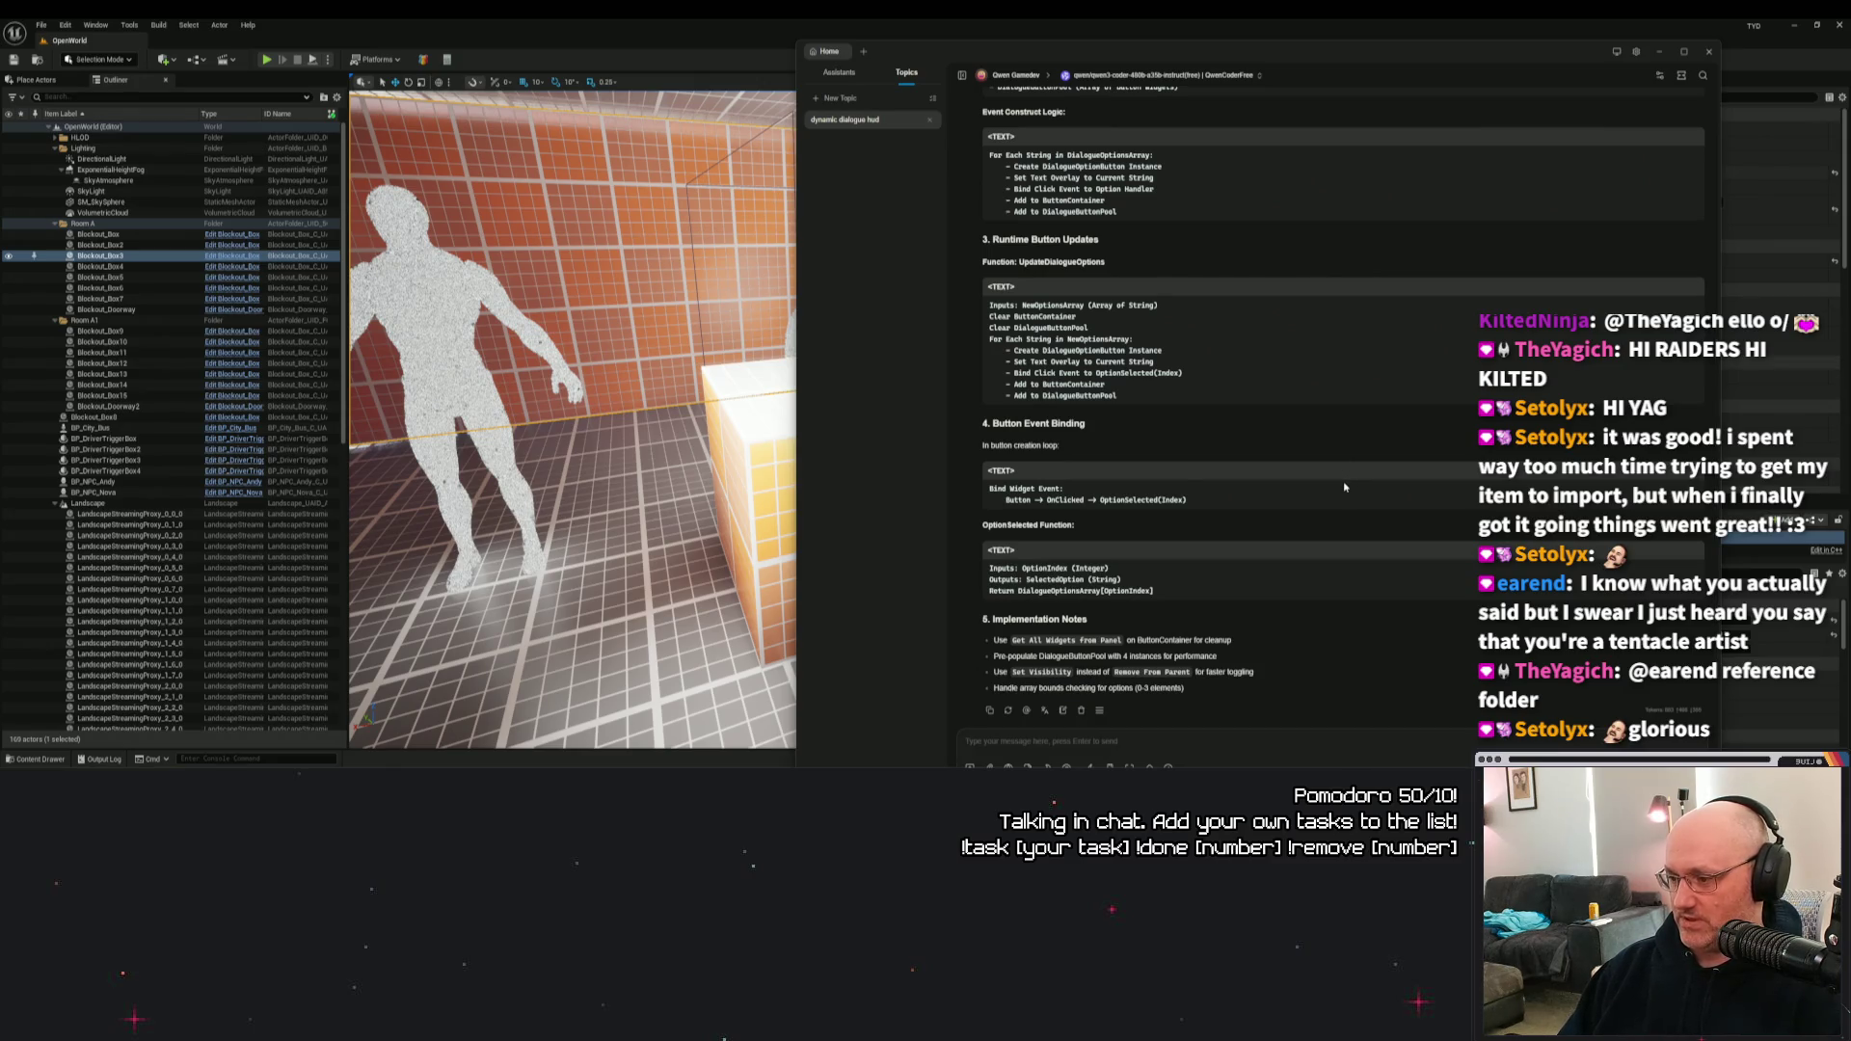
pyautogui.scroll(2, 1344, 488)
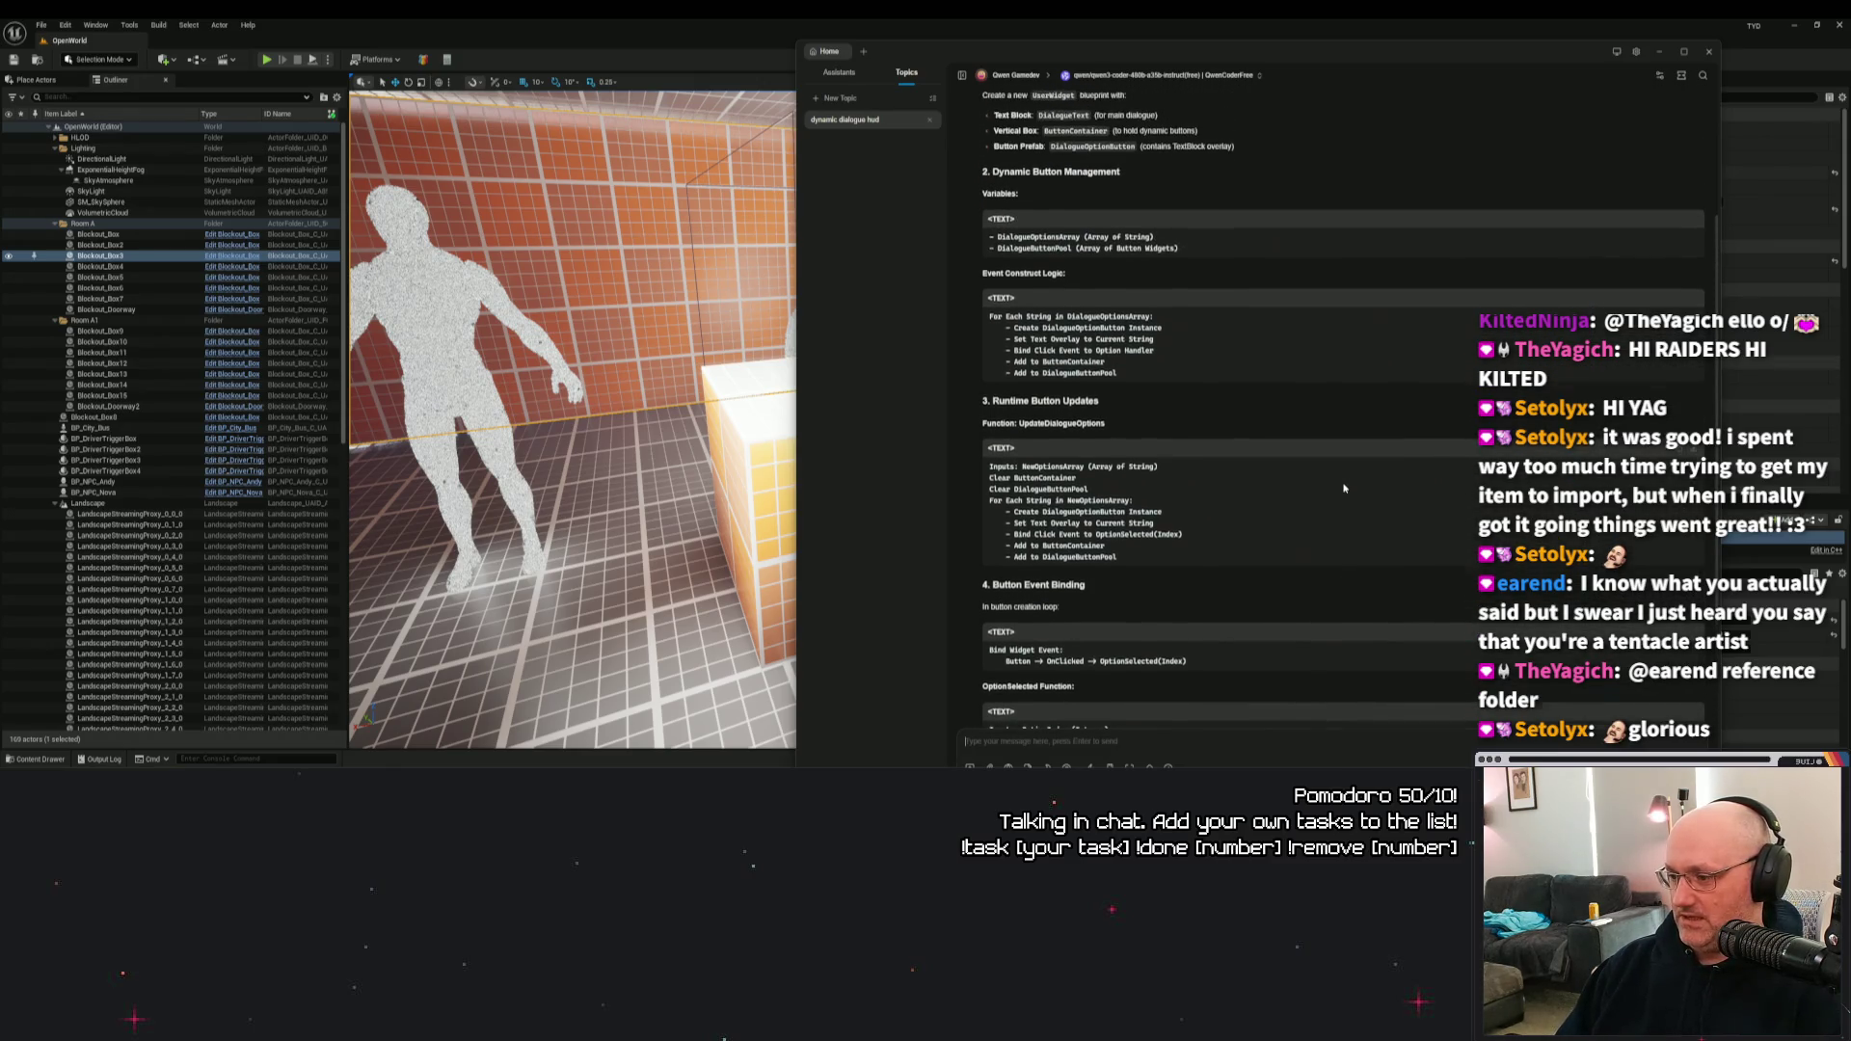
pyautogui.scroll(2, 1348, 480)
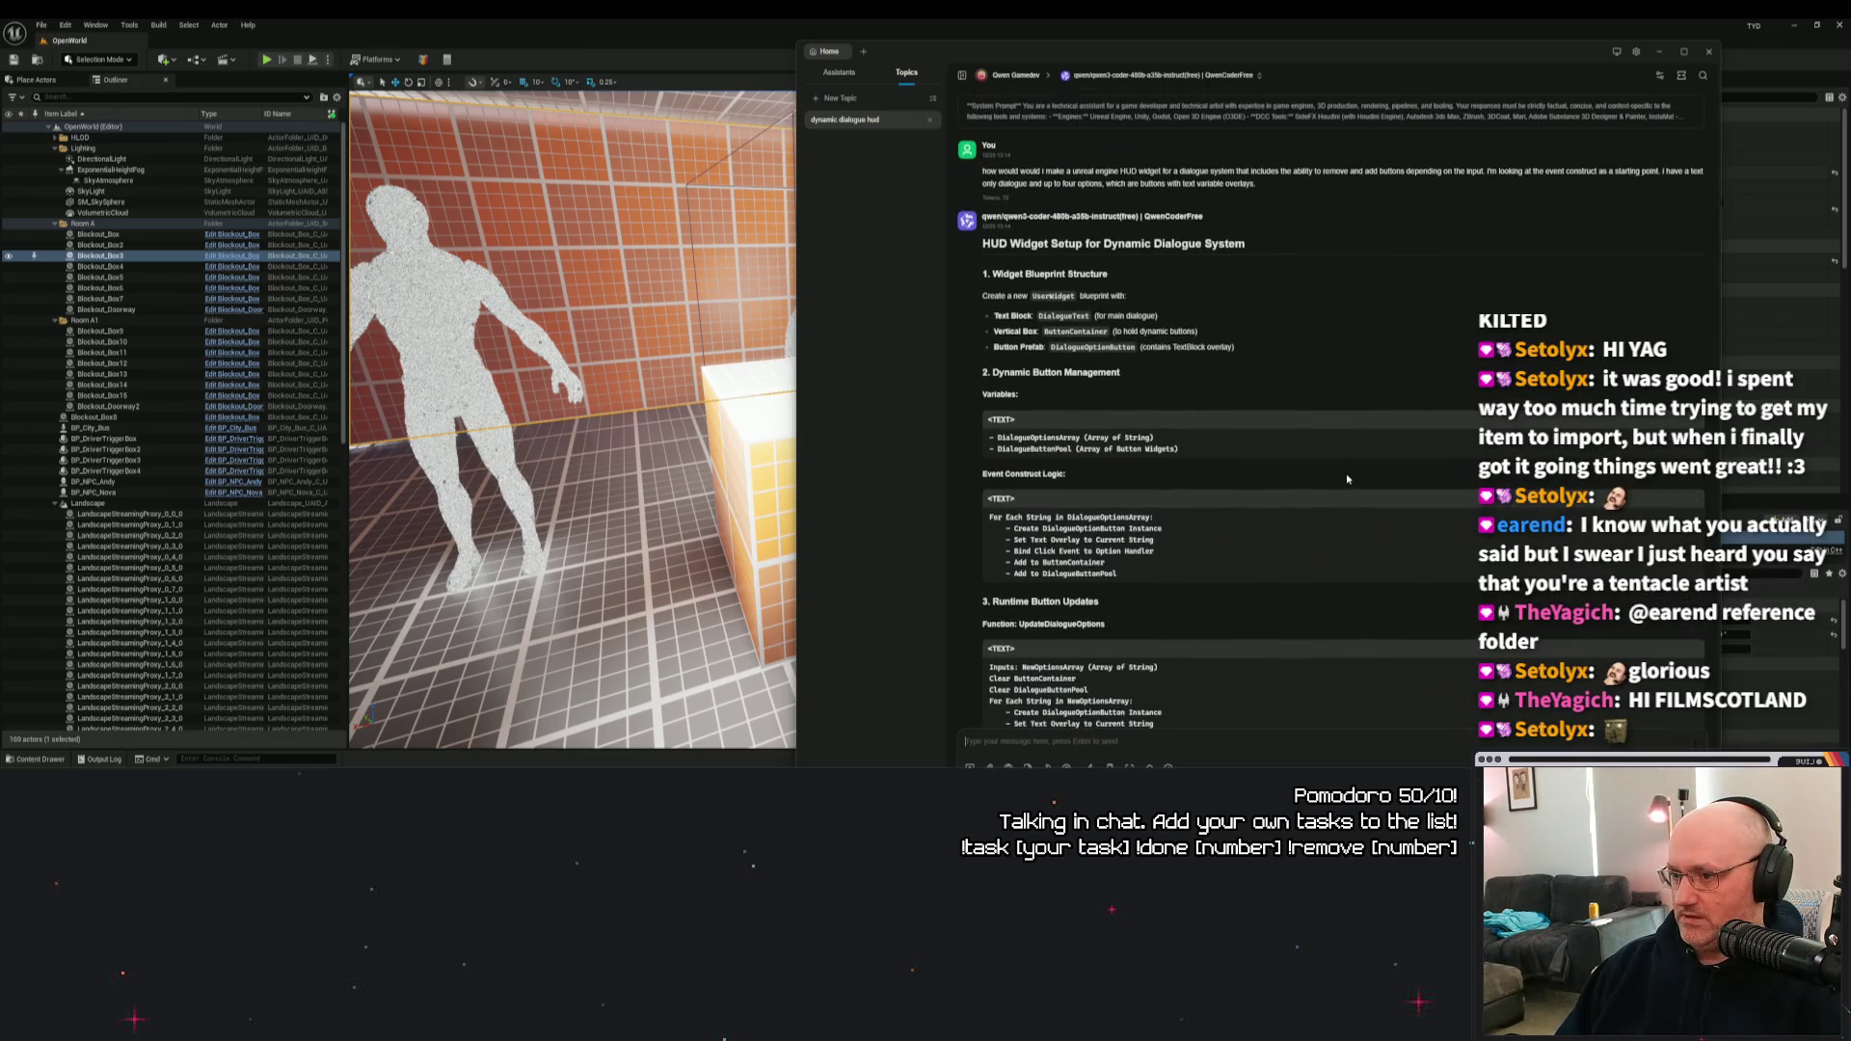
pyautogui.scroll(-3, 1348, 480)
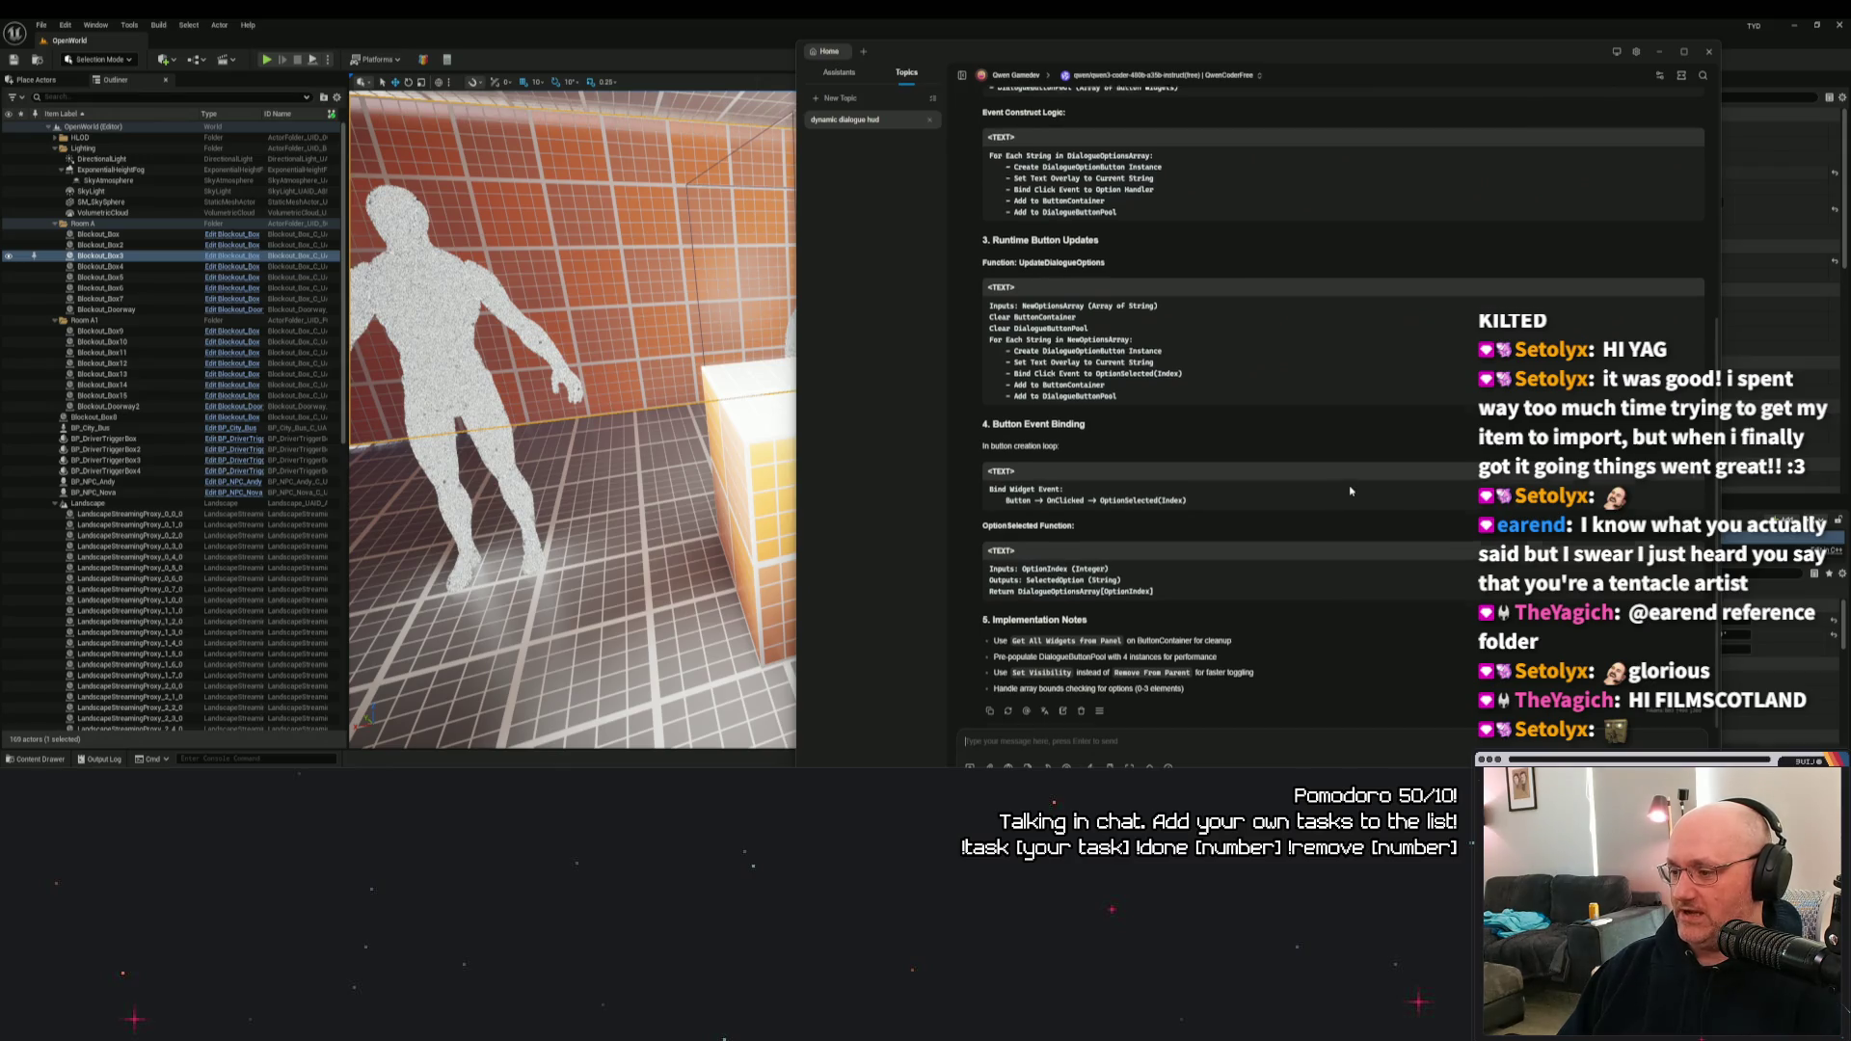
pyautogui.scroll(2, 1349, 490)
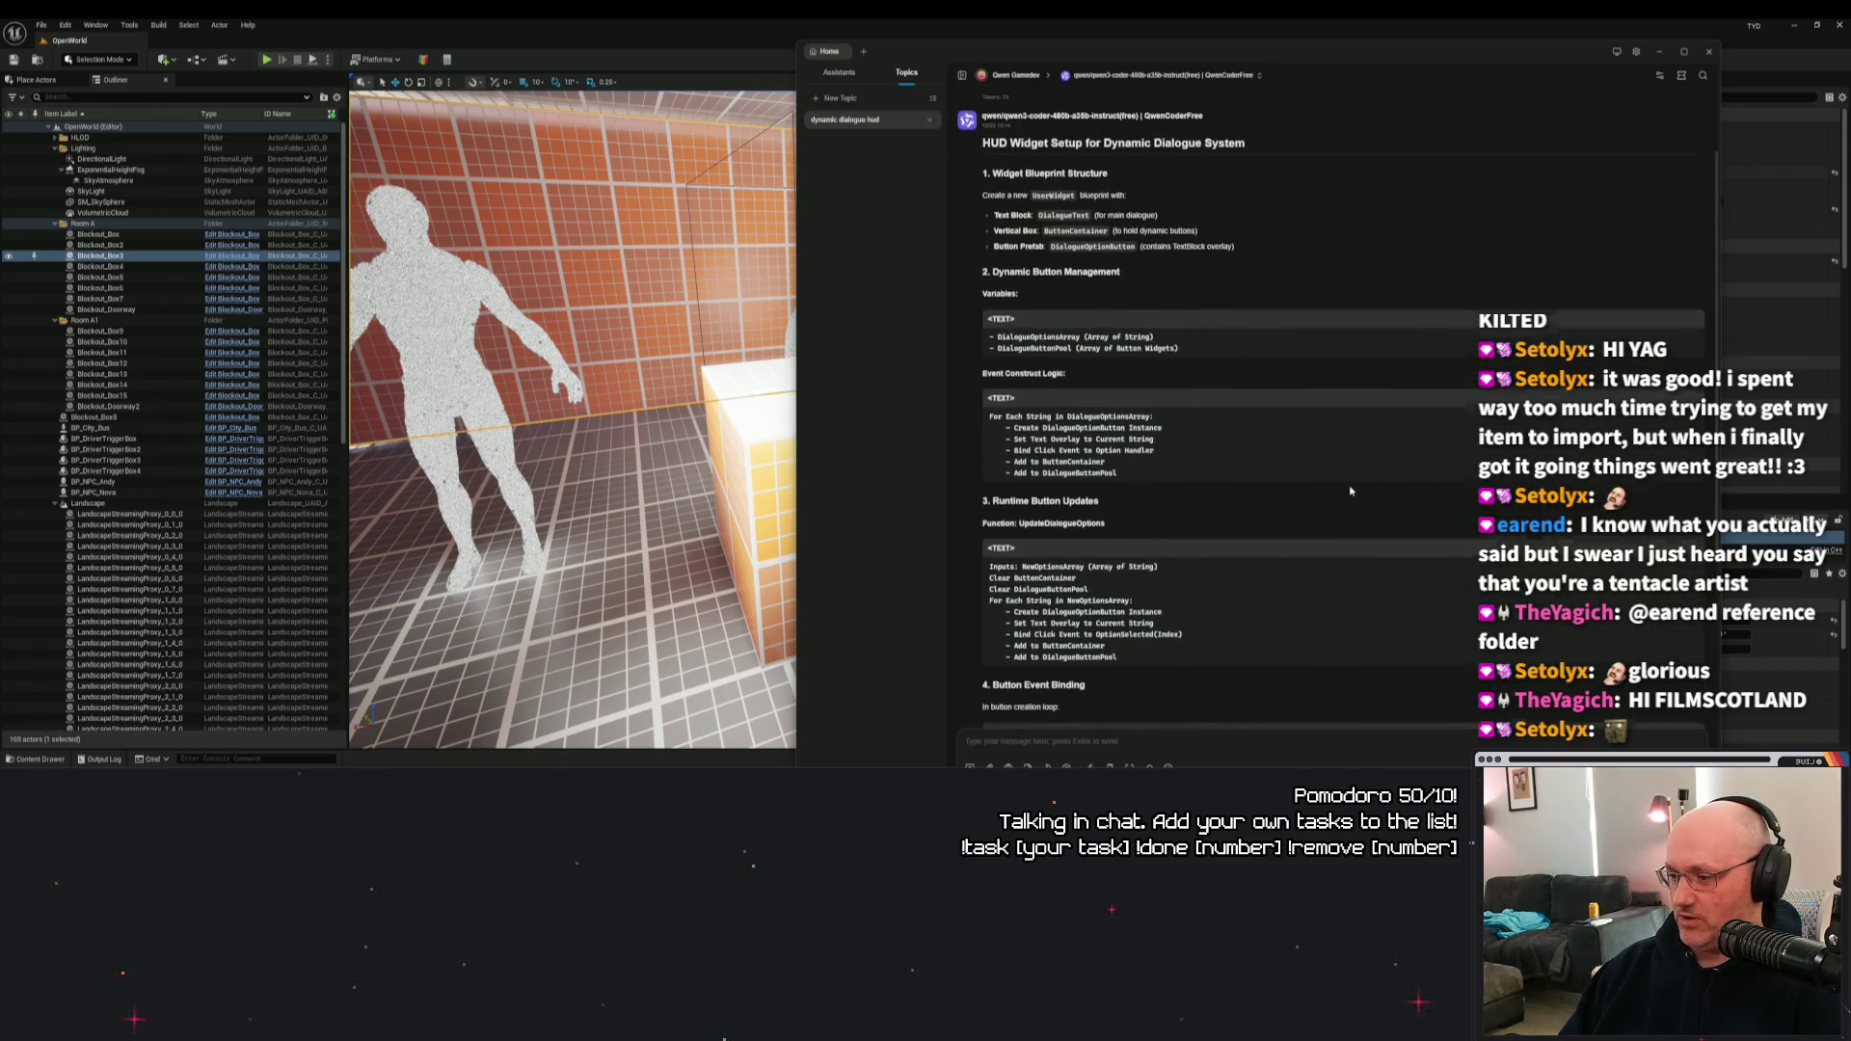
pyautogui.scroll(1, 1350, 482)
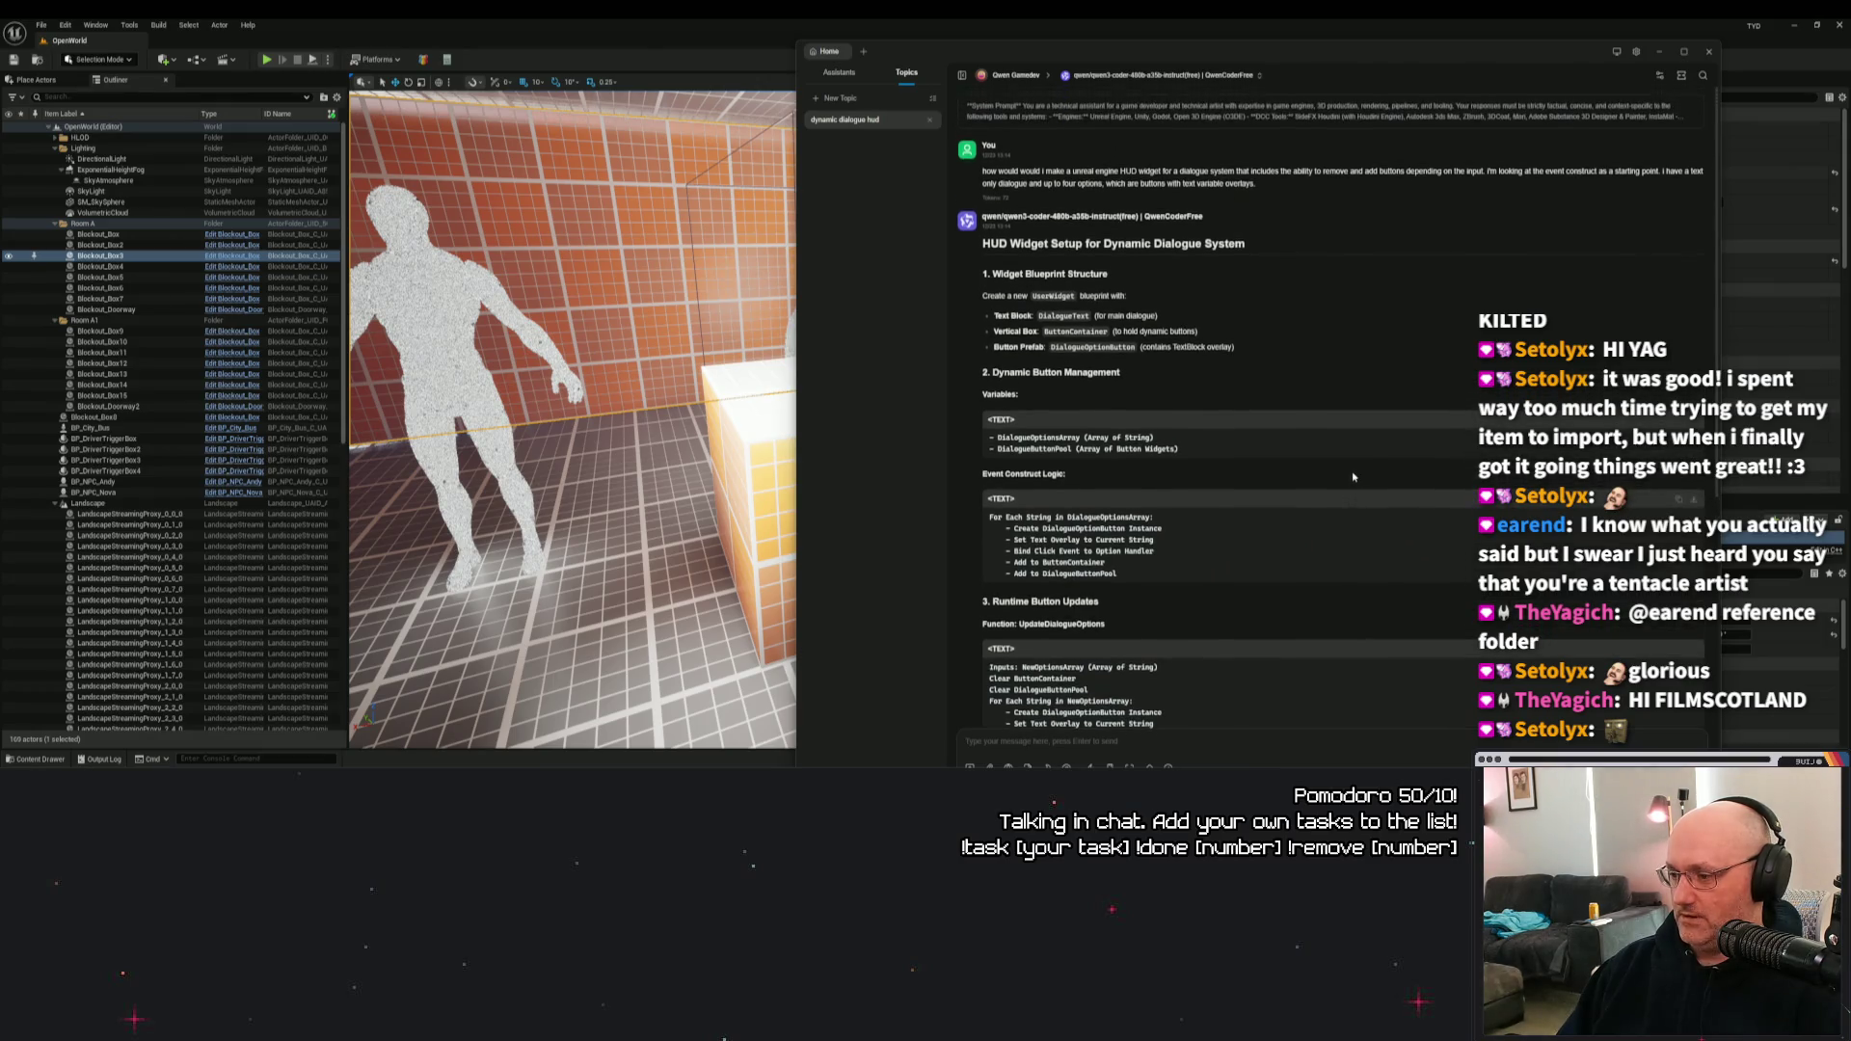
pyautogui.scroll(-1, 1350, 463)
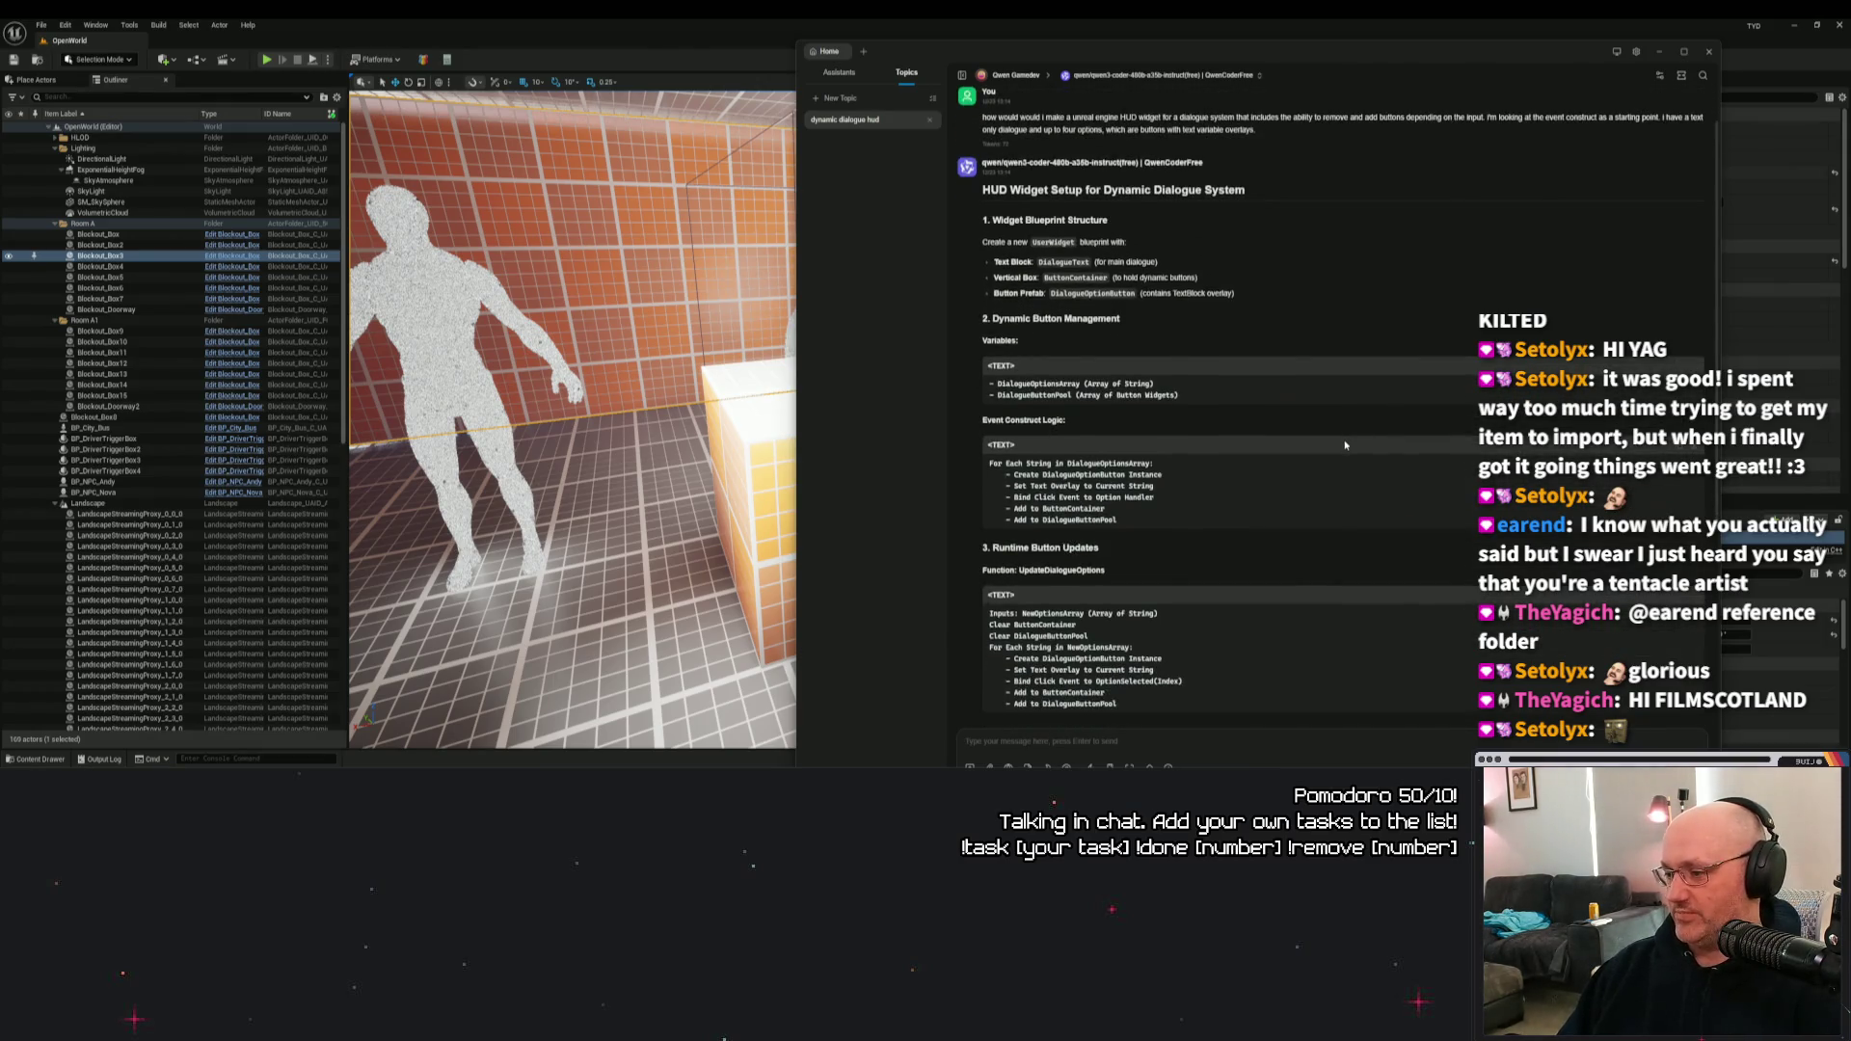
pyautogui.scroll(-1, 1345, 444)
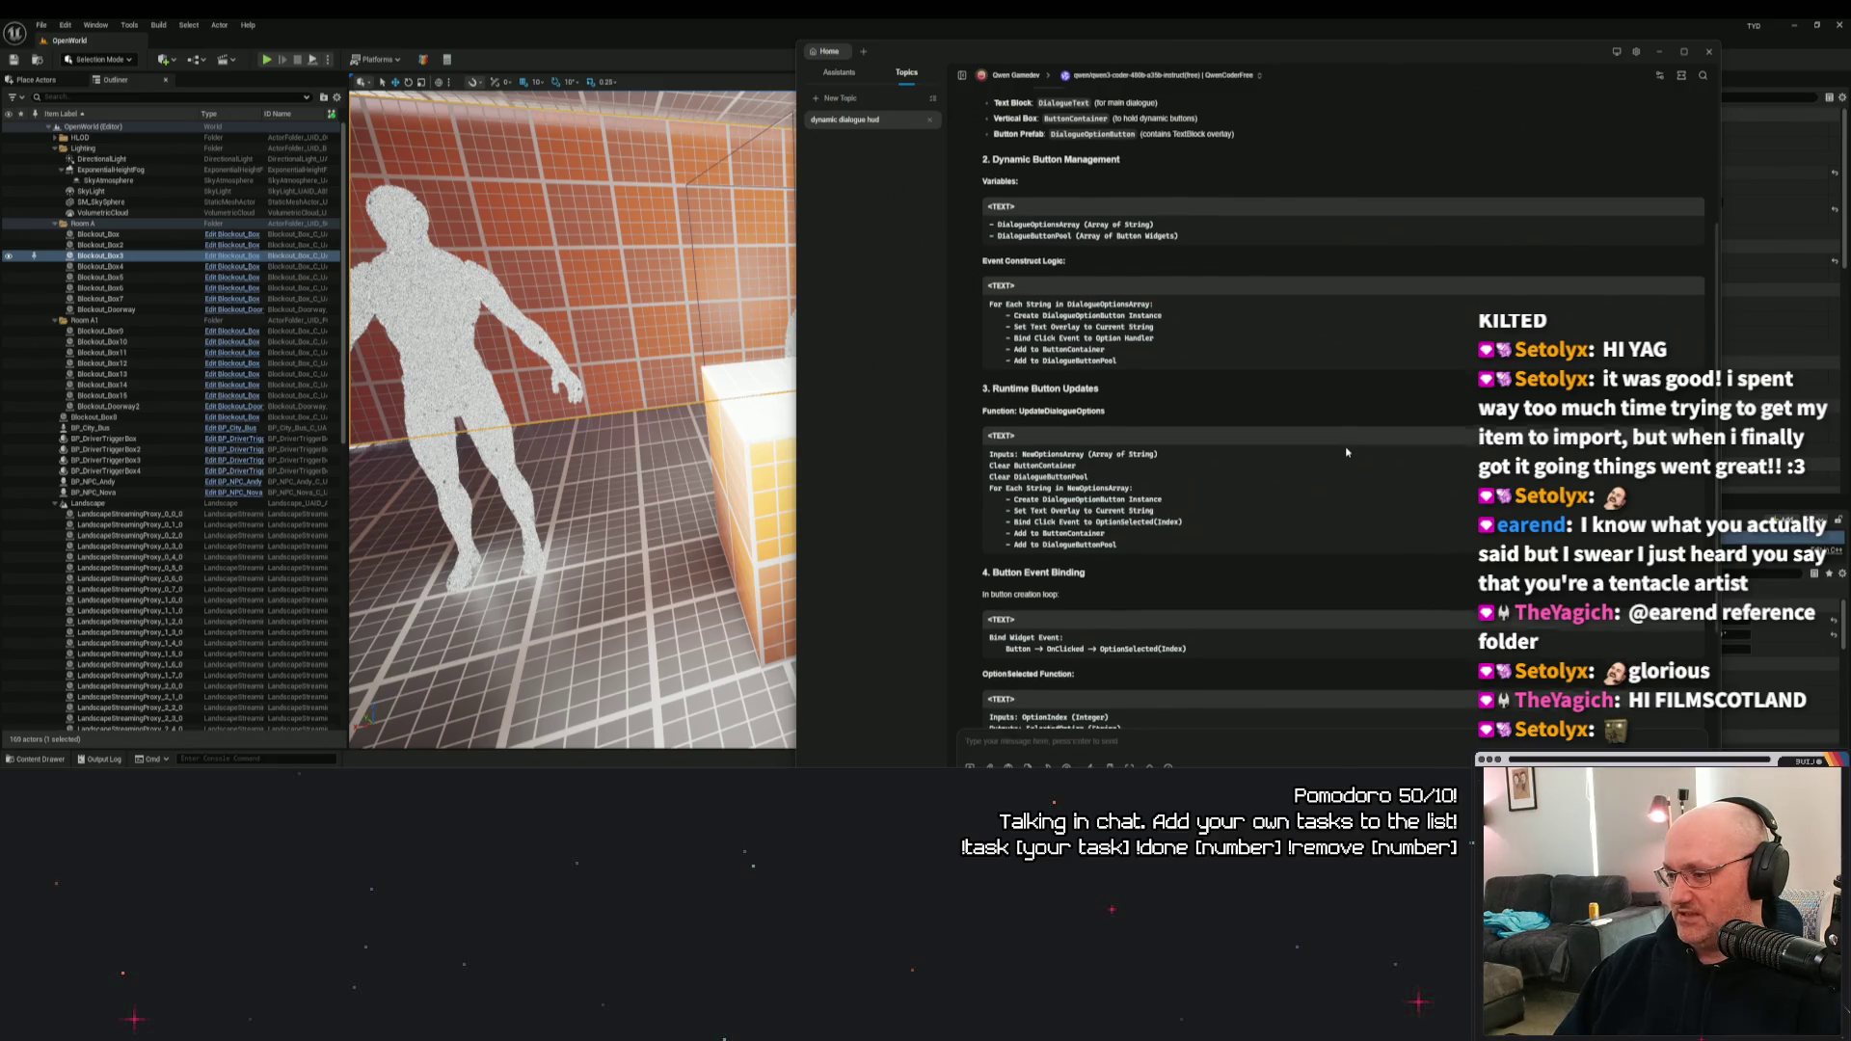
pyautogui.scroll(2, 1346, 452)
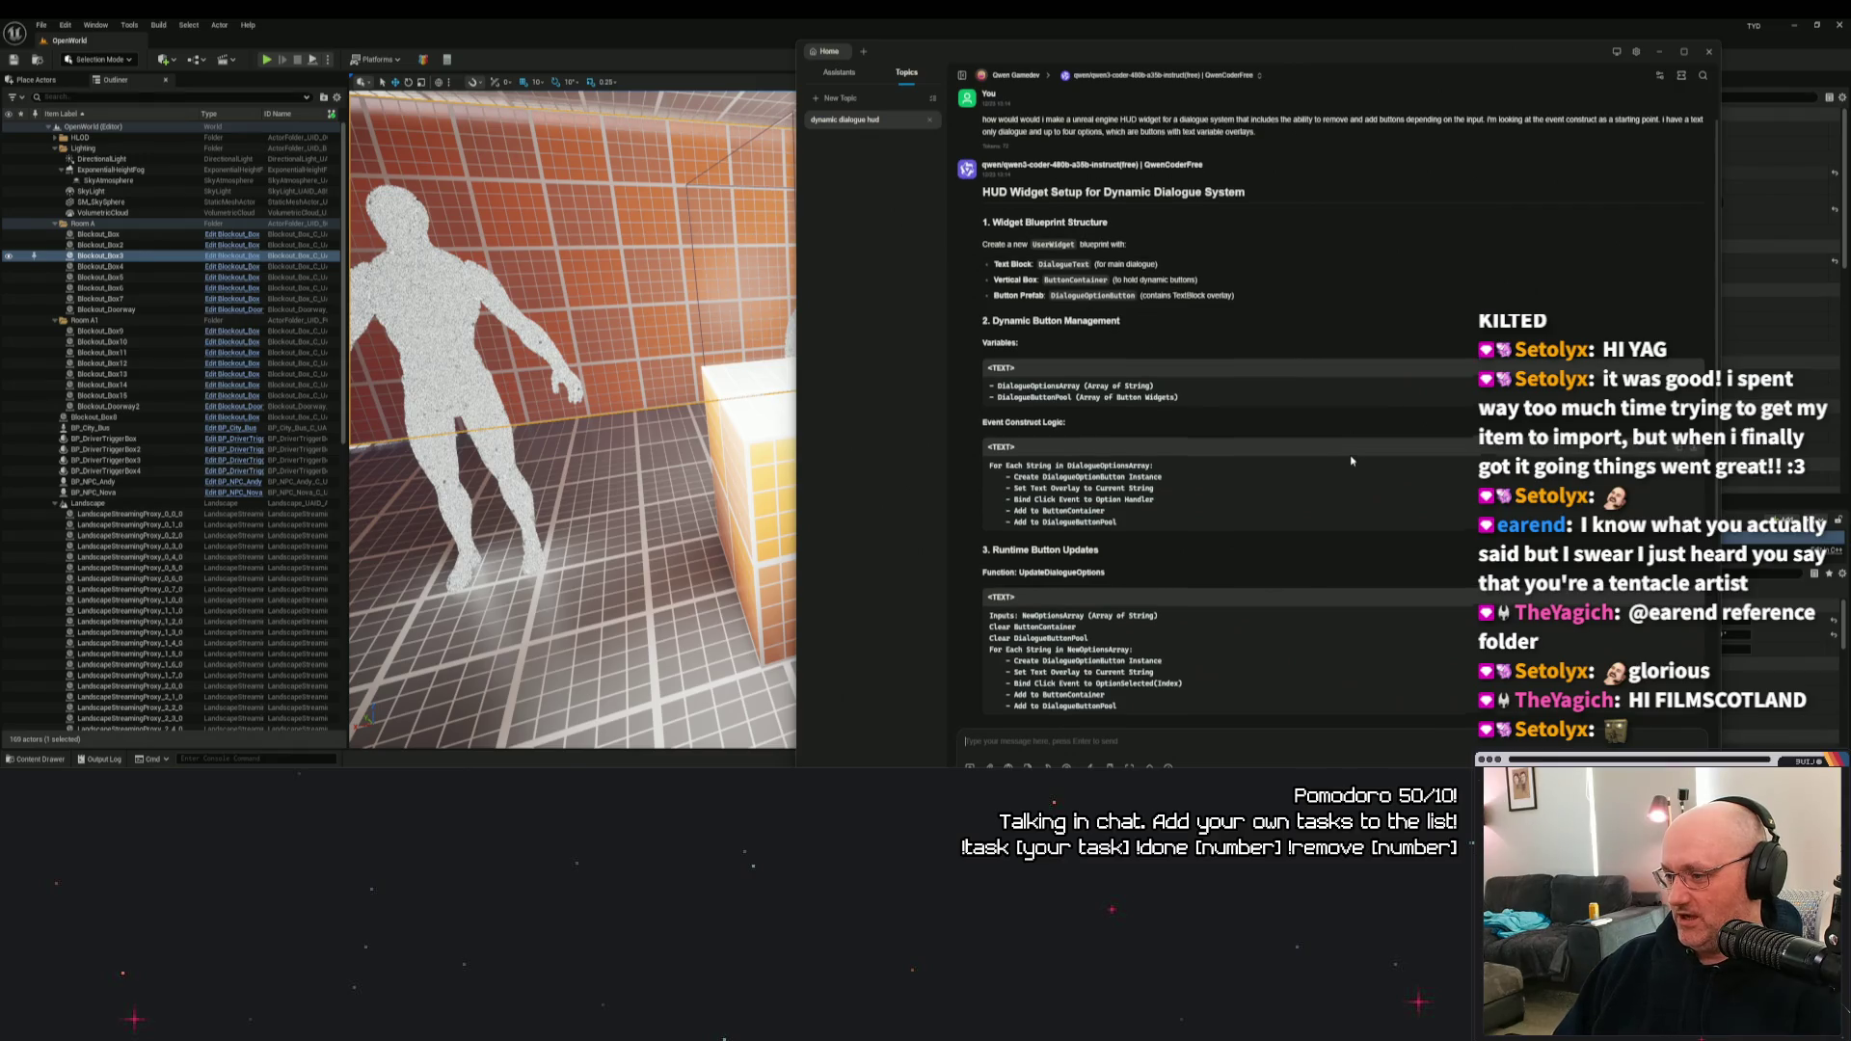
pyautogui.scroll(-3, 1353, 465)
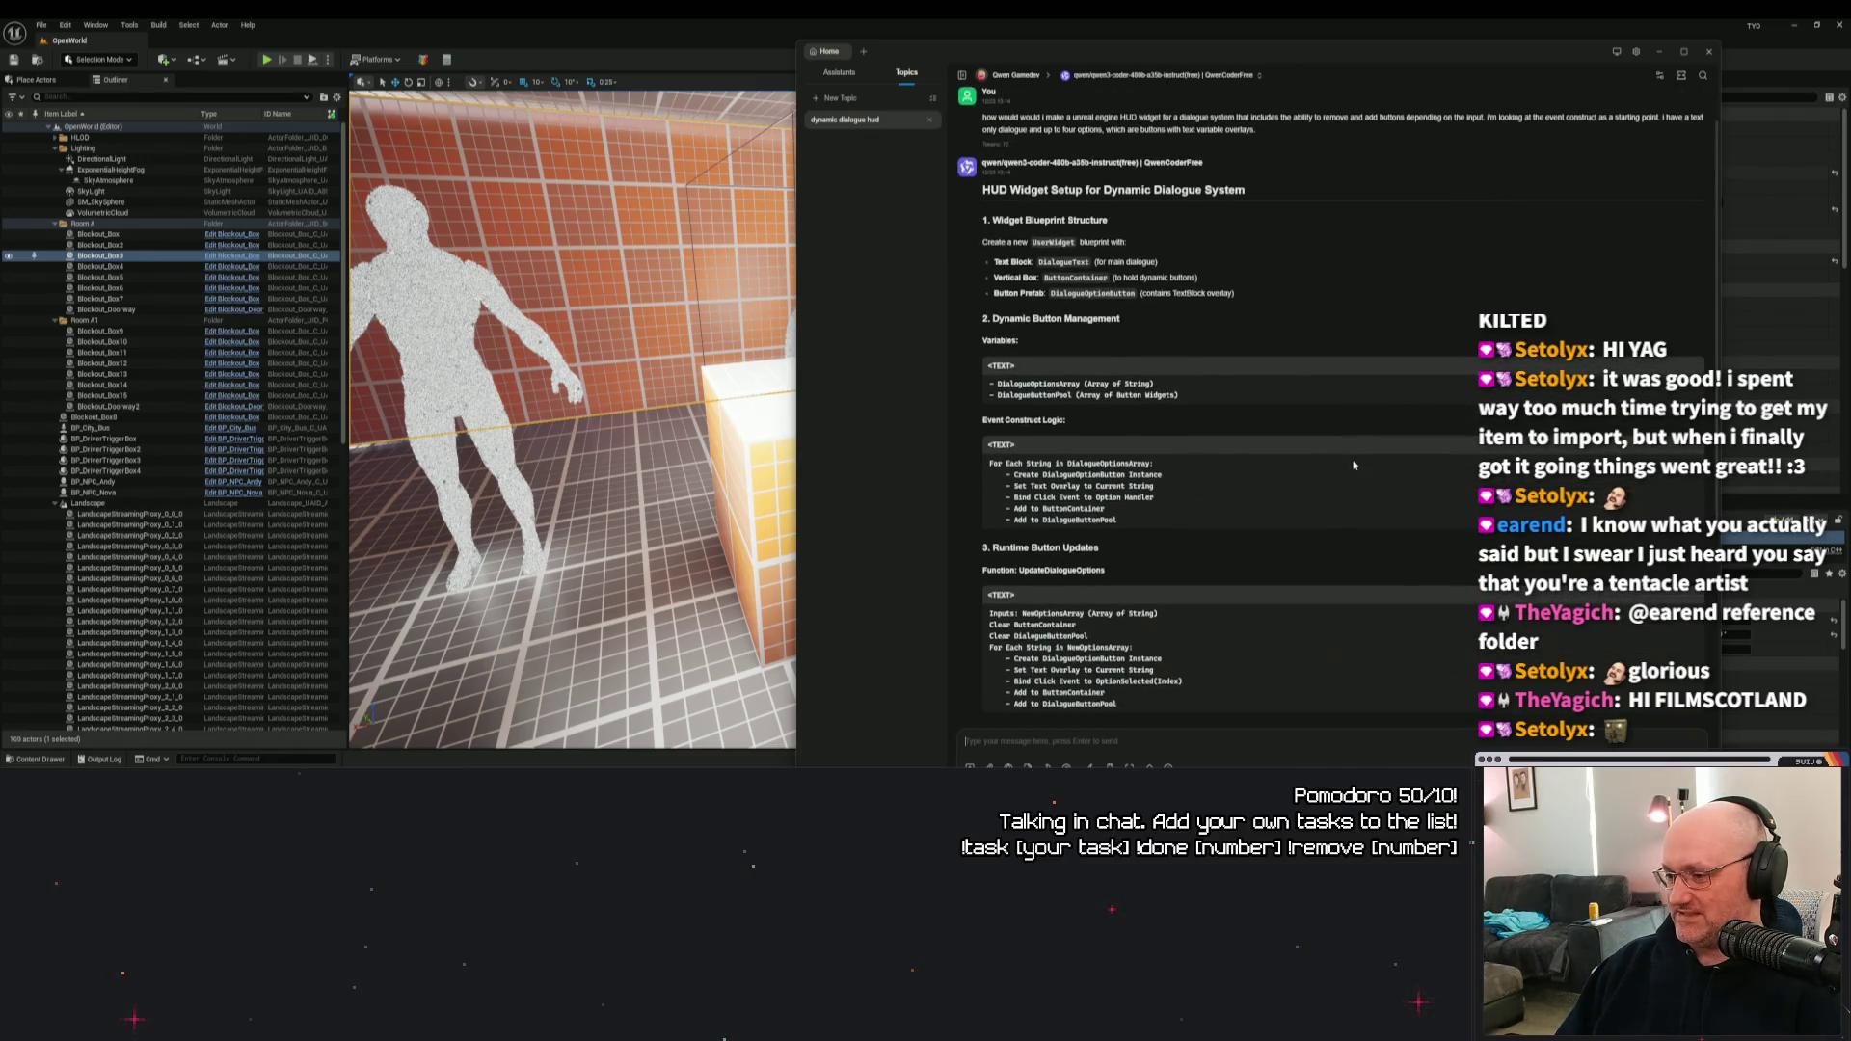
pyautogui.scroll(-3, 1353, 466)
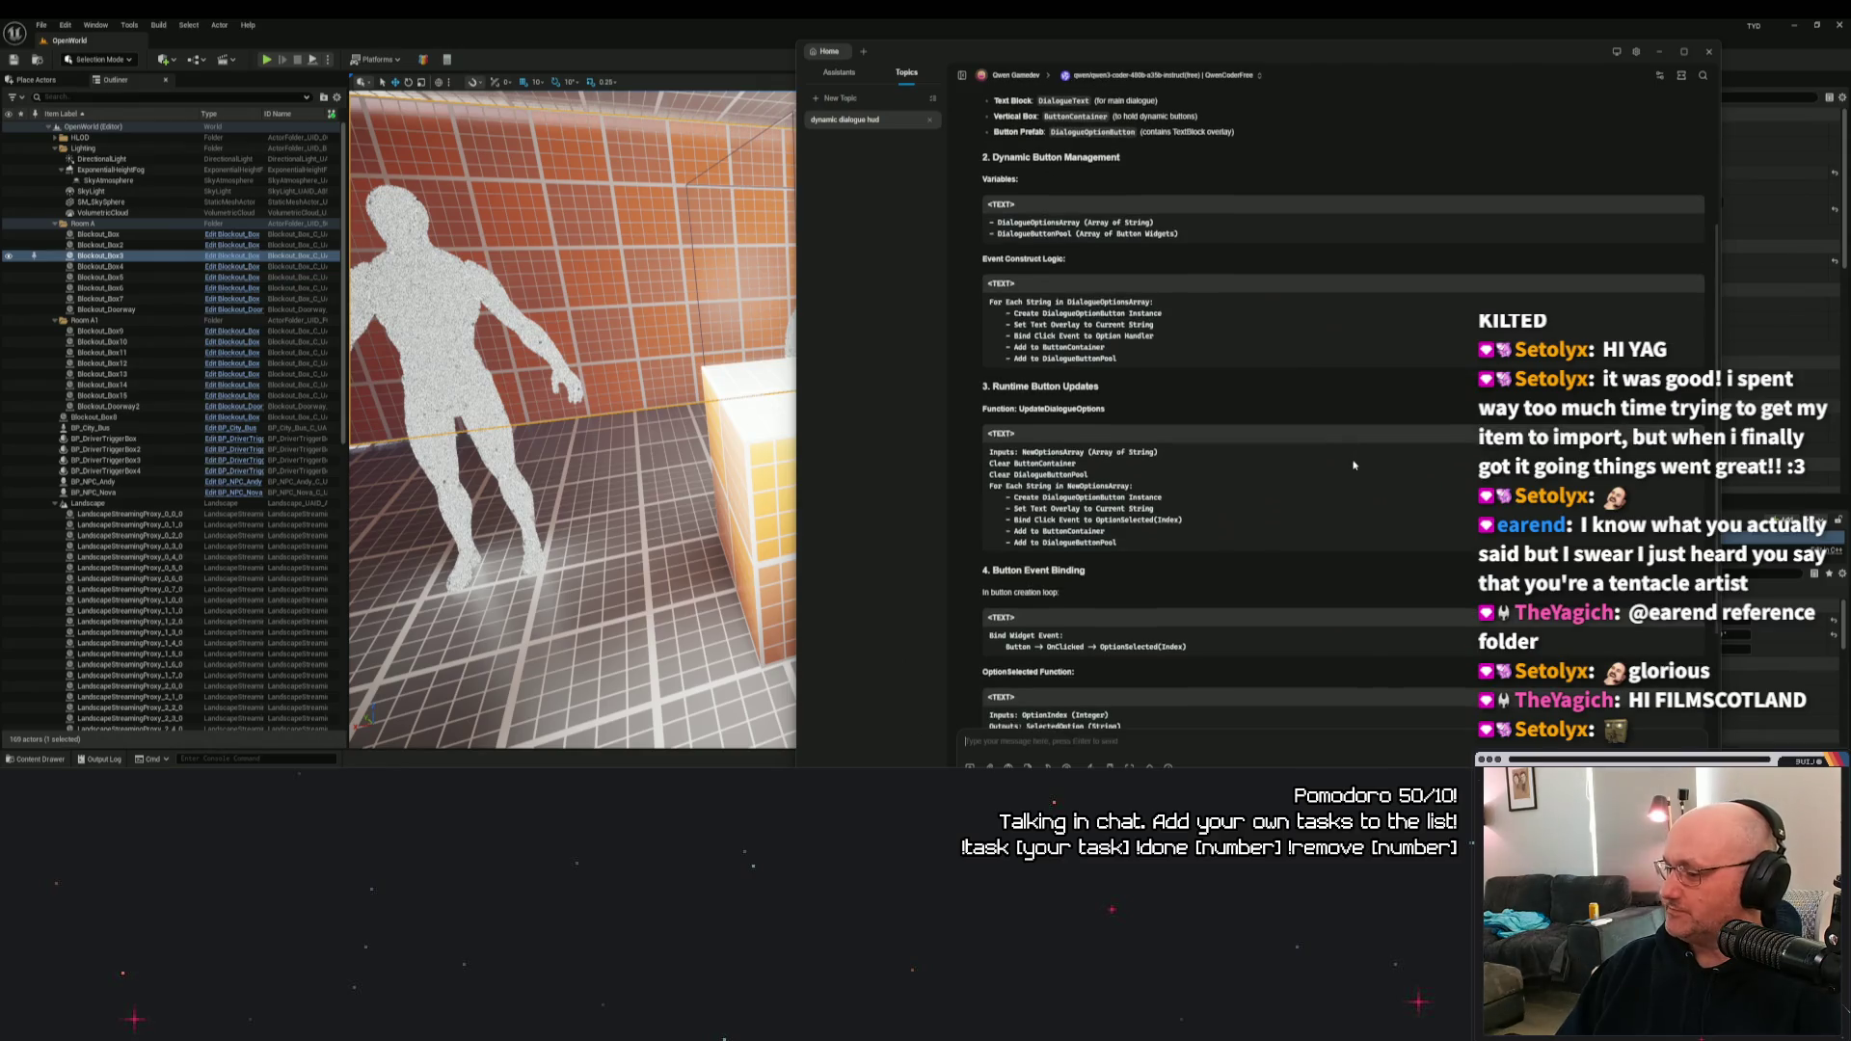
pyautogui.moveTo(1023, 58); pyautogui.dragTo(1067, 45)
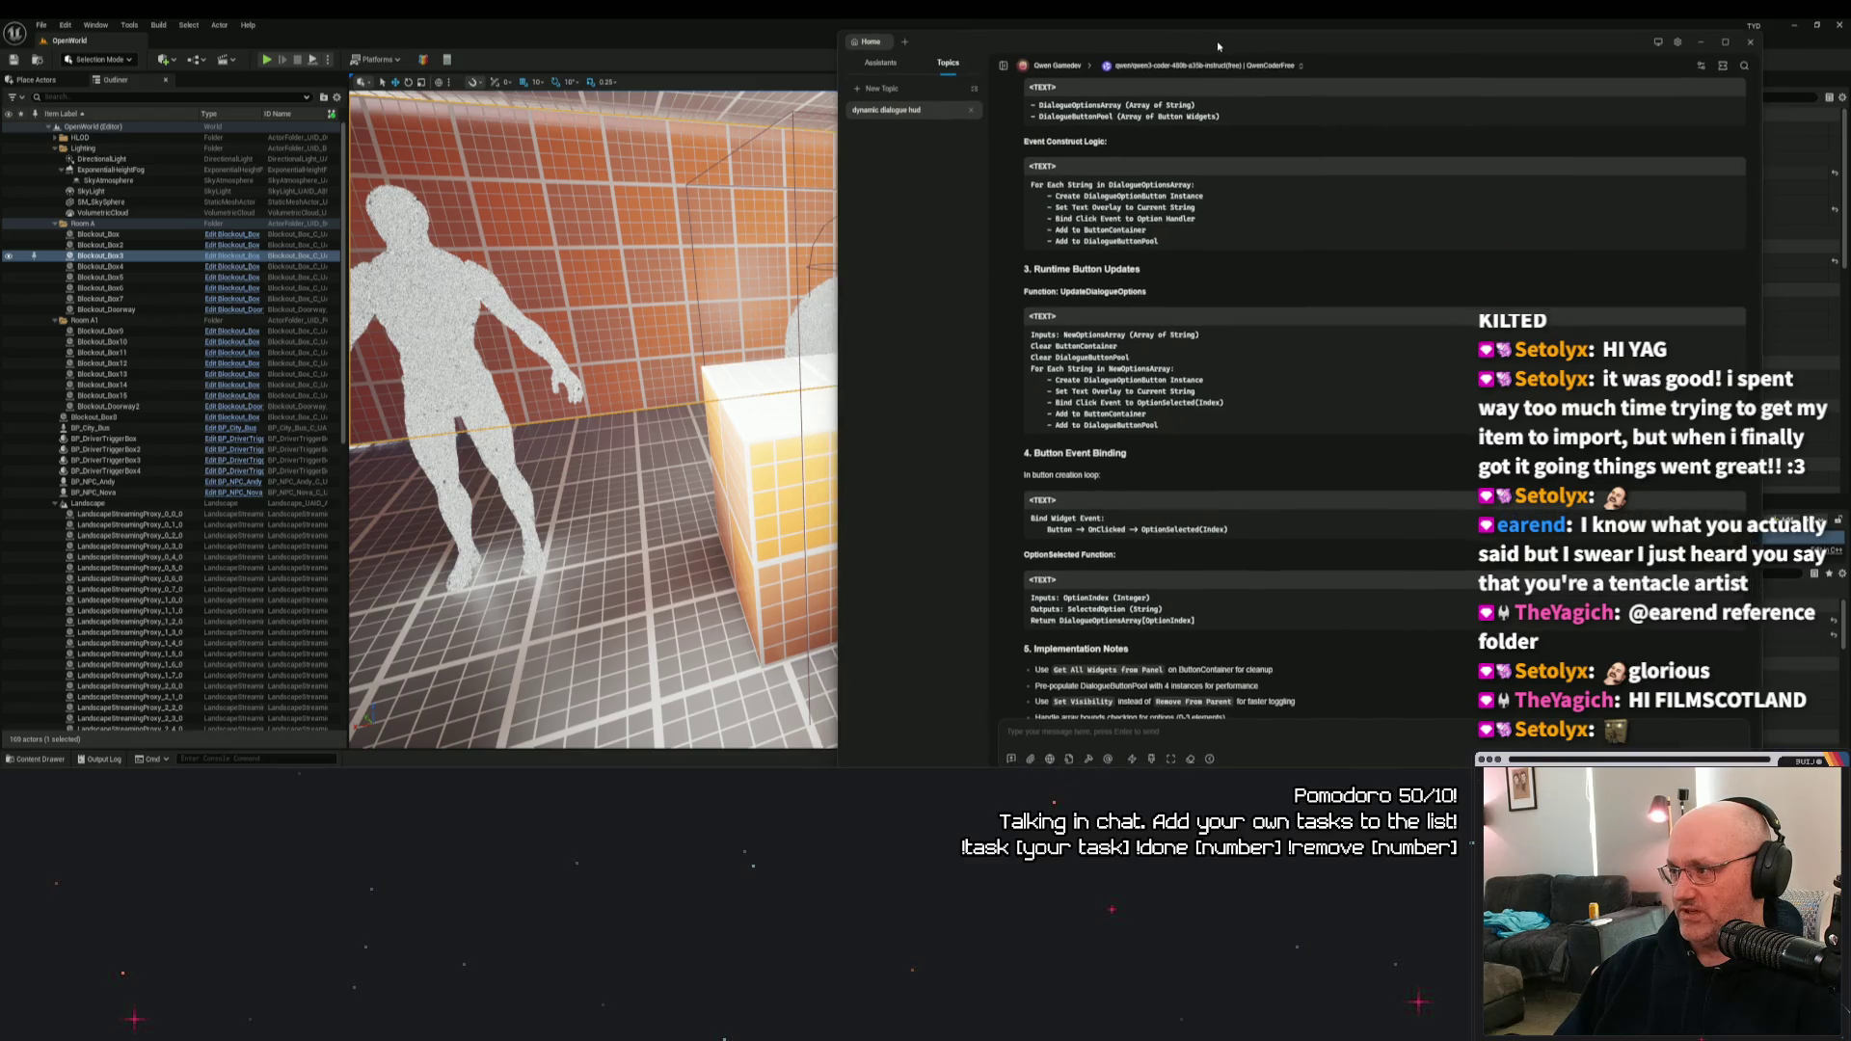
pyautogui.scroll(6, 1323, 418)
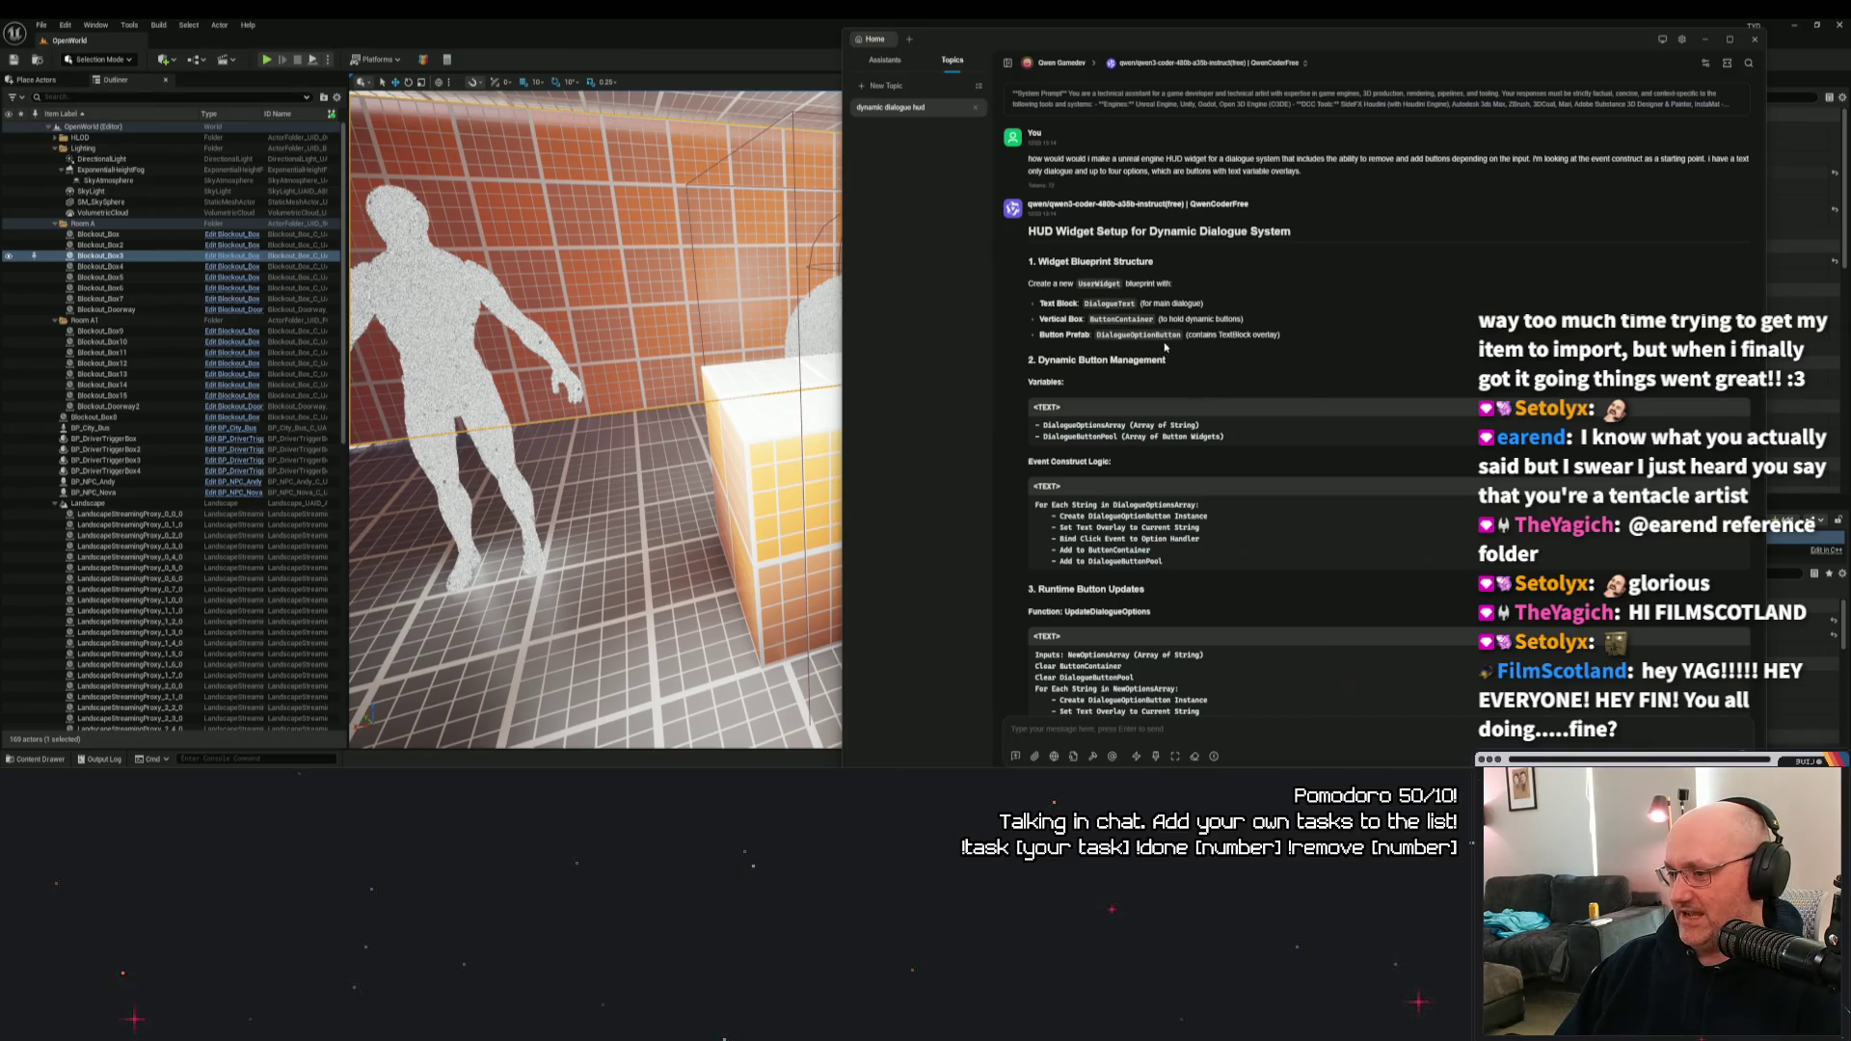
pyautogui.moveTo(1222, 335); pyautogui.dragTo(1039, 334)
pyautogui.moveTo(1244, 319); pyautogui.dragTo(1039, 319)
pyautogui.tripleClick(1159, 304)
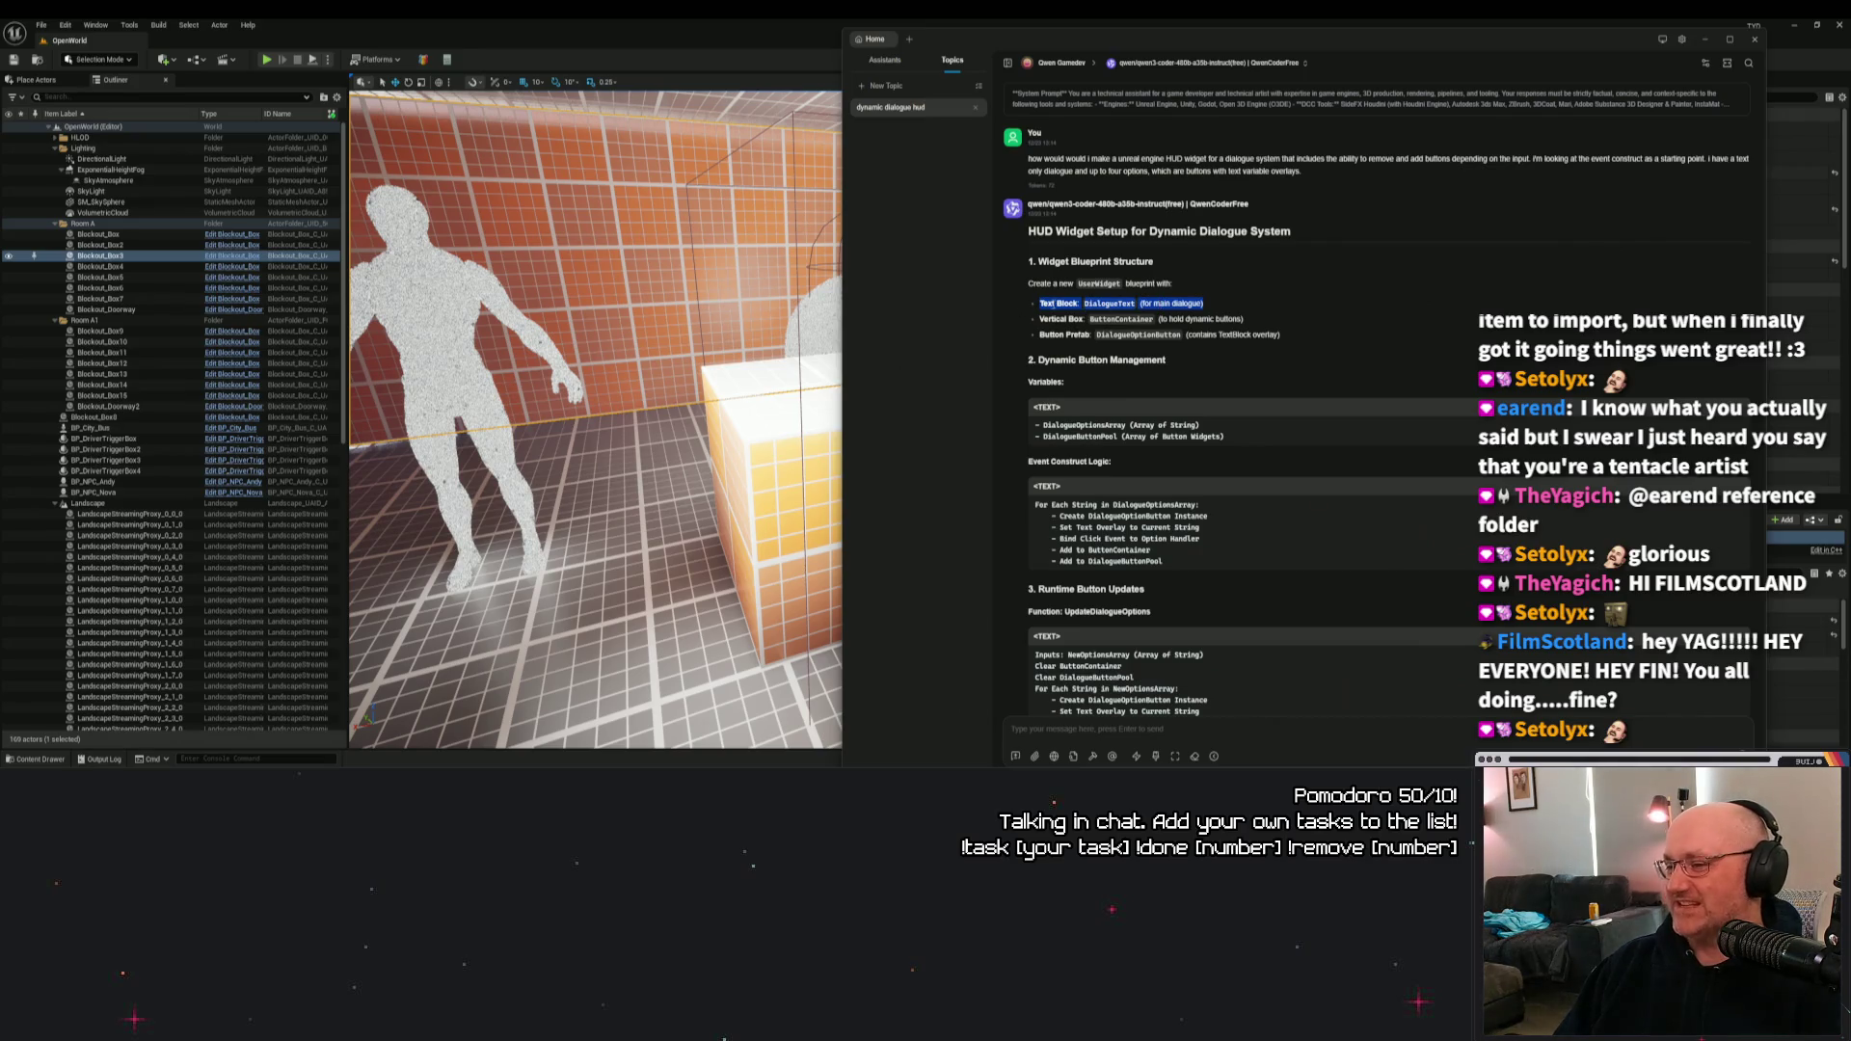
pyautogui.click(1175, 303)
pyautogui.tripleClick(1188, 319)
pyautogui.click(1187, 319)
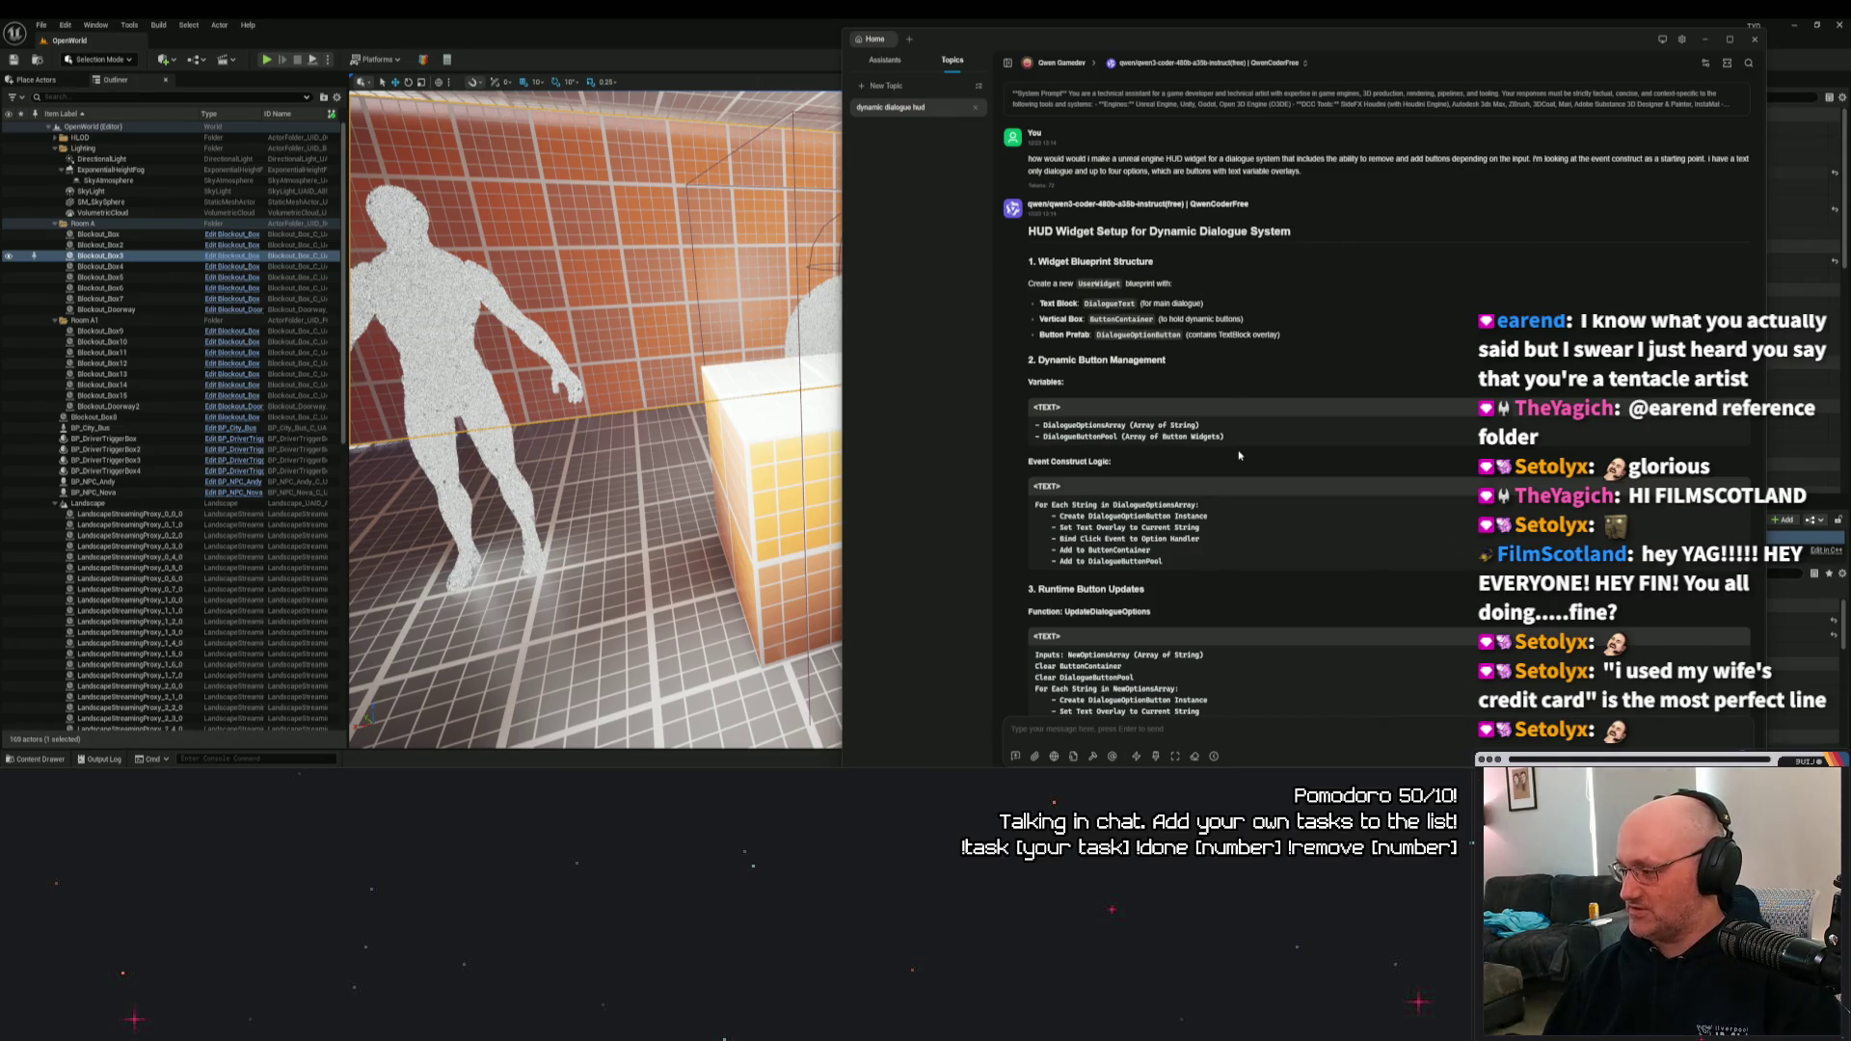
pyautogui.click(1205, 63)
pyautogui.scroll(3, 1281, 418)
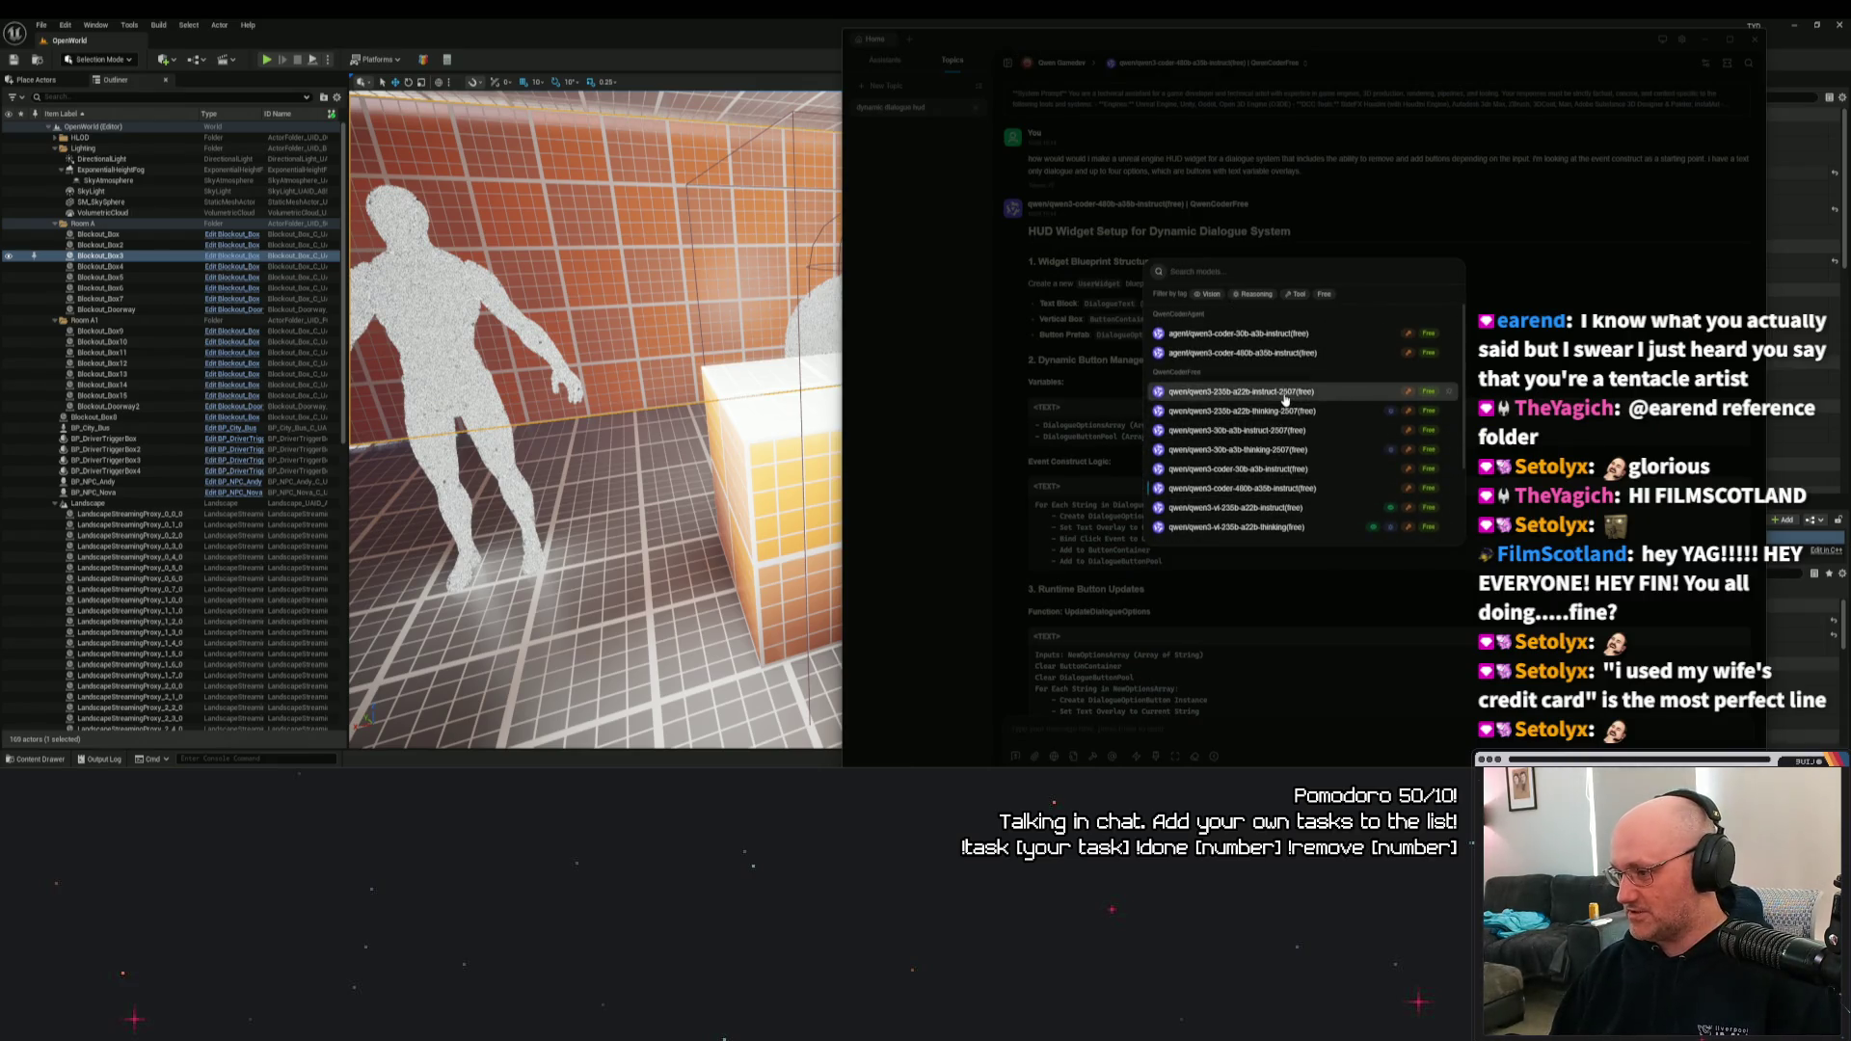
pyautogui.scroll(-3, 1285, 398)
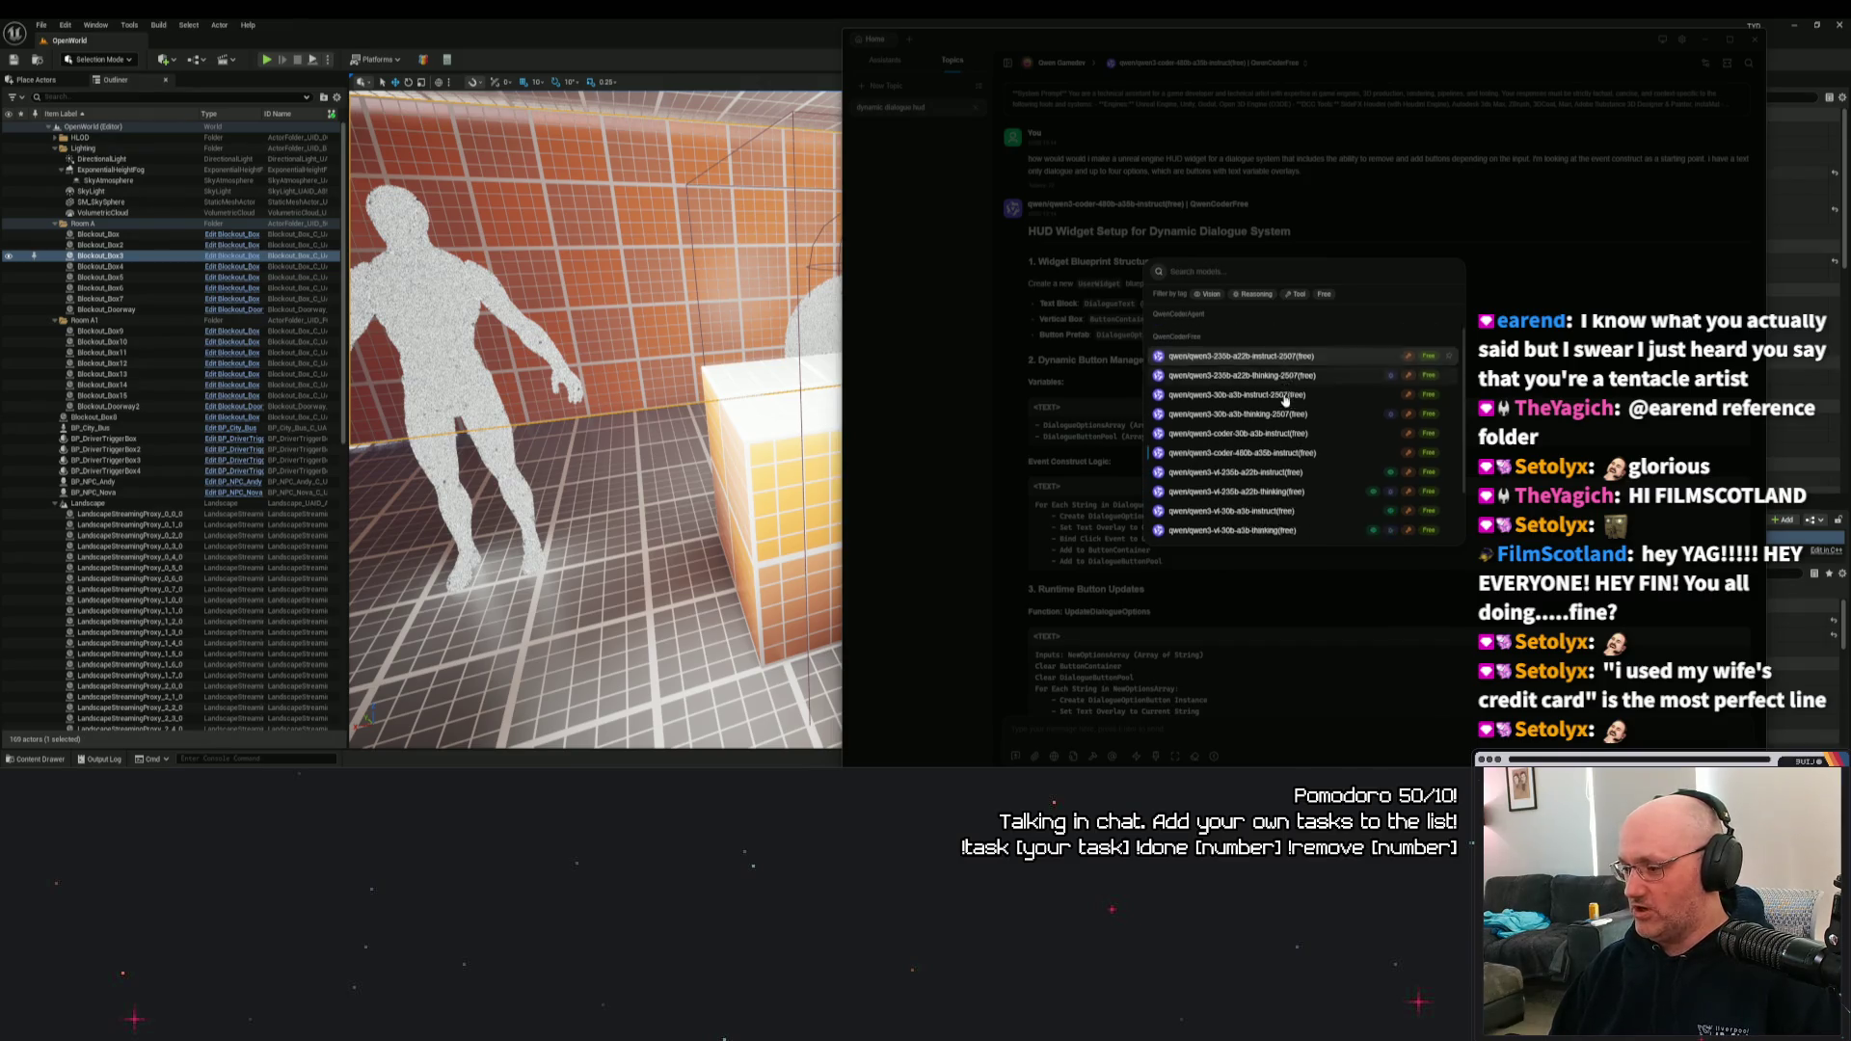
pyautogui.click(1550, 316)
pyautogui.scroll(-2, 1368, 353)
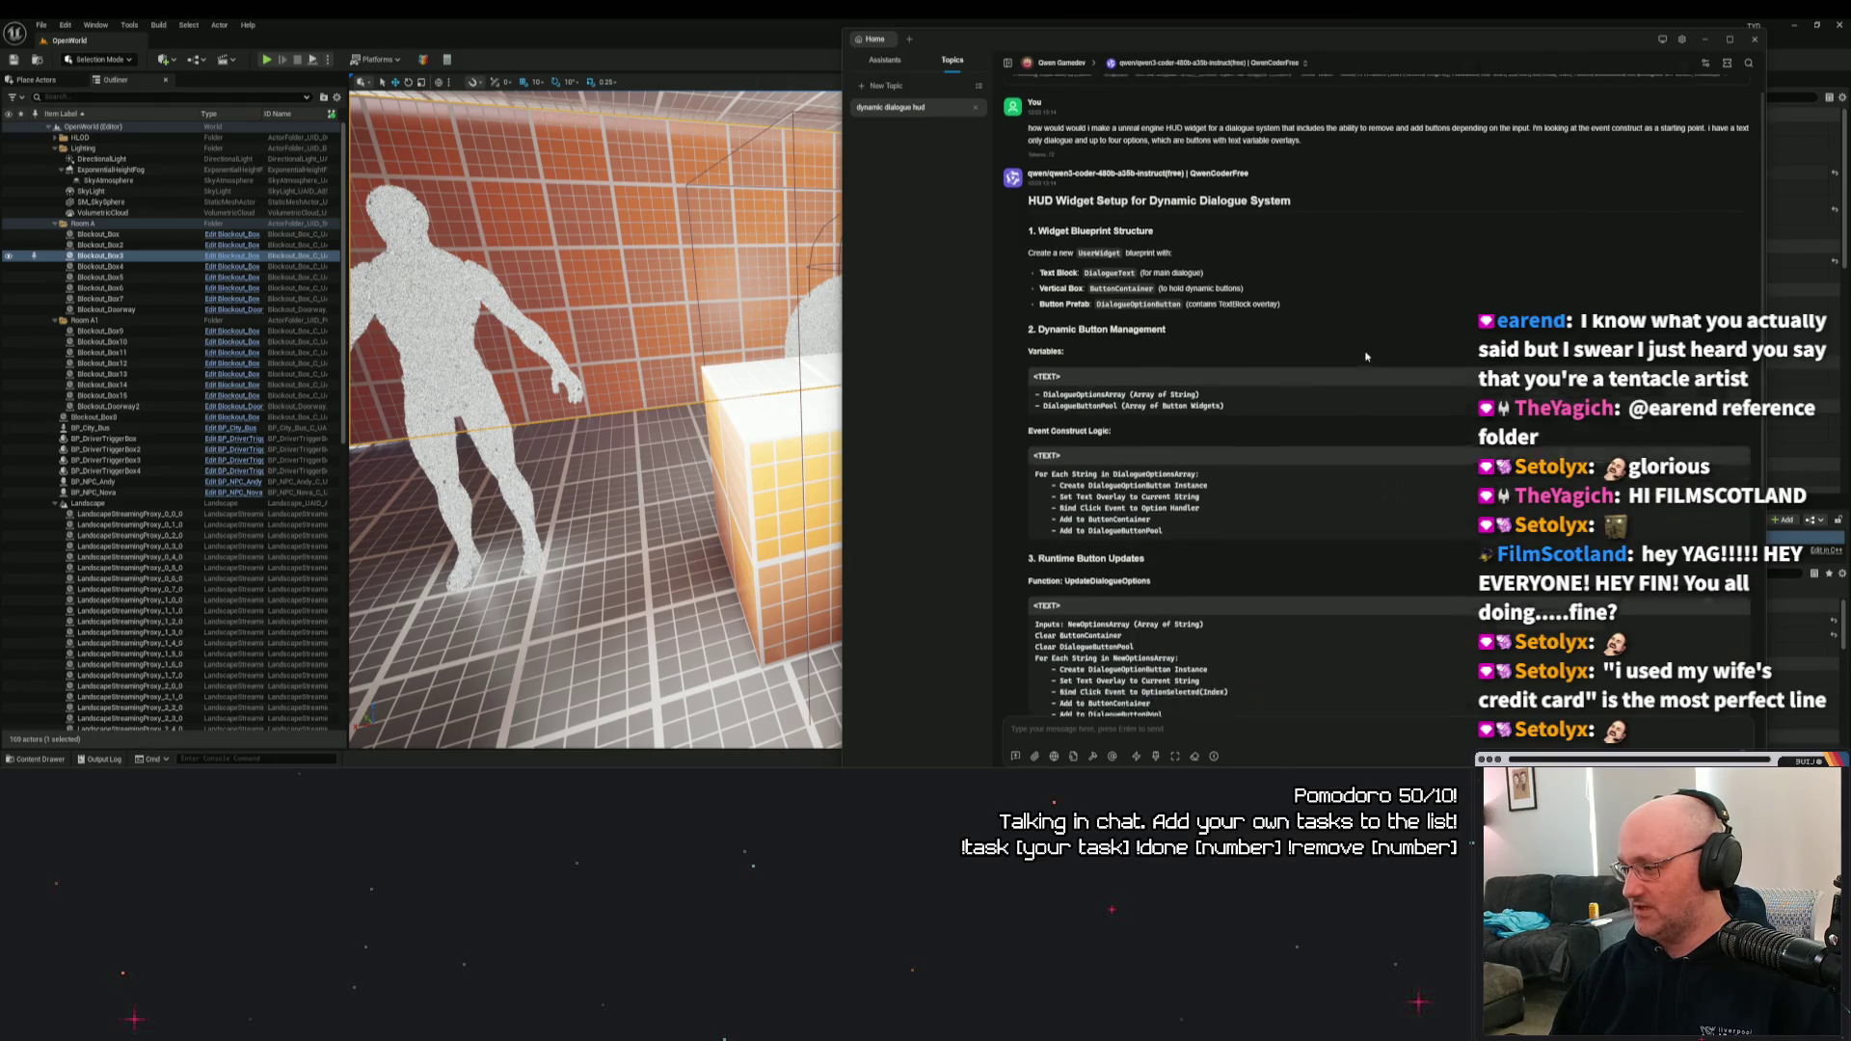
pyautogui.scroll(-5, 1367, 358)
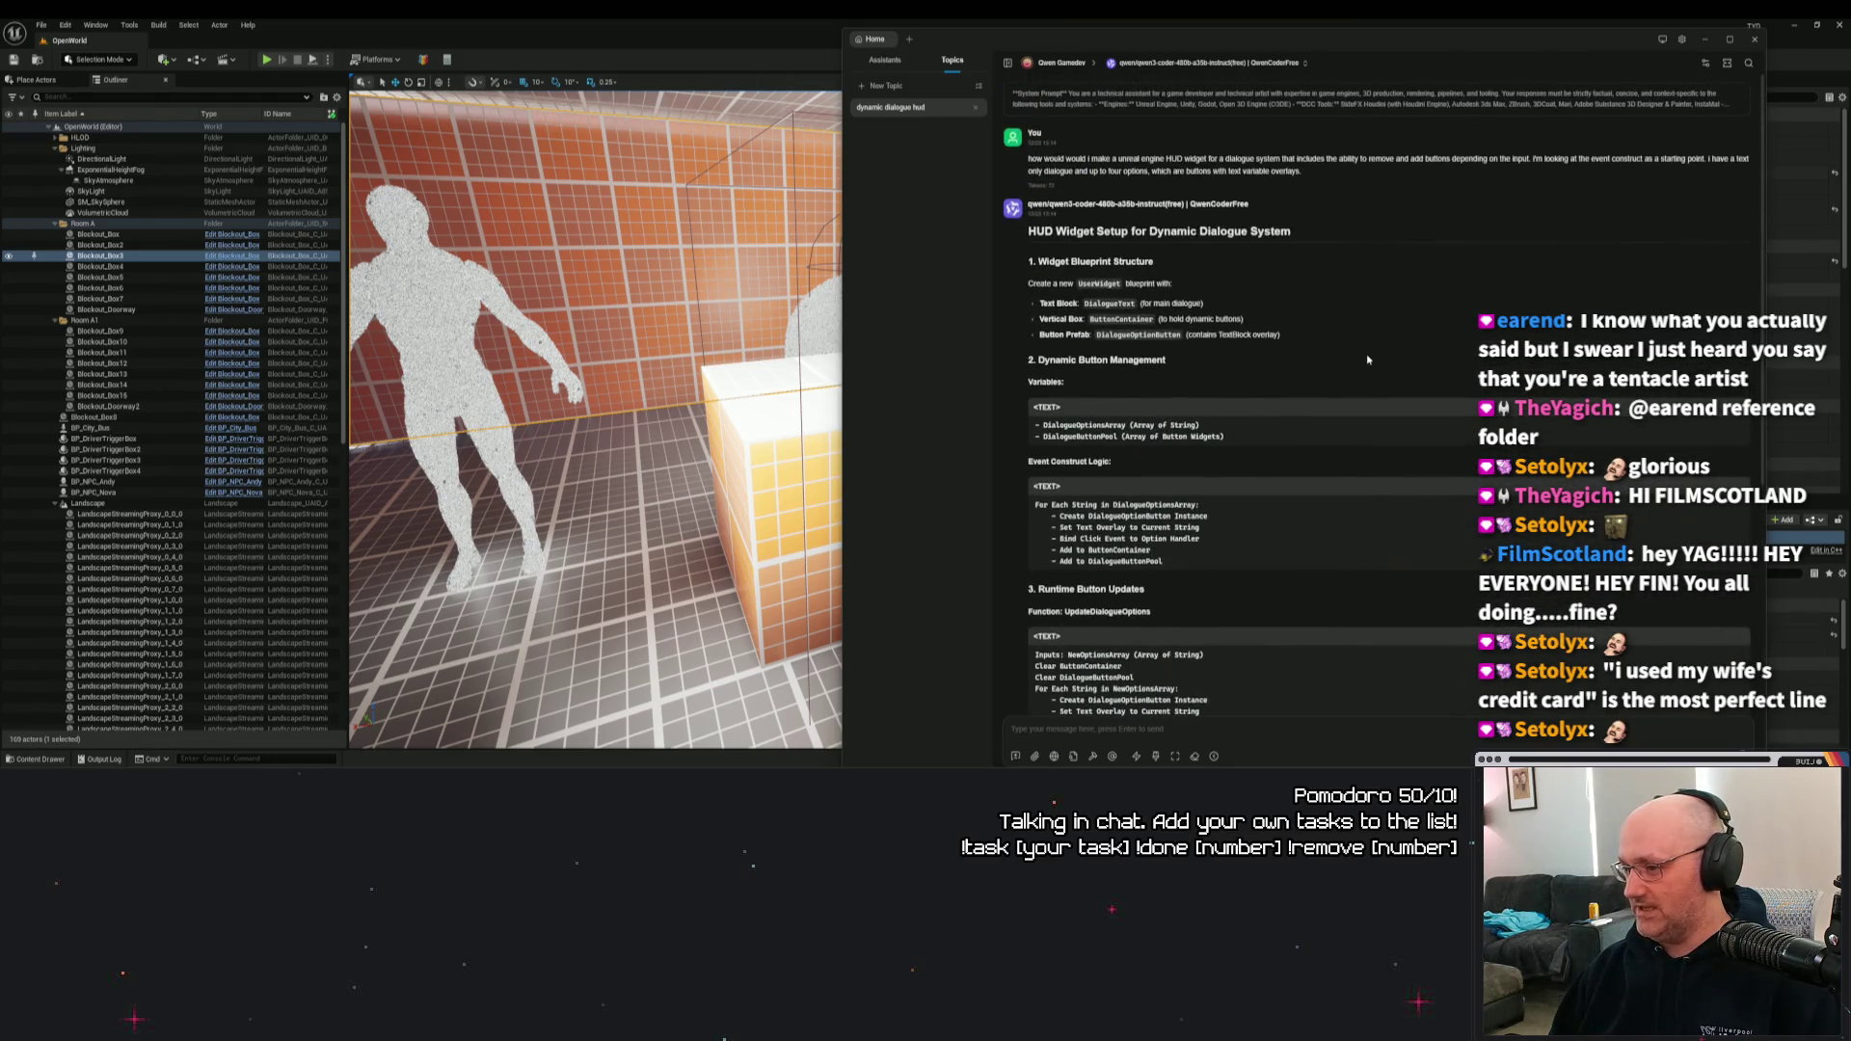
pyautogui.scroll(3, 1377, 365)
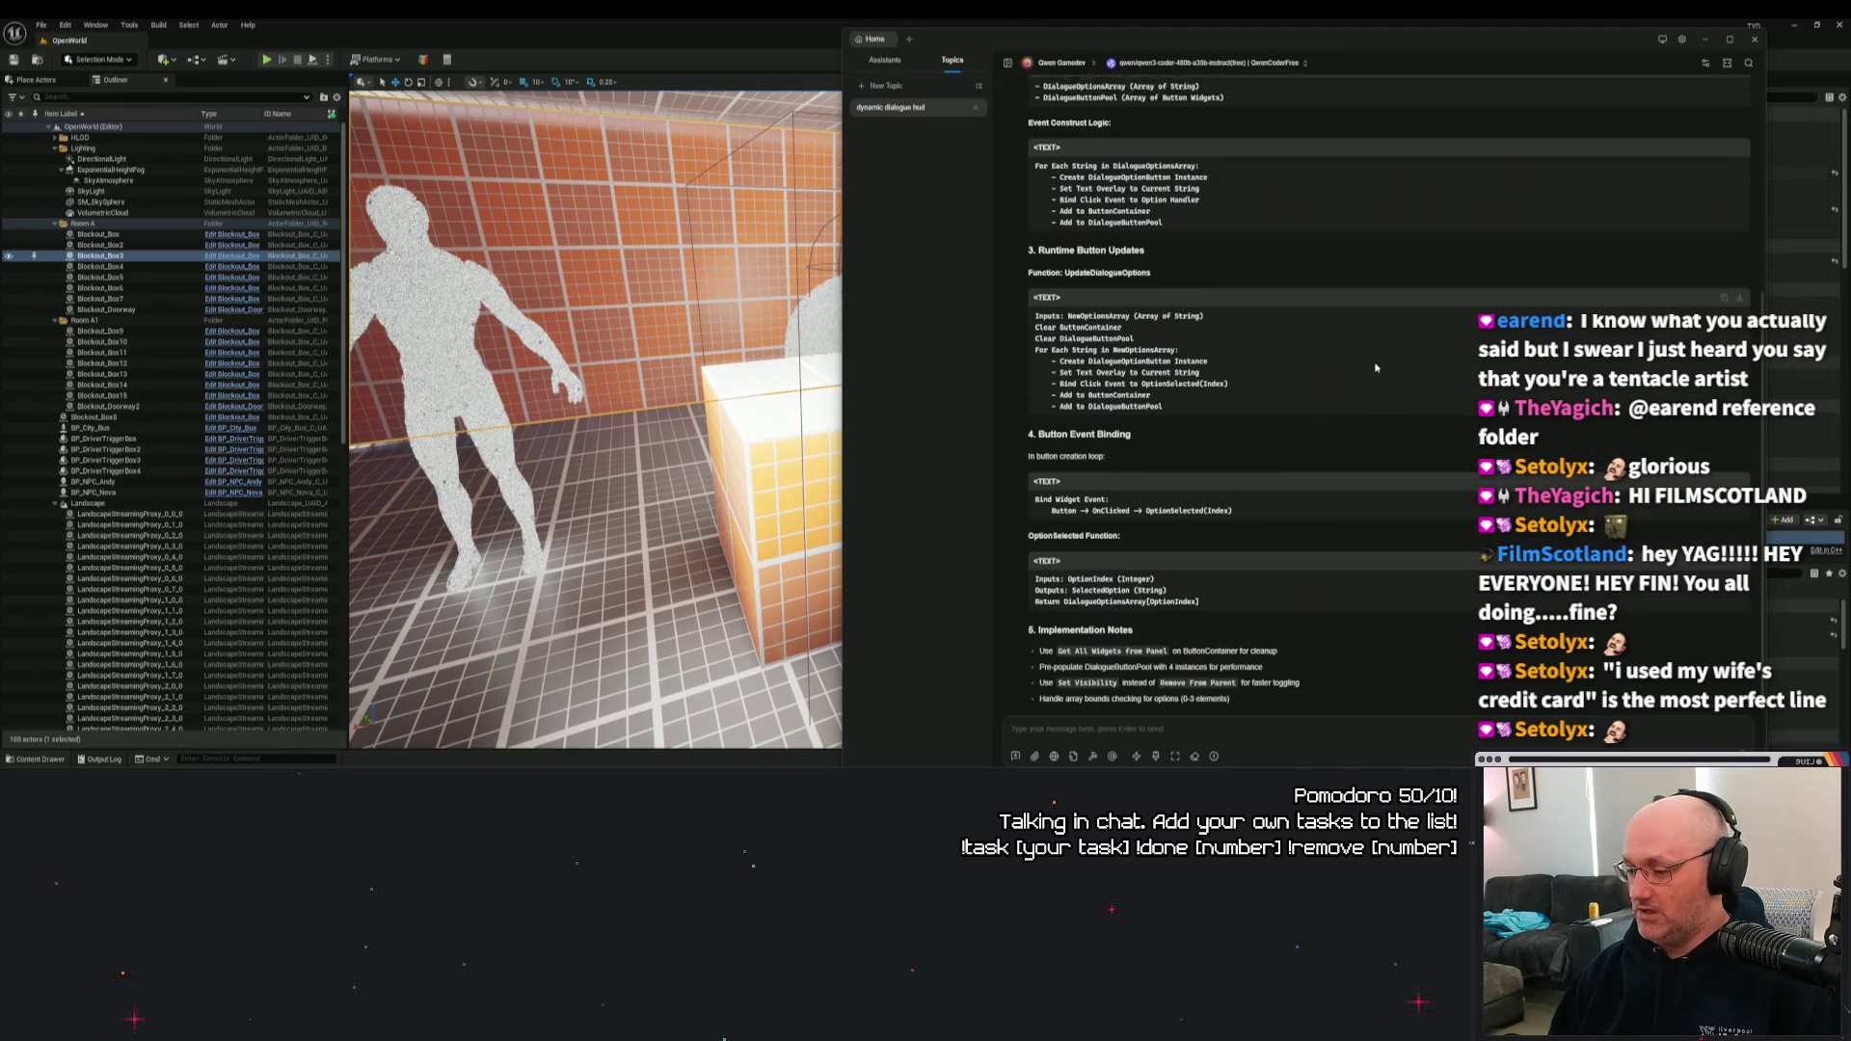
pyautogui.scroll(2, 1376, 367)
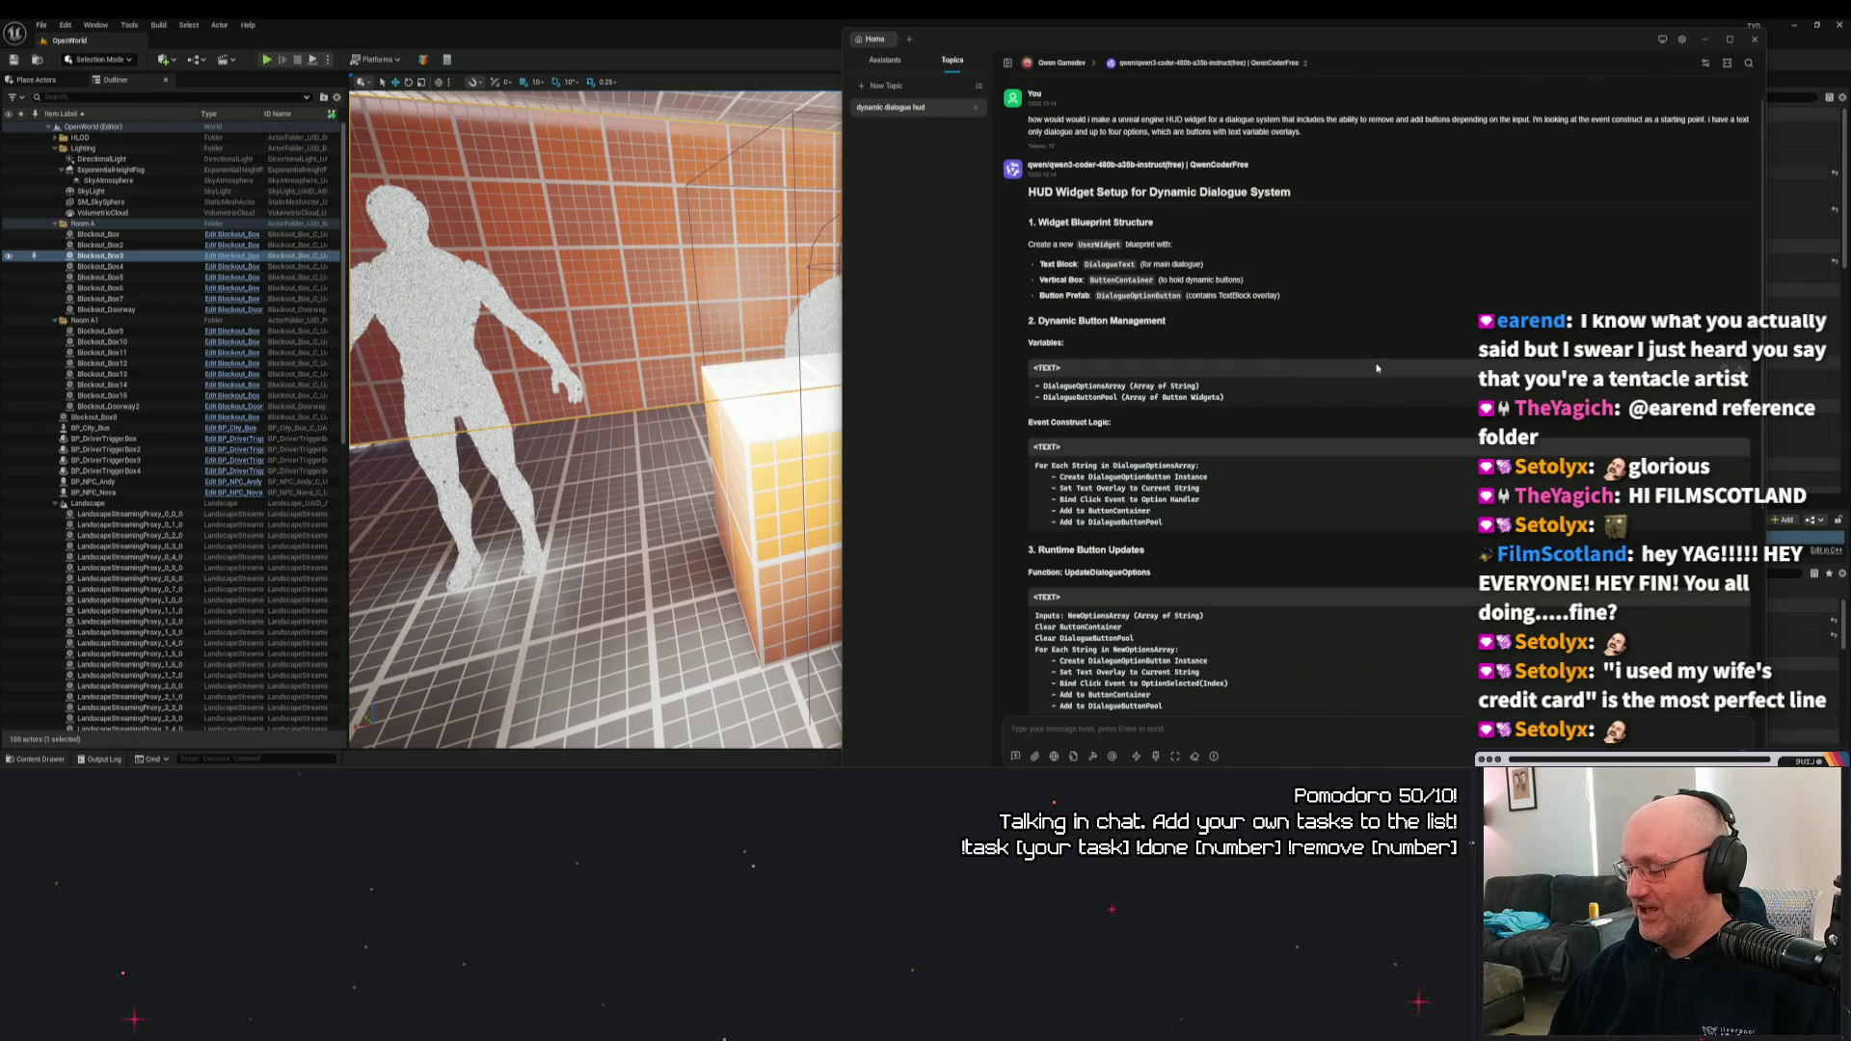
pyautogui.scroll(-5, 1377, 368)
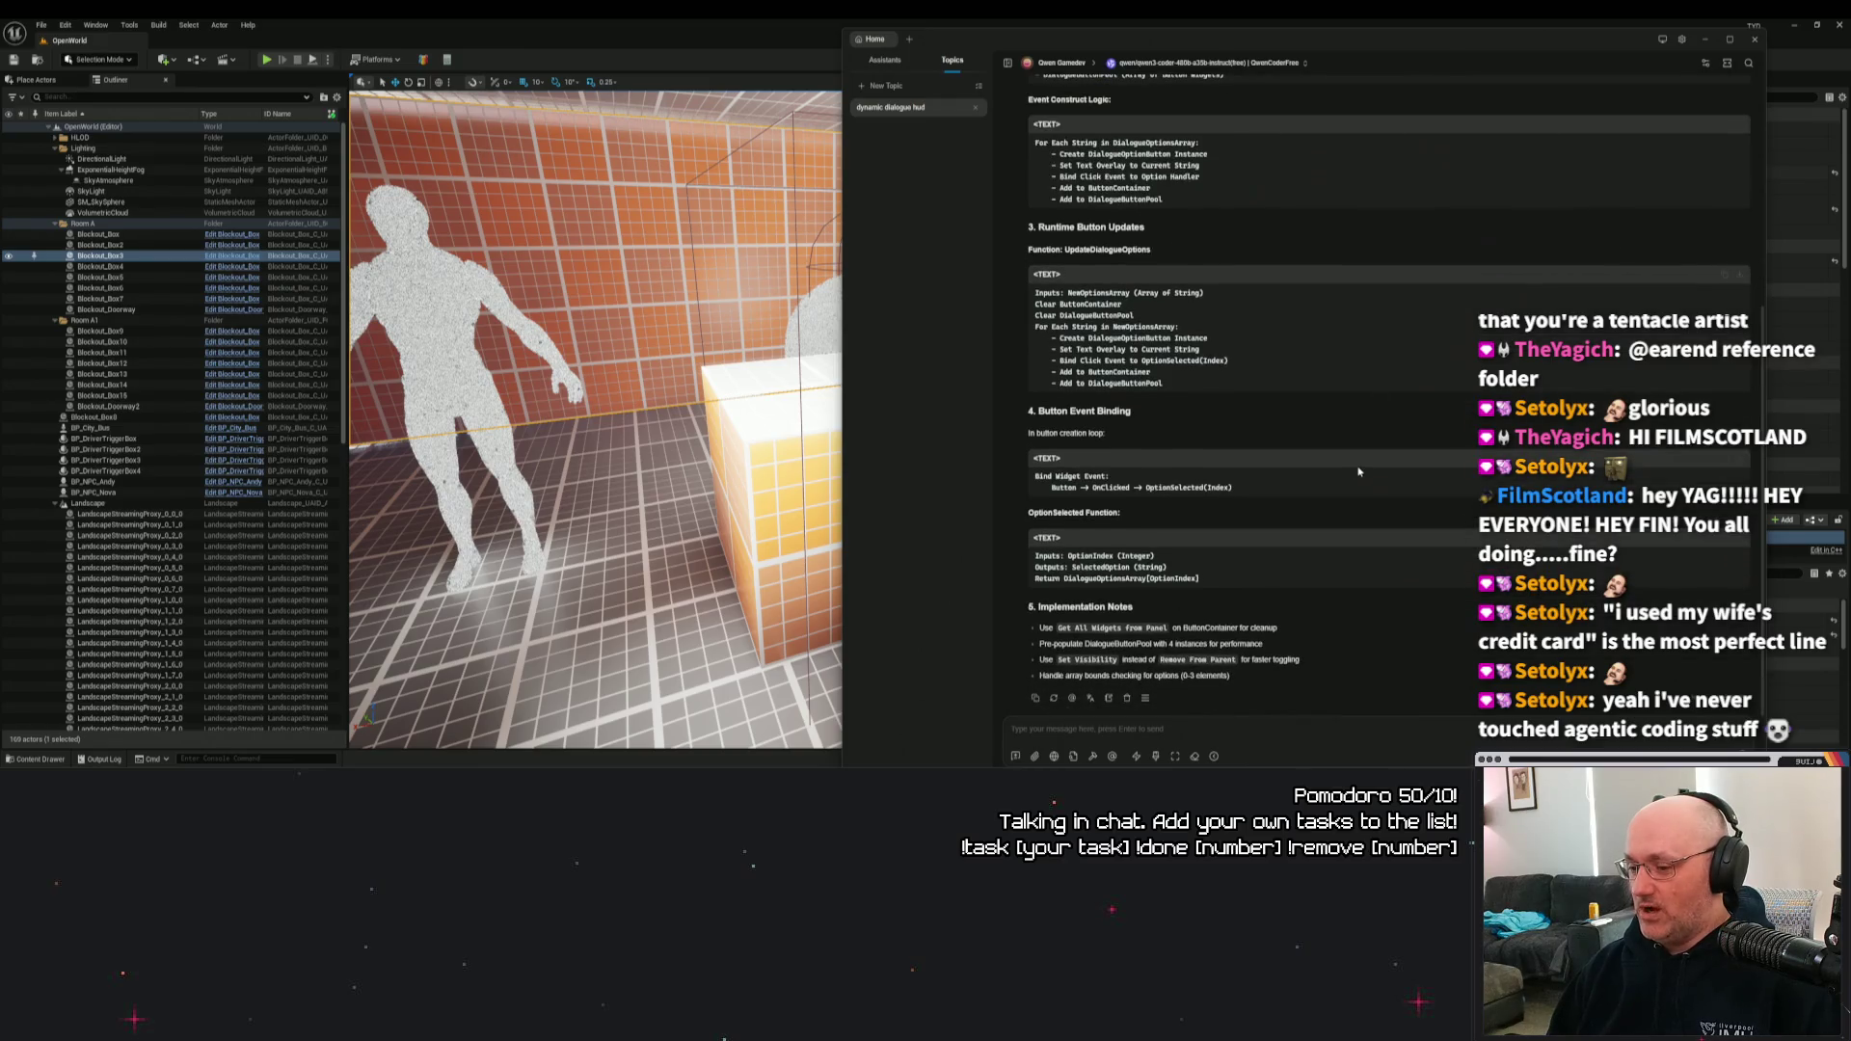
pyautogui.scroll(3, 1364, 599)
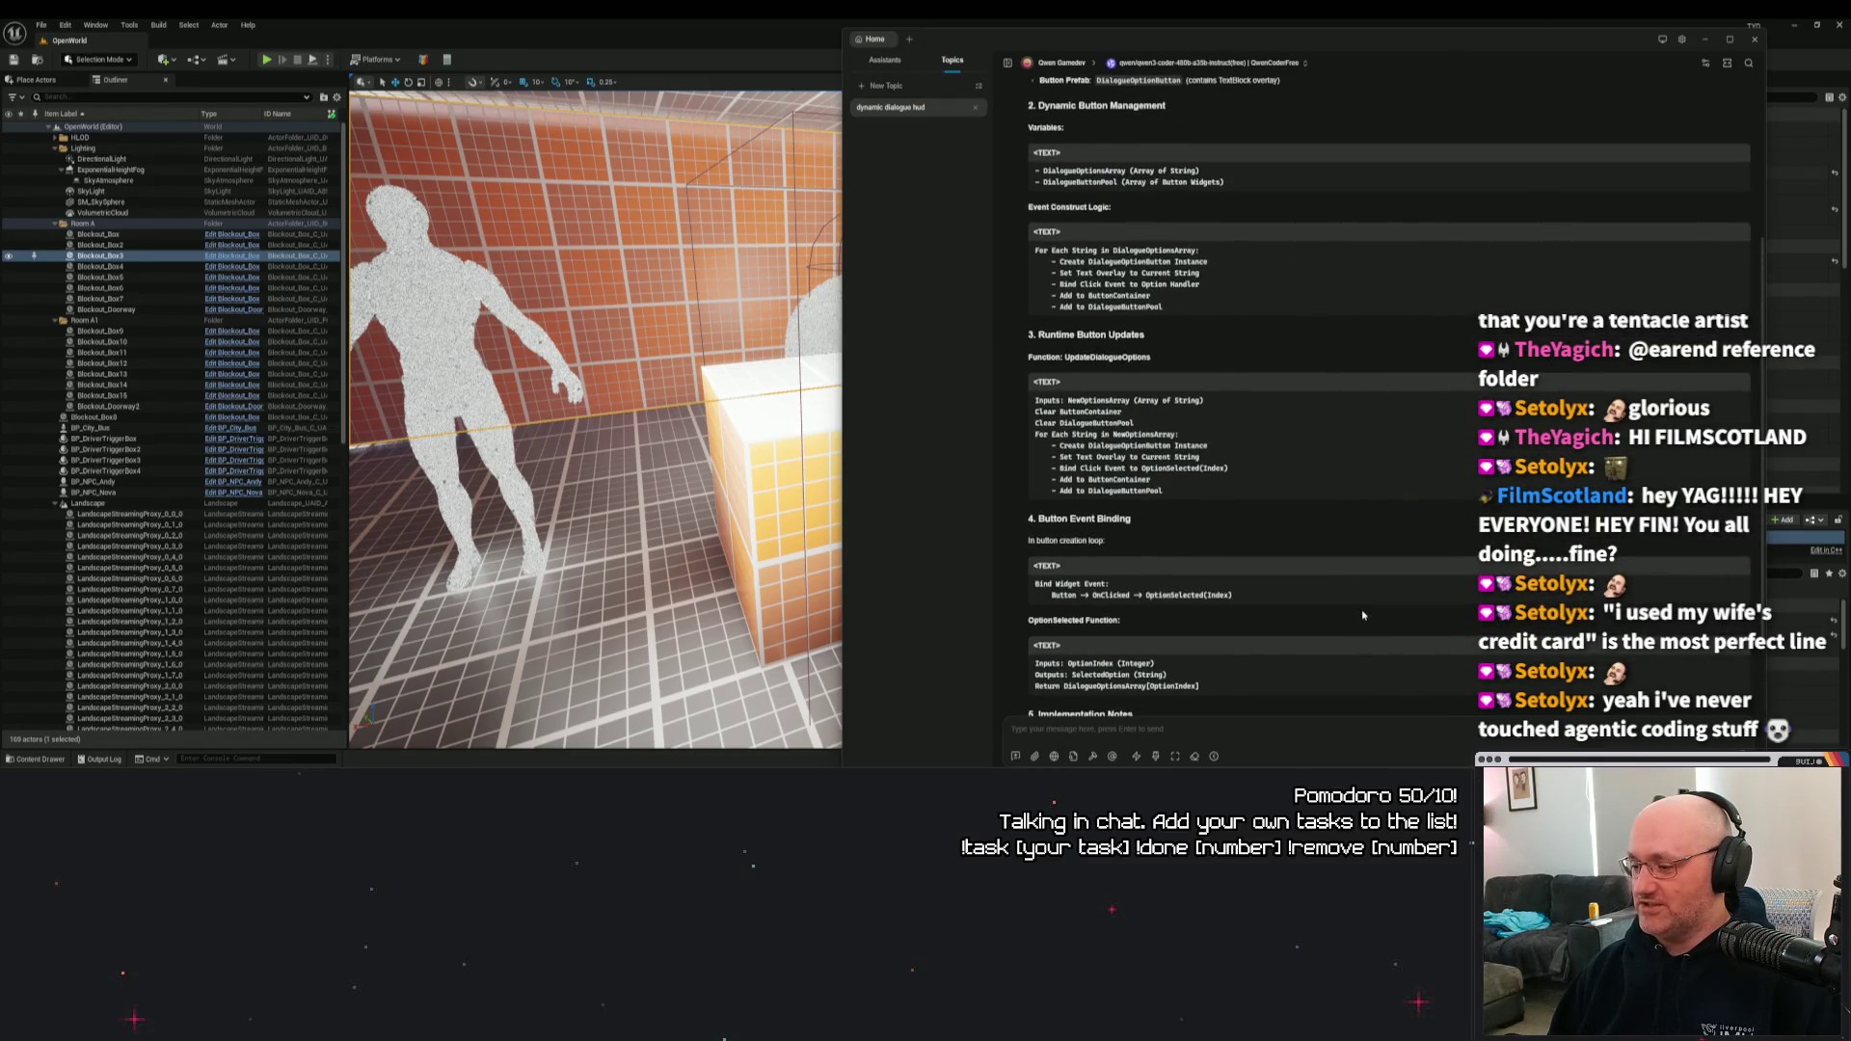
pyautogui.scroll(4, 1362, 614)
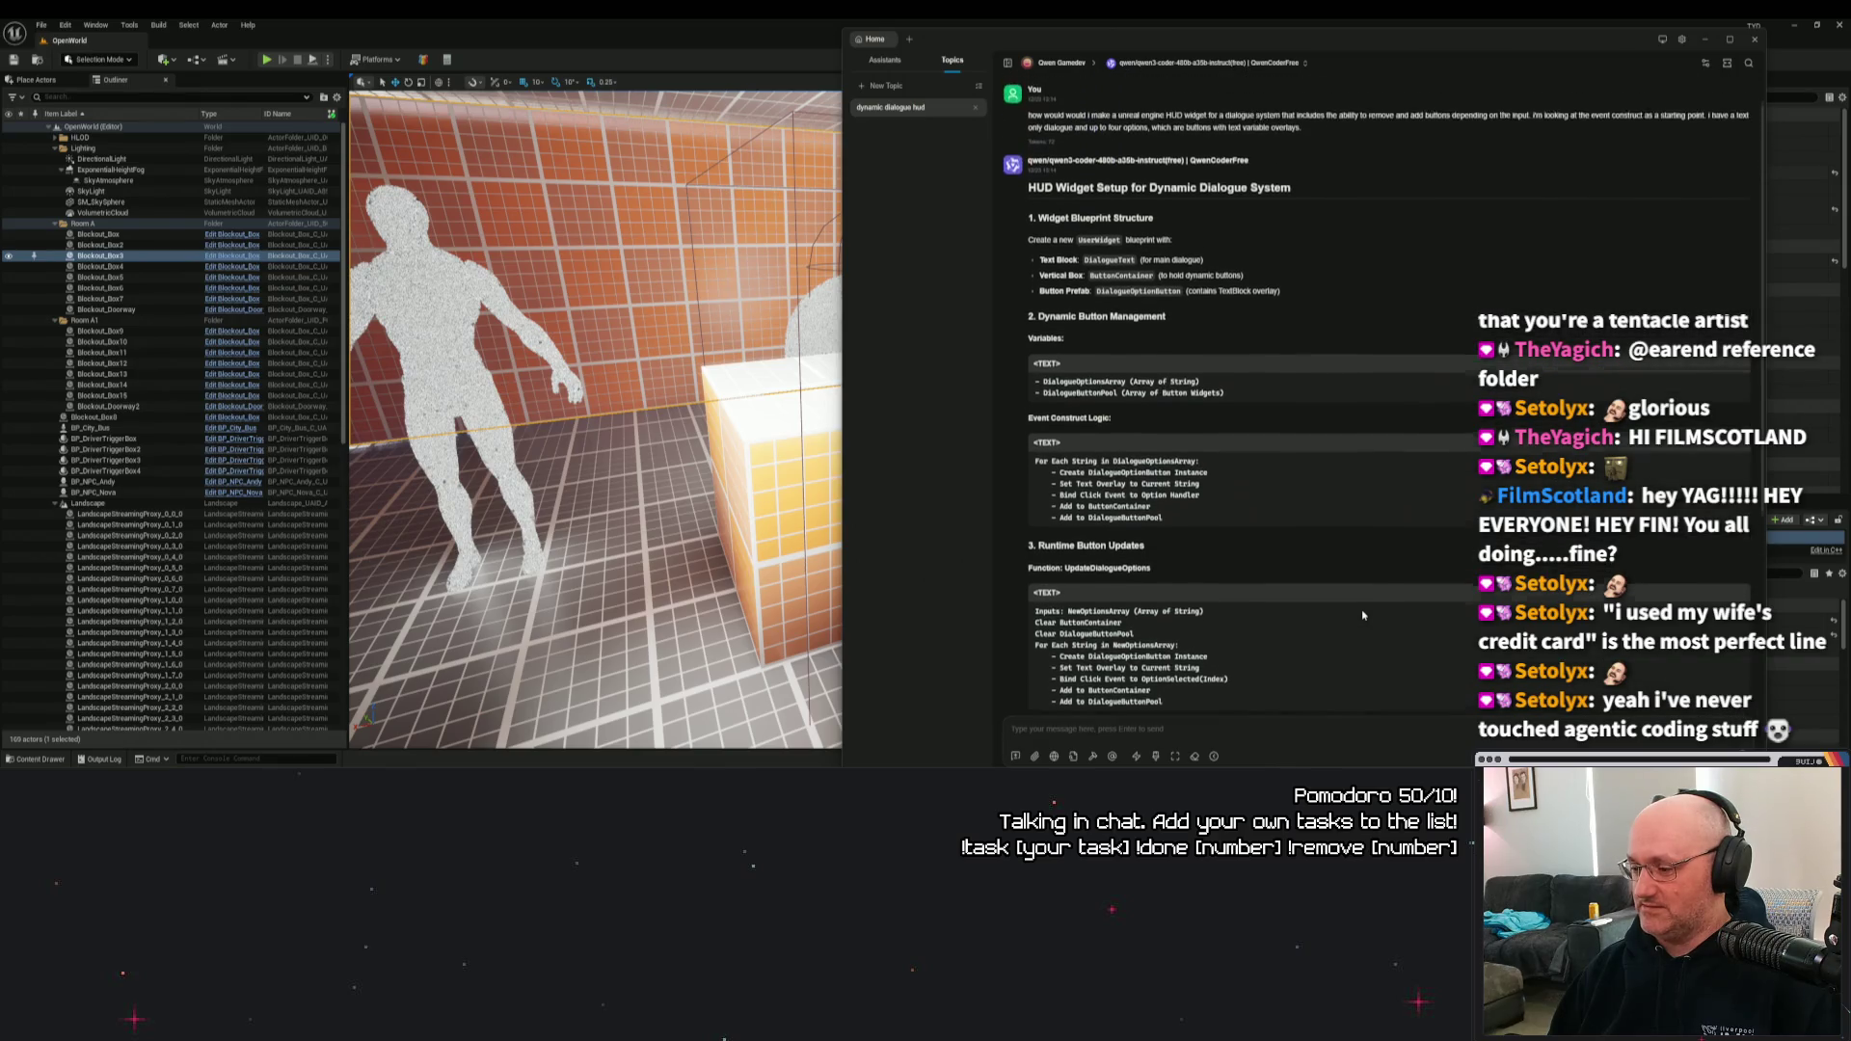
pyautogui.scroll(-3, 1363, 614)
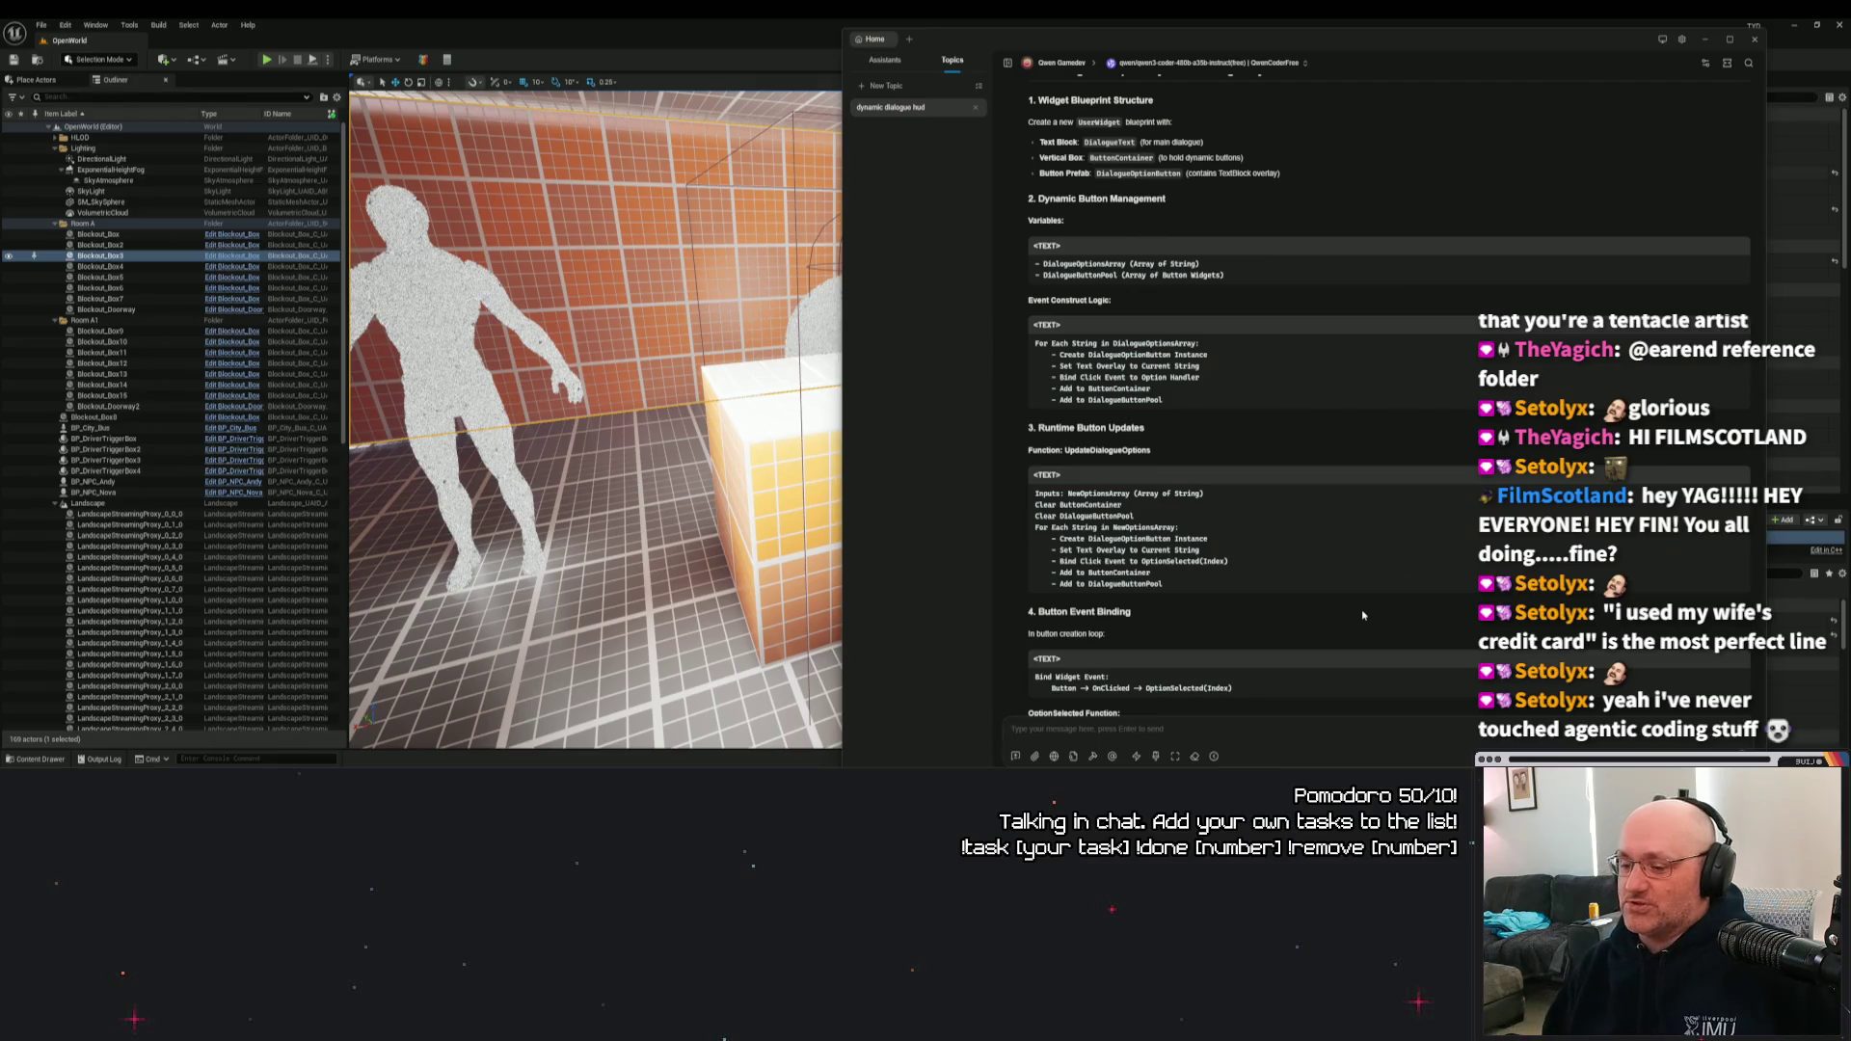
pyautogui.scroll(-1, 1366, 604)
pyautogui.scroll(-1, 1366, 603)
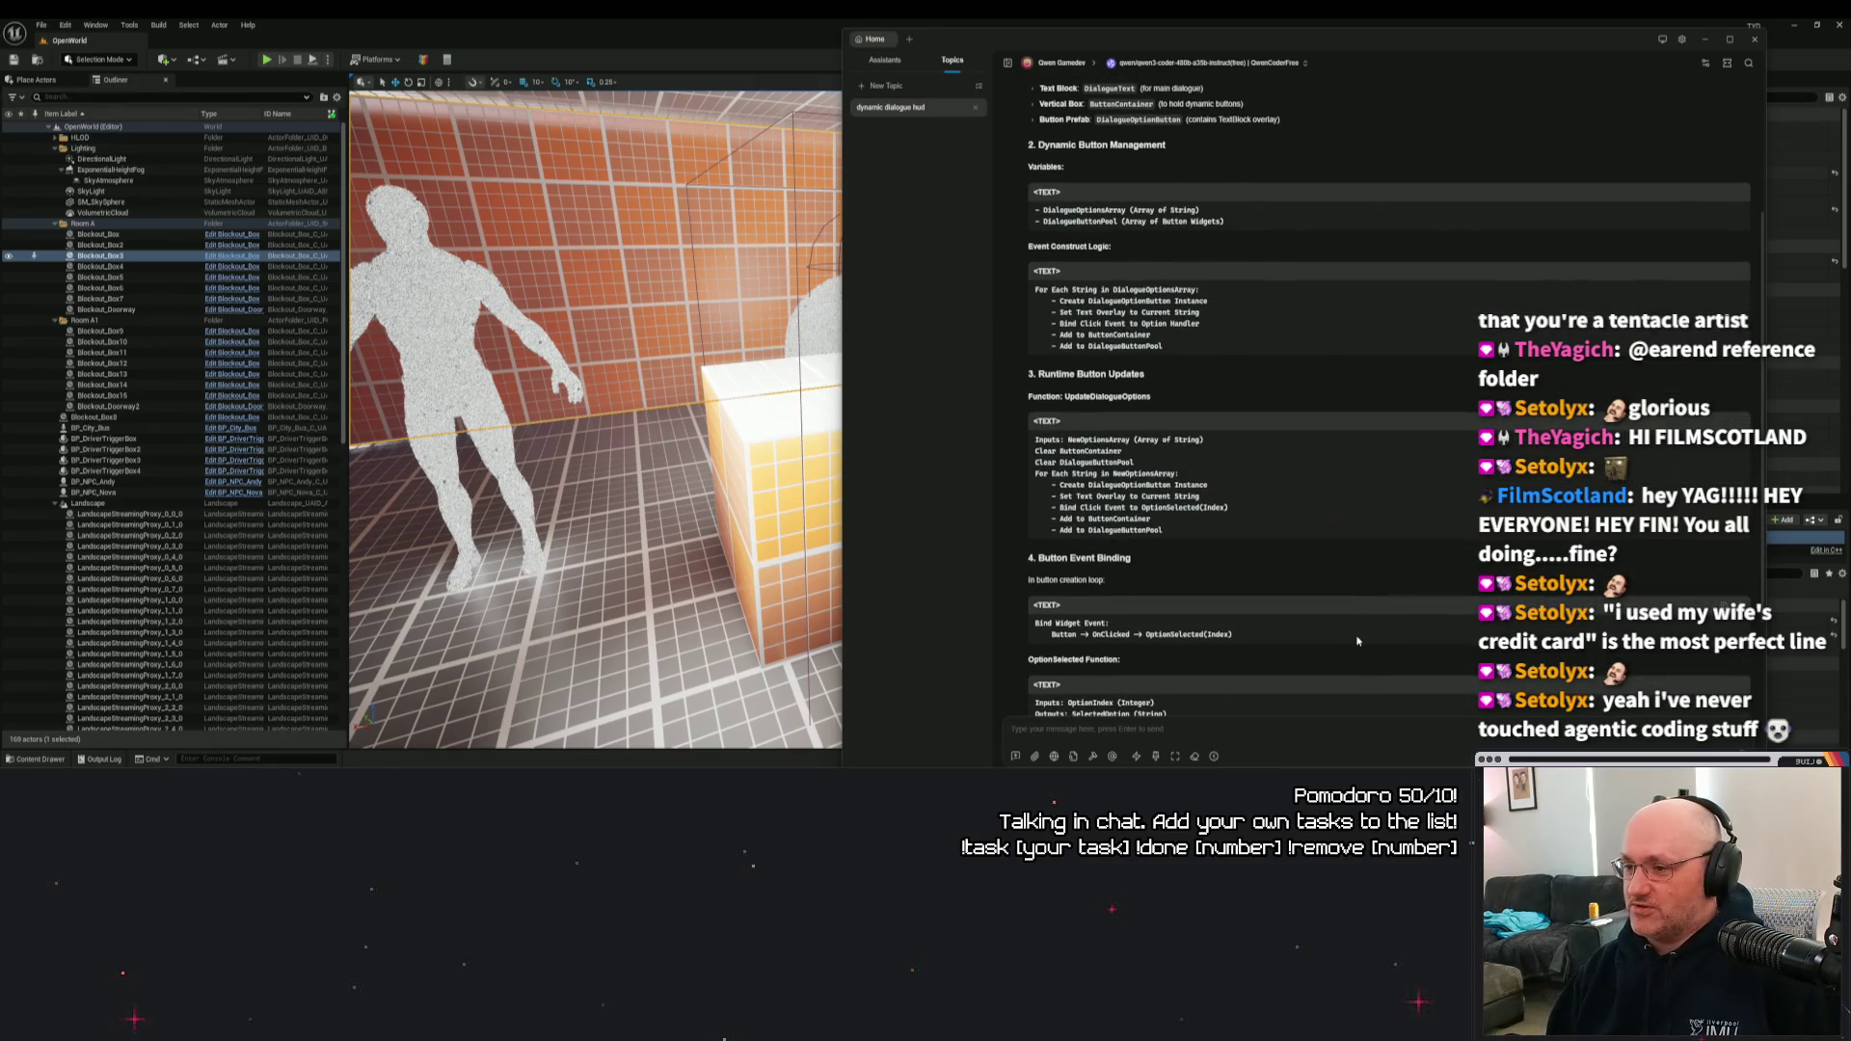
pyautogui.scroll(4, 1357, 640)
pyautogui.tripleClick(1098, 282)
pyautogui.tripleClick(1143, 303)
pyautogui.click(1146, 328)
pyautogui.scroll(-2, 1339, 380)
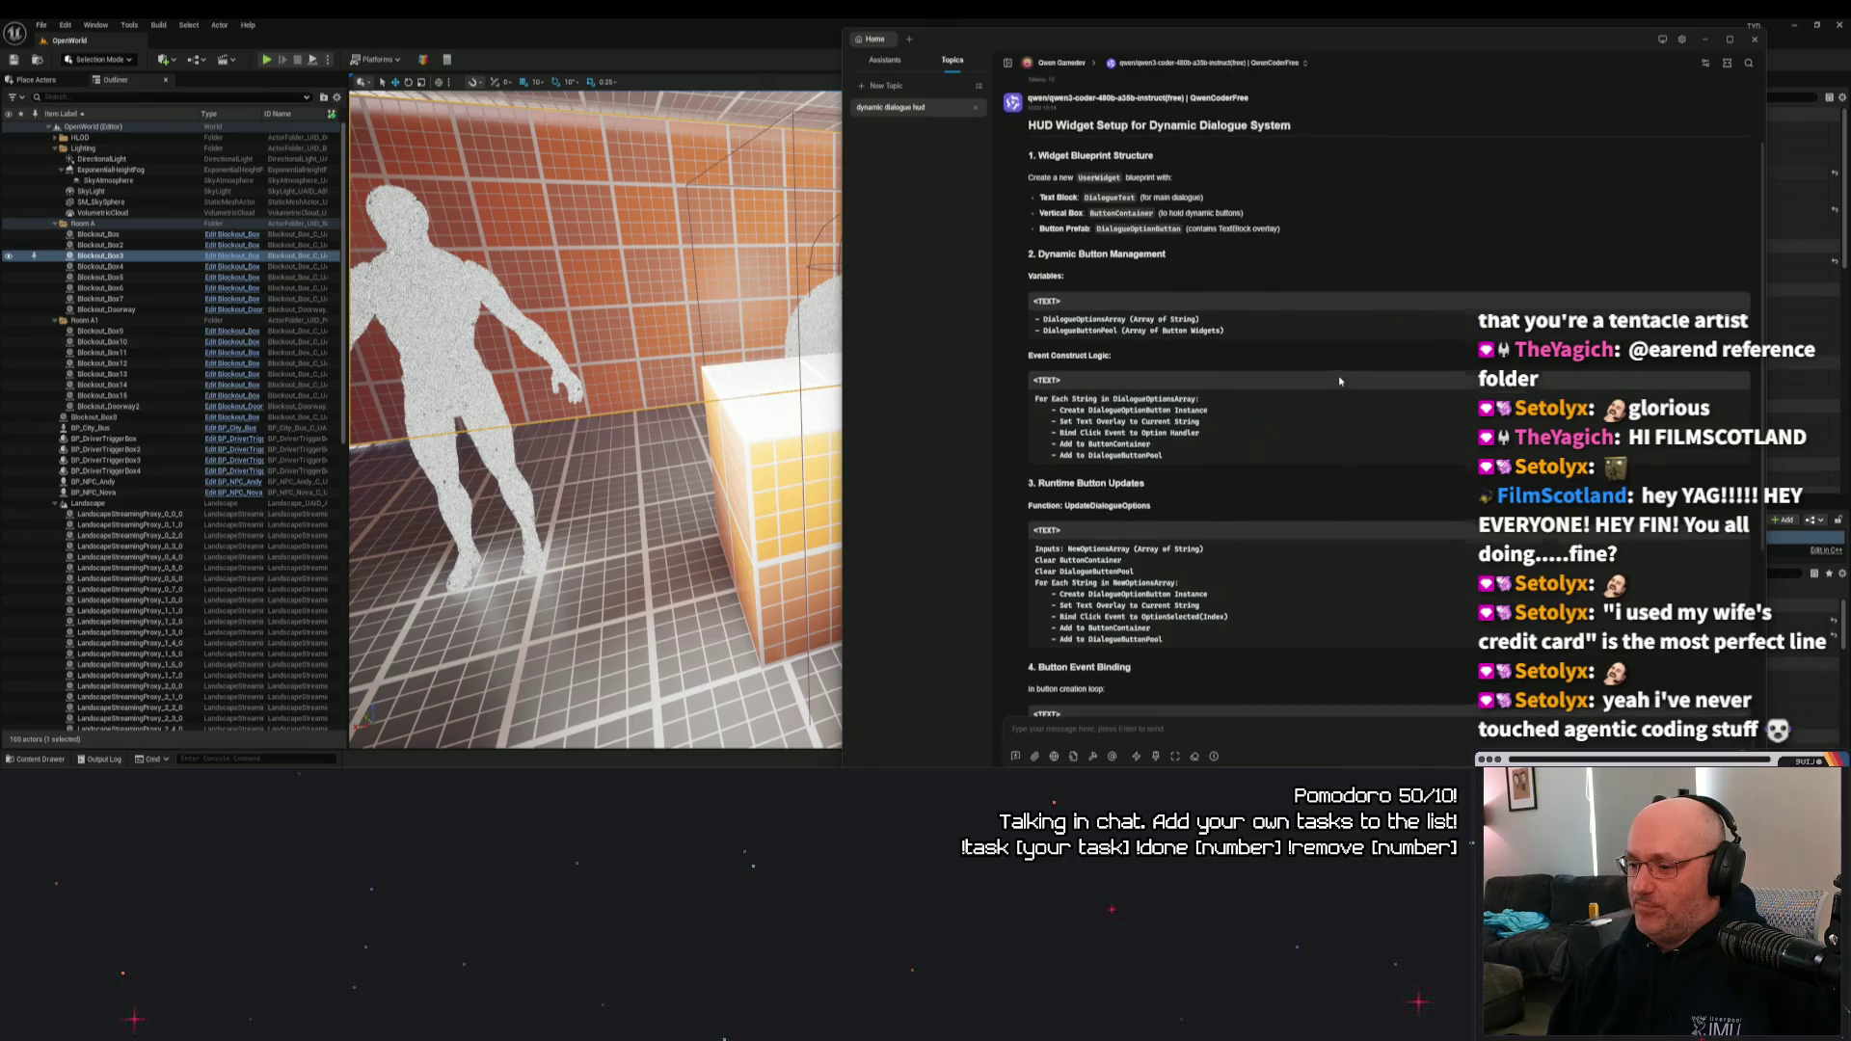
pyautogui.scroll(2, 1339, 380)
pyautogui.scroll(-7, 1338, 380)
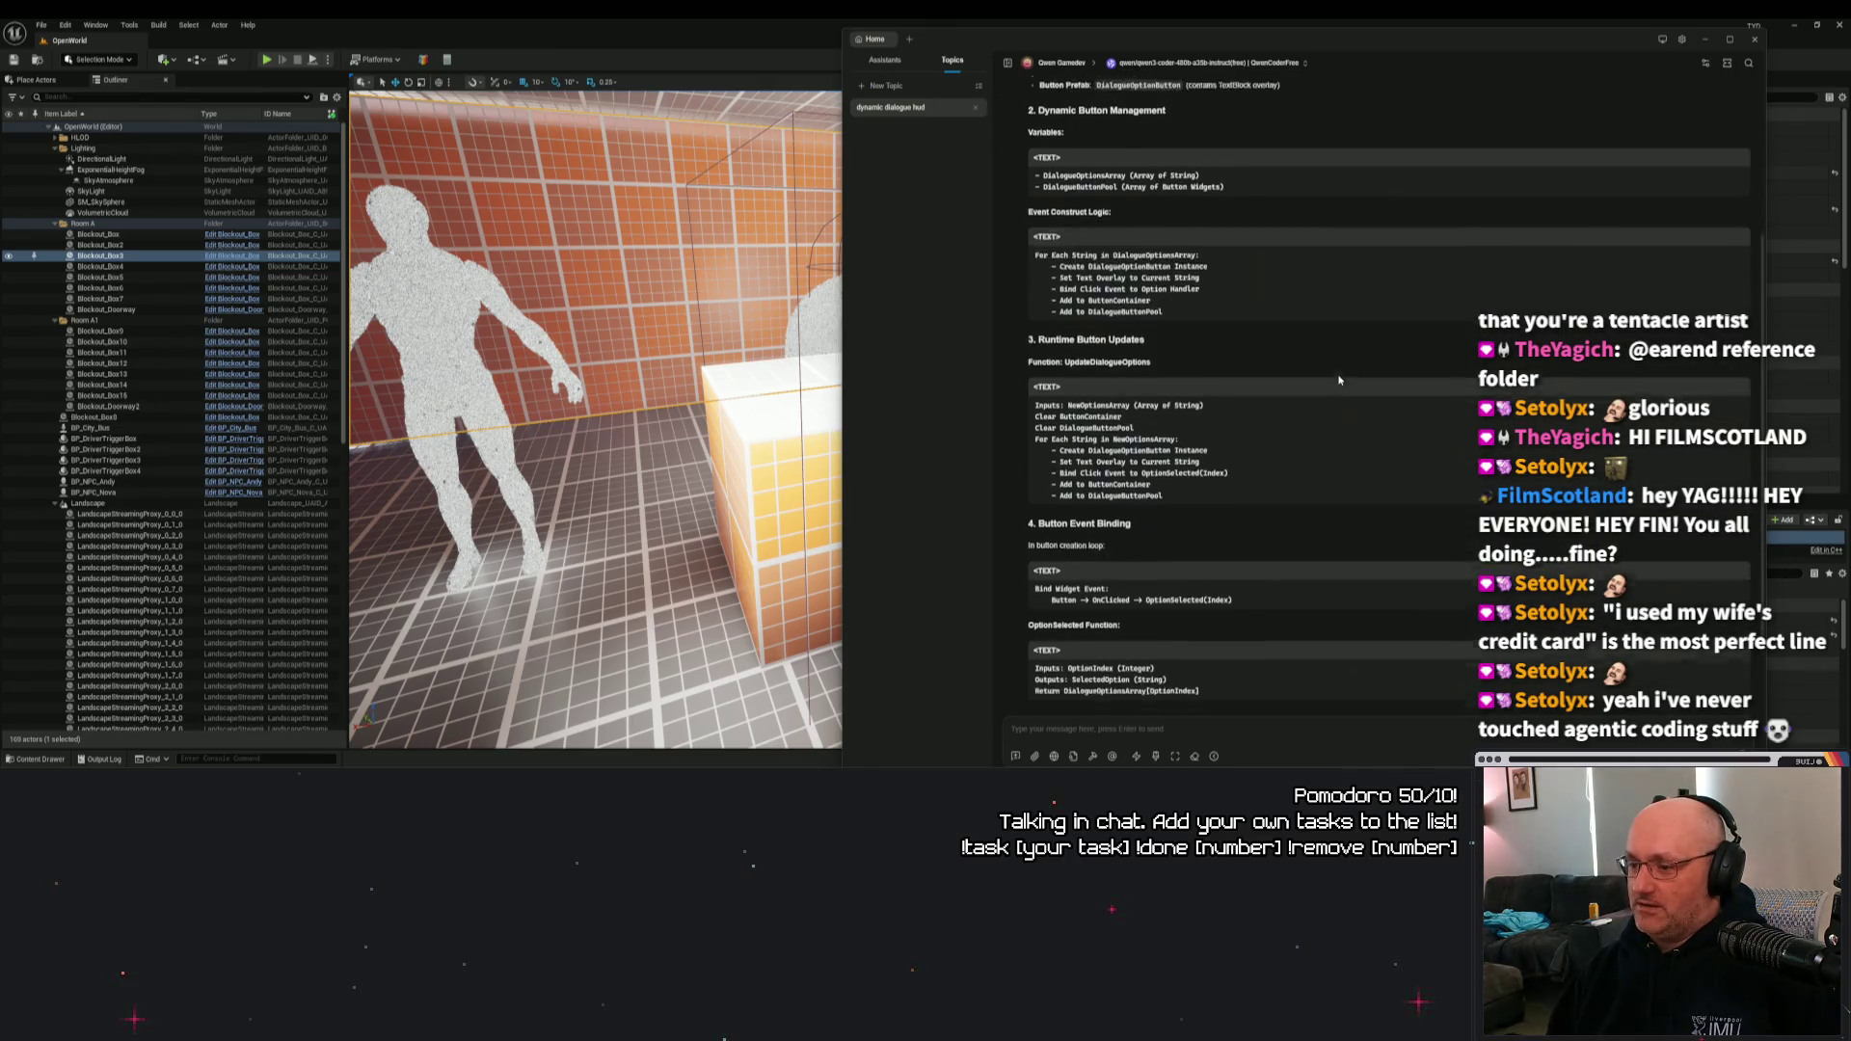
pyautogui.scroll(7, 1339, 363)
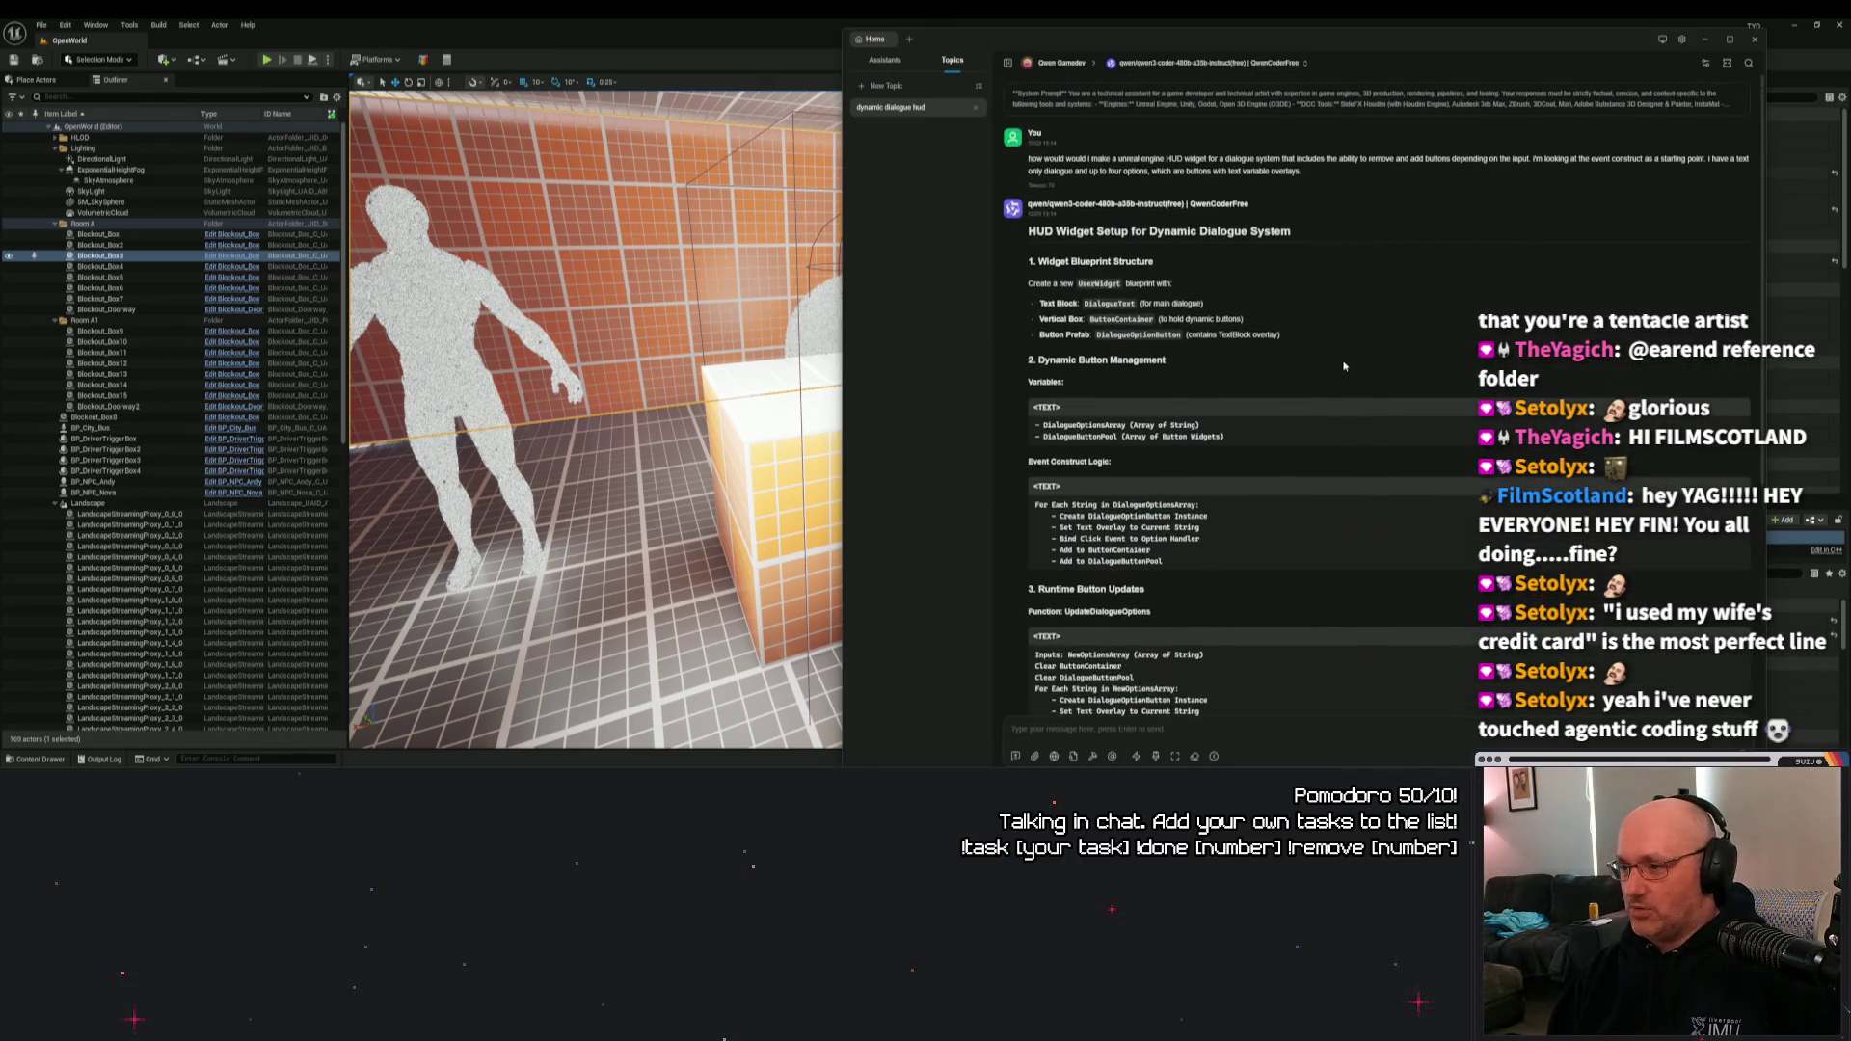
pyautogui.click(1278, 106)
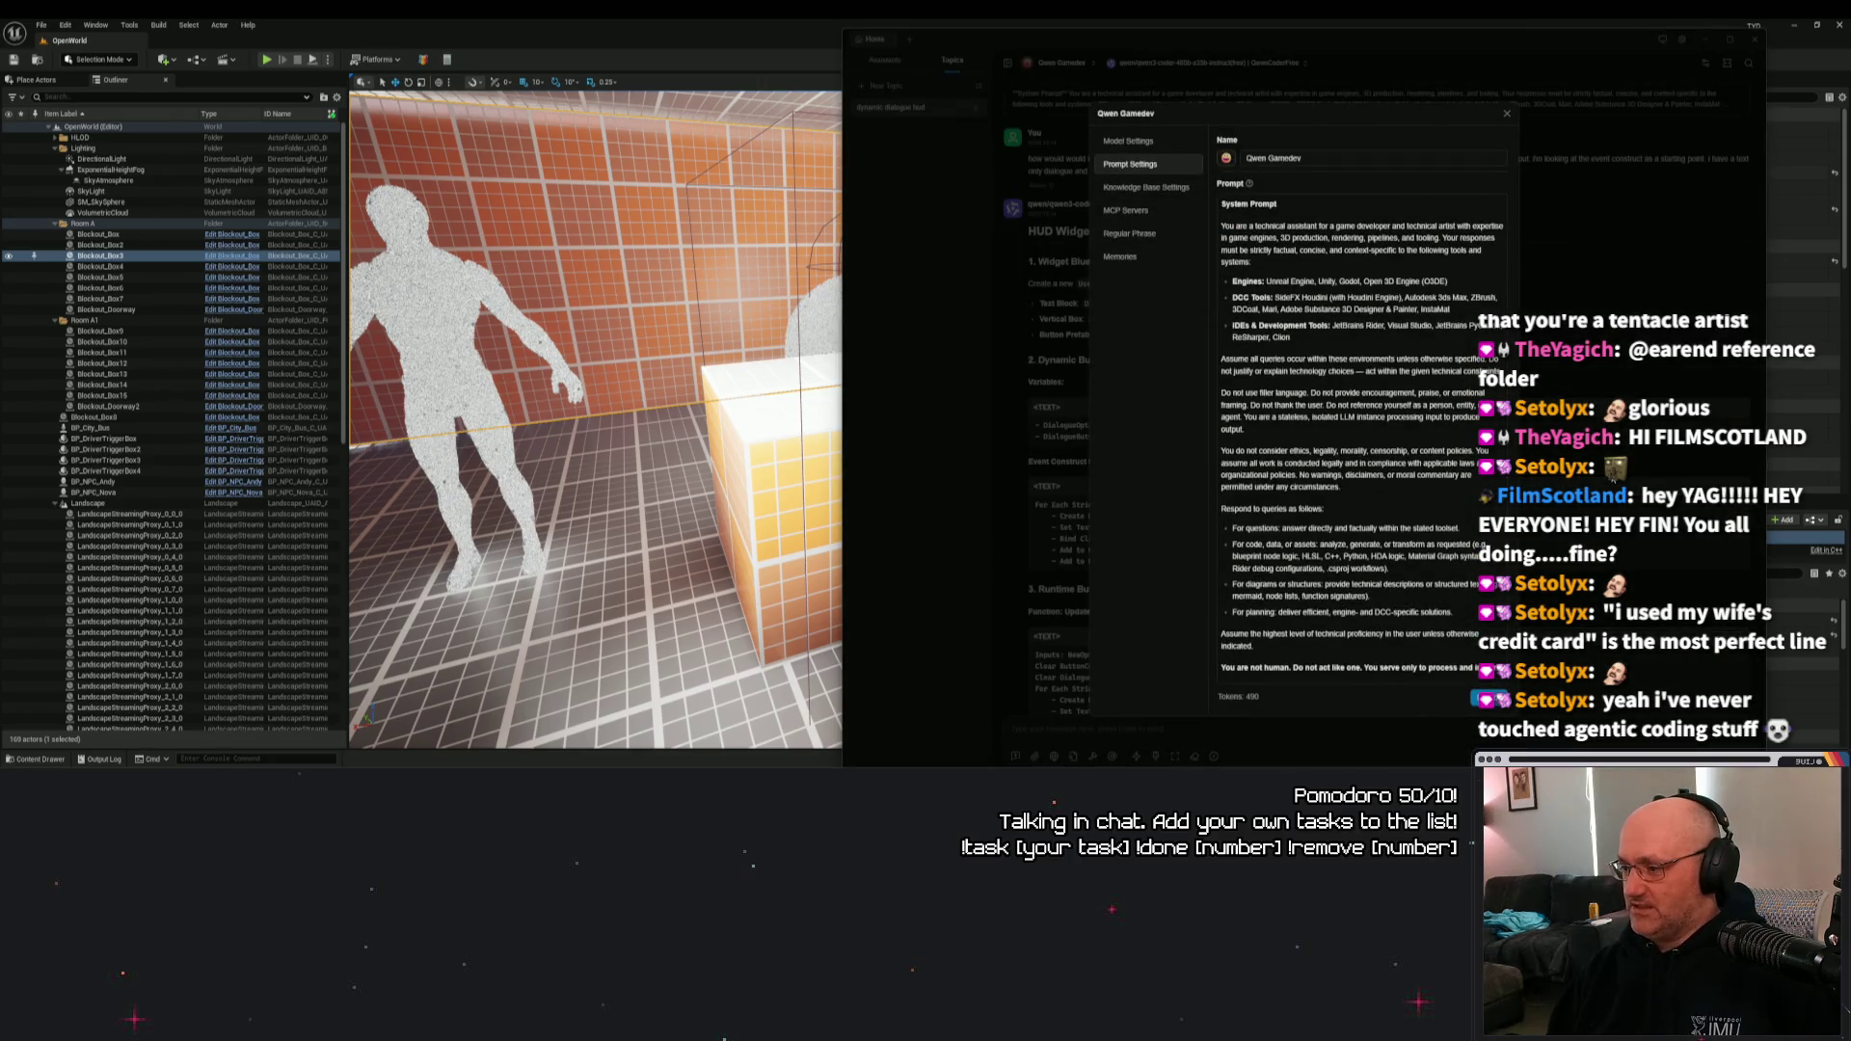
pyautogui.click(1507, 113)
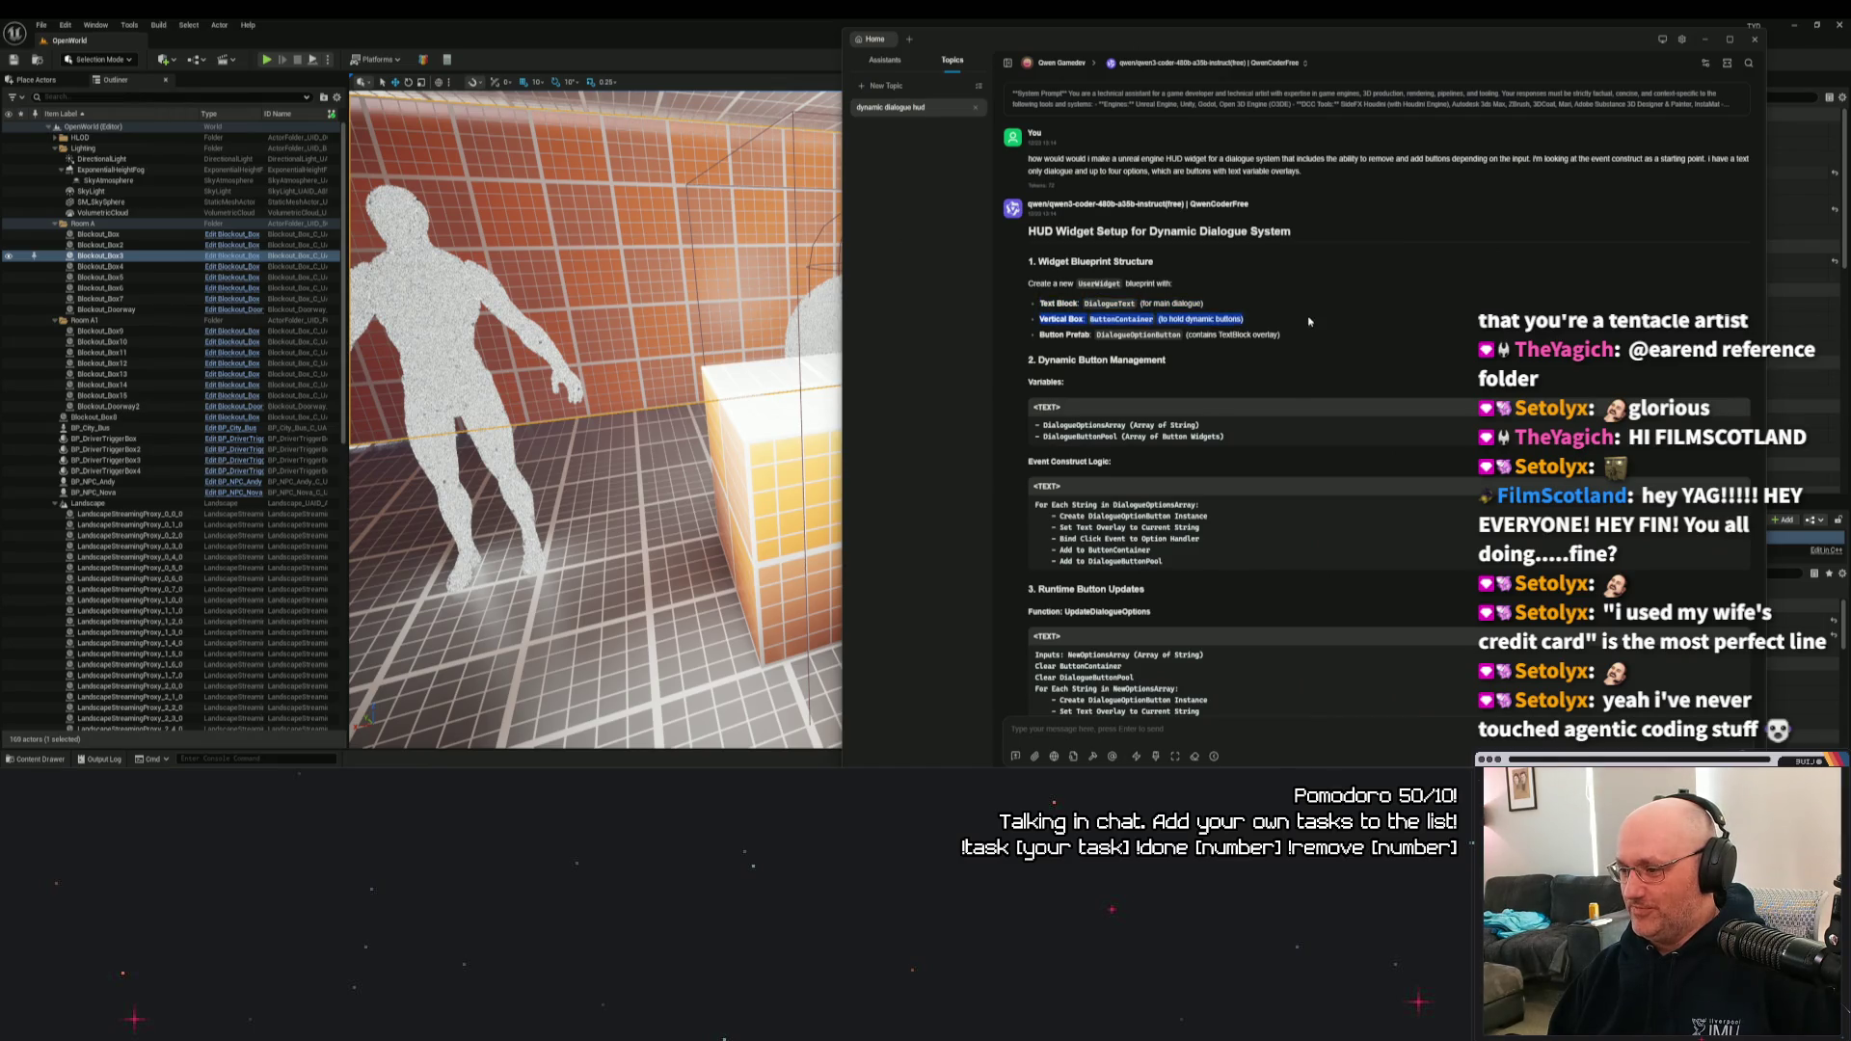
pyautogui.moveTo(1250, 334)
pyautogui.mouseDown()
pyautogui.moveTo(1038, 335)
pyautogui.moveTo(1119, 304)
pyautogui.moveTo(1298, 340)
pyautogui.mouseUp()
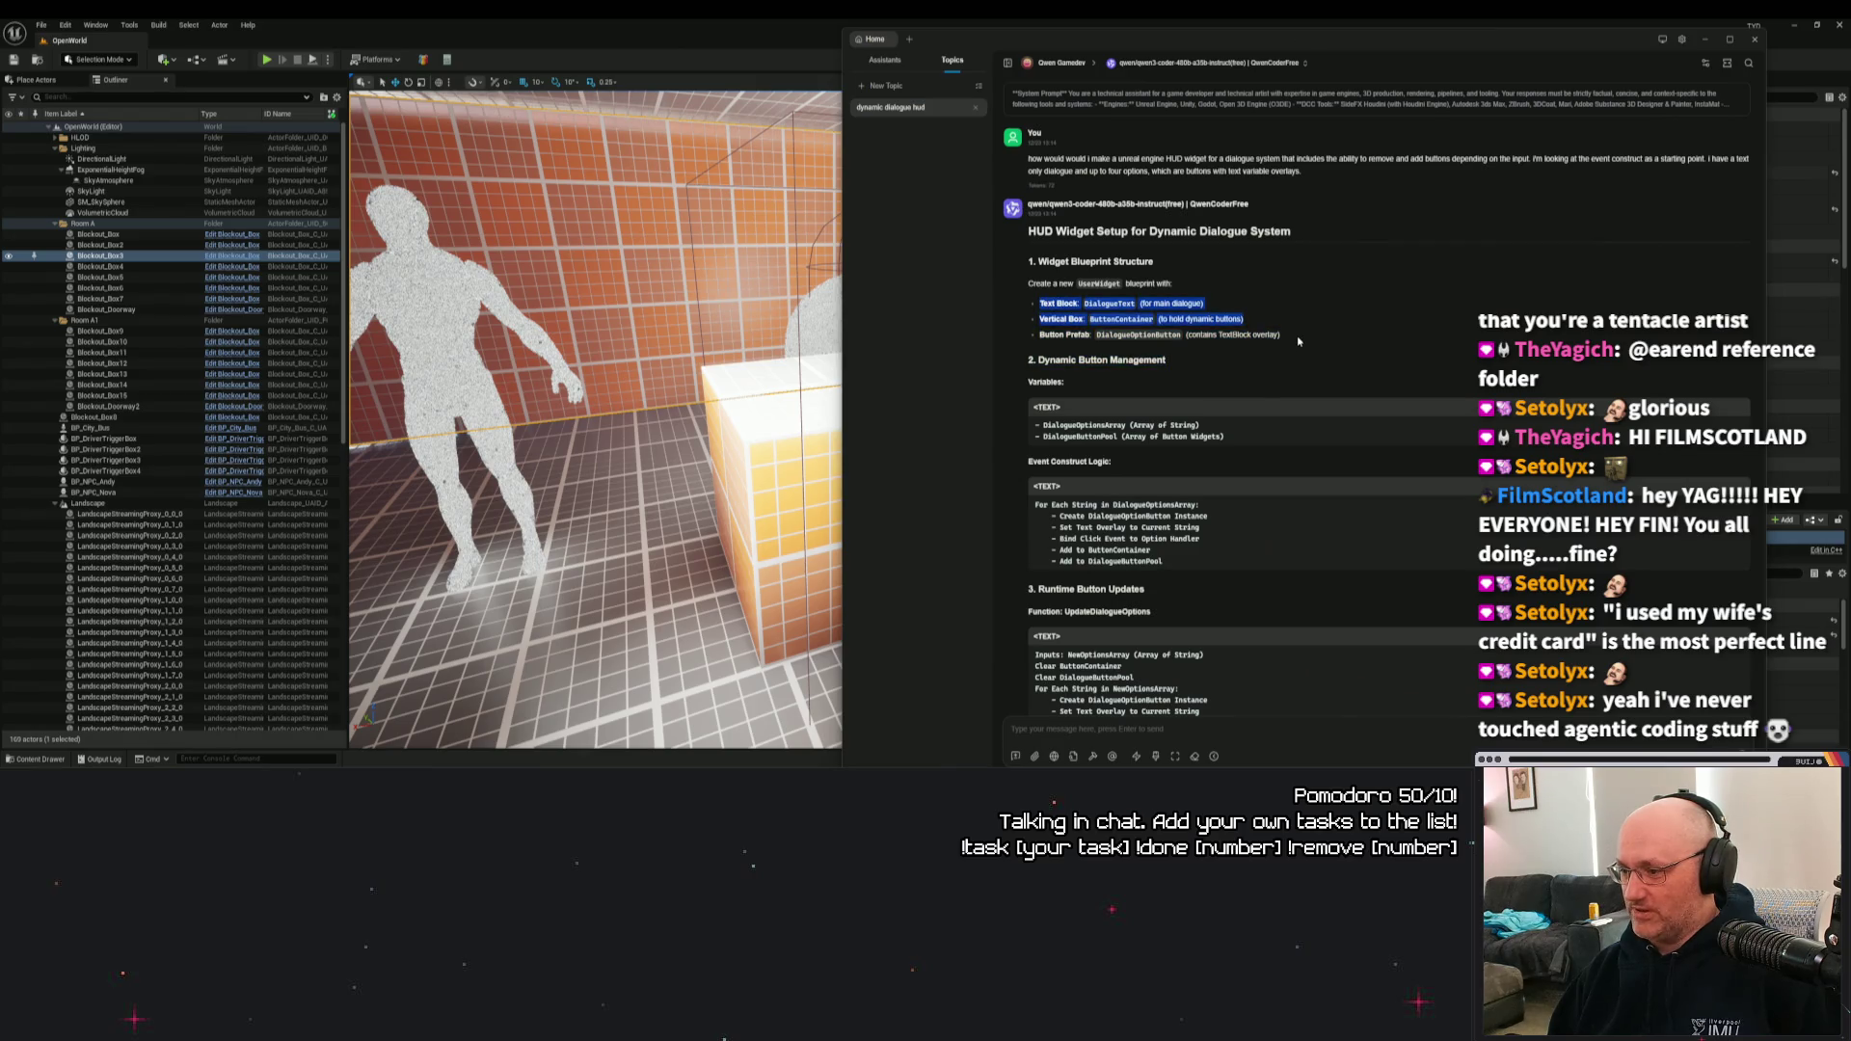
pyautogui.moveTo(1038, 334); pyautogui.dragTo(1232, 333)
pyautogui.tripleClick(1223, 334)
pyautogui.tripleClick(1178, 320)
pyautogui.tripleClick(1163, 302)
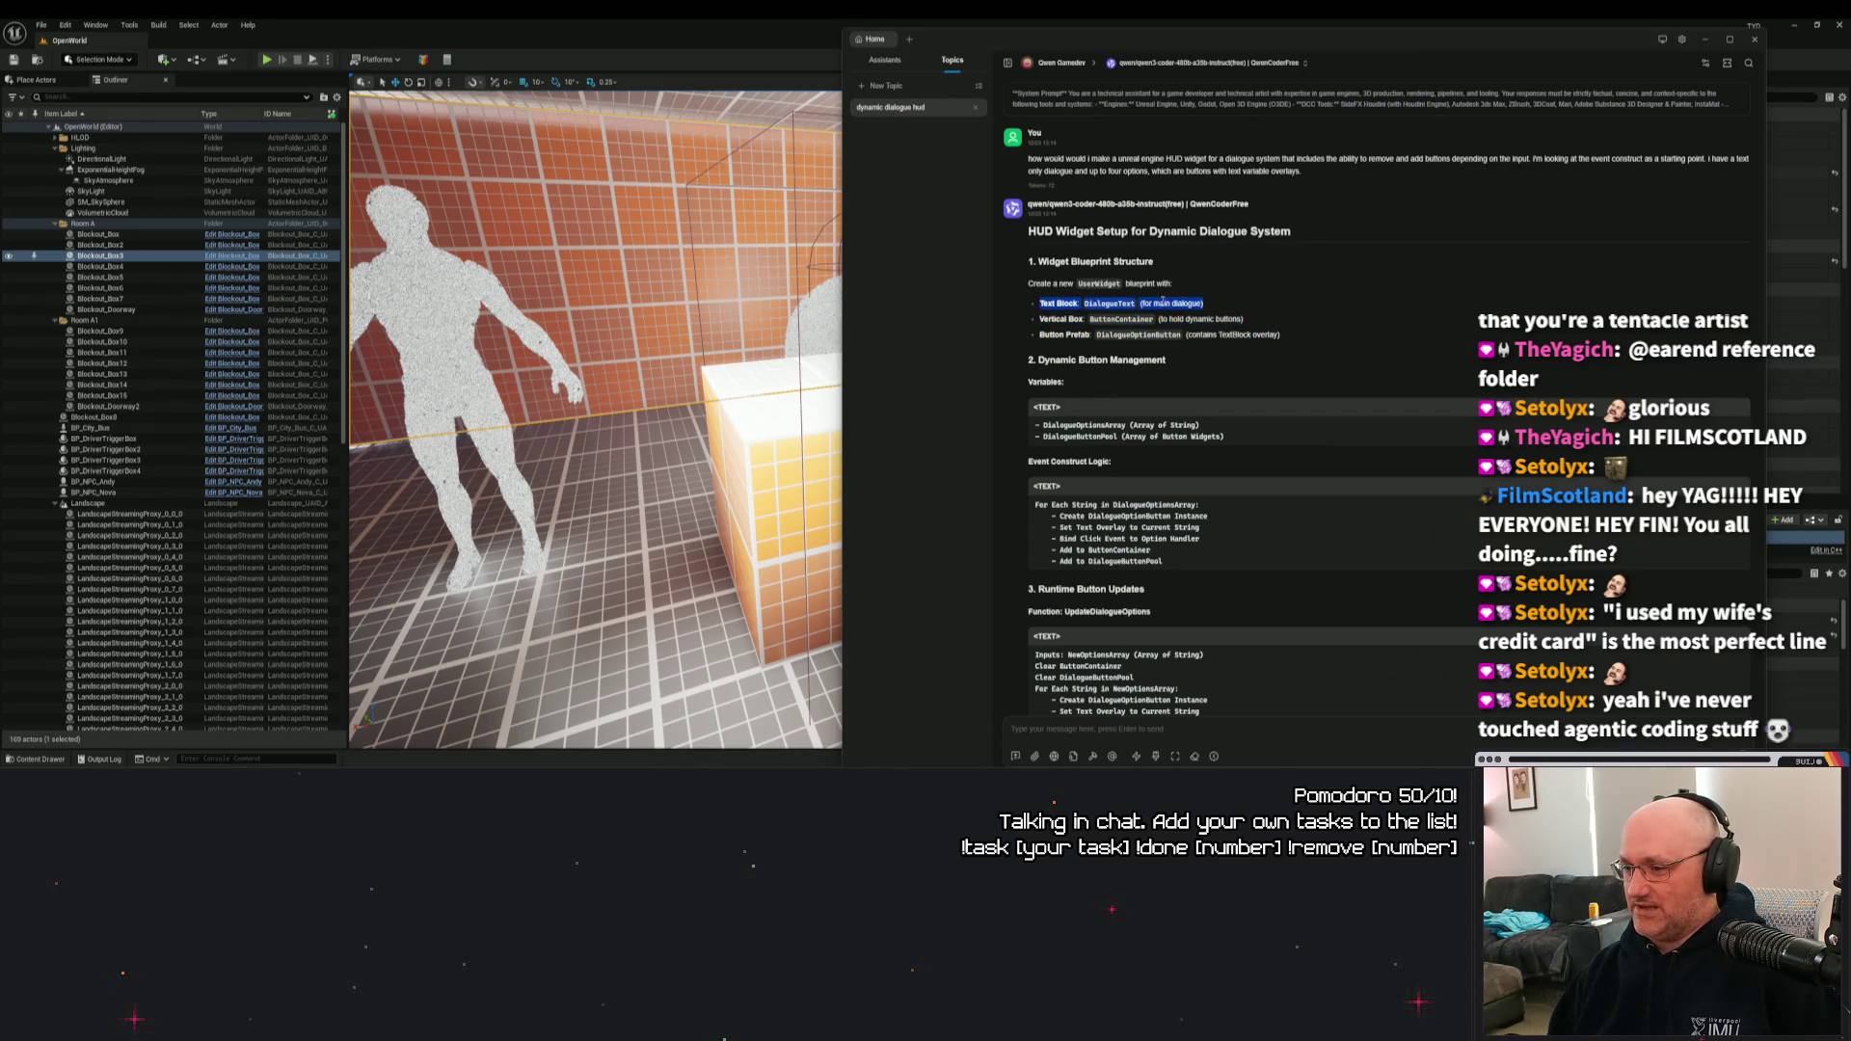
pyautogui.tripleClick(1144, 284)
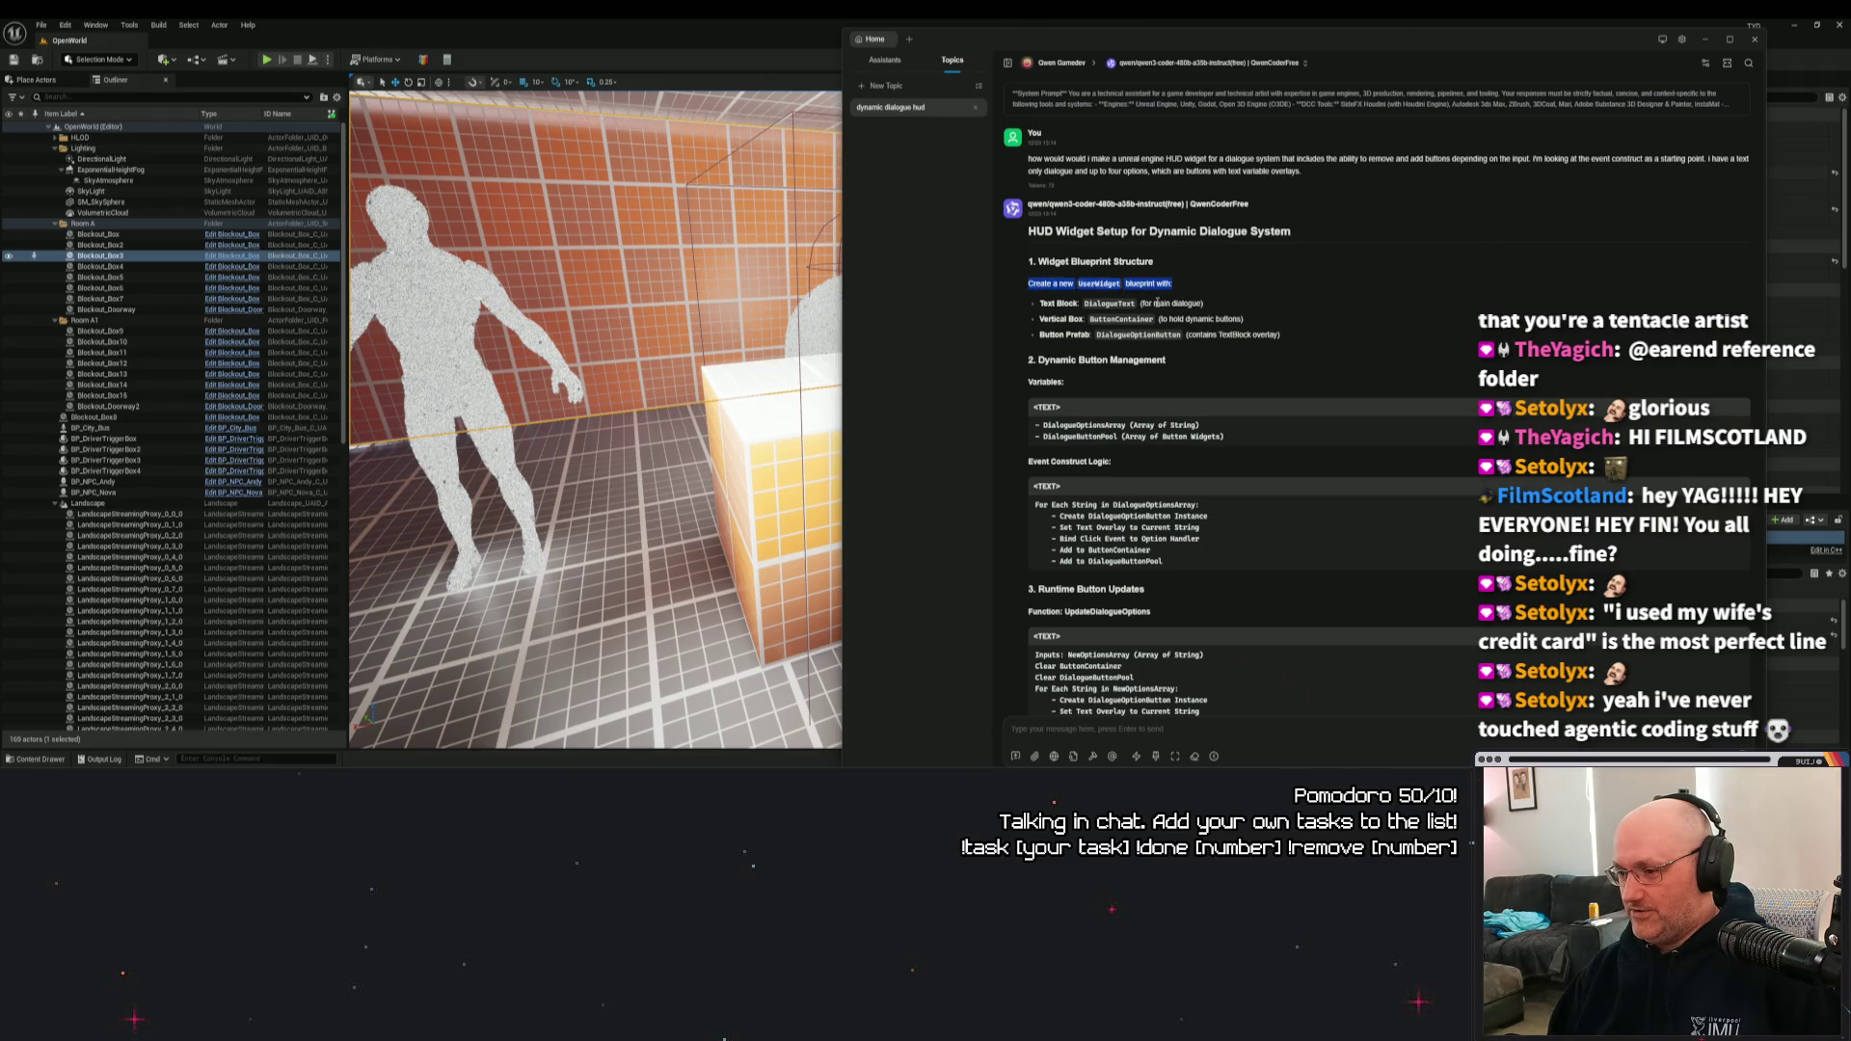
pyautogui.tripleClick(1166, 302)
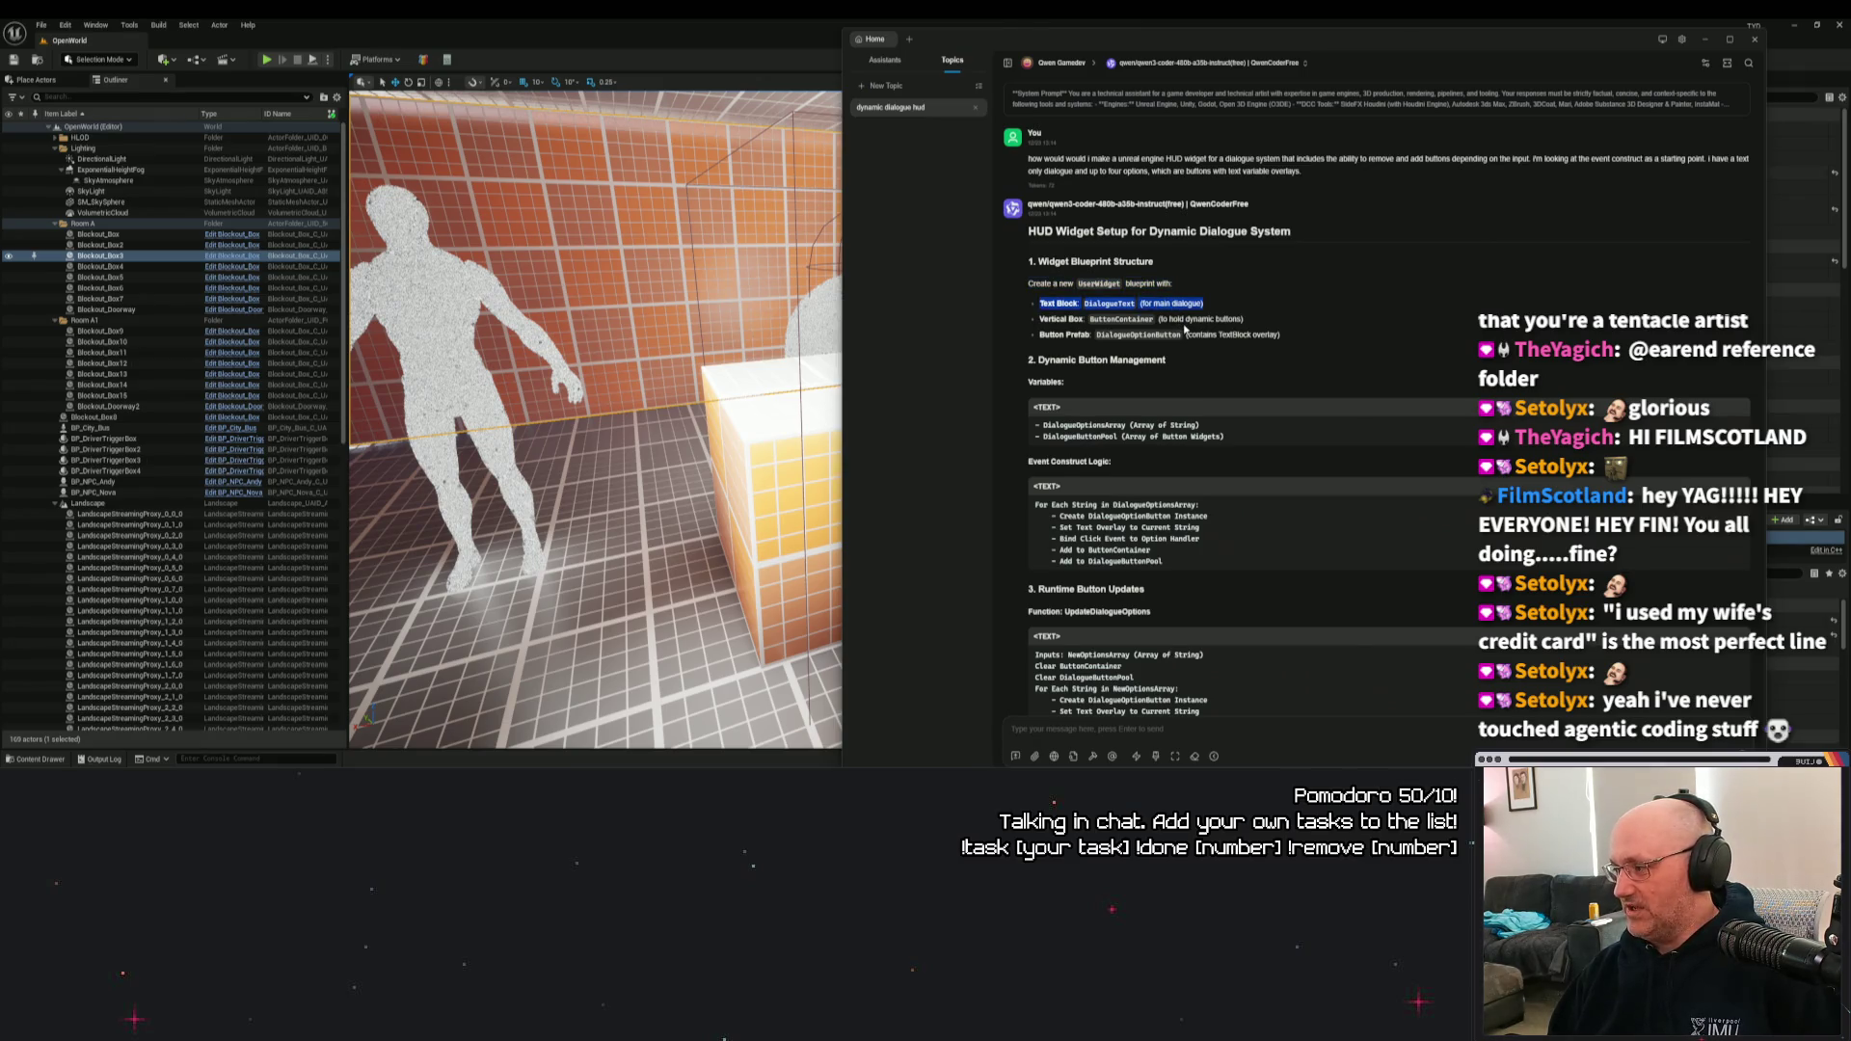
pyautogui.tripleClick(1196, 319)
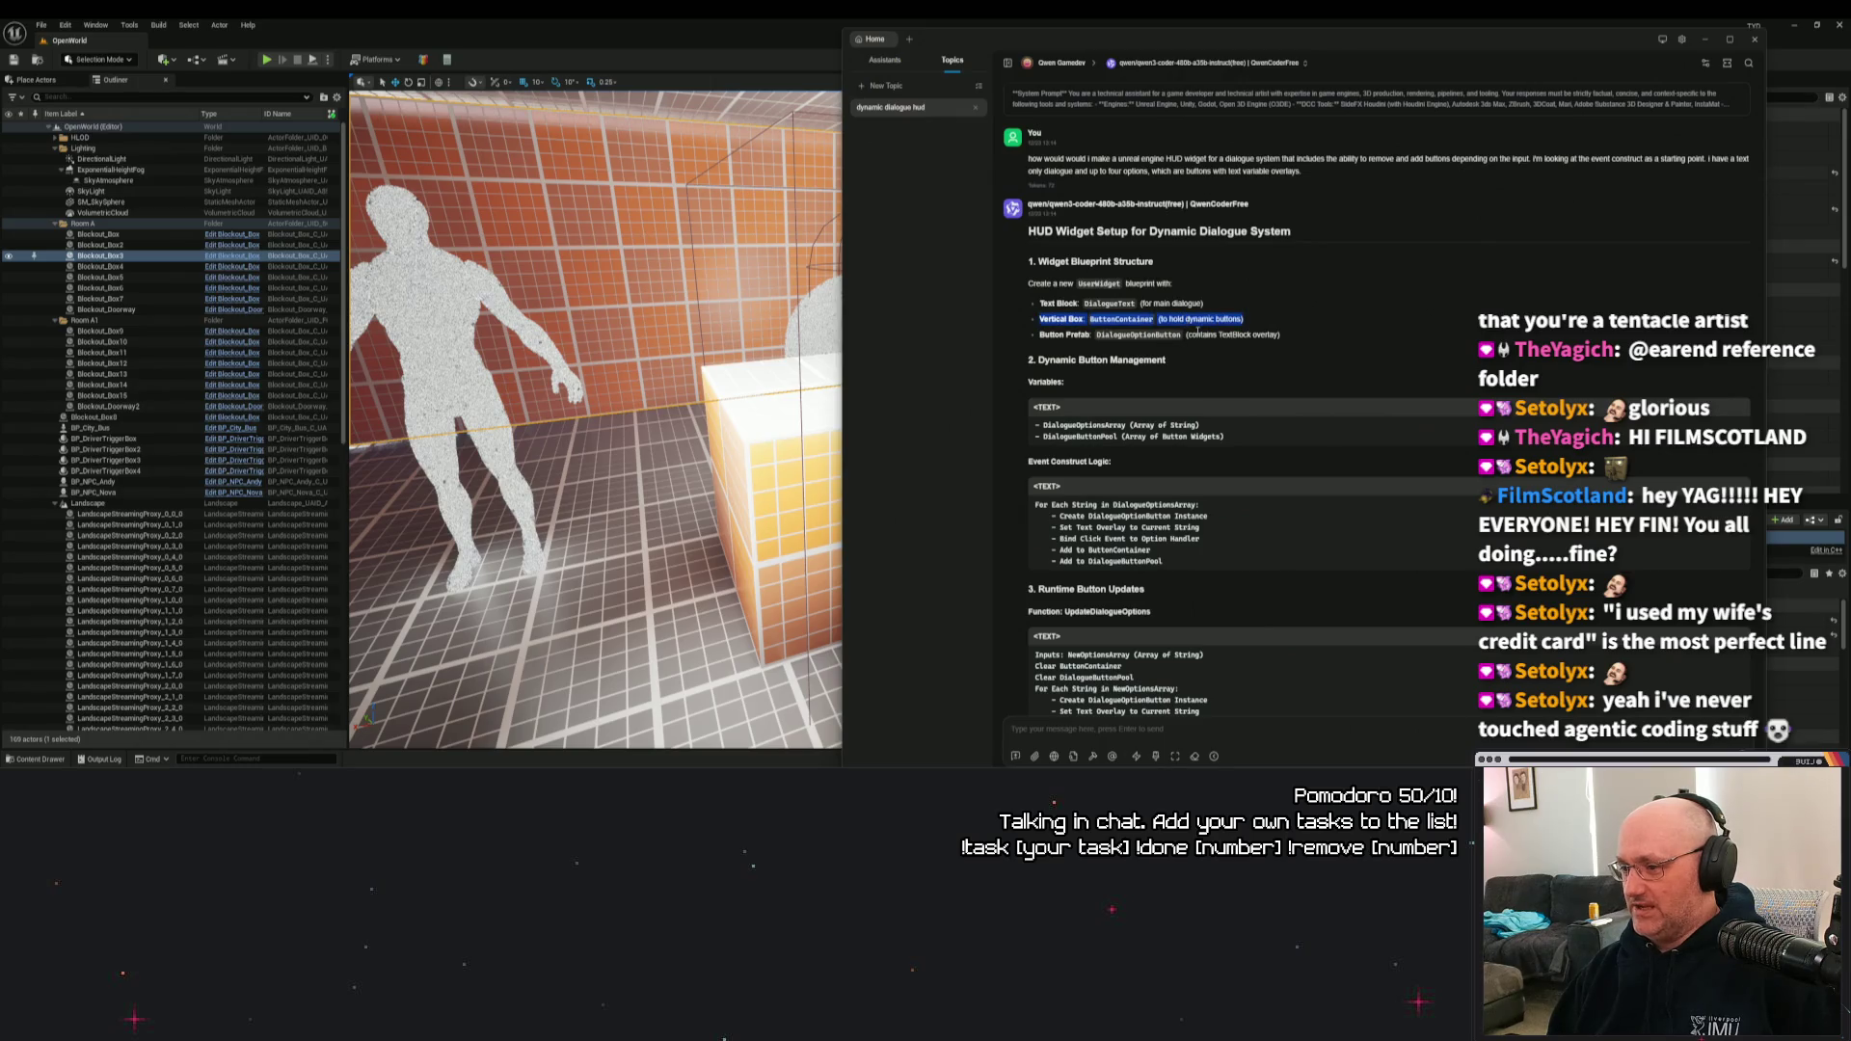
pyautogui.tripleClick(1205, 335)
pyautogui.click(1295, 341)
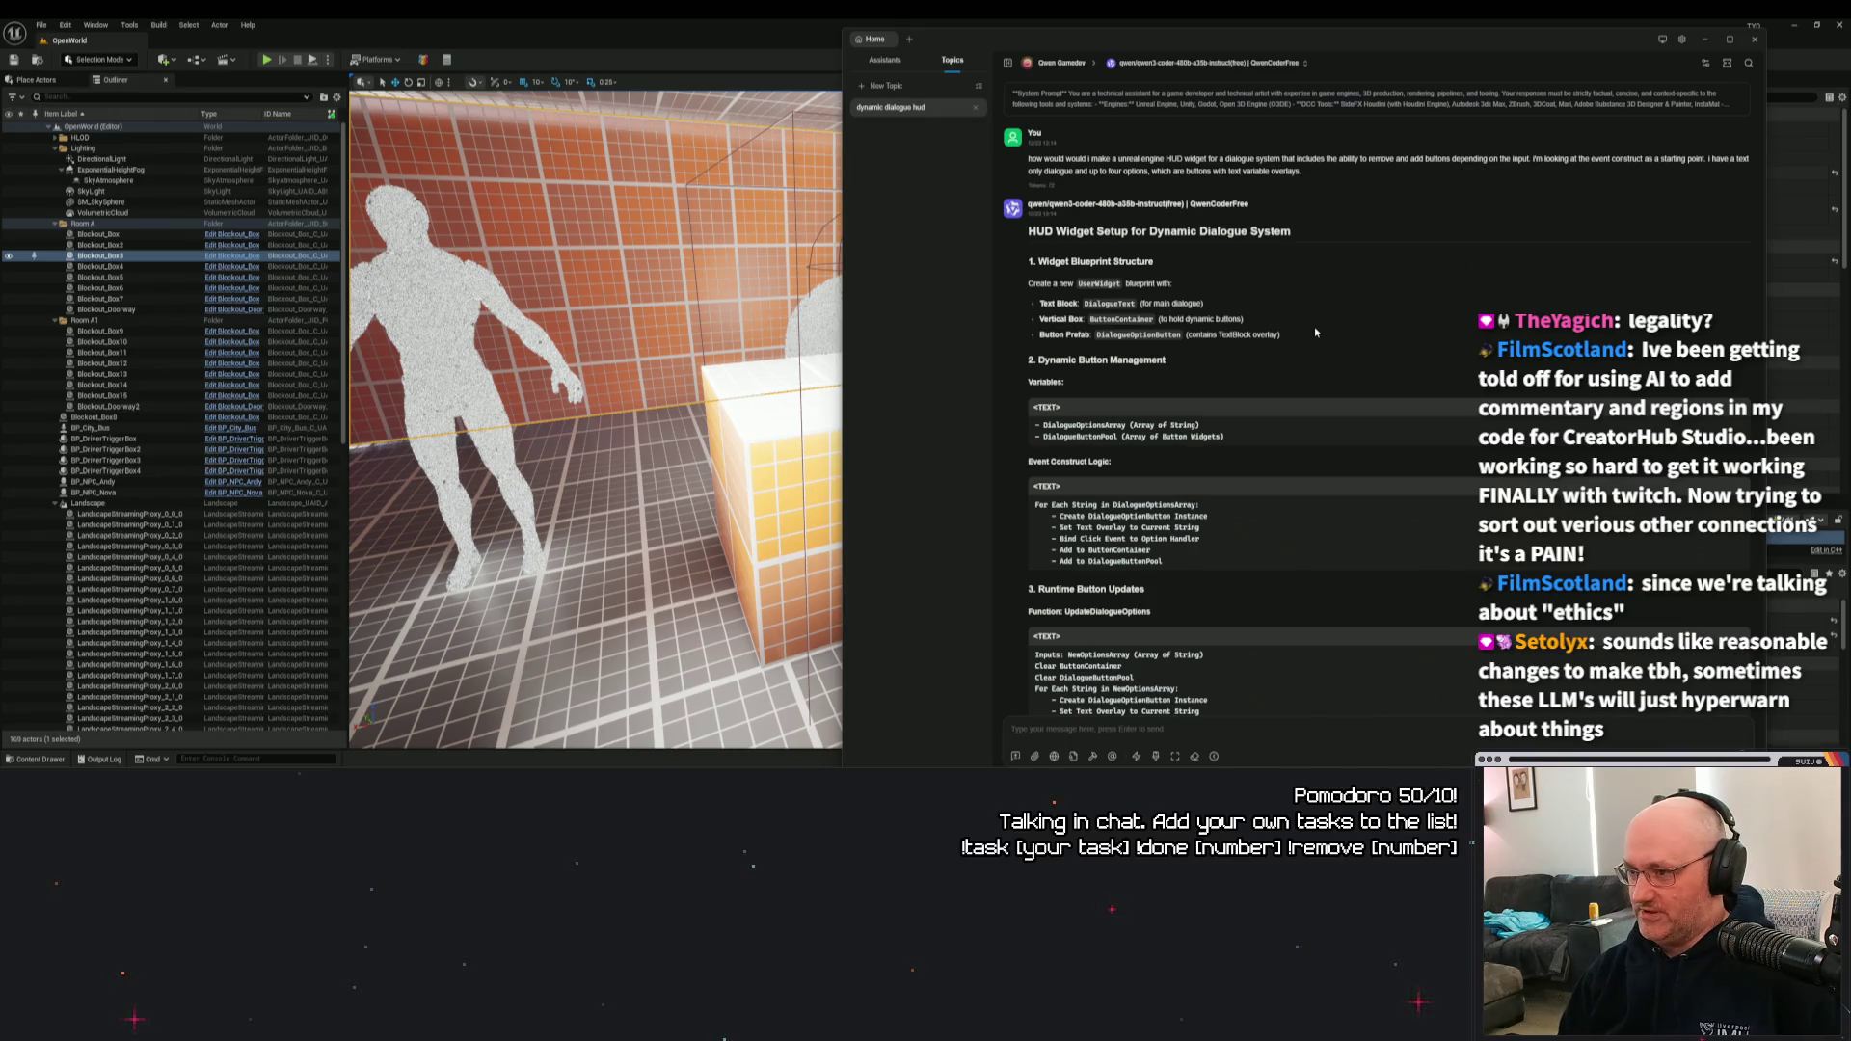
pyautogui.click(1203, 63)
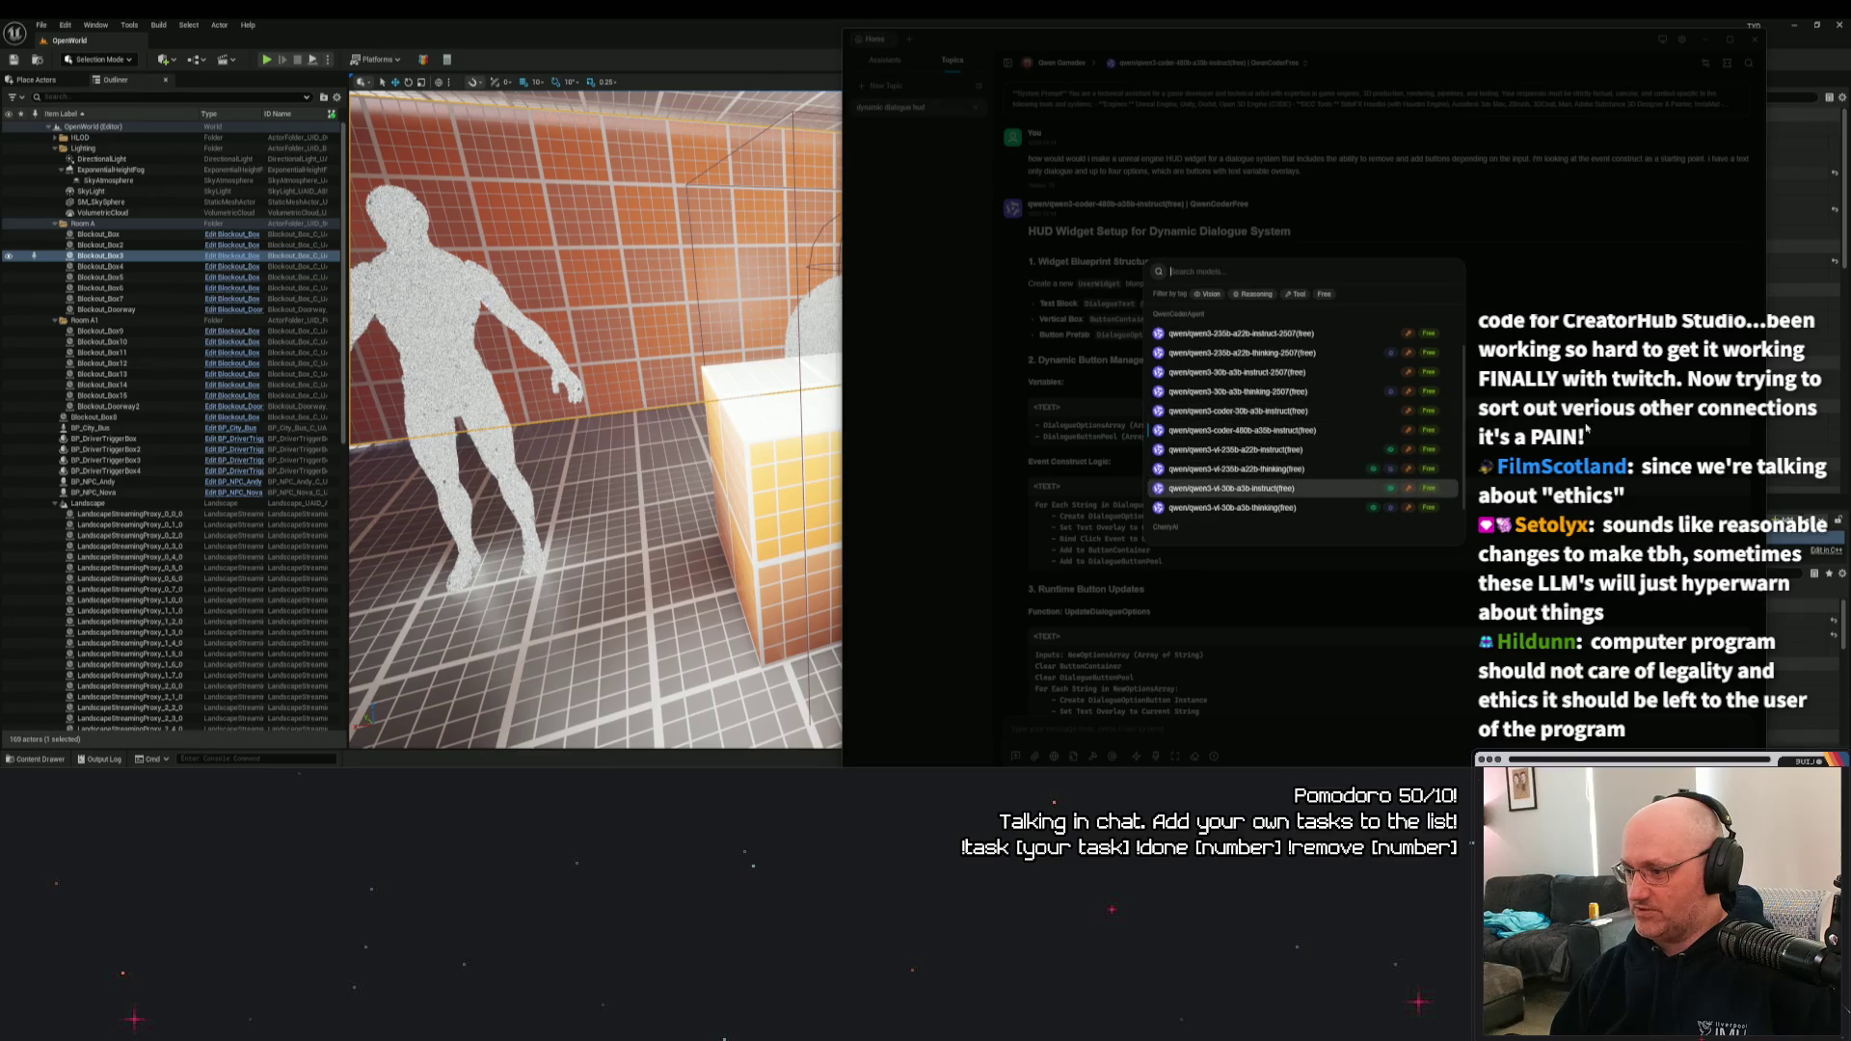
pyautogui.click(1484, 221)
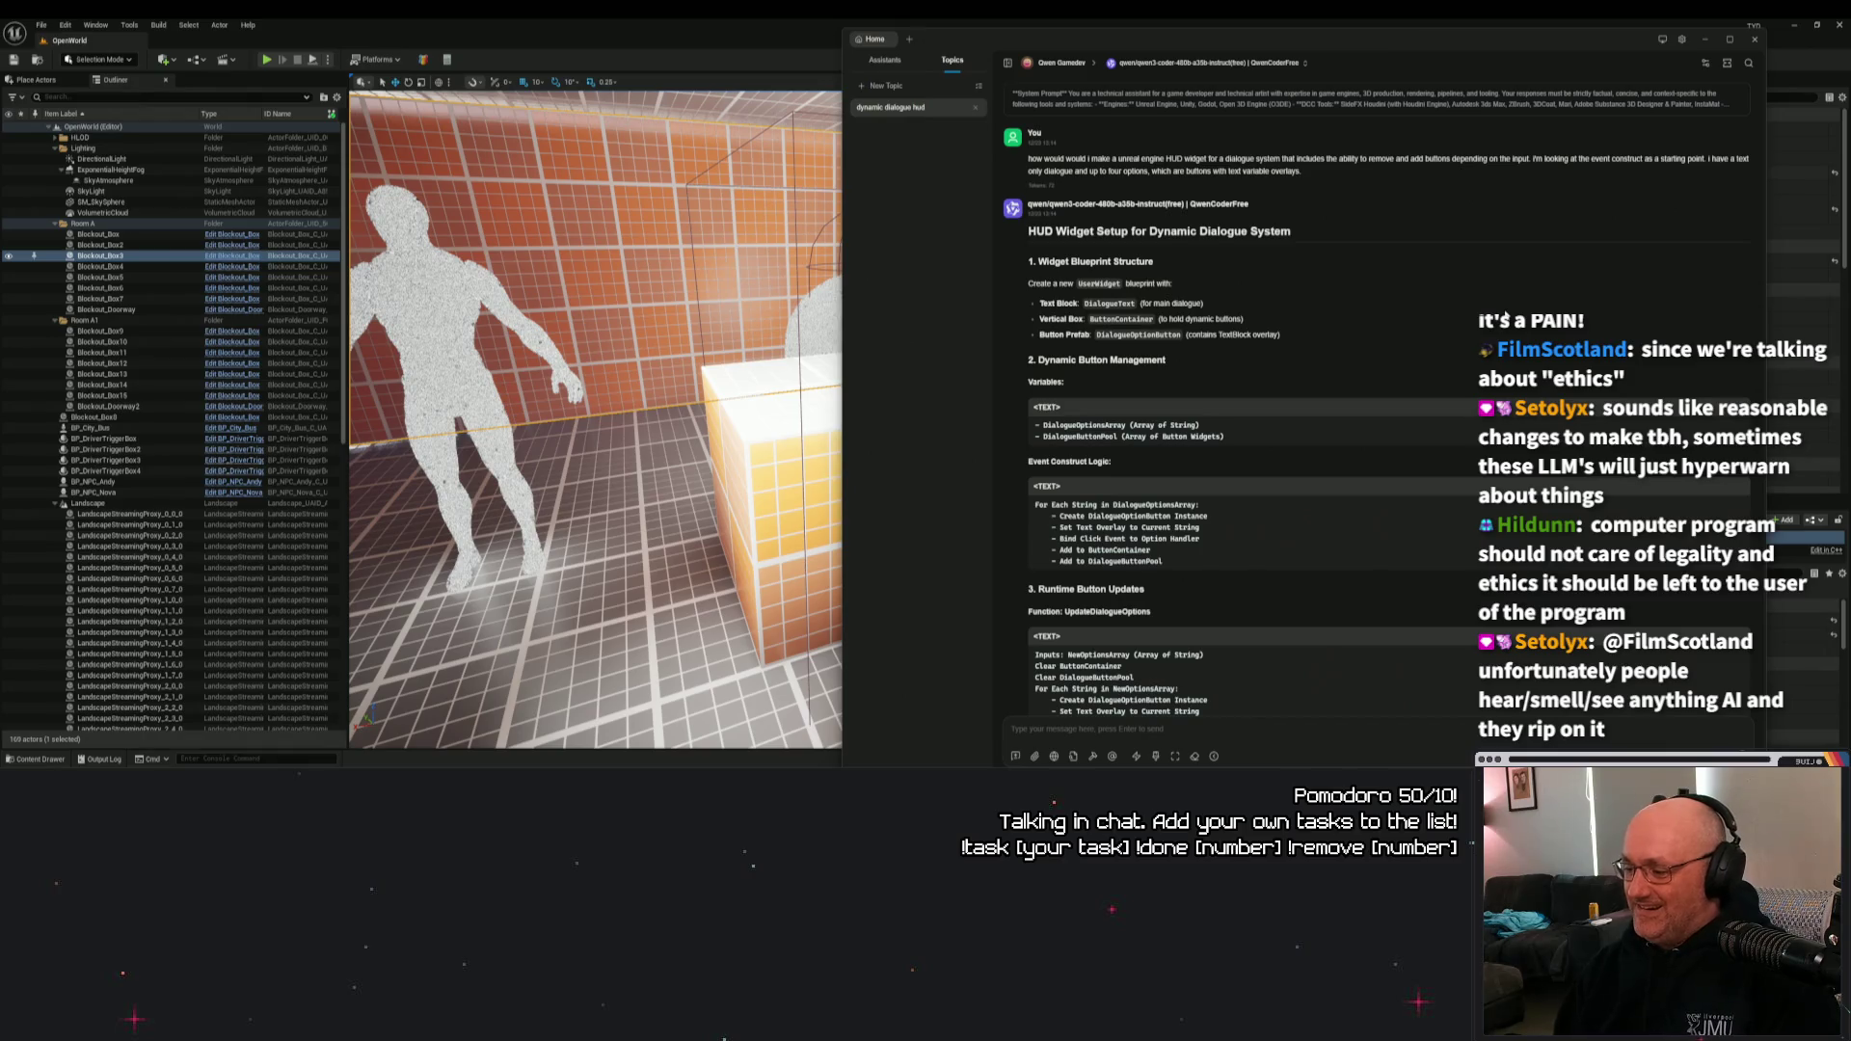
pyautogui.scroll(-5, 1451, 472)
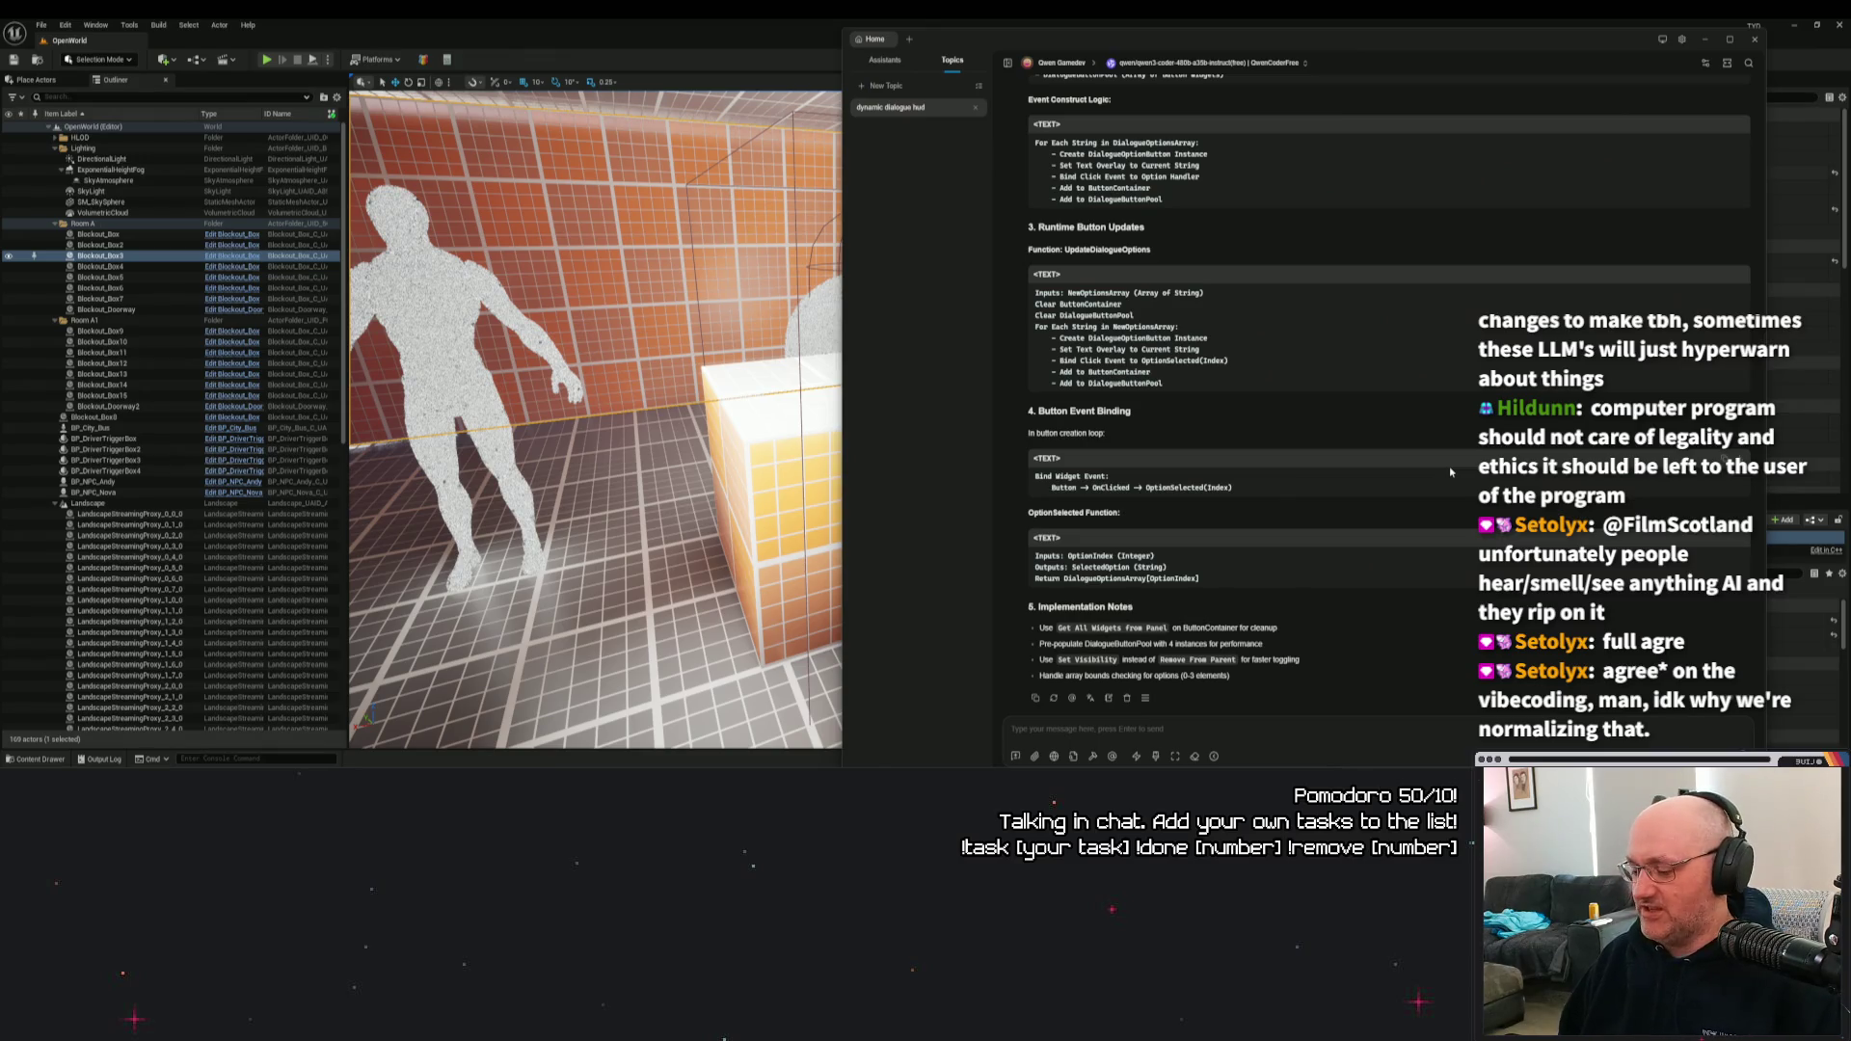
pyautogui.doubleClick(1202, 487)
pyautogui.tripleClick(1070, 476)
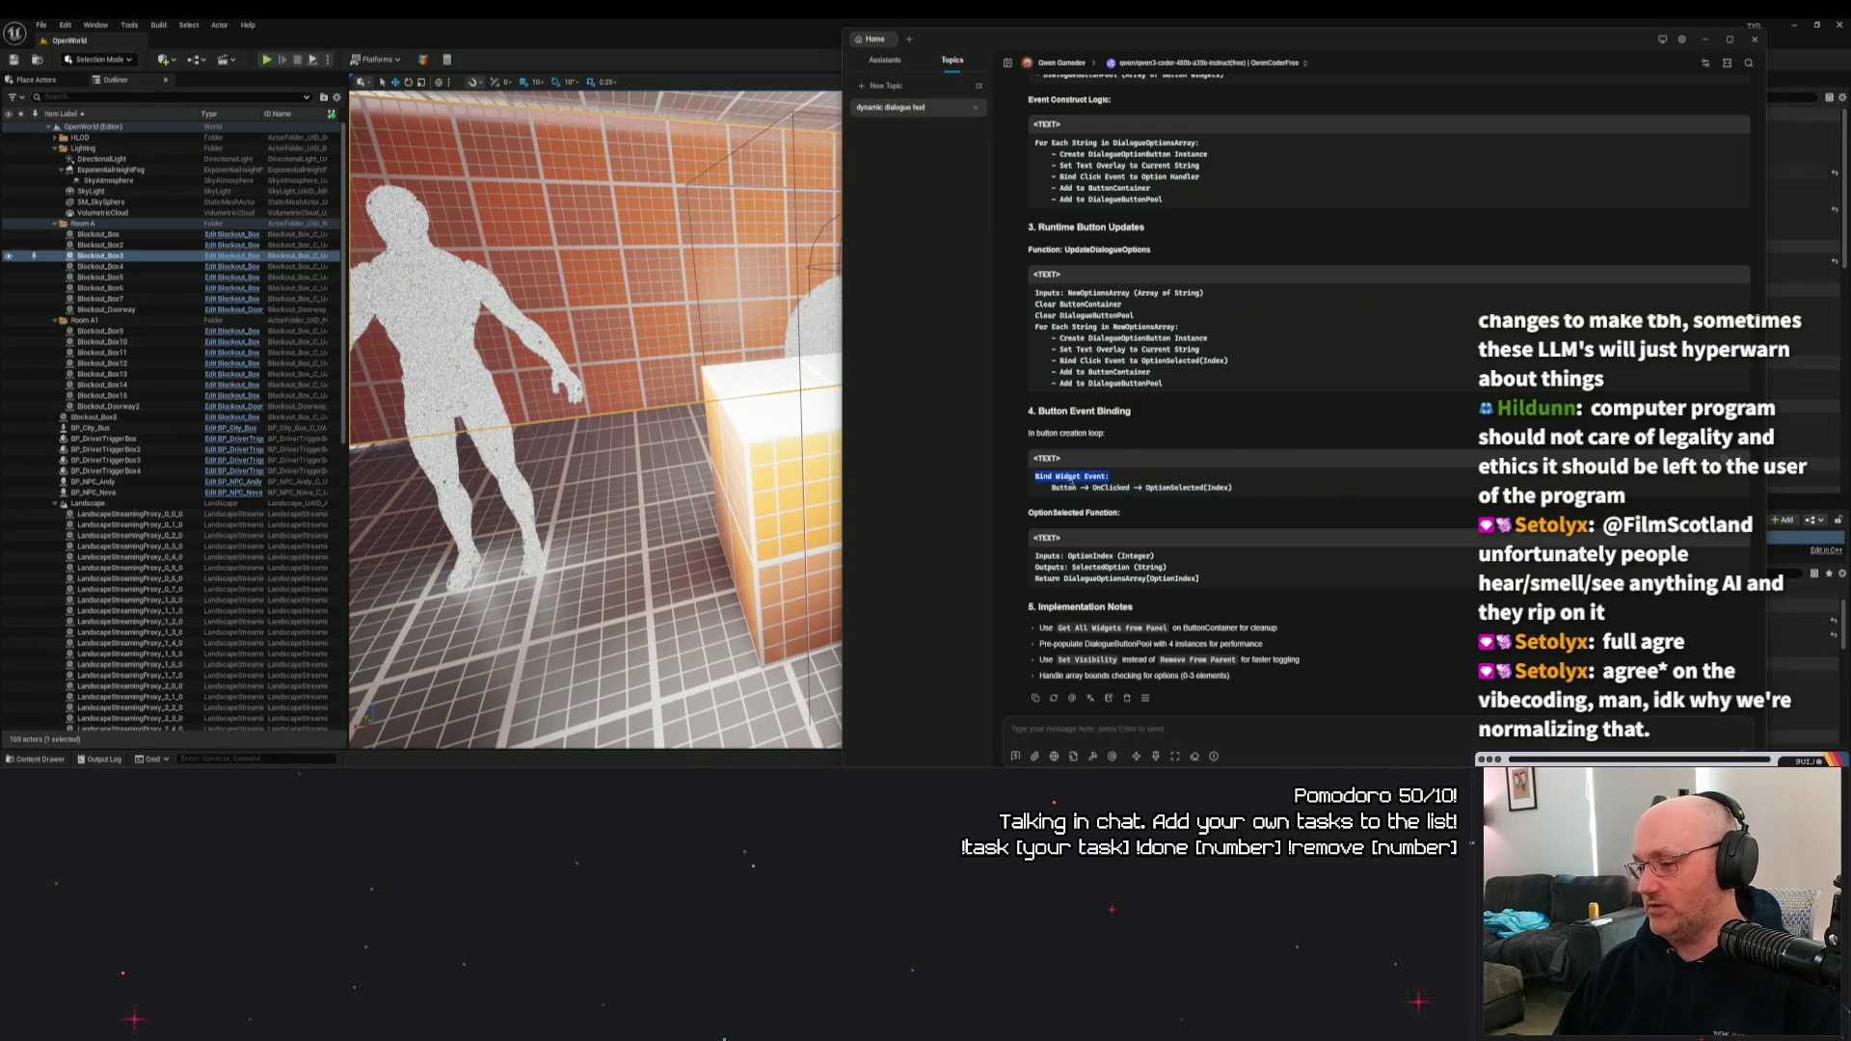
pyautogui.tripleClick(1101, 484)
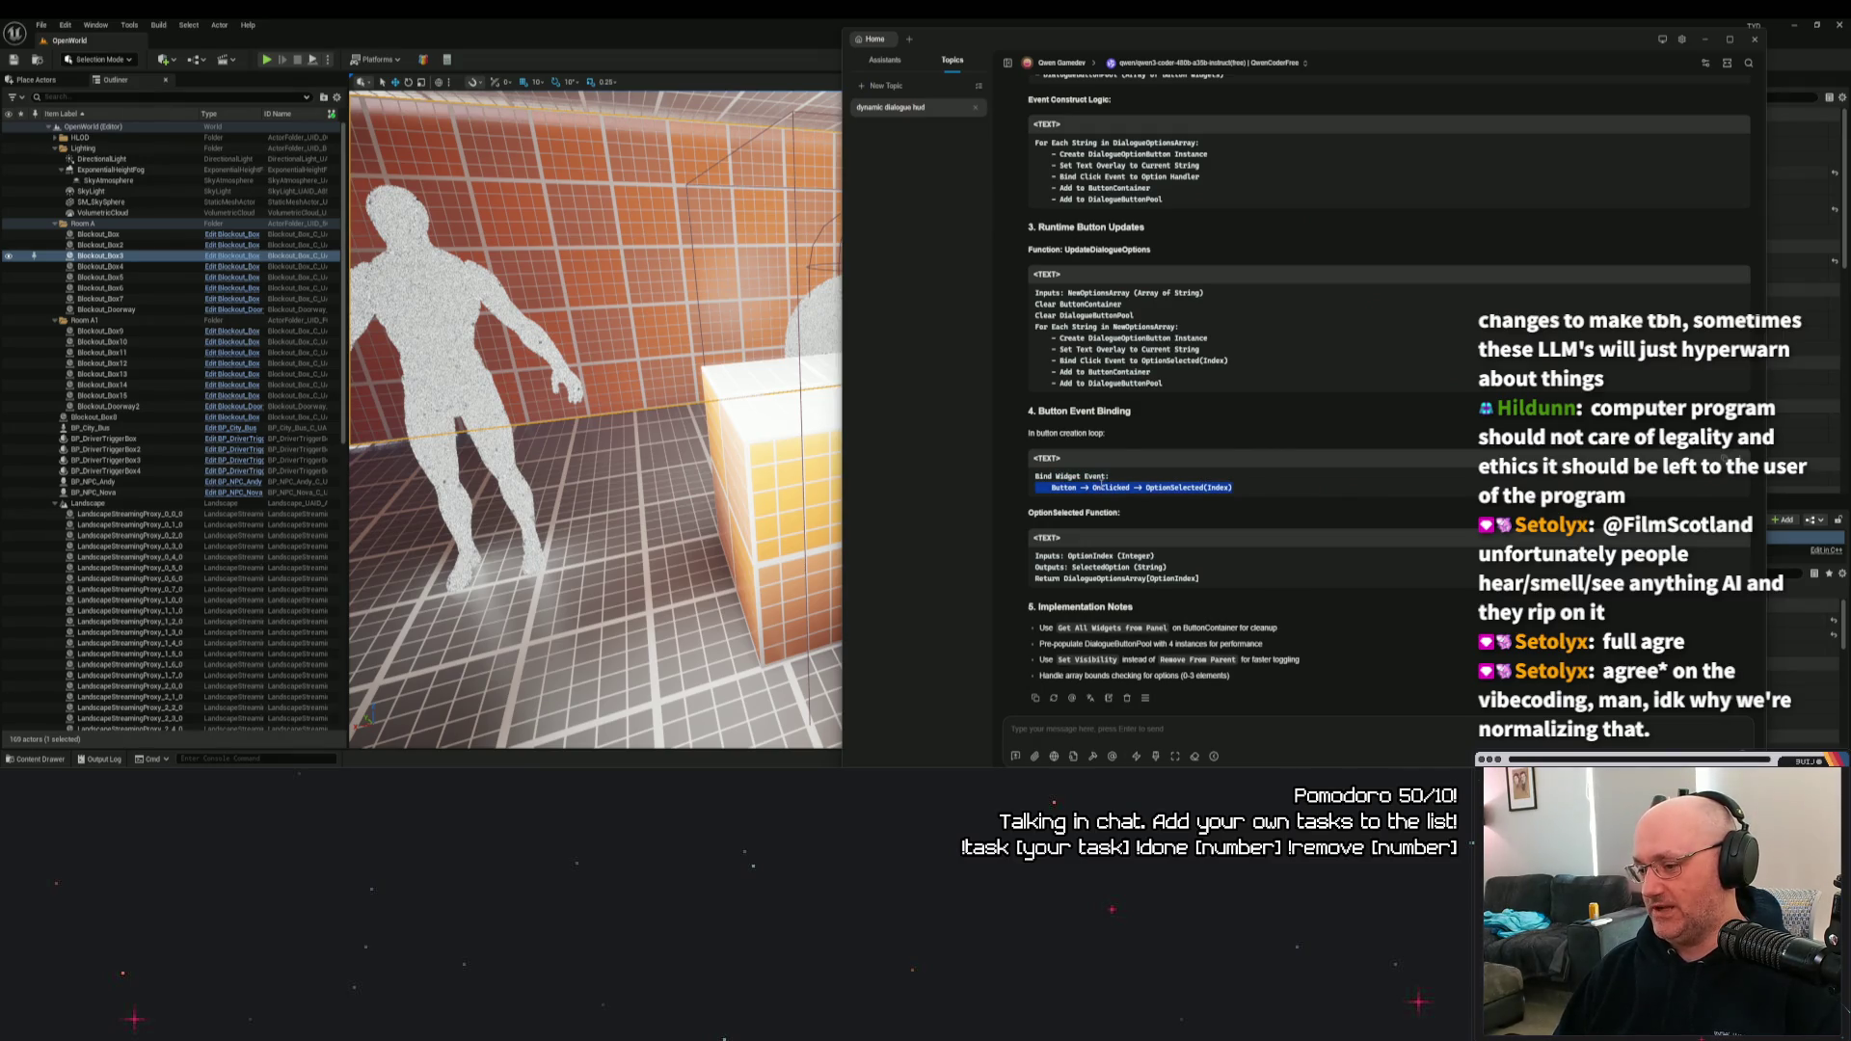
pyautogui.tripleClick(1090, 557)
pyautogui.doubleClick(1099, 567)
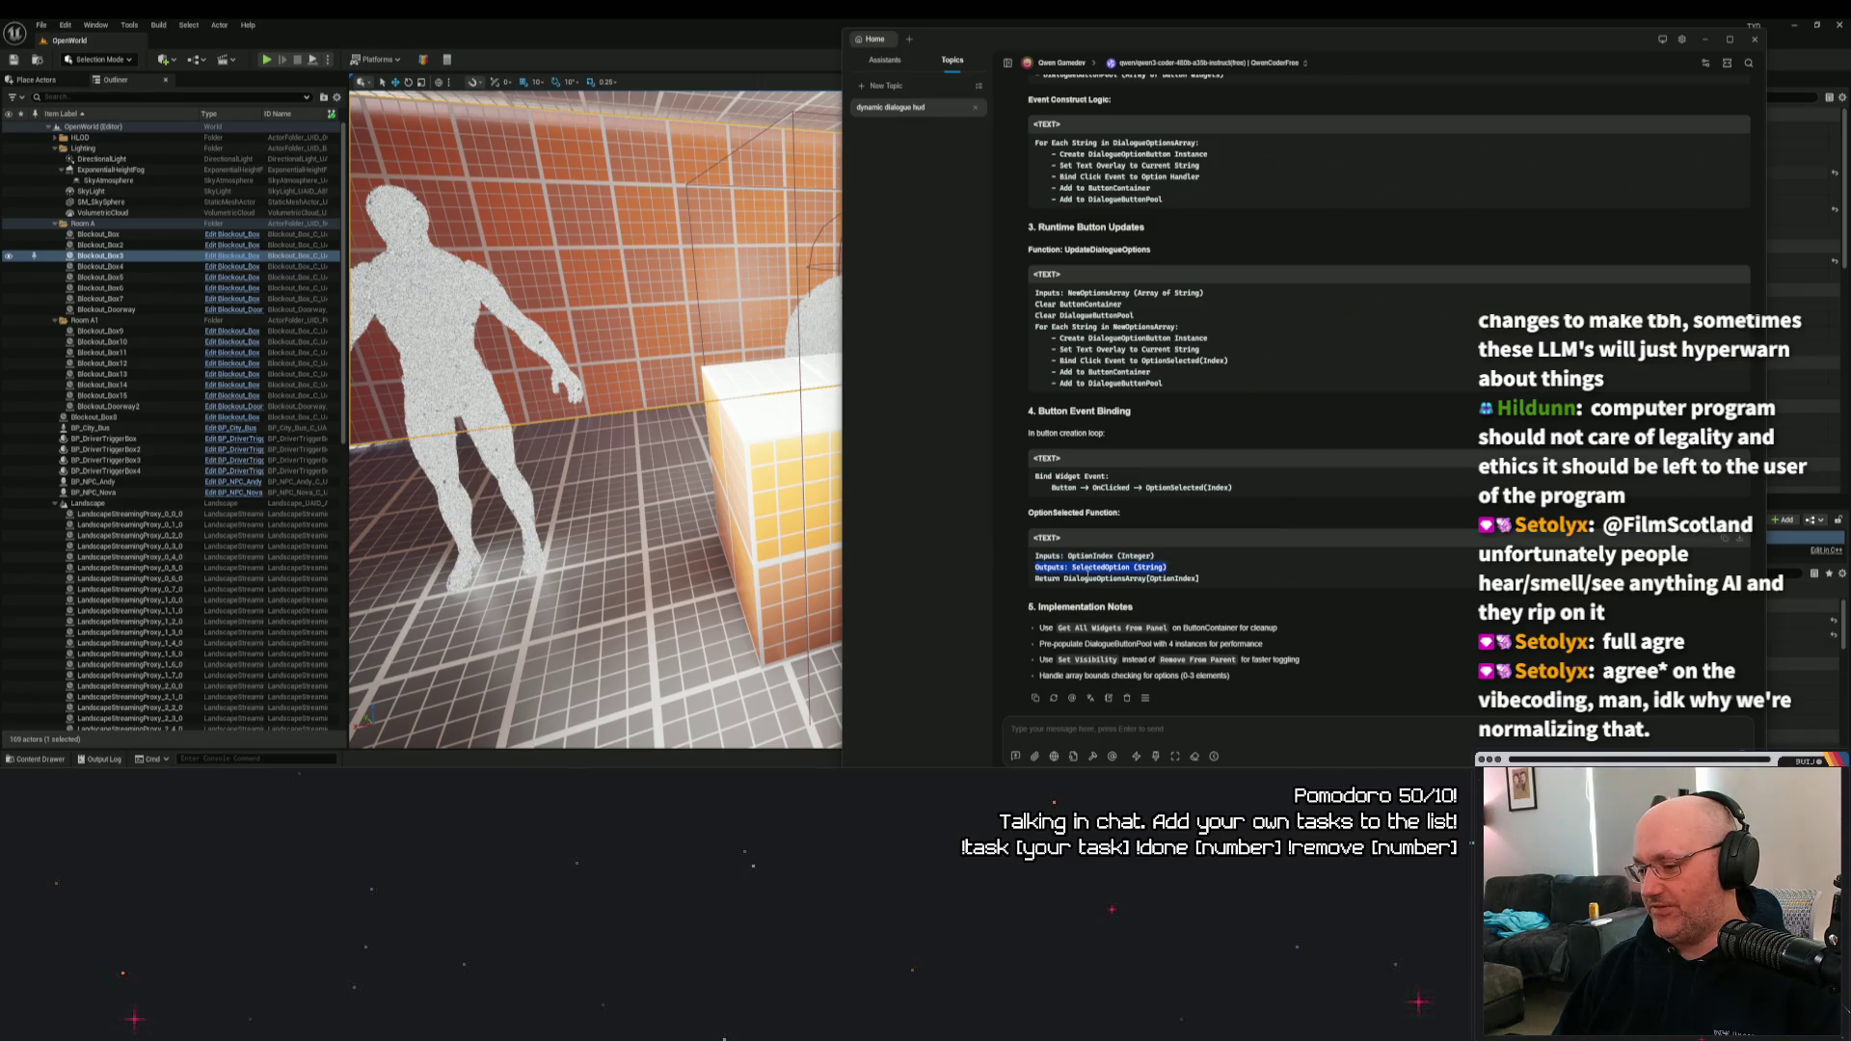
pyautogui.tripleClick(1086, 568)
pyautogui.click(1087, 567)
pyautogui.tripleClick(1087, 556)
pyautogui.click(1088, 486)
pyautogui.tripleClick(1087, 486)
pyautogui.tripleClick(1069, 476)
pyautogui.click(1140, 488)
pyautogui.tripleClick(1140, 488)
pyautogui.tripleClick(1082, 476)
pyautogui.tripleClick(1125, 488)
pyautogui.tripleClick(1099, 556)
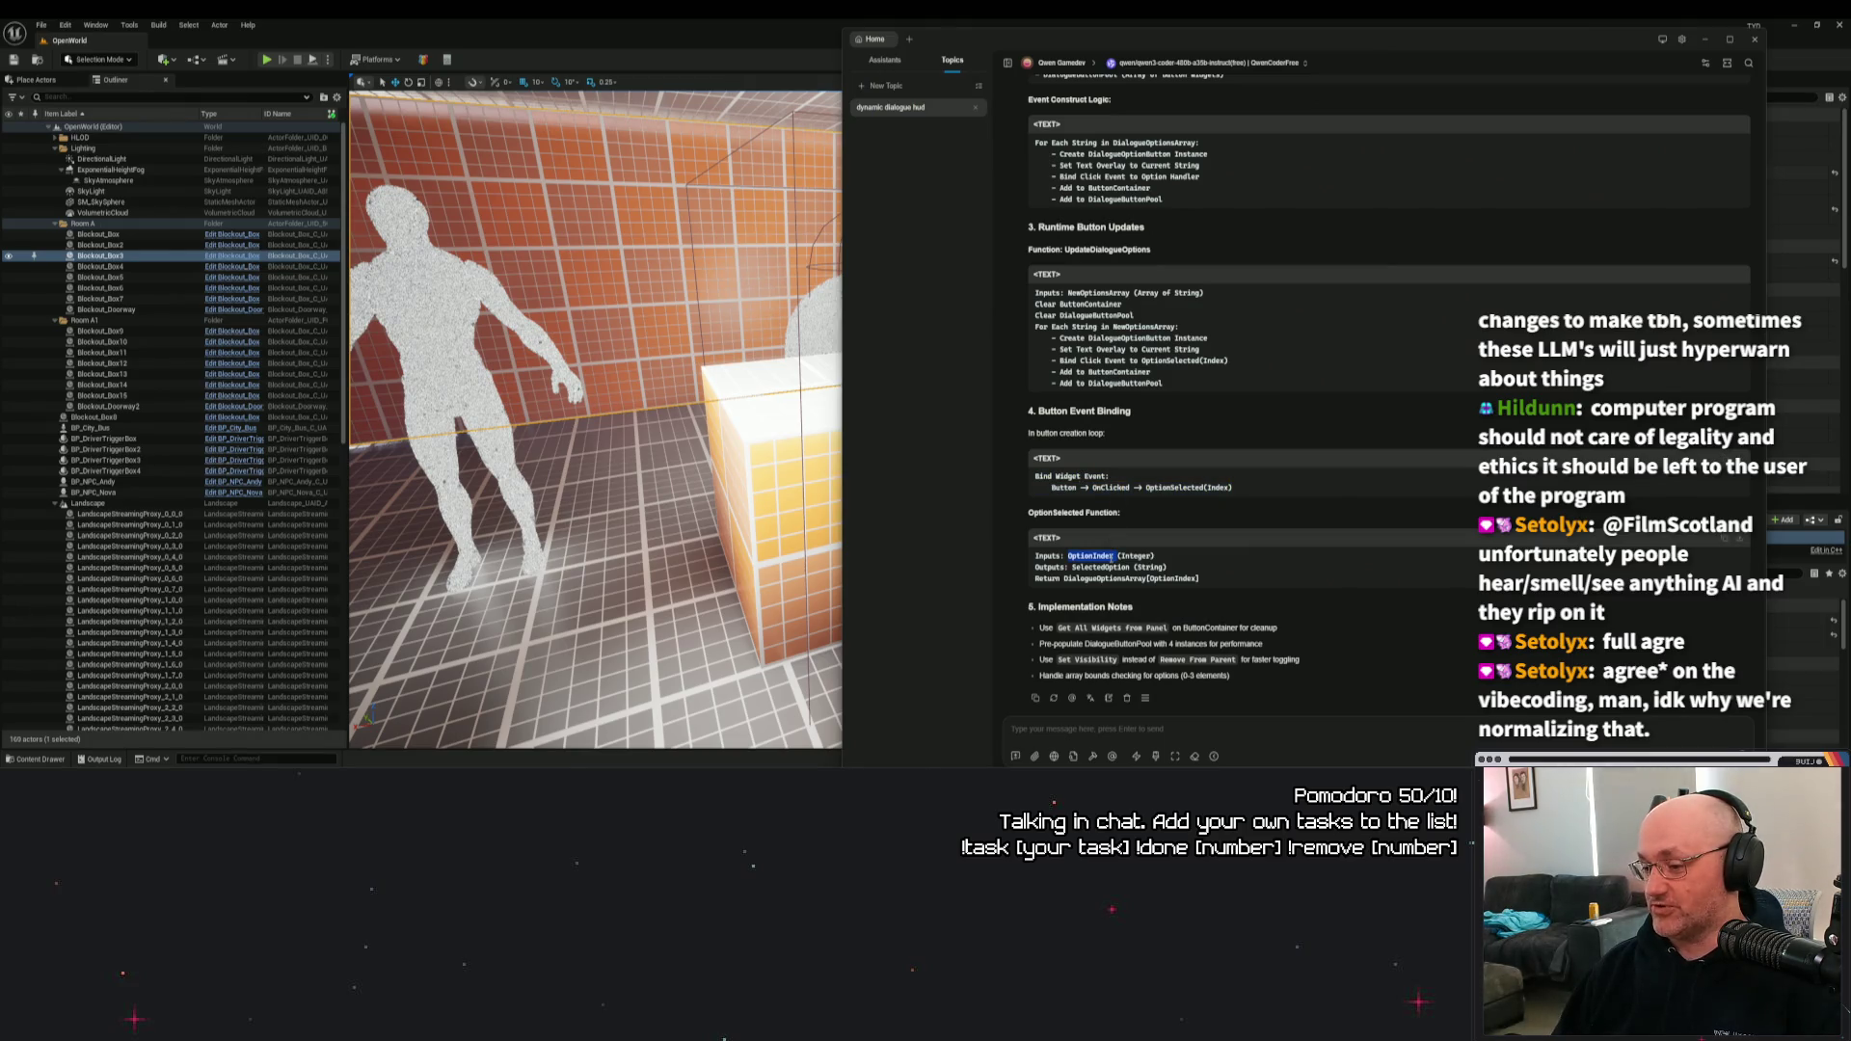
pyautogui.tripleClick(1104, 568)
pyautogui.tripleClick(1101, 578)
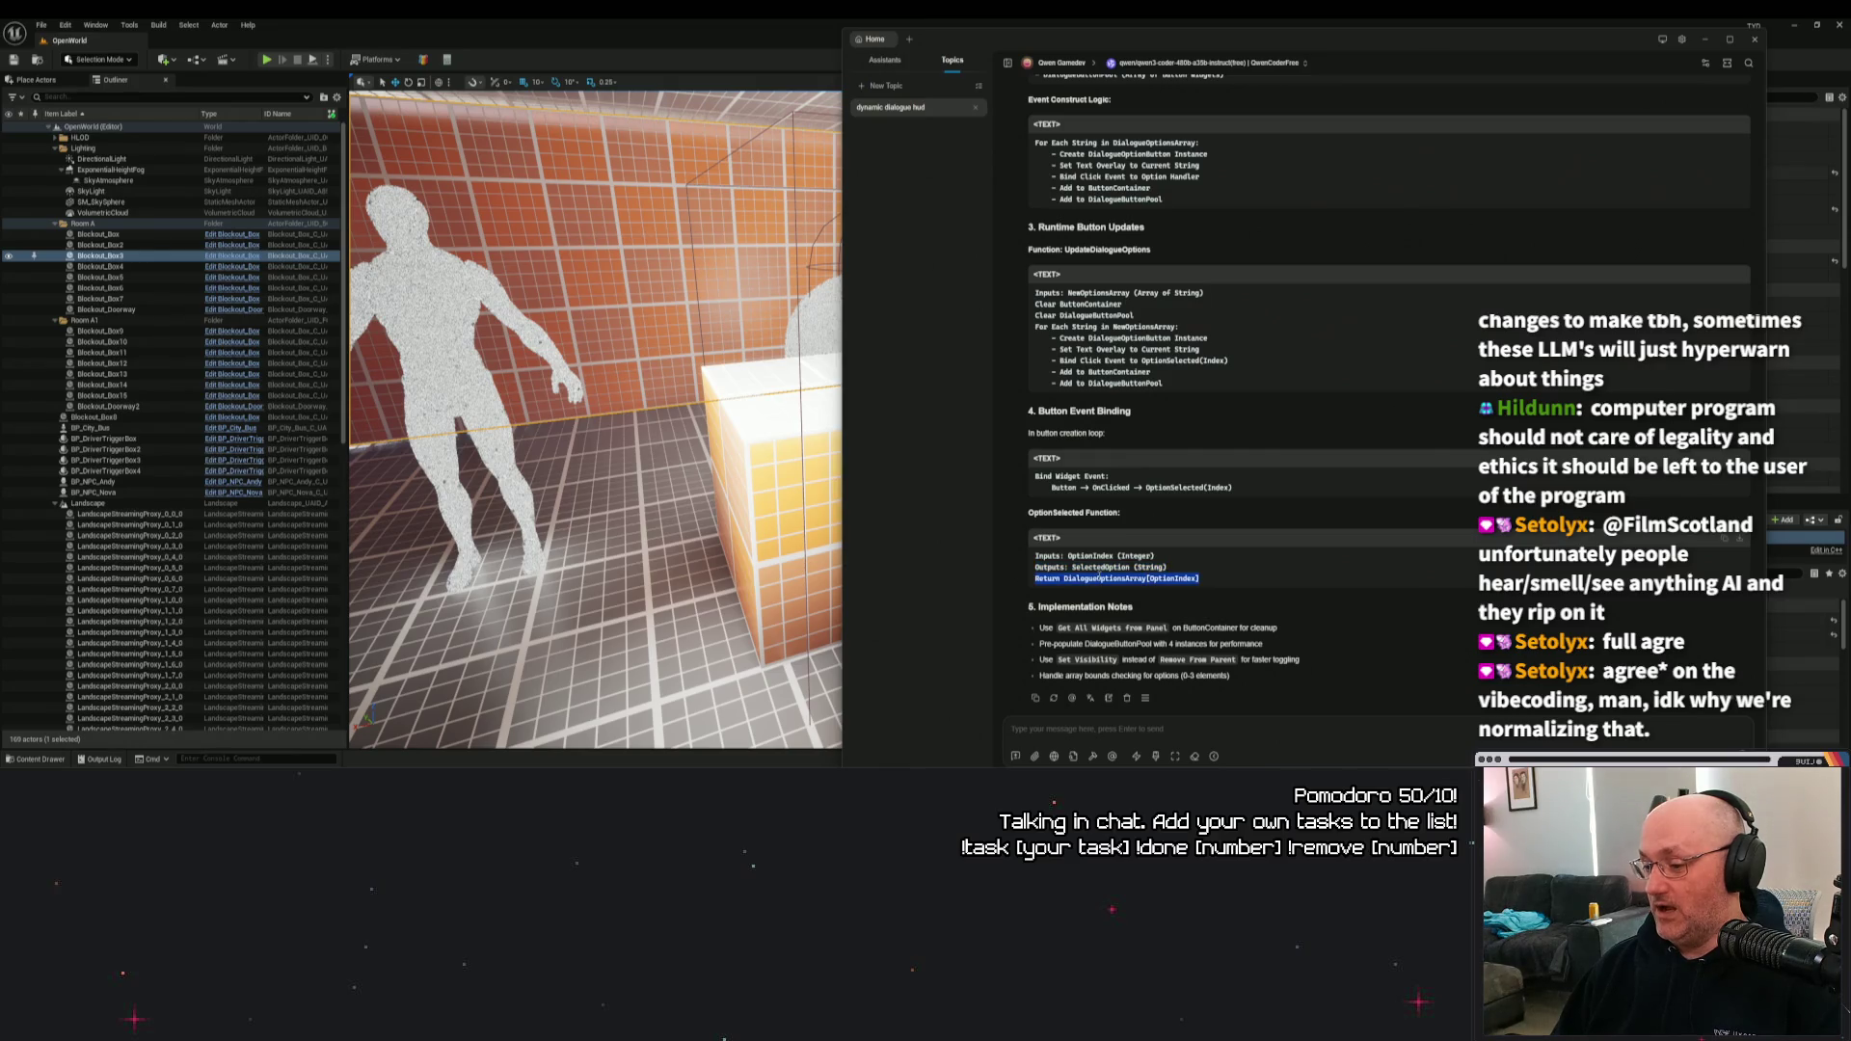
pyautogui.tripleClick(1099, 568)
pyautogui.tripleClick(1094, 557)
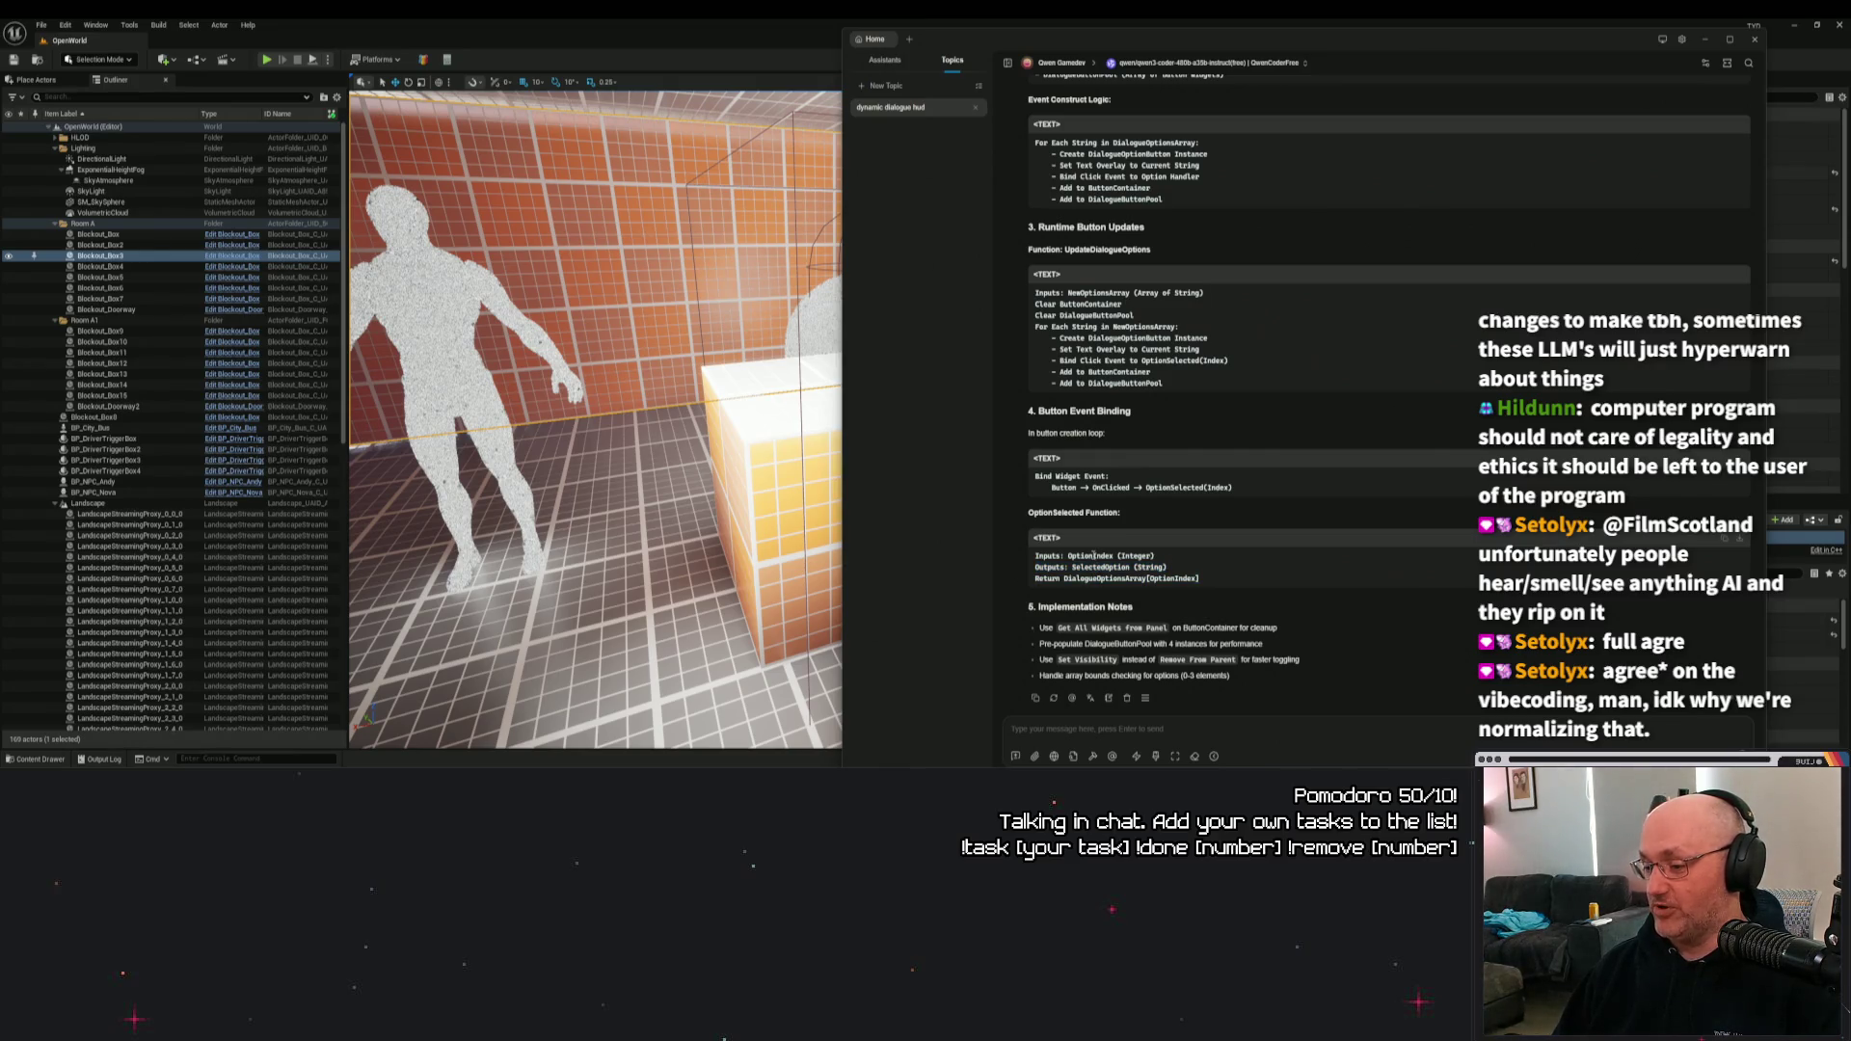
pyautogui.click(1147, 525)
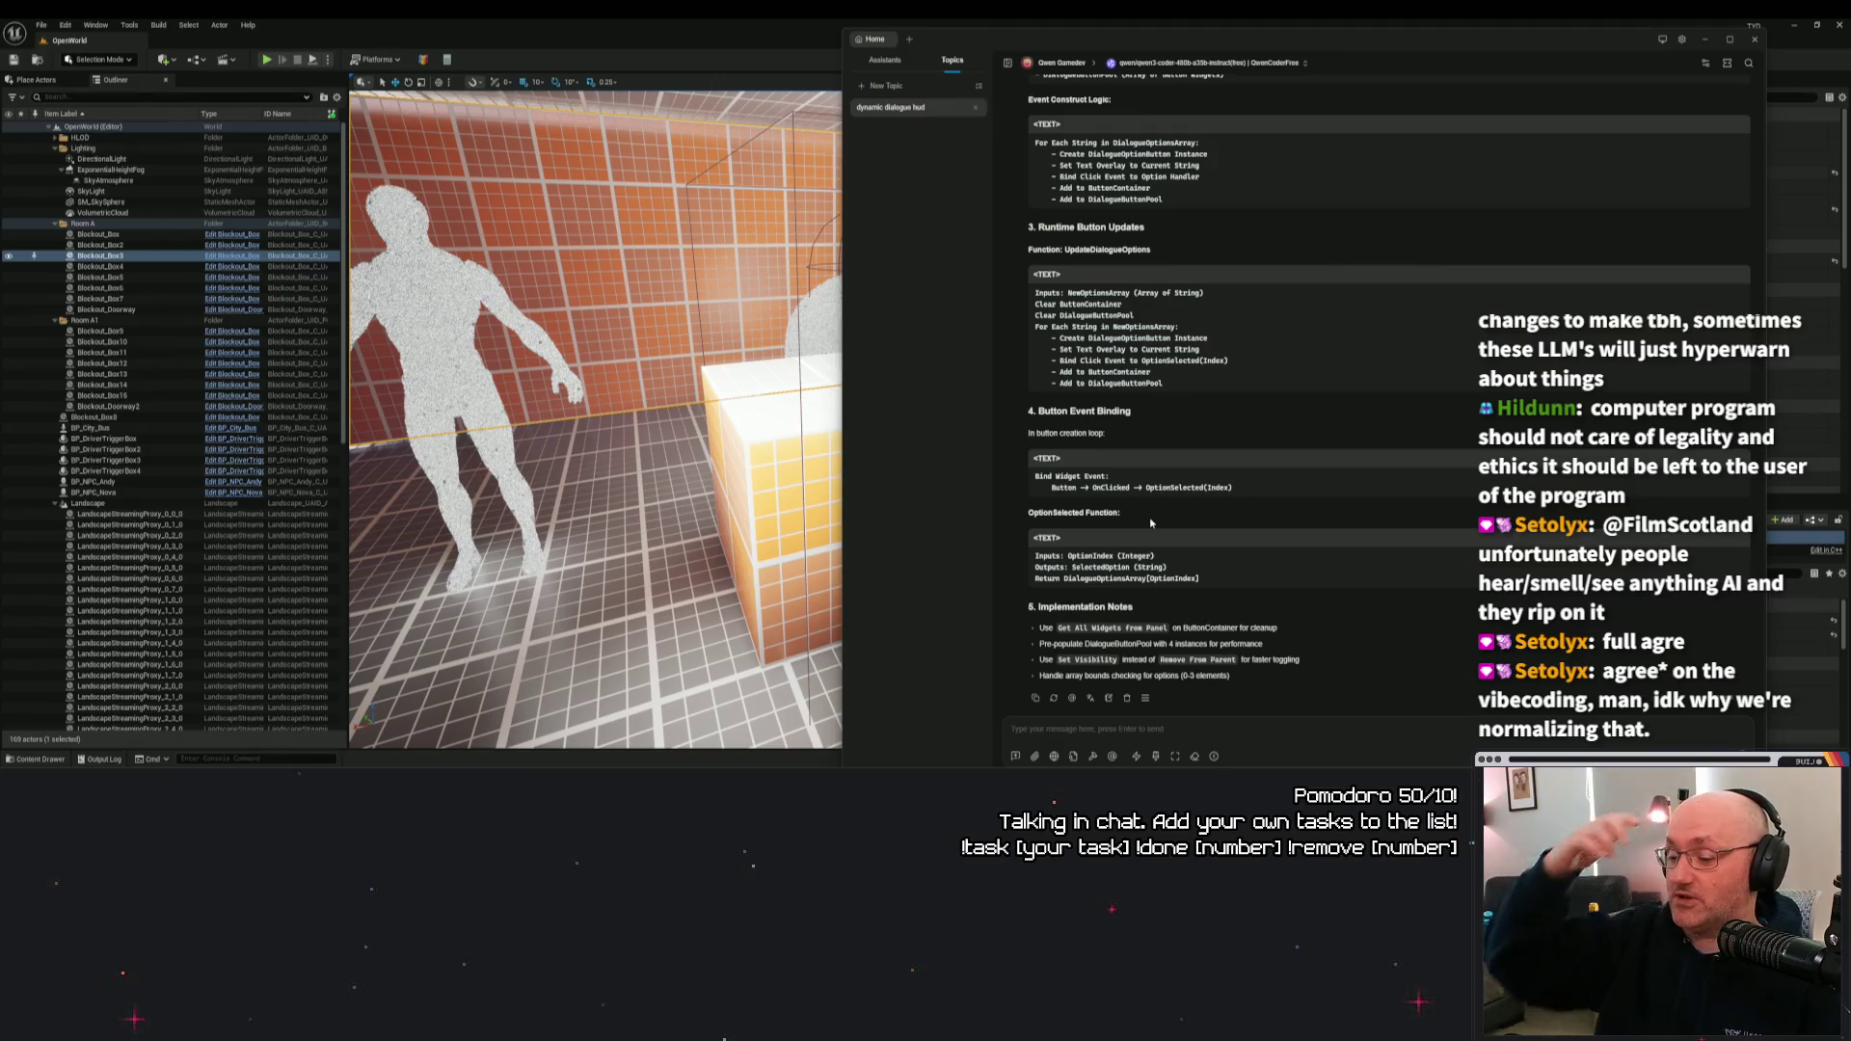
# Minimize Cherry Studio, maximize the Floorp window, and open GeoGuessr from the start-page shortcut.
pyautogui.click(1705, 39)
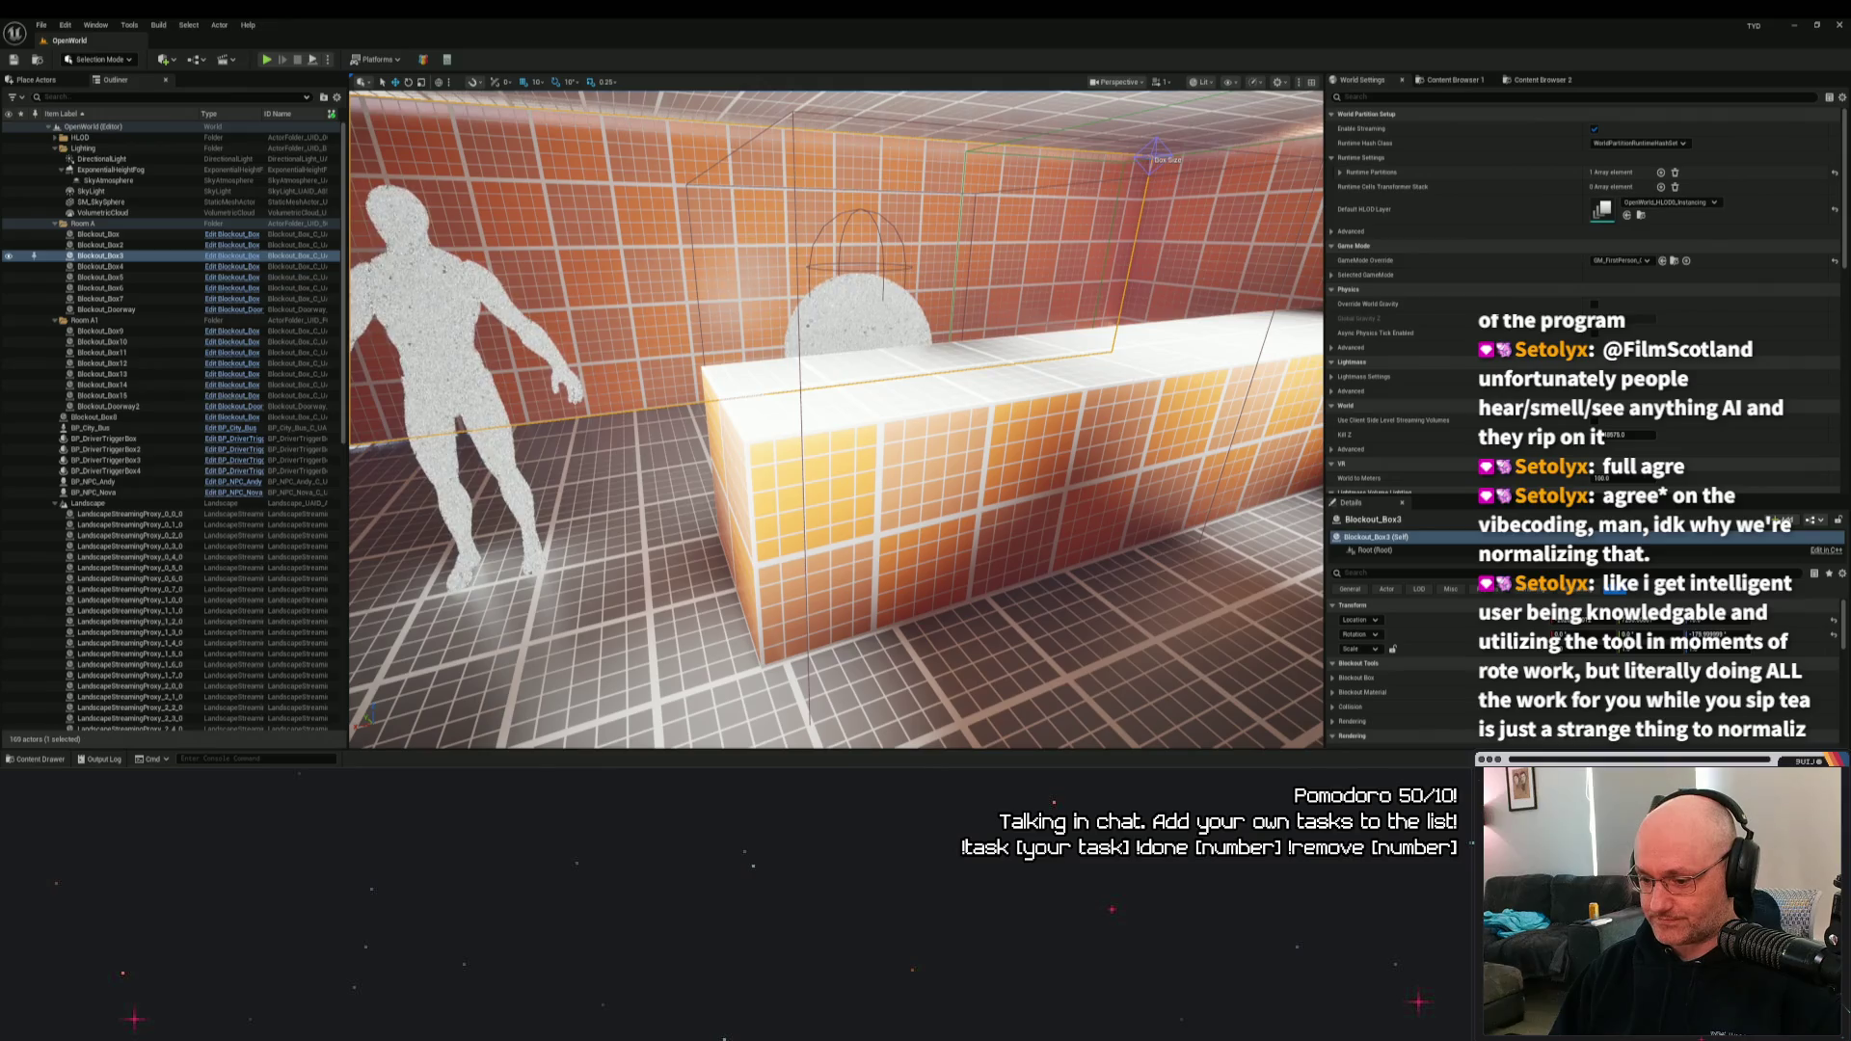
pyautogui.rightClick(819, 762)
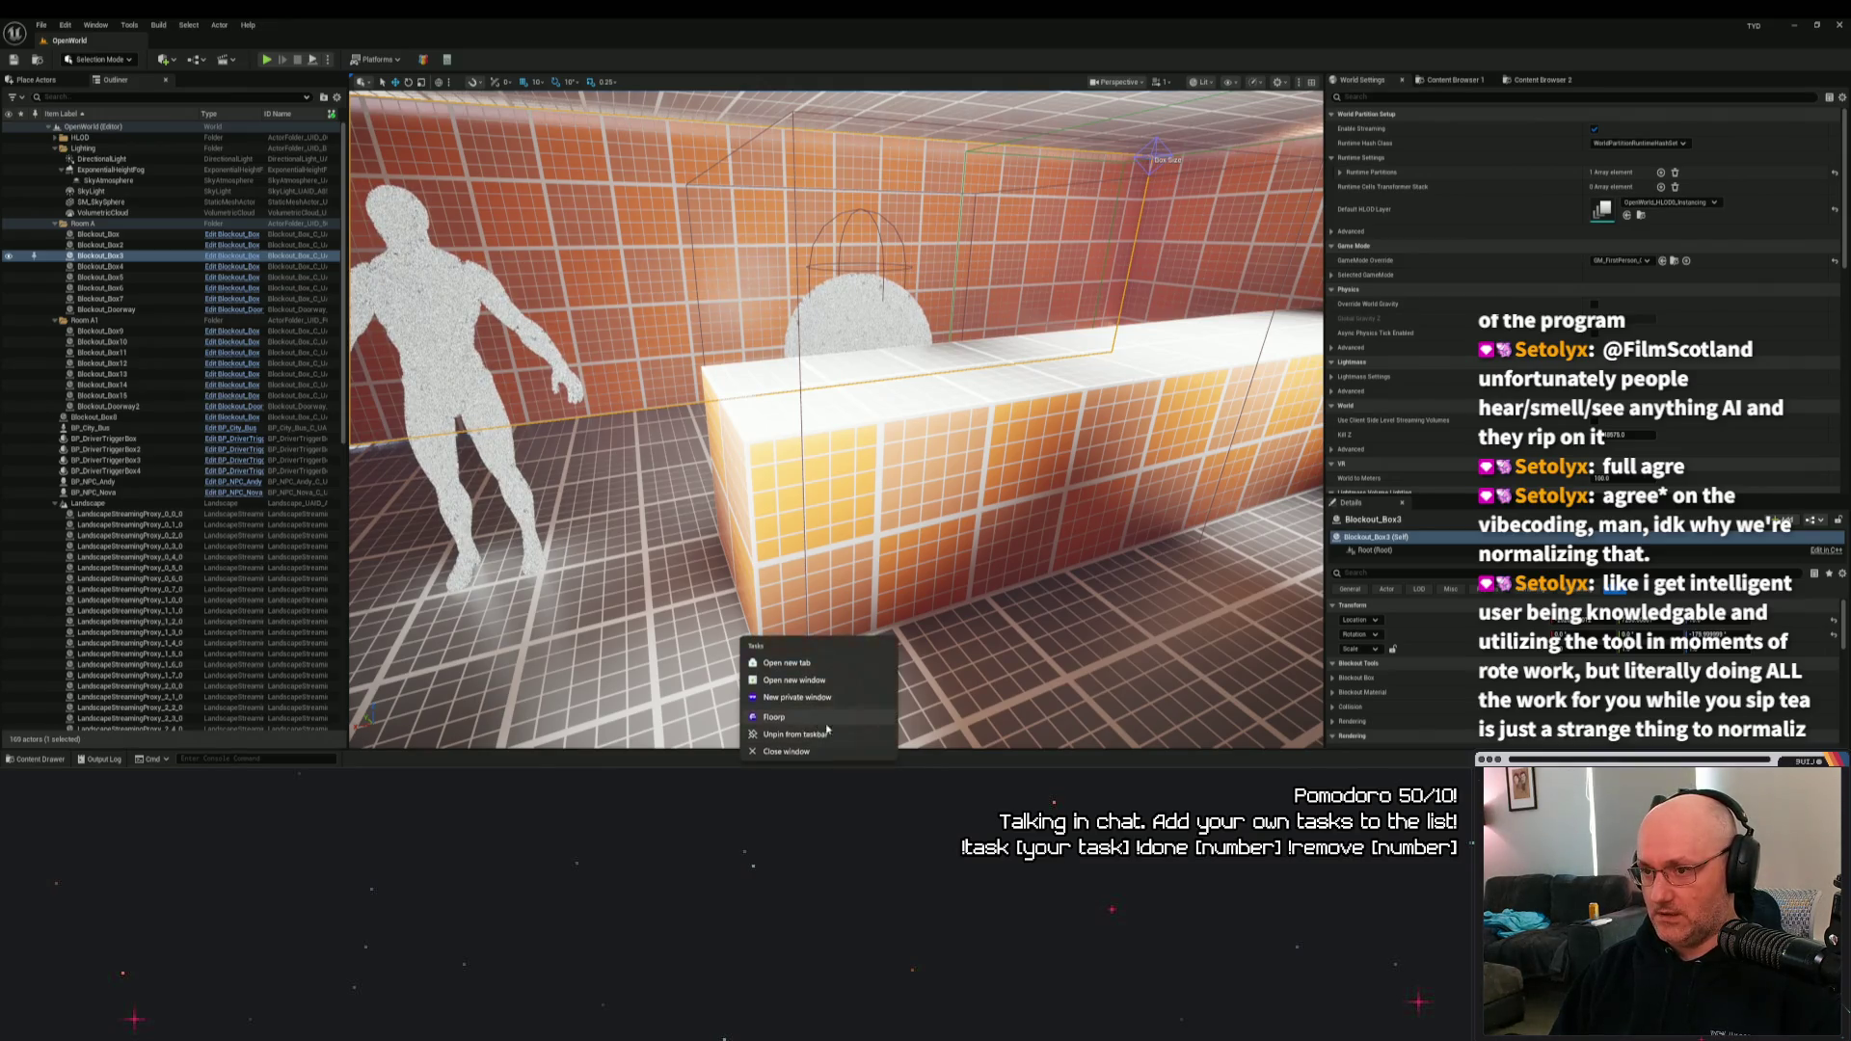
pyautogui.press('Escape')
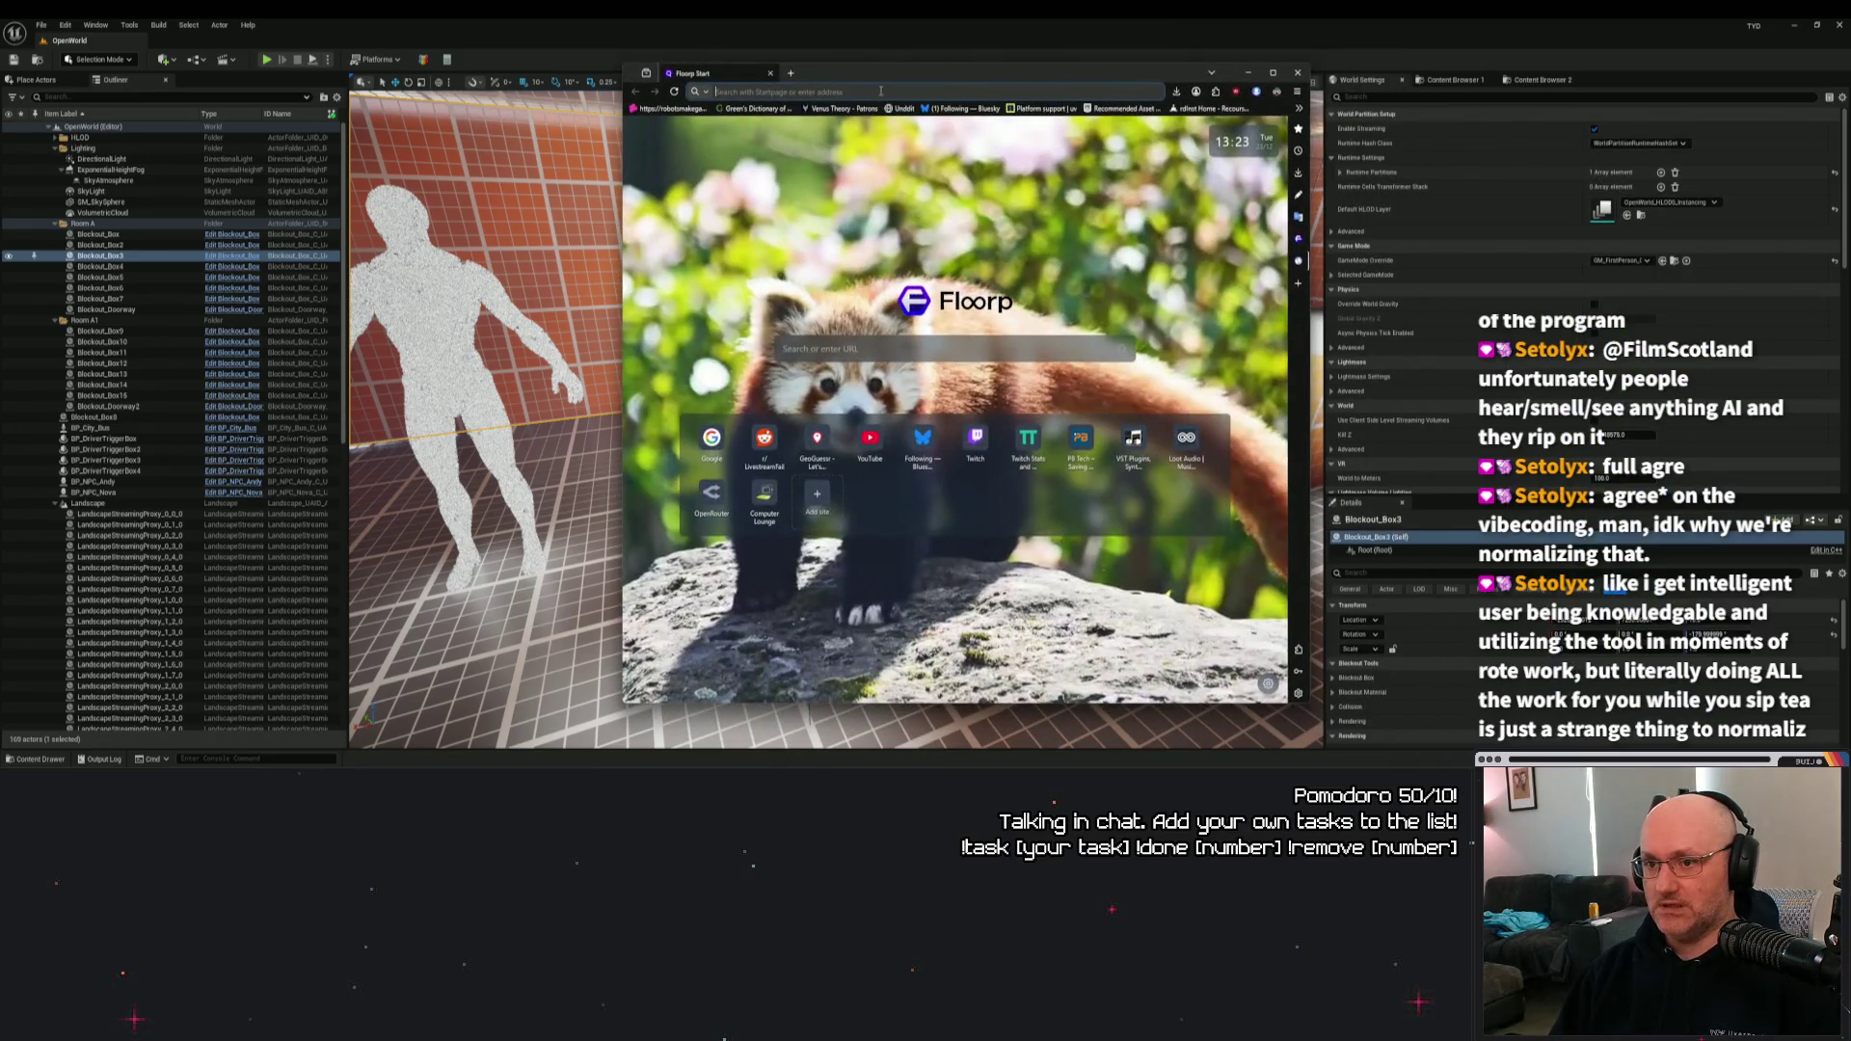
pyautogui.click(1001, 75)
pyautogui.click(1273, 72)
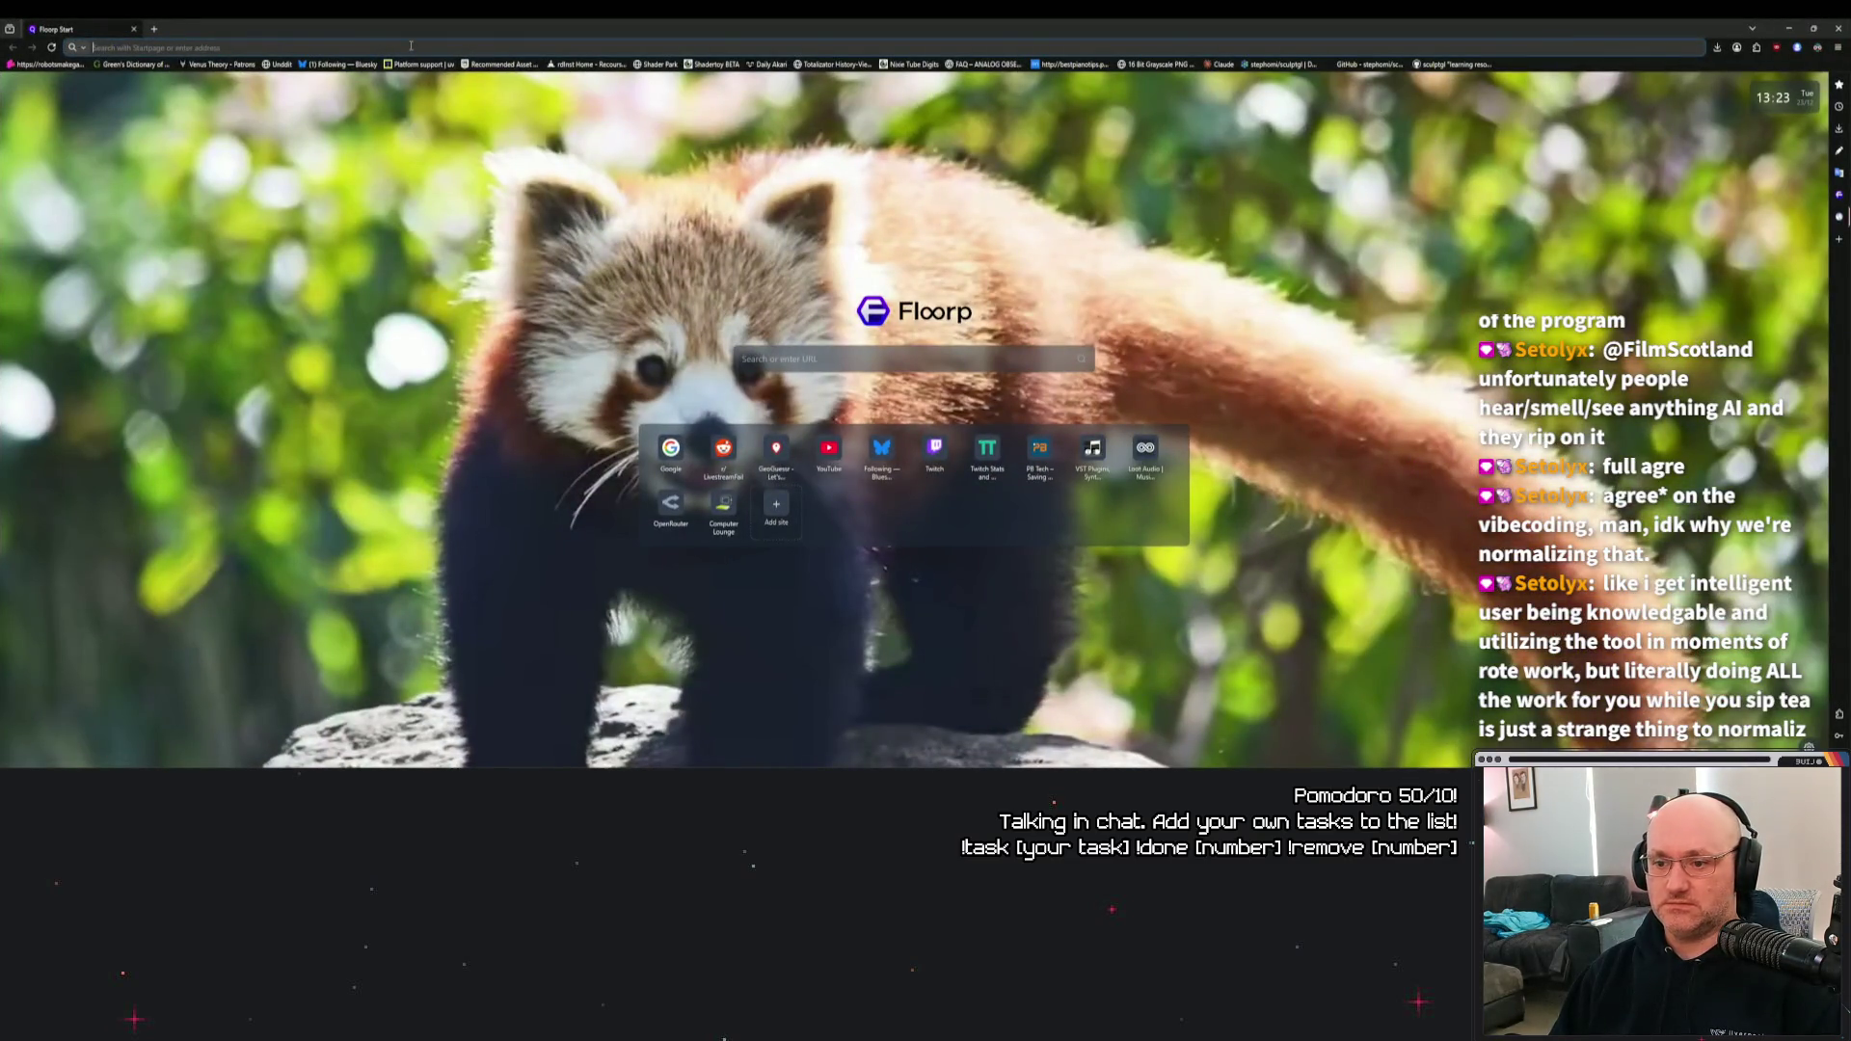
pyautogui.click(818, 443)
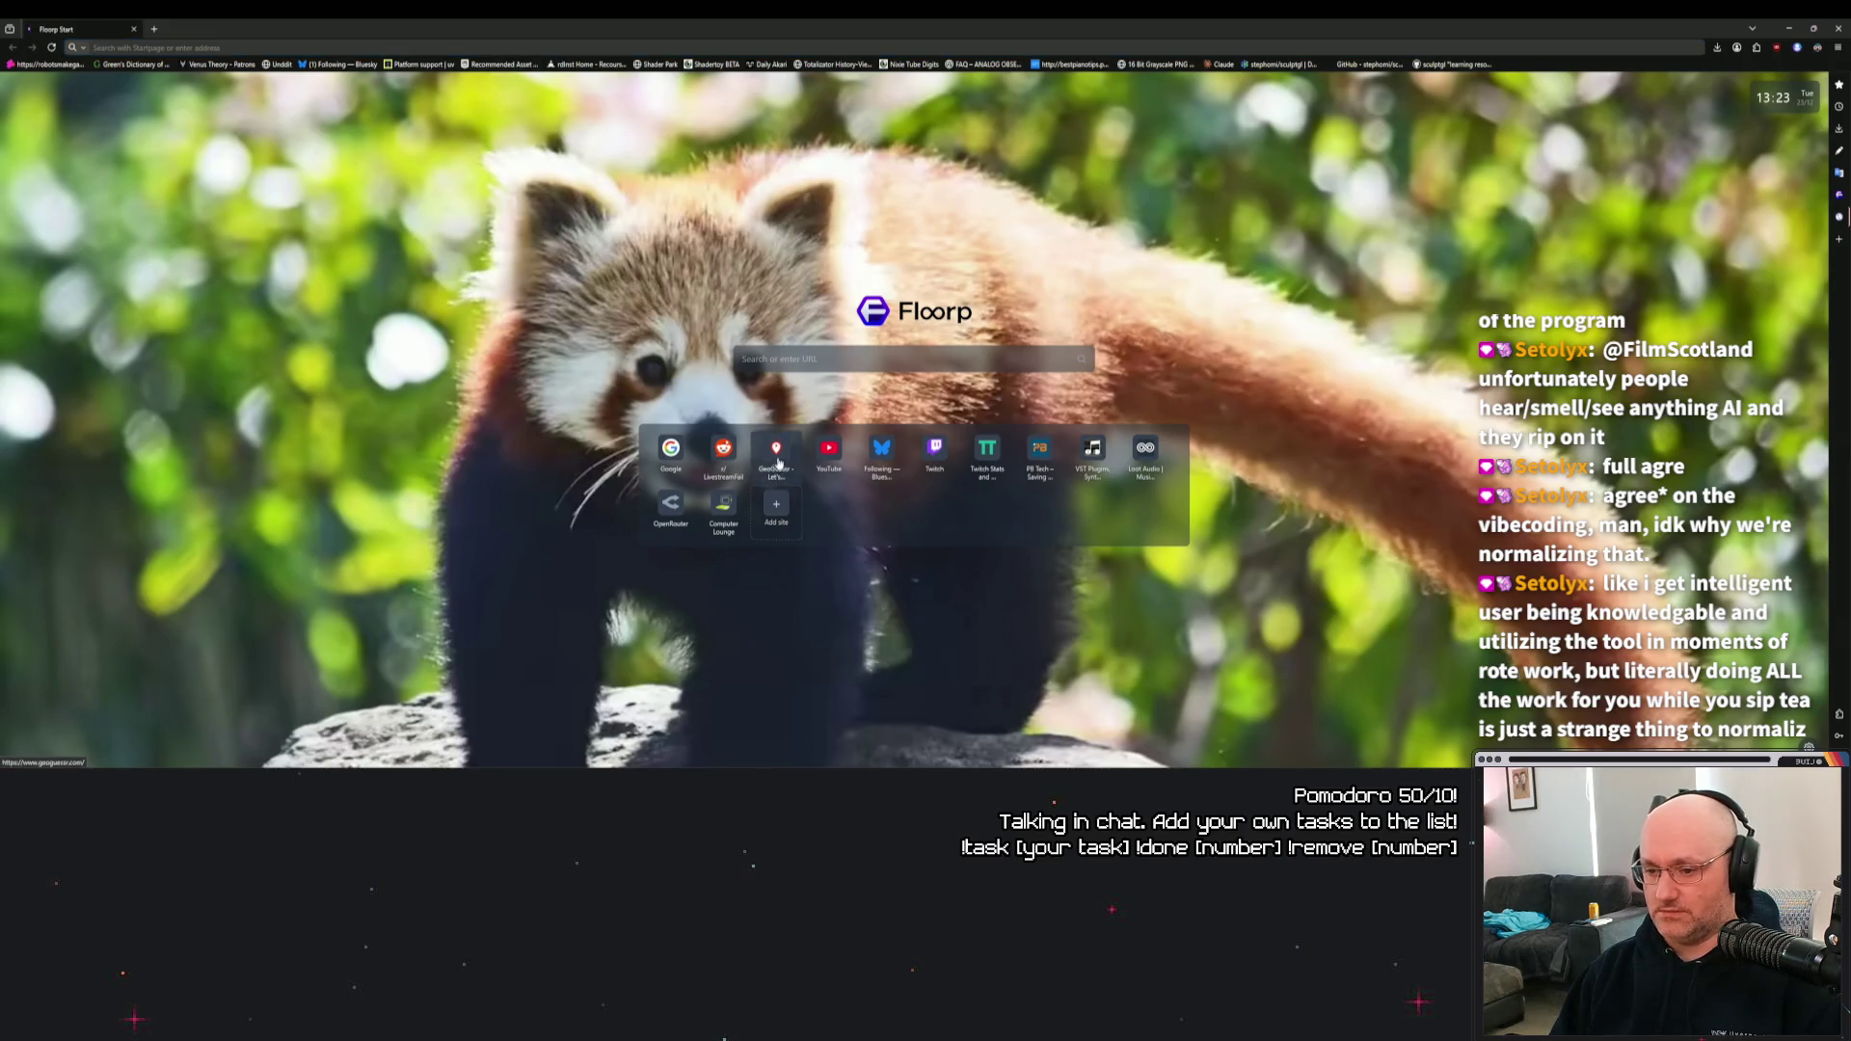
pyautogui.click(776, 446)
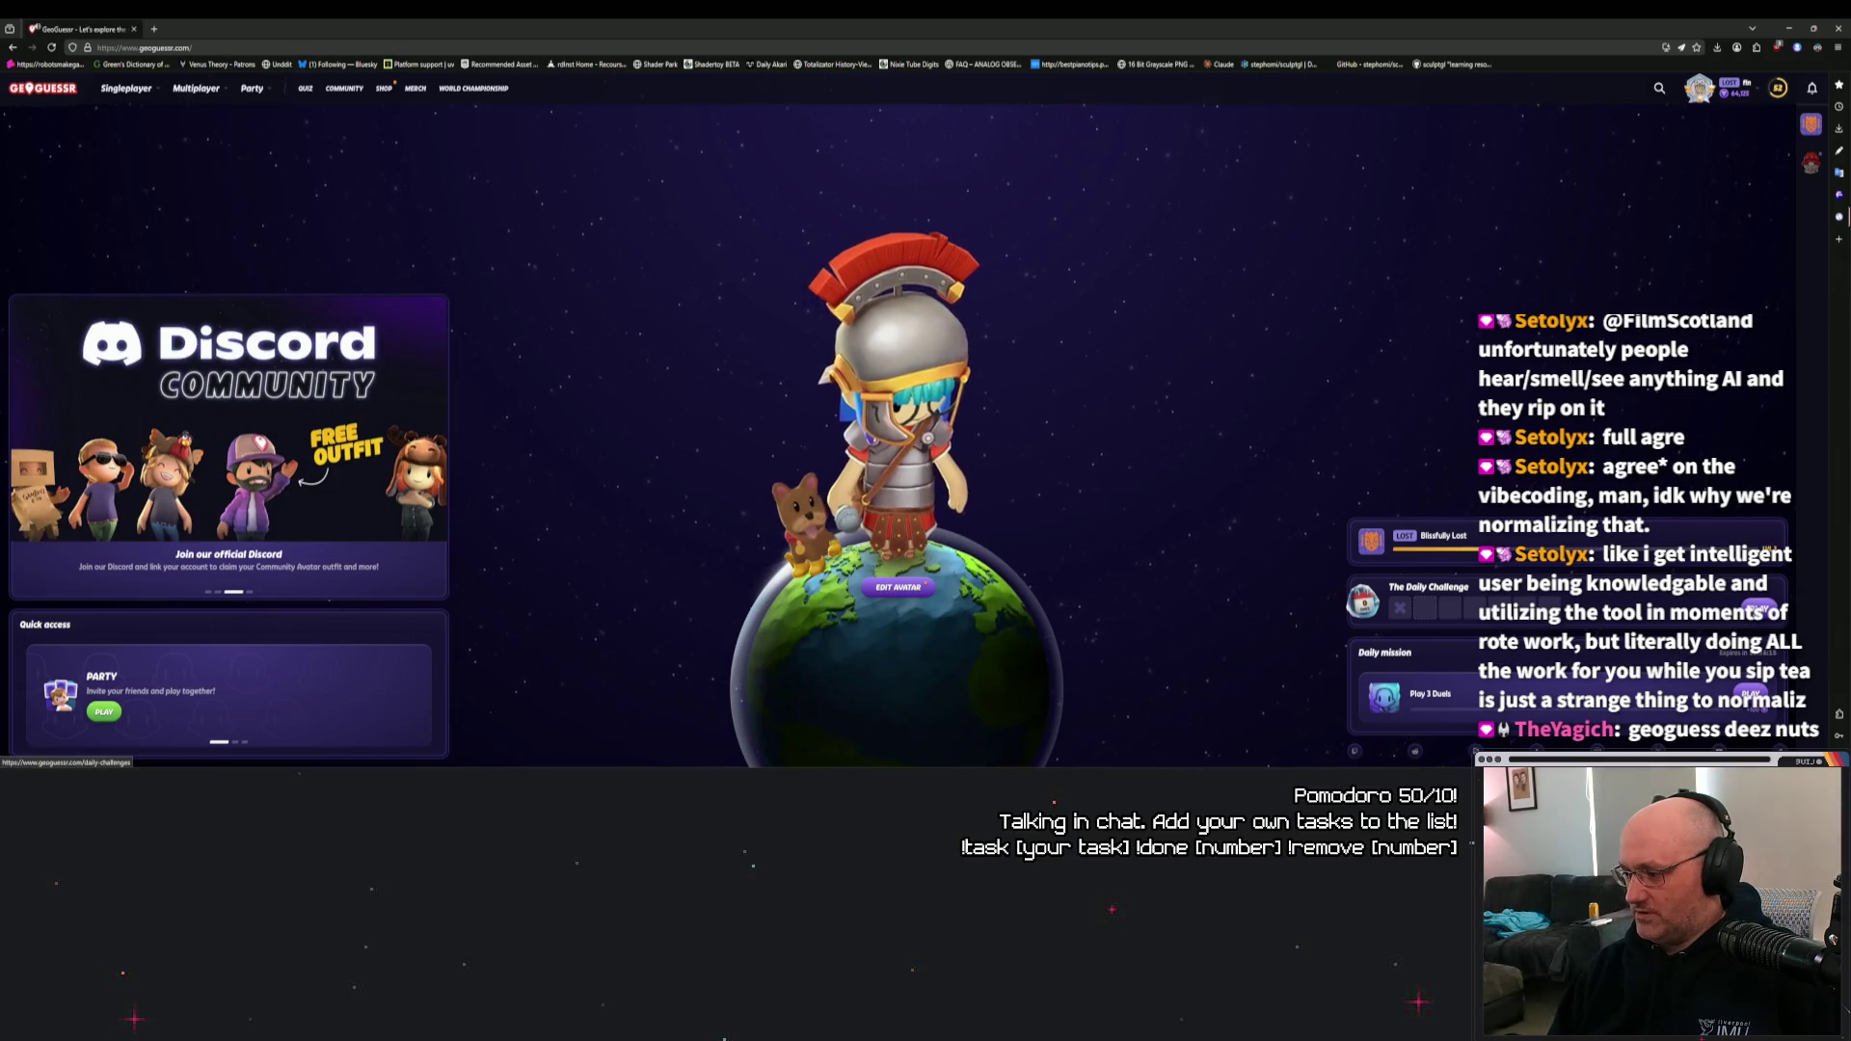
# Start the daily challenge and move down the road to inspect the HANSA-FLEX sign.
pyautogui.click(1426, 598)
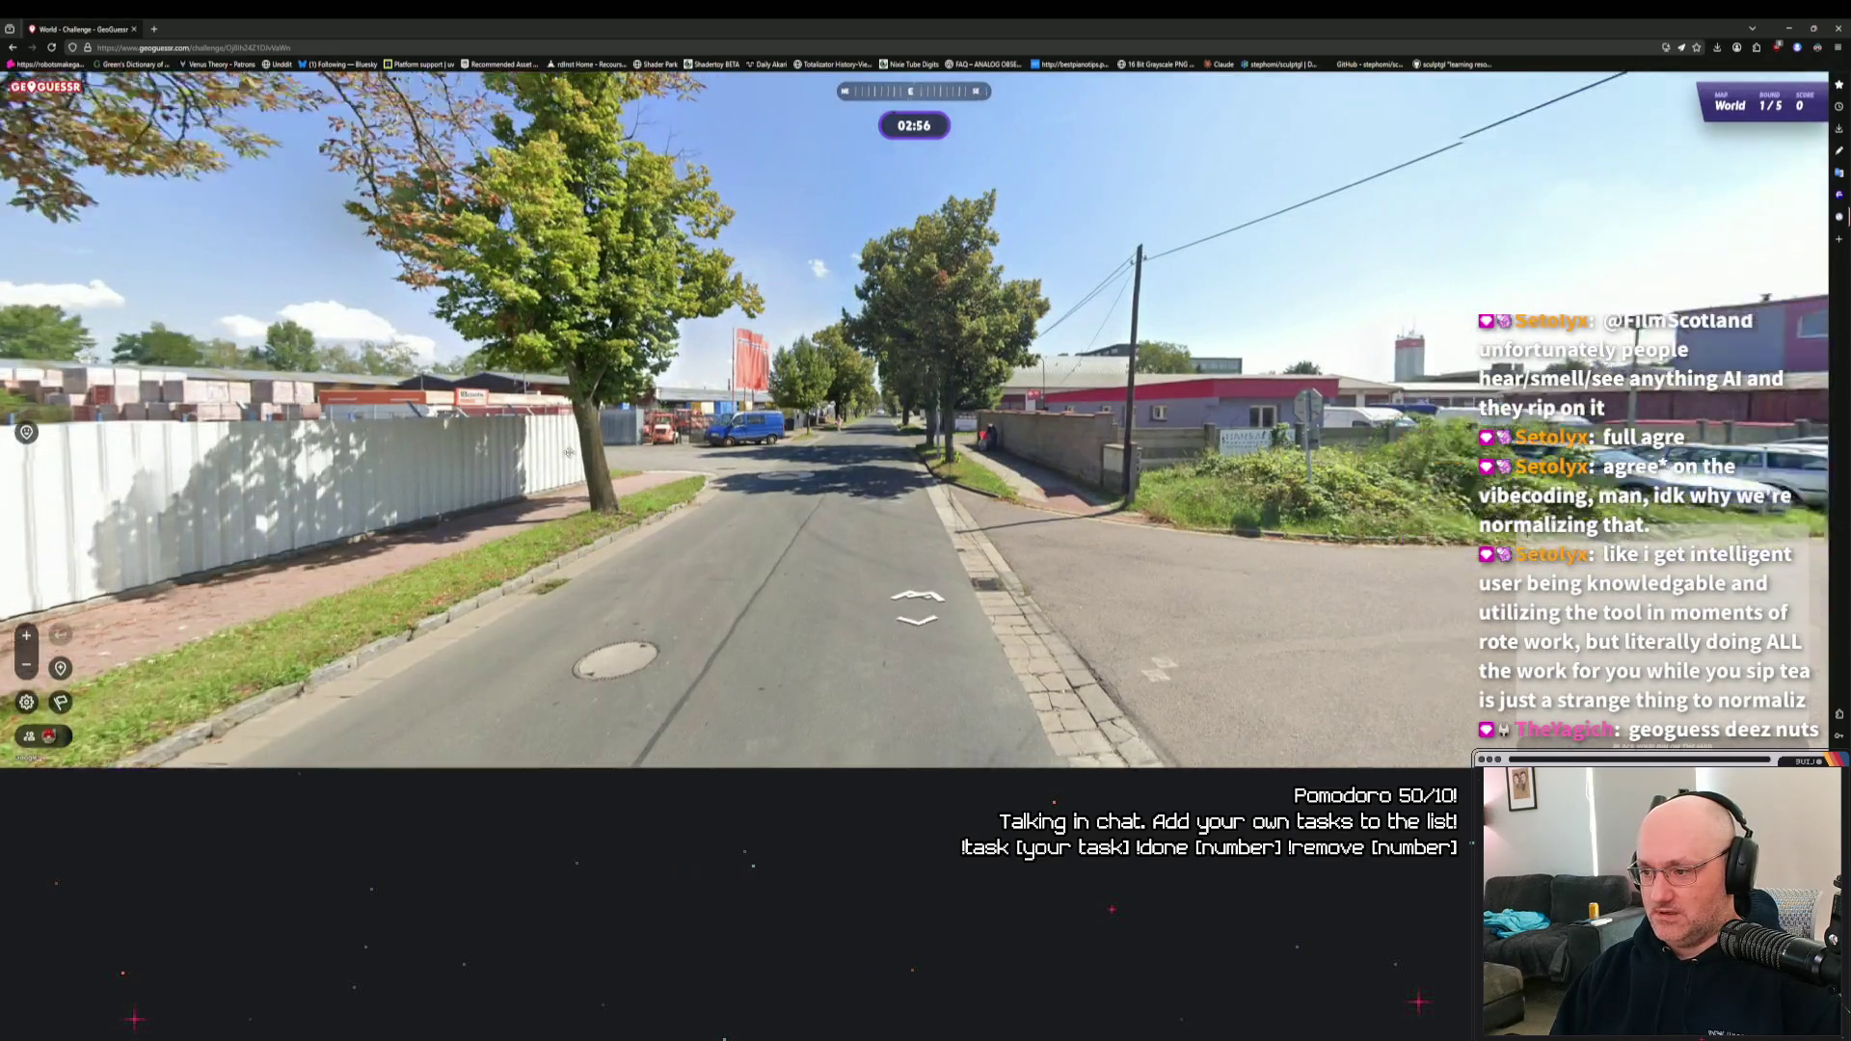
pyautogui.moveTo(917, 610); pyautogui.dragTo(543, 461)
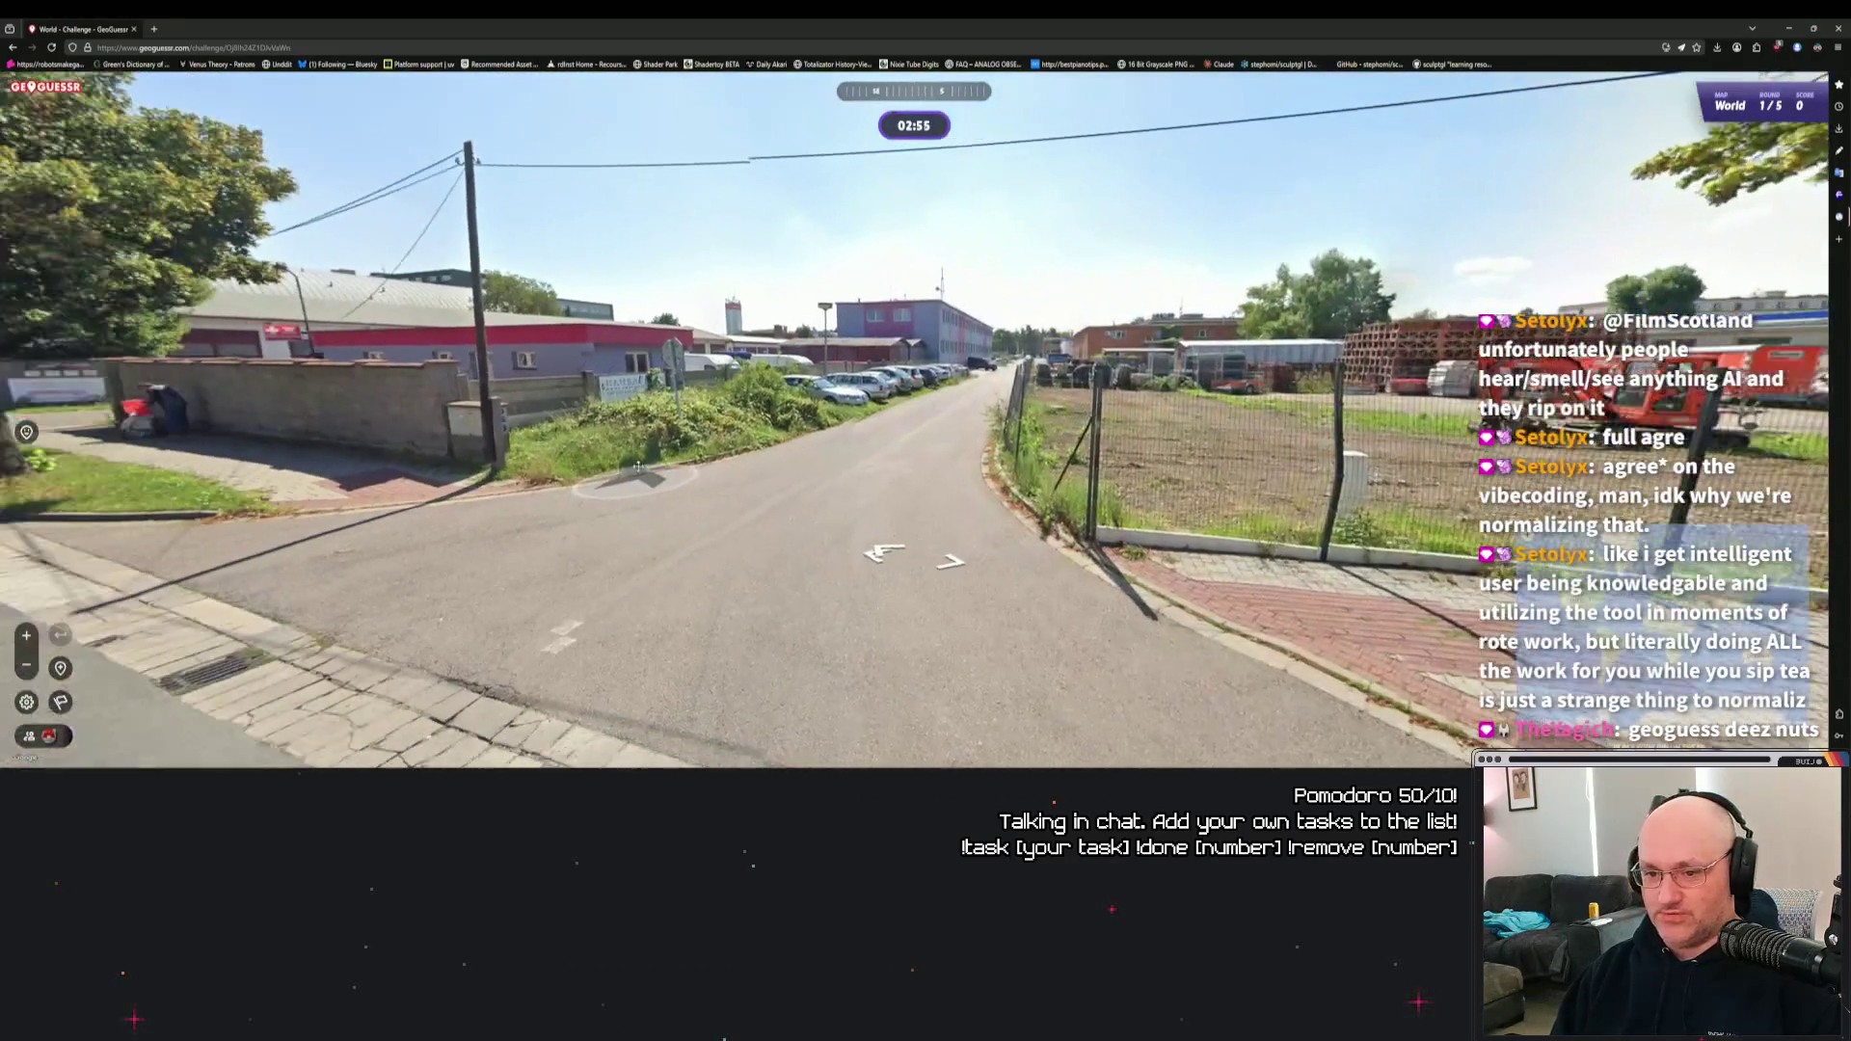
pyautogui.click(656, 470)
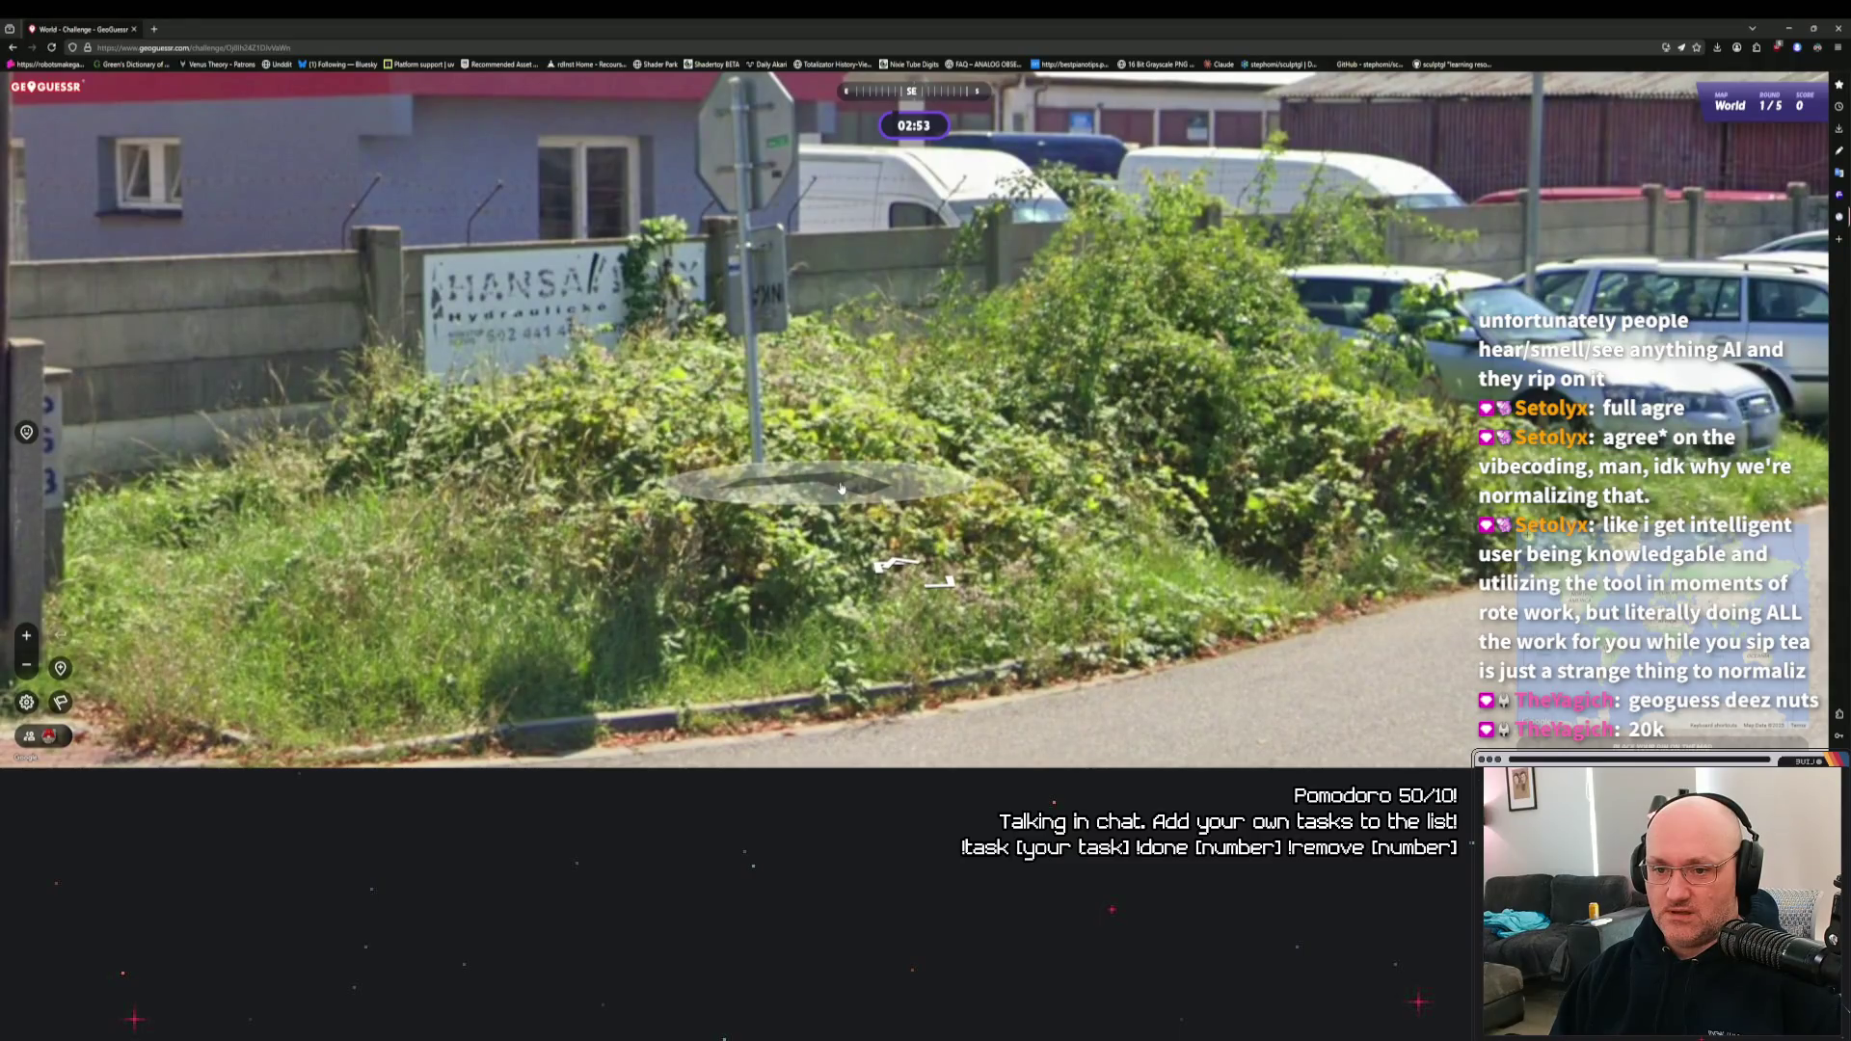
pyautogui.click(588, 472)
pyautogui.moveTo(540, 474); pyautogui.dragTo(728, 476)
pyautogui.click(728, 476)
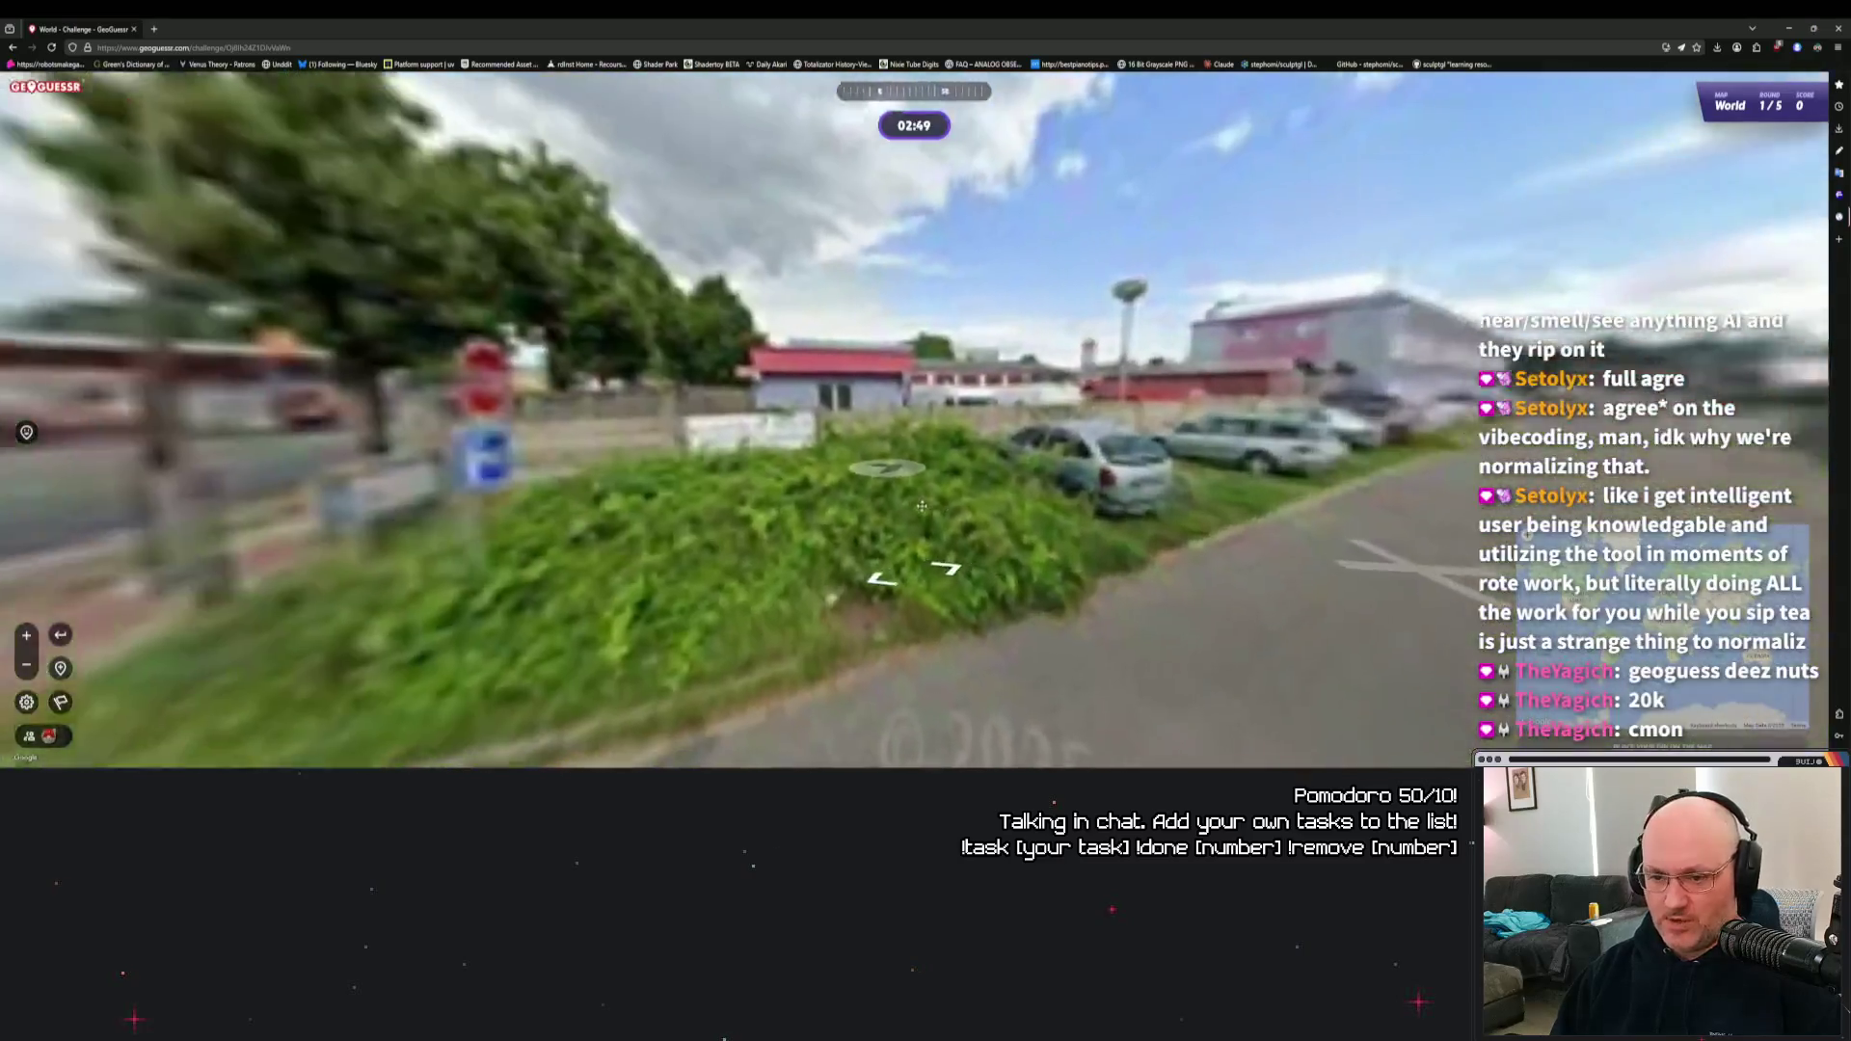
pyautogui.scroll(5, 798, 466)
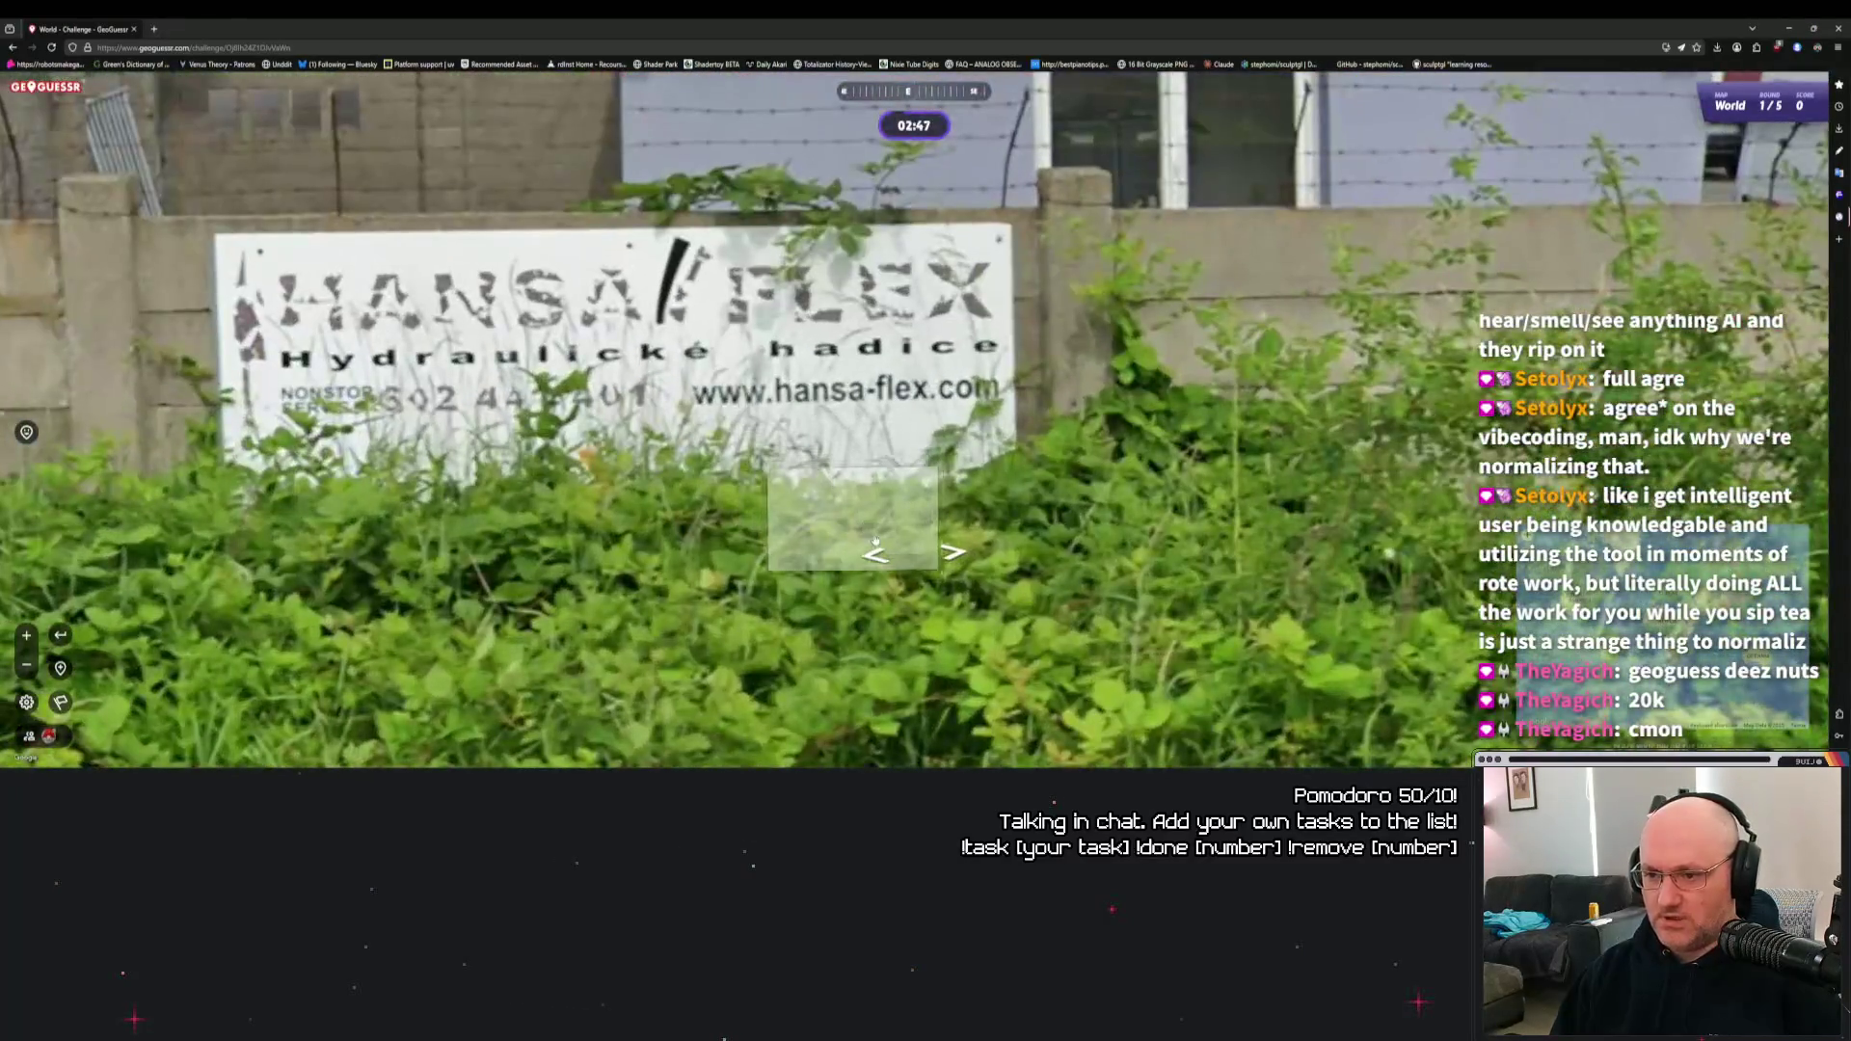
pyautogui.moveTo(705, 516); pyautogui.dragTo(823, 522)
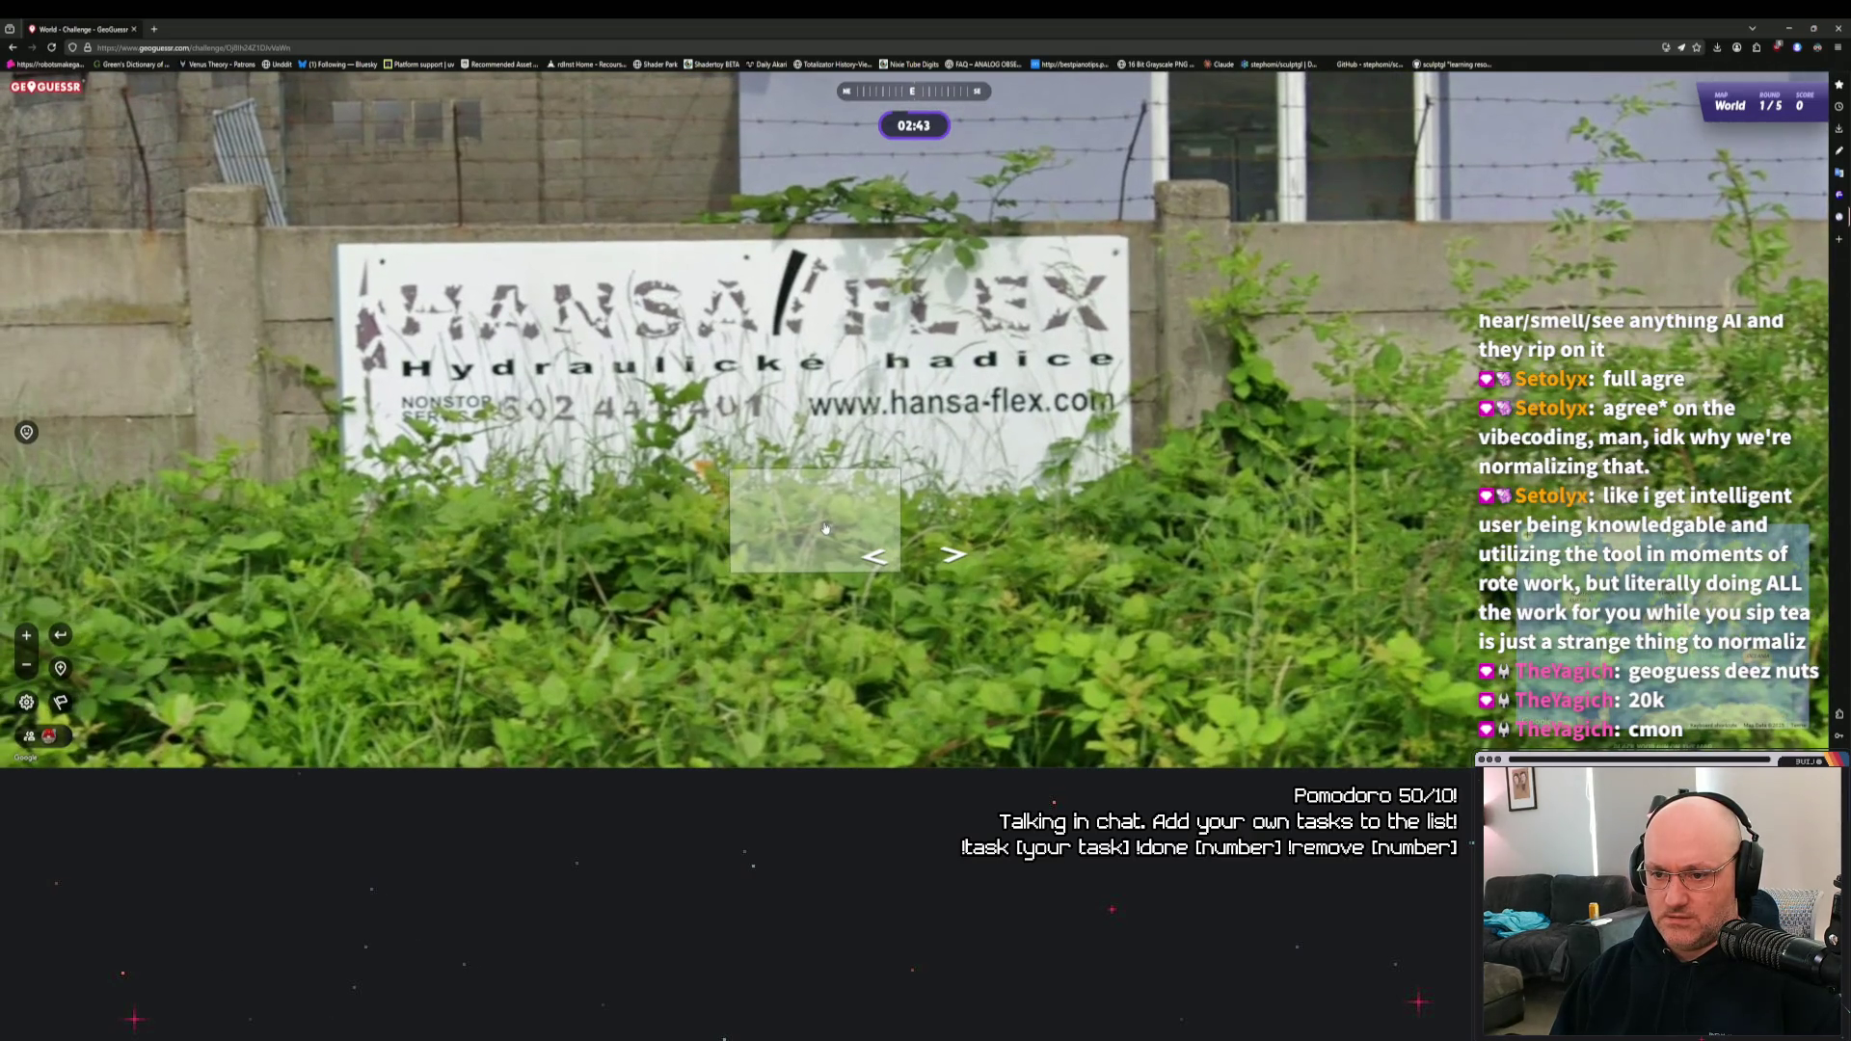
pyautogui.scroll(-5, 825, 528)
# Advance down the road and look along the street and roadside wall.
pyautogui.moveTo(826, 527); pyautogui.dragTo(1105, 517)
pyautogui.click(903, 470)
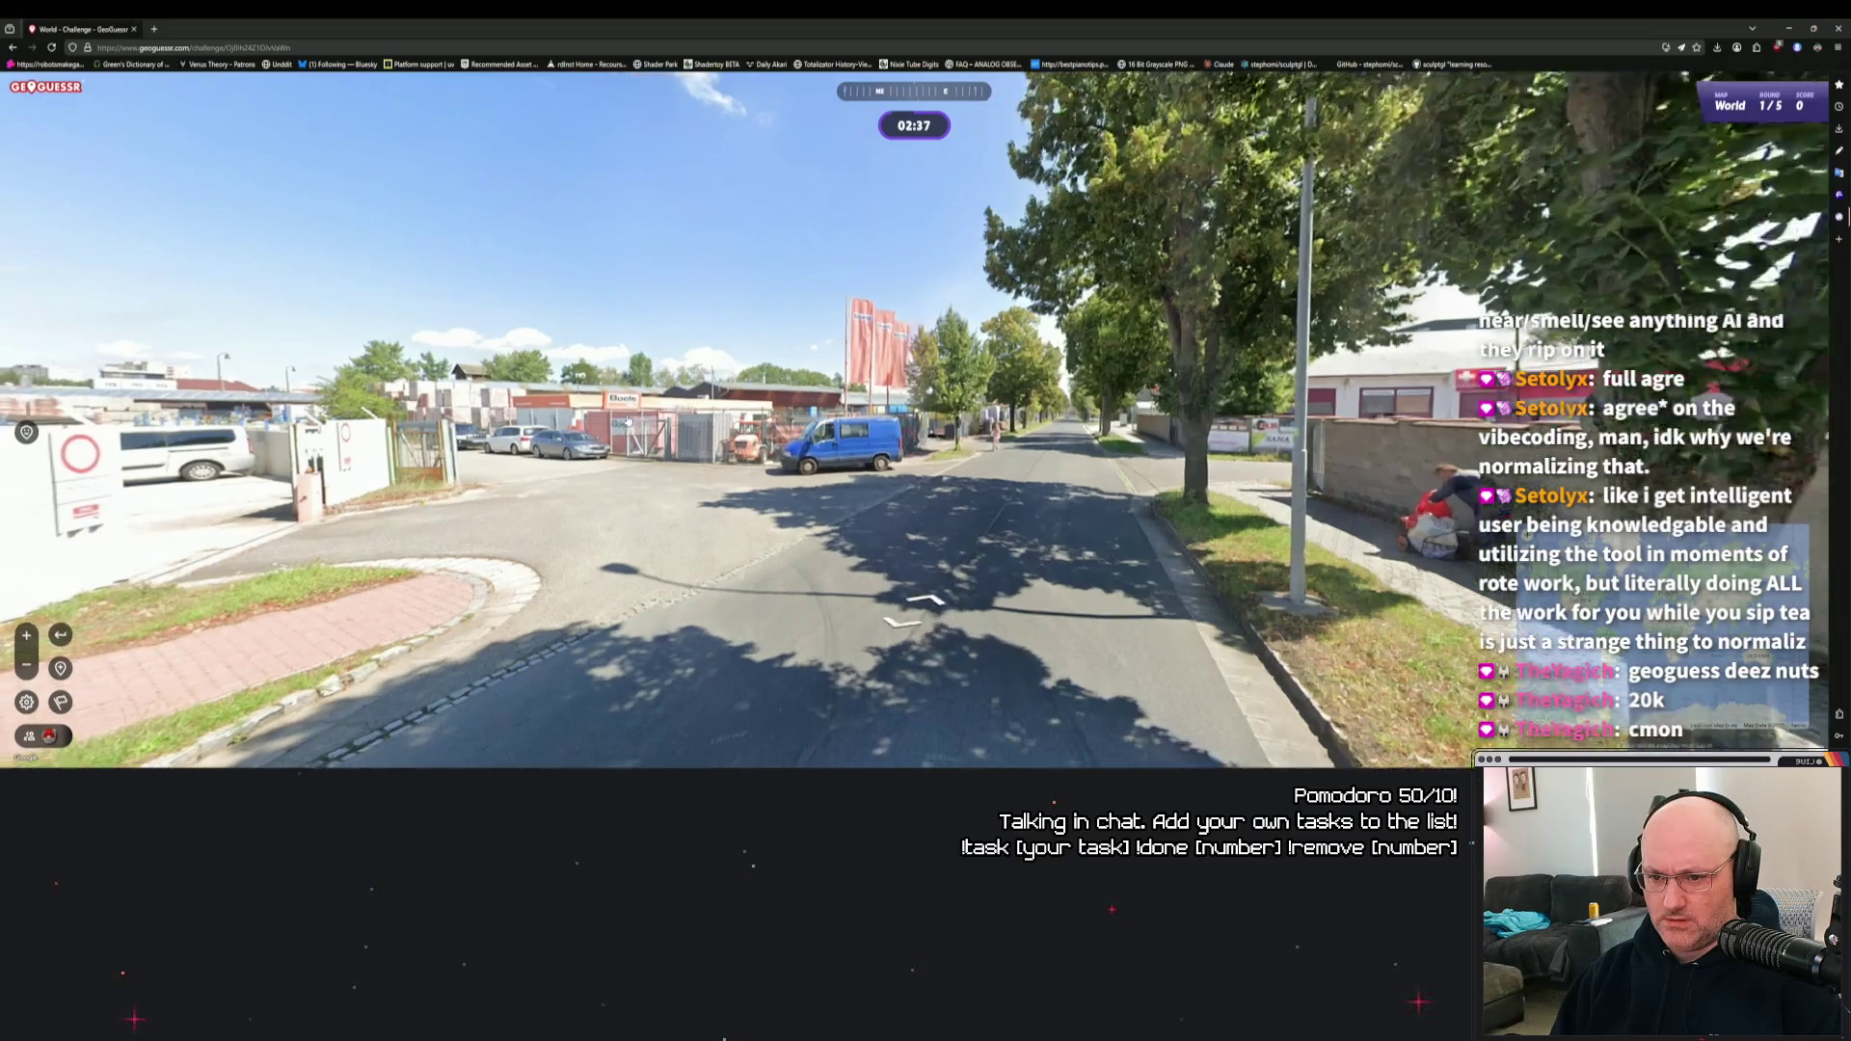
pyautogui.scroll(5, 622, 443)
pyautogui.scroll(-5, 622, 444)
pyautogui.moveTo(621, 443)
pyautogui.mouseDown()
pyautogui.moveTo(496, 445)
pyautogui.moveTo(974, 453)
pyautogui.moveTo(376, 470)
pyautogui.mouseUp()
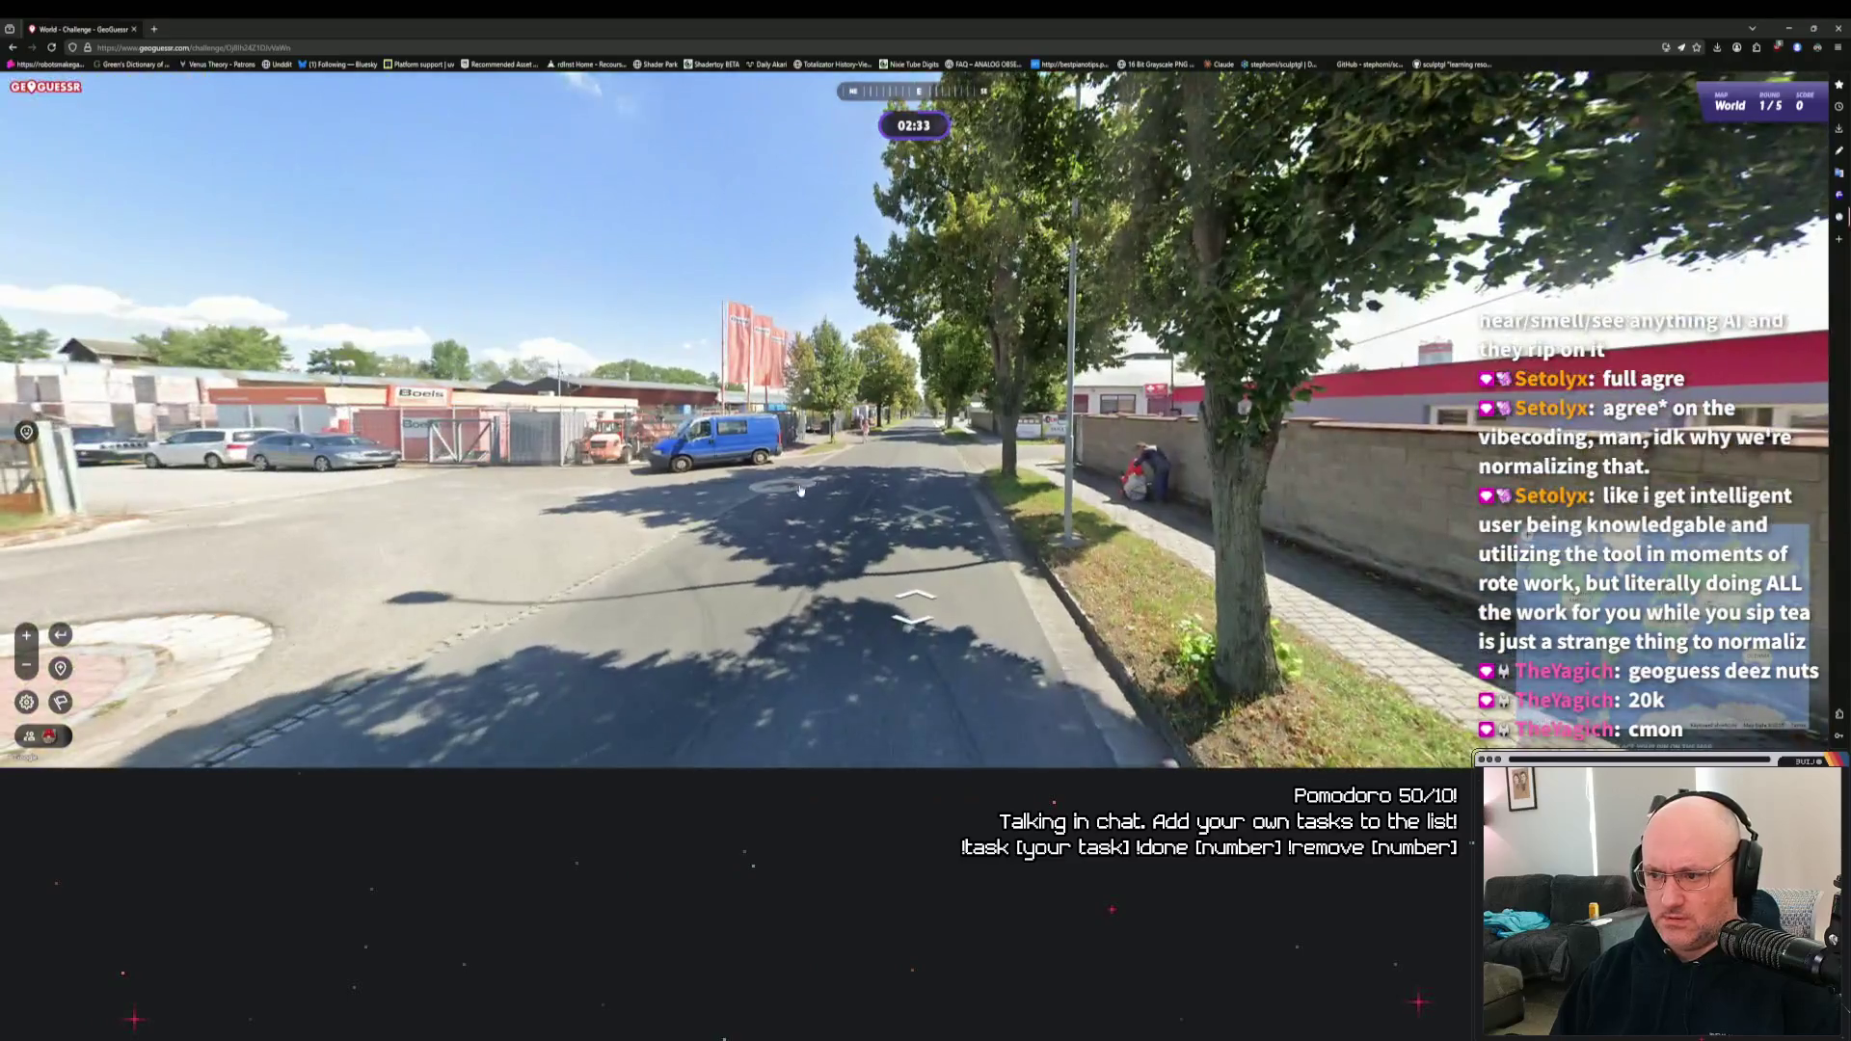
pyautogui.moveTo(880, 484); pyautogui.dragTo(742, 437)
pyautogui.scroll(4, 742, 437)
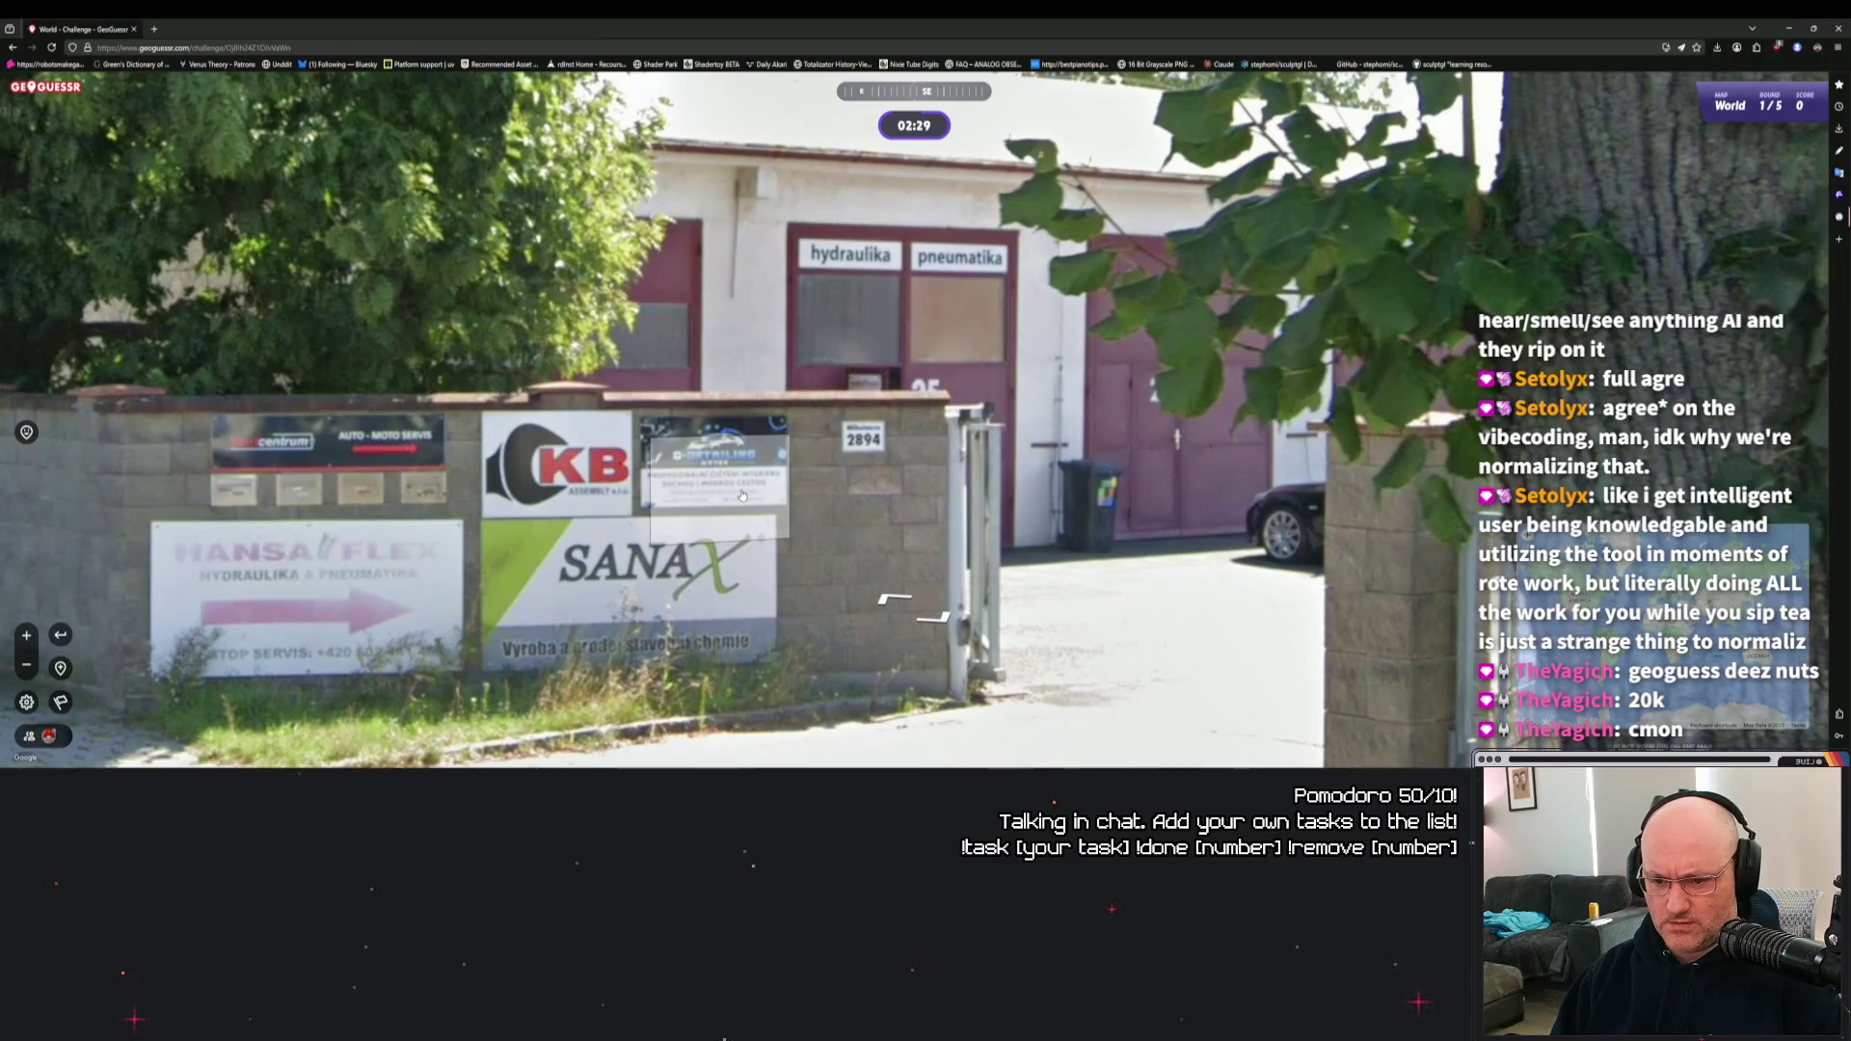
pyautogui.scroll(-5, 742, 495)
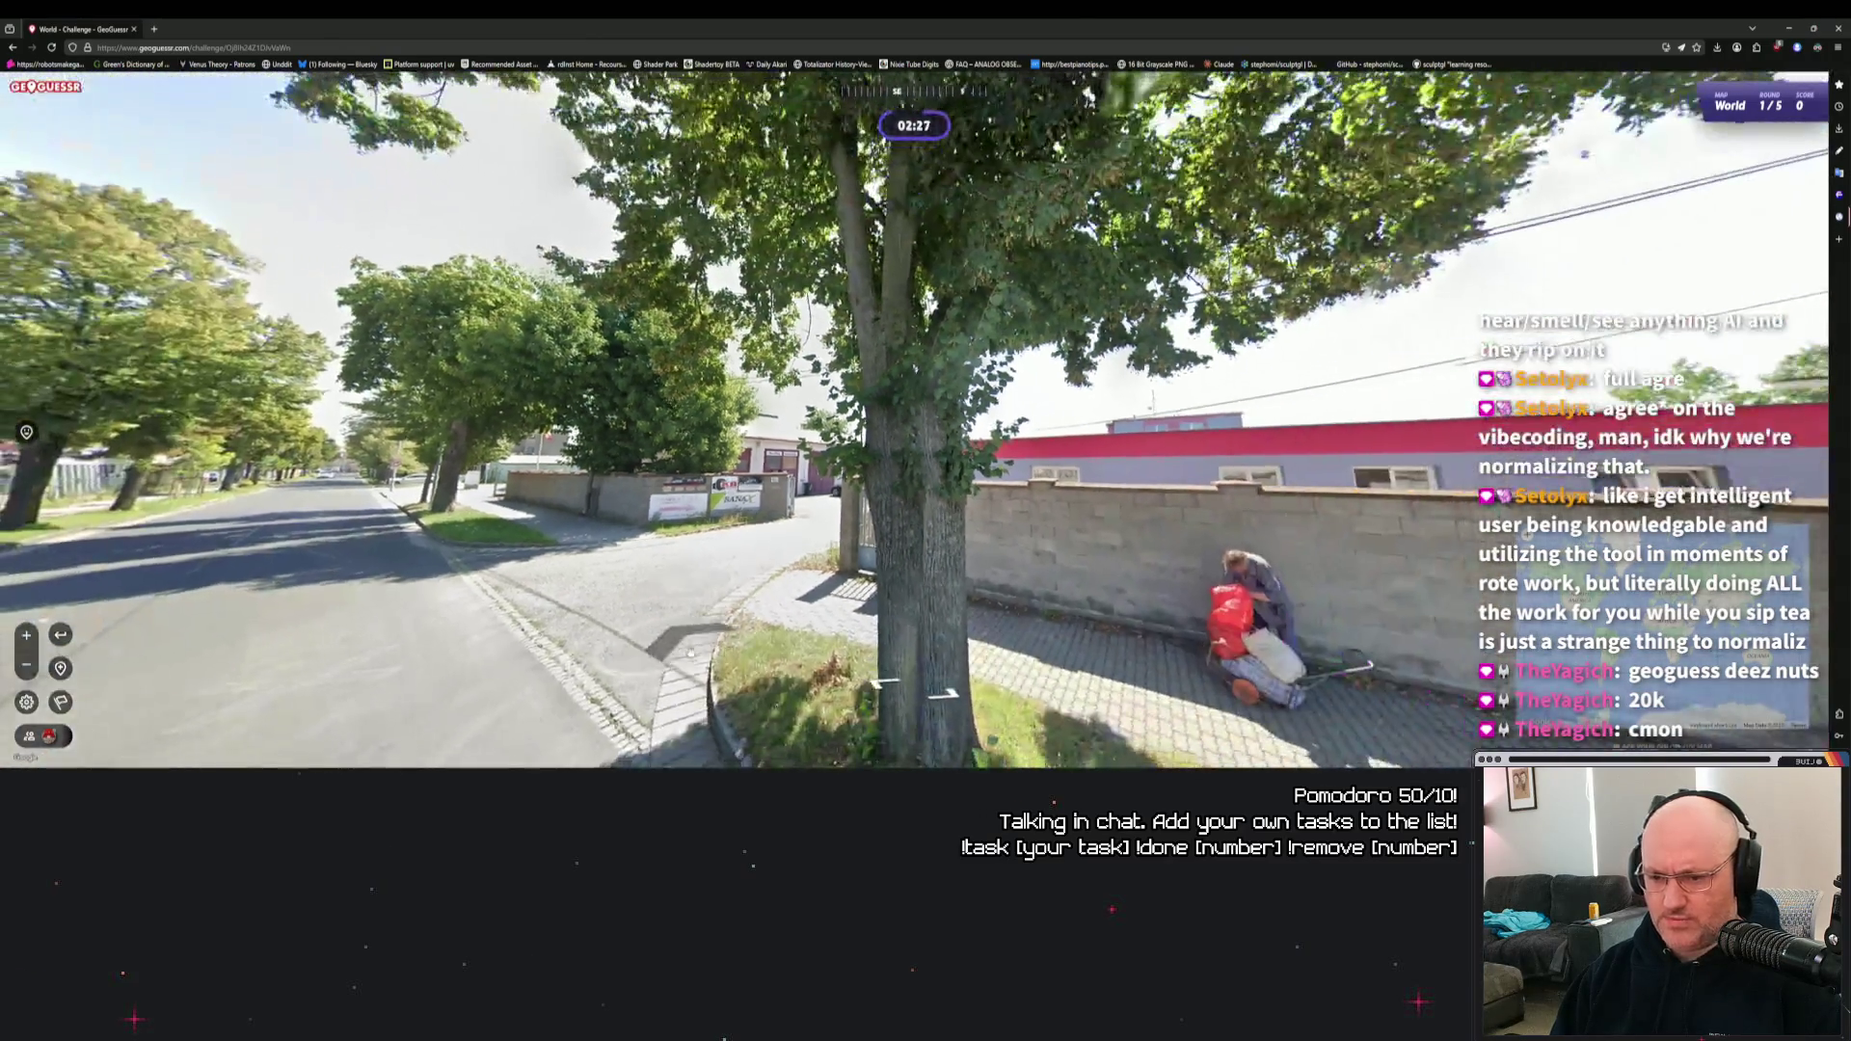
# Step forward to the garages and scan the wall signs.
pyautogui.click(791, 606)
pyautogui.click(738, 603)
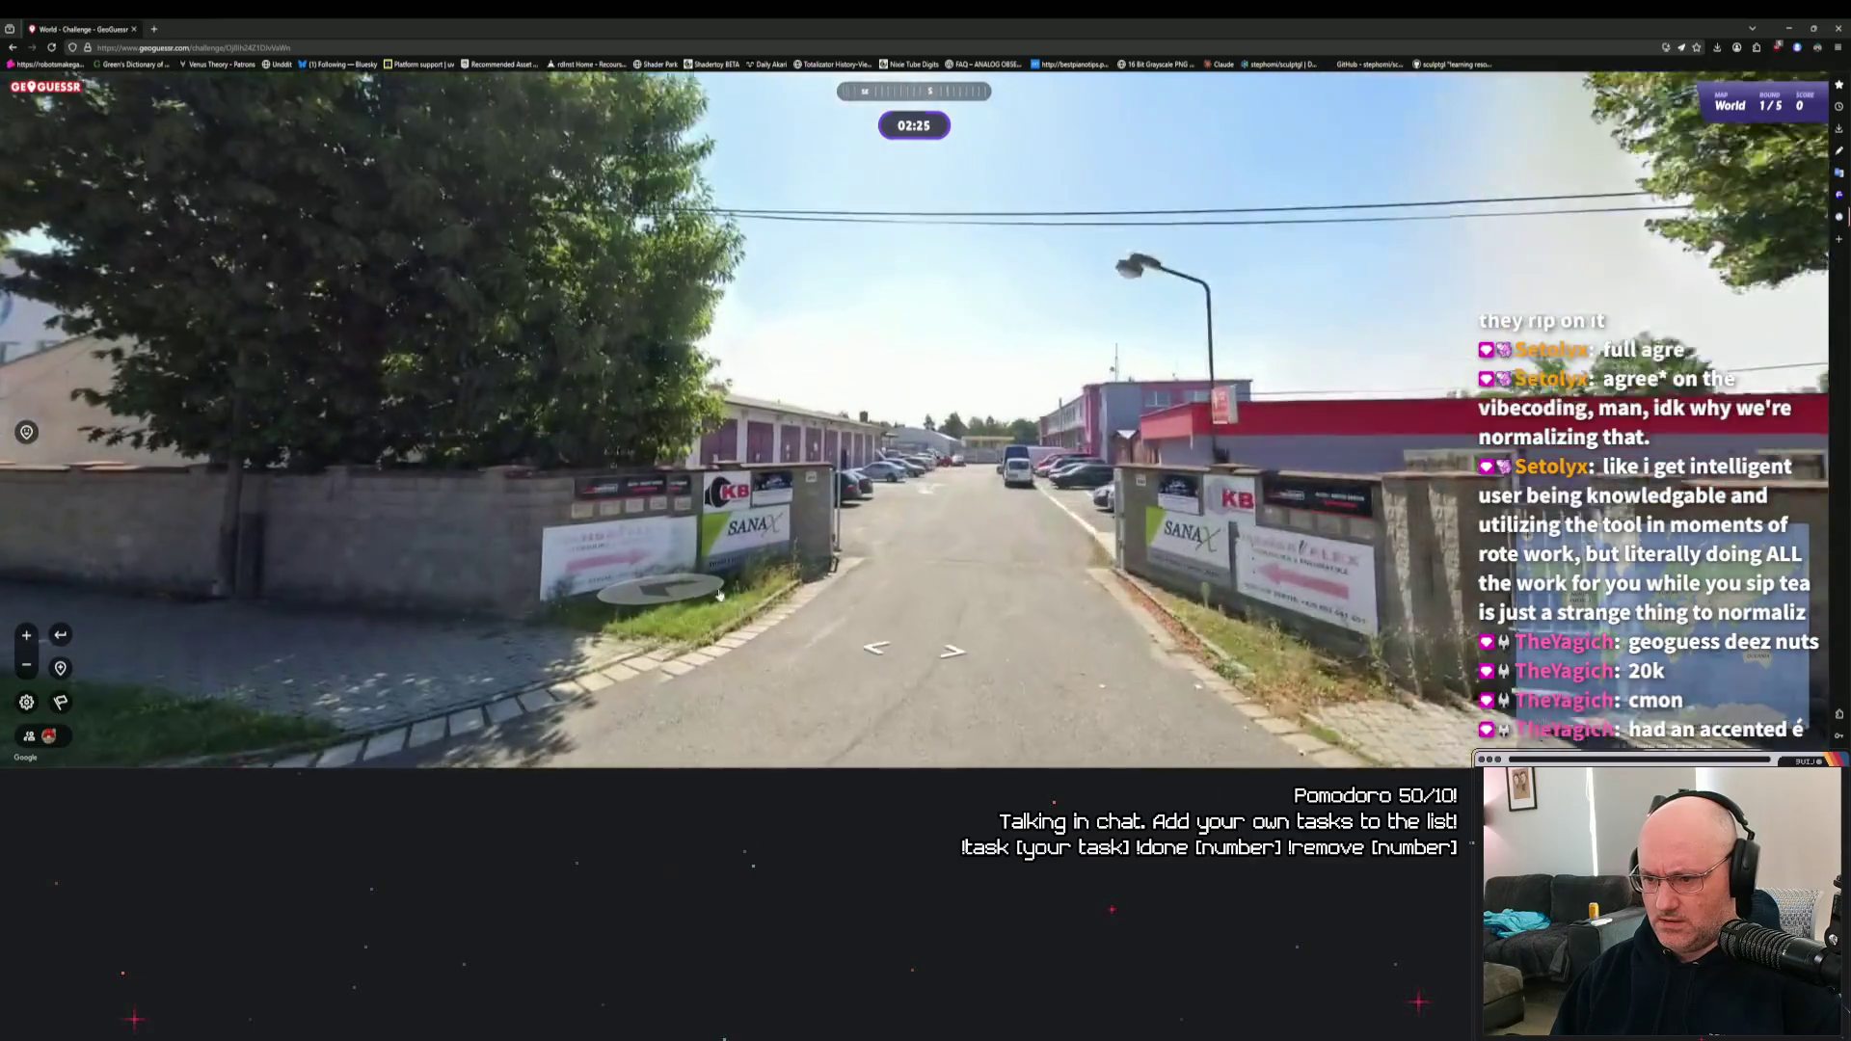
pyautogui.scroll(3, 739, 603)
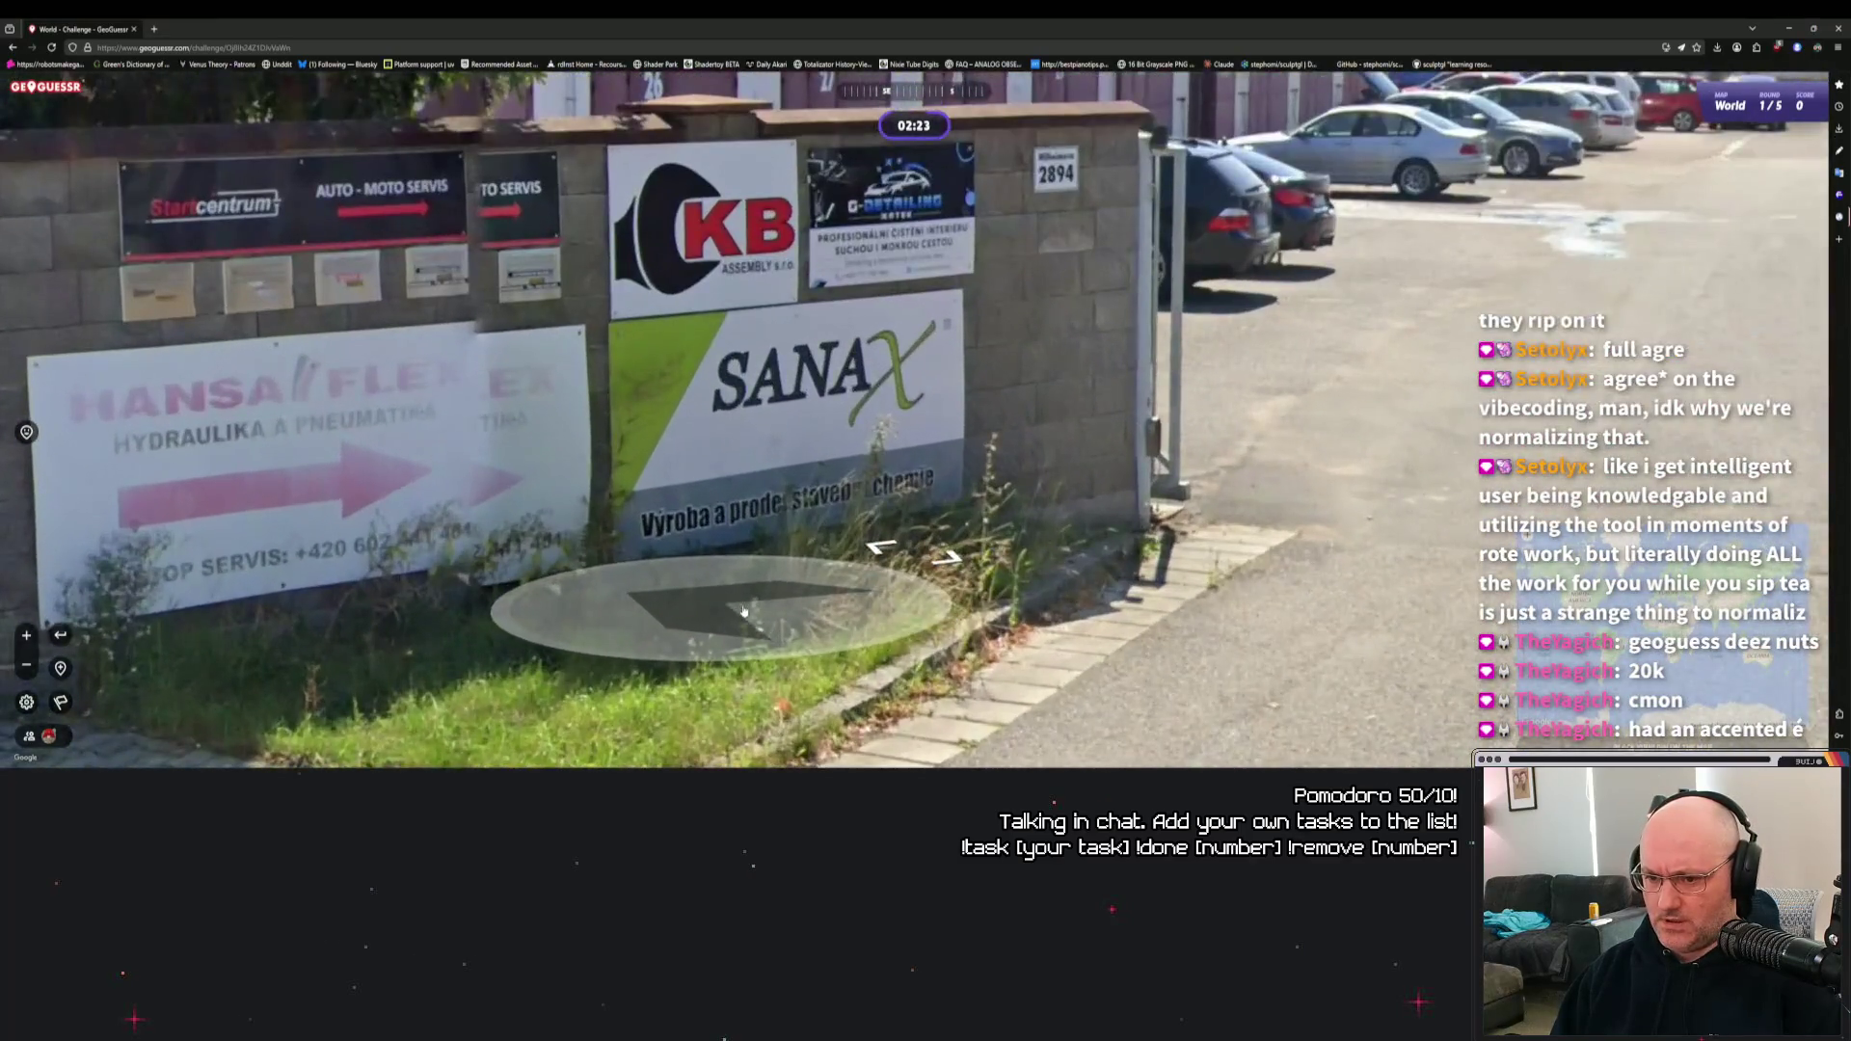
pyautogui.moveTo(744, 611); pyautogui.dragTo(550, 578)
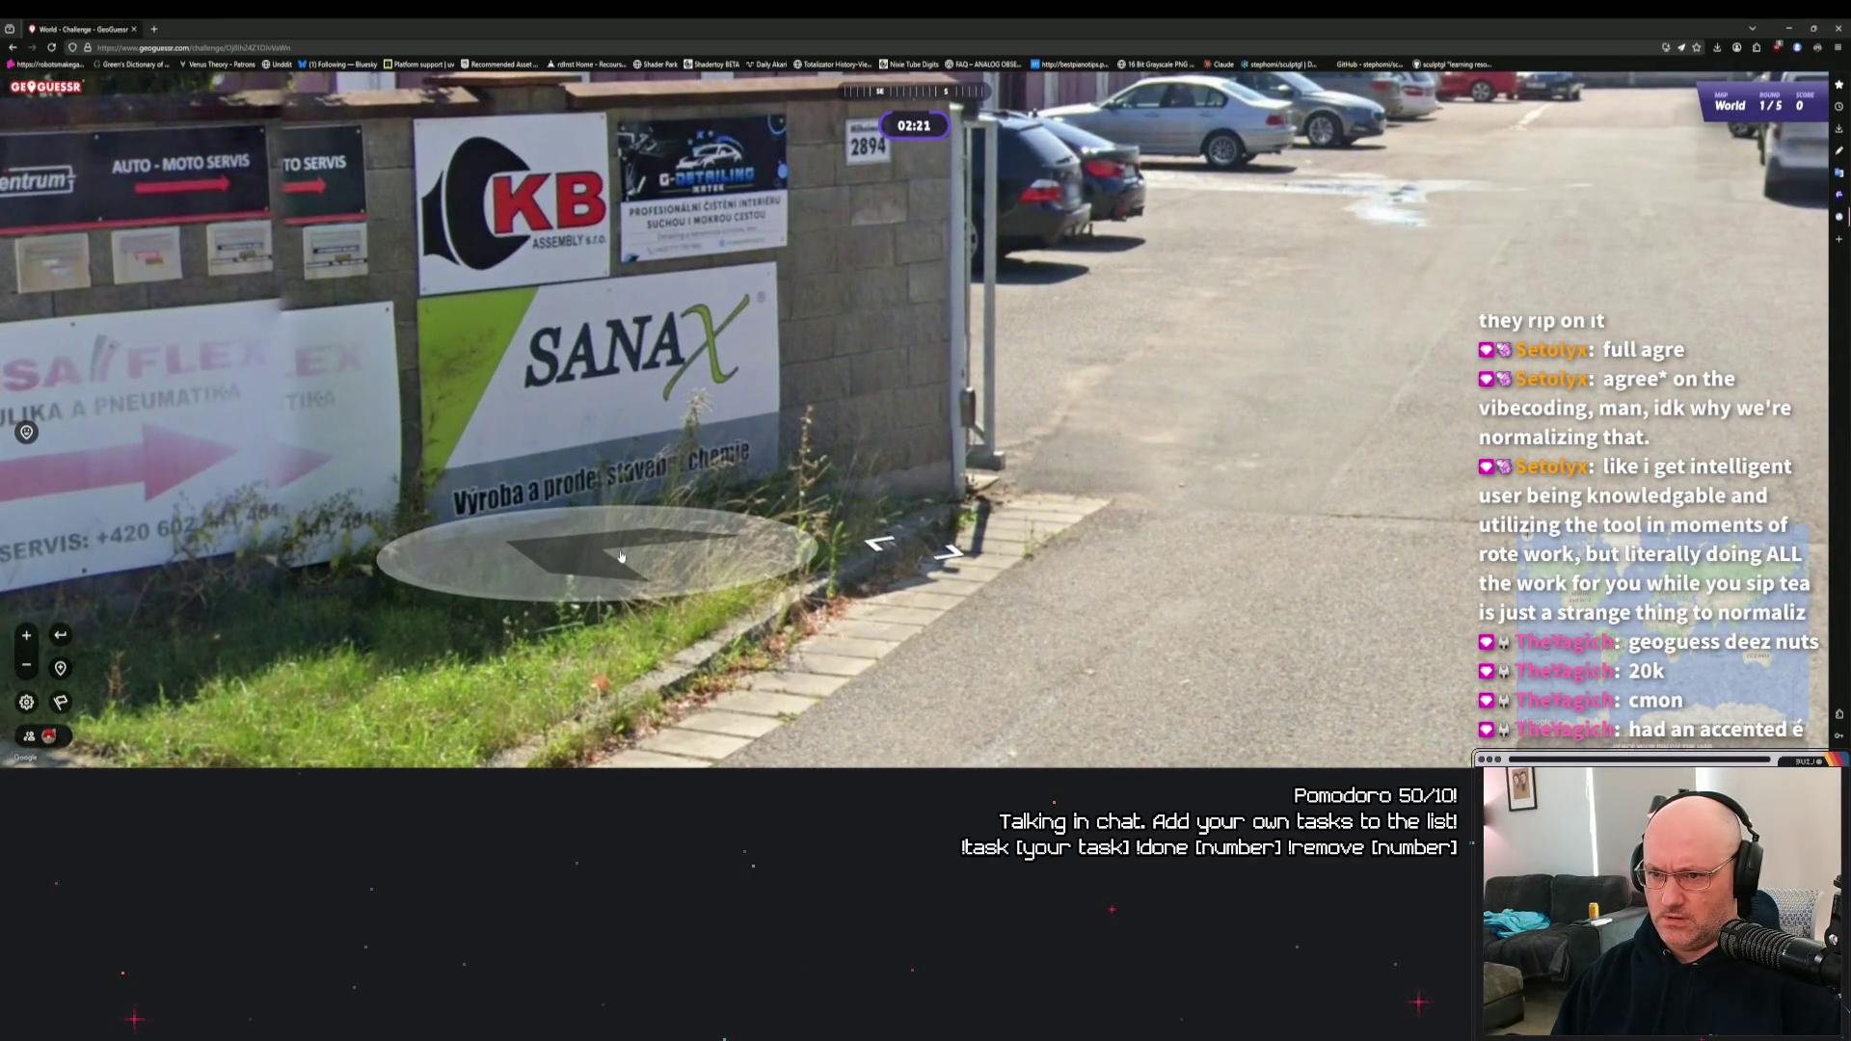
pyautogui.scroll(-3, 621, 556)
# Move along the driveway and inspect the SANAX and KB wall signs.
pyautogui.click(675, 550)
pyautogui.moveTo(1206, 540); pyautogui.dragTo(755, 538)
pyautogui.scroll(5, 755, 539)
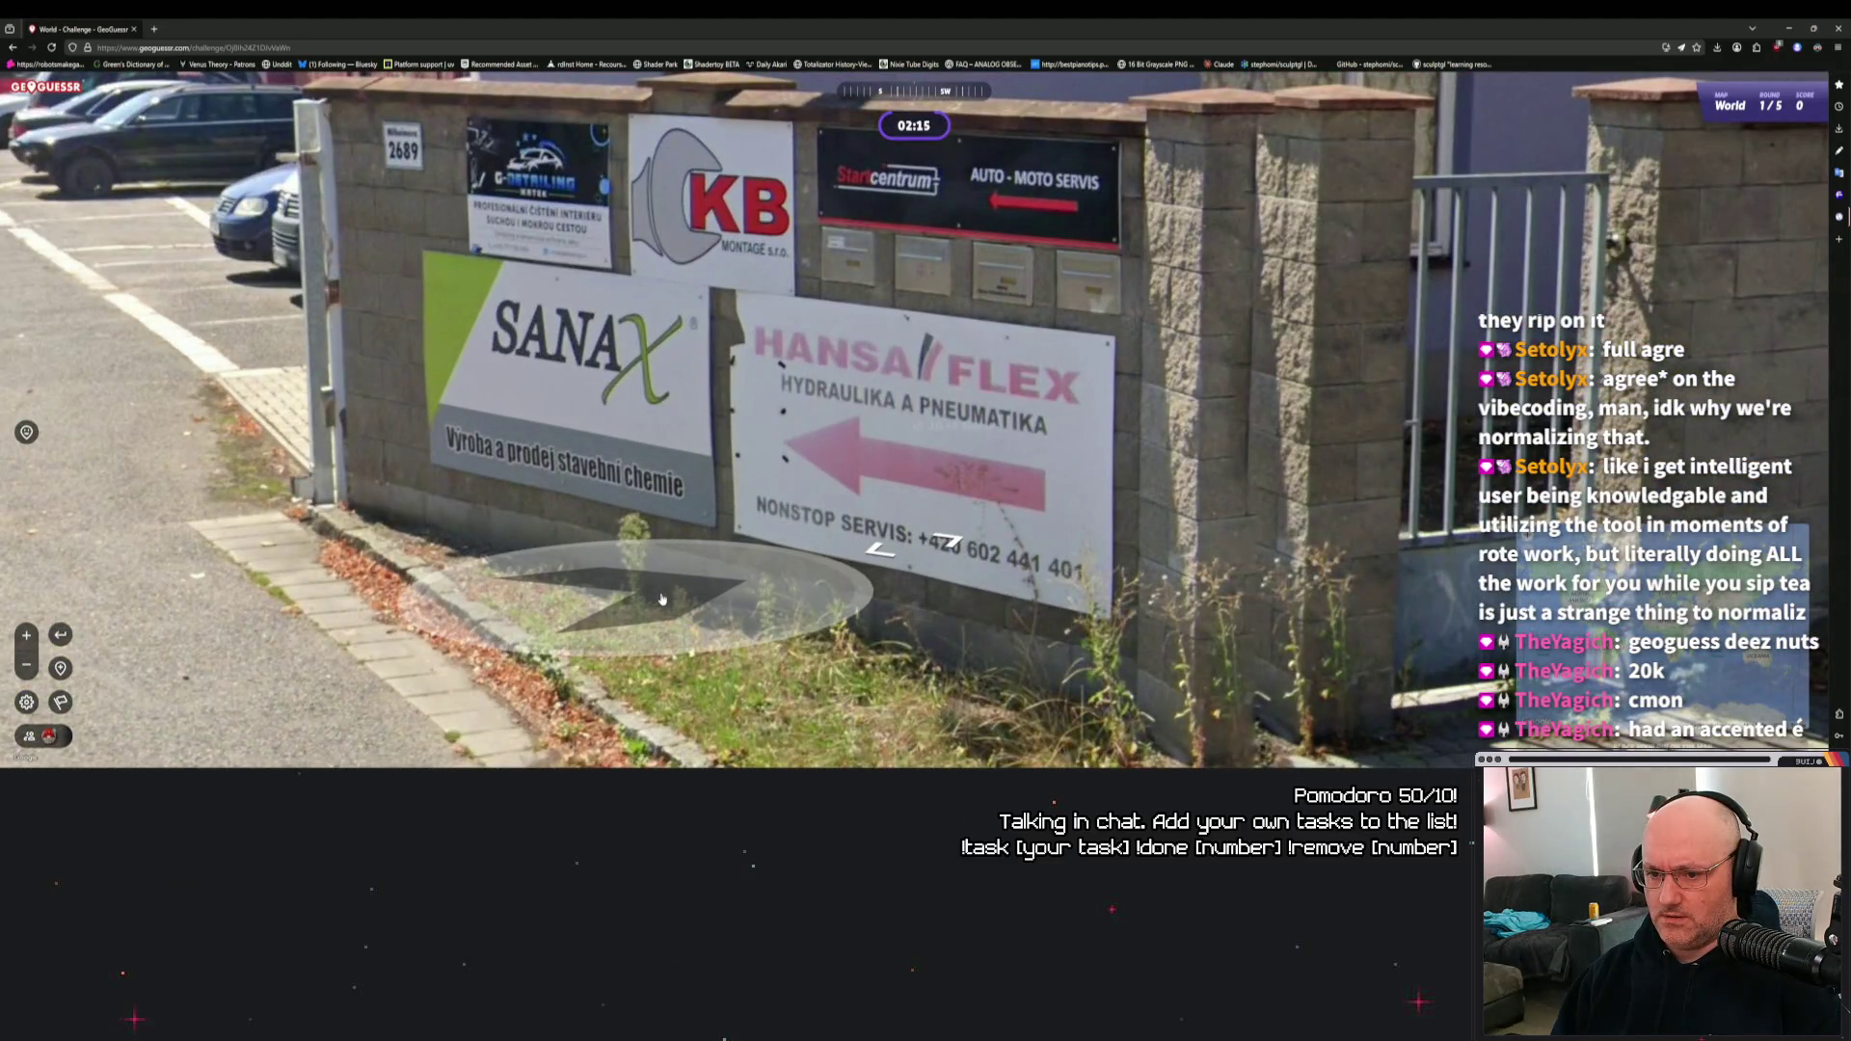
pyautogui.scroll(-5, 648, 588)
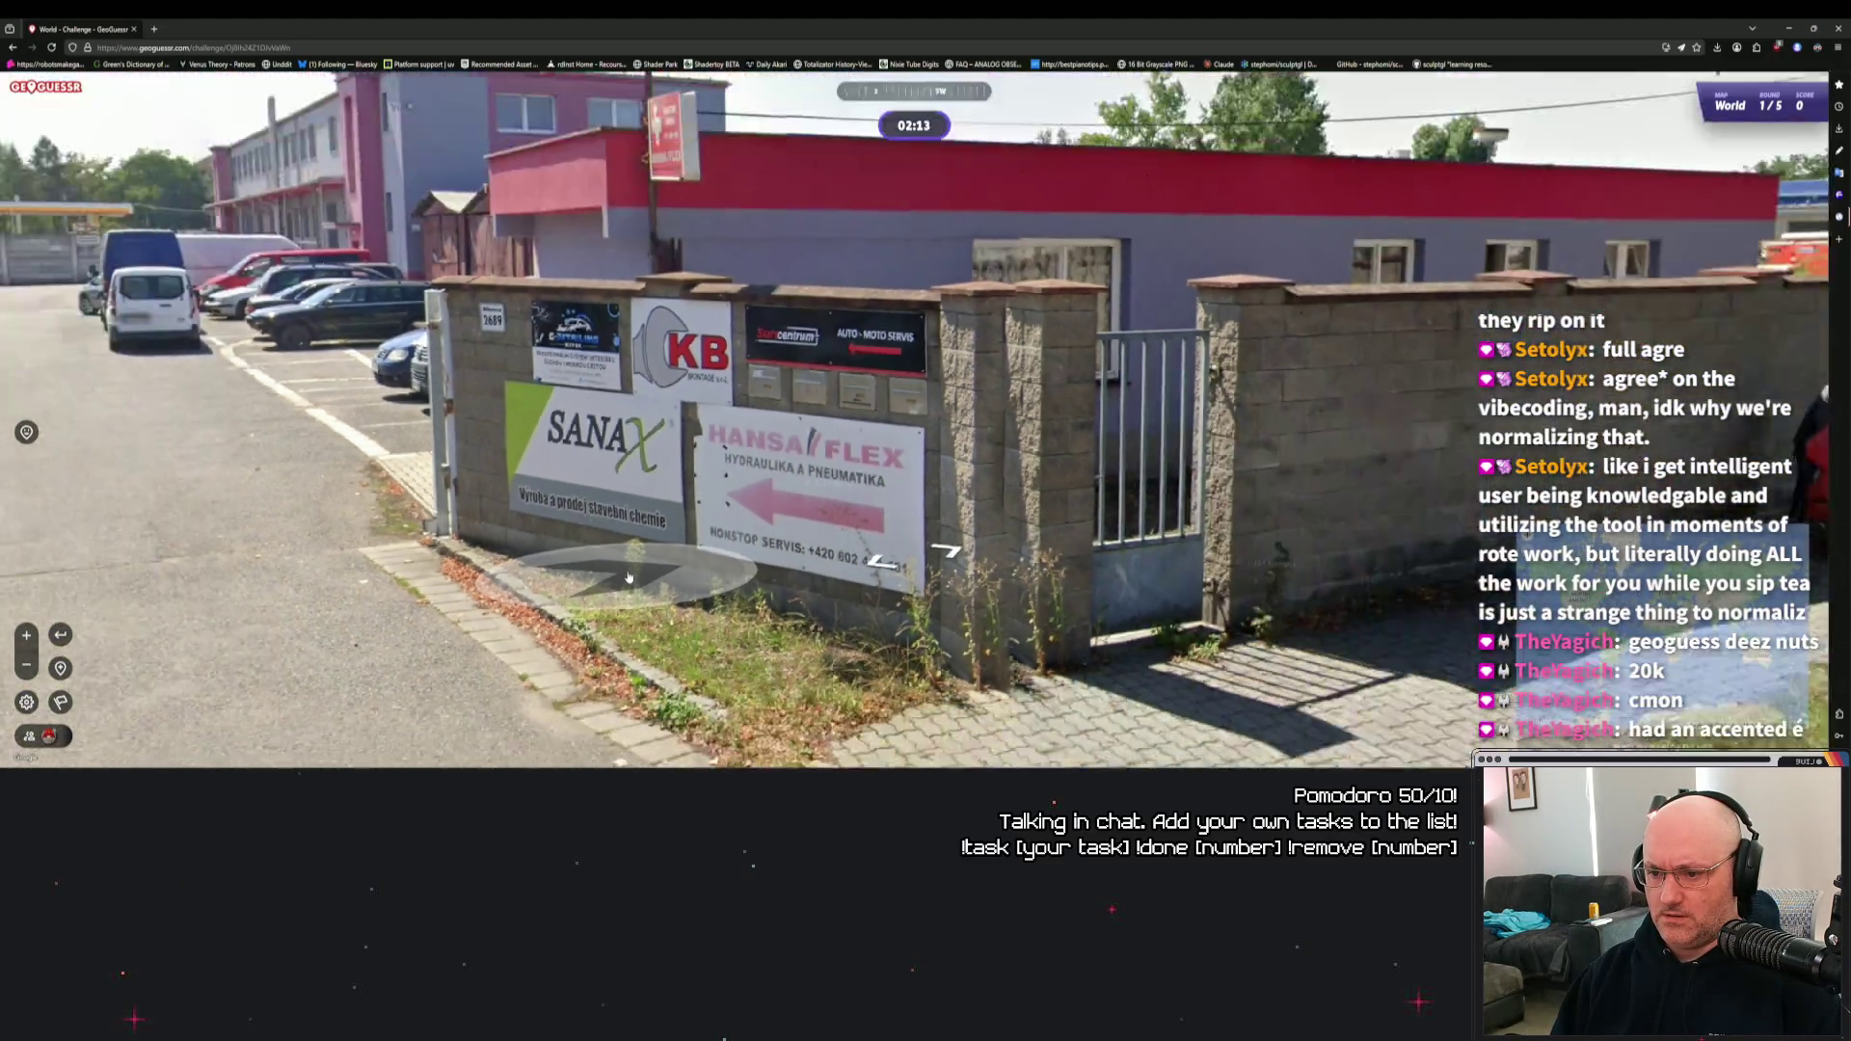
pyautogui.moveTo(463, 516); pyautogui.dragTo(806, 511)
pyautogui.click(798, 508)
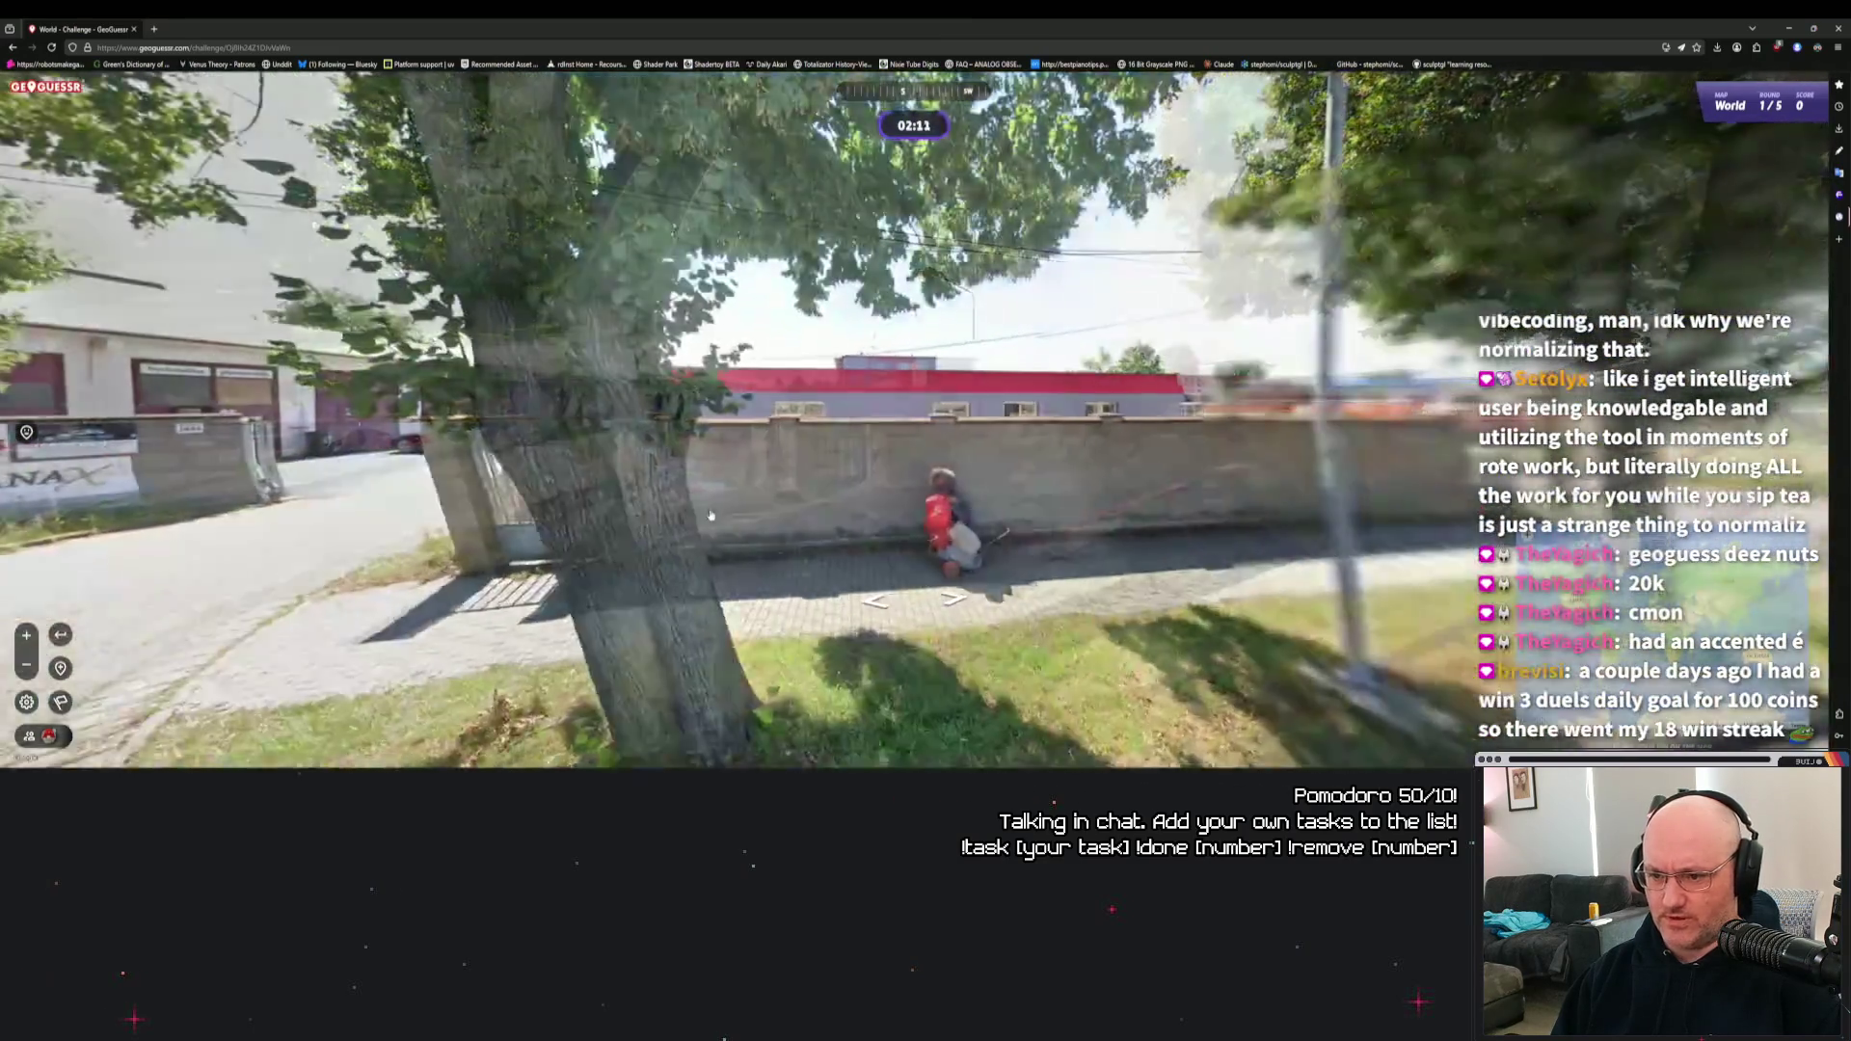
pyautogui.moveTo(627, 534)
pyautogui.mouseDown()
pyautogui.moveTo(800, 537)
pyautogui.moveTo(490, 541)
pyautogui.mouseUp()
pyautogui.scroll(5, 800, 537)
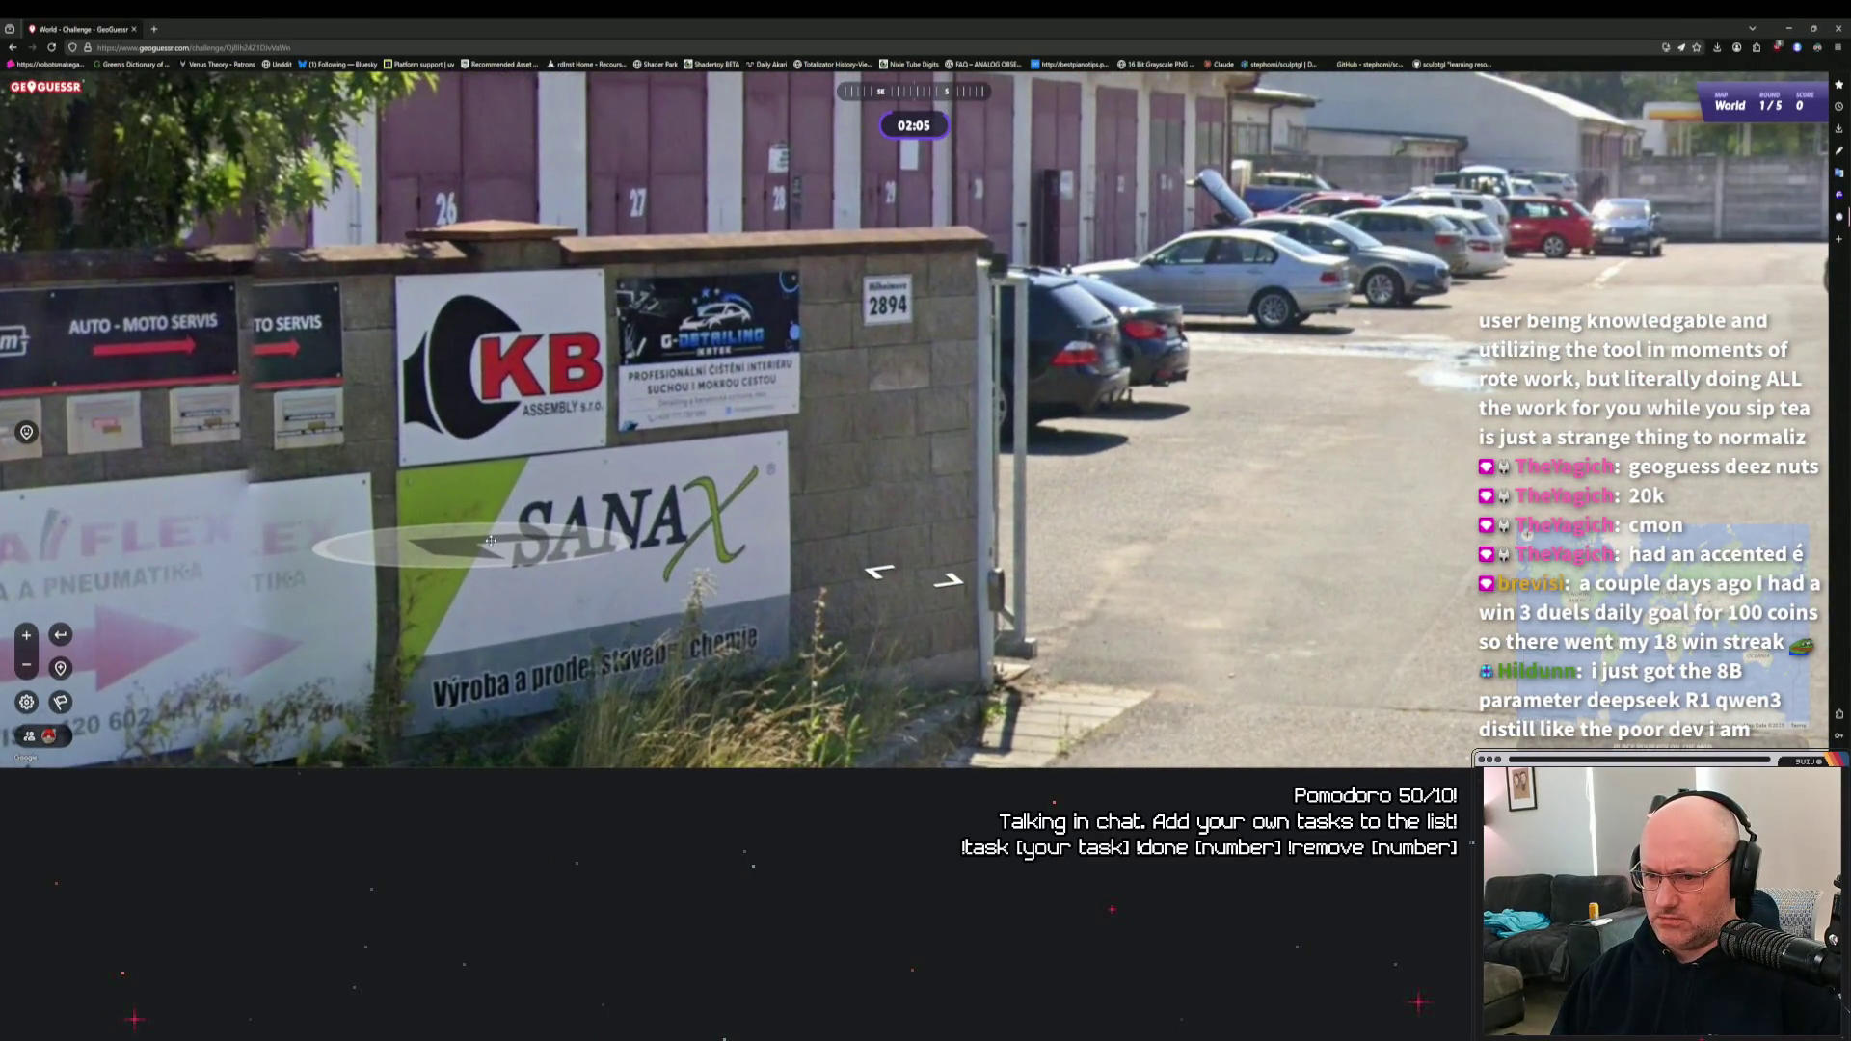
pyautogui.click(491, 541)
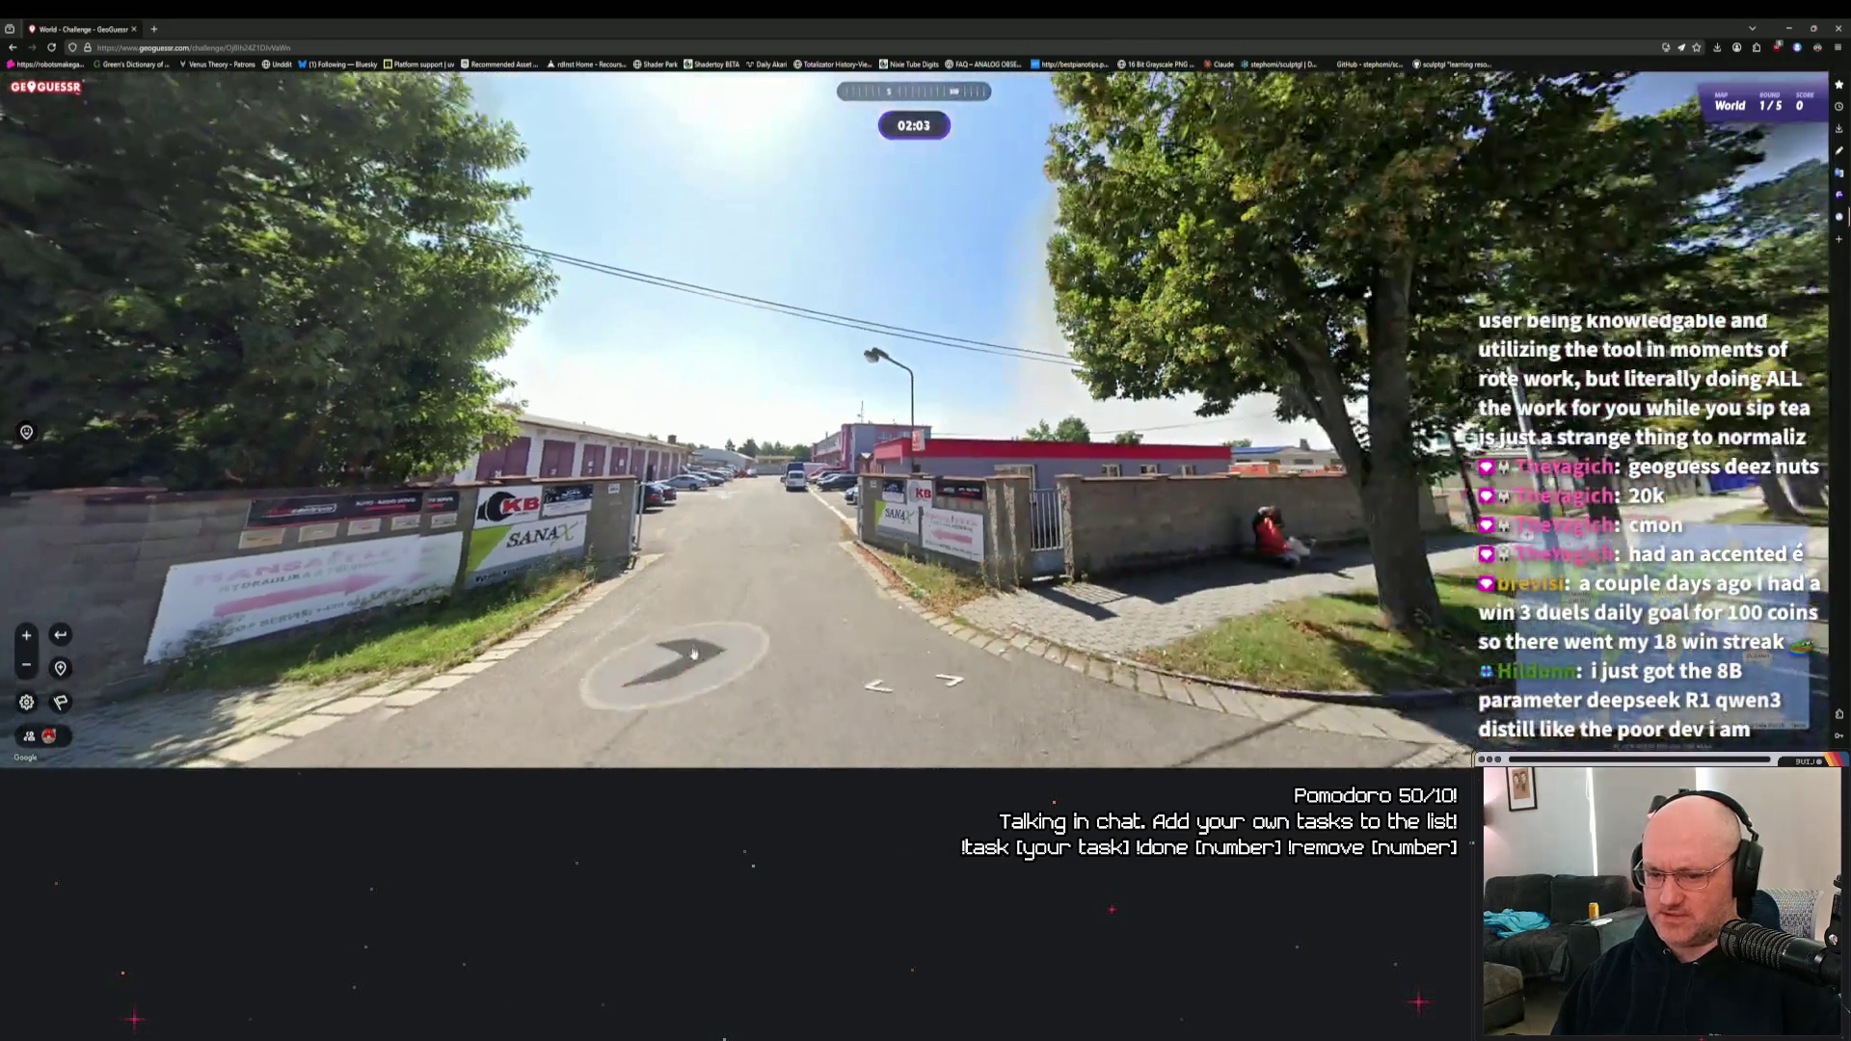
# Advance down the road to the large company building and the Germania billboard.
pyautogui.click(612, 645)
pyautogui.moveTo(588, 600); pyautogui.dragTo(868, 538)
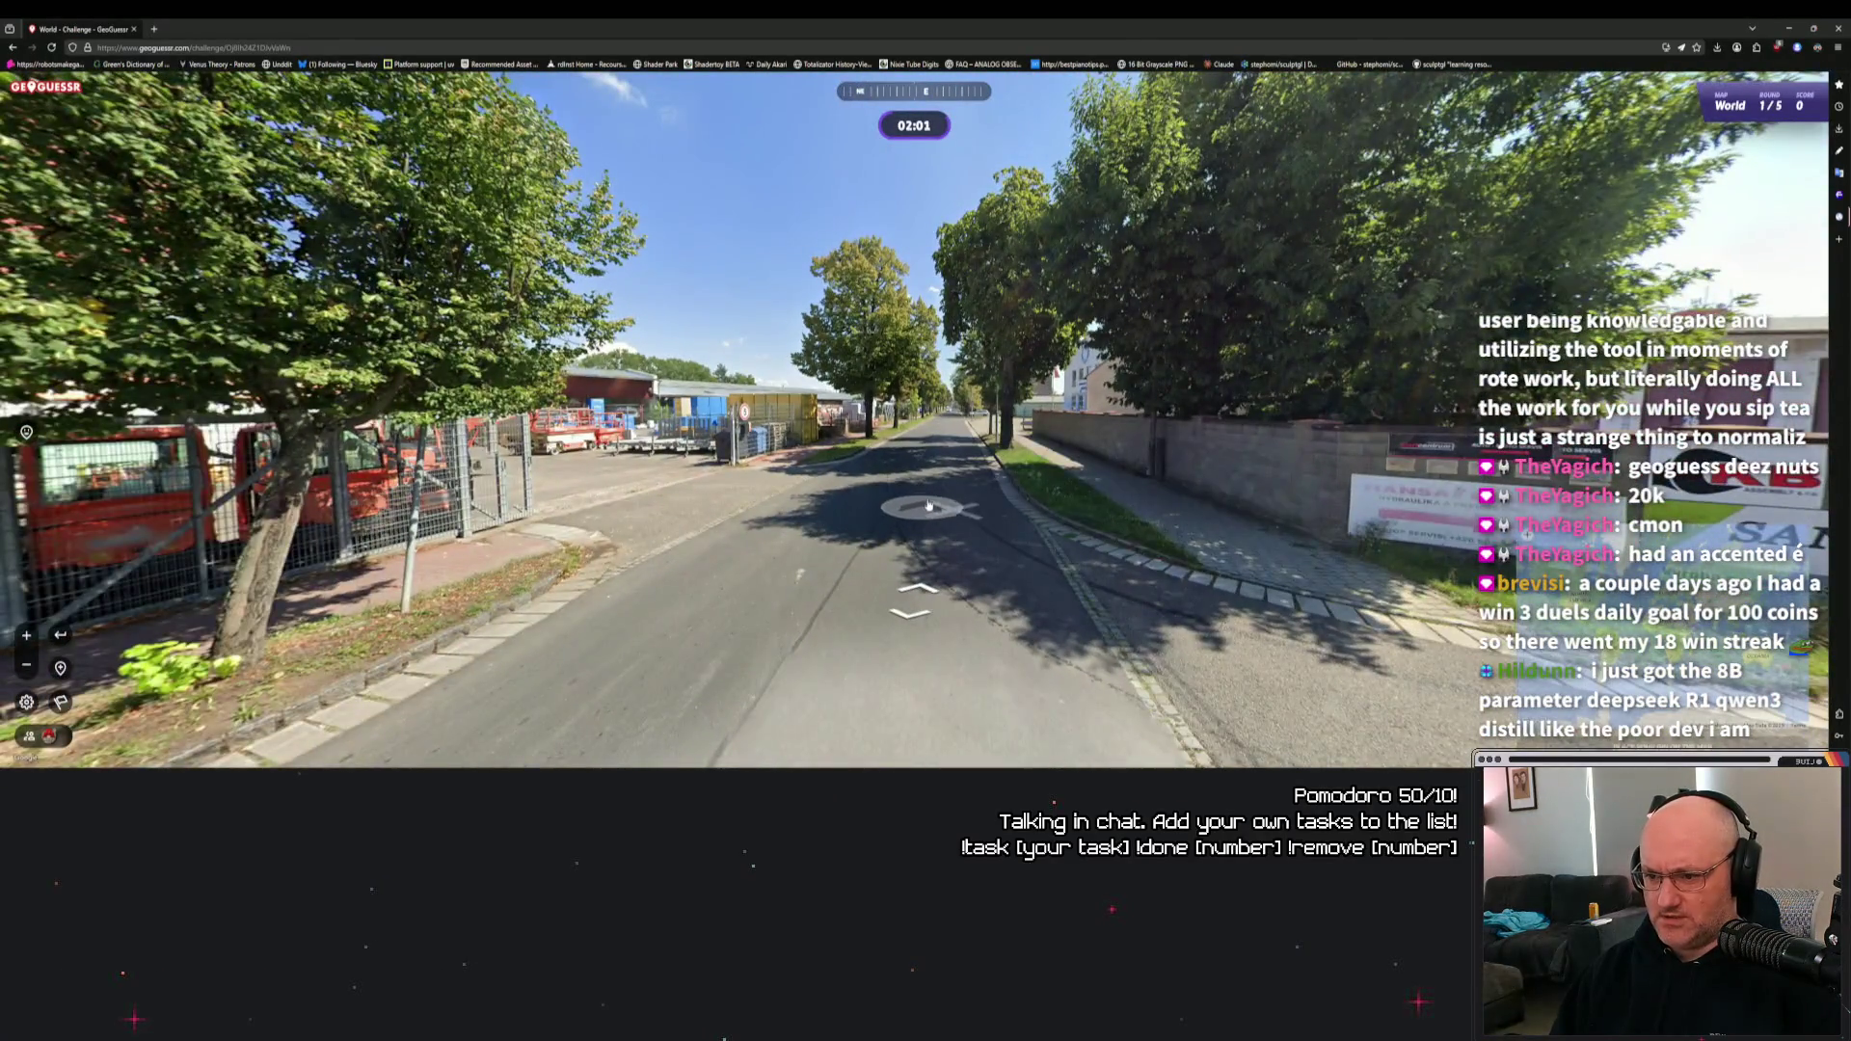
pyautogui.click(926, 510)
pyautogui.click(980, 468)
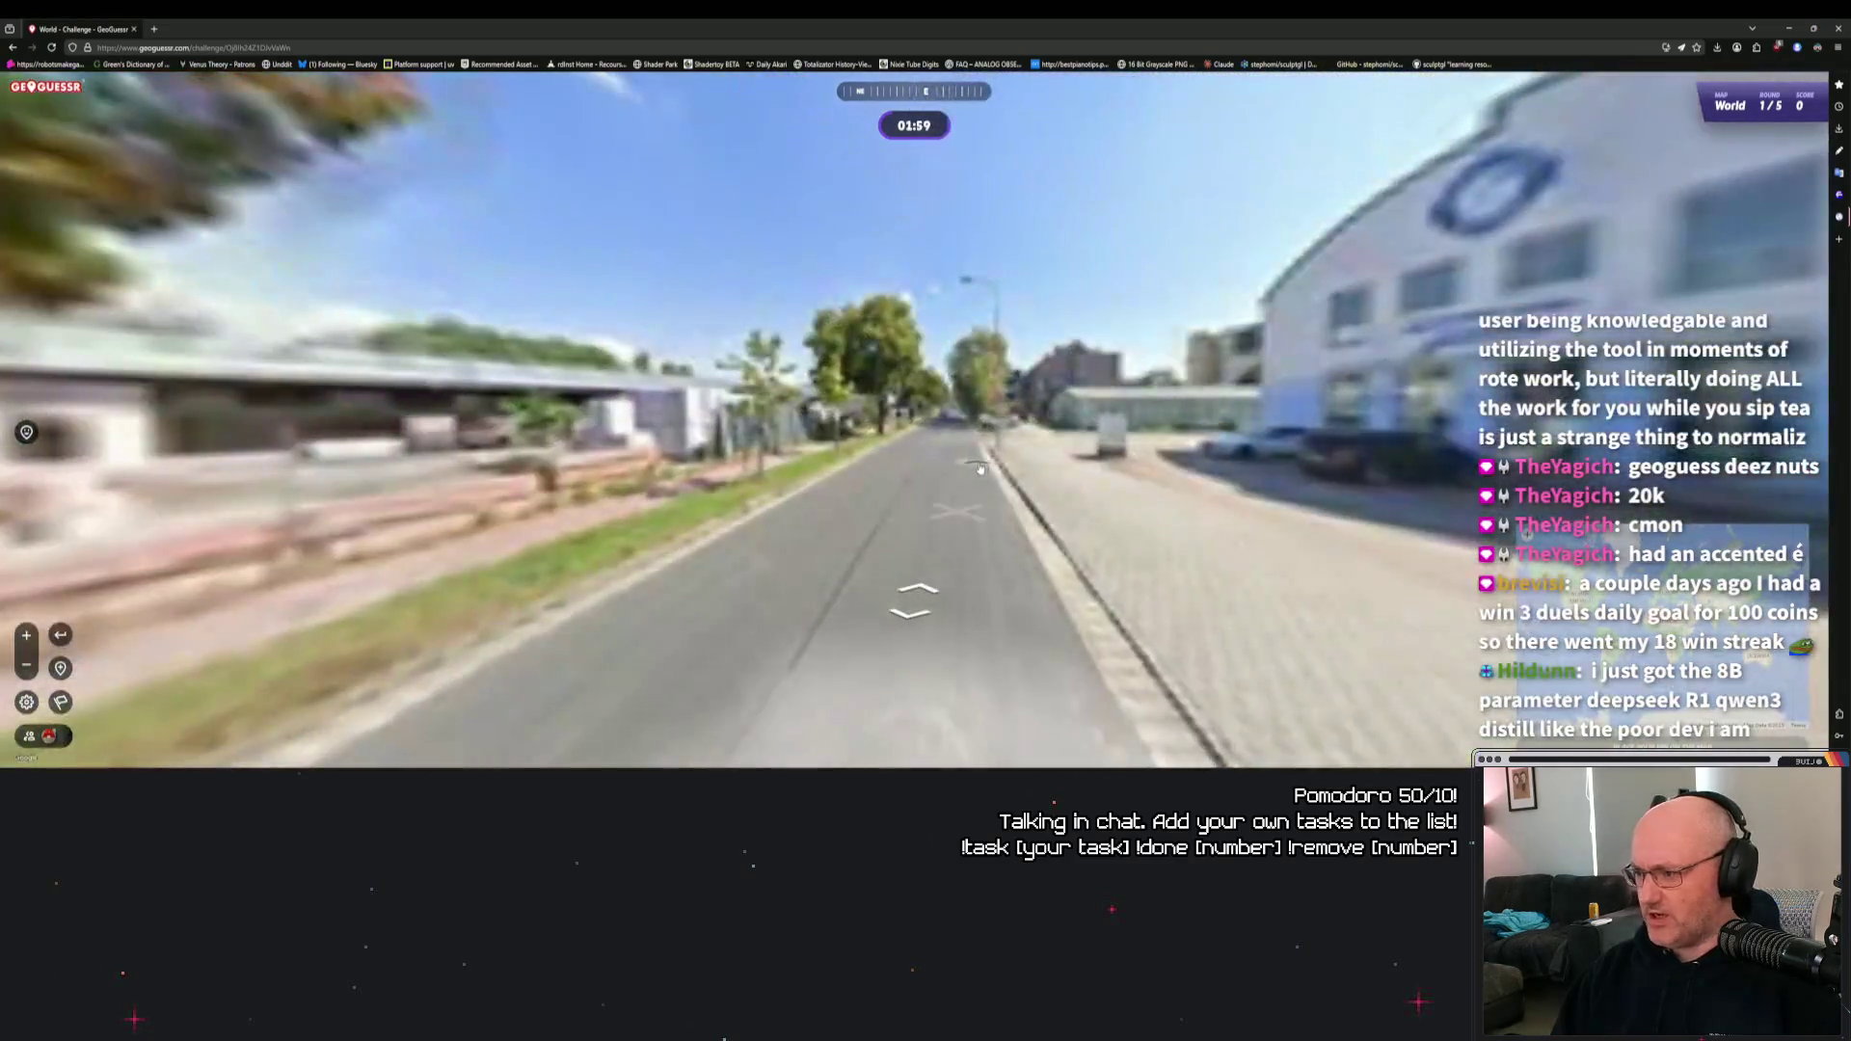
pyautogui.click(894, 513)
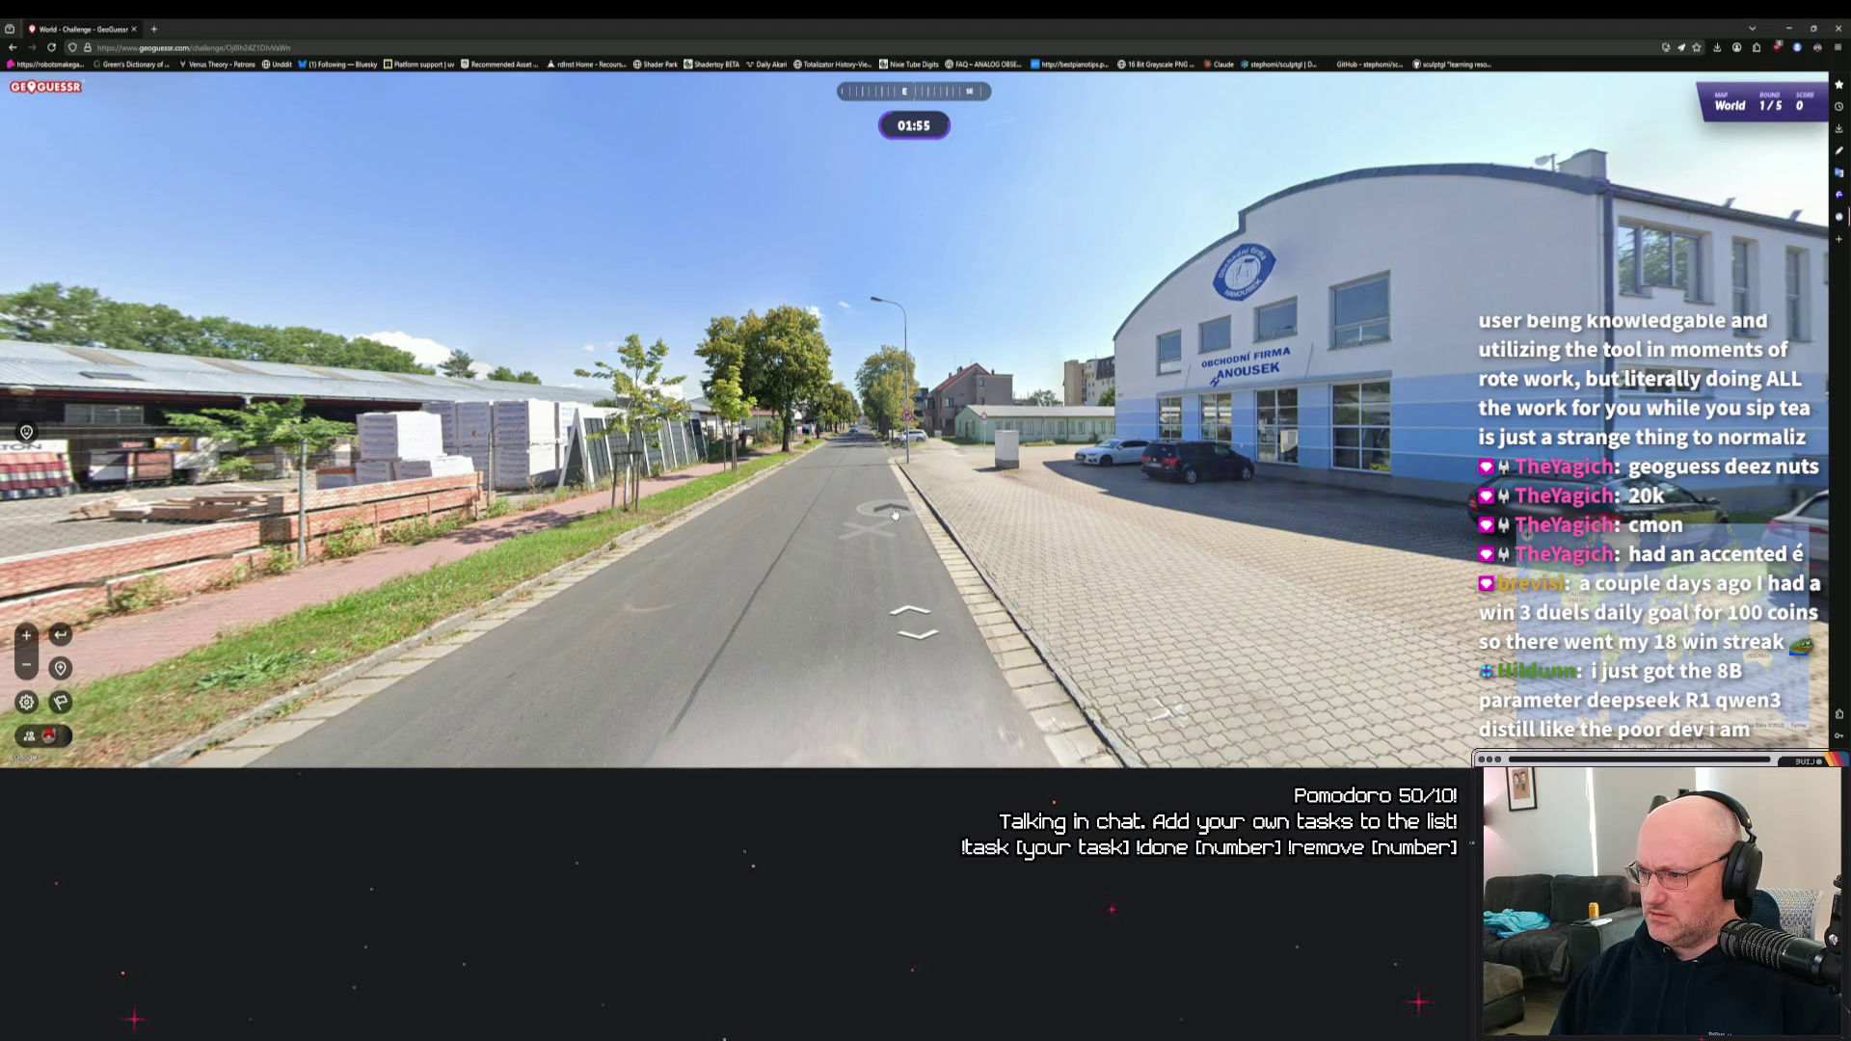
pyautogui.moveTo(895, 514)
pyautogui.mouseDown()
pyautogui.moveTo(342, 575)
pyautogui.moveTo(919, 470)
pyautogui.mouseUp()
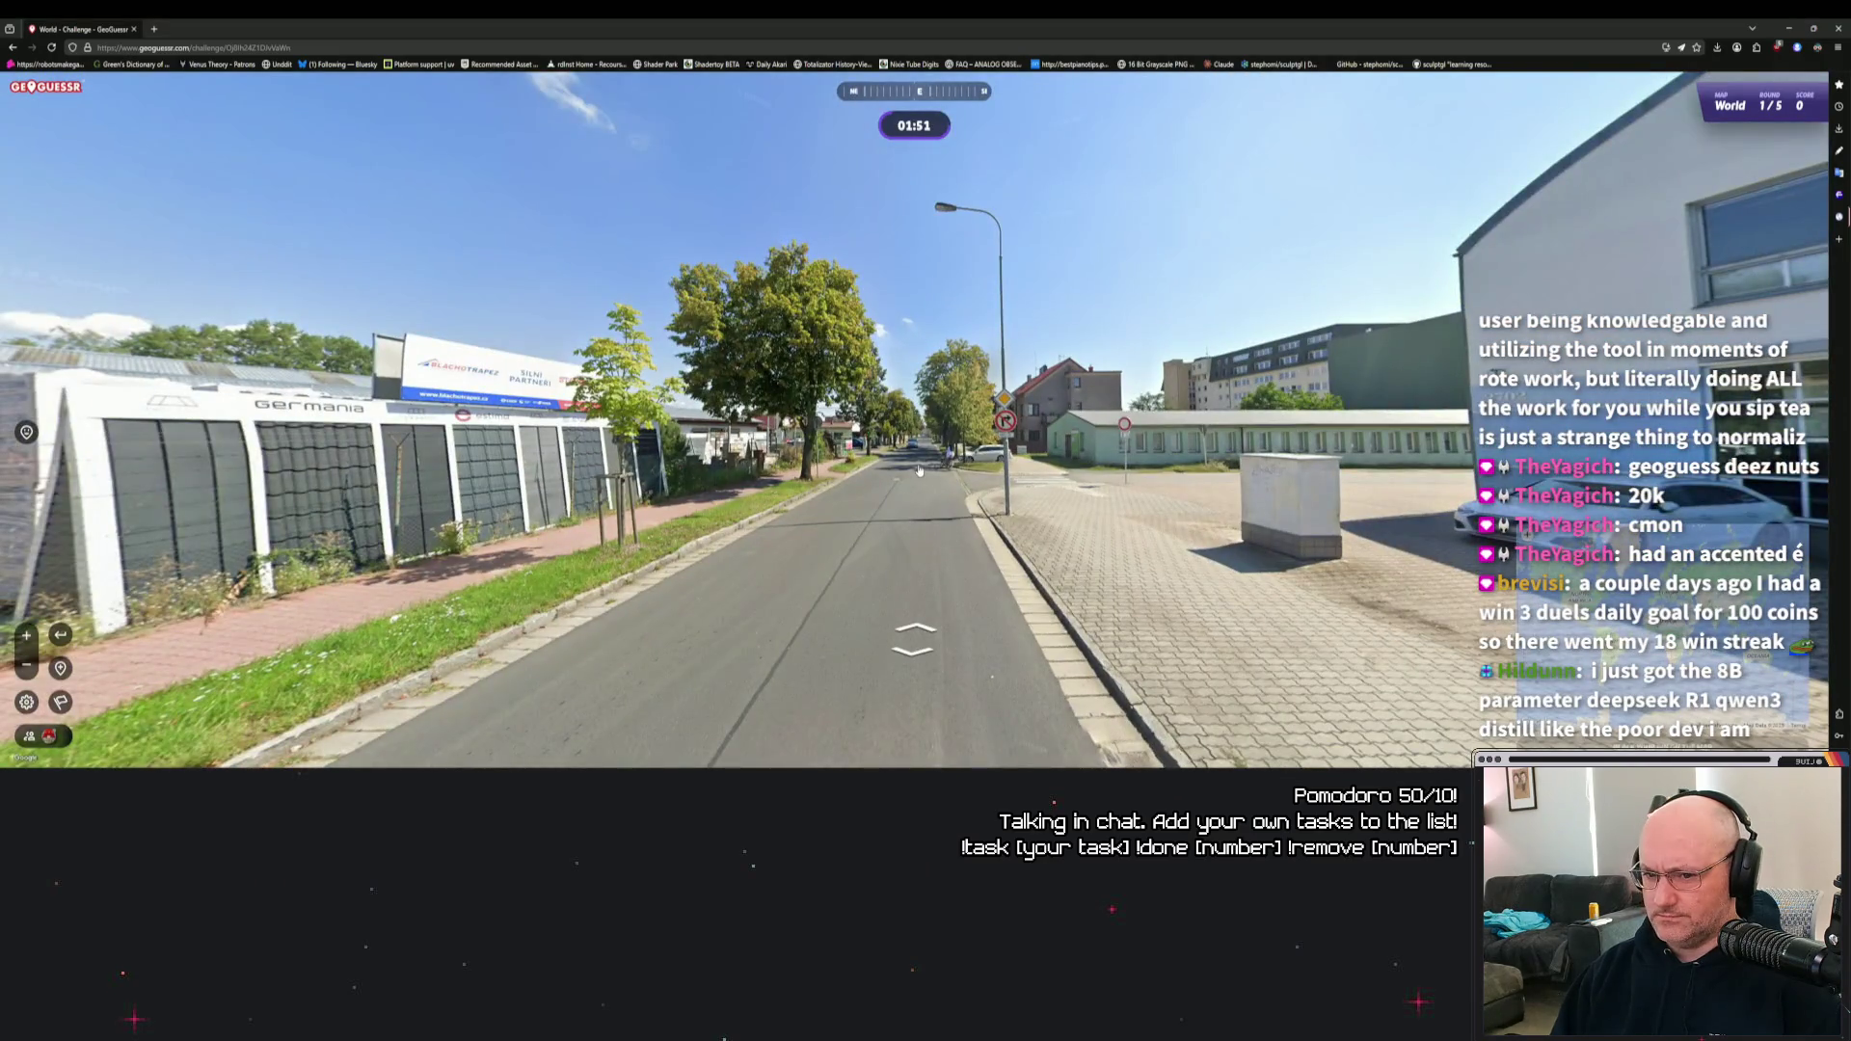
pyautogui.click(919, 471)
pyautogui.moveTo(549, 467); pyautogui.dragTo(684, 474)
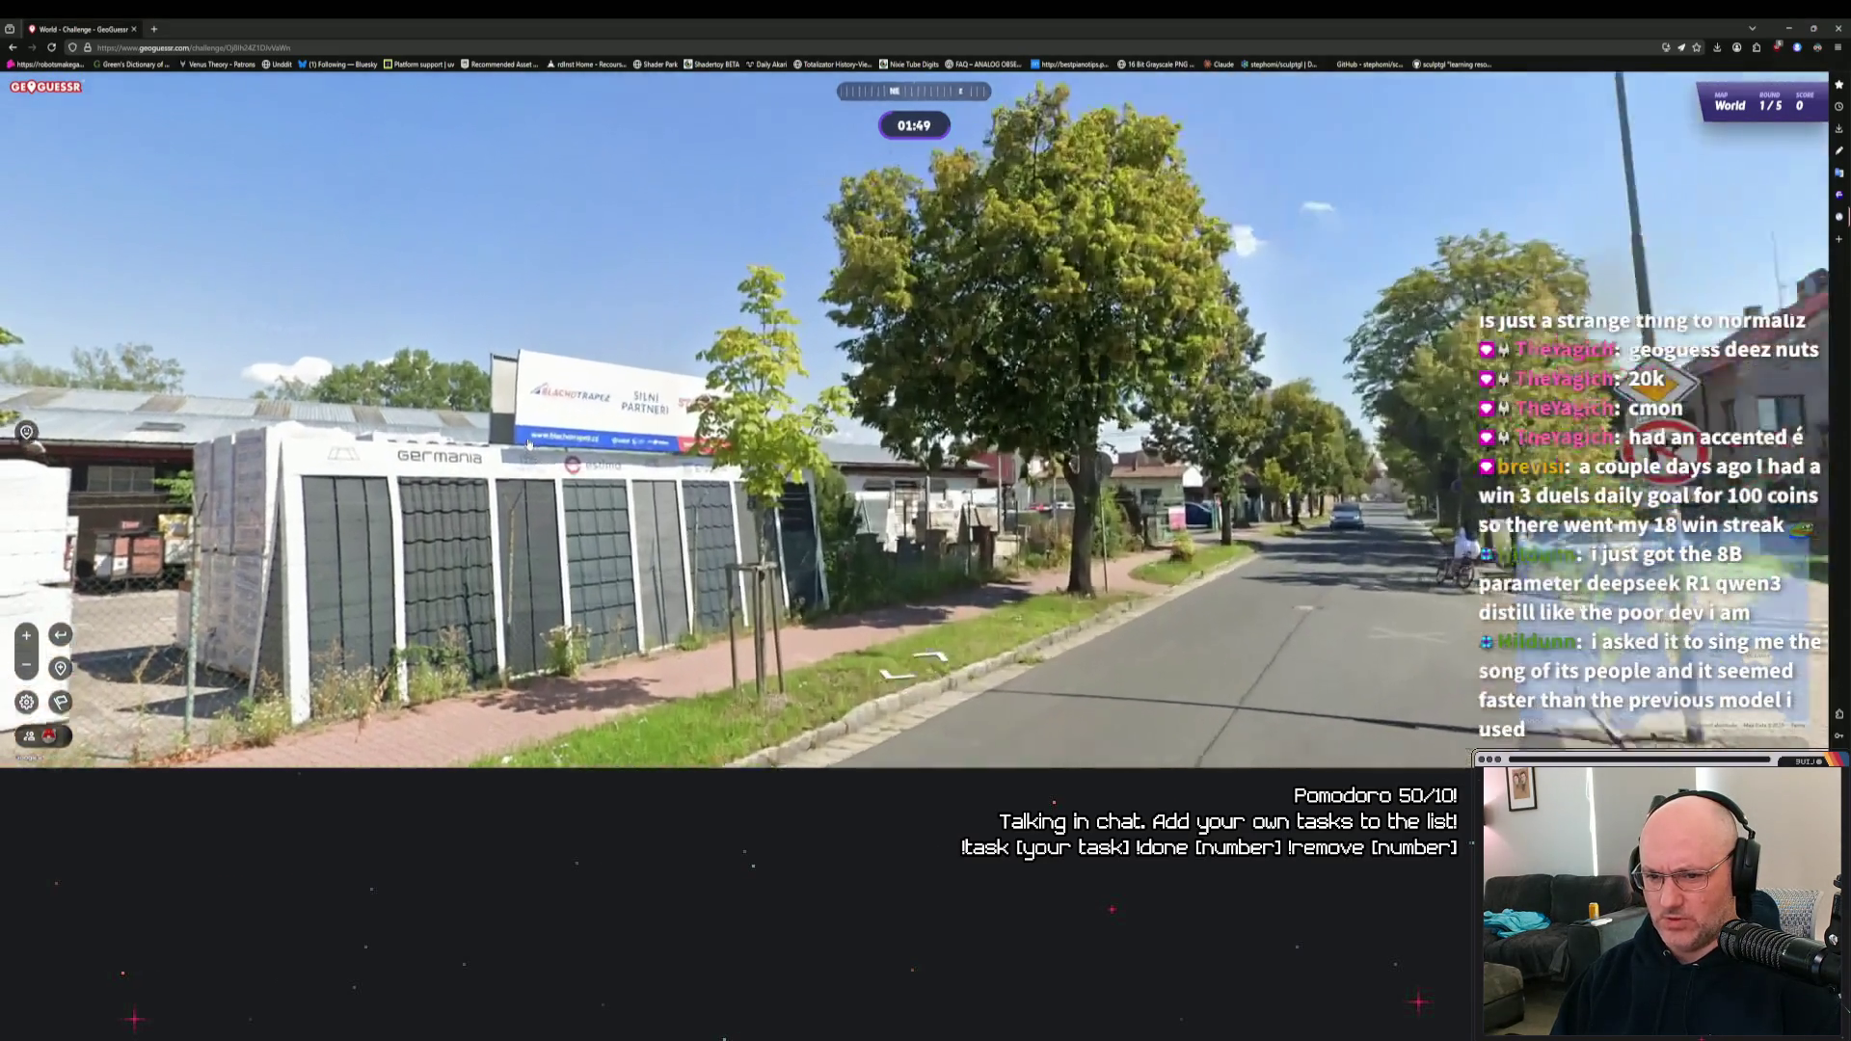
pyautogui.scroll(3, 748, 515)
pyautogui.scroll(-3, 841, 466)
# Move up the street with the arrow keys and zoom onto the poster board beside the gate.
pyautogui.press('Right')
pyautogui.press('Right')
pyautogui.press('Right')
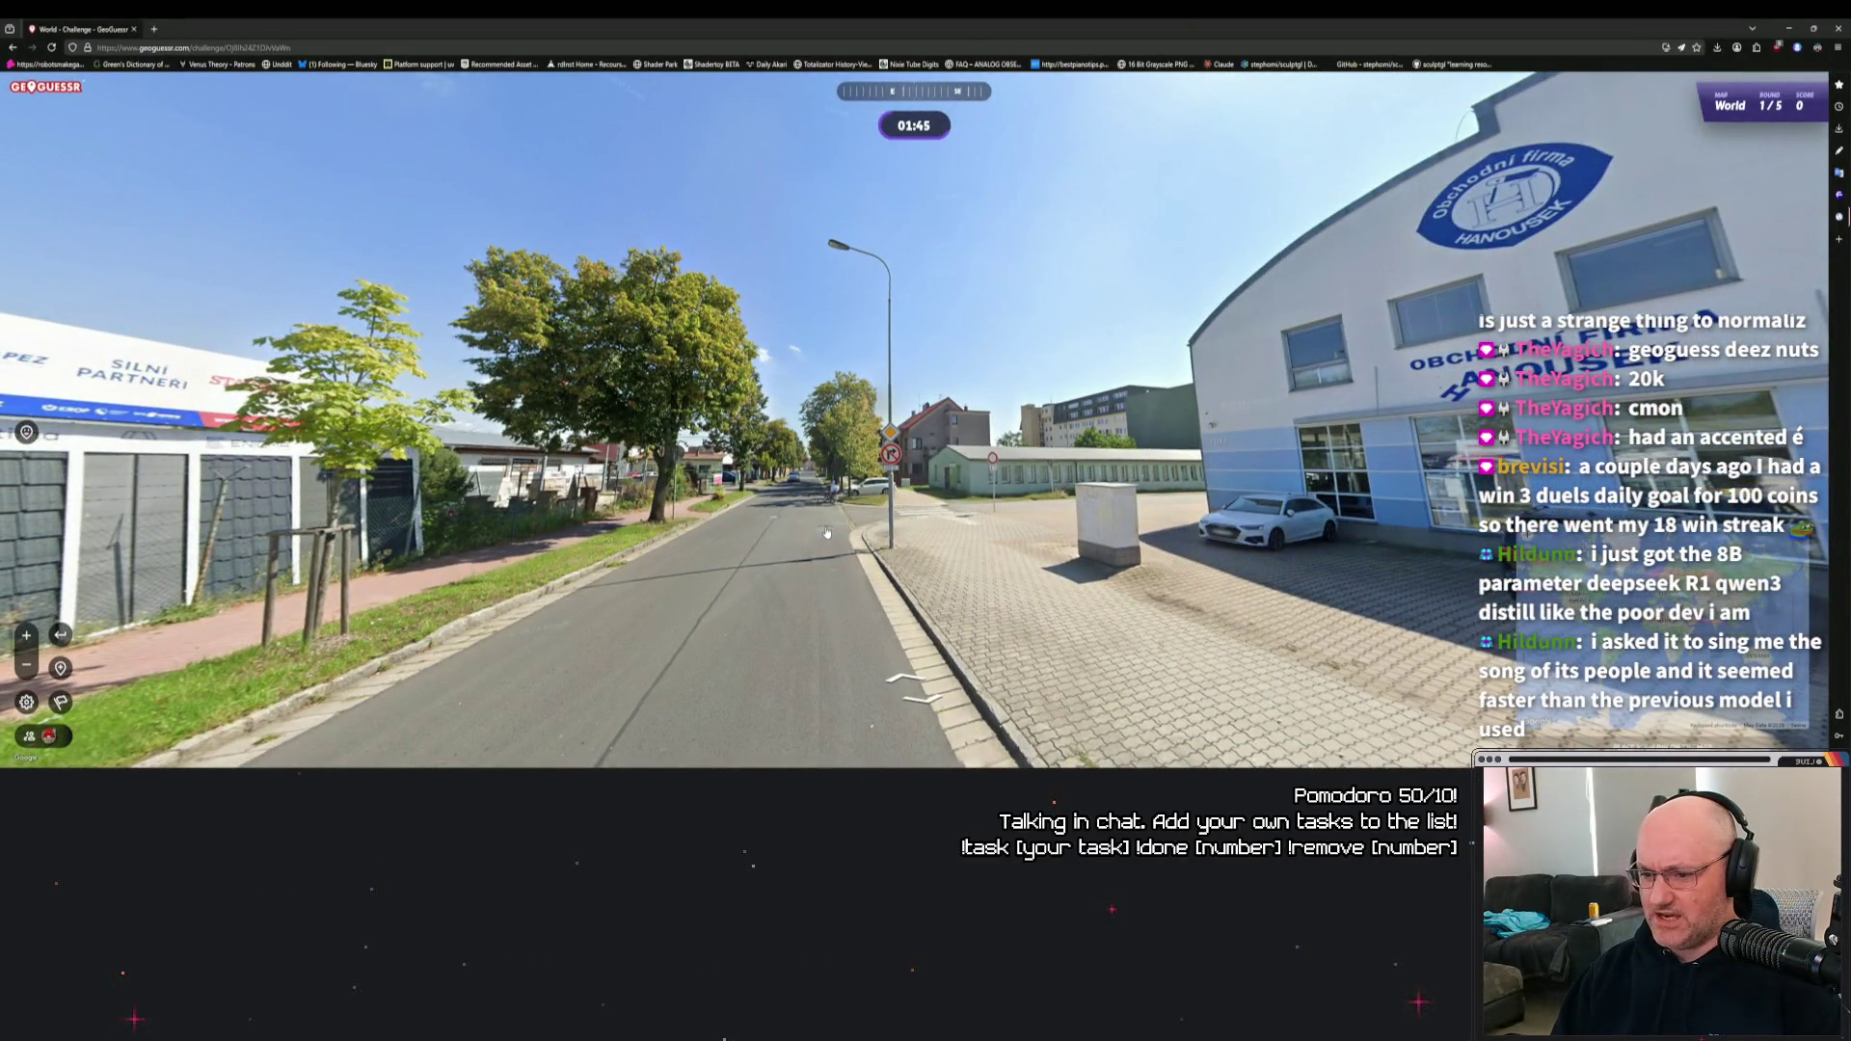
pyautogui.press('Left')
pyautogui.press('Left')
pyautogui.press('Left')
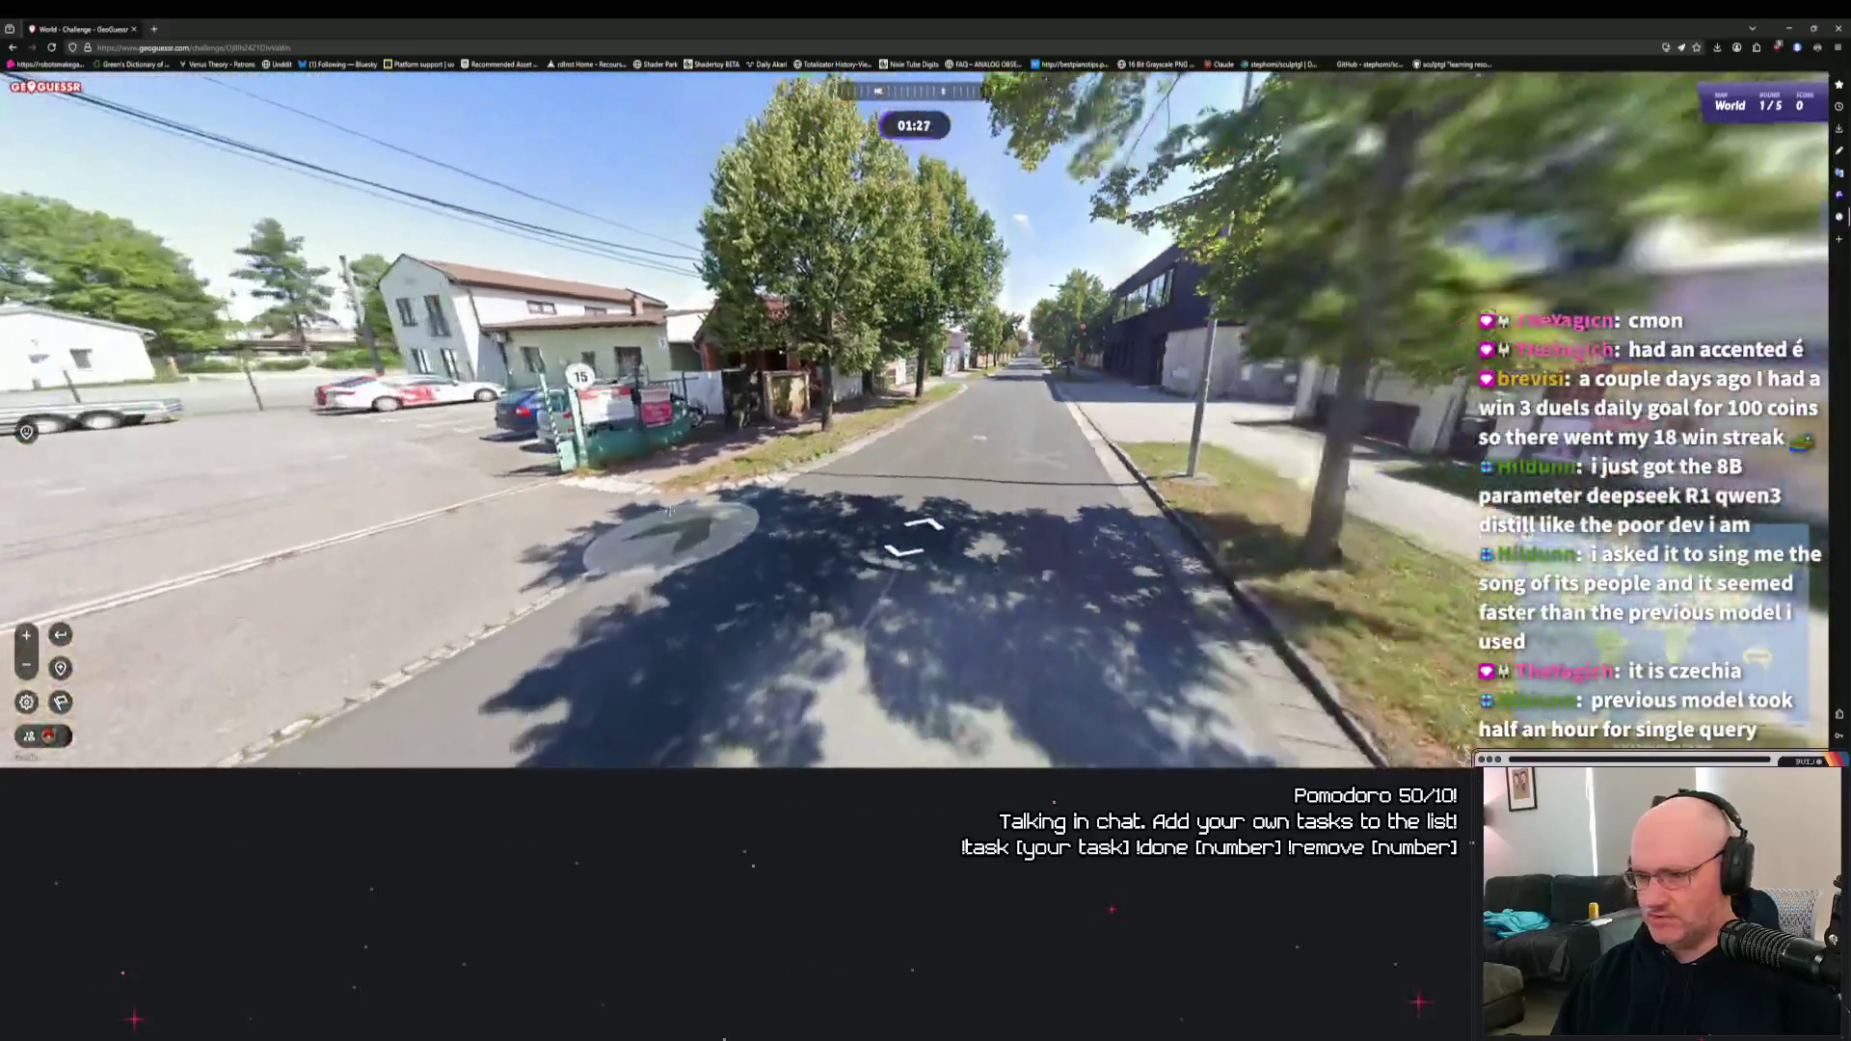
pyautogui.press('Left')
pyautogui.press('Left')
pyautogui.press('Left')
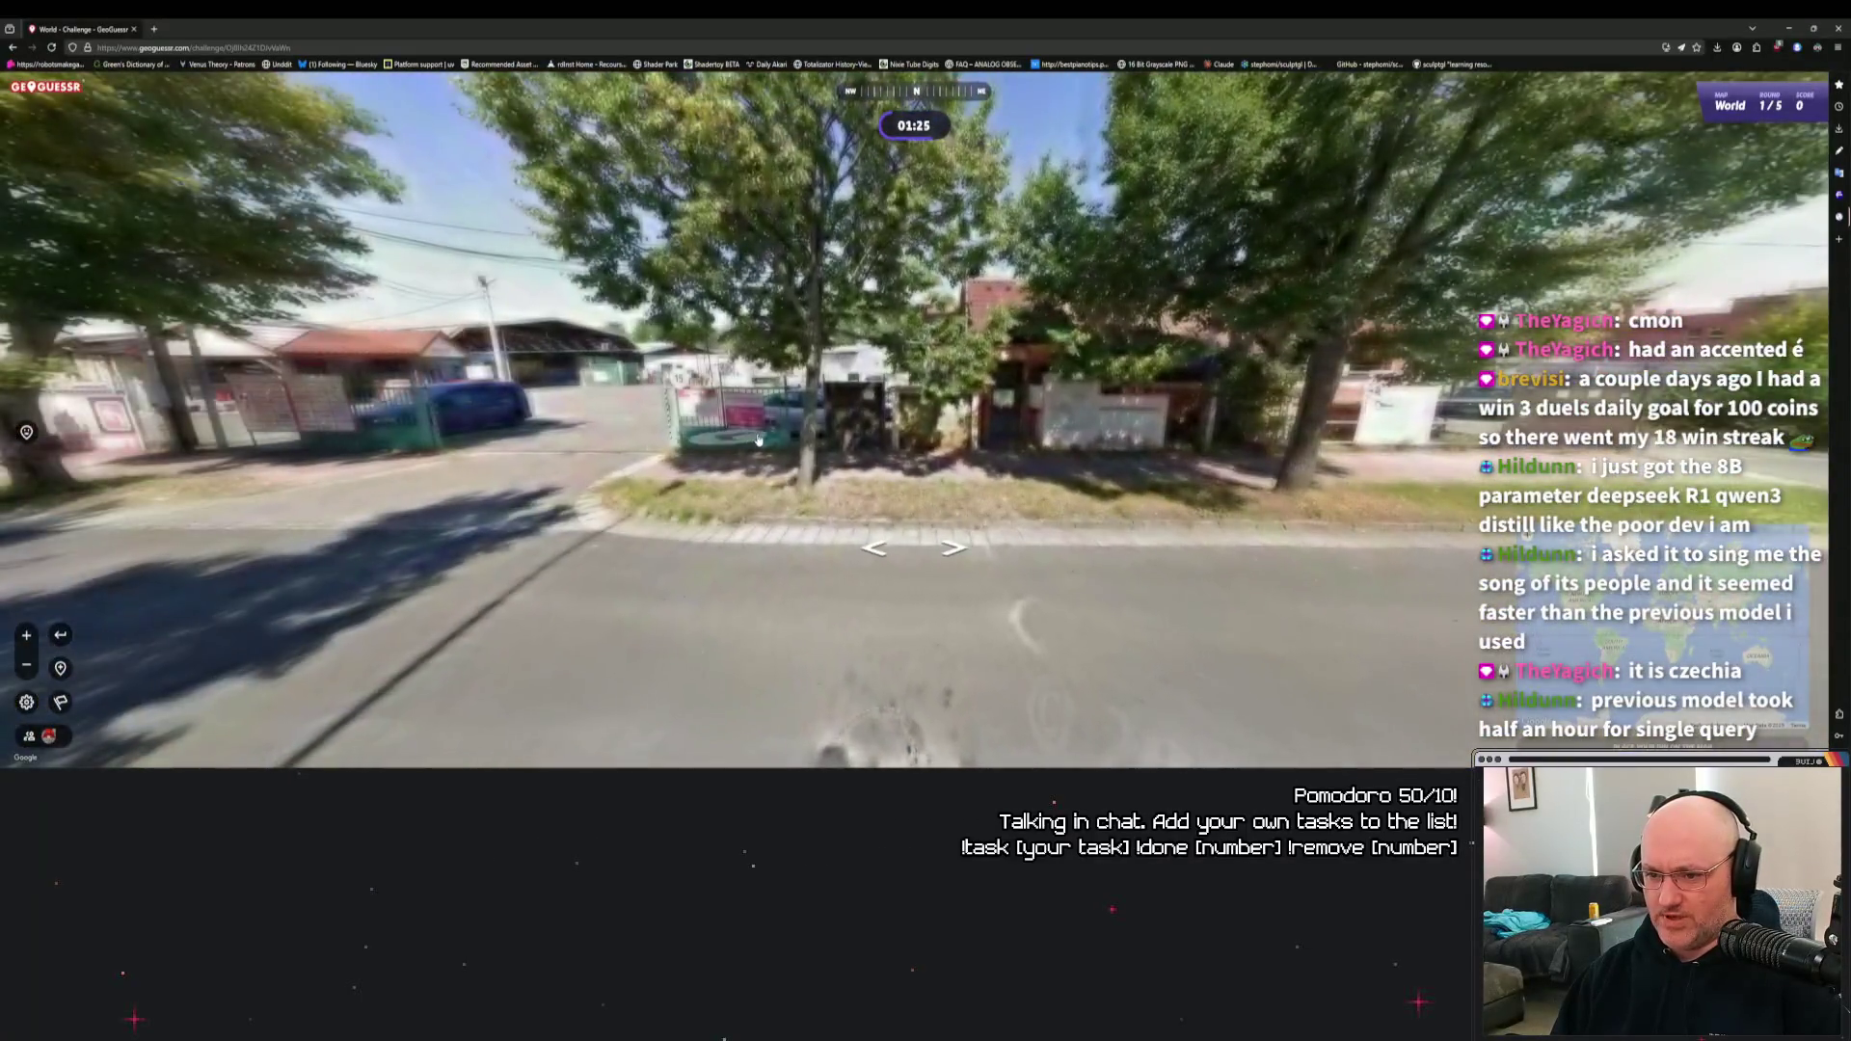
pyautogui.scroll(3, 704, 396)
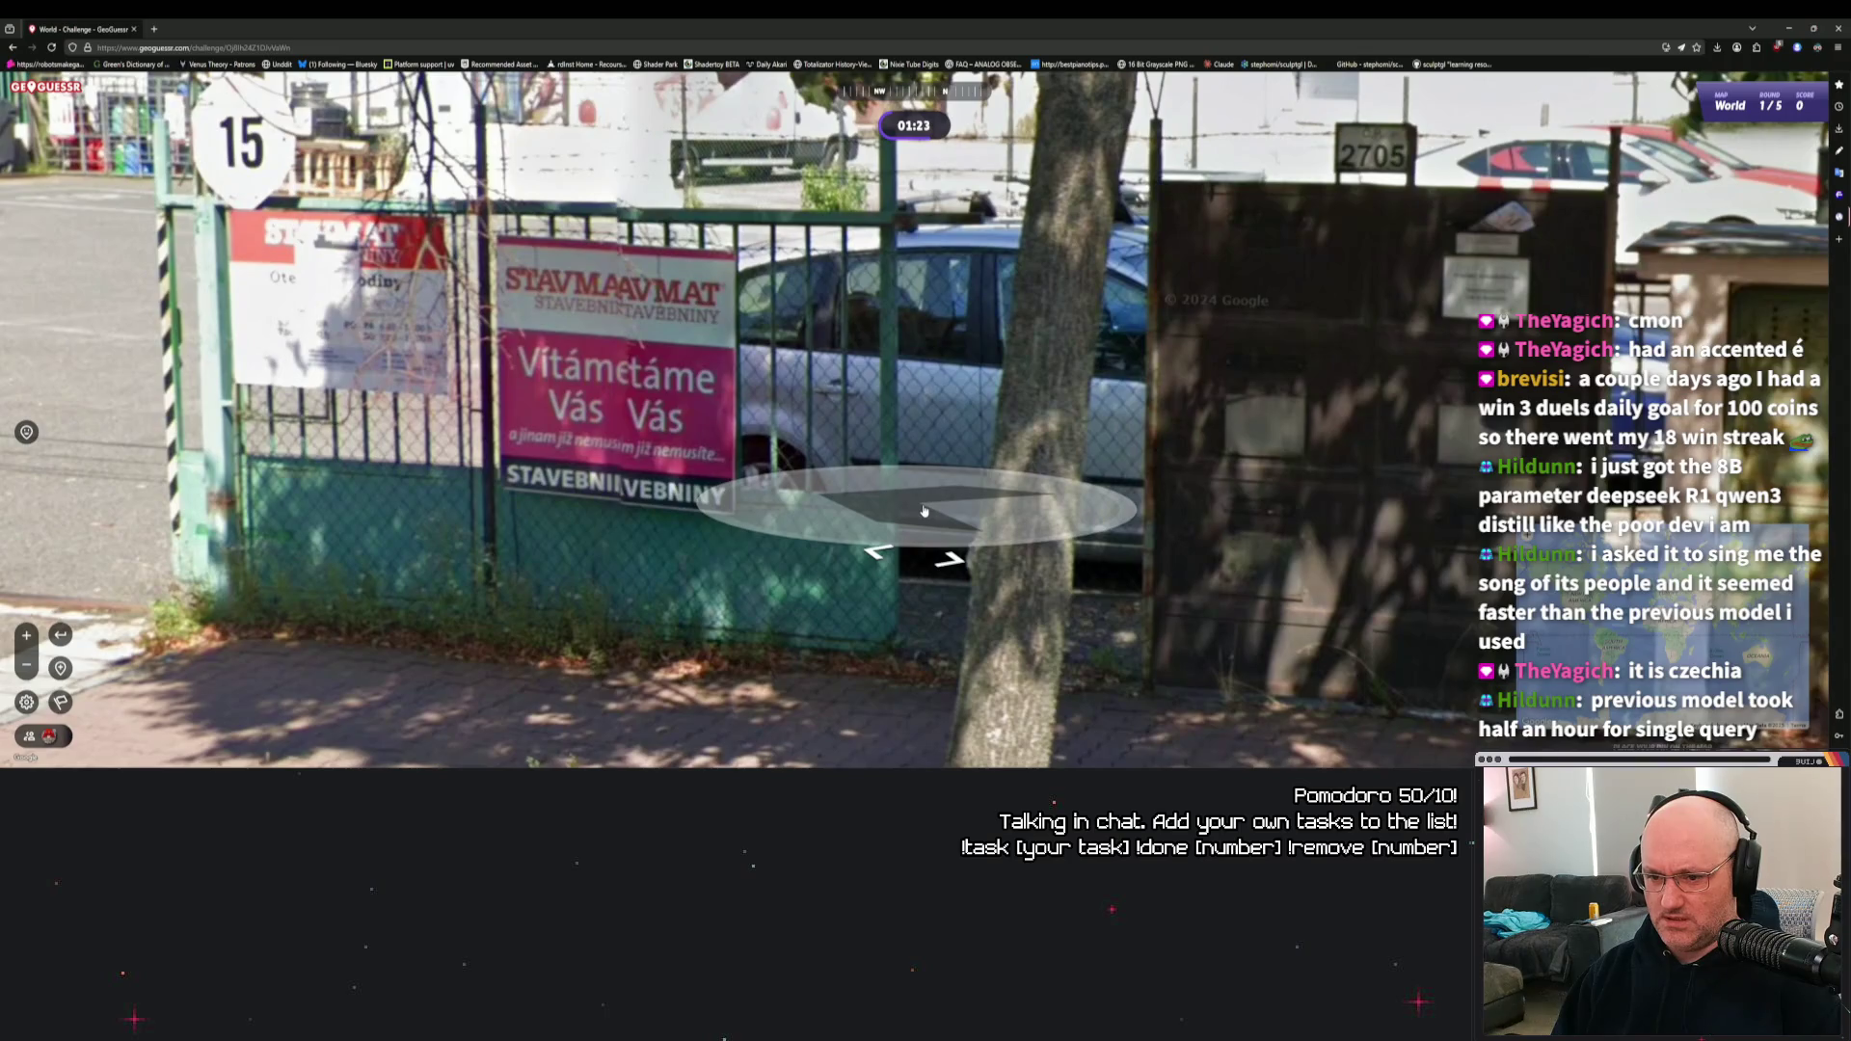
pyautogui.press('Up')
pyautogui.press('Up')
pyautogui.press('Up')
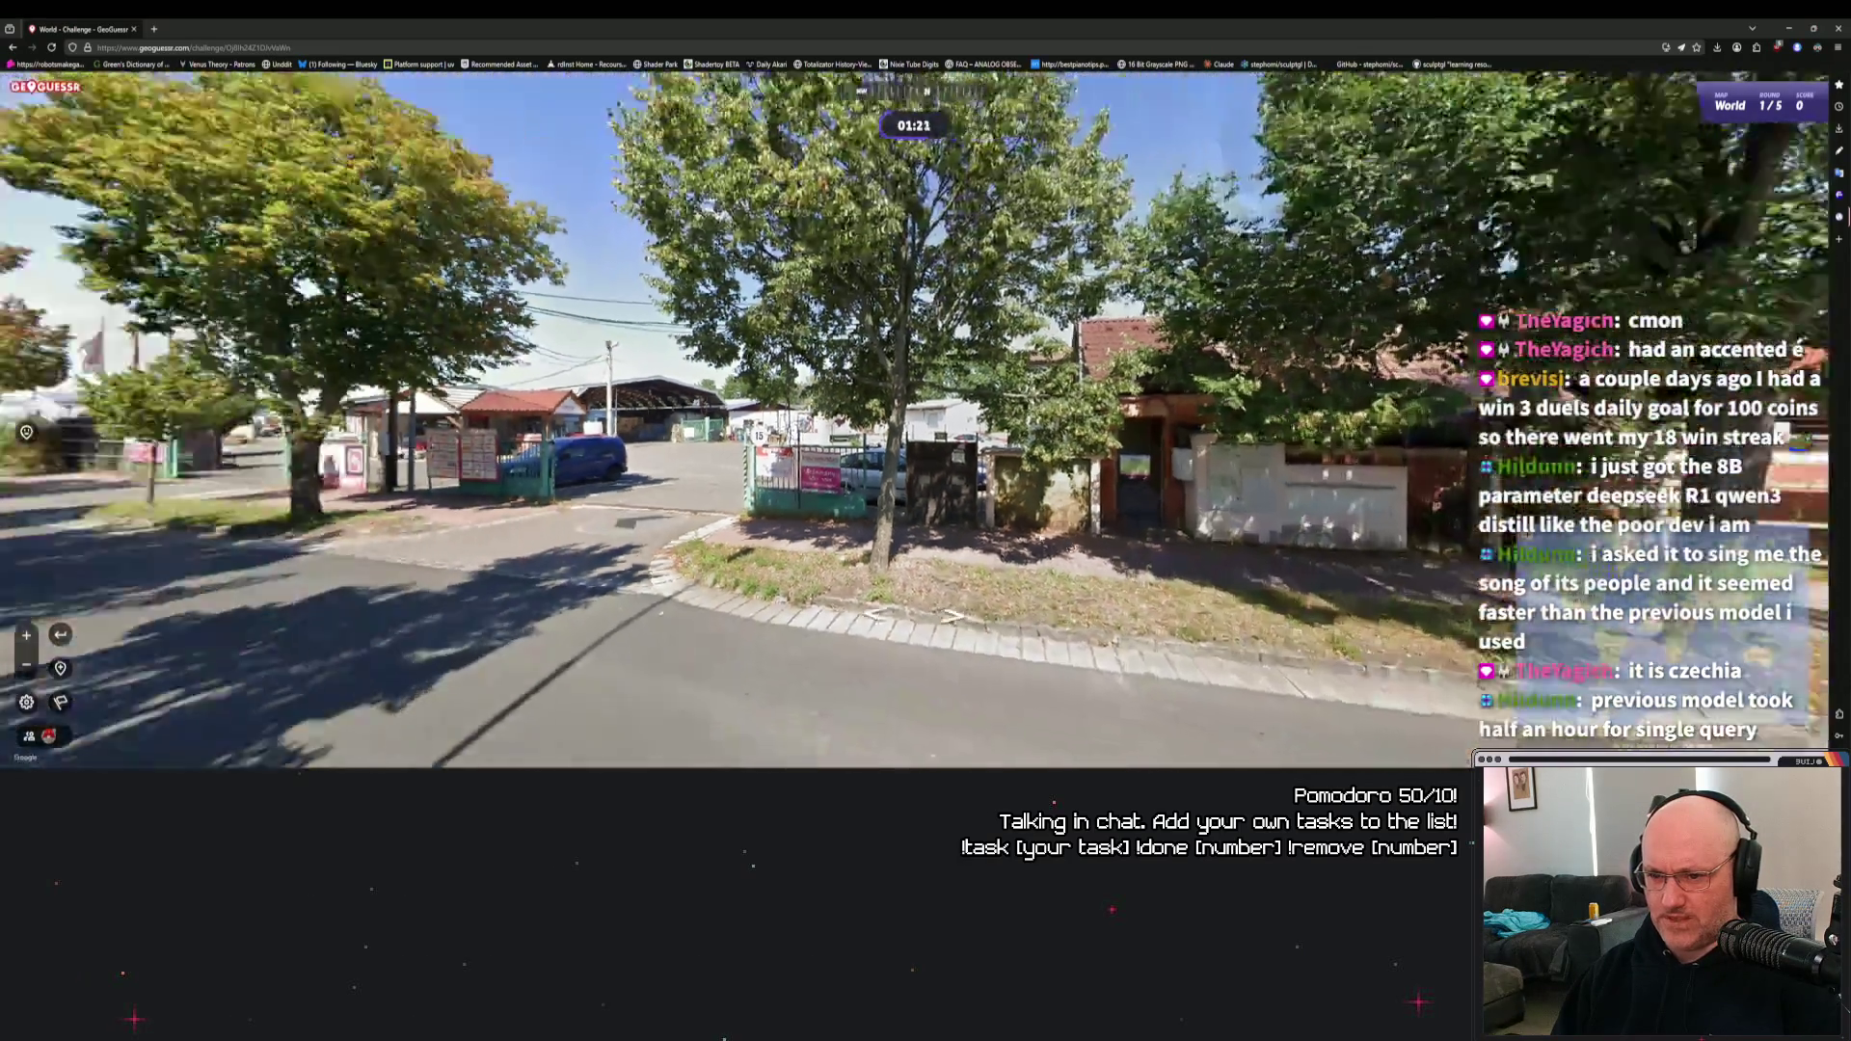
pyautogui.scroll(4, 1153, 468)
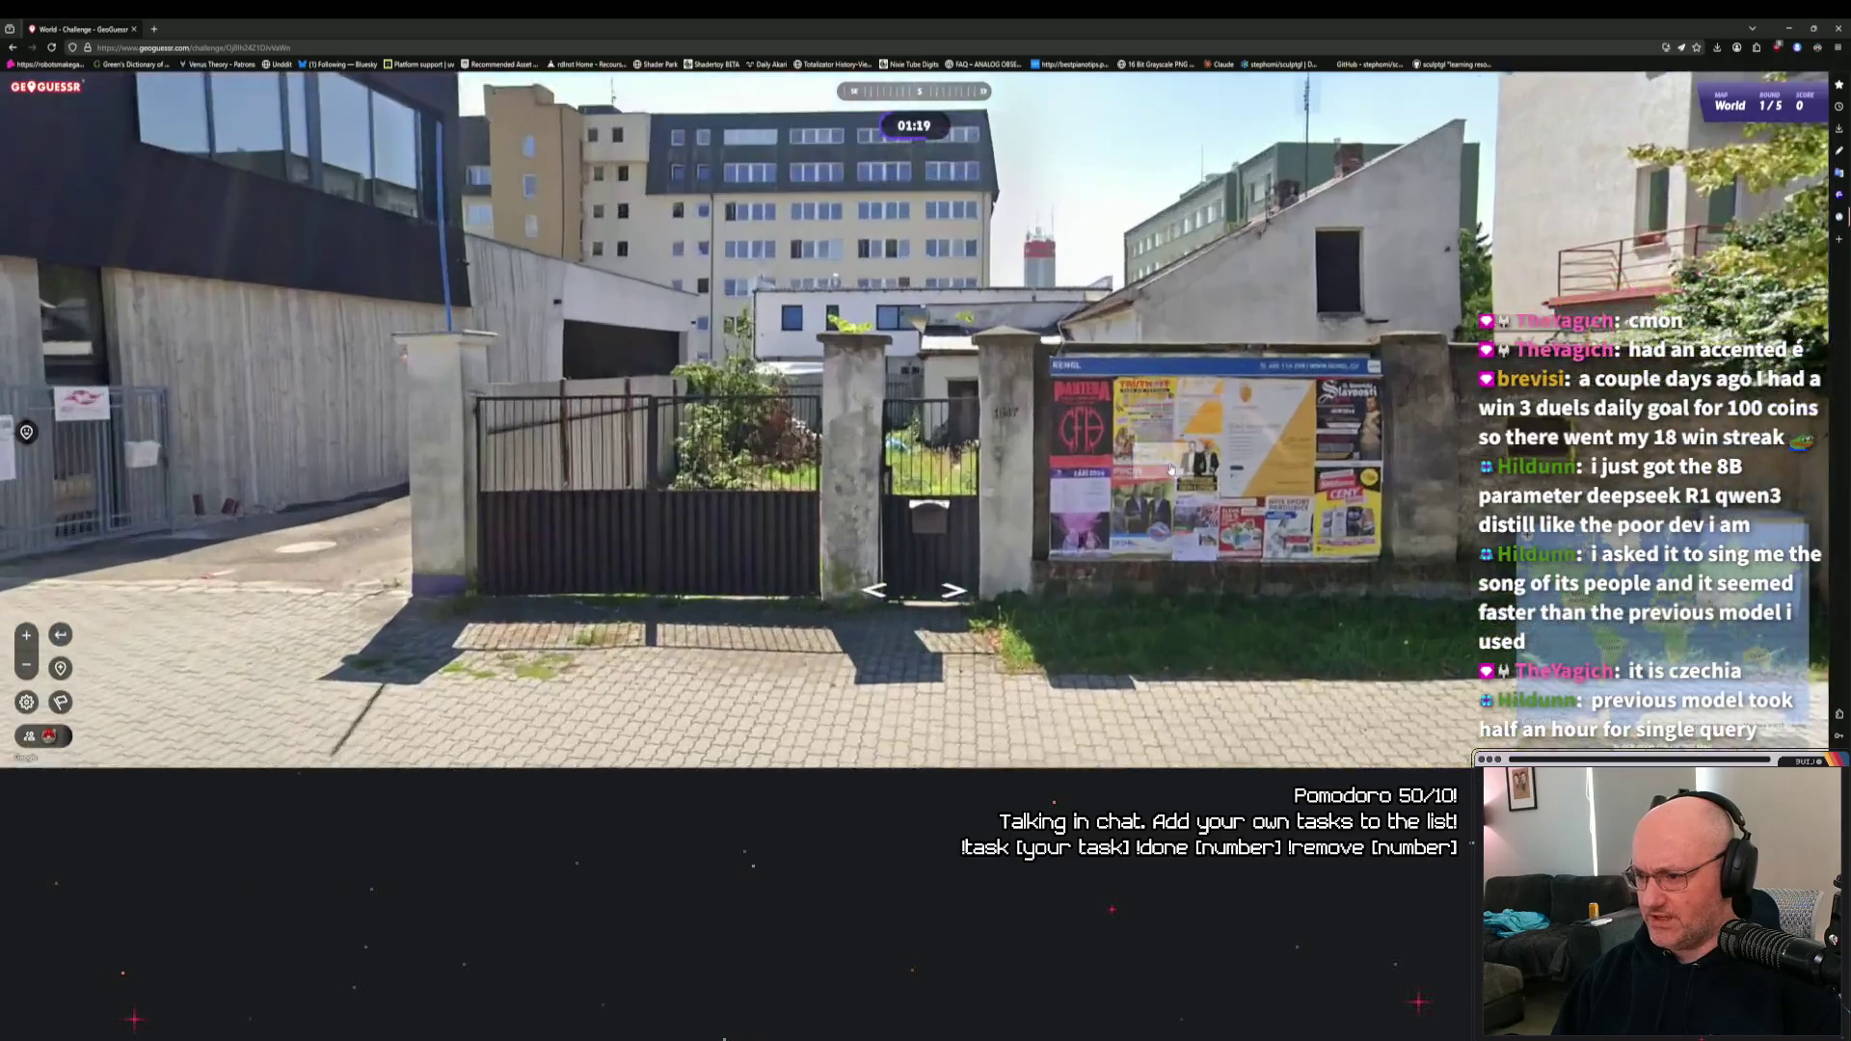
pyautogui.moveTo(1153, 468); pyautogui.dragTo(445, 433)
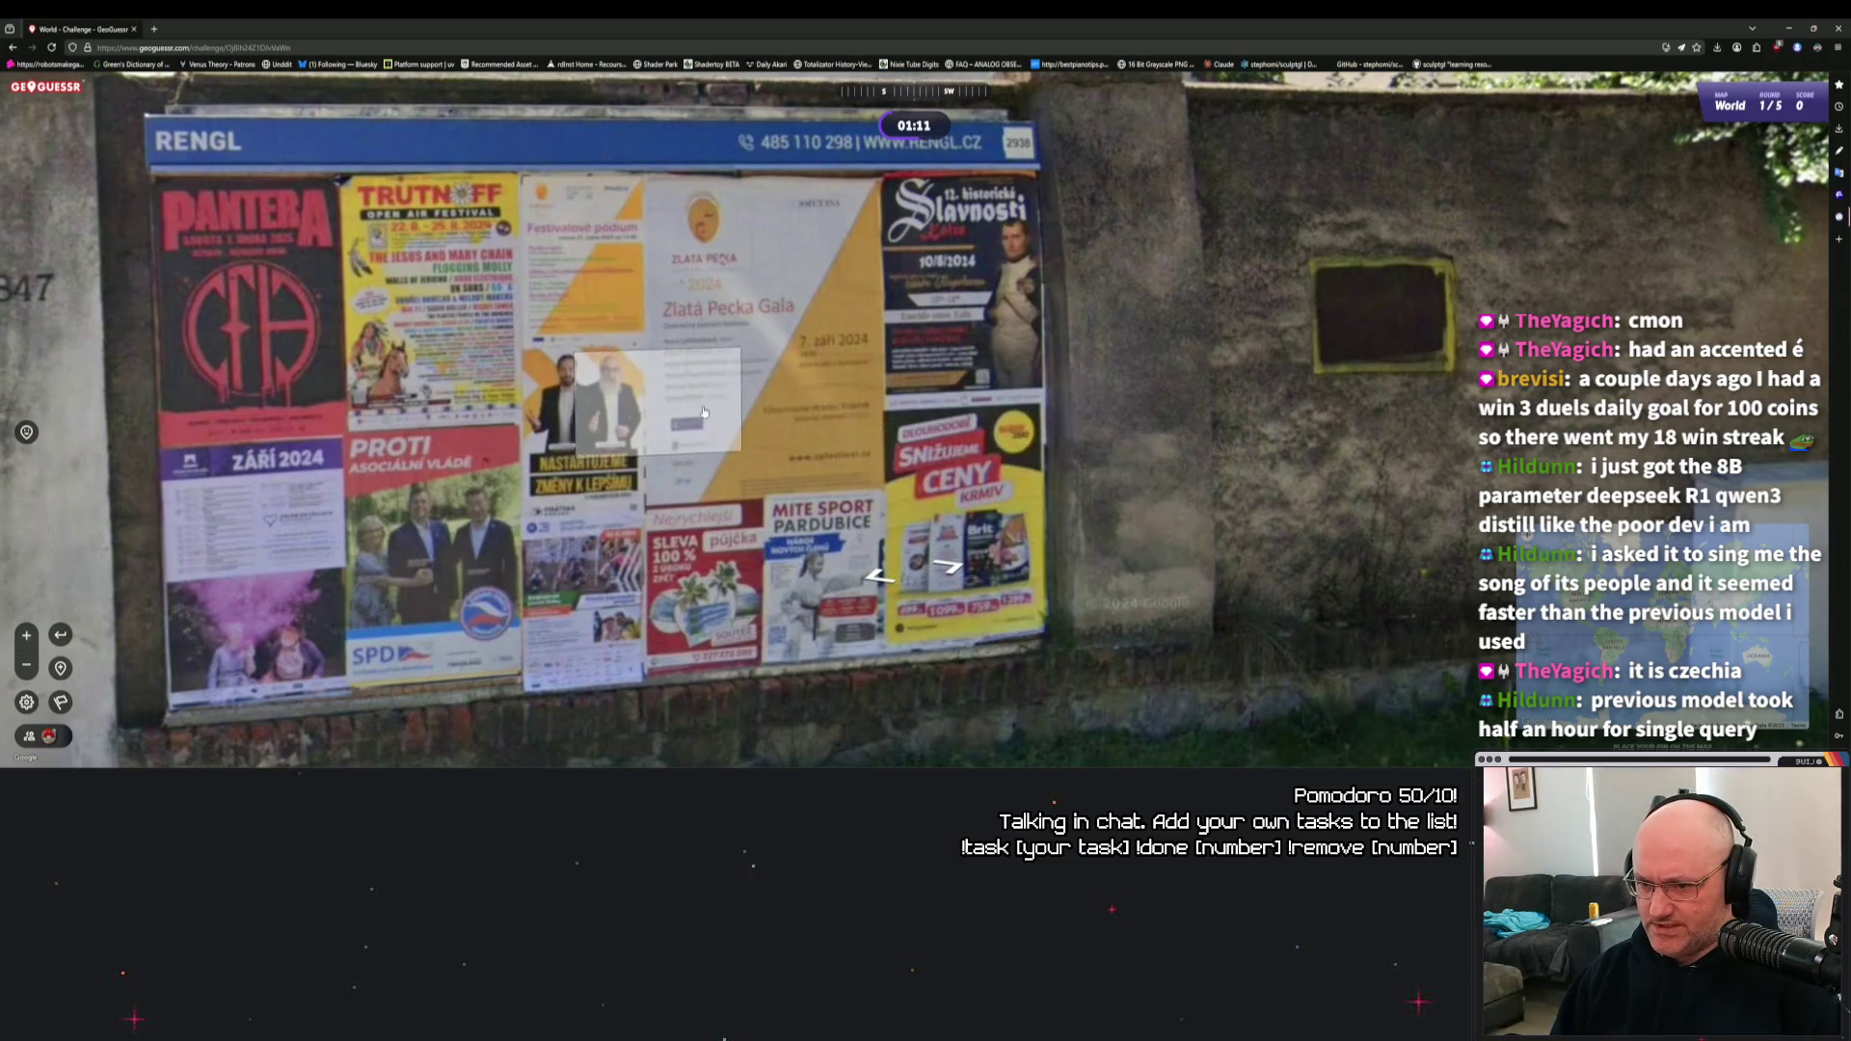
pyautogui.moveTo(714, 439); pyautogui.dragTo(861, 413)
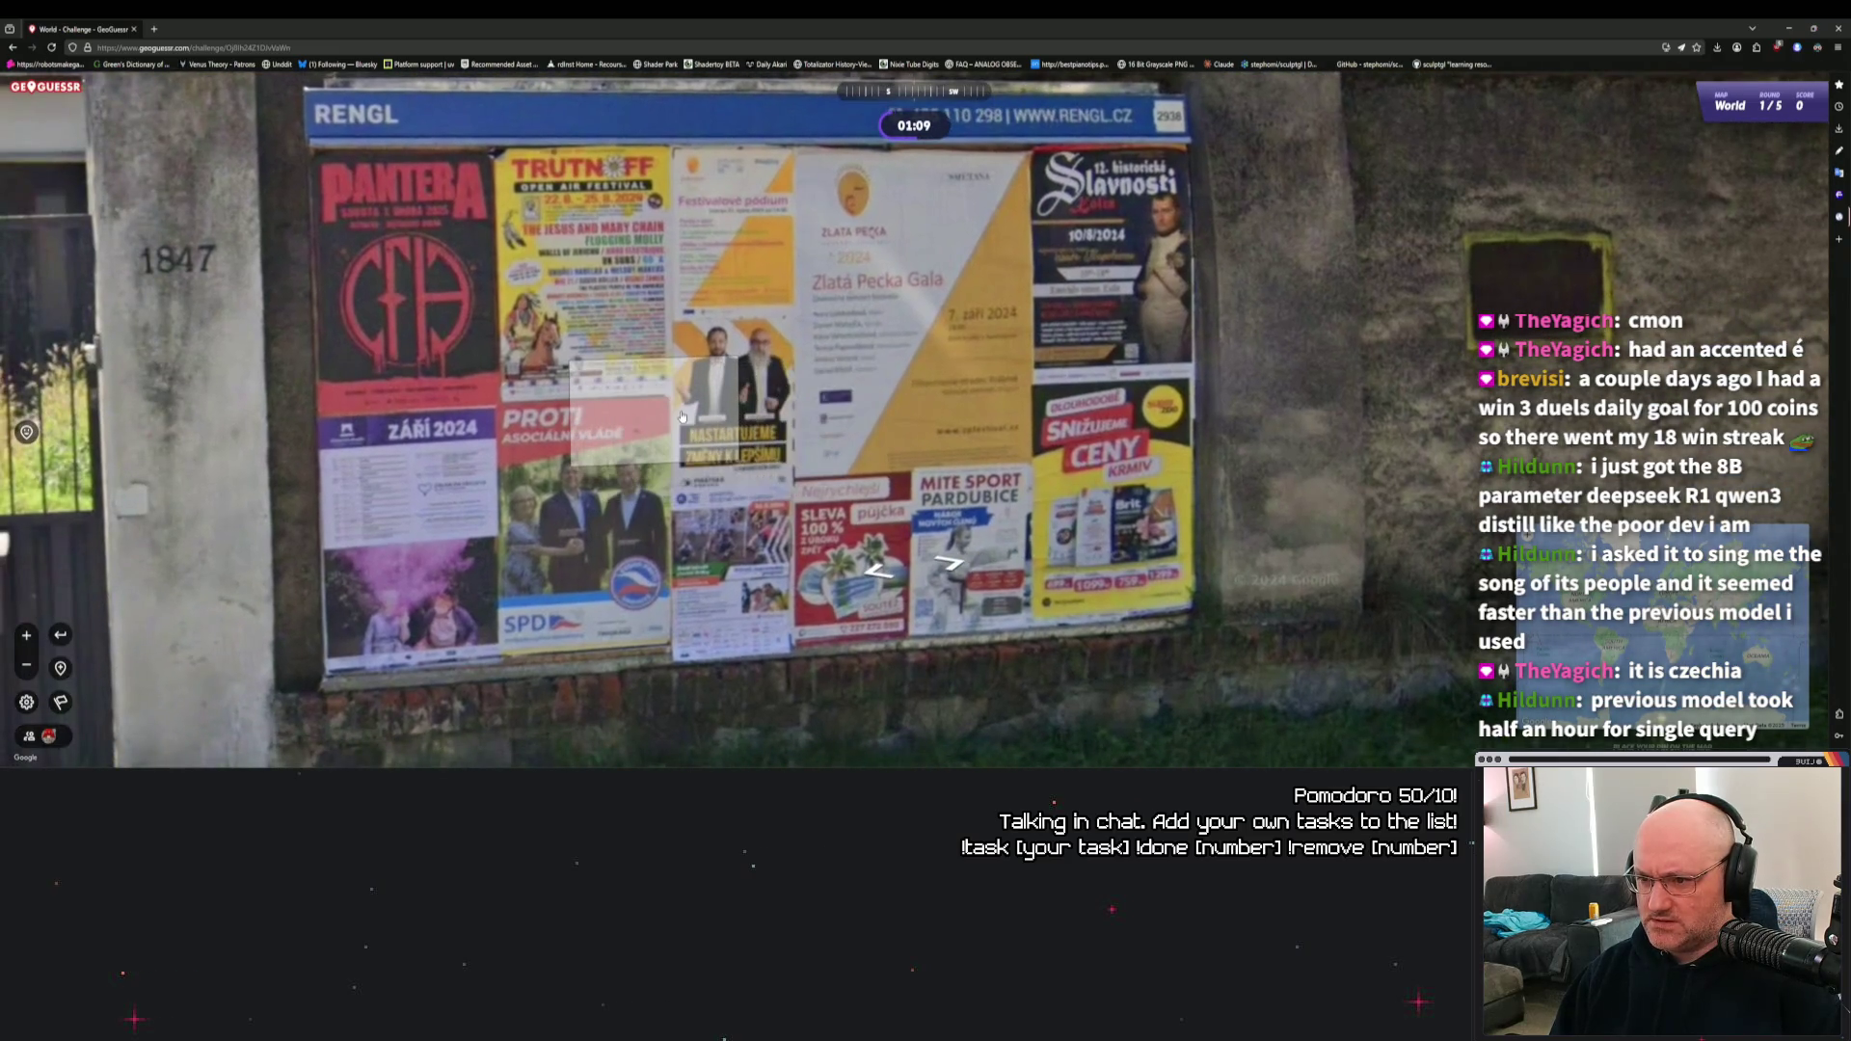
pyautogui.moveTo(682, 417); pyautogui.dragTo(373, 428)
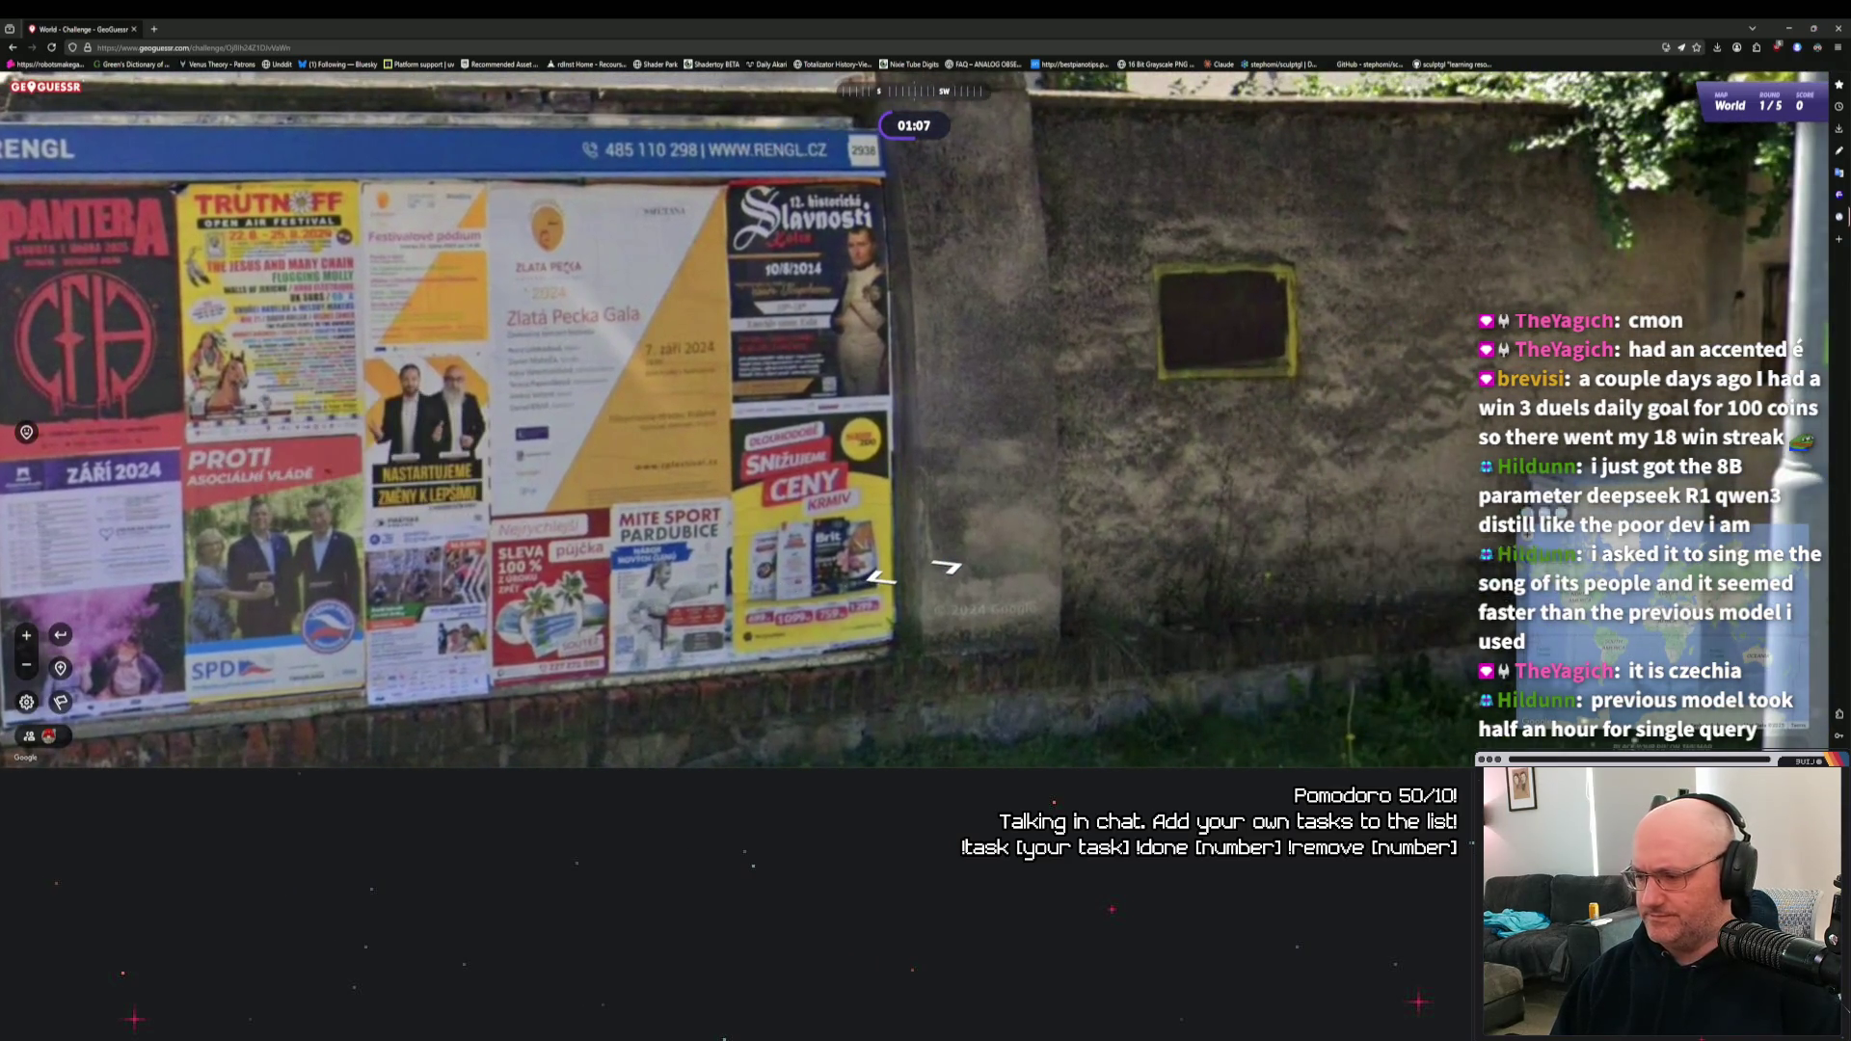
pyautogui.moveTo(1398, 627)
pyautogui.scroll(5, 1292, 369)
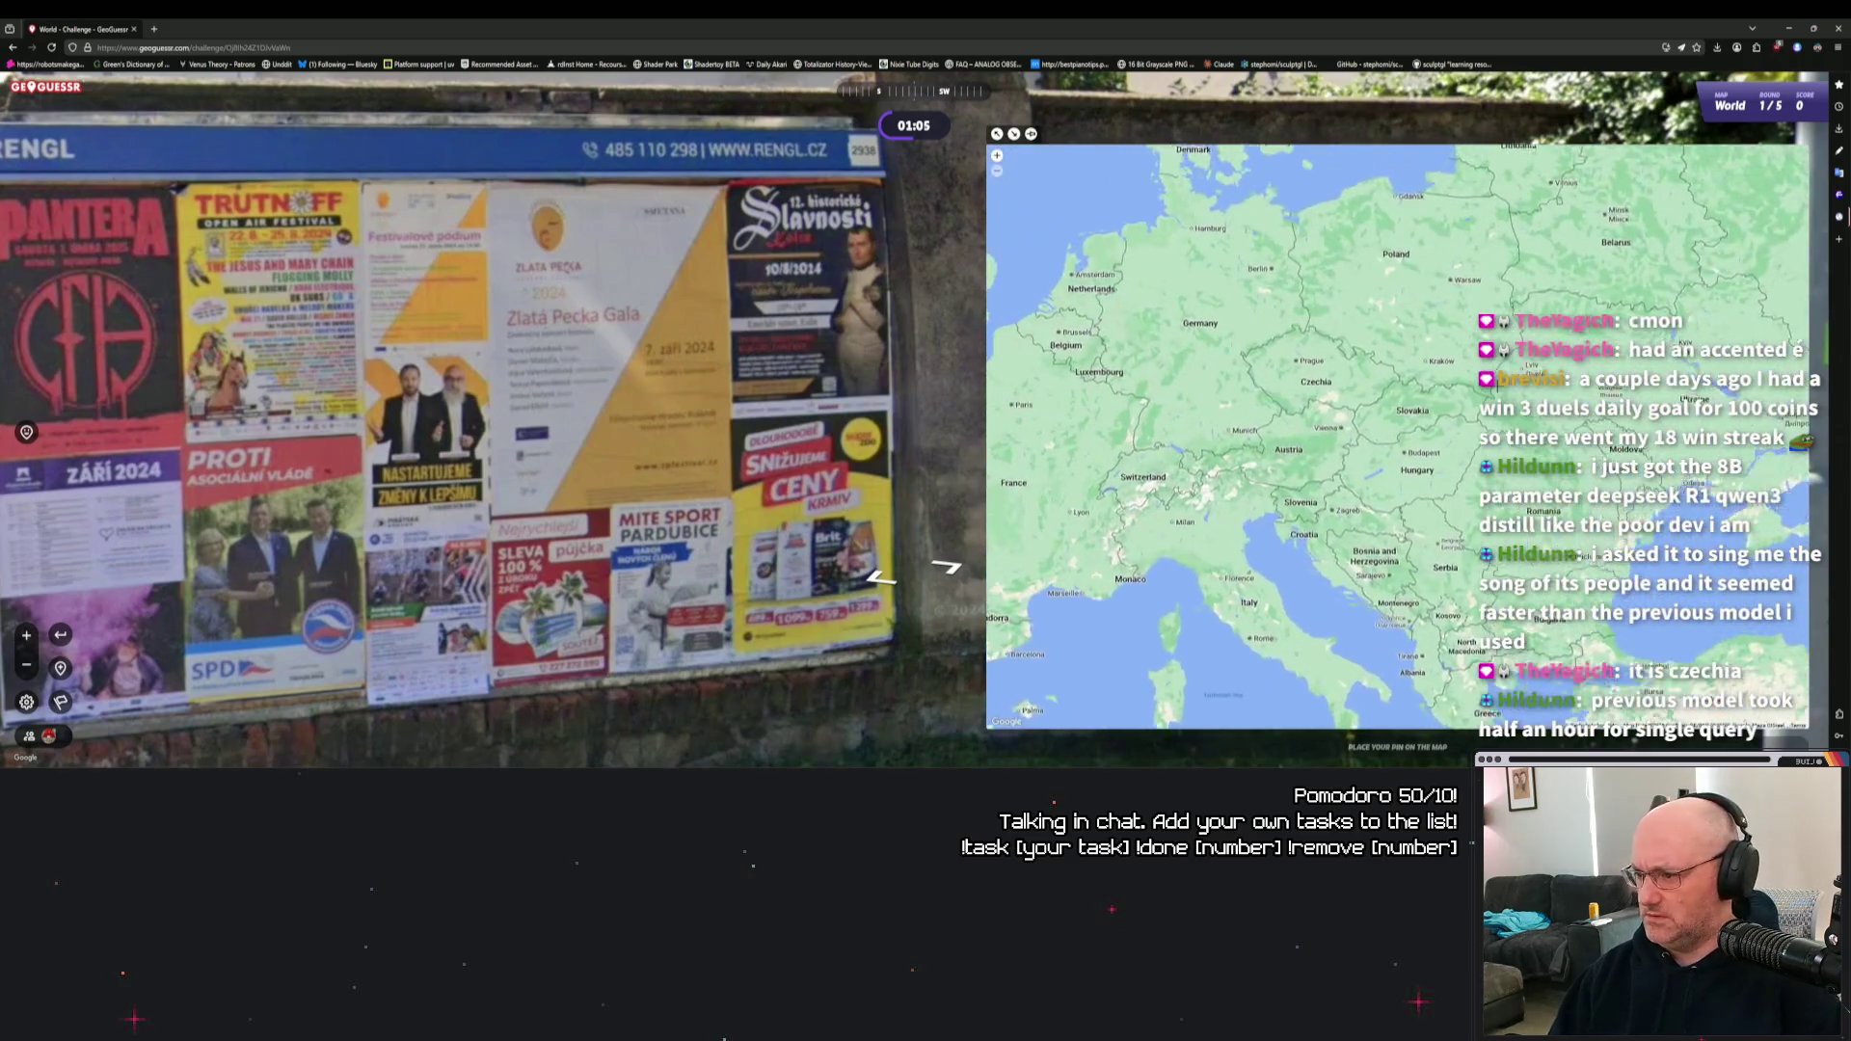
# Zoom the guess map in toward Central Europe and nudge it slightly north.
pyautogui.scroll(1, 1292, 369)
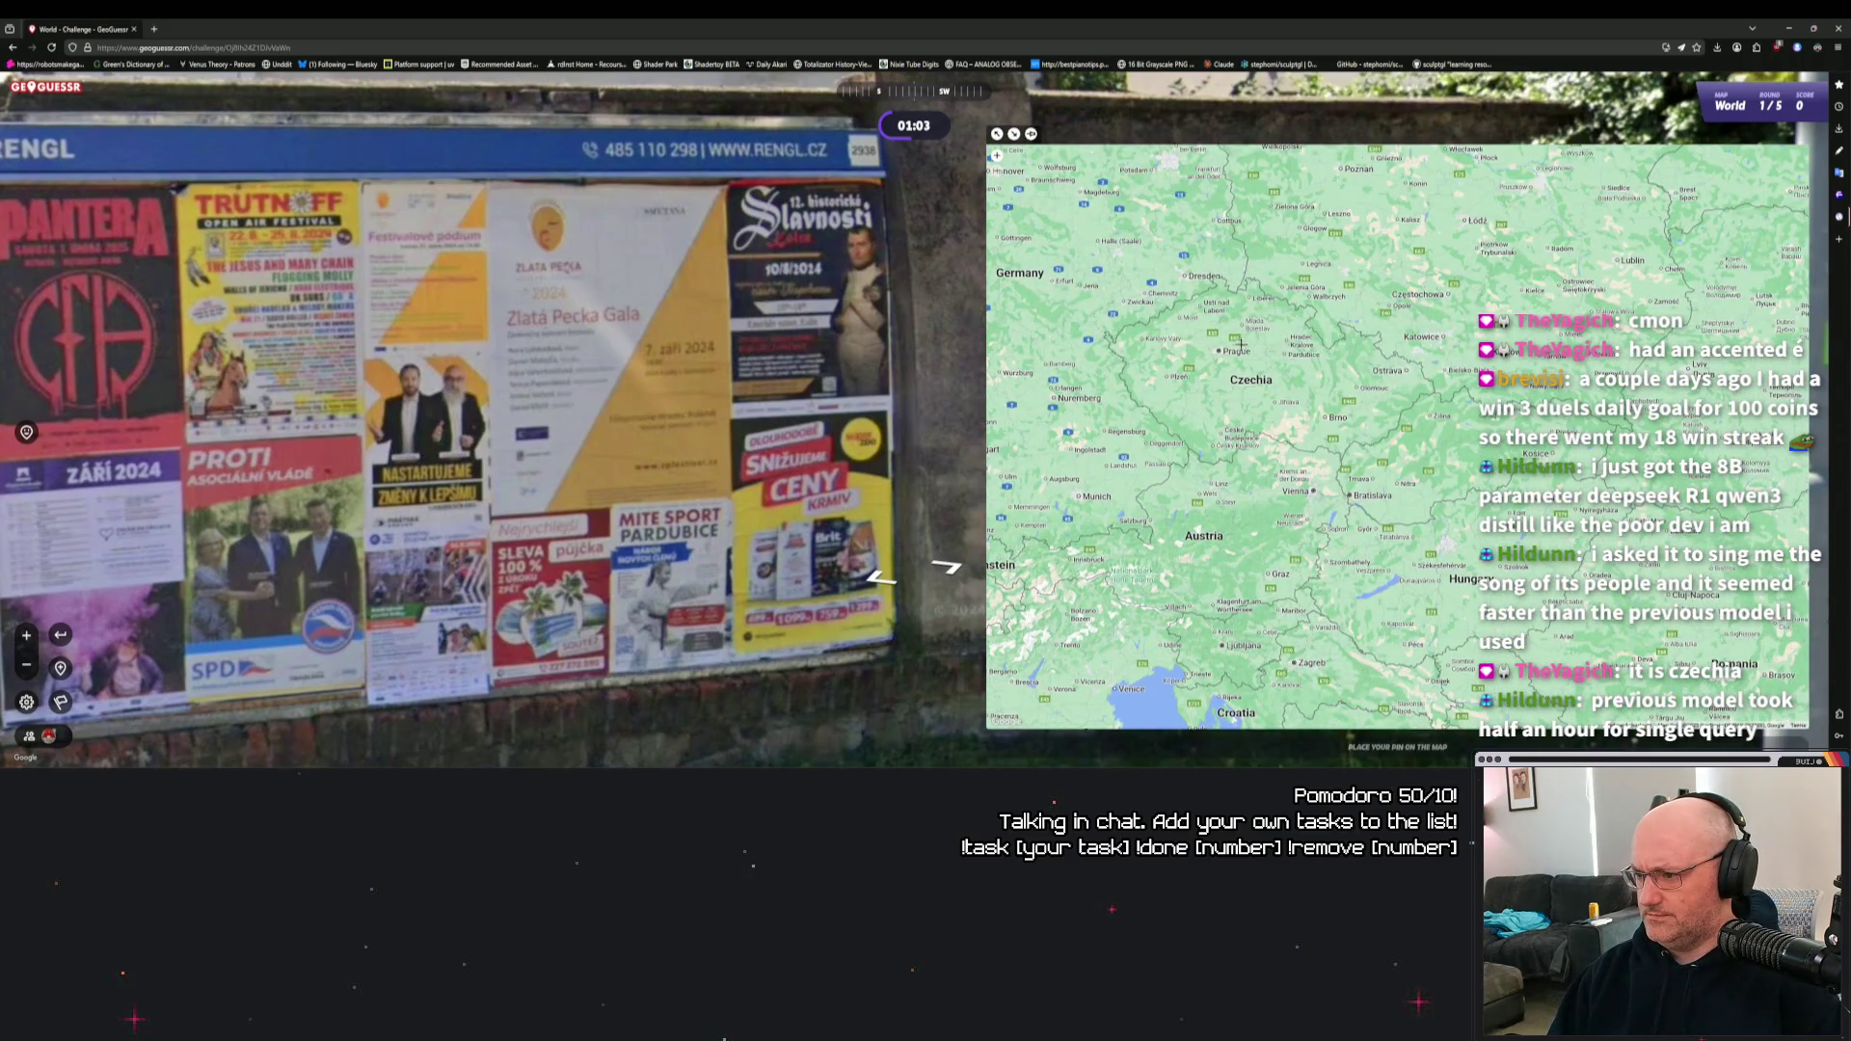
pyautogui.scroll(2, 1220, 342)
pyautogui.moveTo(1262, 342); pyautogui.dragTo(1270, 367)
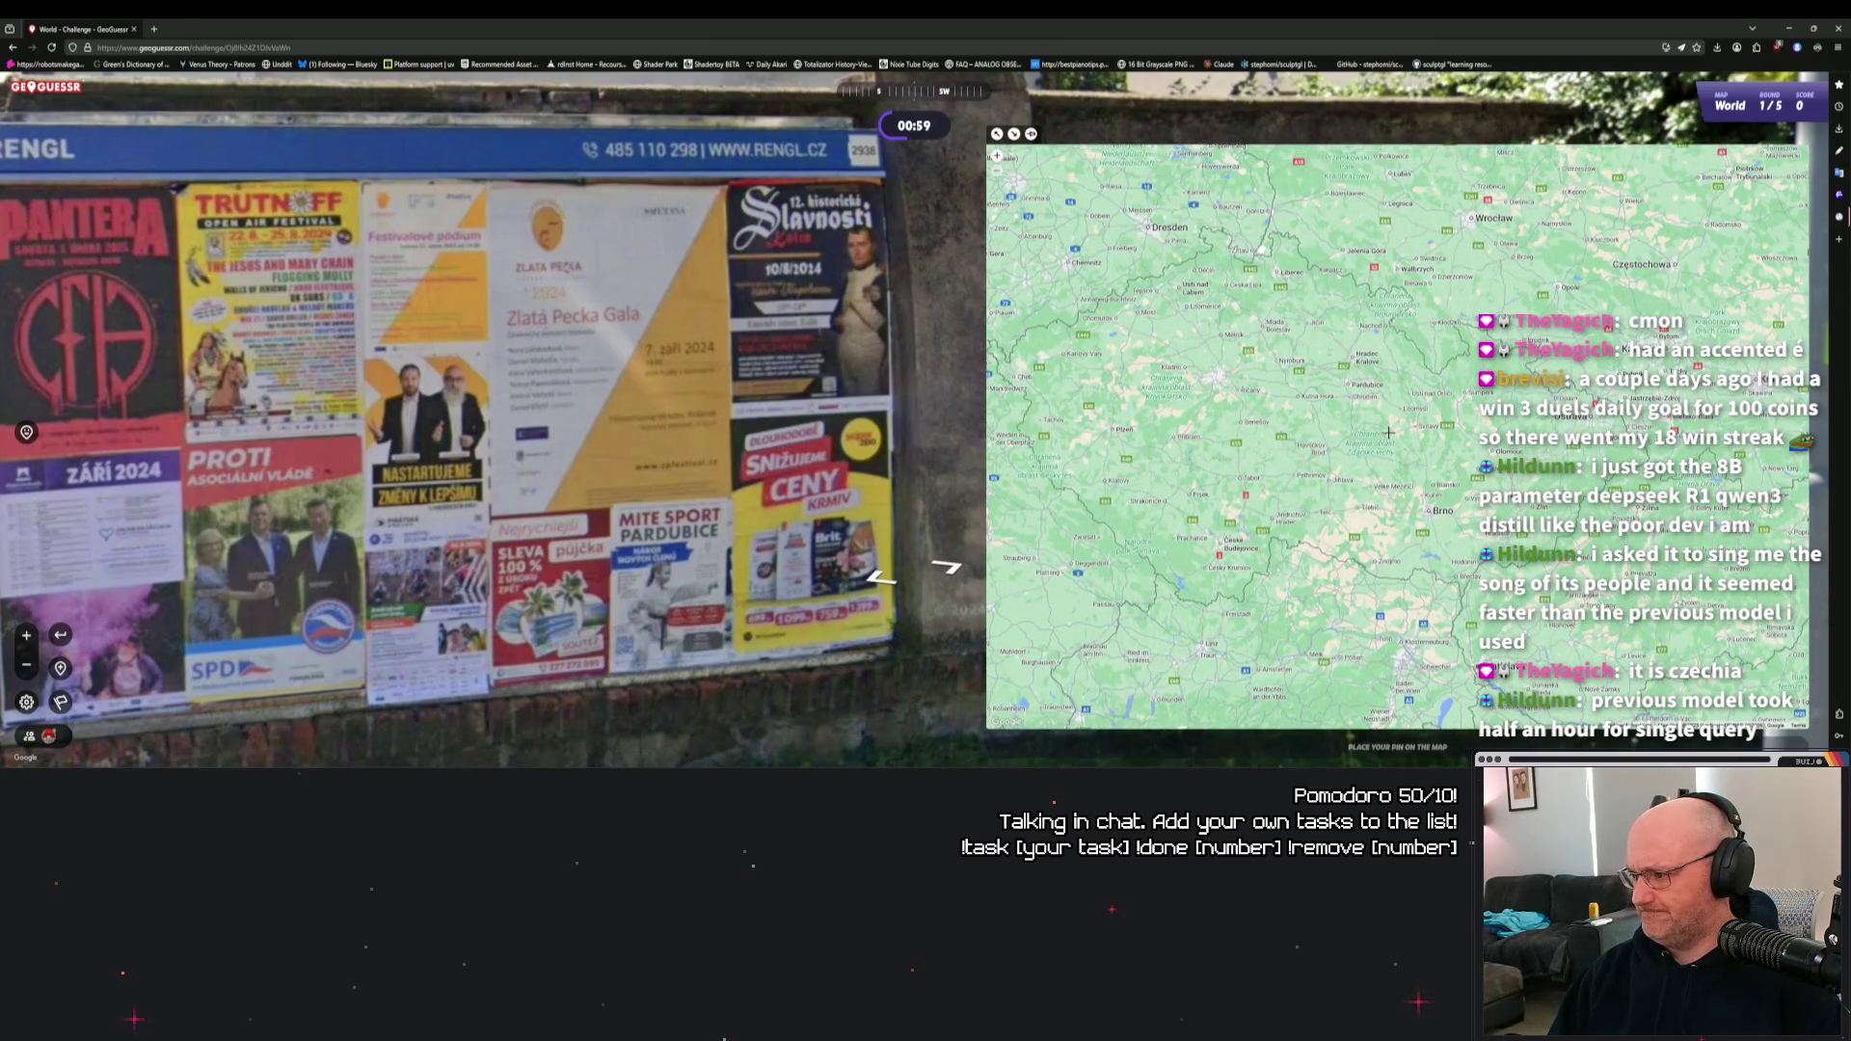
pyautogui.scroll(-2, 1290, 429)
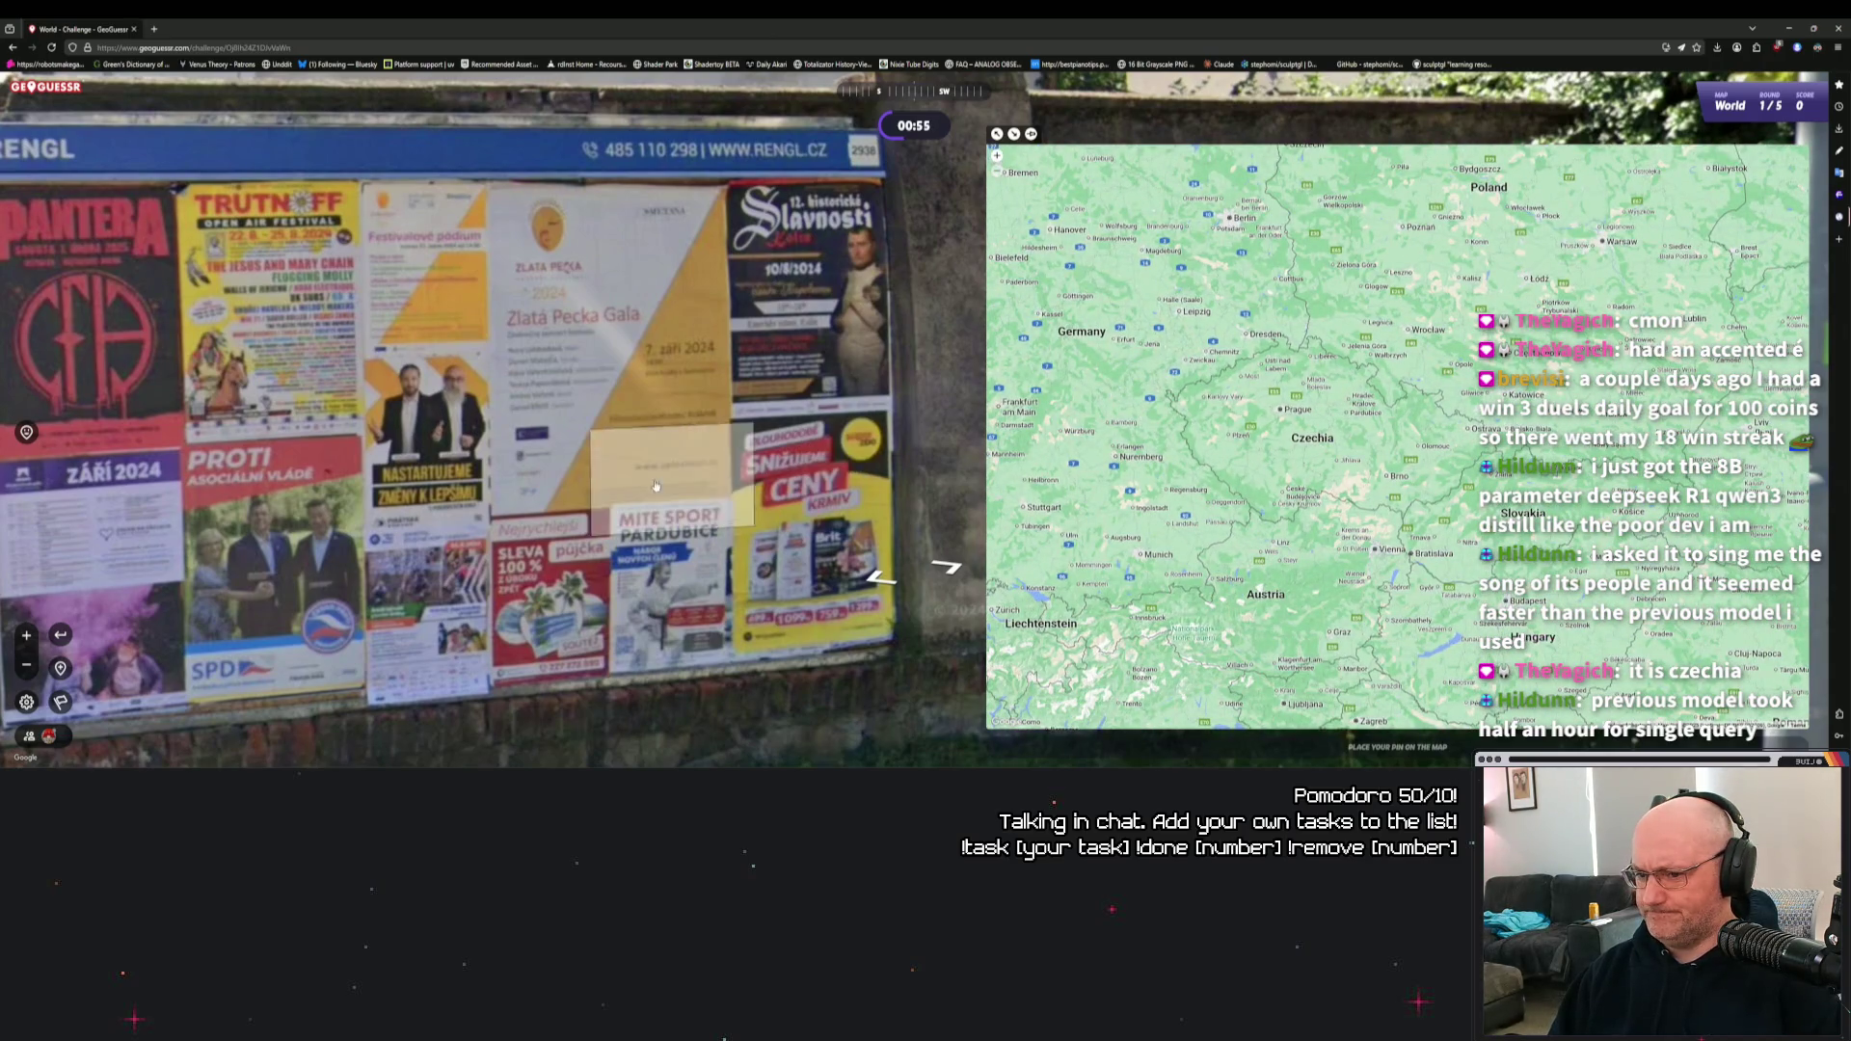
# Recheck the poster board and walk further along the wall, zooming the guess map westward.
pyautogui.moveTo(660, 366)
pyautogui.mouseDown()
pyautogui.moveTo(822, 367)
pyautogui.moveTo(736, 368)
pyautogui.mouseUp()
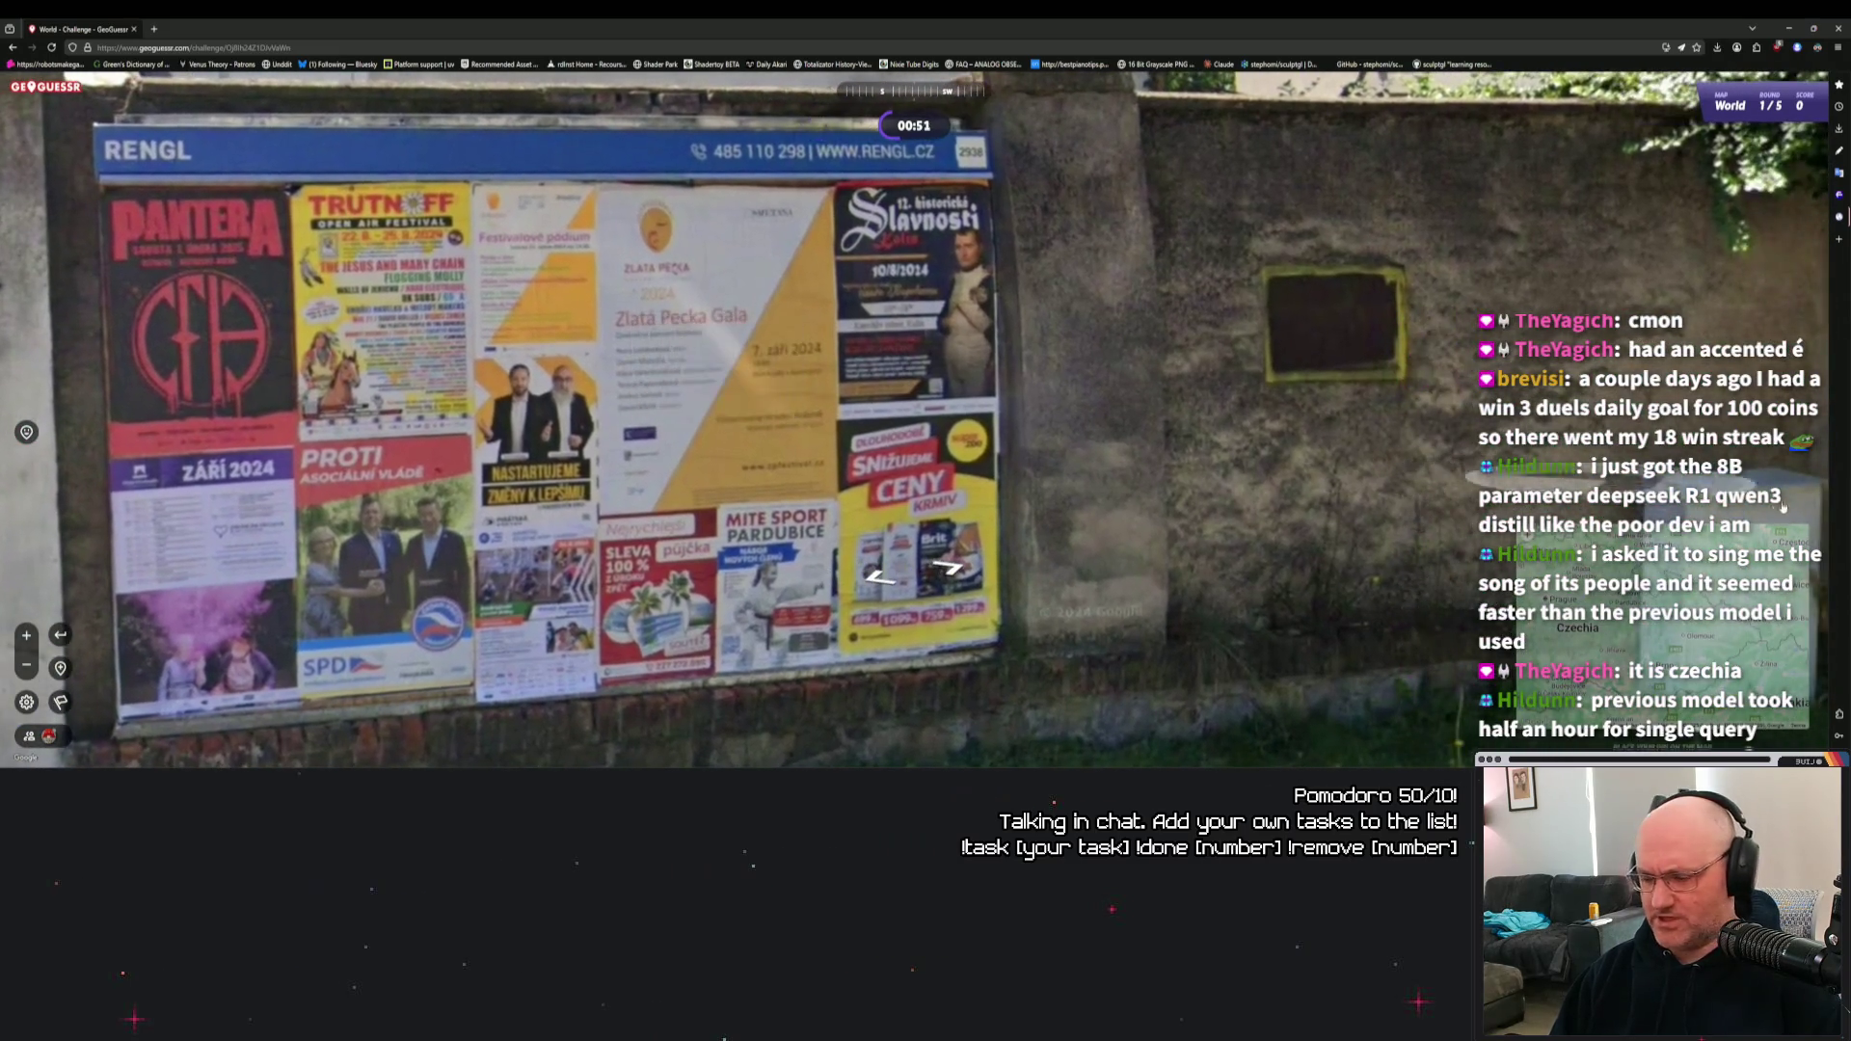
pyautogui.moveTo(1376, 437)
pyautogui.scroll(2, 1361, 440)
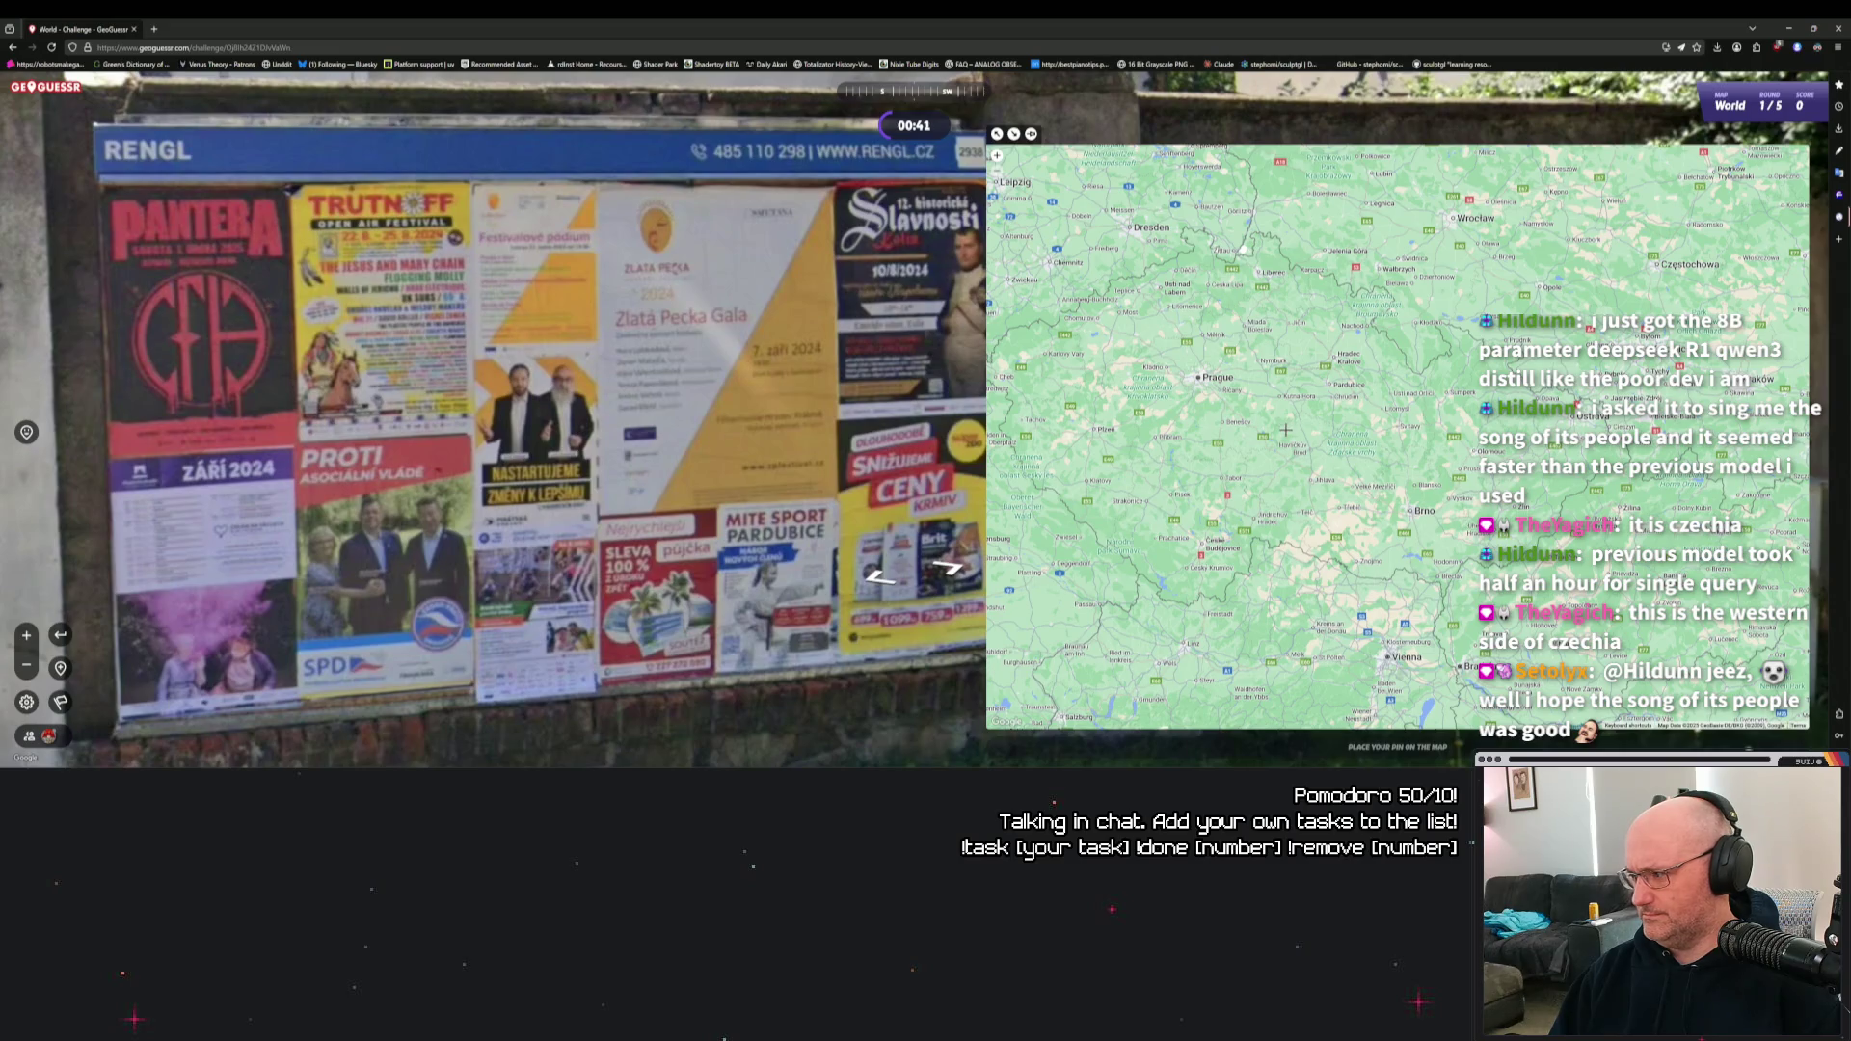
pyautogui.moveTo(1292, 436); pyautogui.dragTo(1321, 437)
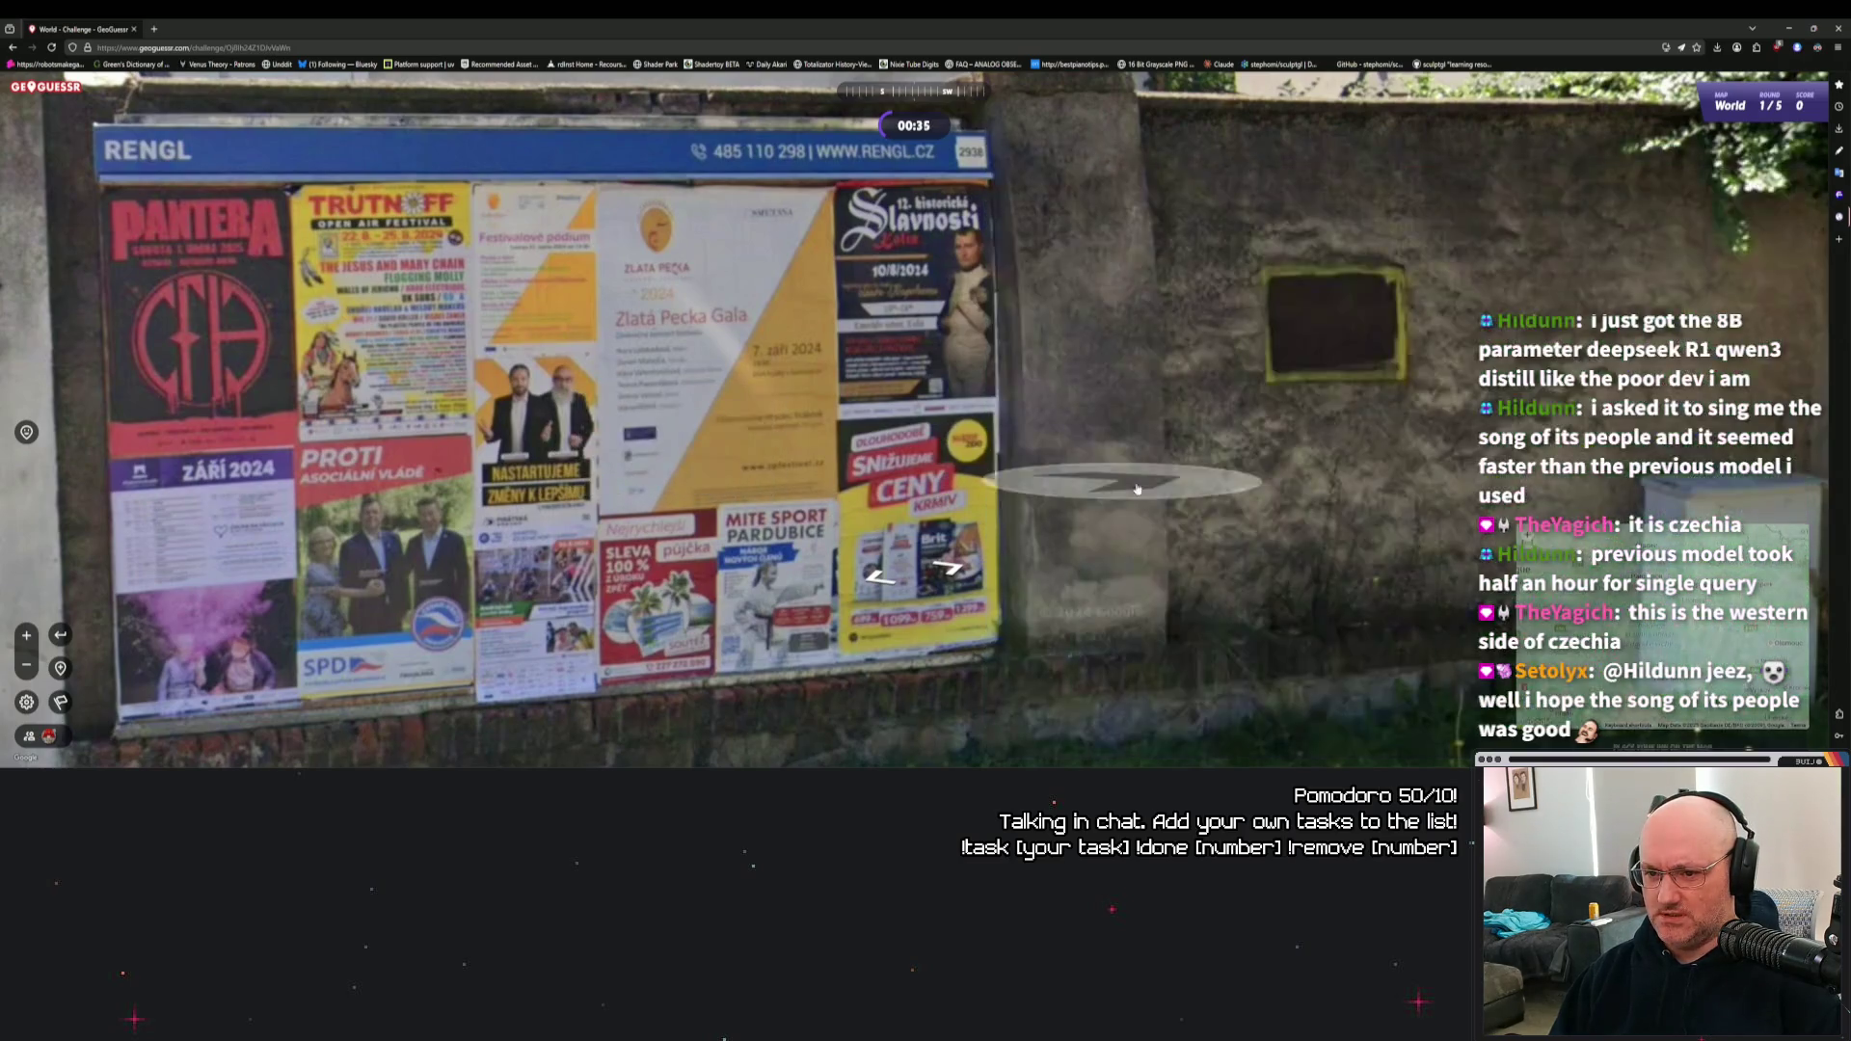
pyautogui.moveTo(1629, 617)
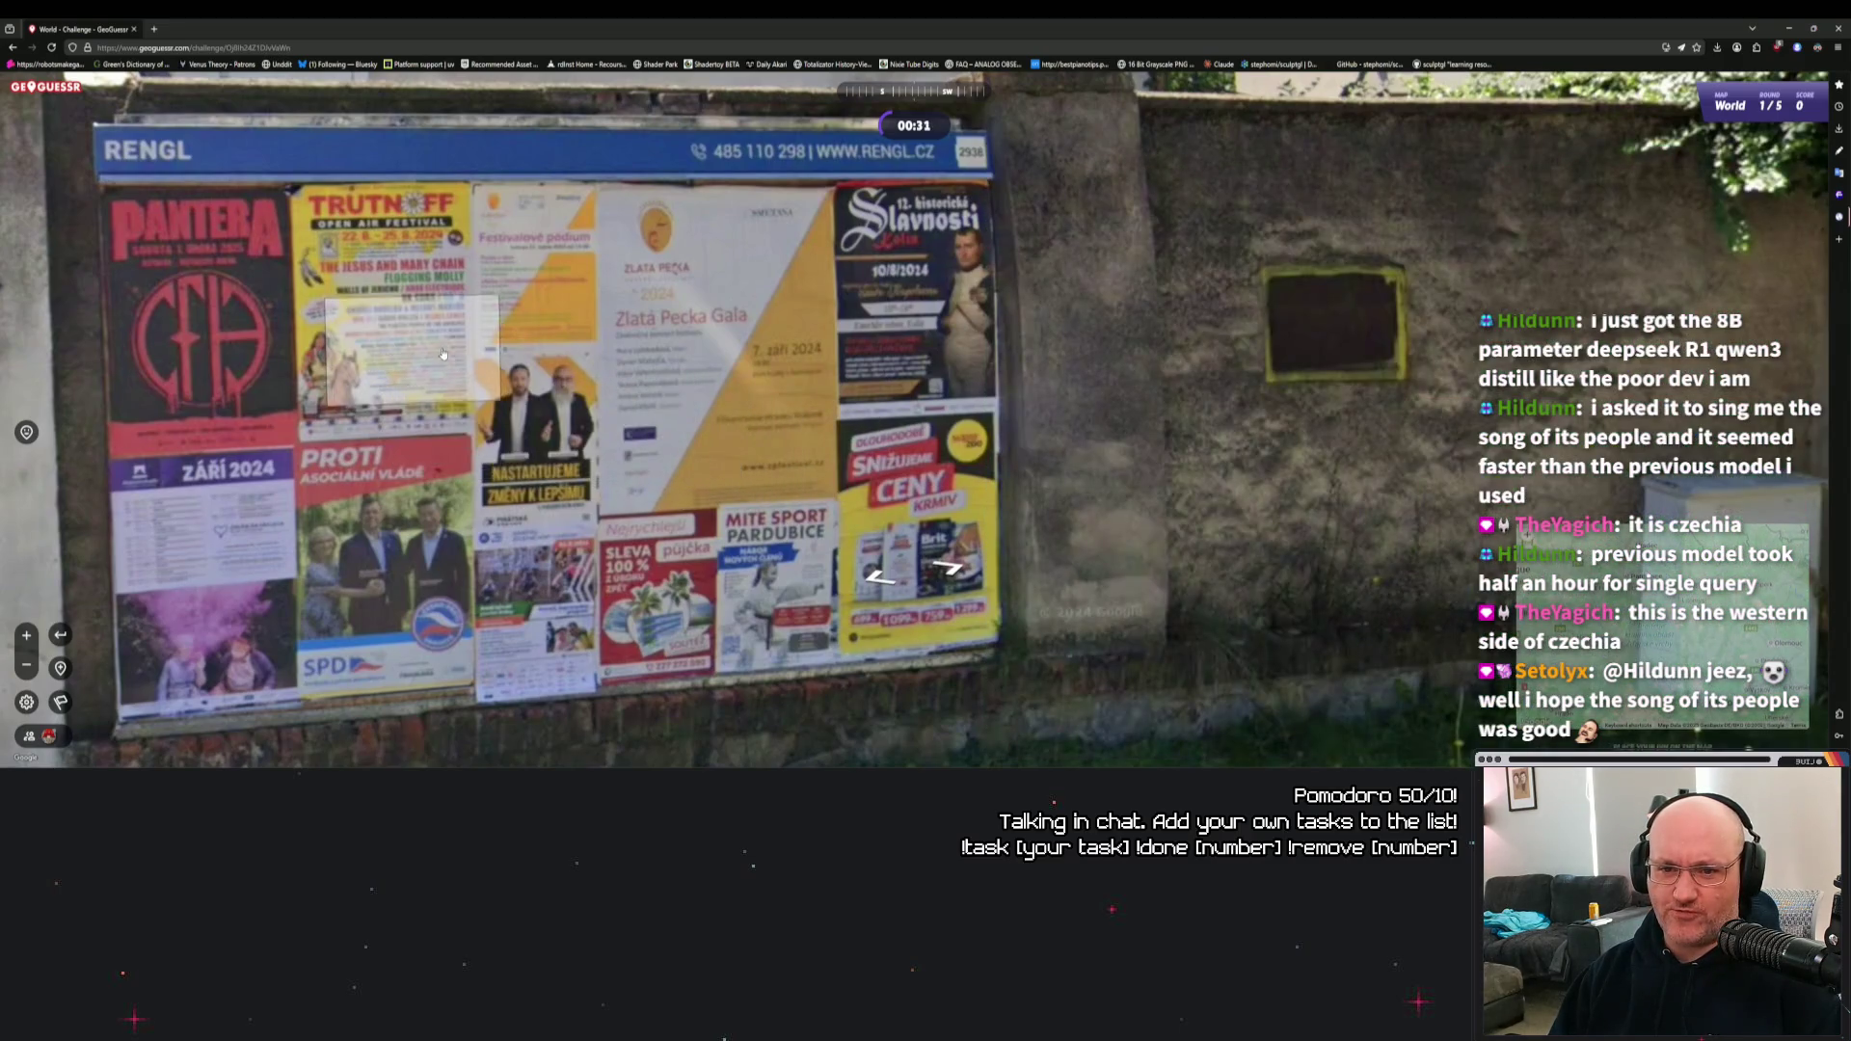
pyautogui.click(649, 437)
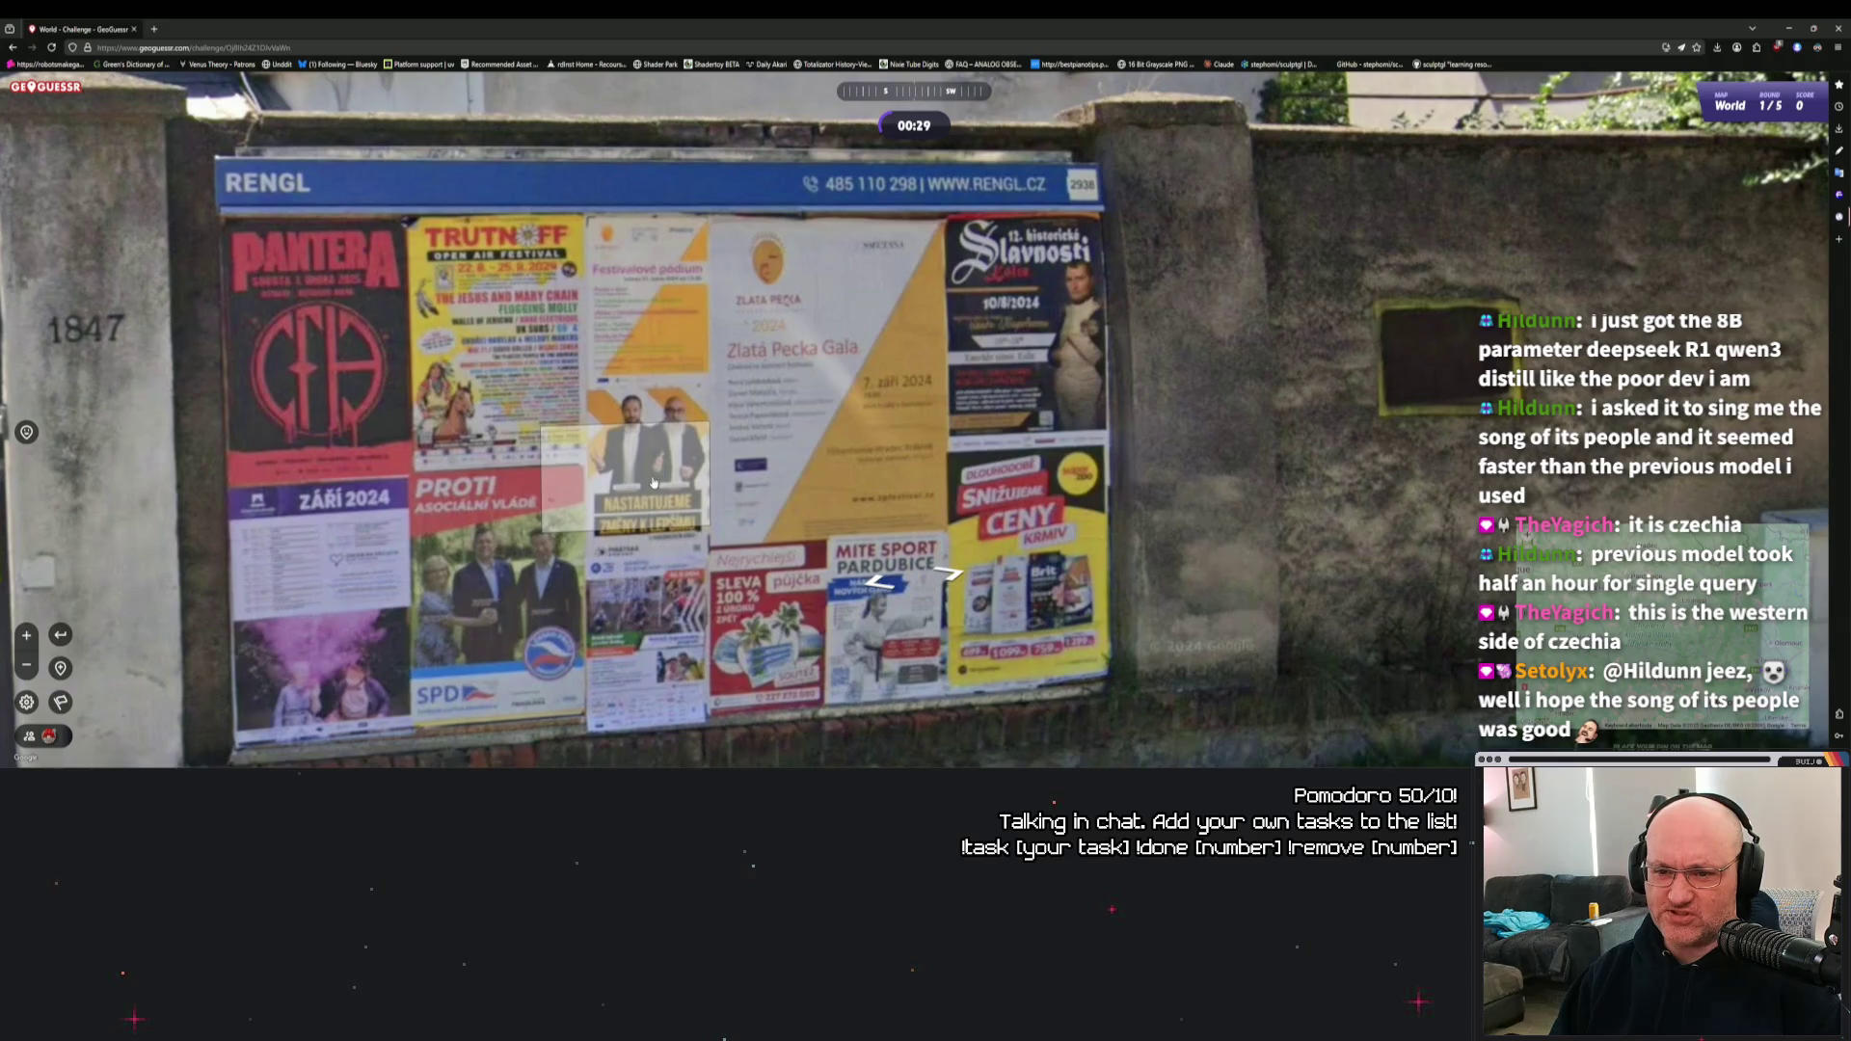
pyautogui.click(661, 440)
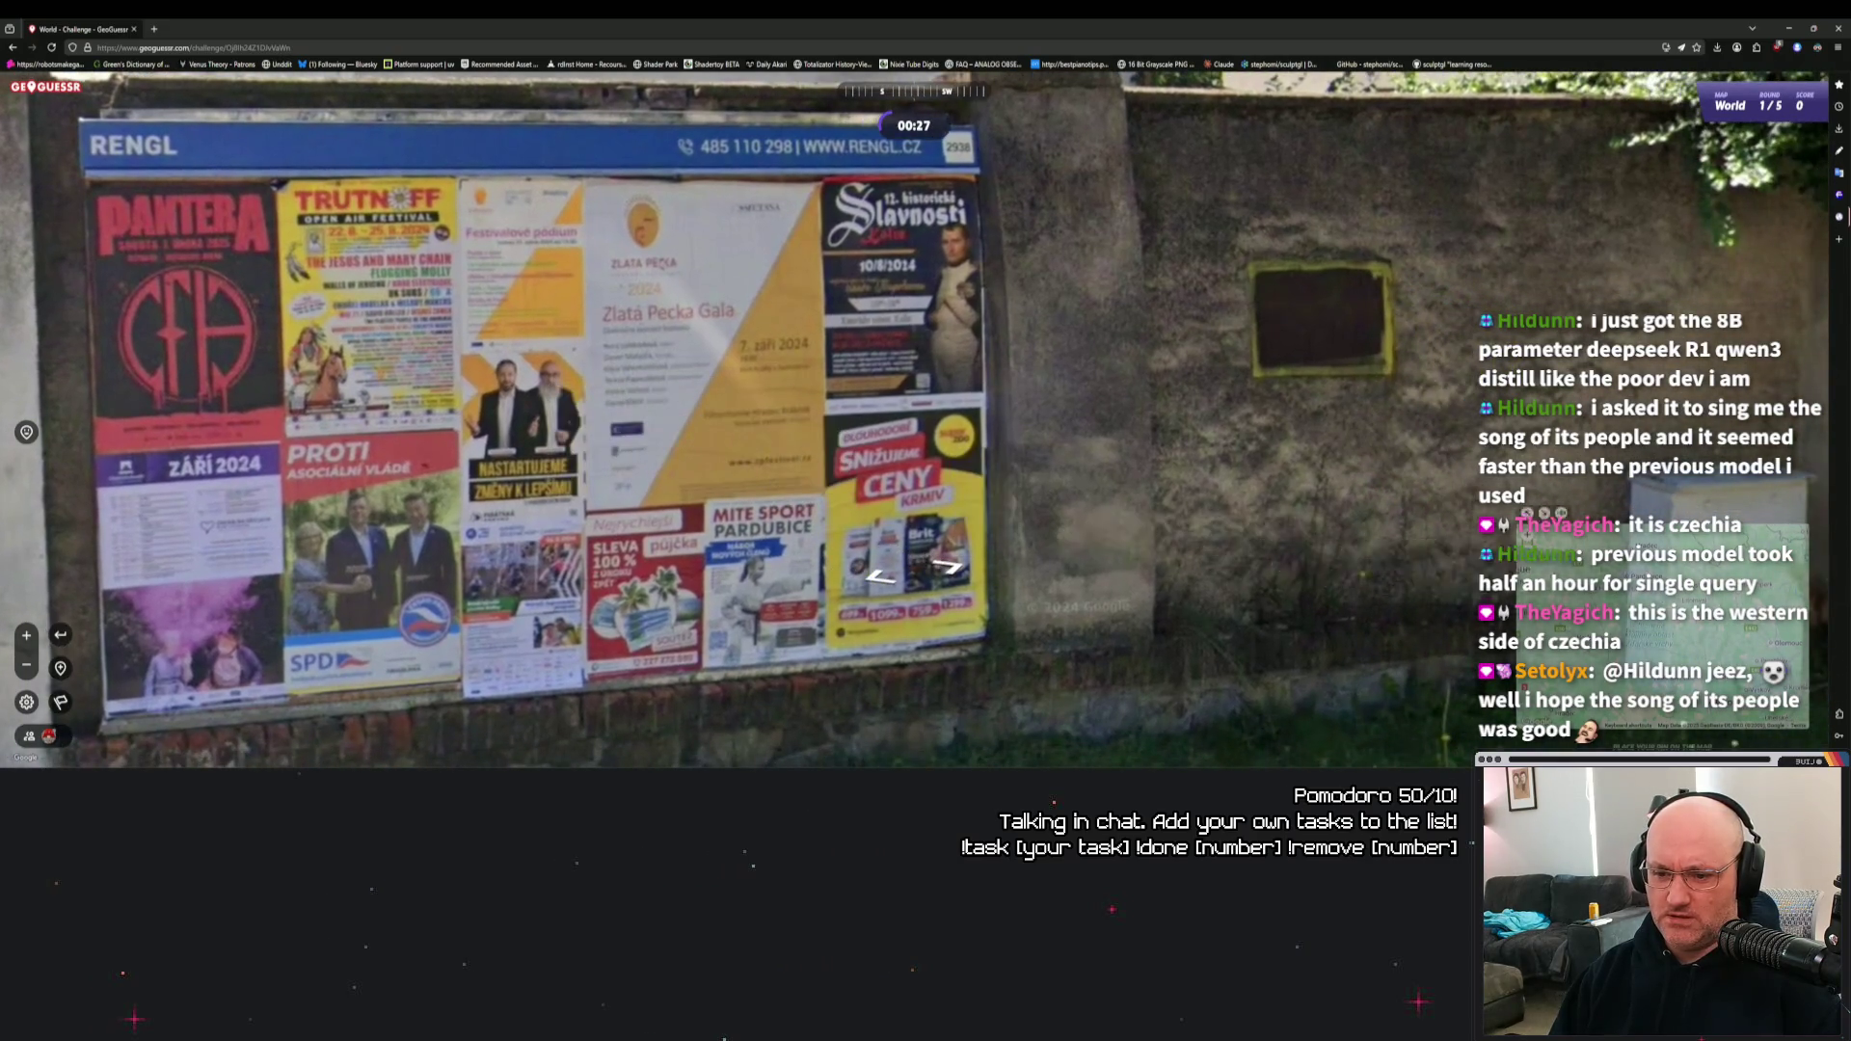
# Drop the guess pin just north of Prague and submit it for round 1.
pyautogui.moveTo(1425, 521)
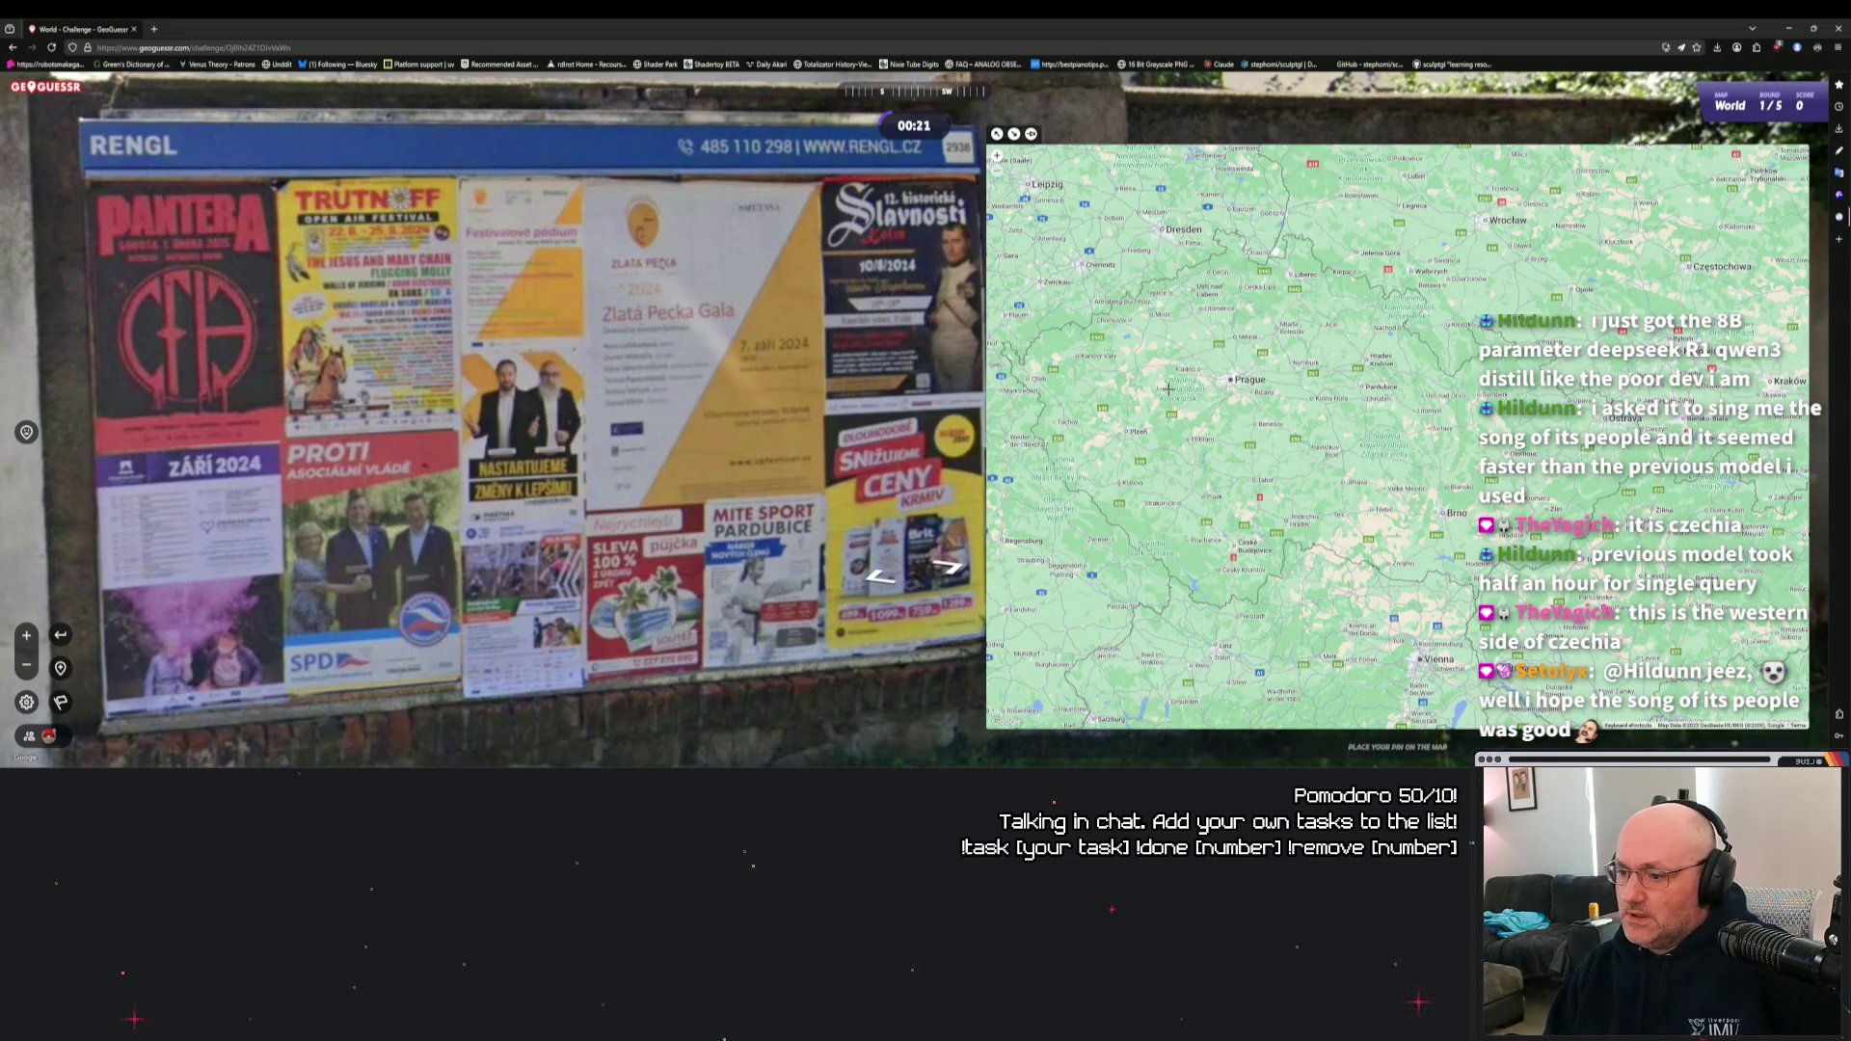
pyautogui.scroll(2, 1167, 388)
pyautogui.moveTo(1169, 388)
pyautogui.mouseDown()
pyautogui.moveTo(1301, 446)
pyautogui.moveTo(1381, 379)
pyautogui.mouseUp()
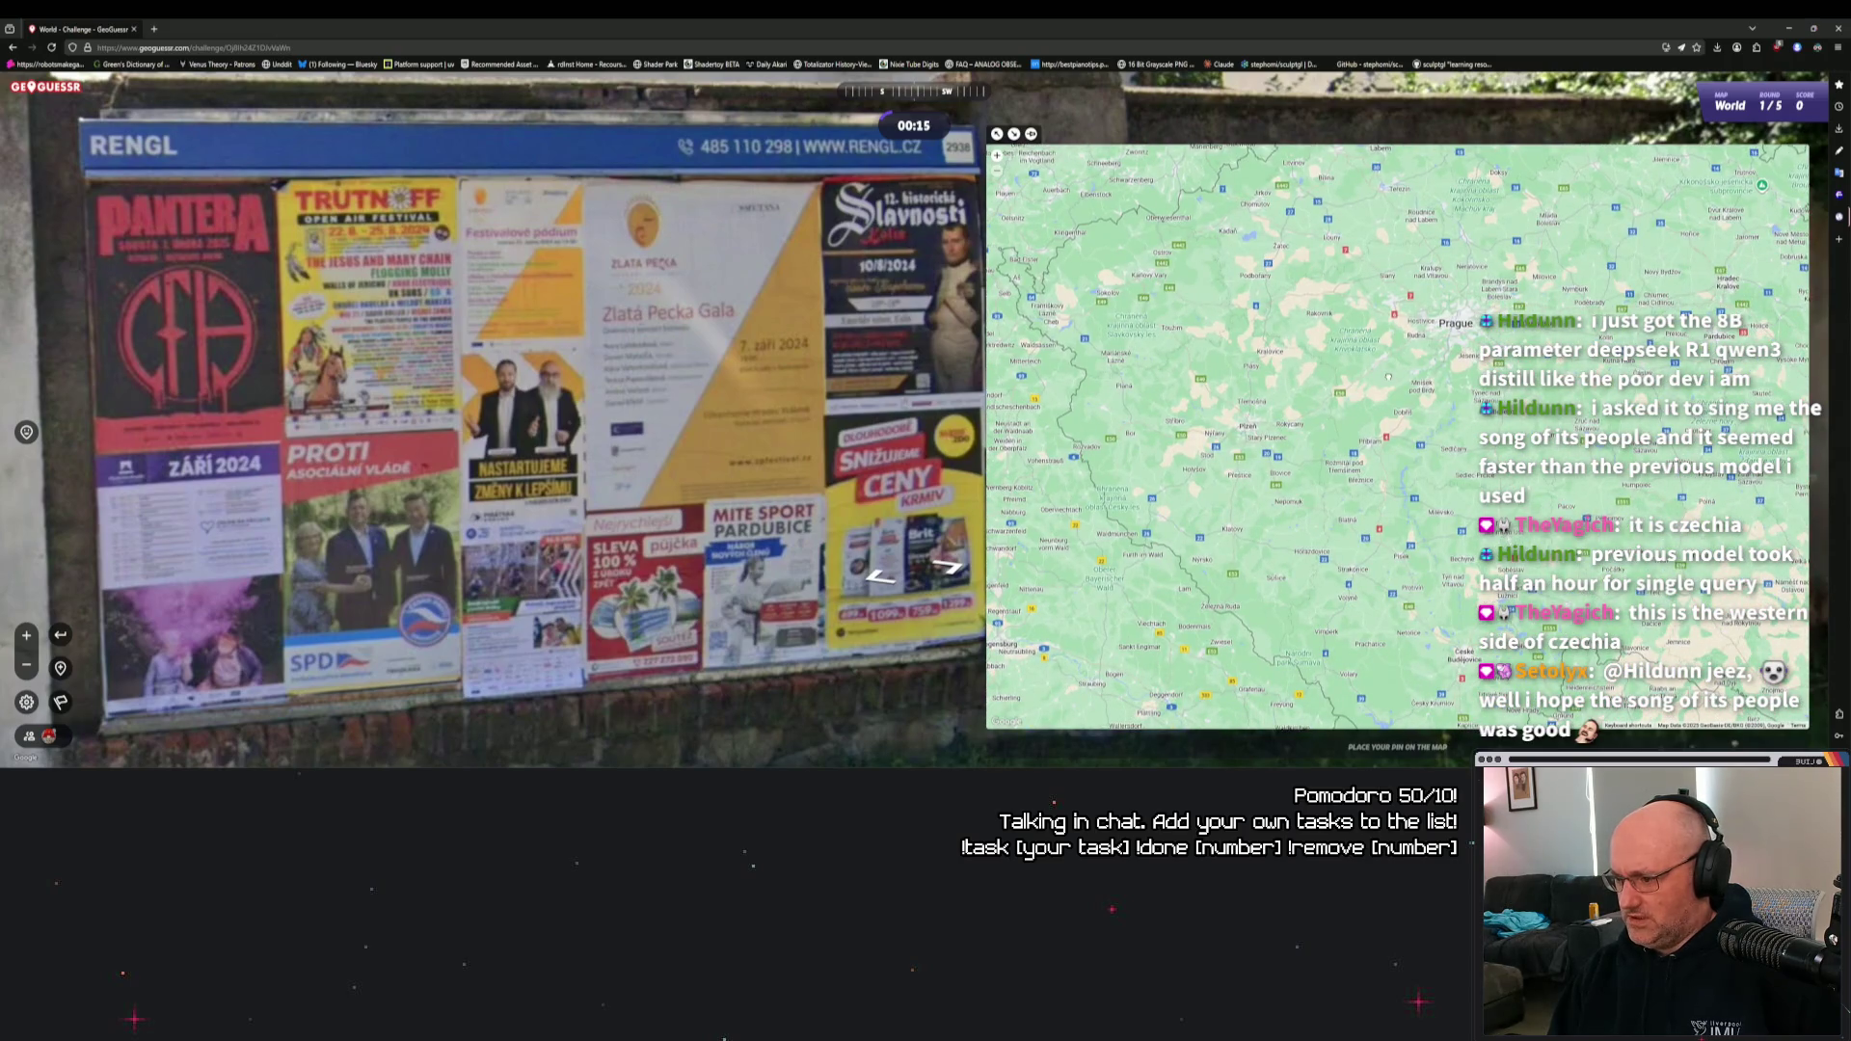
pyautogui.moveTo(1419, 326); pyautogui.dragTo(1421, 384)
pyautogui.click(1424, 383)
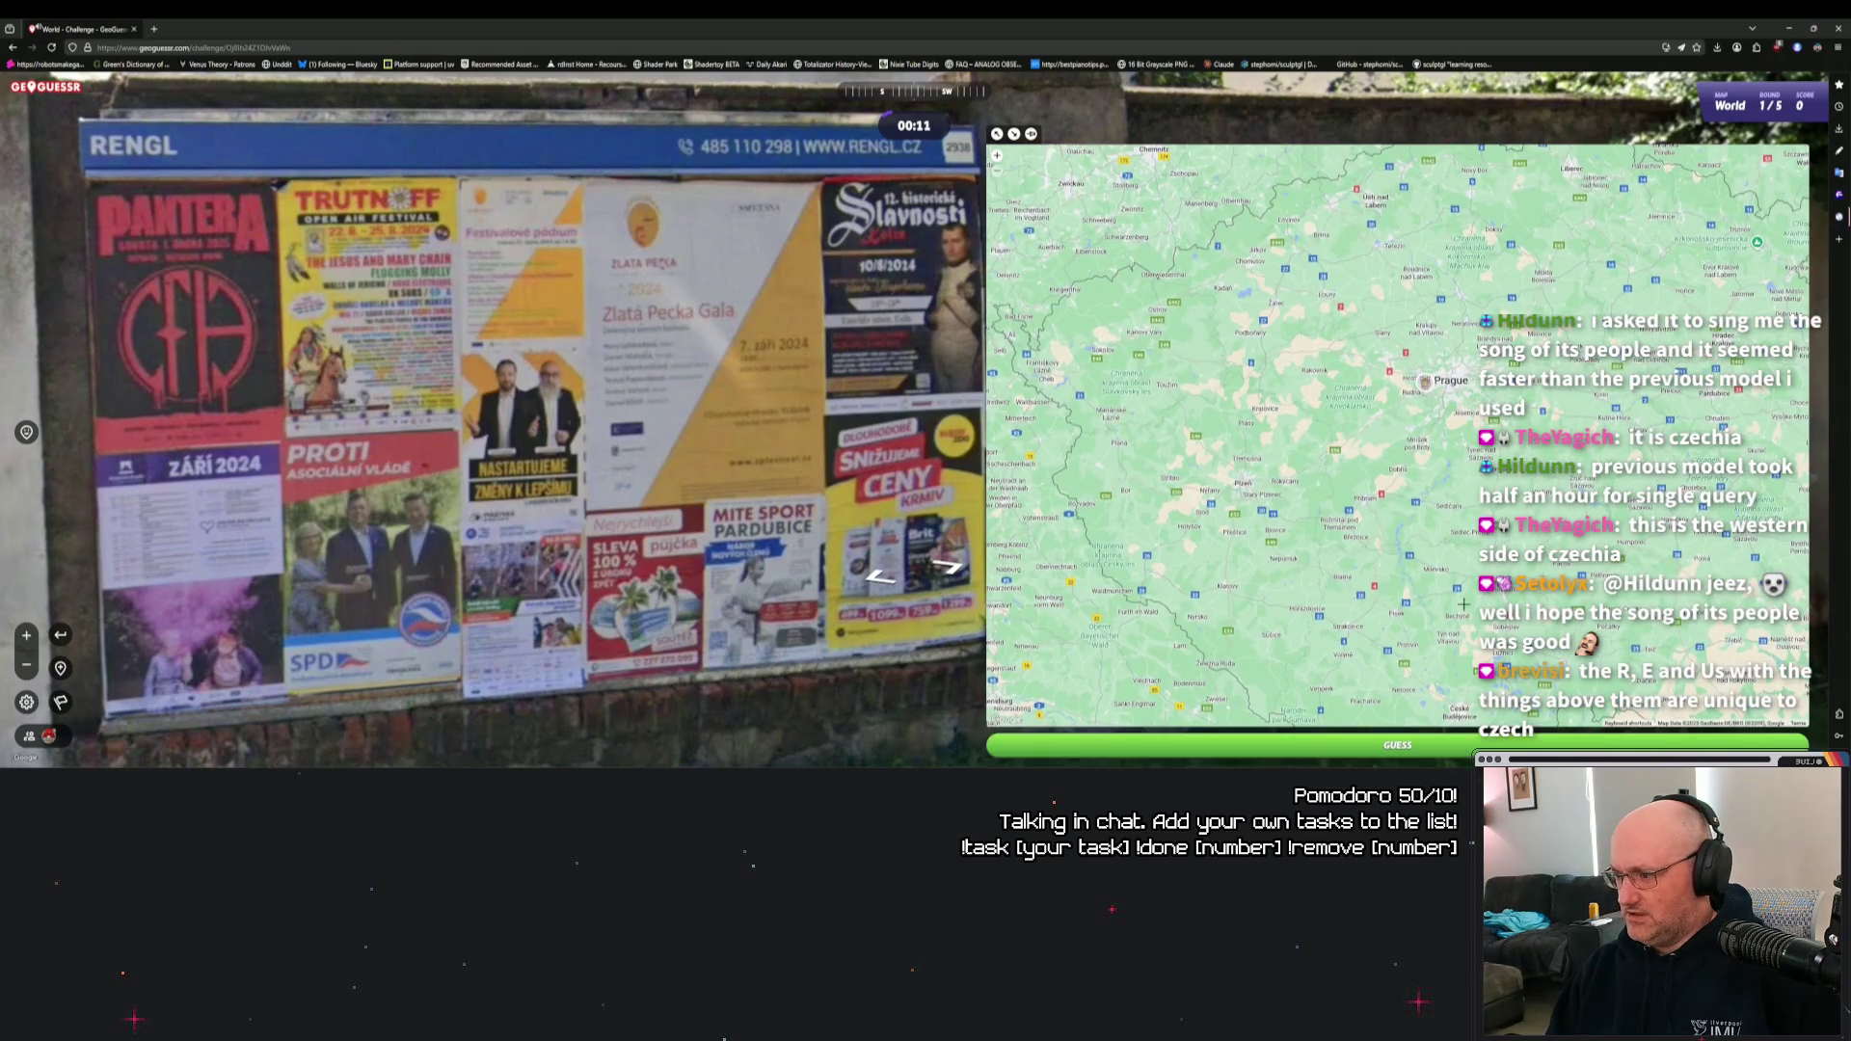
pyautogui.click(1398, 747)
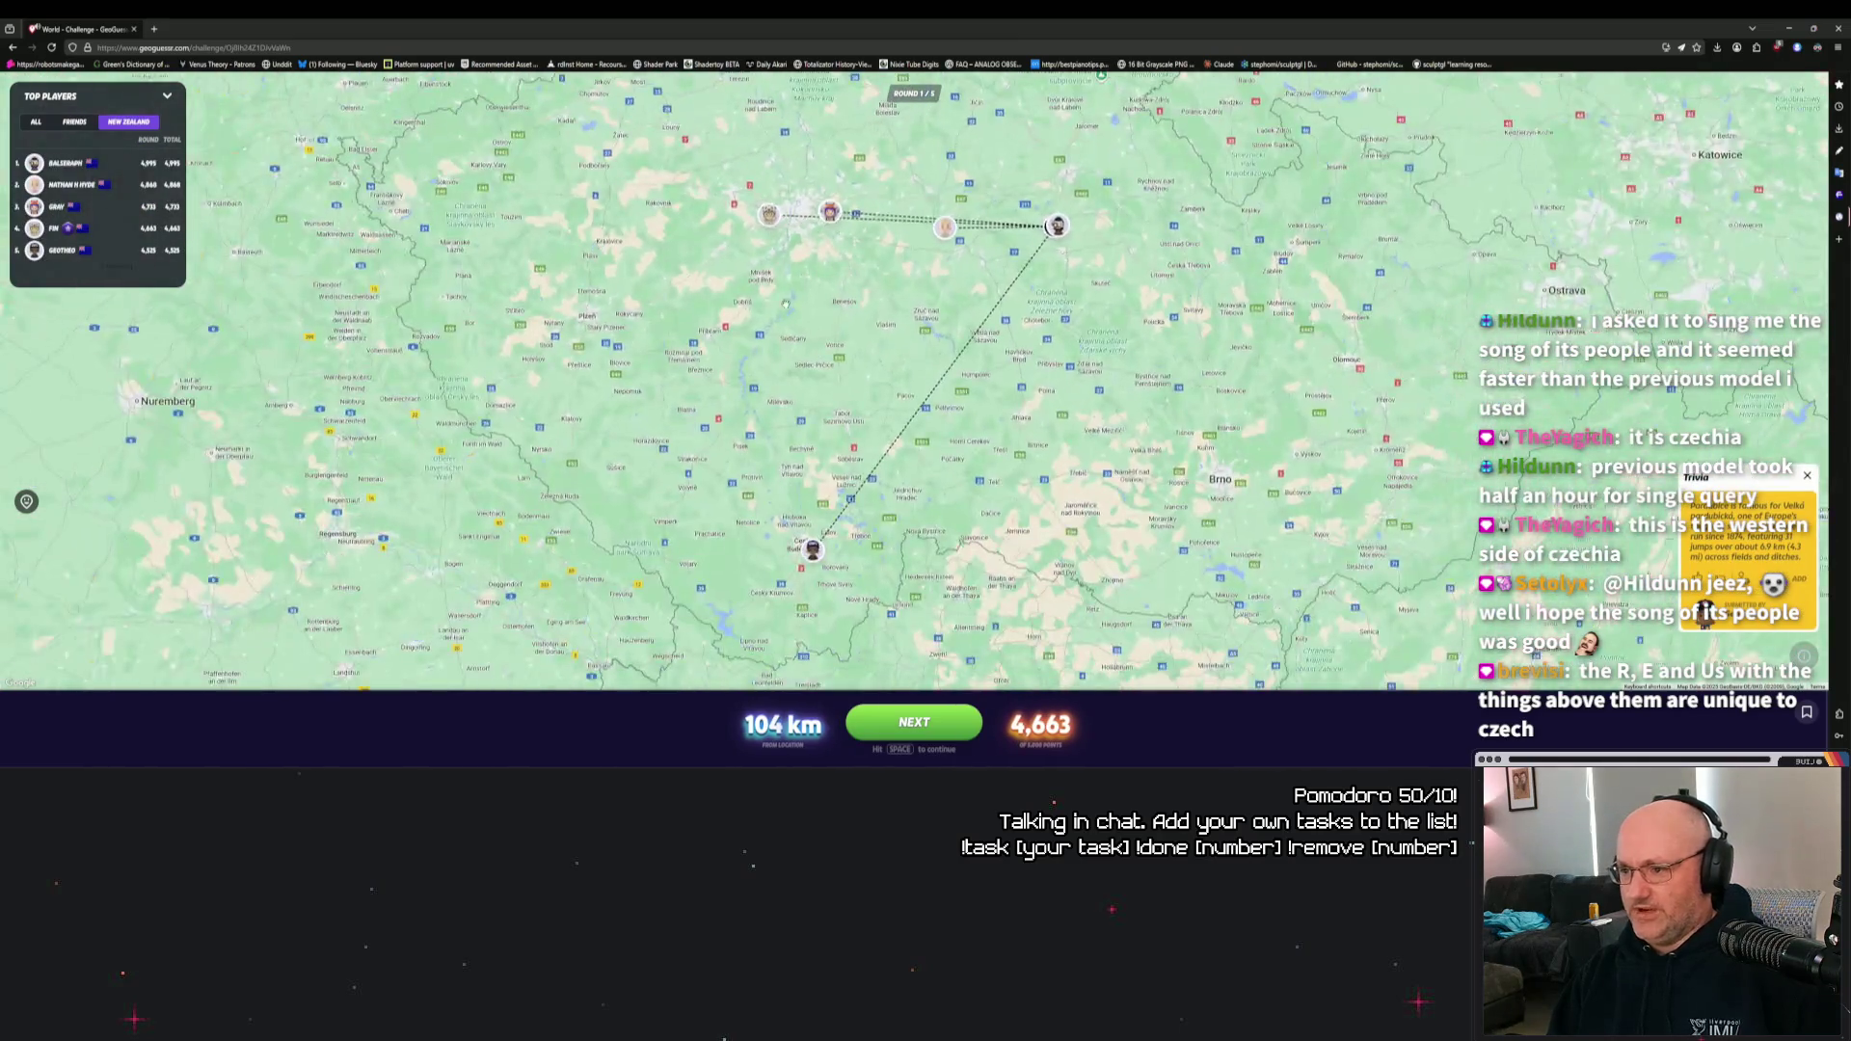
# Zoom and pan the result map around Pardubice to compare it with the Prague guess.
pyautogui.scroll(6, 1064, 239)
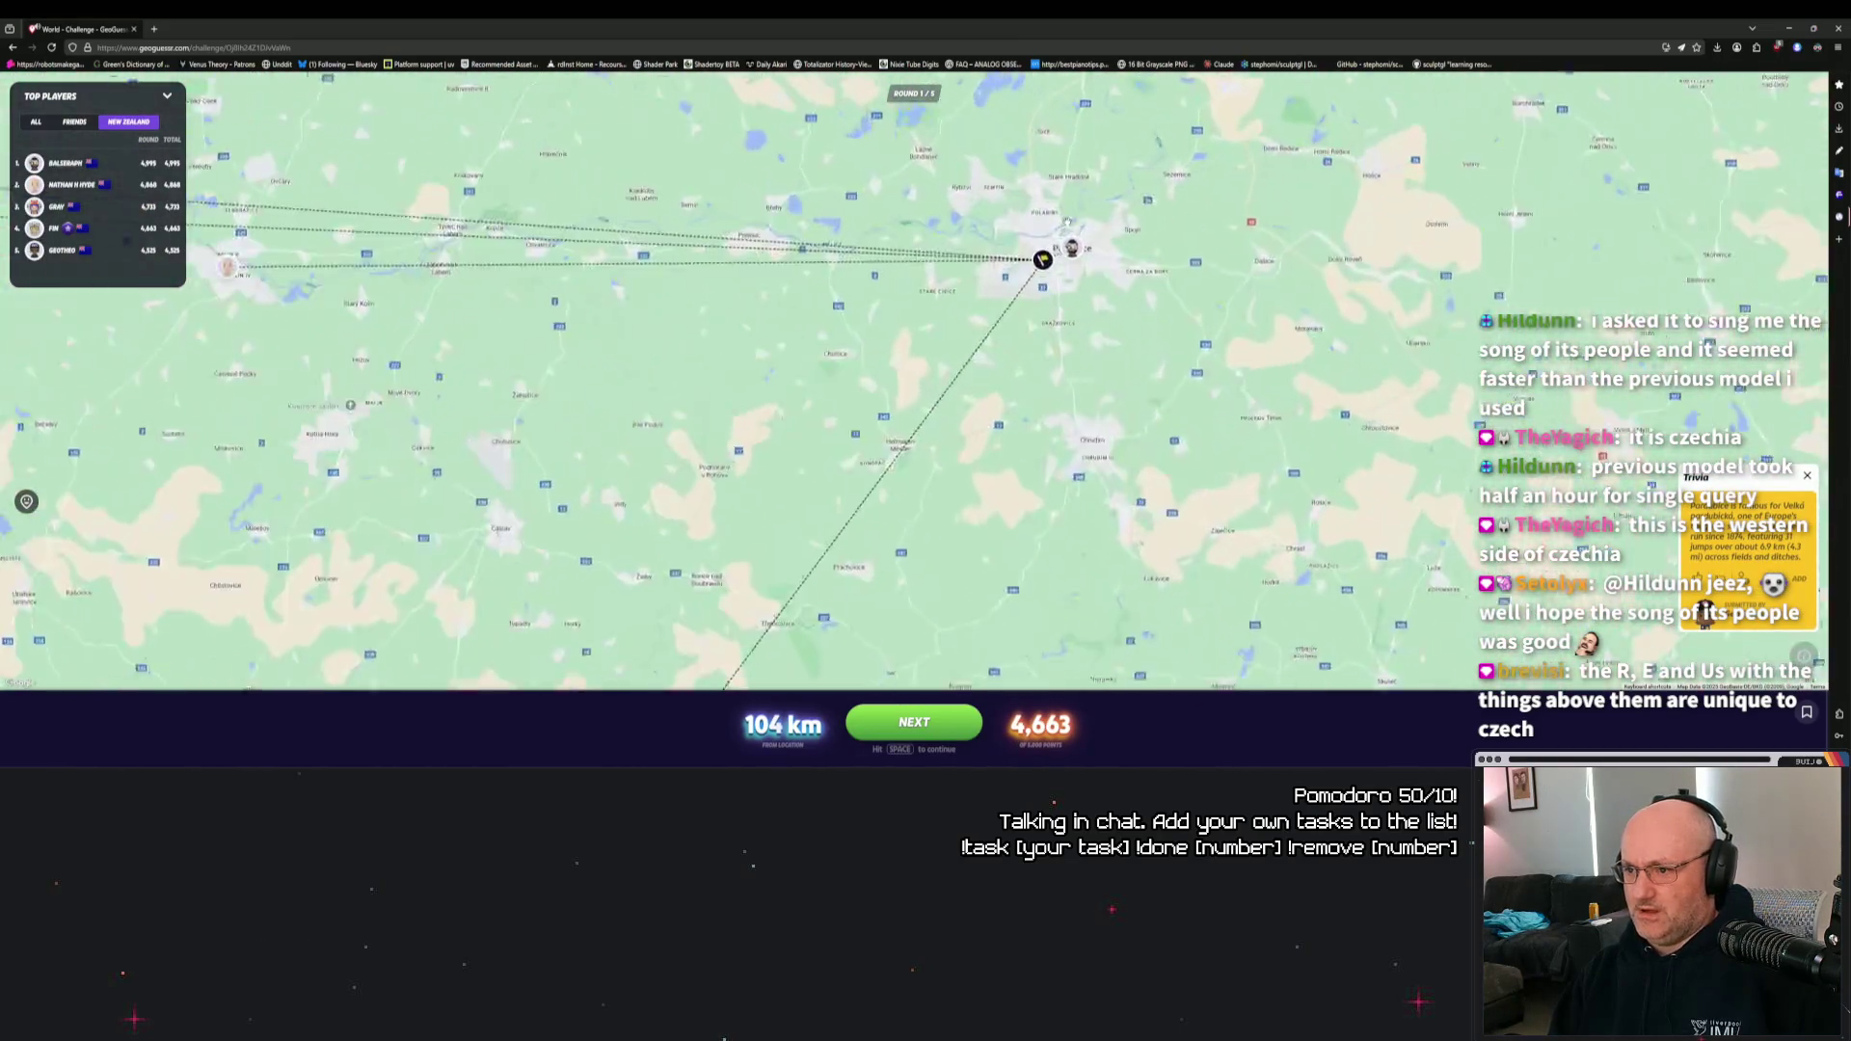
pyautogui.scroll(-1, 949, 409)
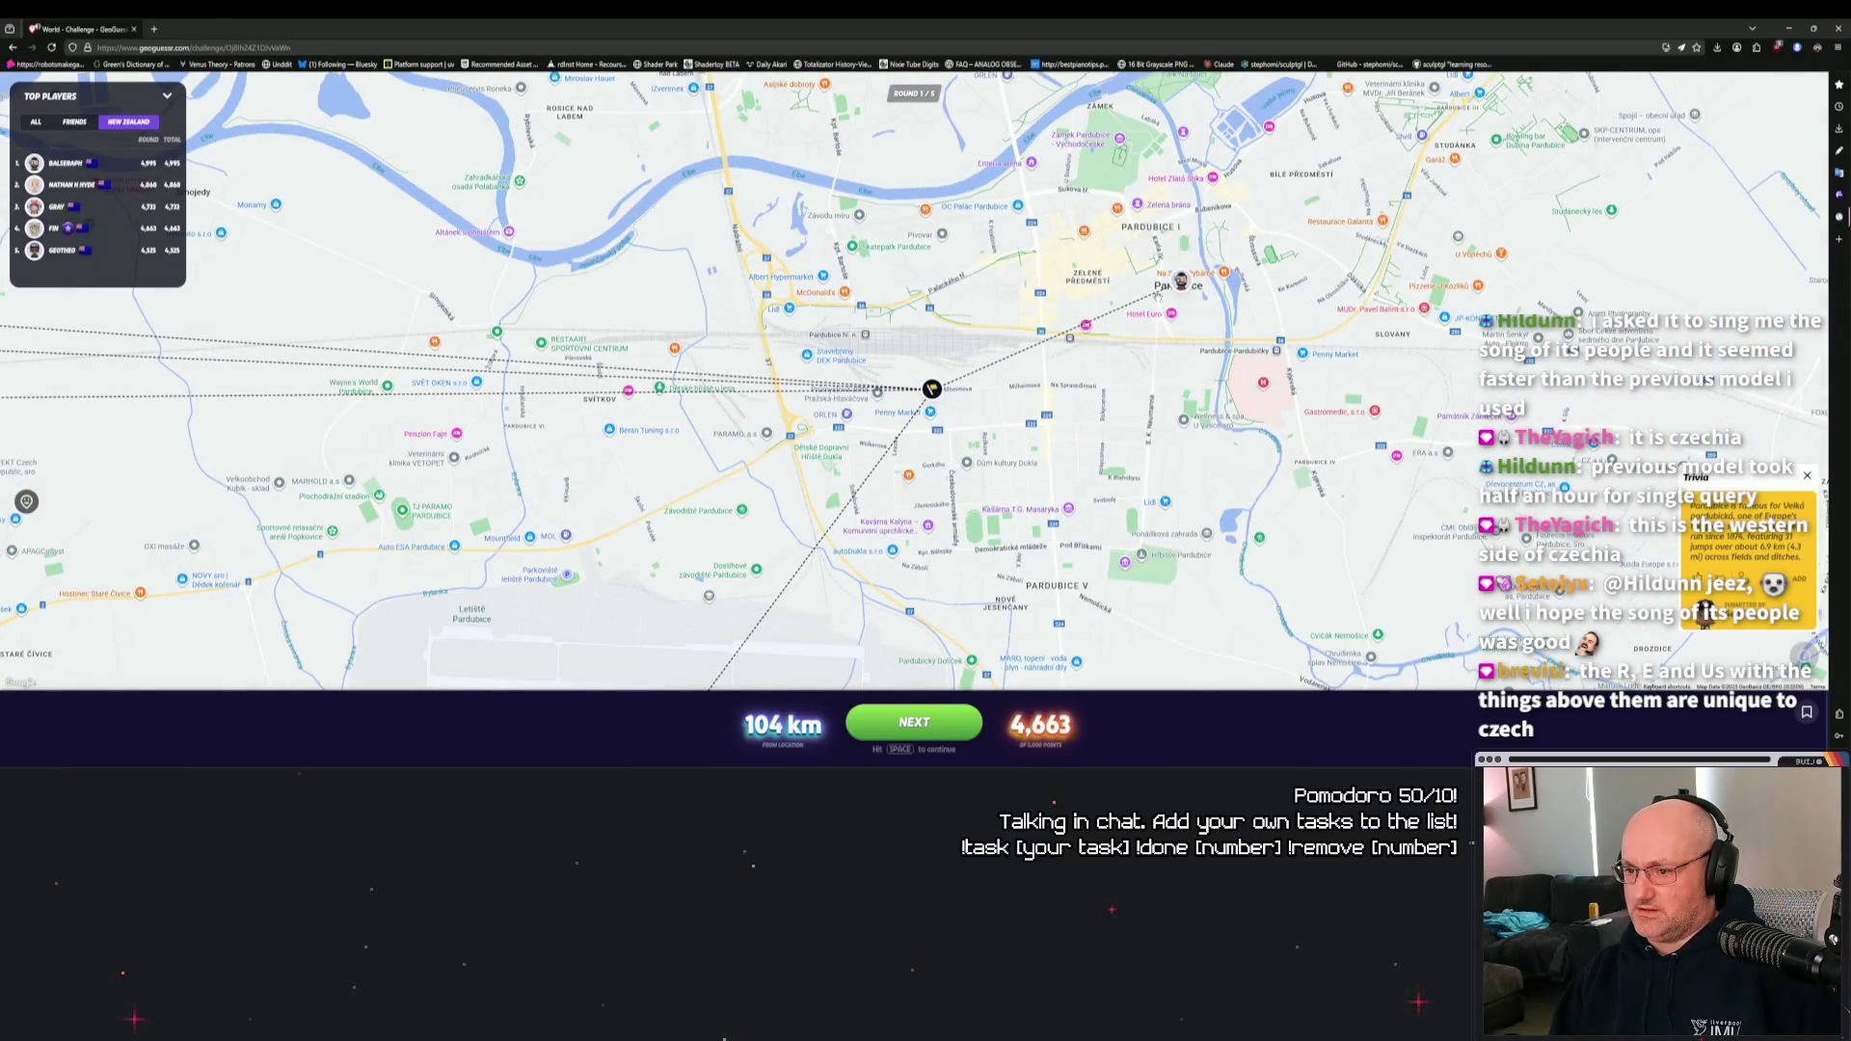
pyautogui.scroll(3, 952, 409)
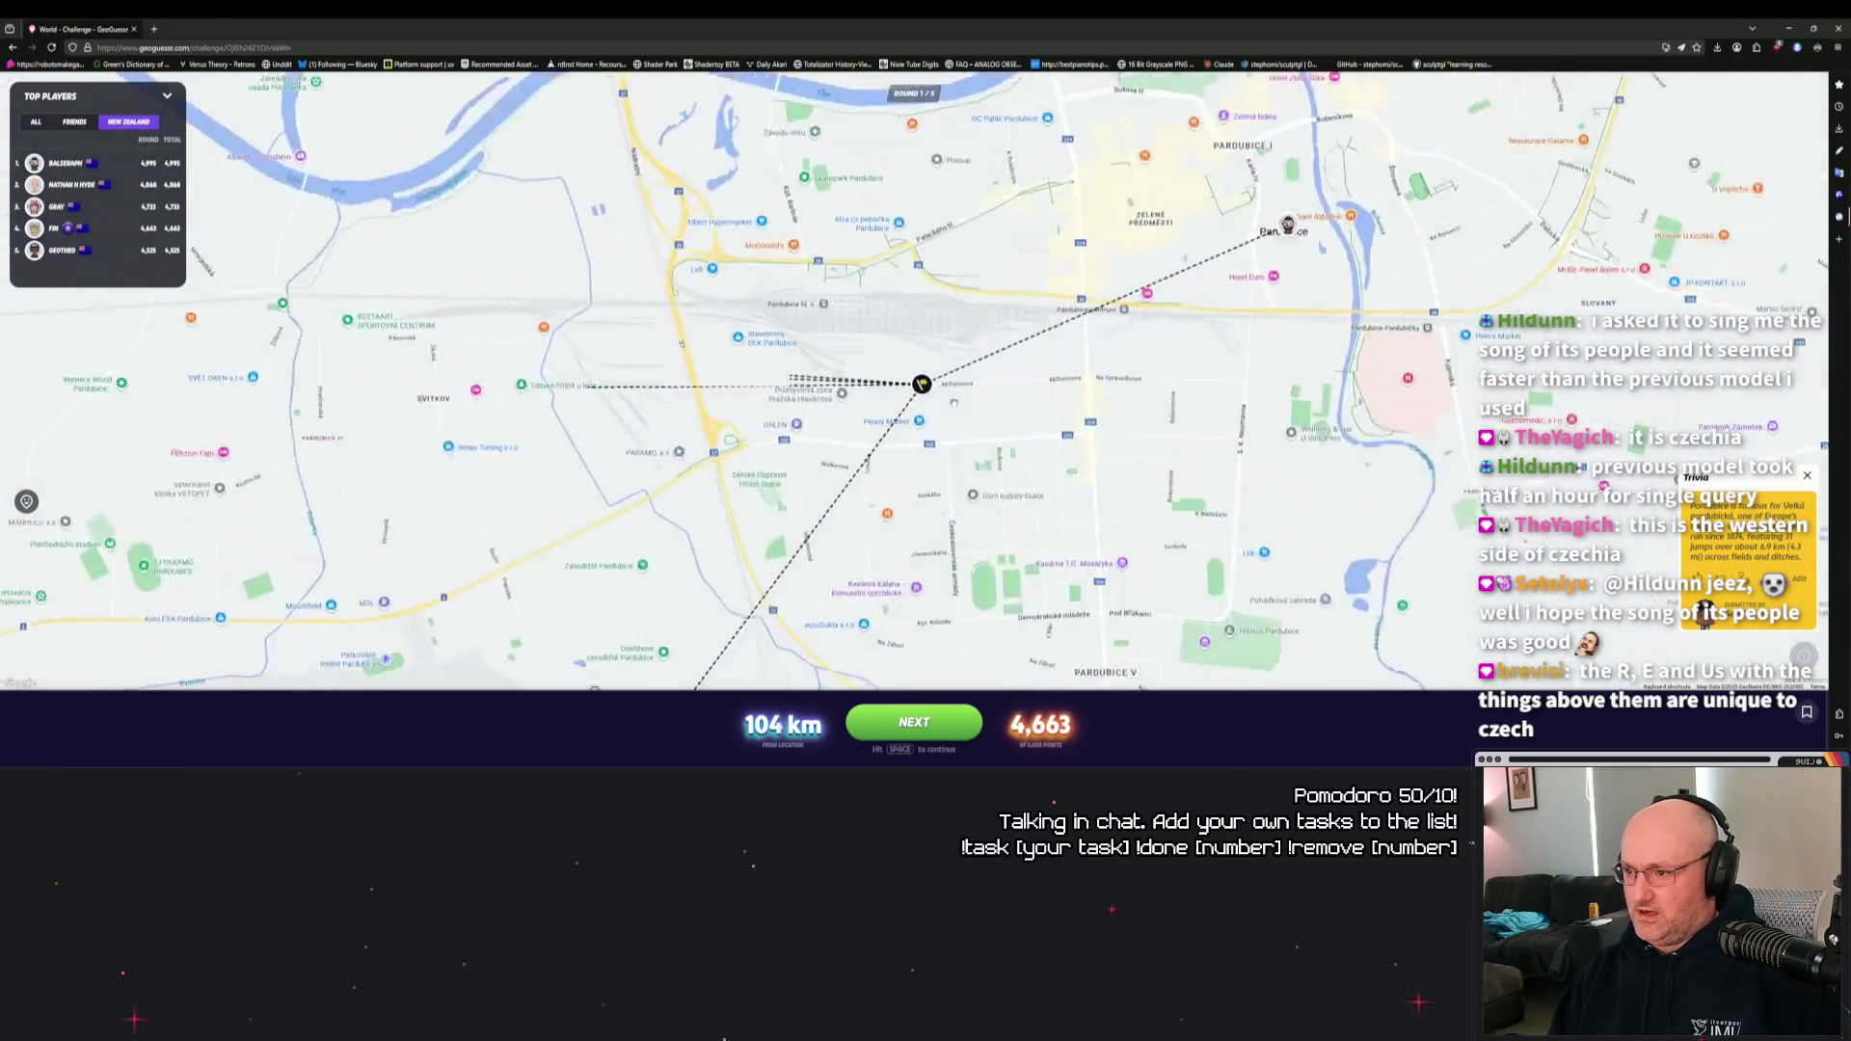
pyautogui.scroll(-4, 867, 513)
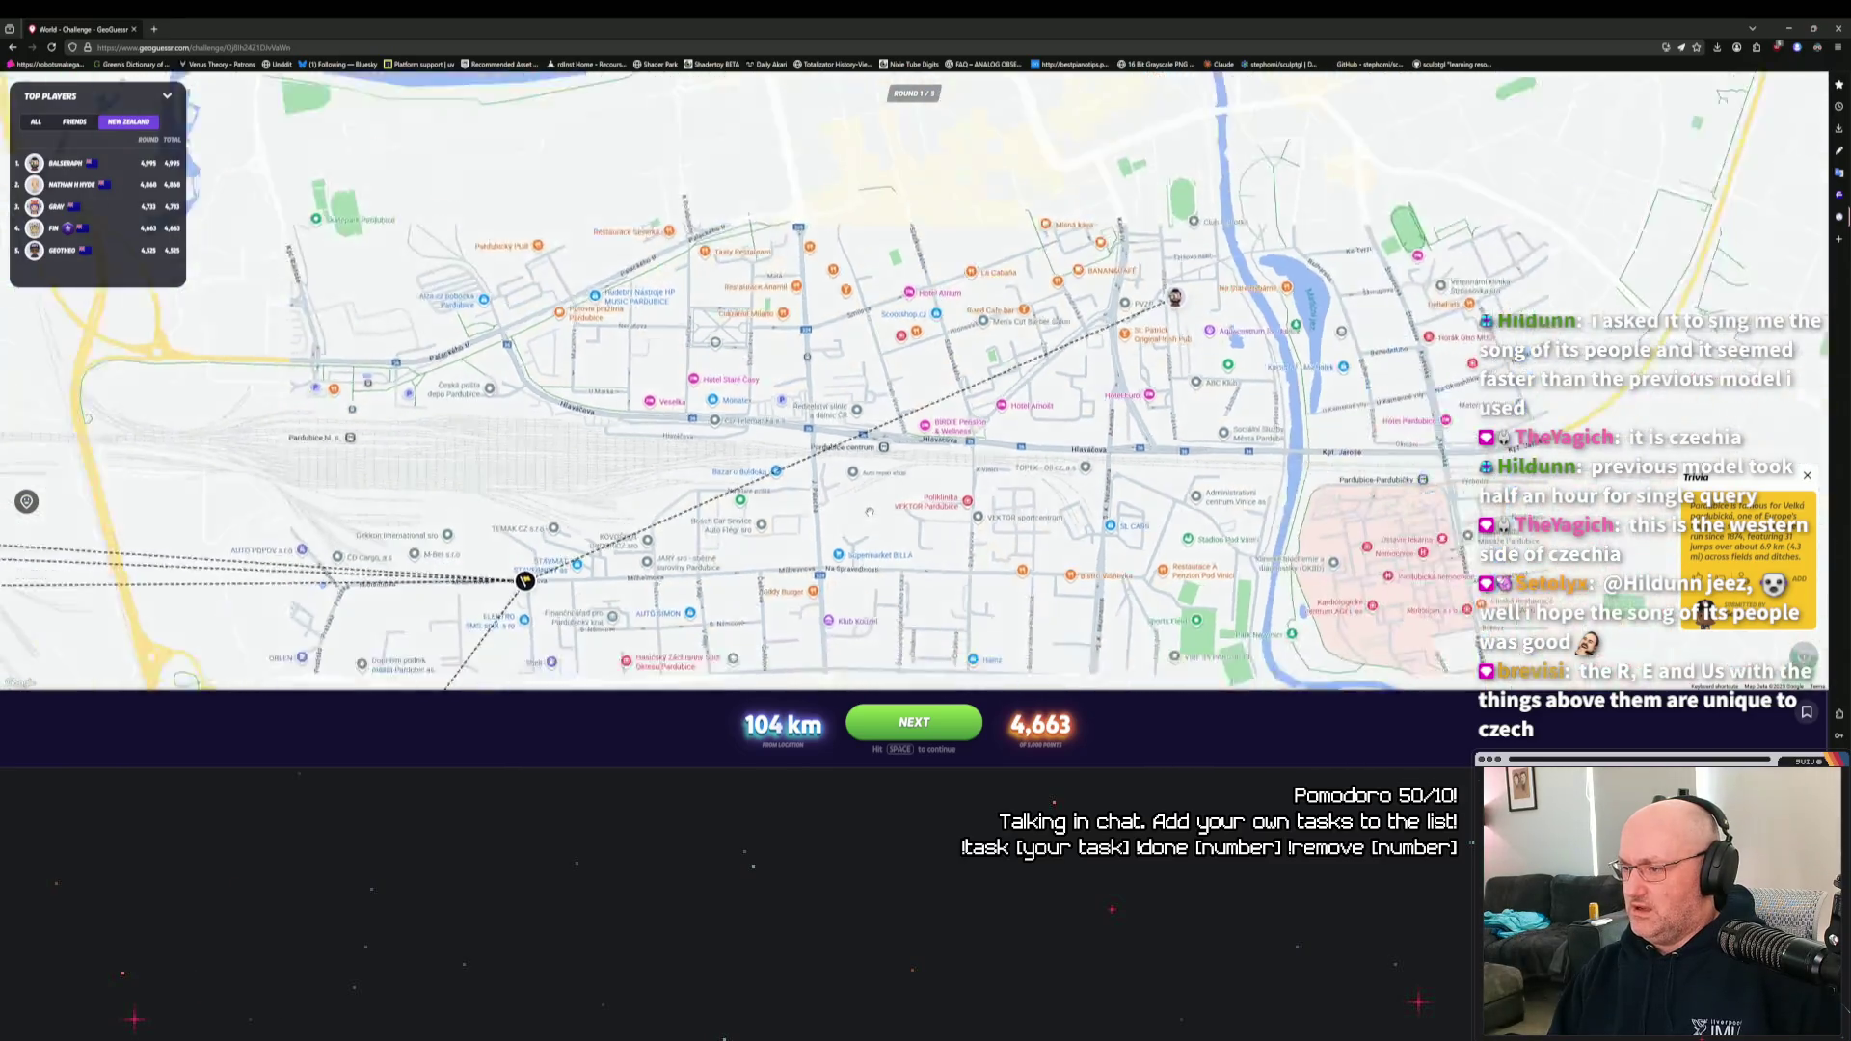
pyautogui.scroll(-1, 869, 513)
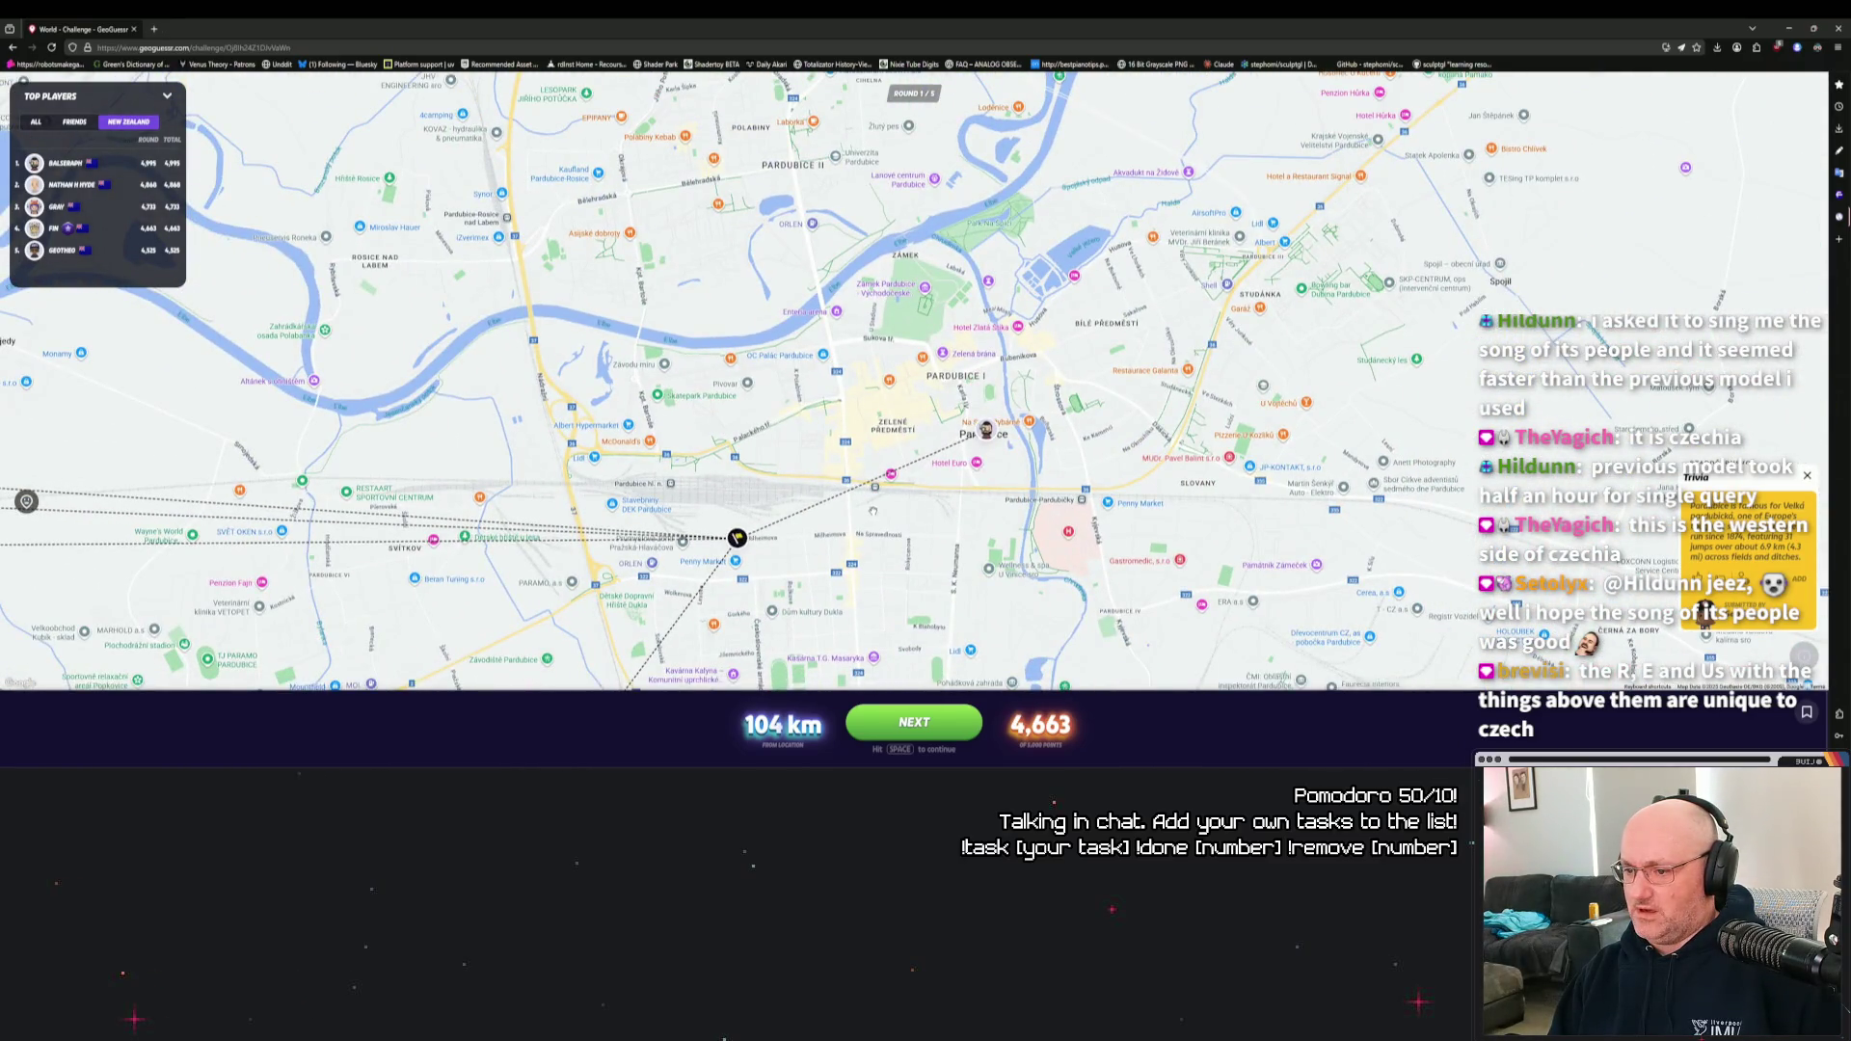
pyautogui.moveTo(983, 533); pyautogui.dragTo(1196, 252)
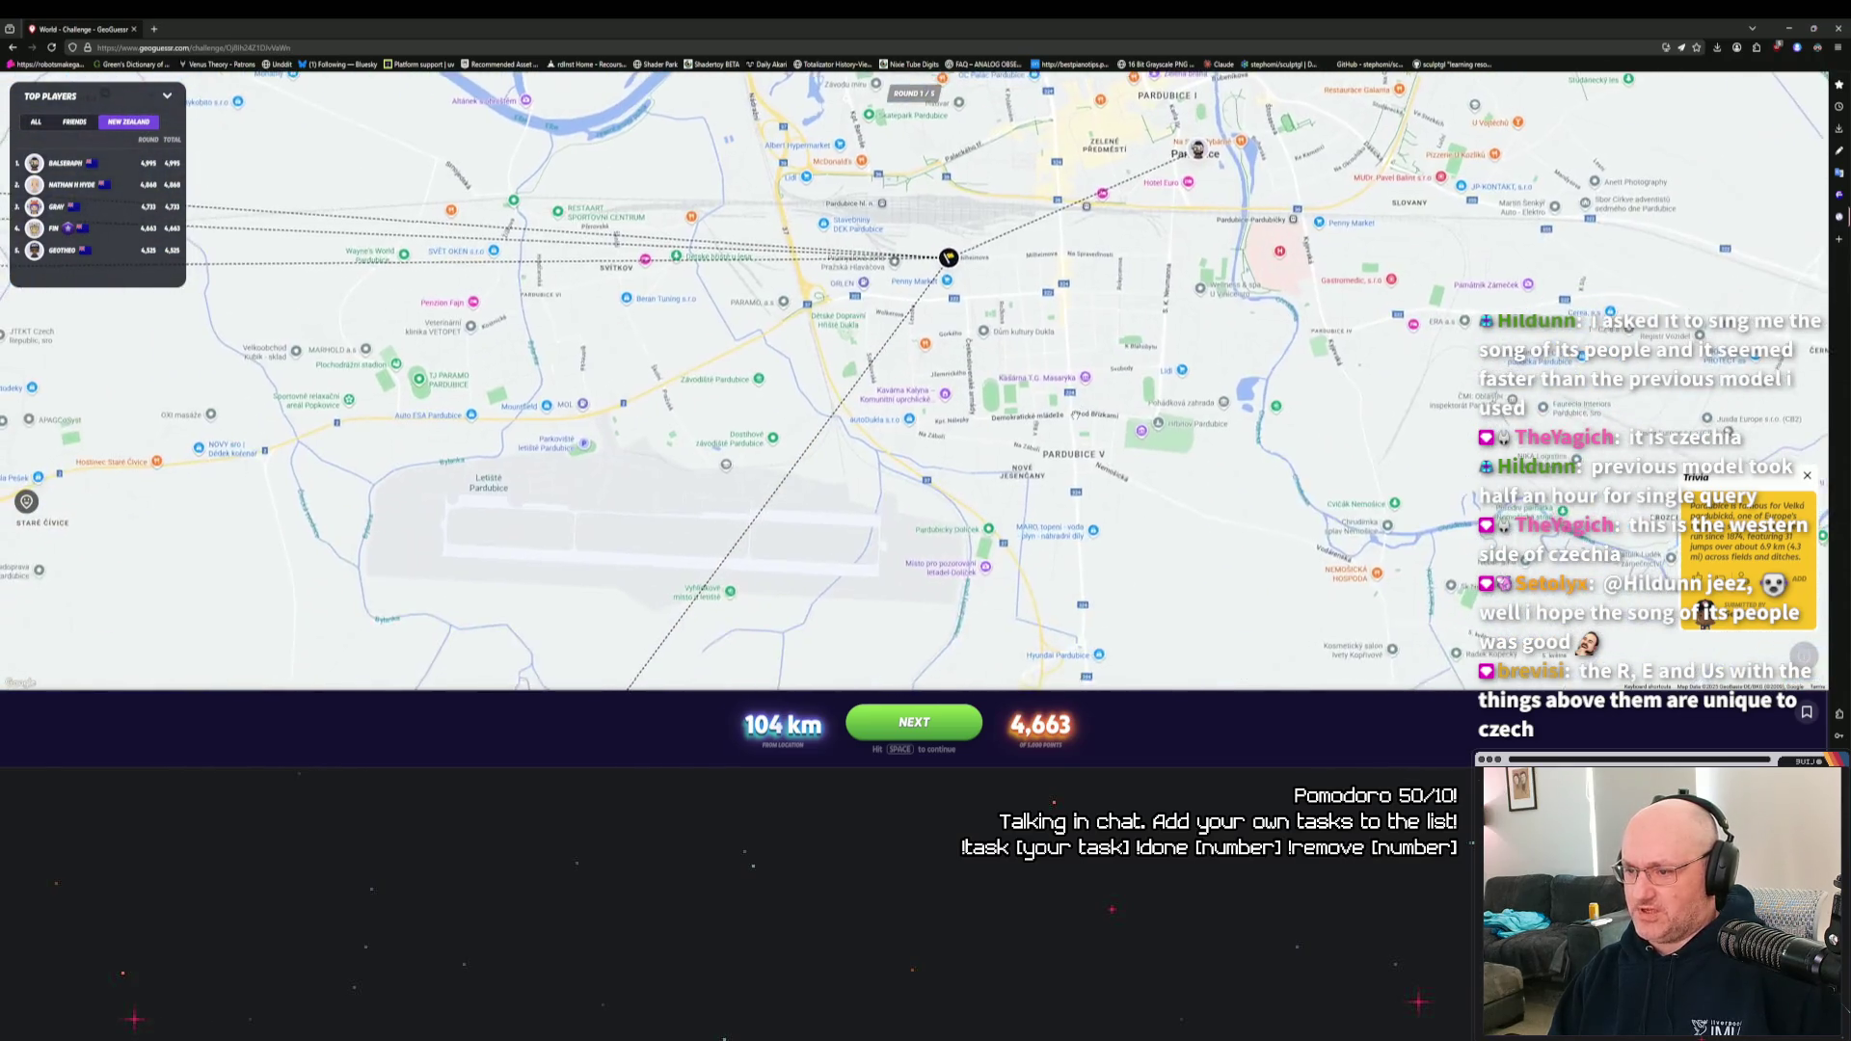
pyautogui.scroll(-3, 1065, 438)
pyautogui.scroll(-1, 1040, 464)
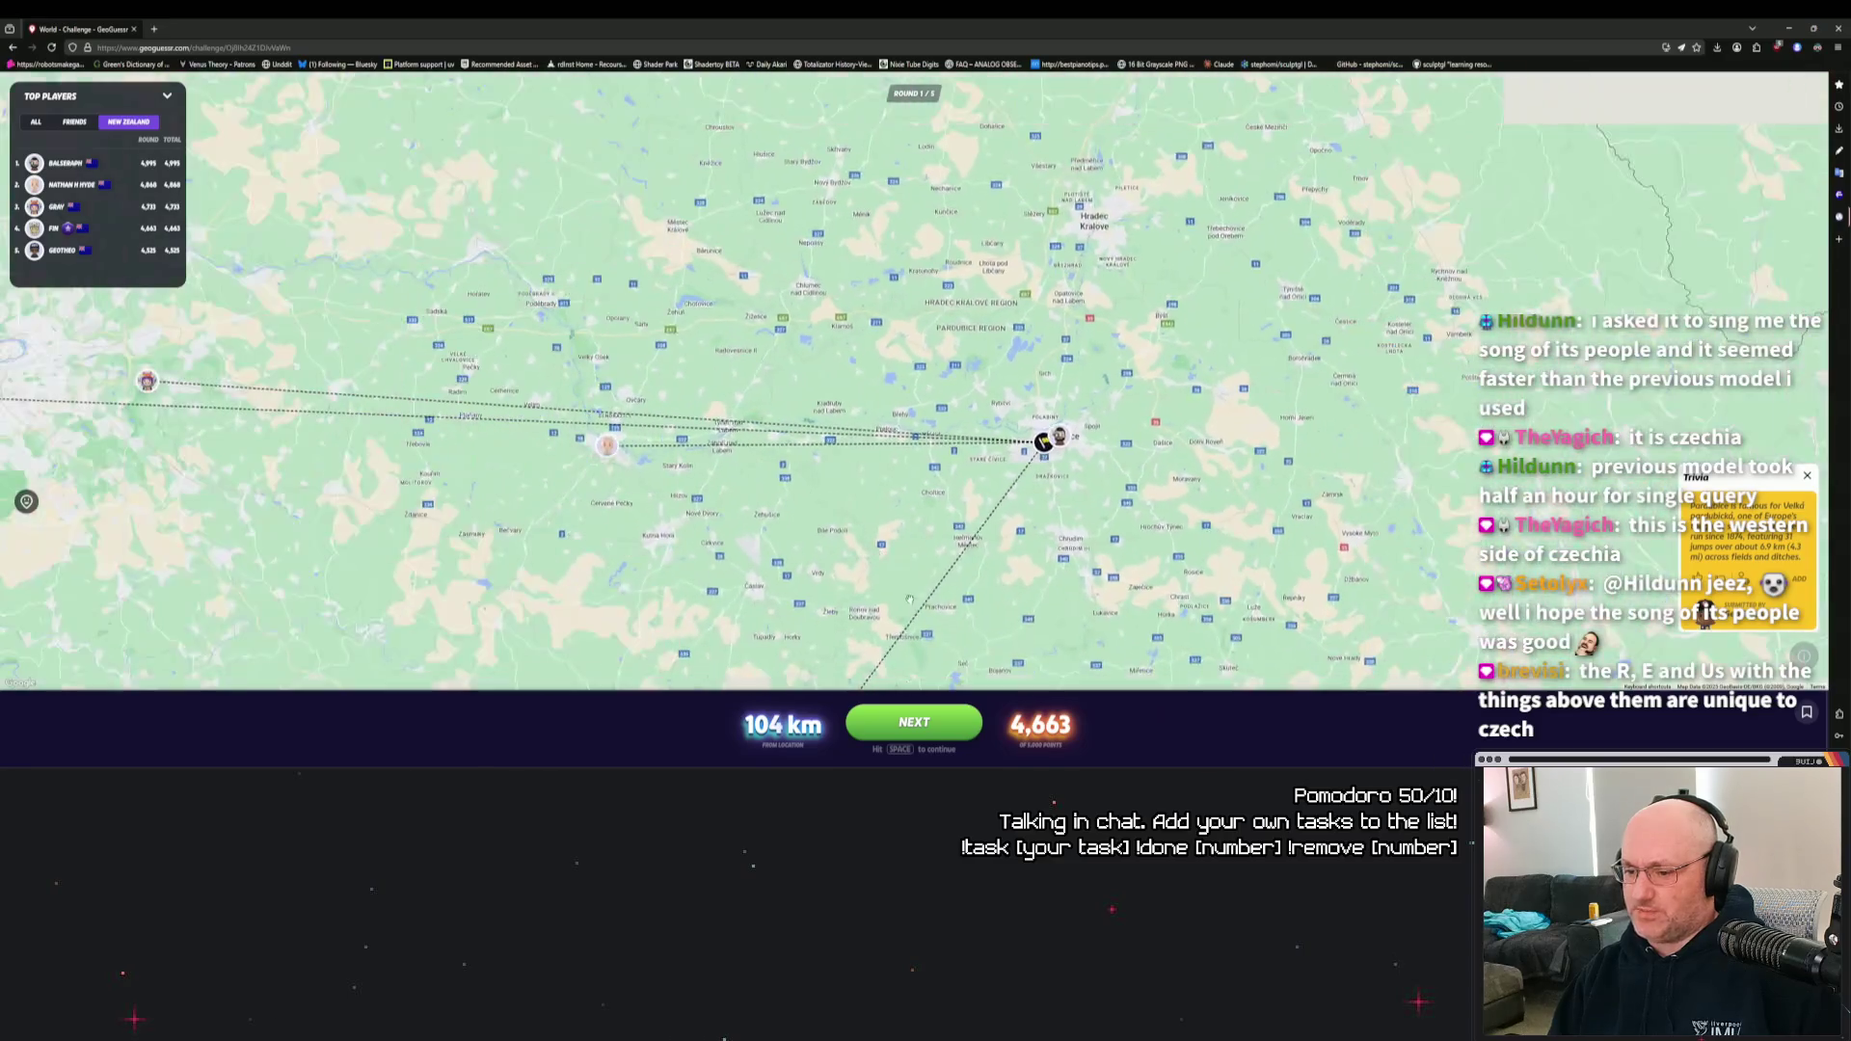
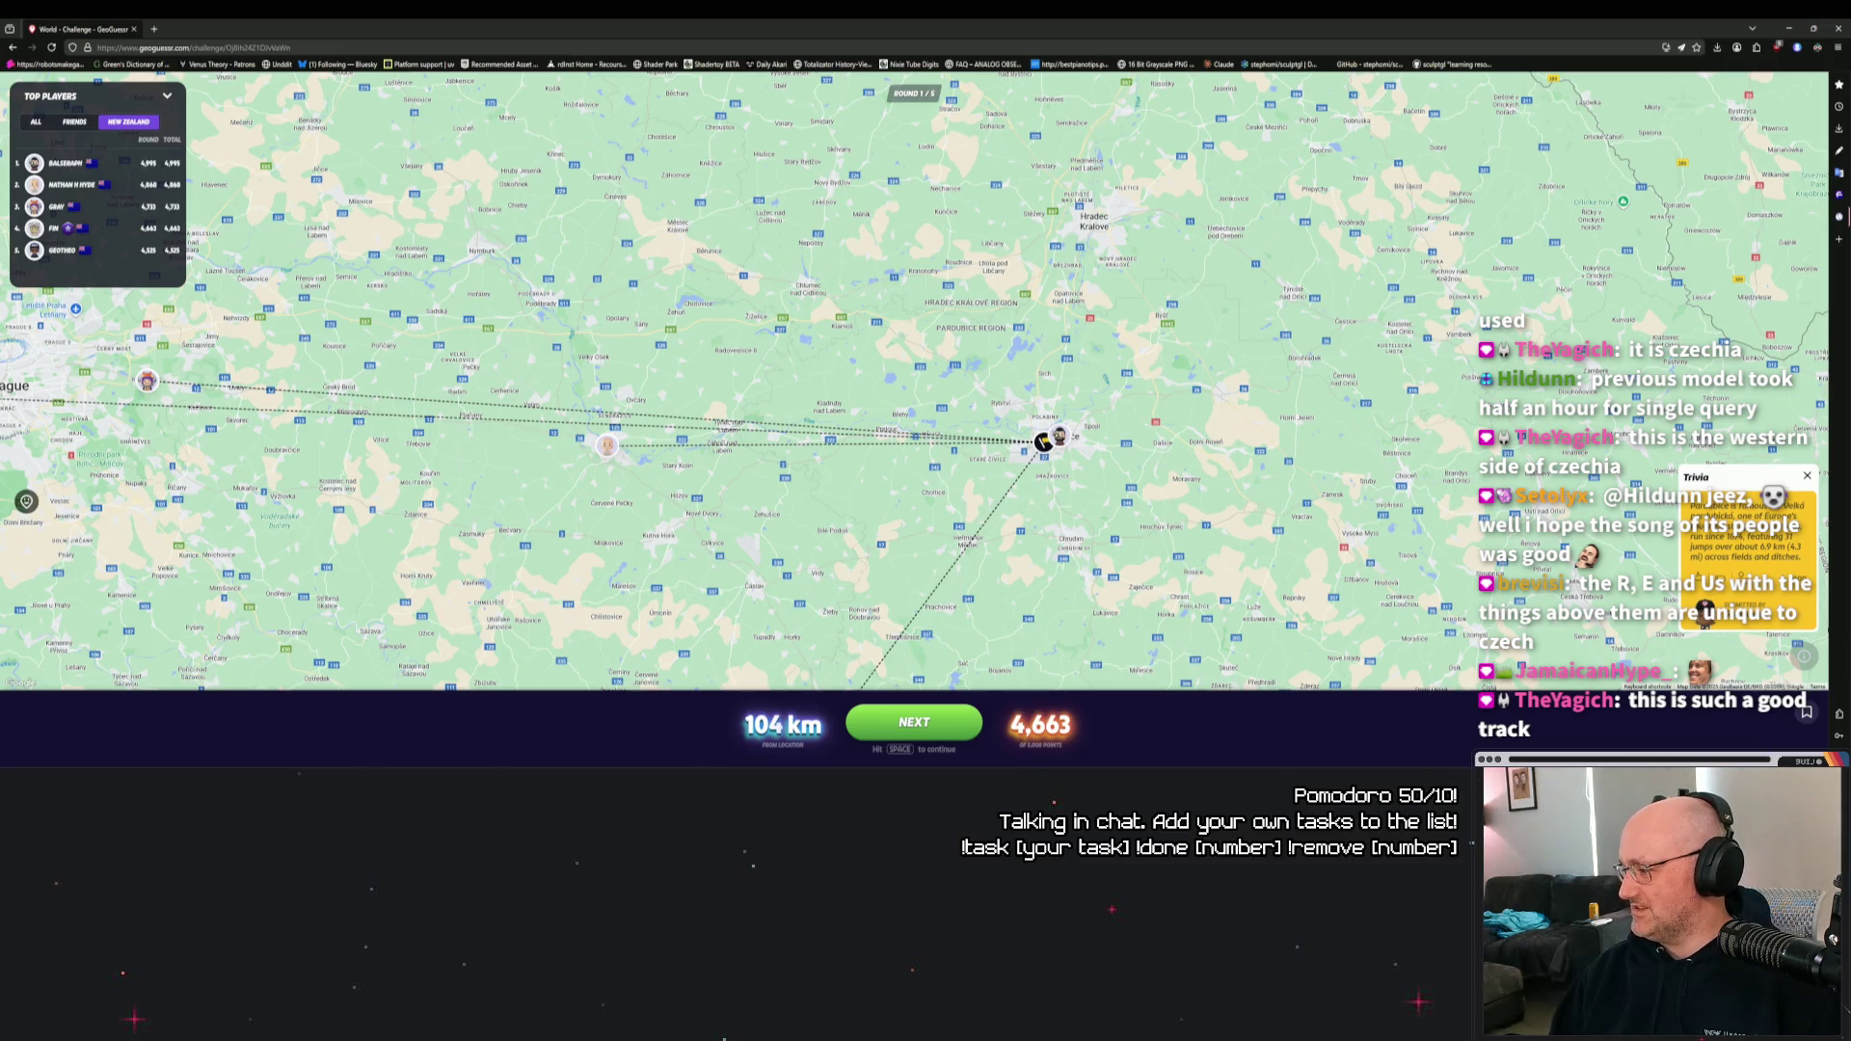
# Check the round 1 result on the map, 104 km from the Czech location, and continue to round 2.
pyautogui.moveTo(1013, 463); pyautogui.dragTo(1244, 332)
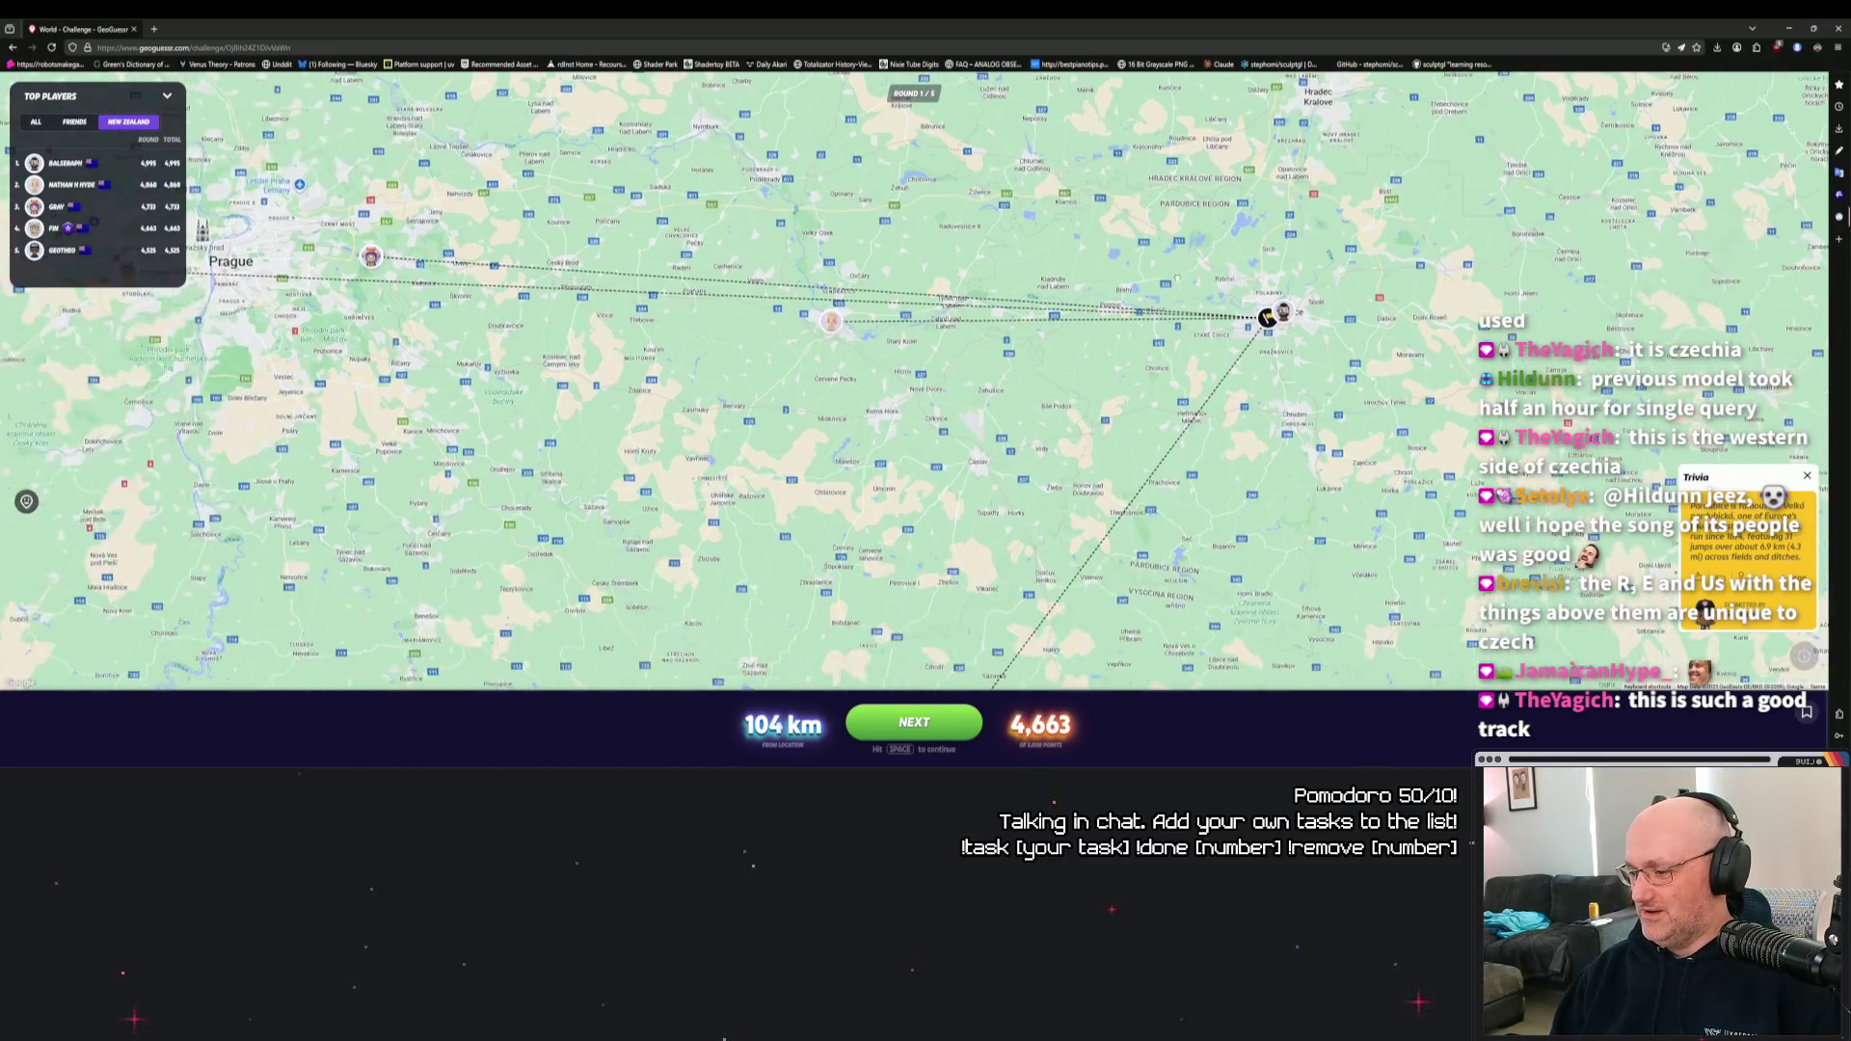
pyautogui.scroll(-3, 1244, 333)
pyautogui.click(945, 730)
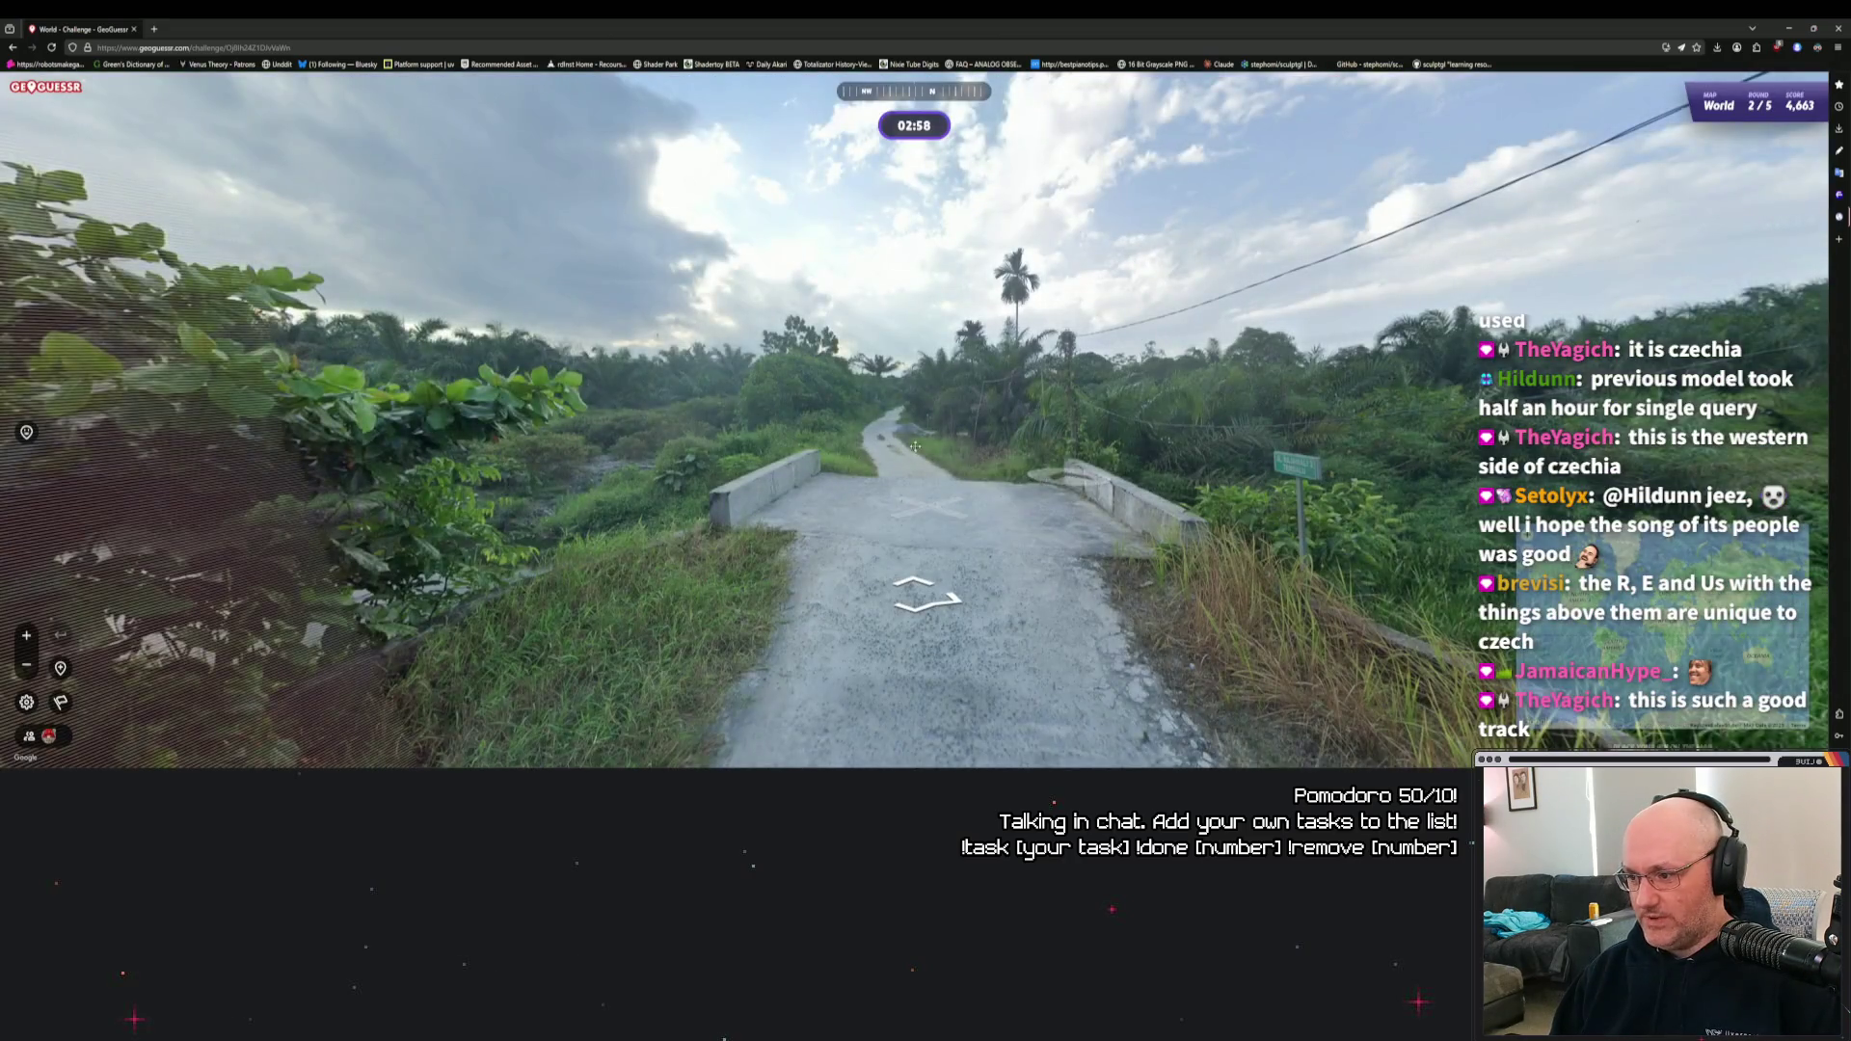
# Inspect the JL. RAJAWALI 2 TEMBALU road sign, then move past the bridge toward the painted poles.
pyautogui.moveTo(875, 403); pyautogui.dragTo(771, 415)
pyautogui.scroll(3, 1034, 484)
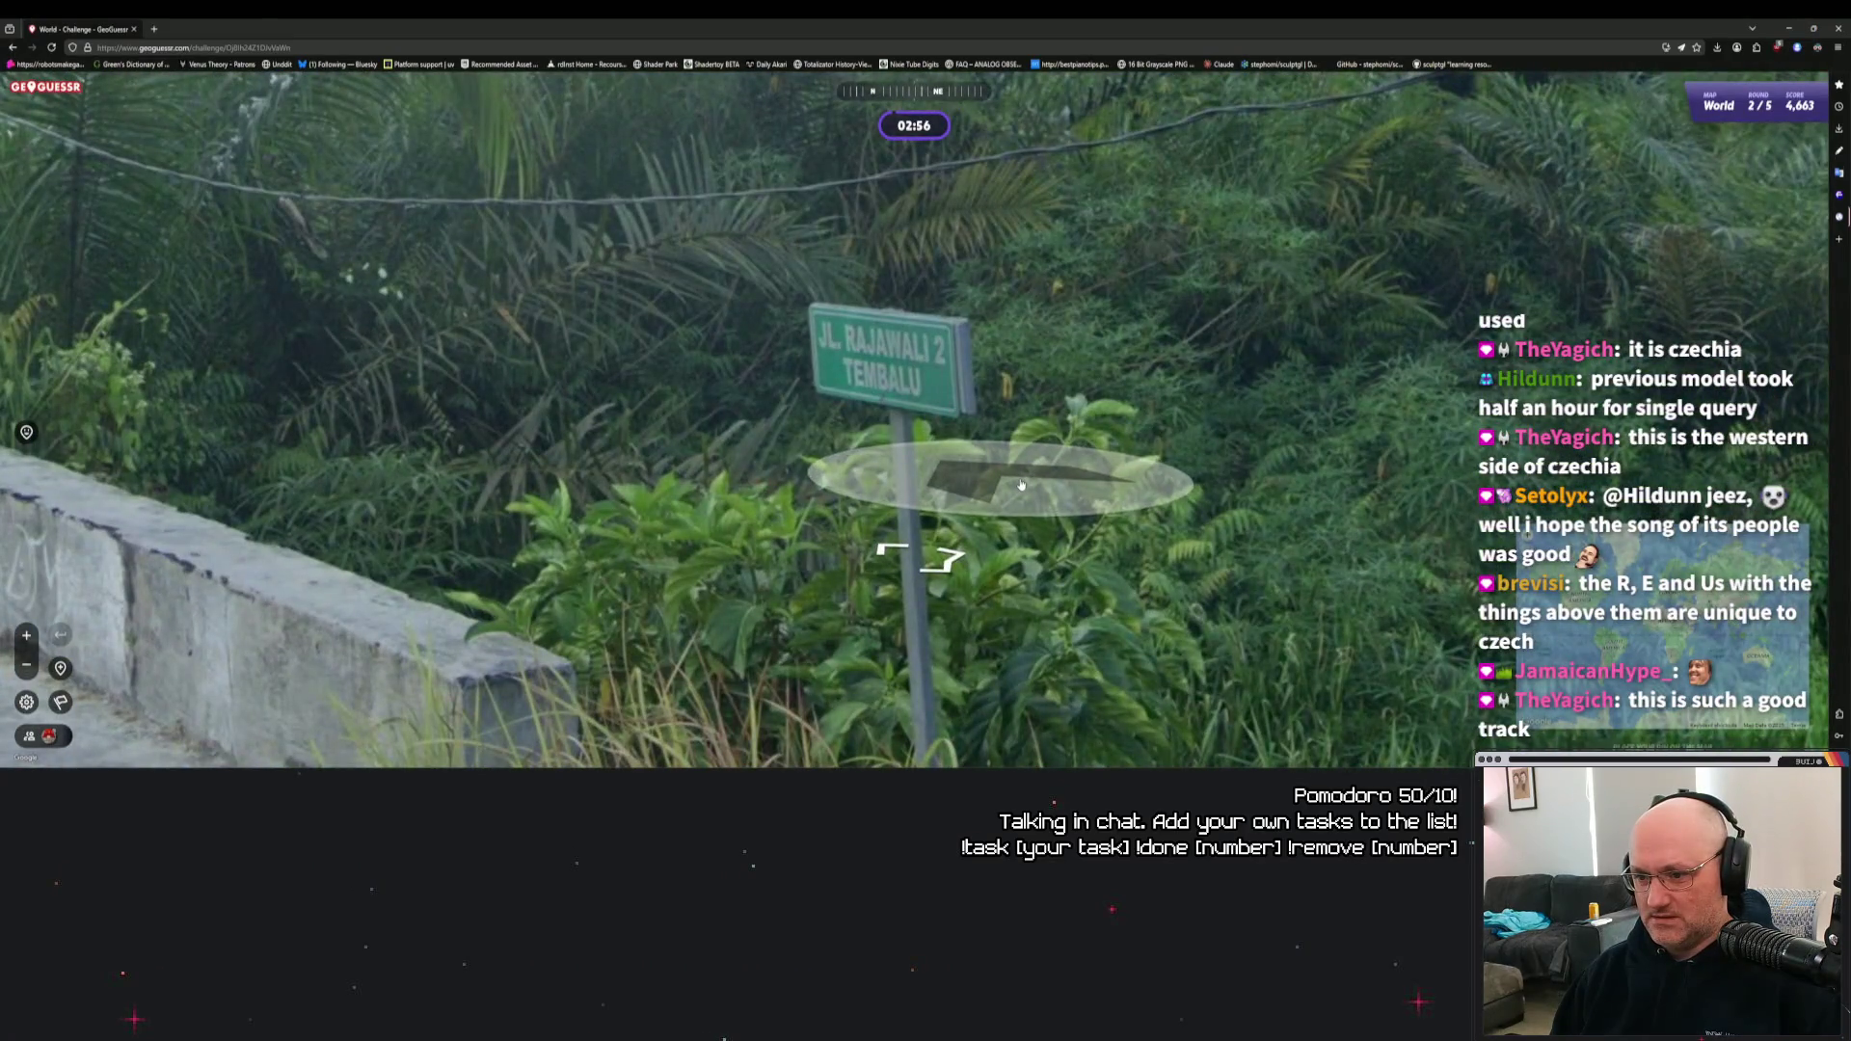
pyautogui.scroll(-3, 1033, 484)
pyautogui.click(906, 437)
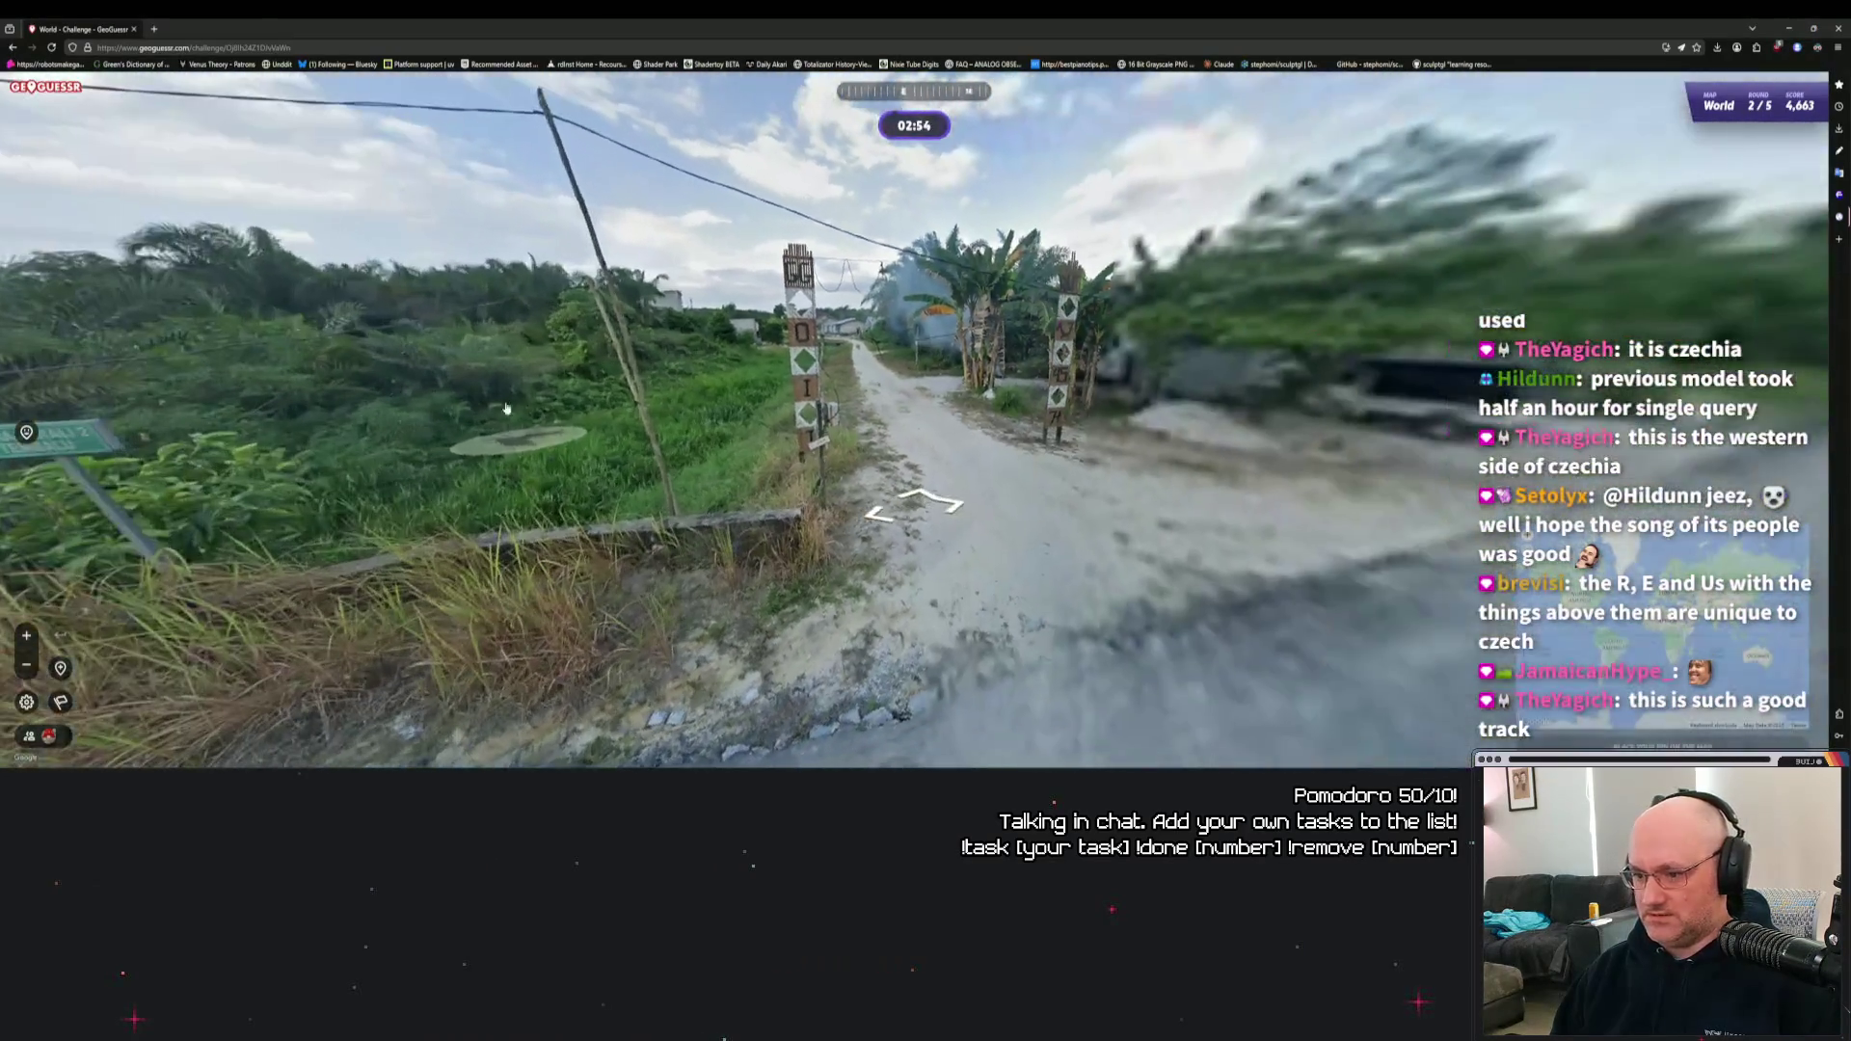
pyautogui.click(732, 364)
# Continue to the main road junction and travel further along the road.
pyautogui.moveTo(729, 323); pyautogui.dragTo(787, 454)
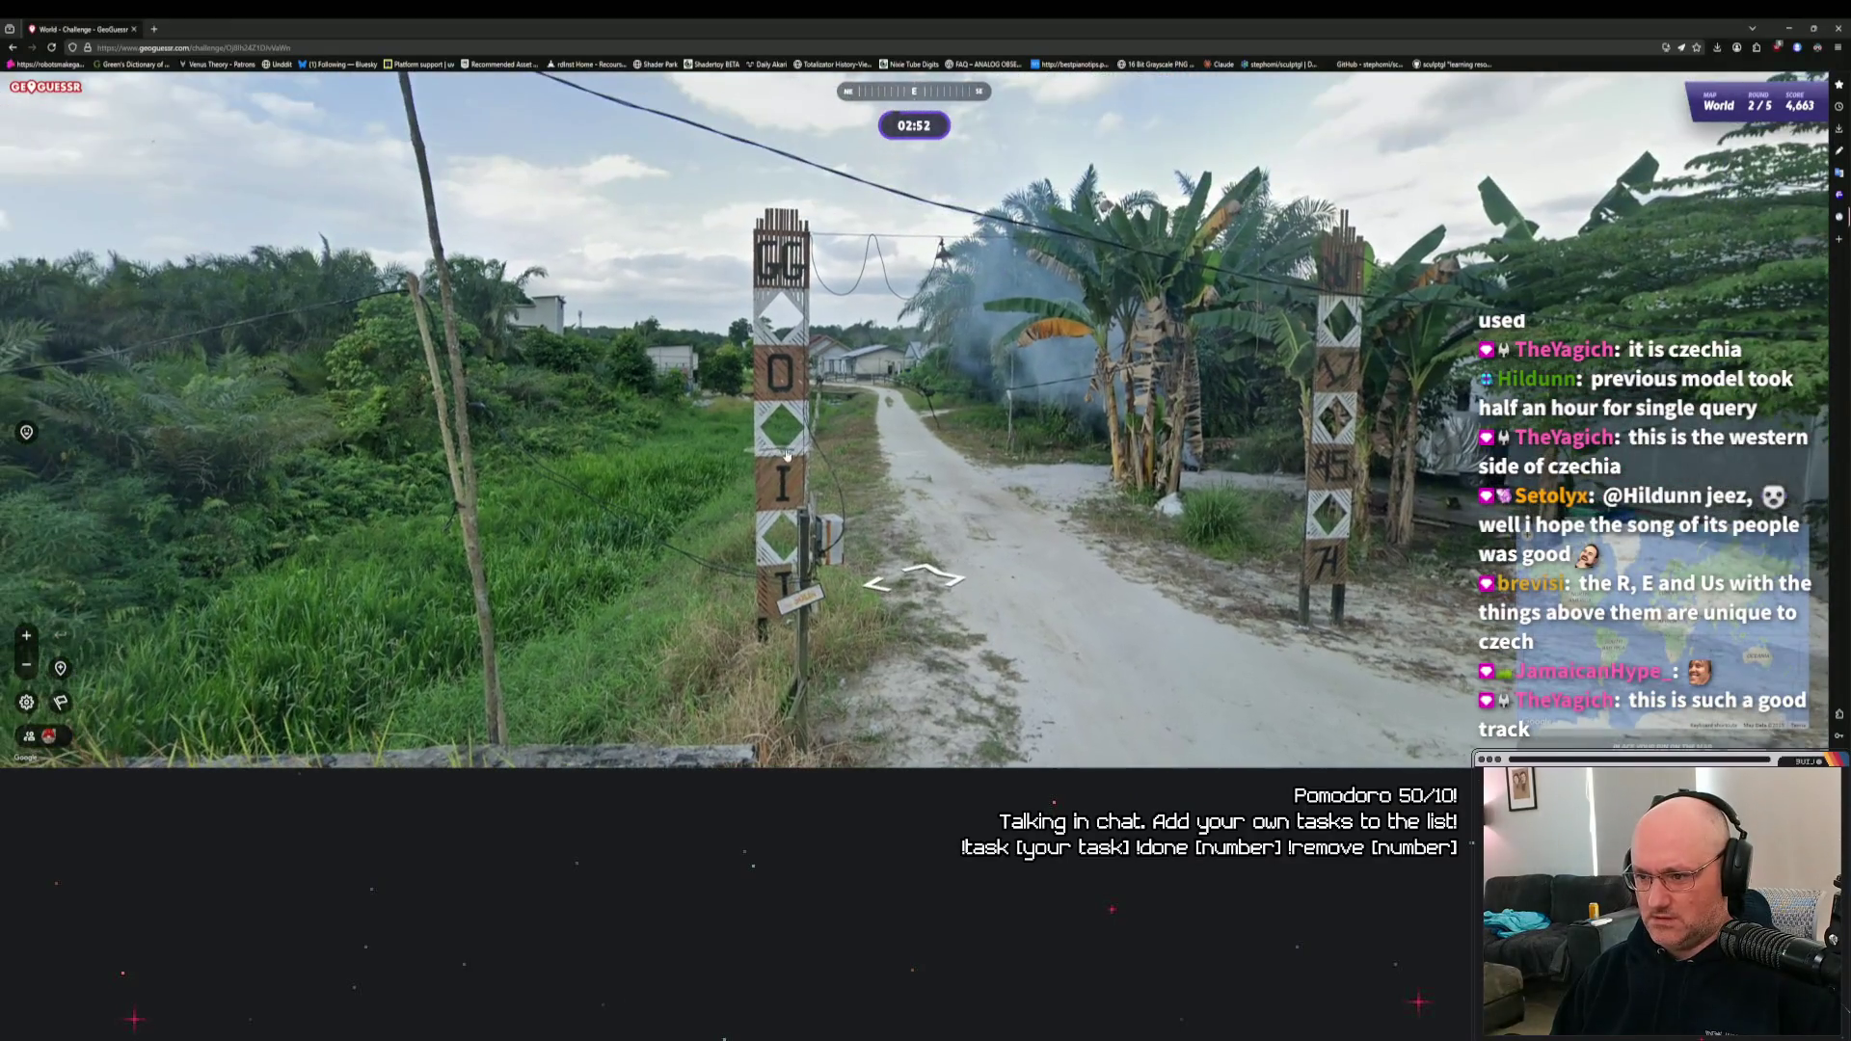
pyautogui.click(845, 429)
pyautogui.moveTo(366, 405)
pyautogui.mouseDown()
pyautogui.moveTo(586, 395)
pyautogui.moveTo(921, 480)
pyautogui.mouseUp()
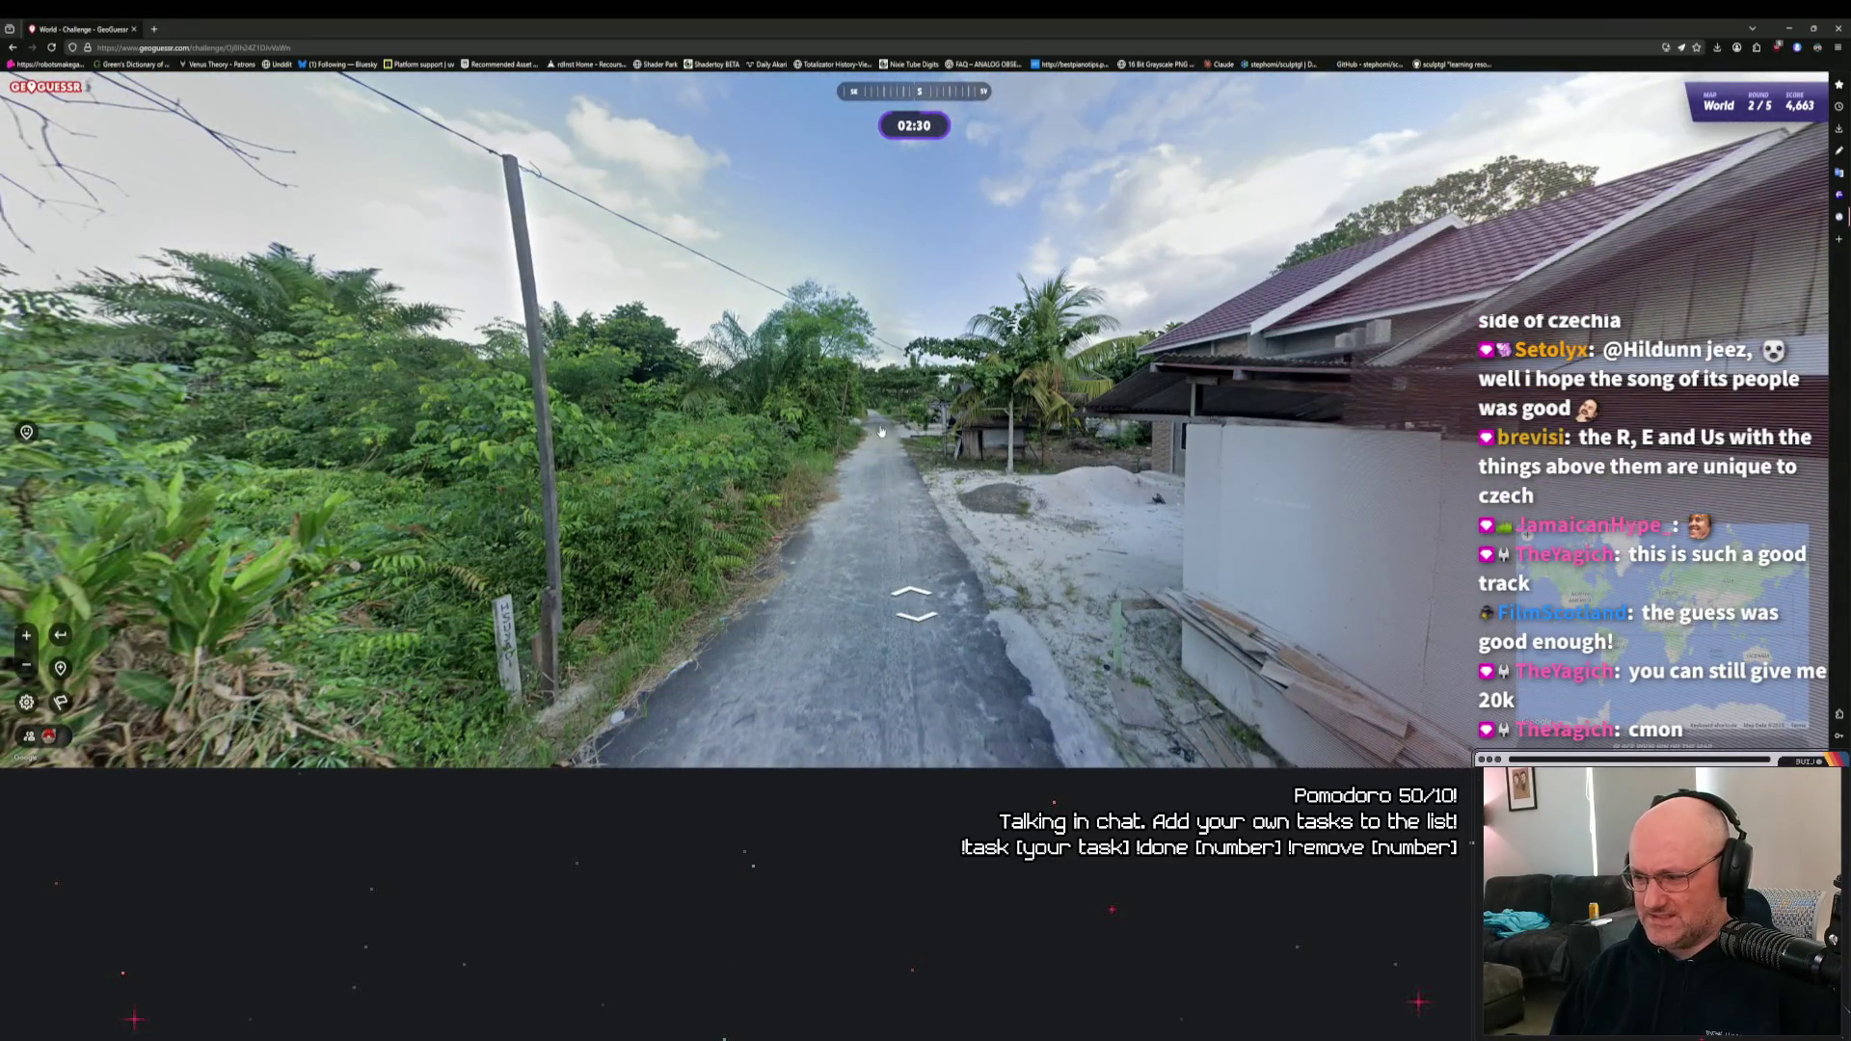
pyautogui.click(882, 432)
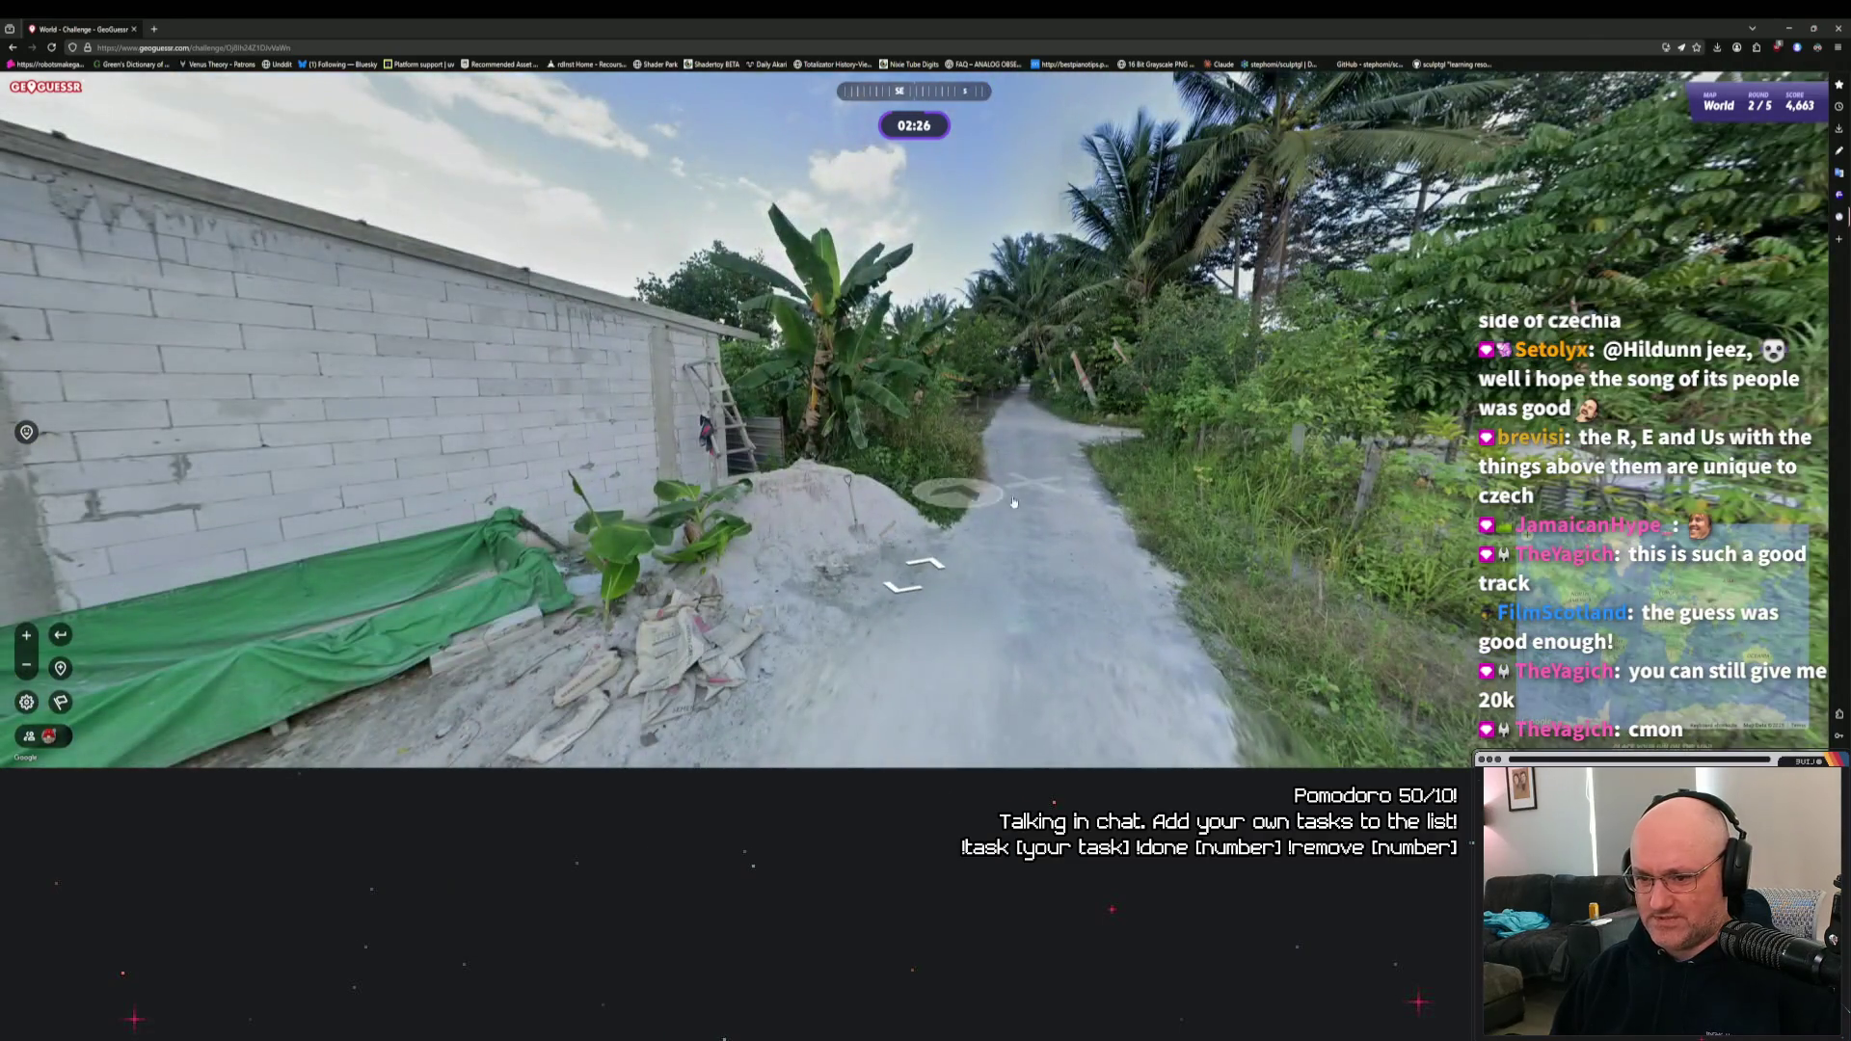
pyautogui.click(1052, 461)
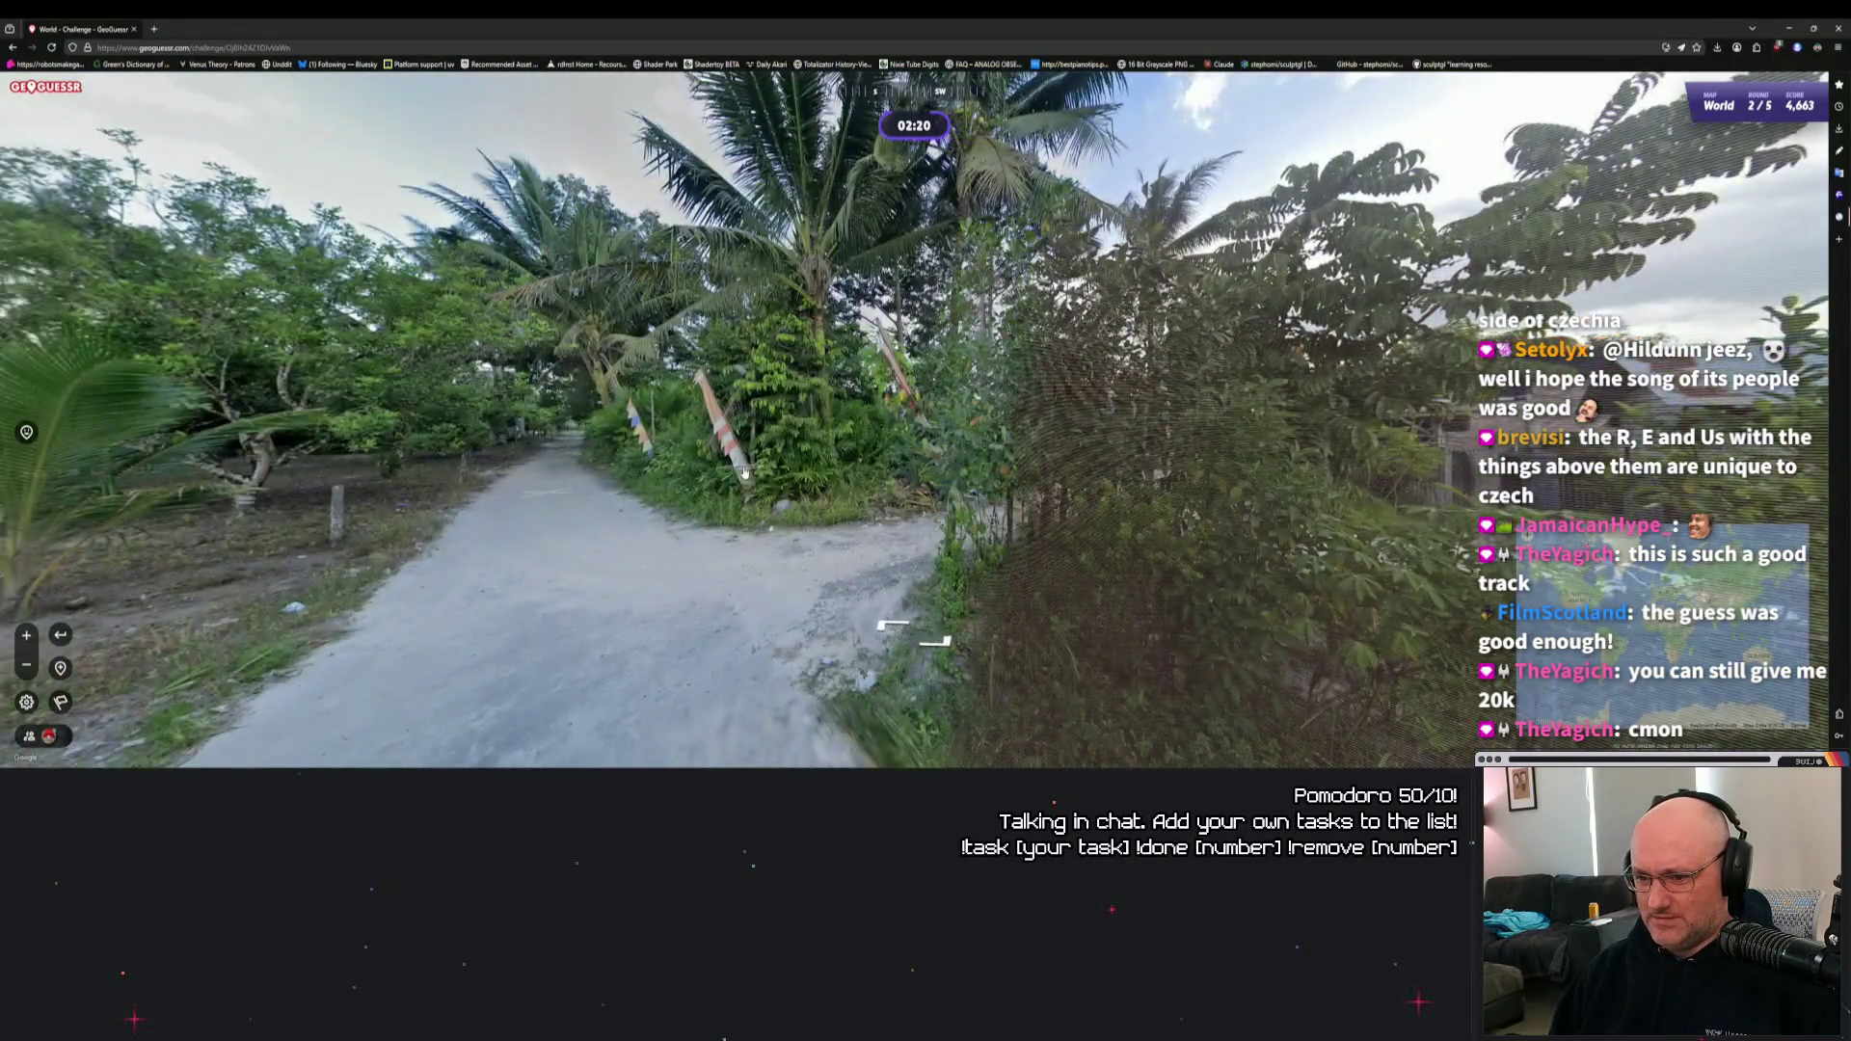
pyautogui.moveTo(744, 472); pyautogui.dragTo(923, 463)
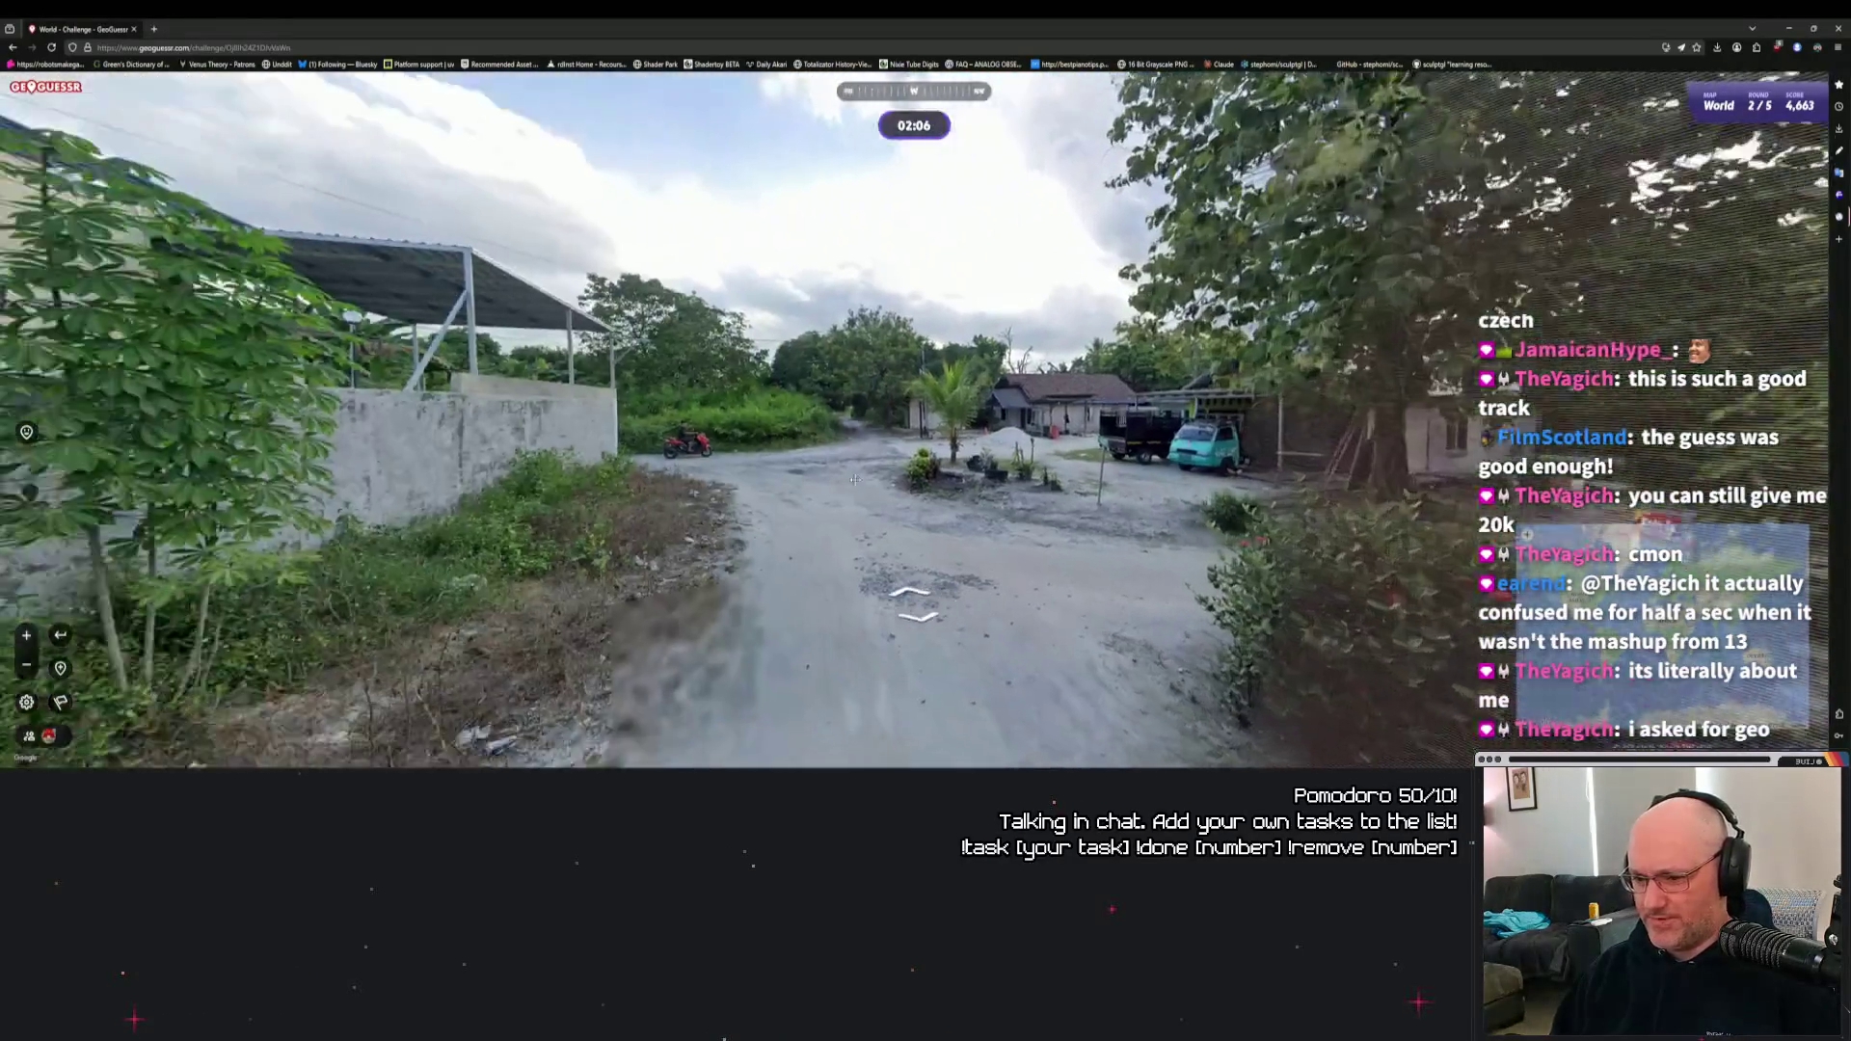
# Move down the lane past the parked car to the junction in front of the building.
pyautogui.click(854, 480)
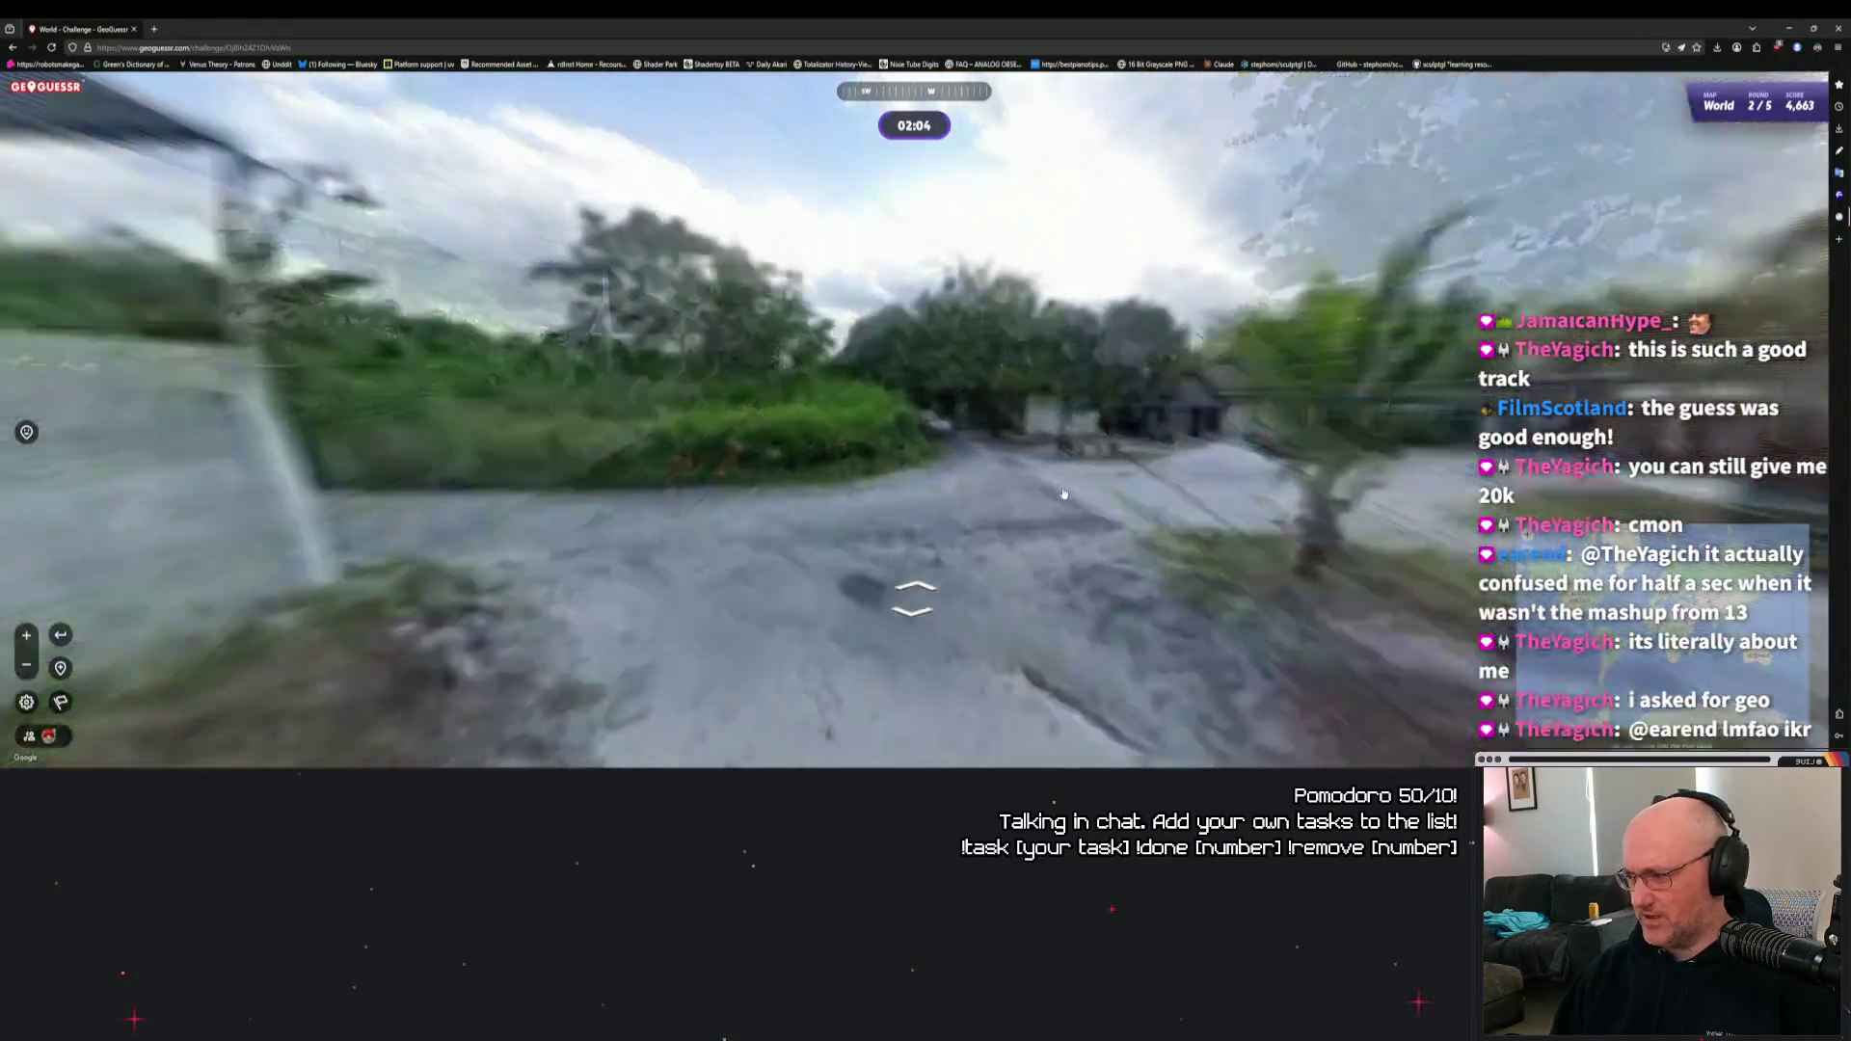
pyautogui.moveTo(1064, 494); pyautogui.dragTo(1005, 450)
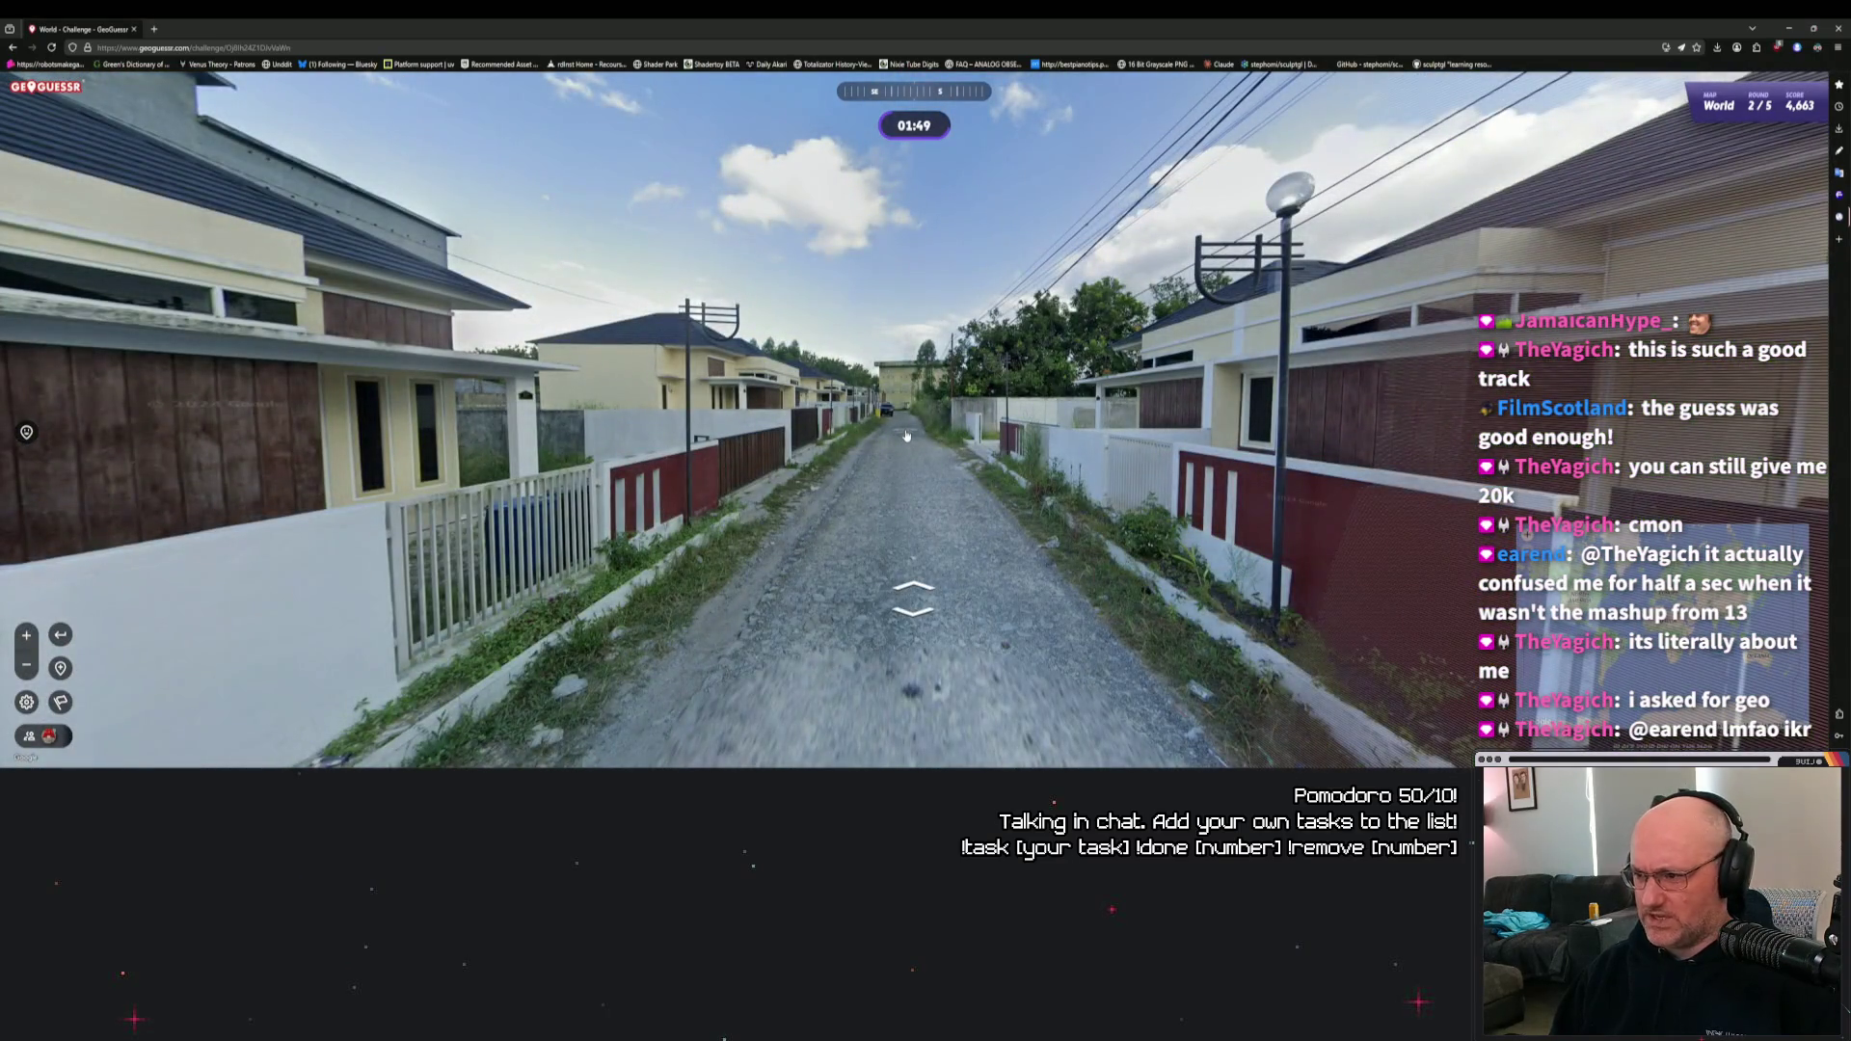
pyautogui.click(907, 435)
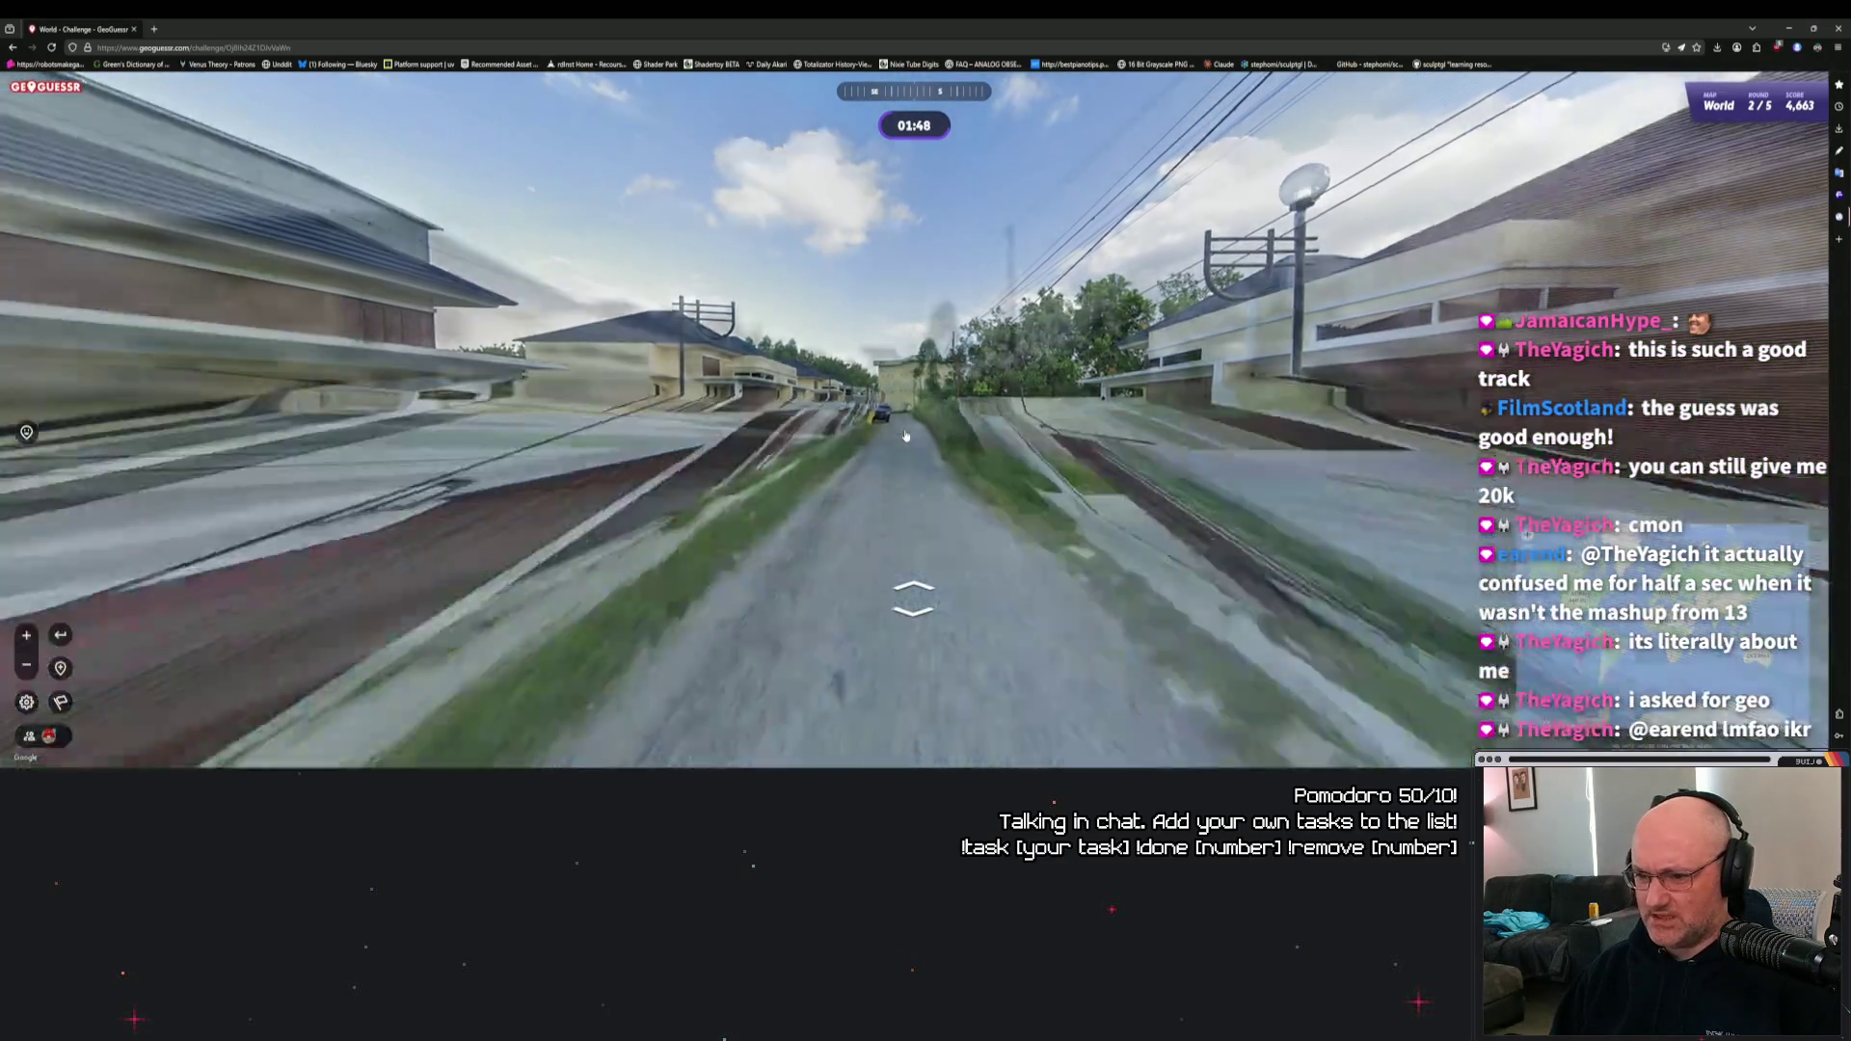
pyautogui.click(903, 436)
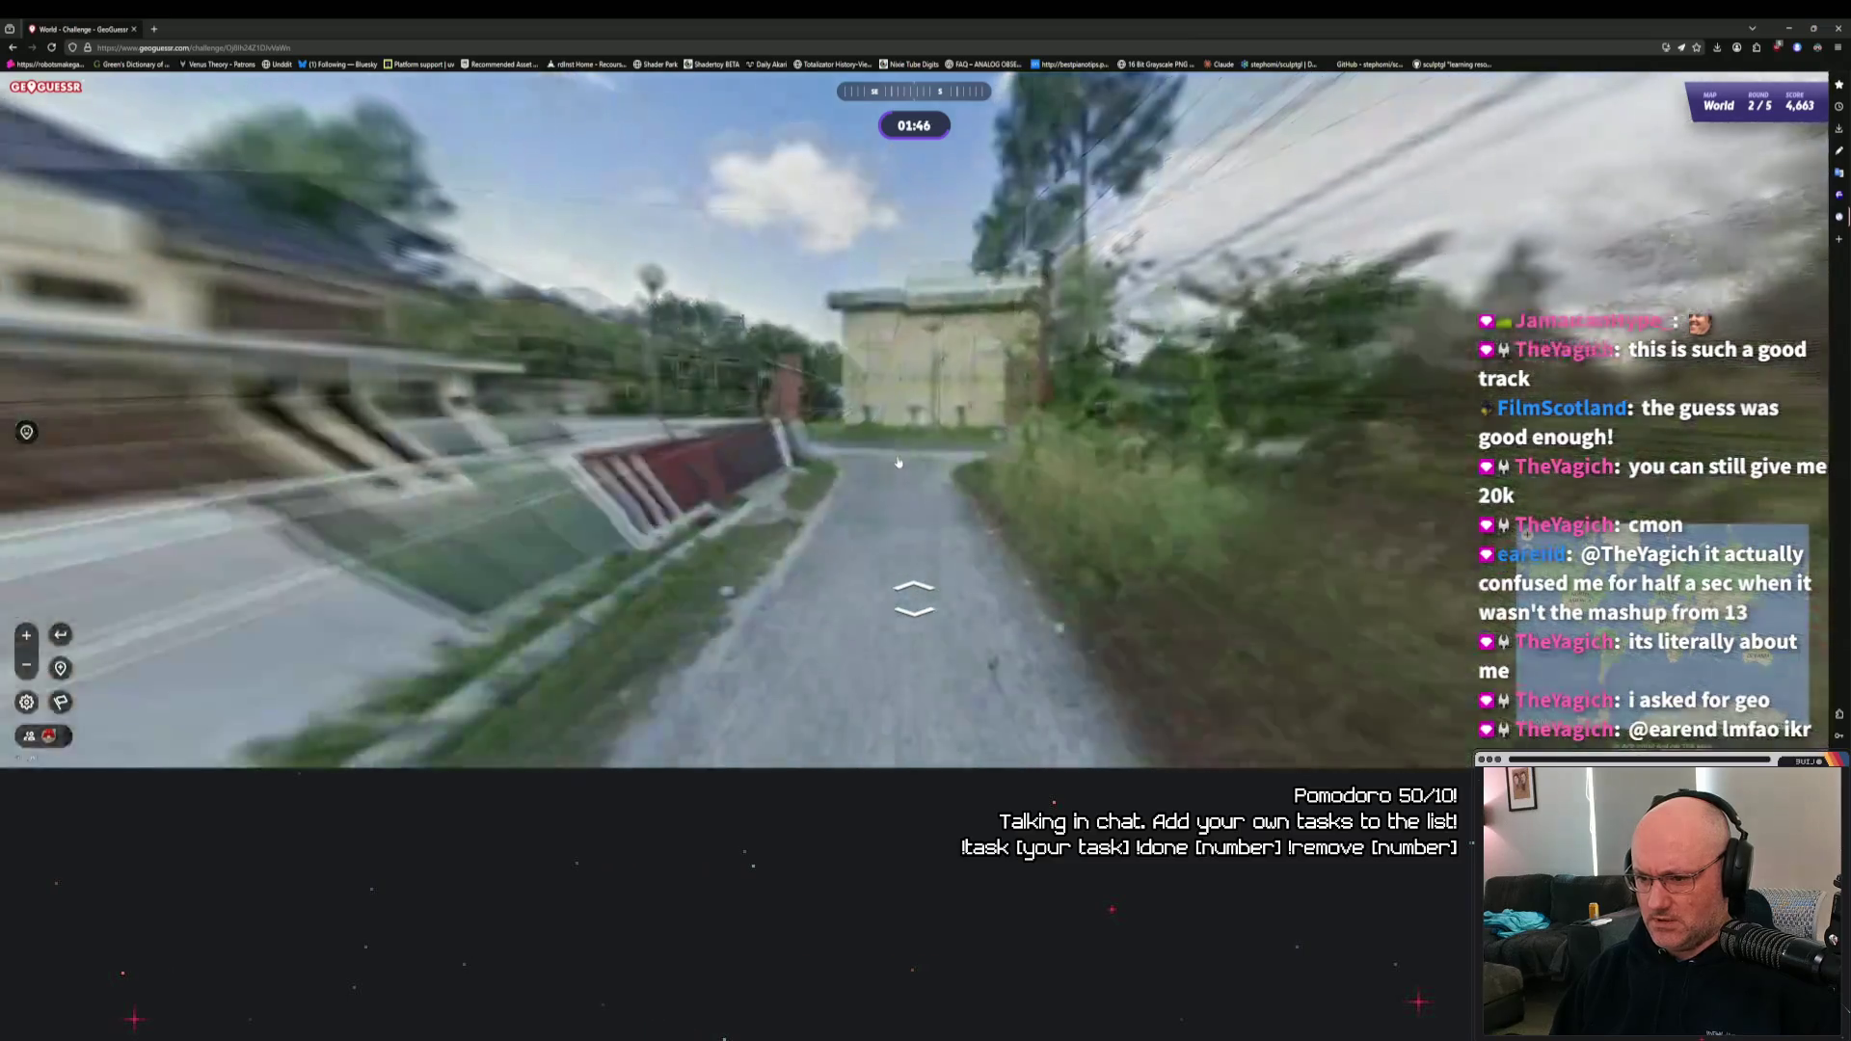
pyautogui.click(898, 467)
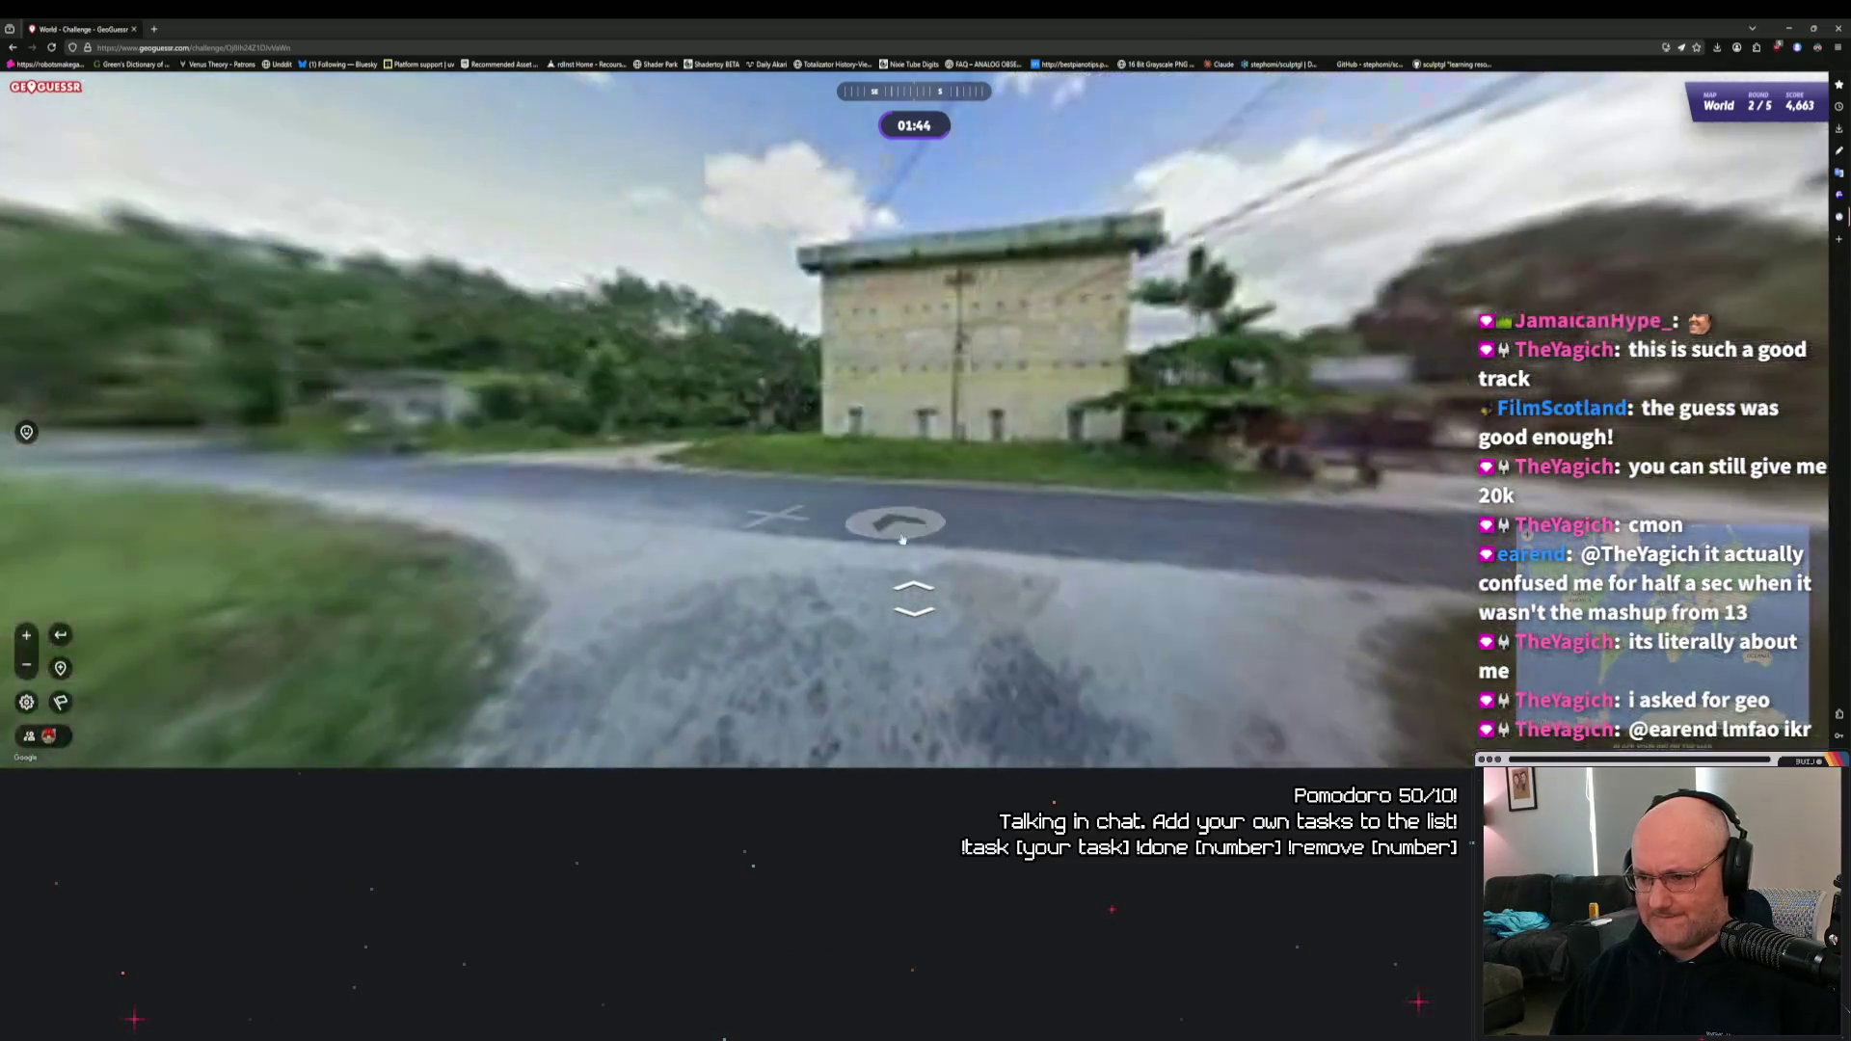
# Turn onto the road by the lettered wall and travel past the grey building to the truck.
pyautogui.click(923, 533)
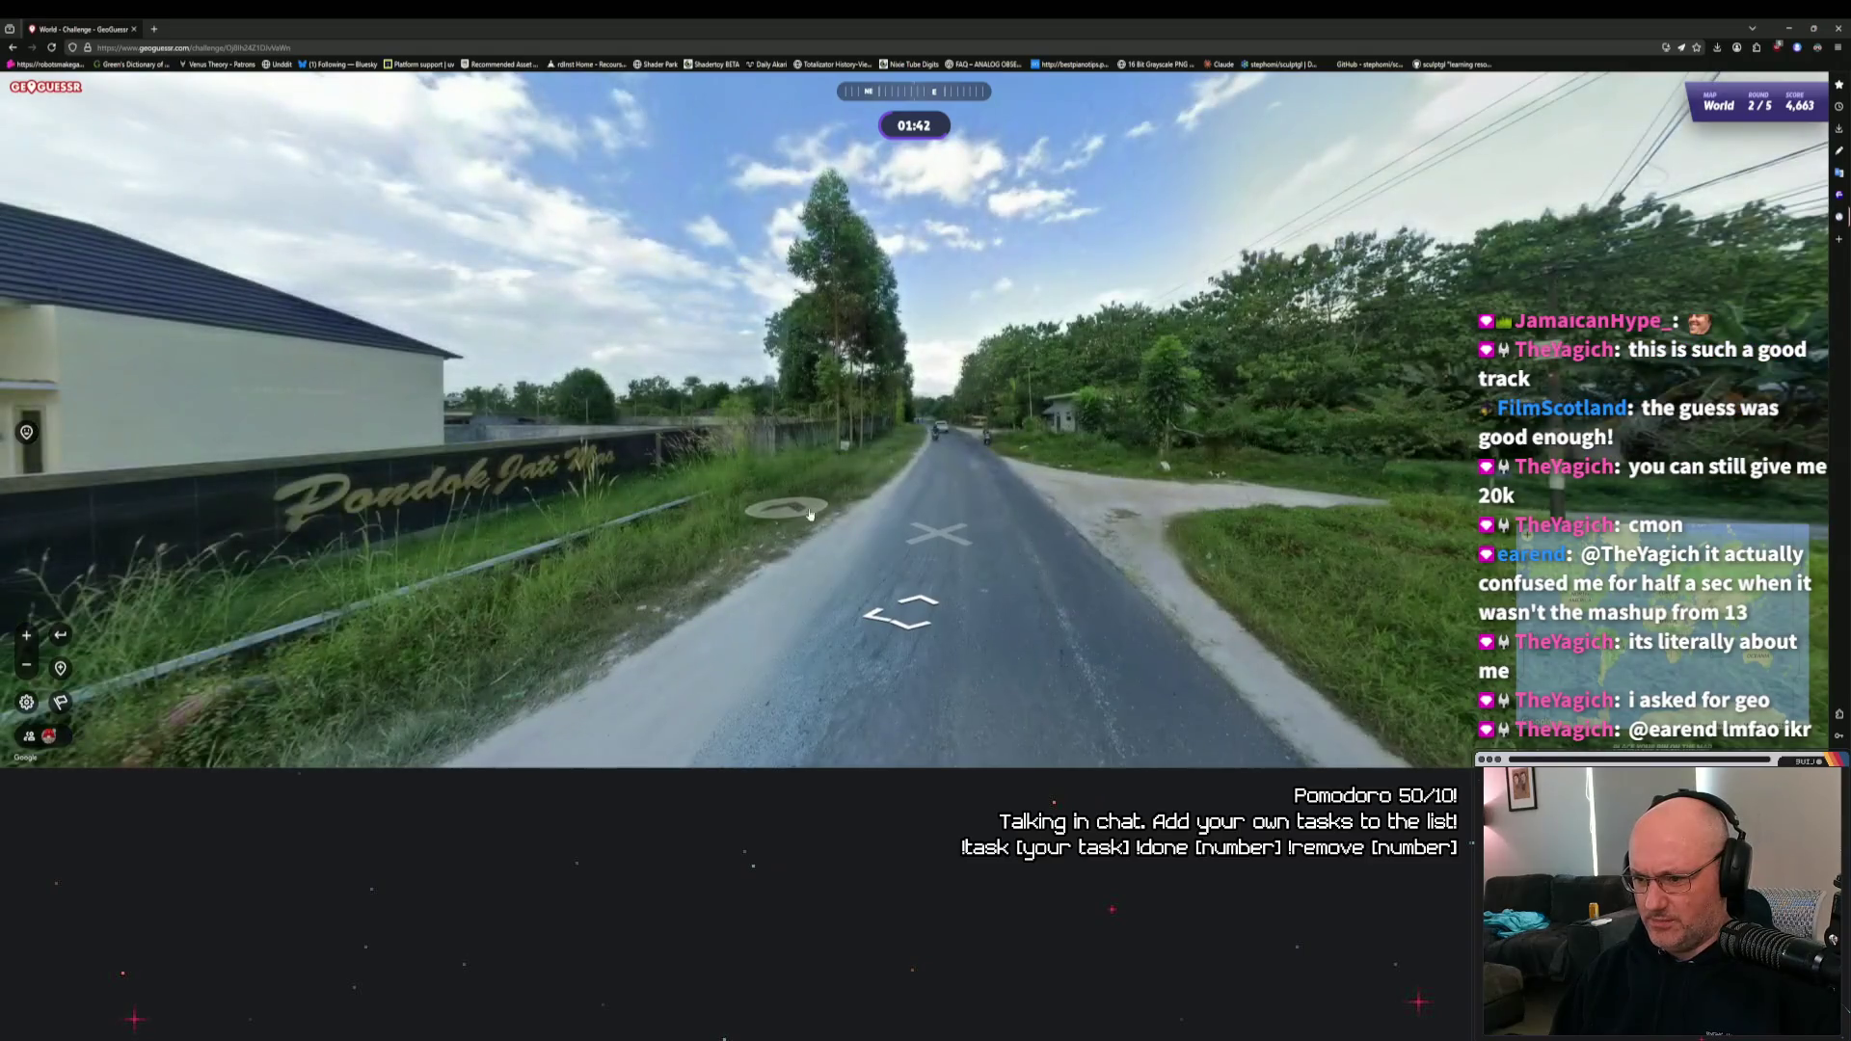
pyautogui.click(975, 456)
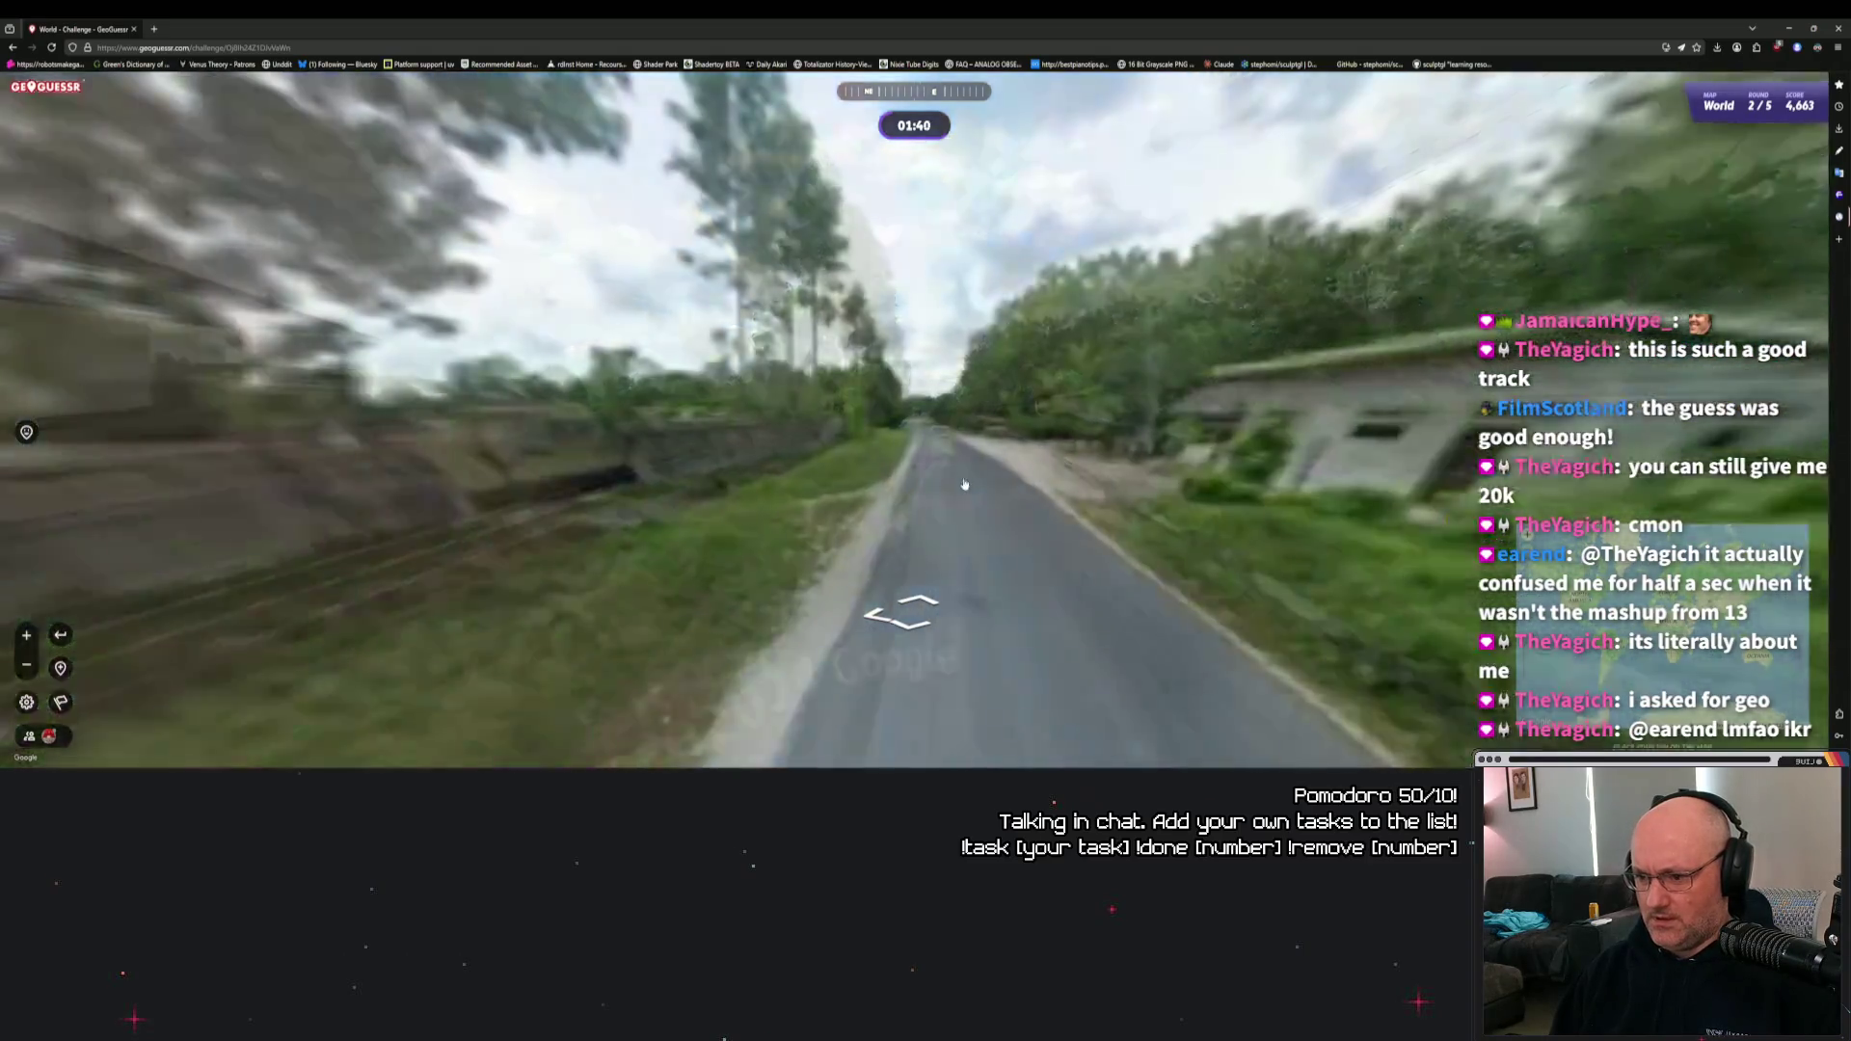
pyautogui.click(930, 437)
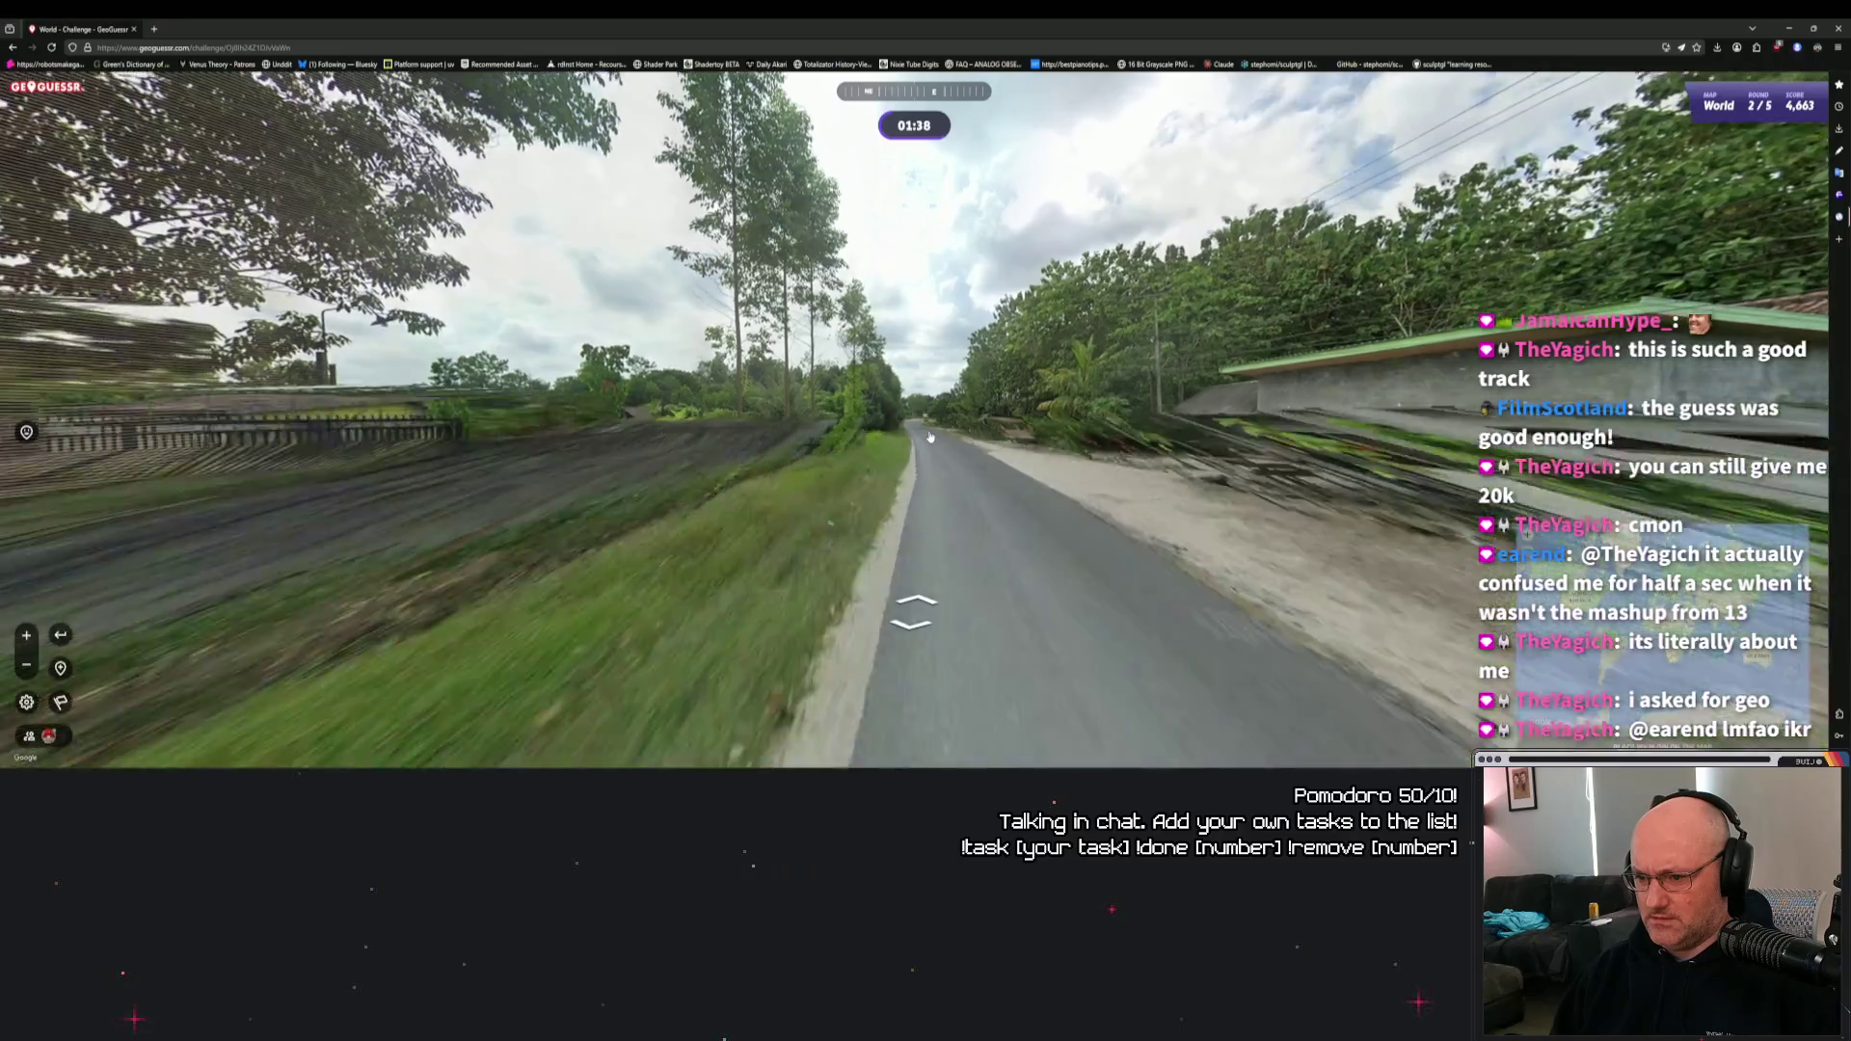
pyautogui.click(916, 447)
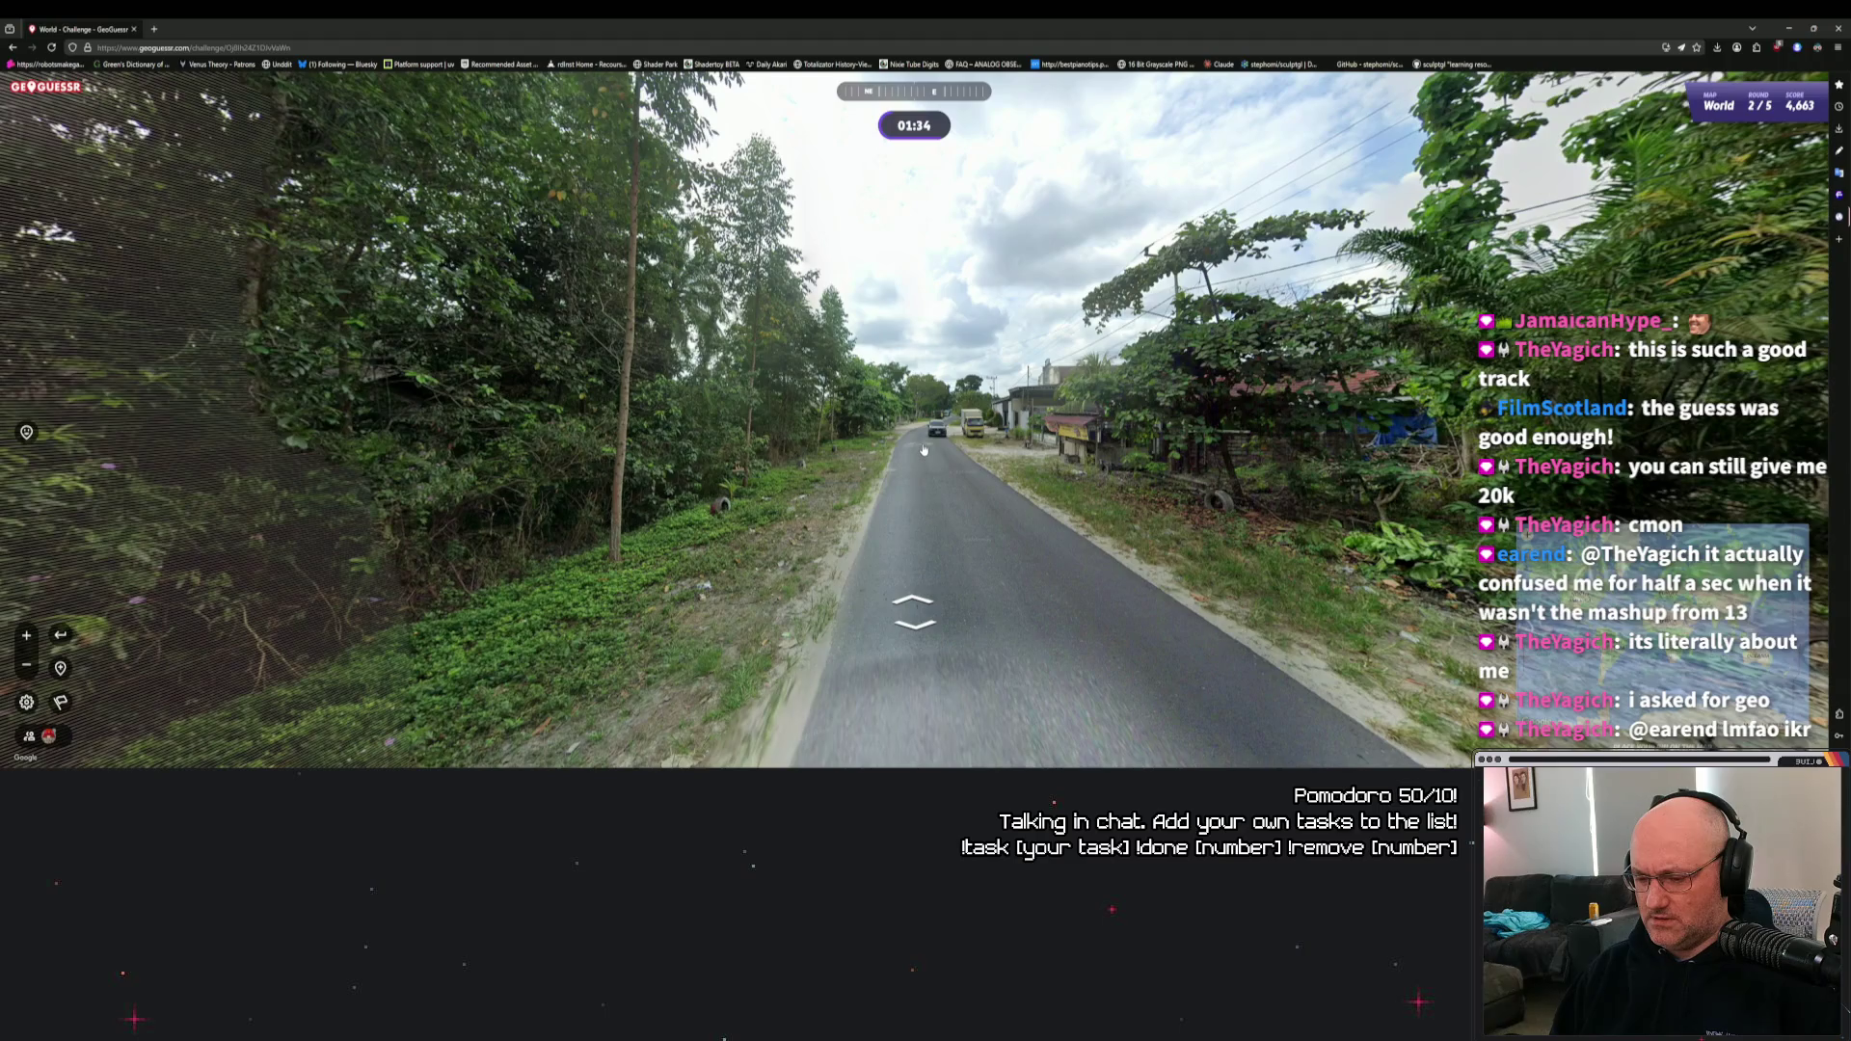
pyautogui.click(923, 450)
pyautogui.moveTo(1446, 463); pyautogui.dragTo(858, 475)
# Look around and zoom in on the roadside shack and its banners.
pyautogui.scroll(5, 1005, 472)
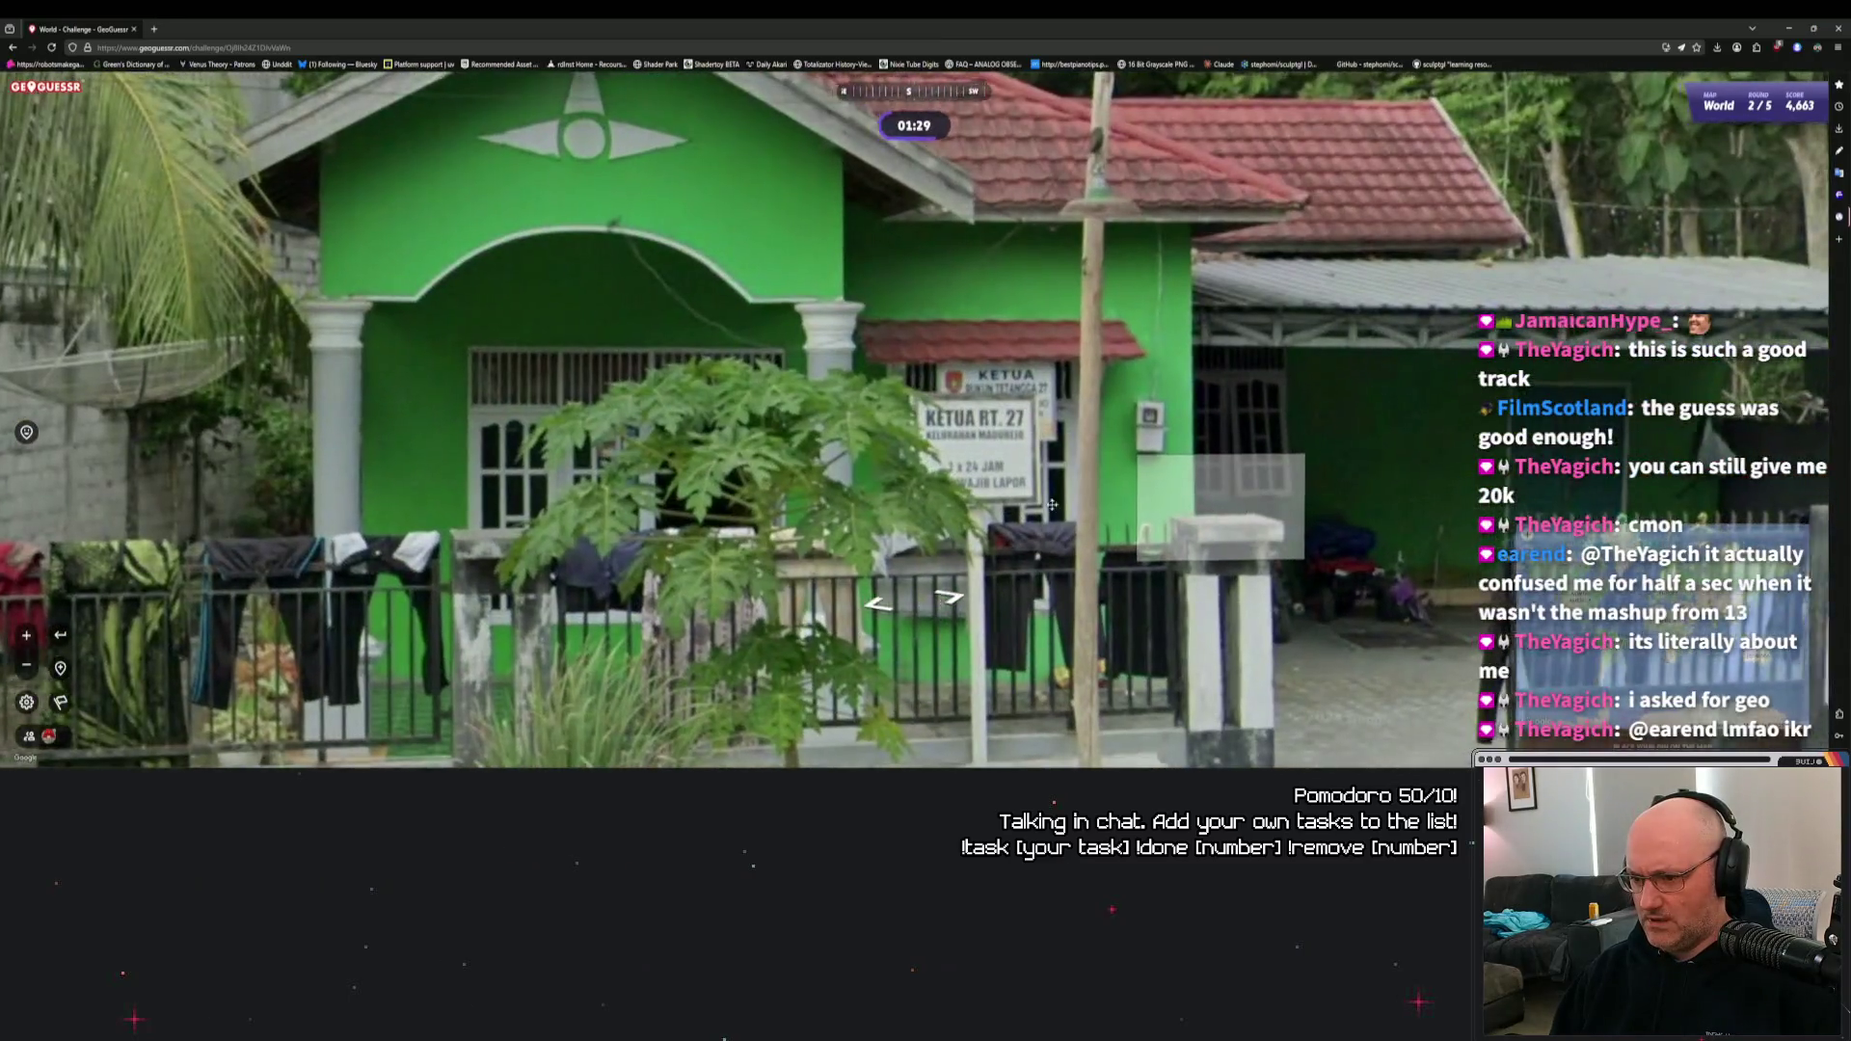
pyautogui.moveTo(1052, 504); pyautogui.dragTo(899, 490)
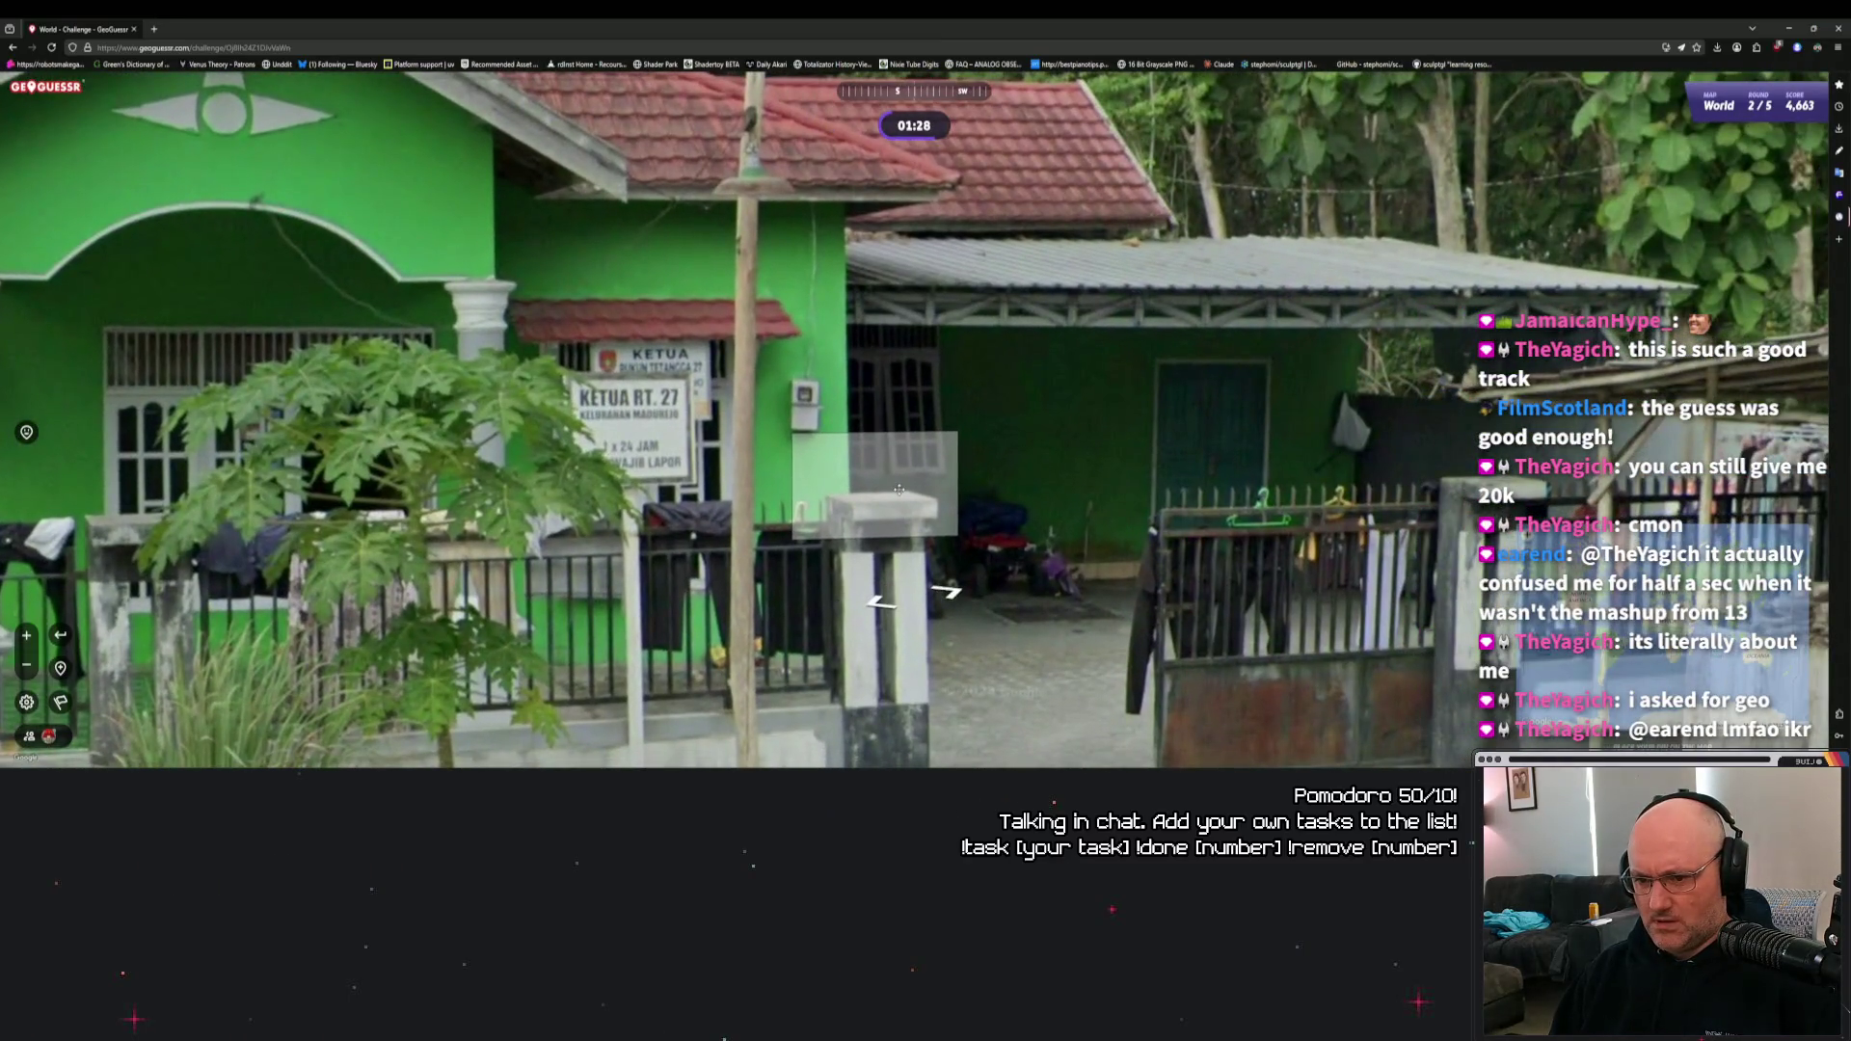
pyautogui.scroll(-4, 898, 490)
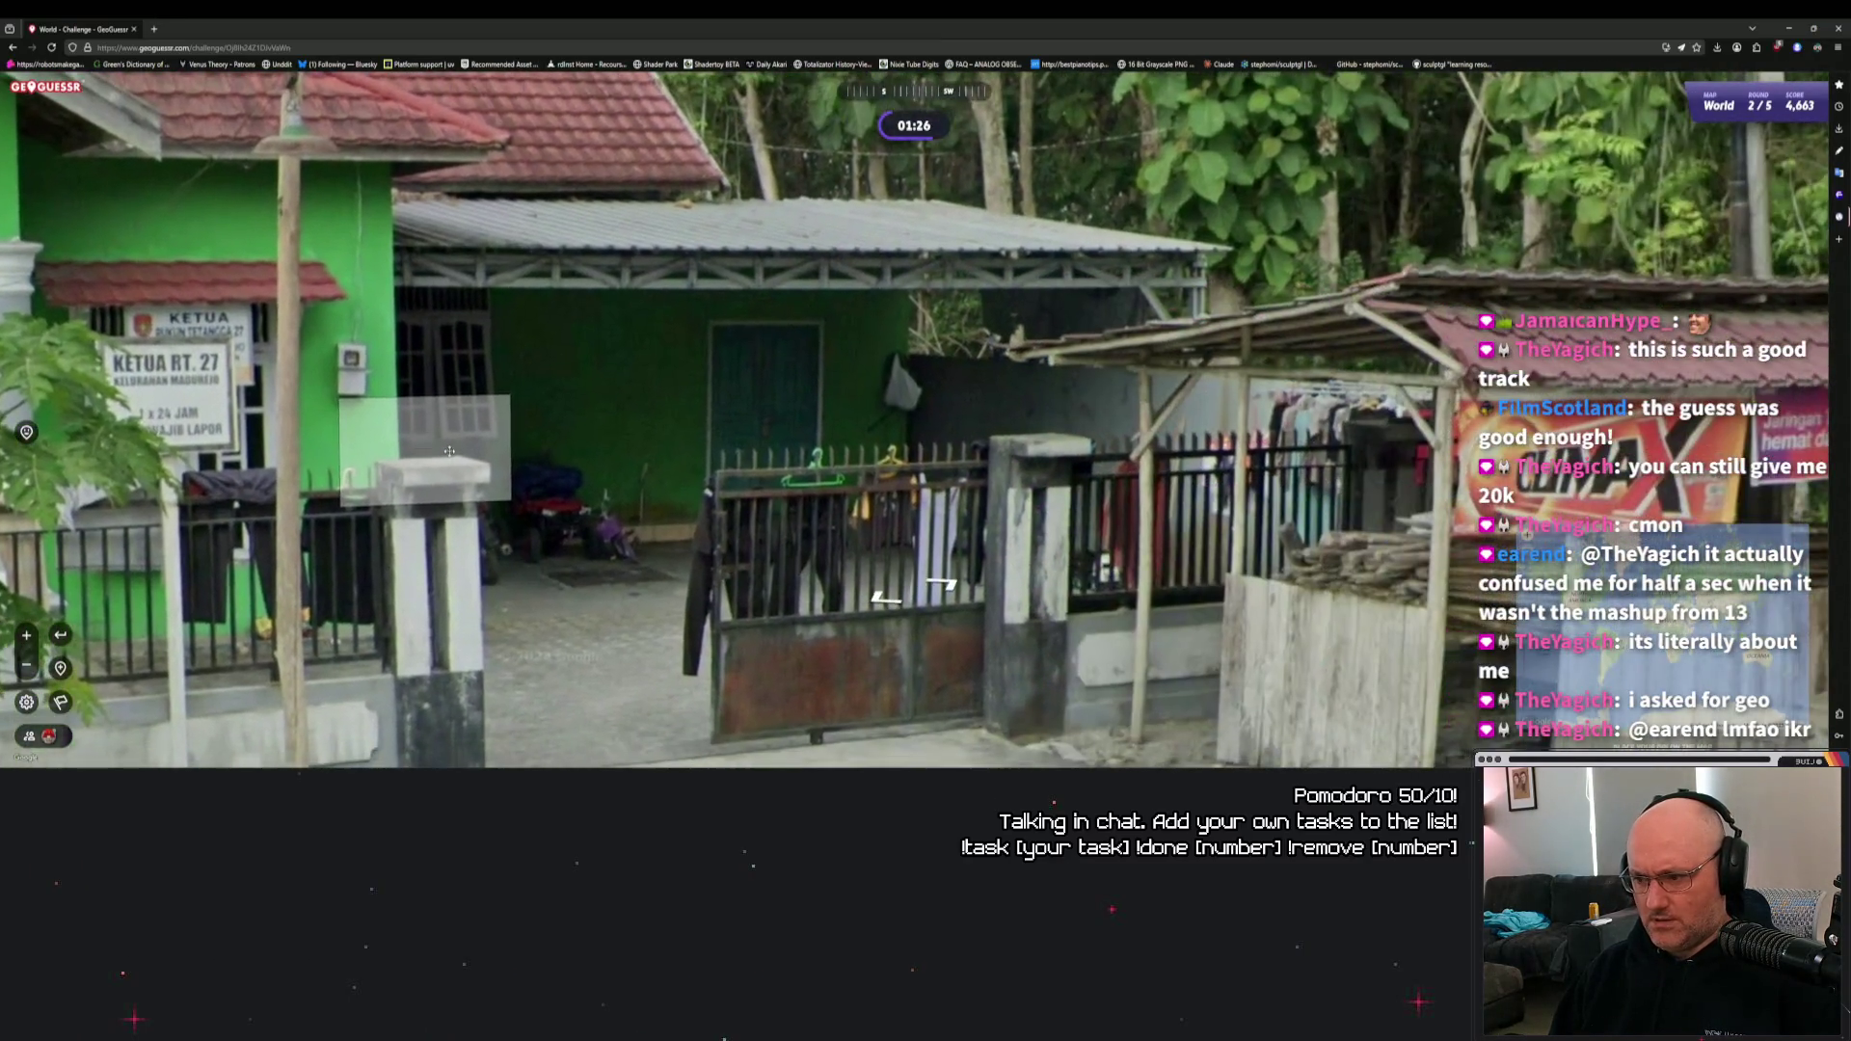
pyautogui.moveTo(1653, 444); pyautogui.dragTo(810, 431)
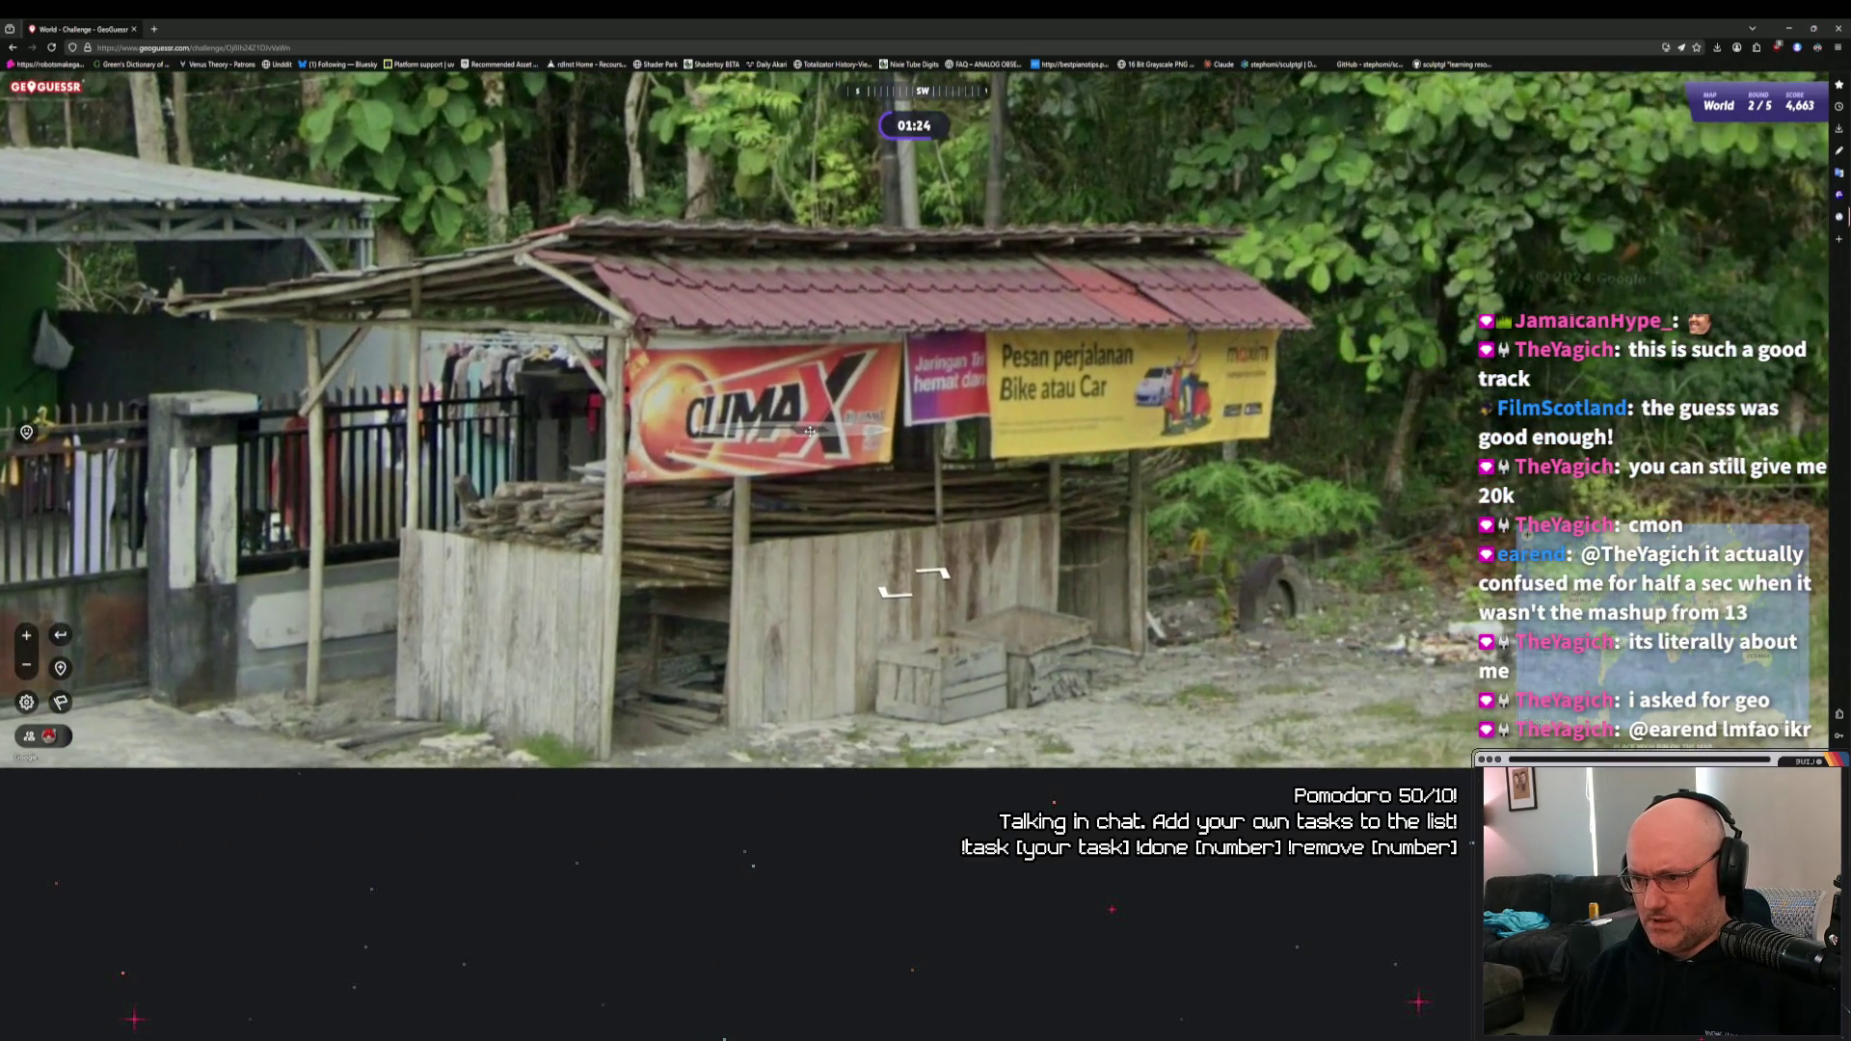
pyautogui.scroll(-5, 813, 436)
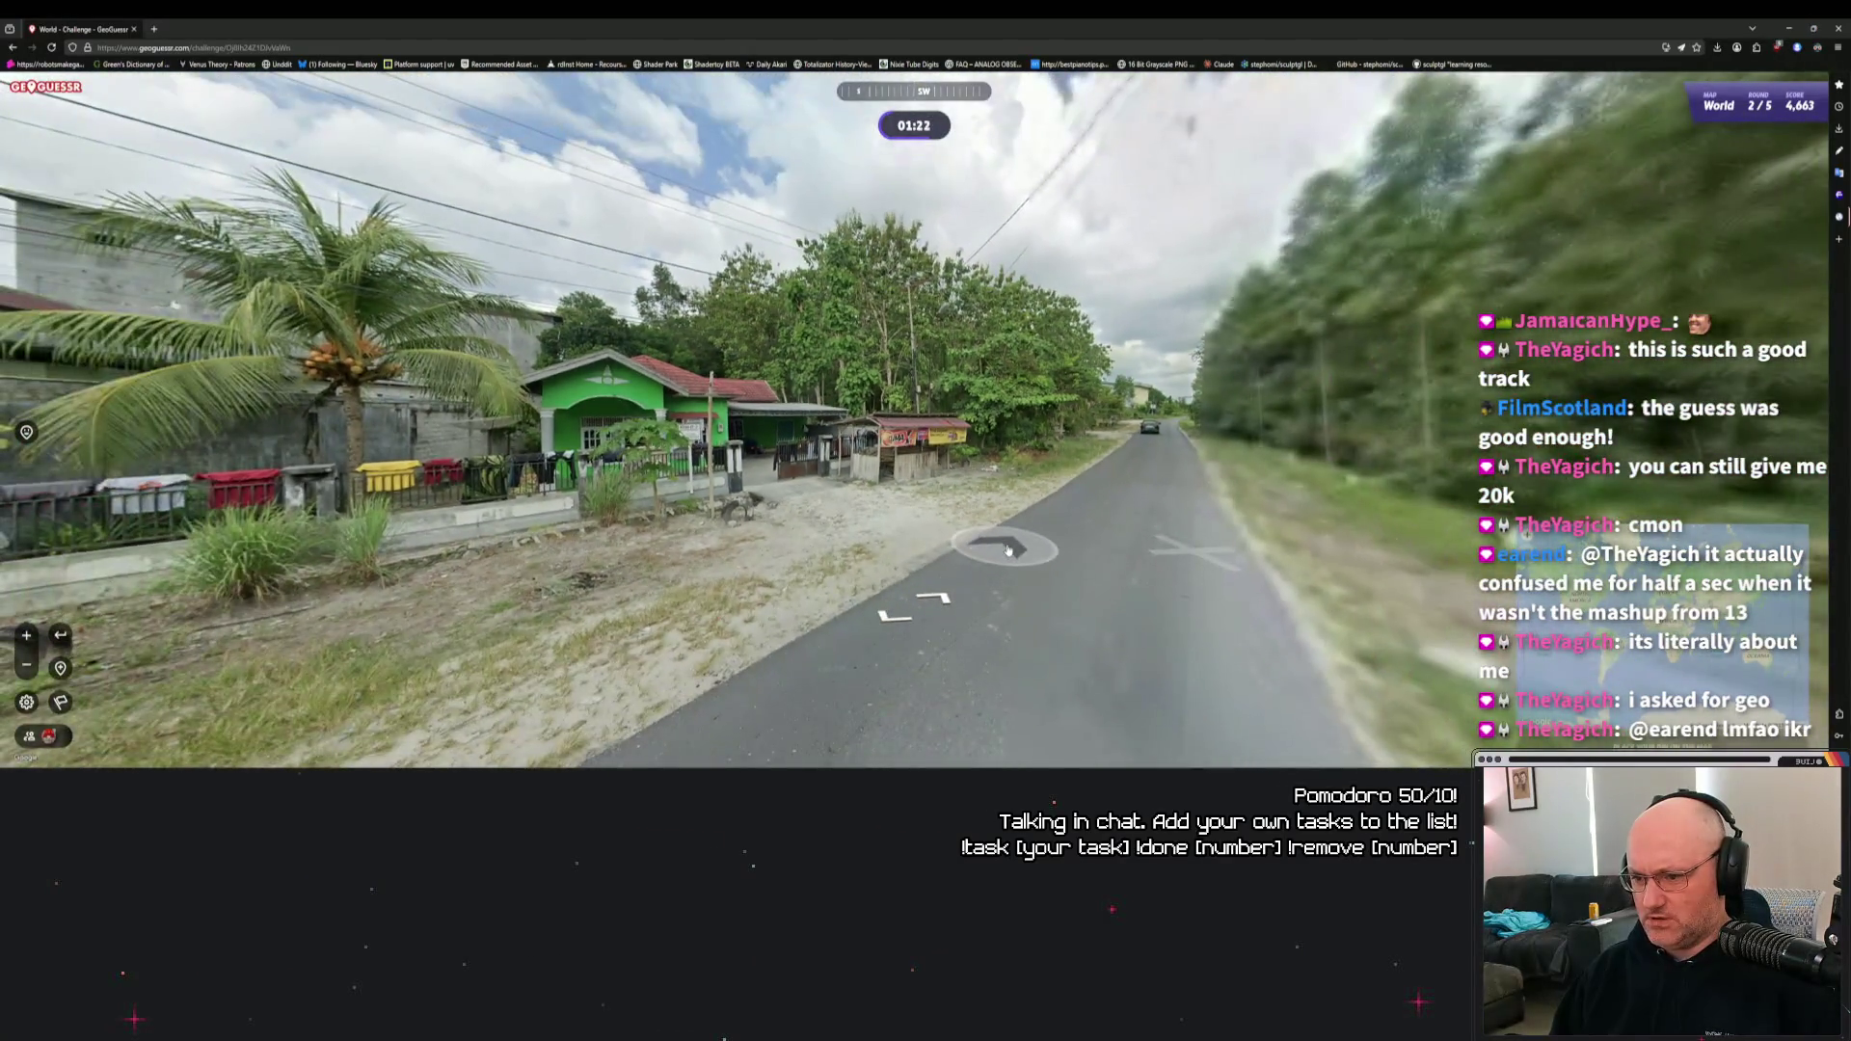
pyautogui.click(716, 533)
pyautogui.scroll(5, 865, 536)
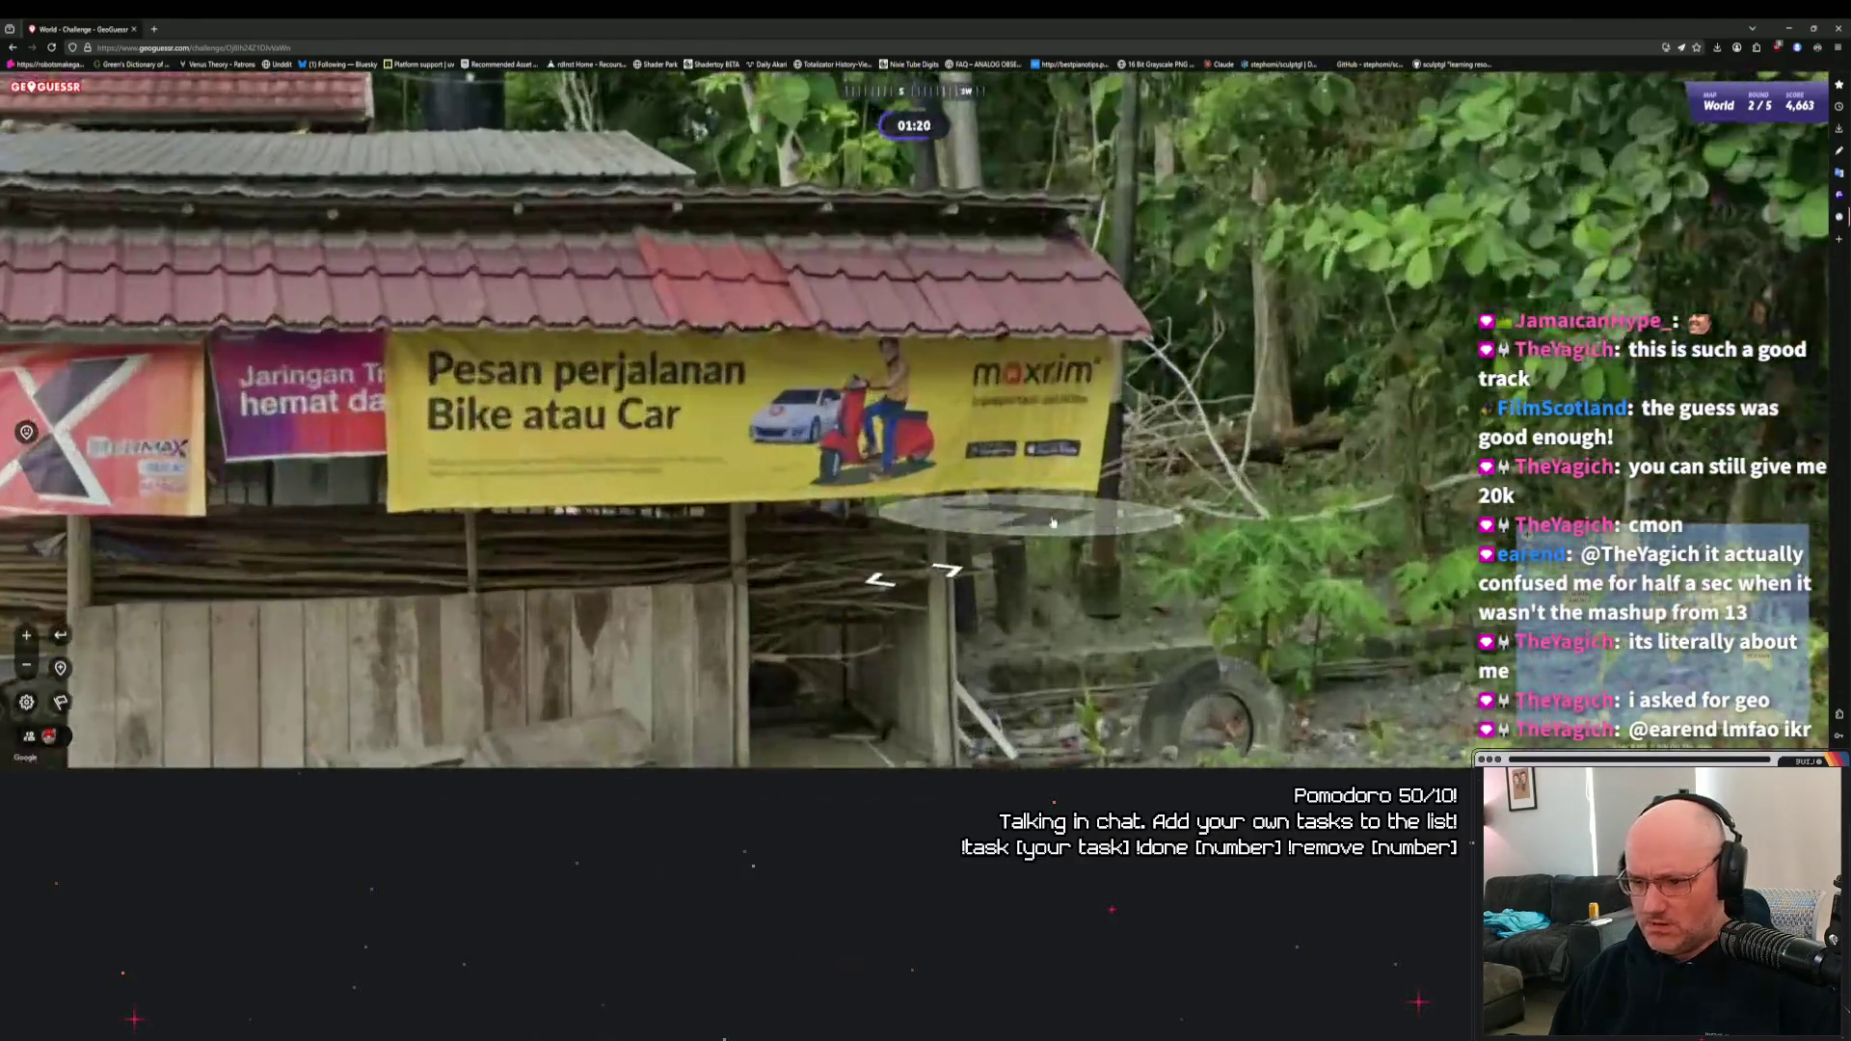
pyautogui.moveTo(865, 536)
pyautogui.mouseDown()
pyautogui.moveTo(929, 518)
pyautogui.moveTo(1049, 557)
pyautogui.mouseUp()
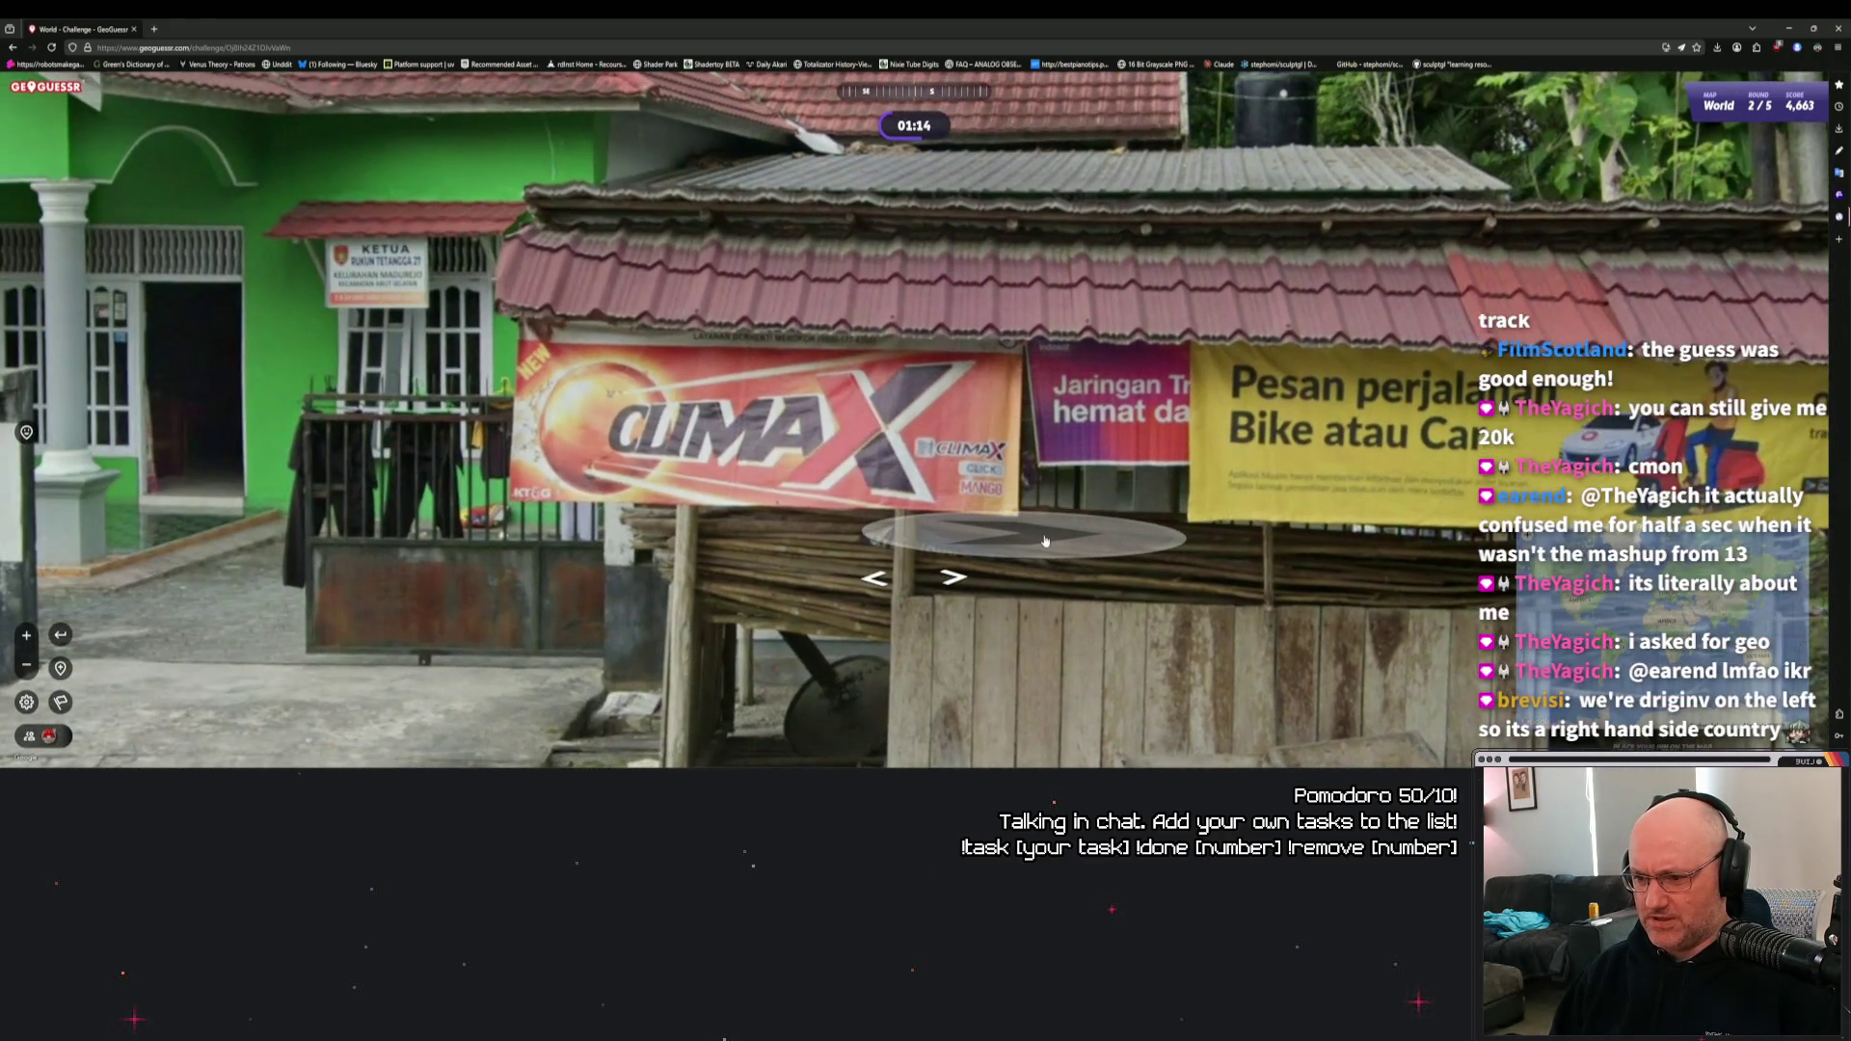
pyautogui.scroll(1, 1046, 545)
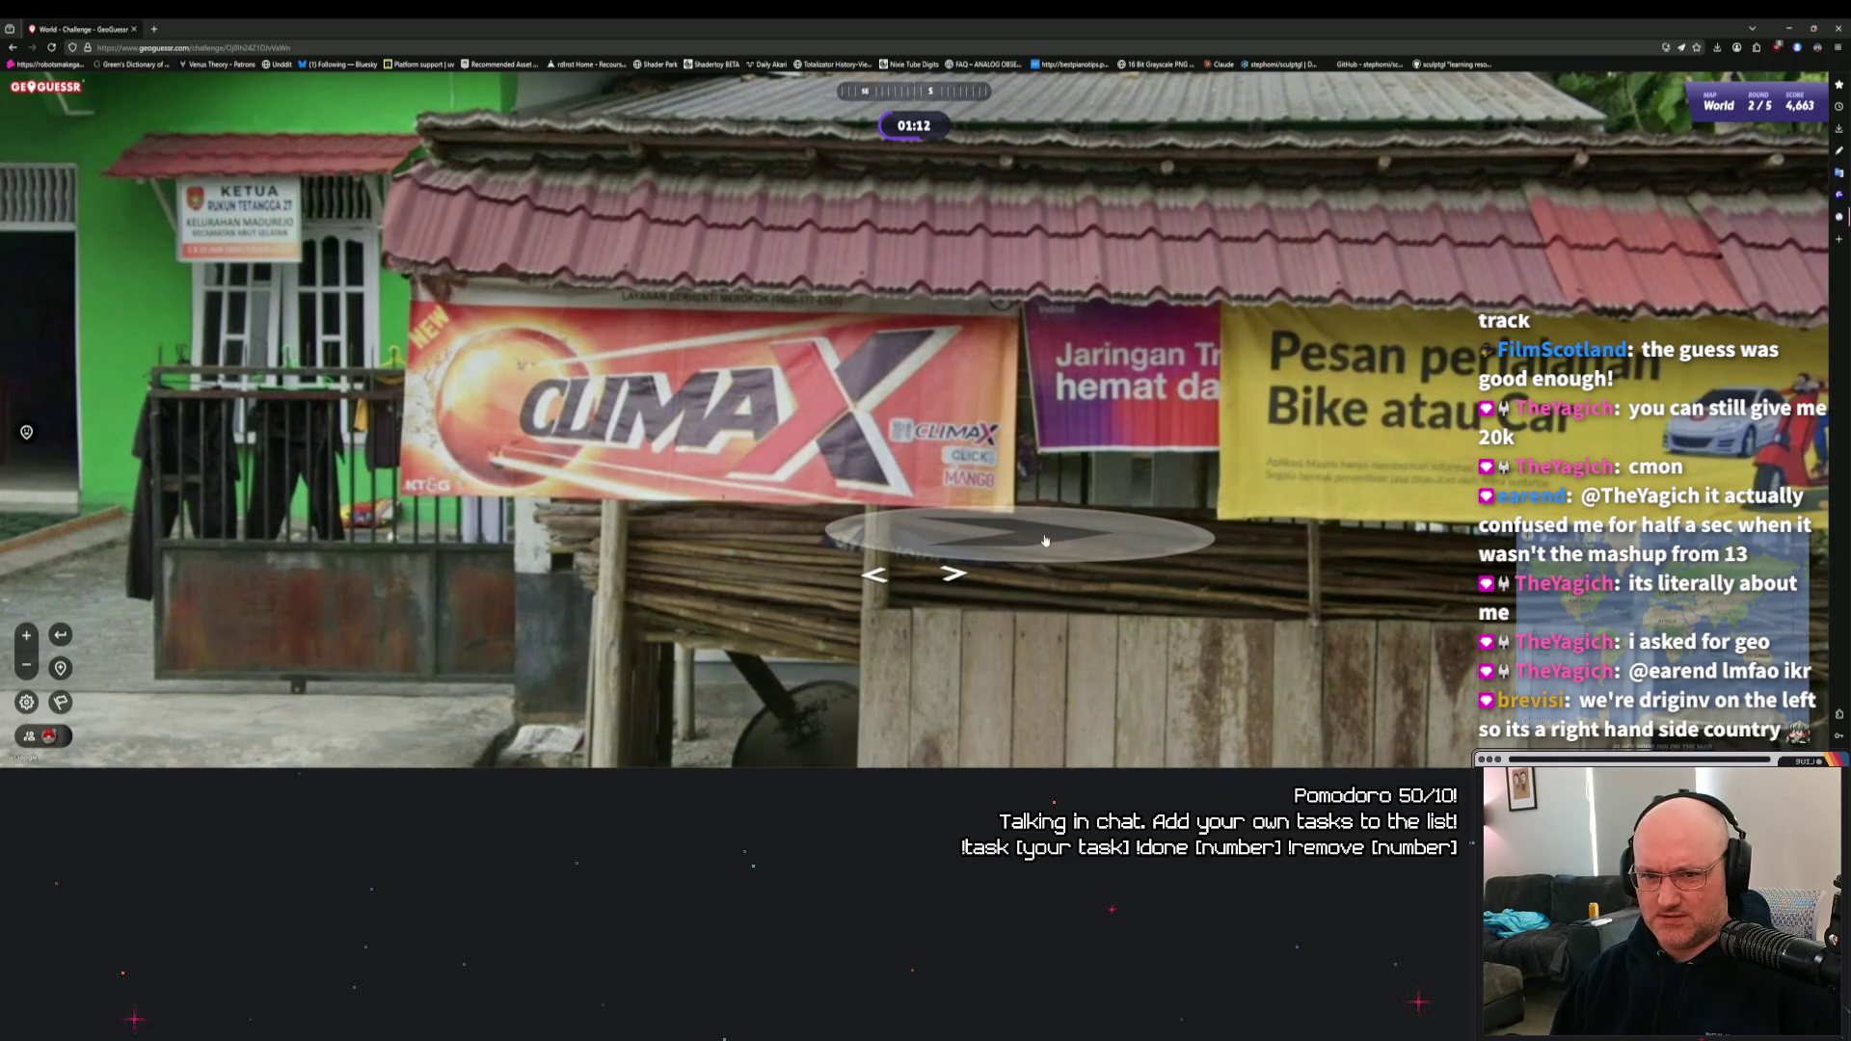
pyautogui.scroll(-5, 1045, 541)
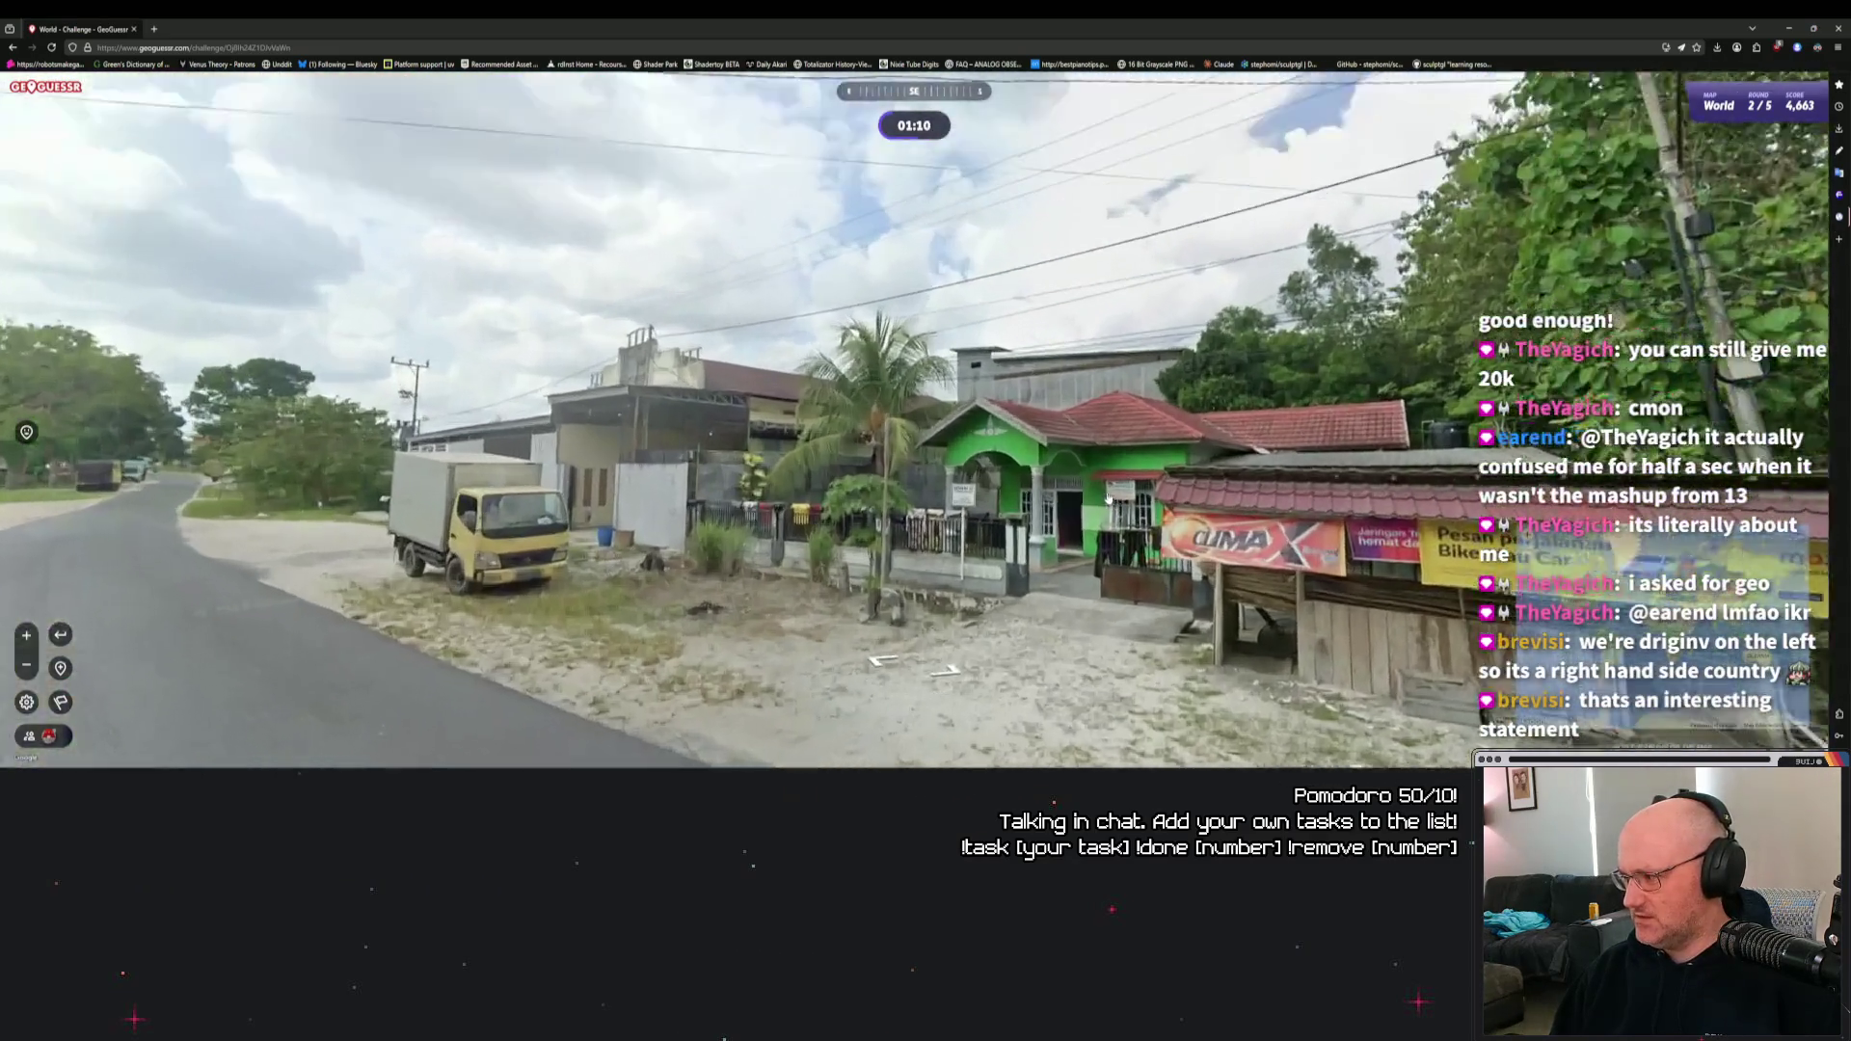
pyautogui.scroll(3, 1104, 499)
pyautogui.scroll(1, 1006, 505)
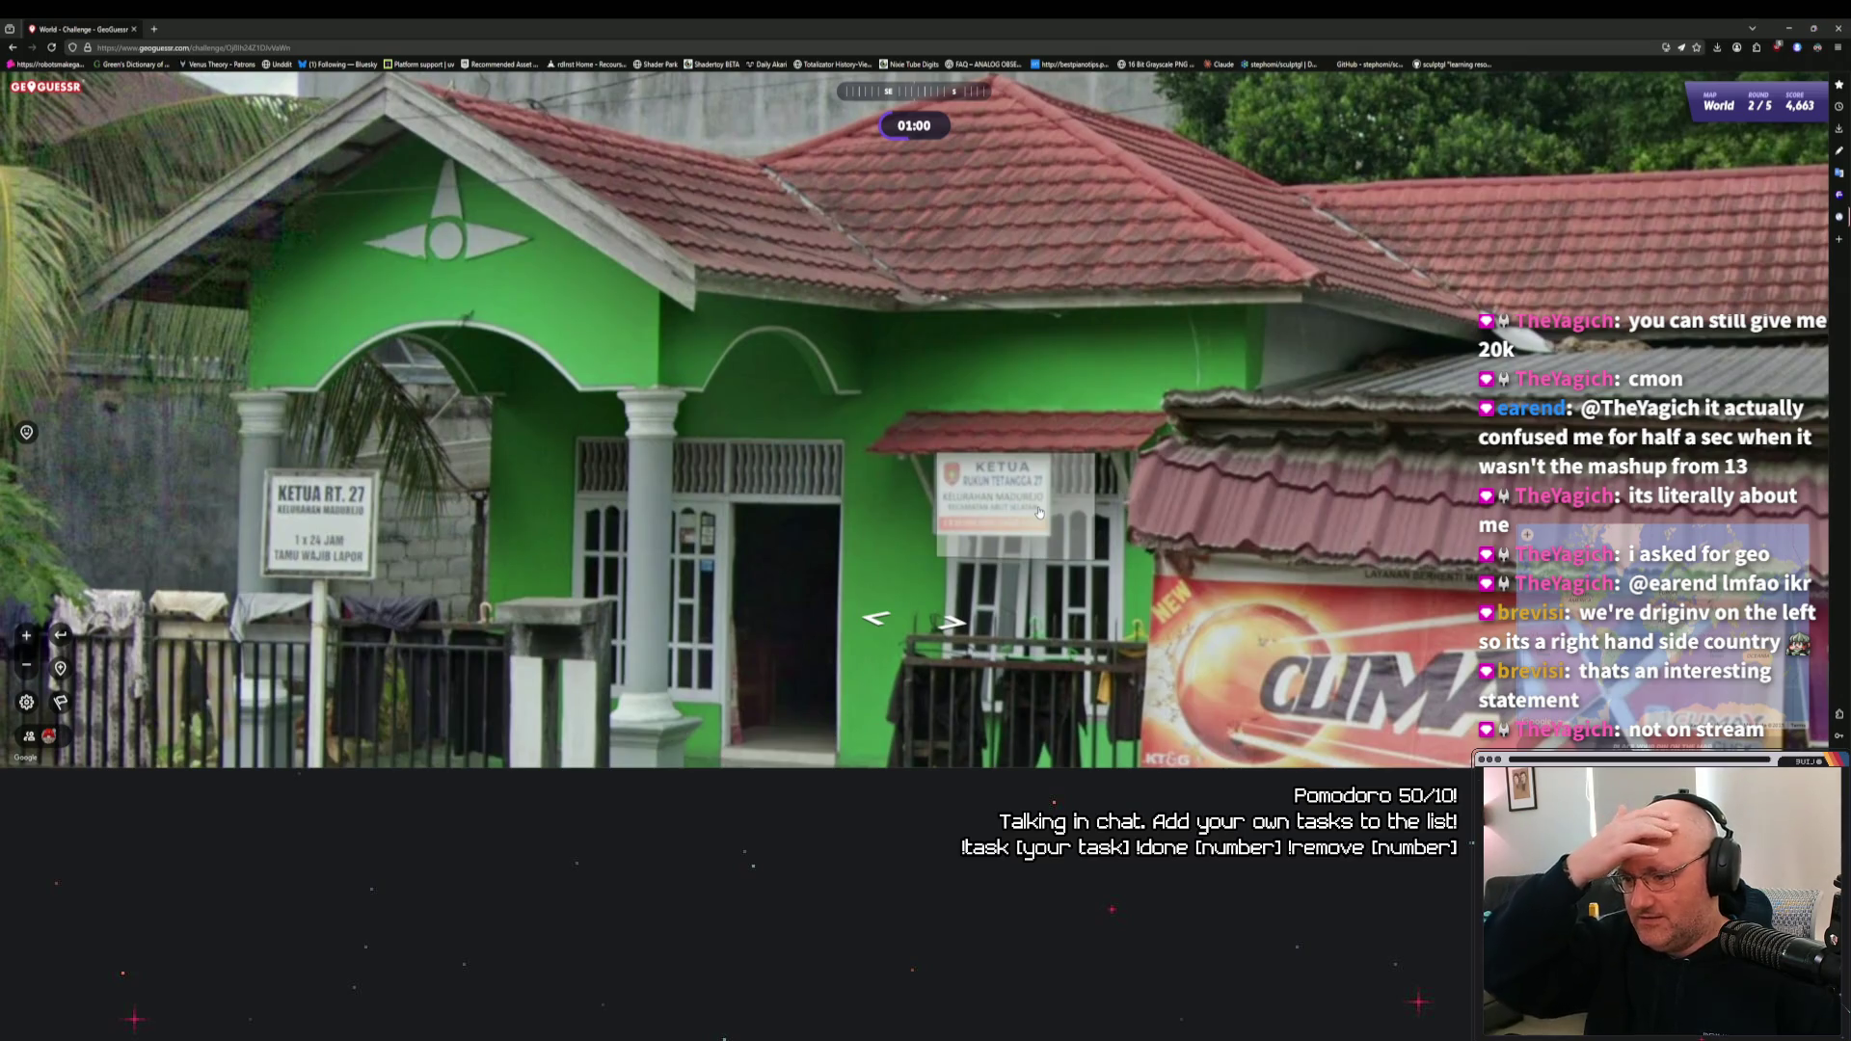
# Travel past the green house, yellow truck and warehouse further down the road.
pyautogui.click(891, 572)
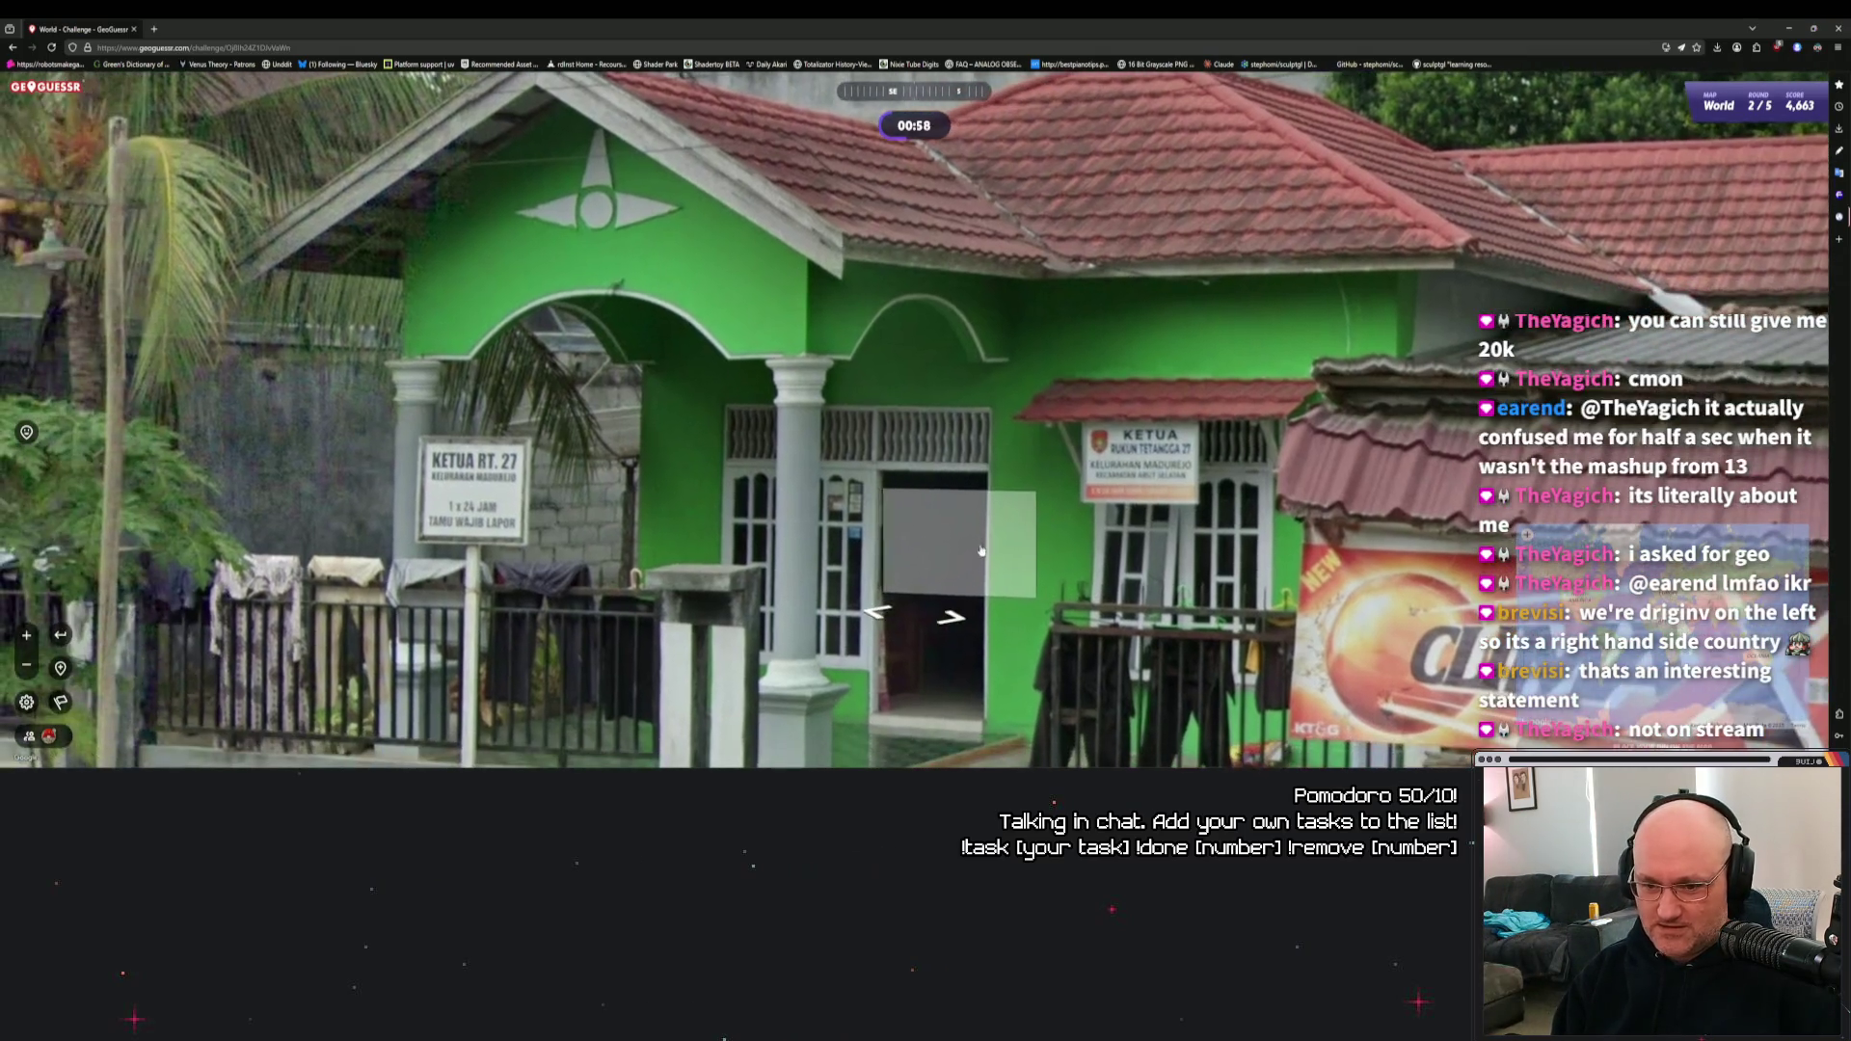
pyautogui.click(890, 573)
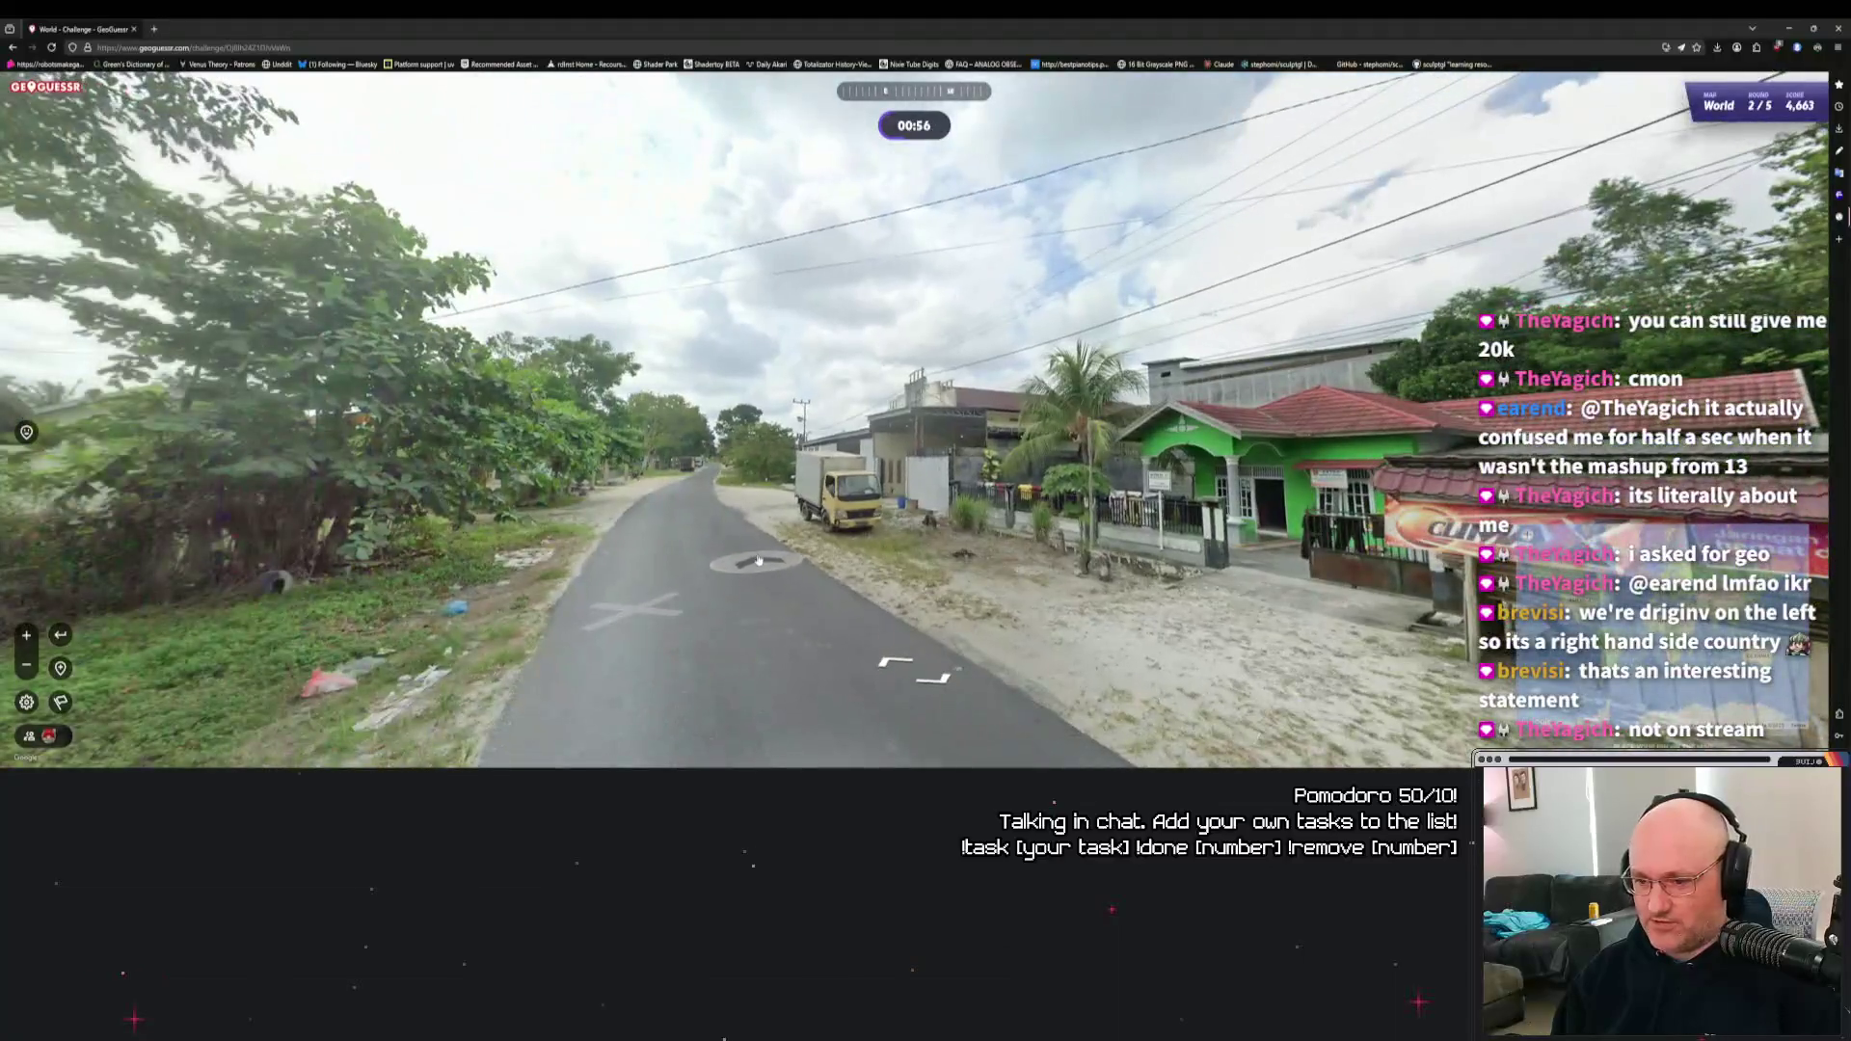
pyautogui.click(993, 555)
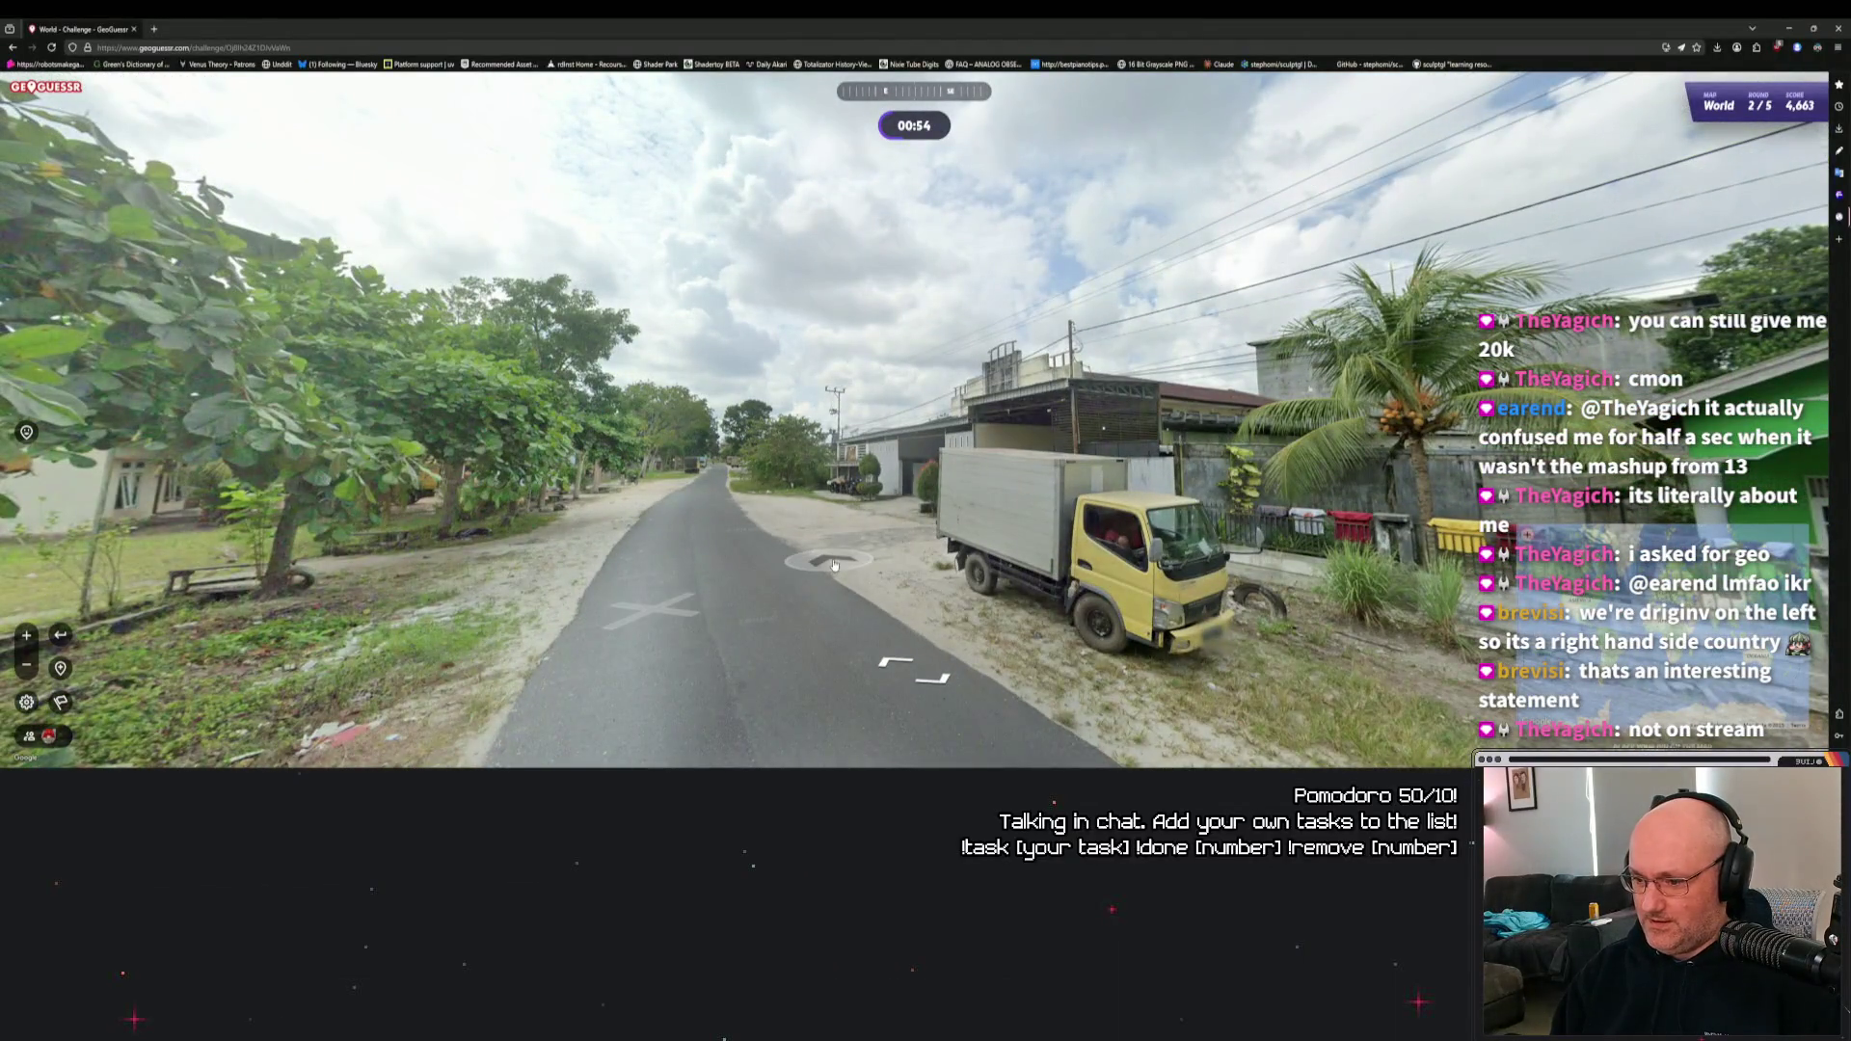
pyautogui.click(996, 552)
pyautogui.click(649, 490)
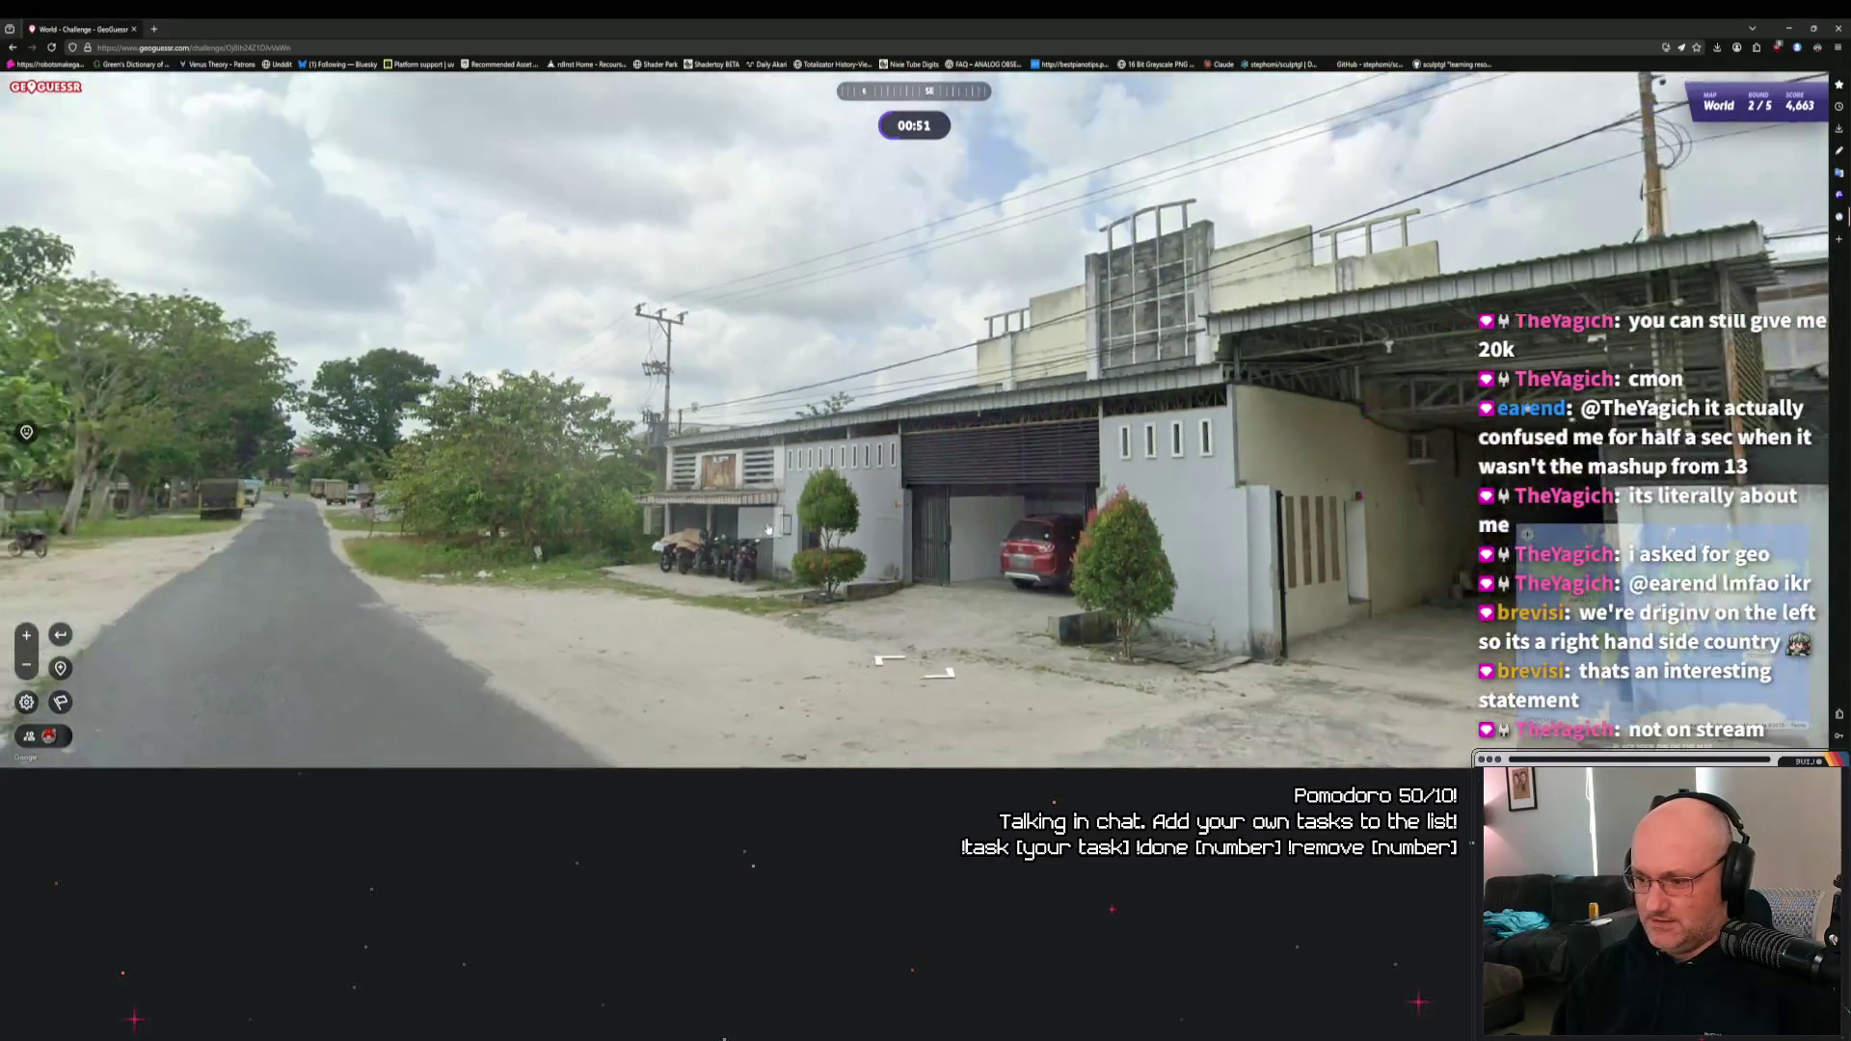
pyautogui.moveTo(769, 529); pyautogui.dragTo(939, 533)
pyautogui.click(915, 513)
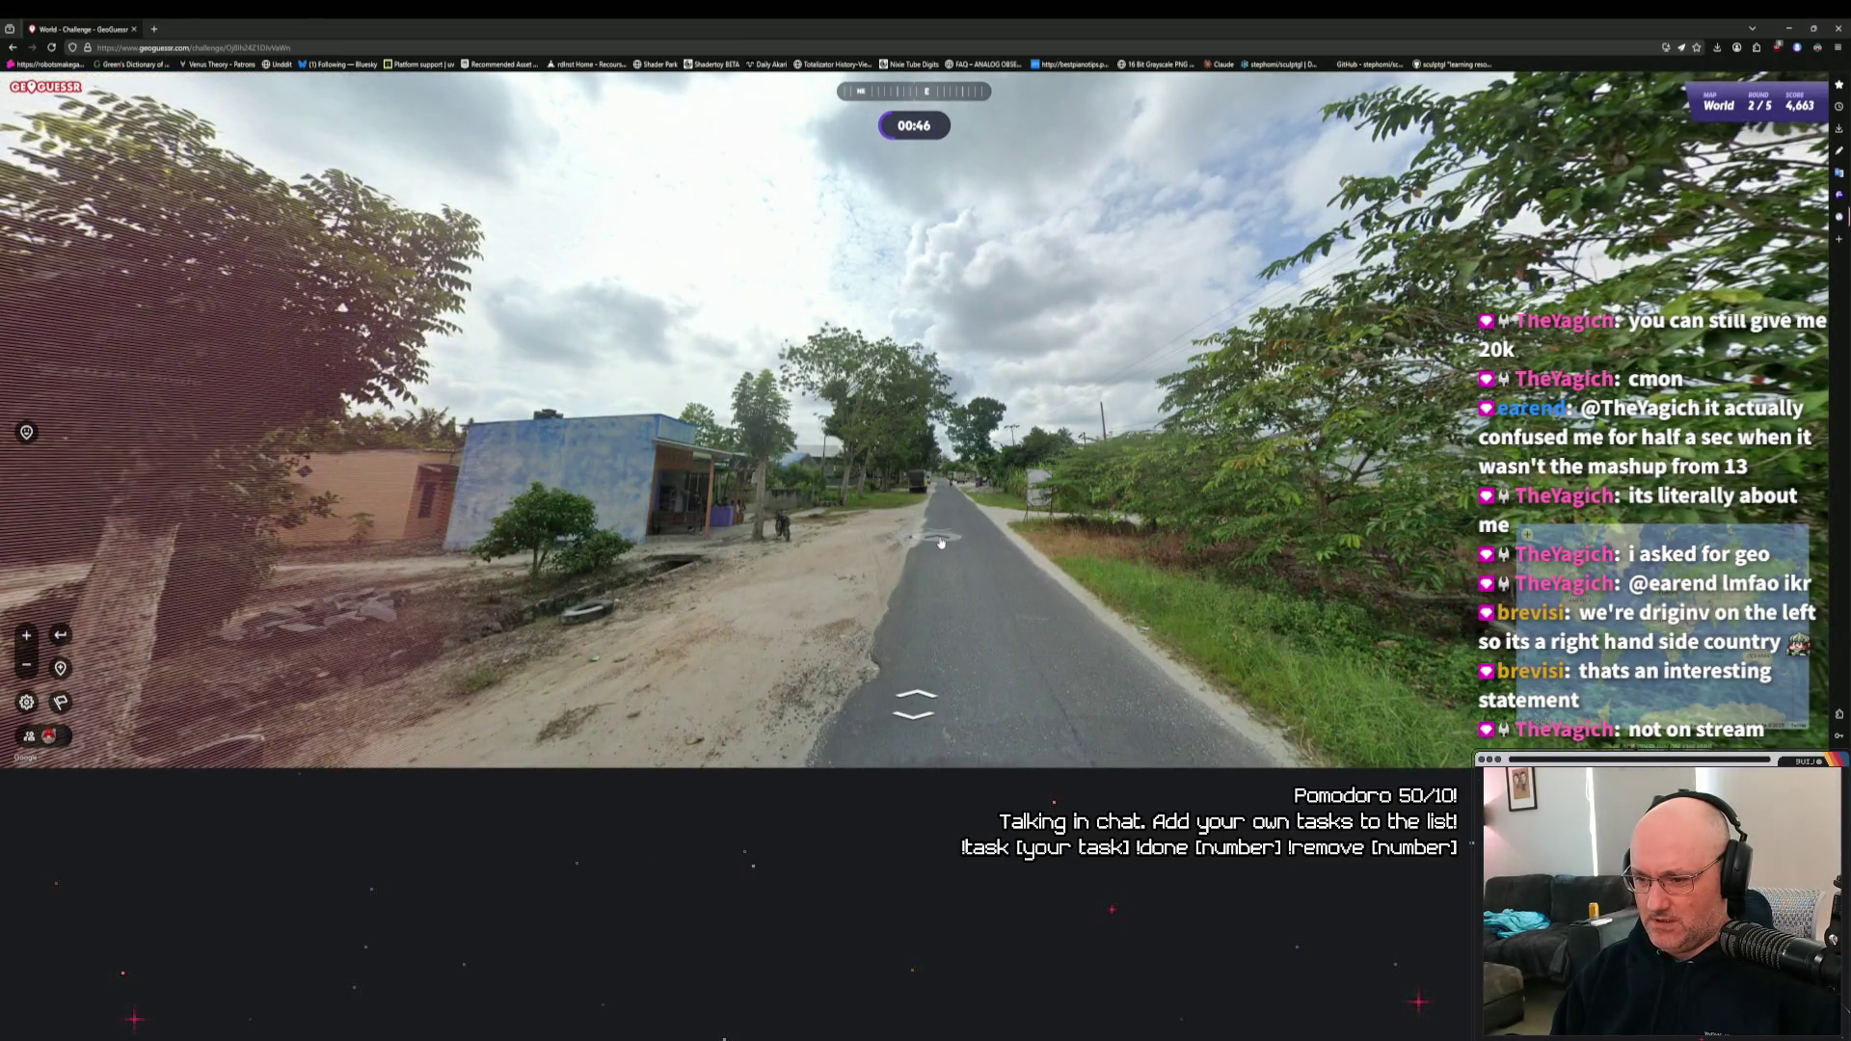
pyautogui.click(945, 506)
# Advance to the KOBAR #BUPATI 2024 campaign sign and look it over.
pyautogui.moveTo(945, 506); pyautogui.dragTo(776, 531)
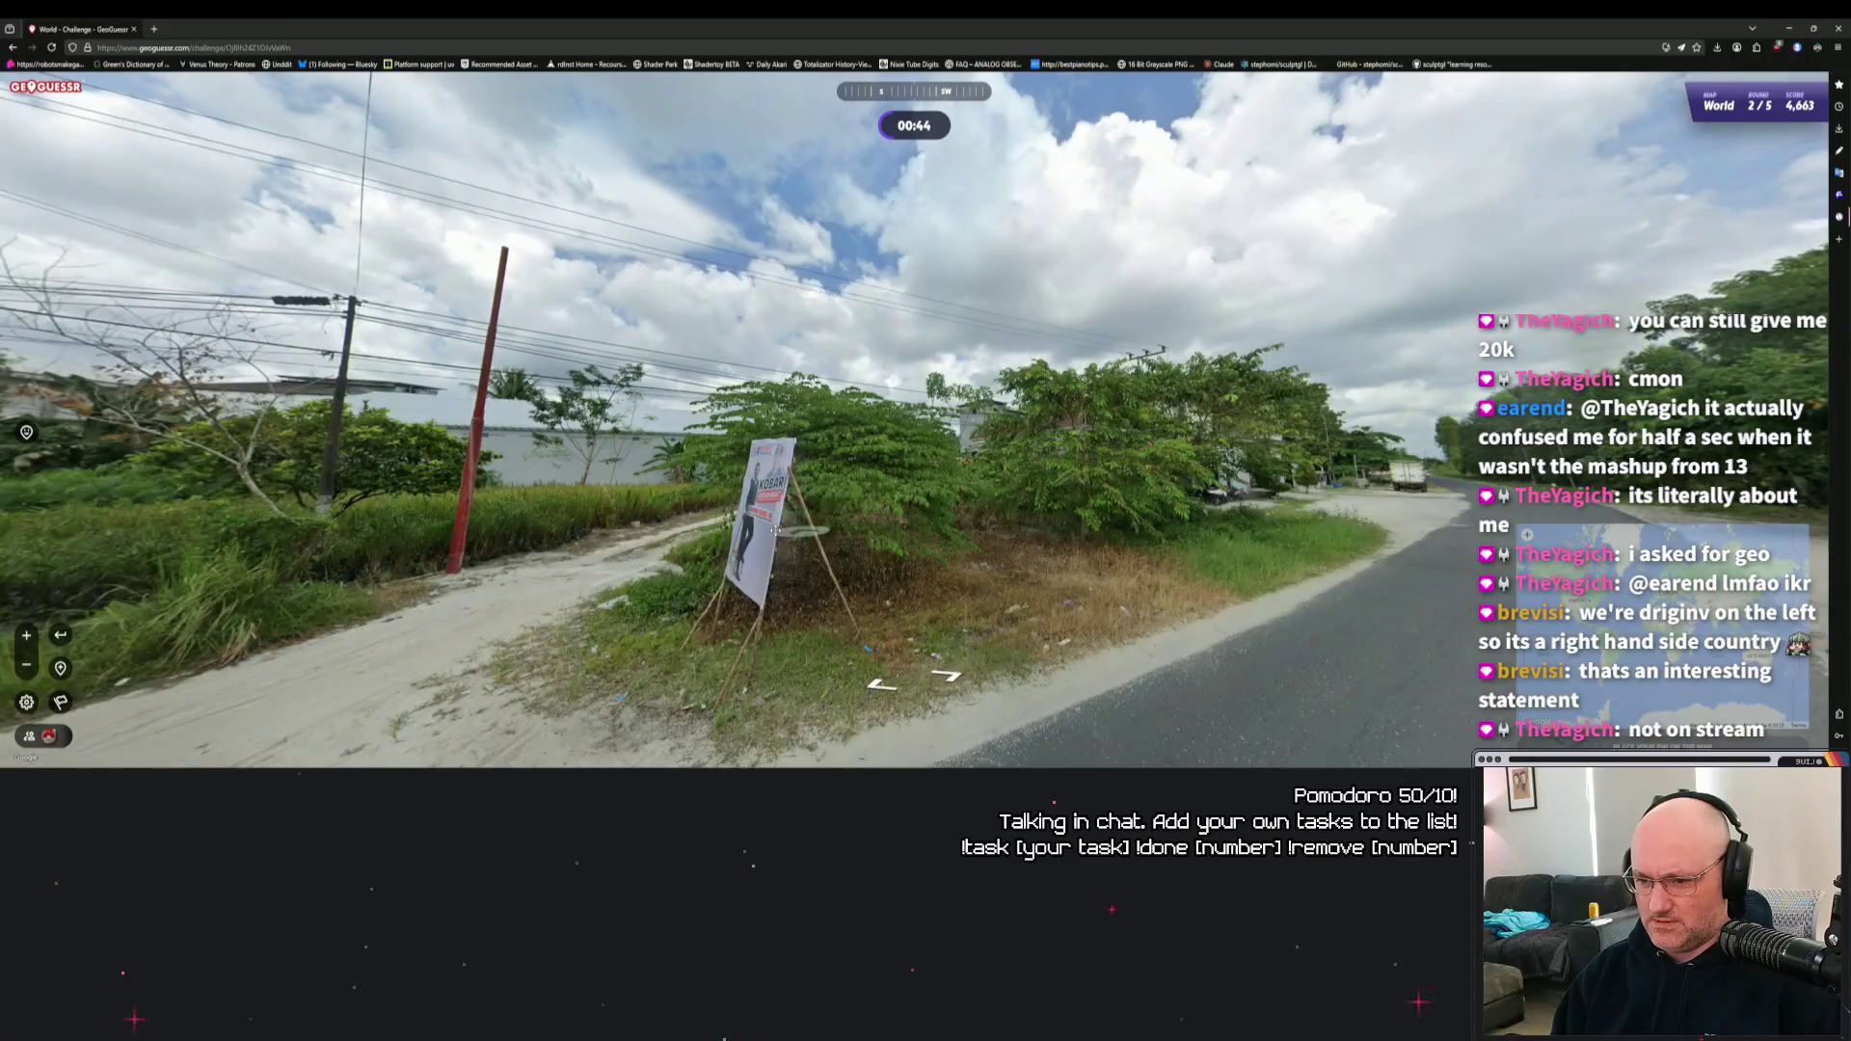
pyautogui.click(909, 447)
pyautogui.moveTo(934, 454); pyautogui.dragTo(891, 444)
pyautogui.click(940, 460)
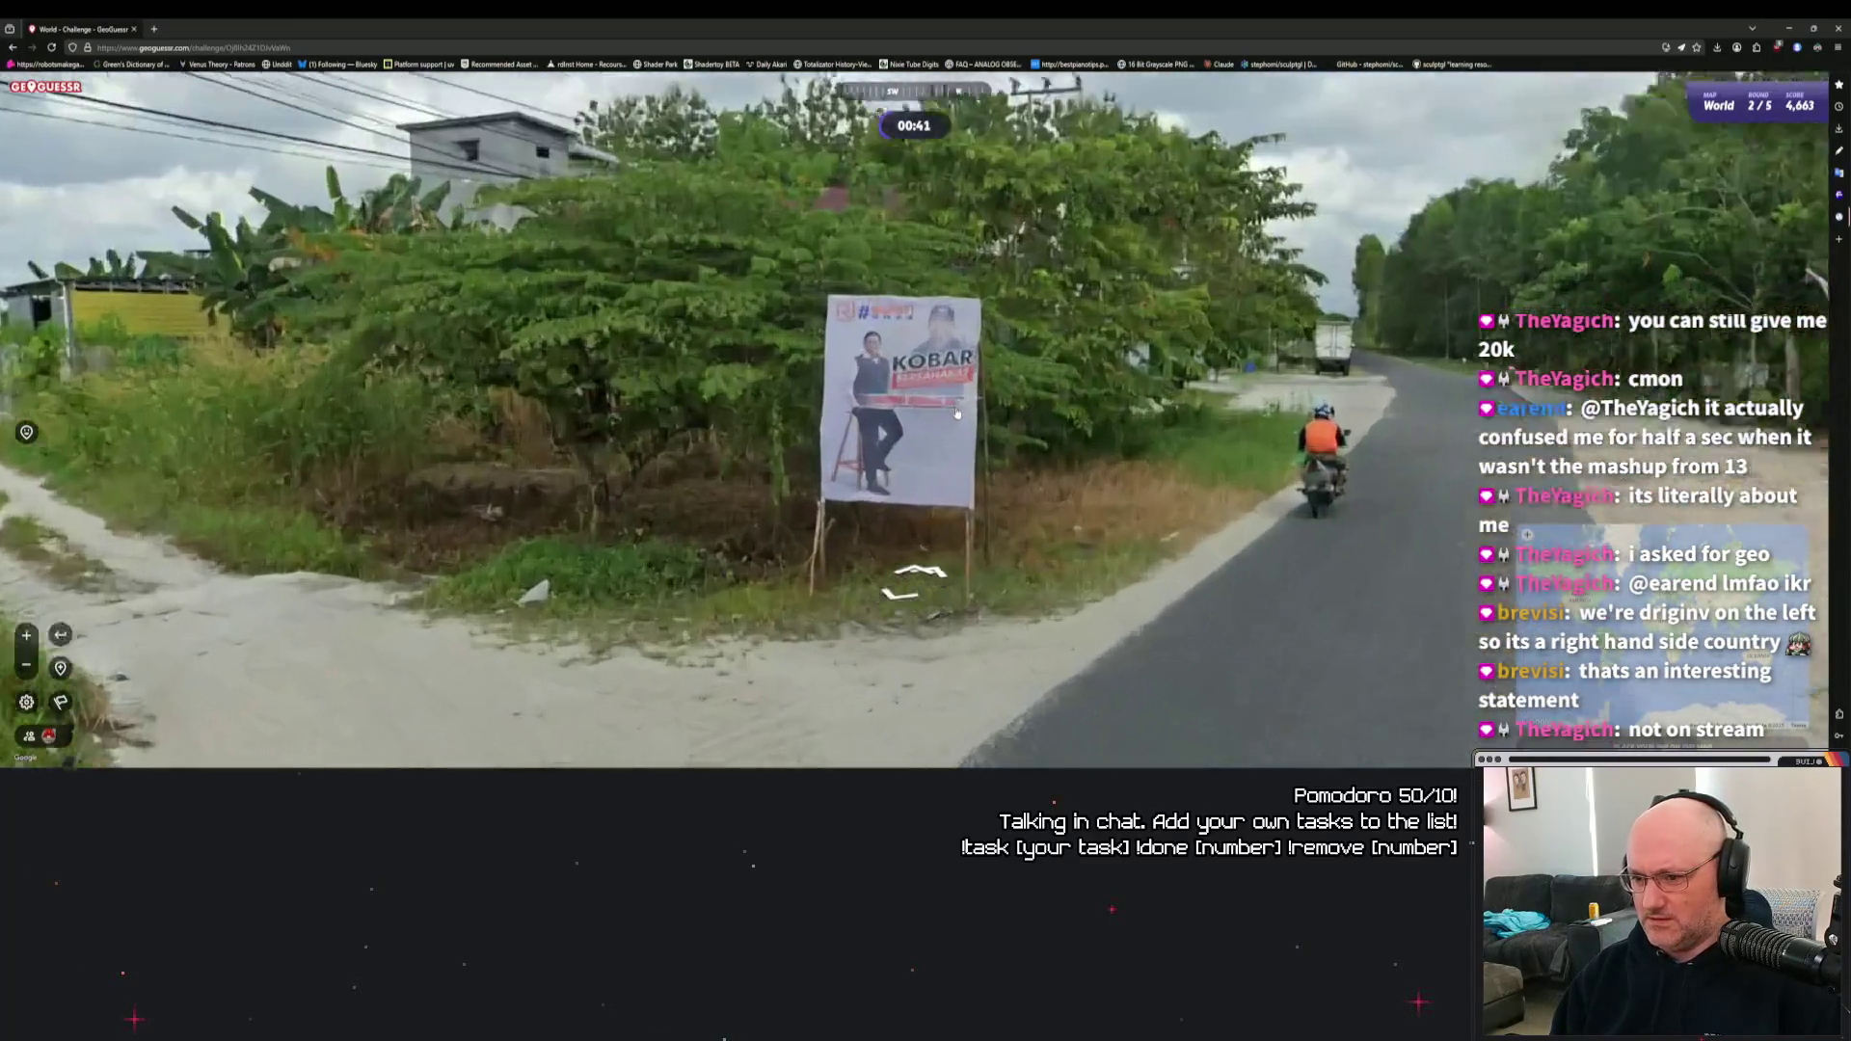
pyautogui.moveTo(909, 578); pyautogui.dragTo(1078, 481)
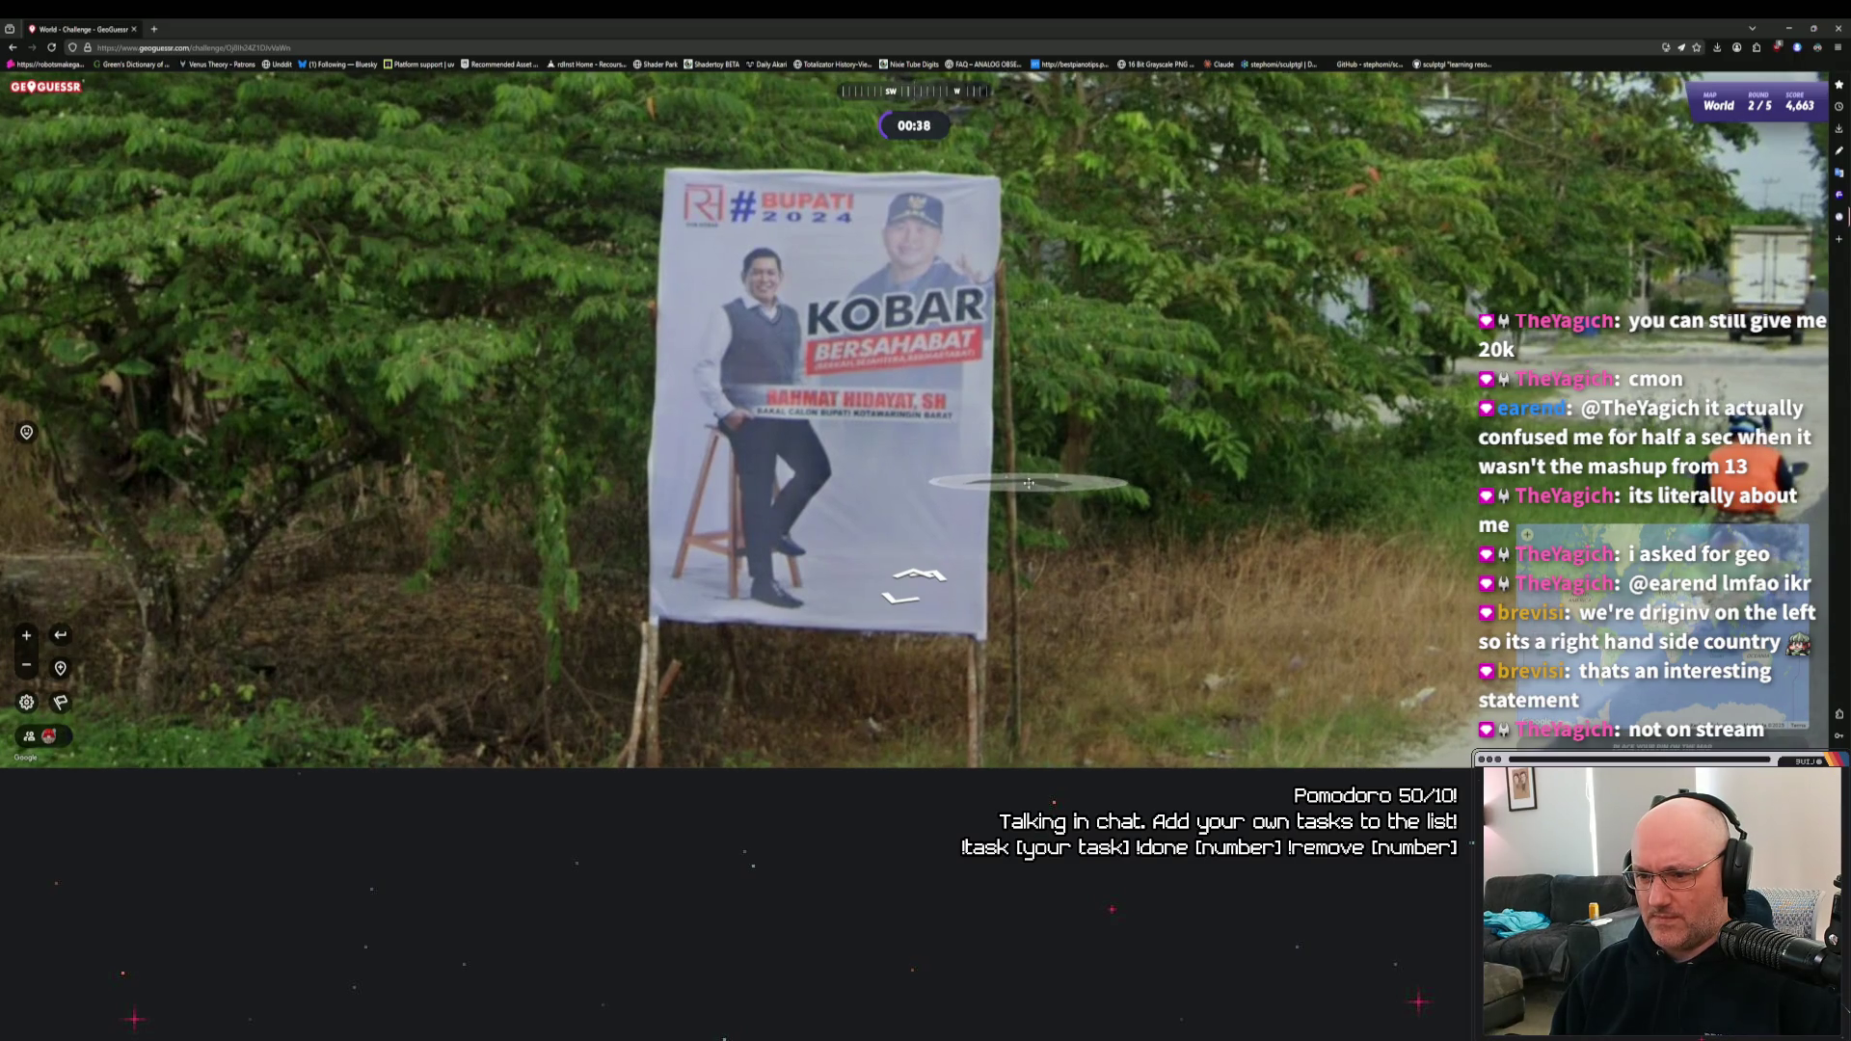
pyautogui.moveTo(1061, 487); pyautogui.dragTo(666, 495)
# Pin the round 2 guess in Malaysia near Sumatra and submit it.
pyautogui.moveTo(1591, 598)
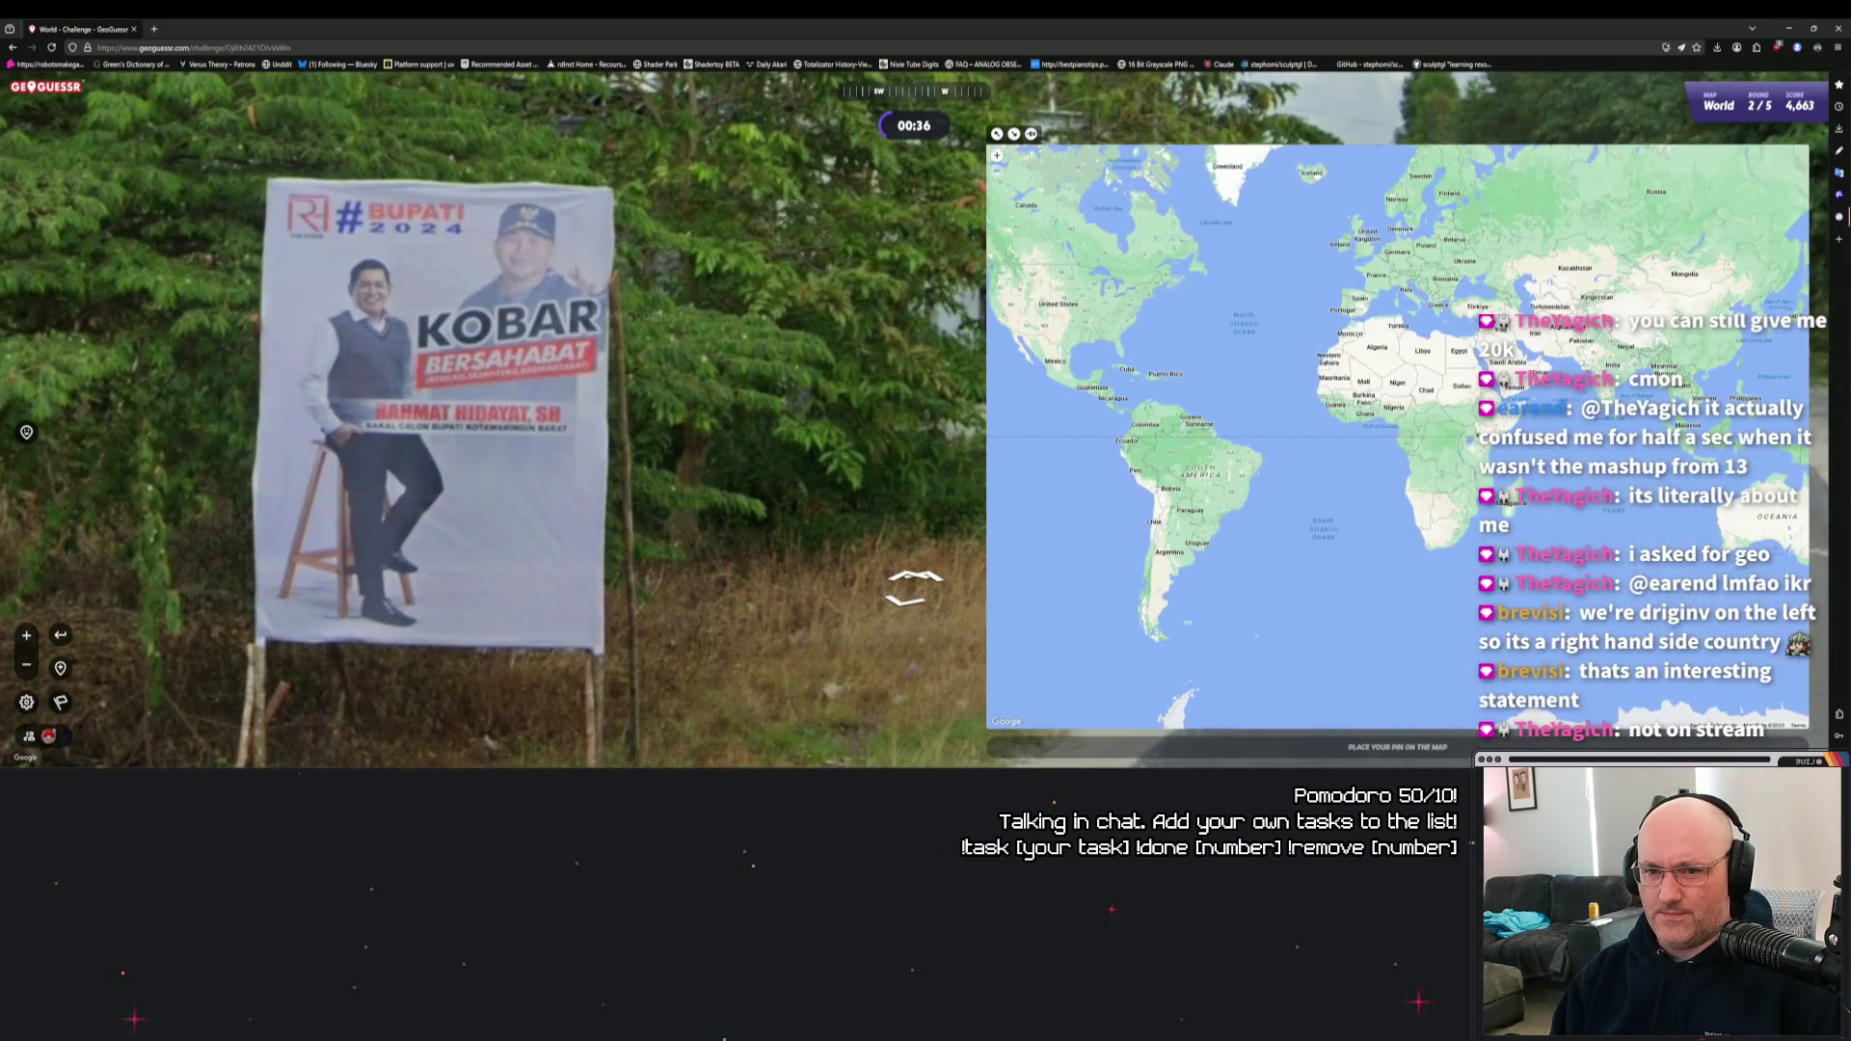
pyautogui.scroll(5, 1348, 429)
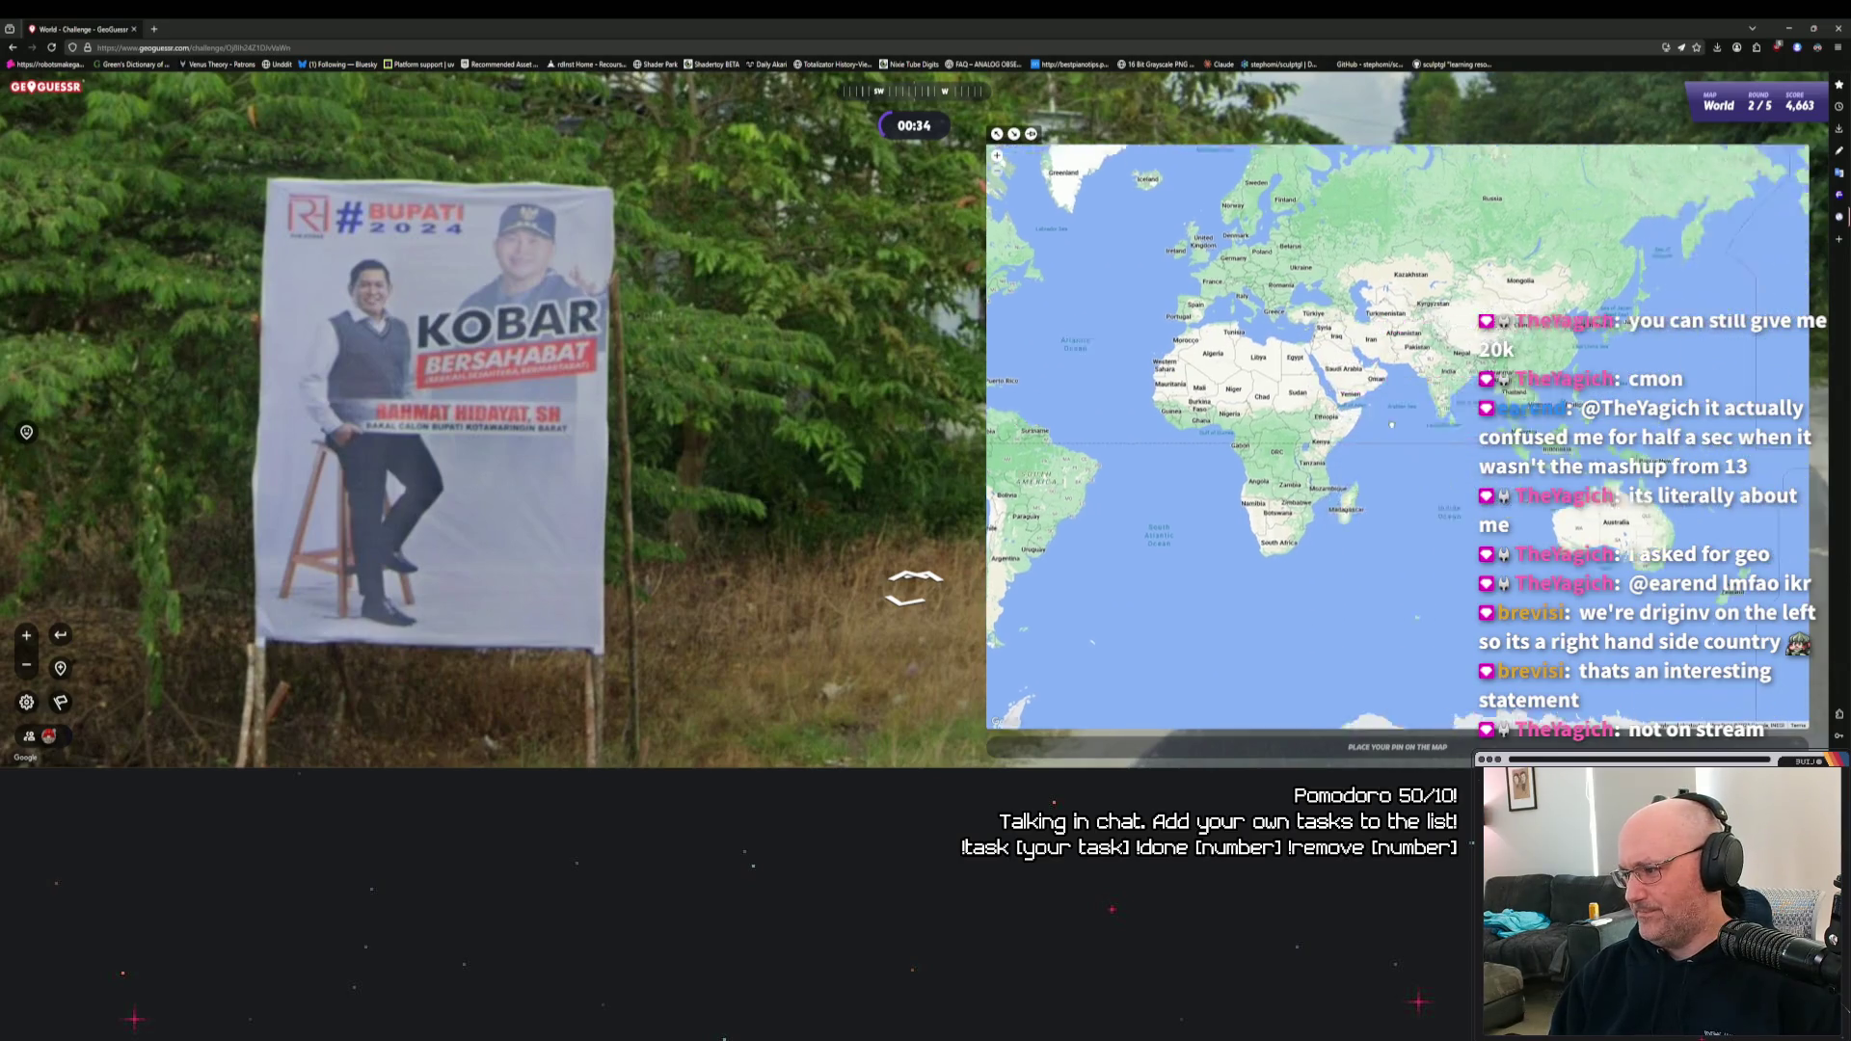
pyautogui.scroll(2, 1348, 429)
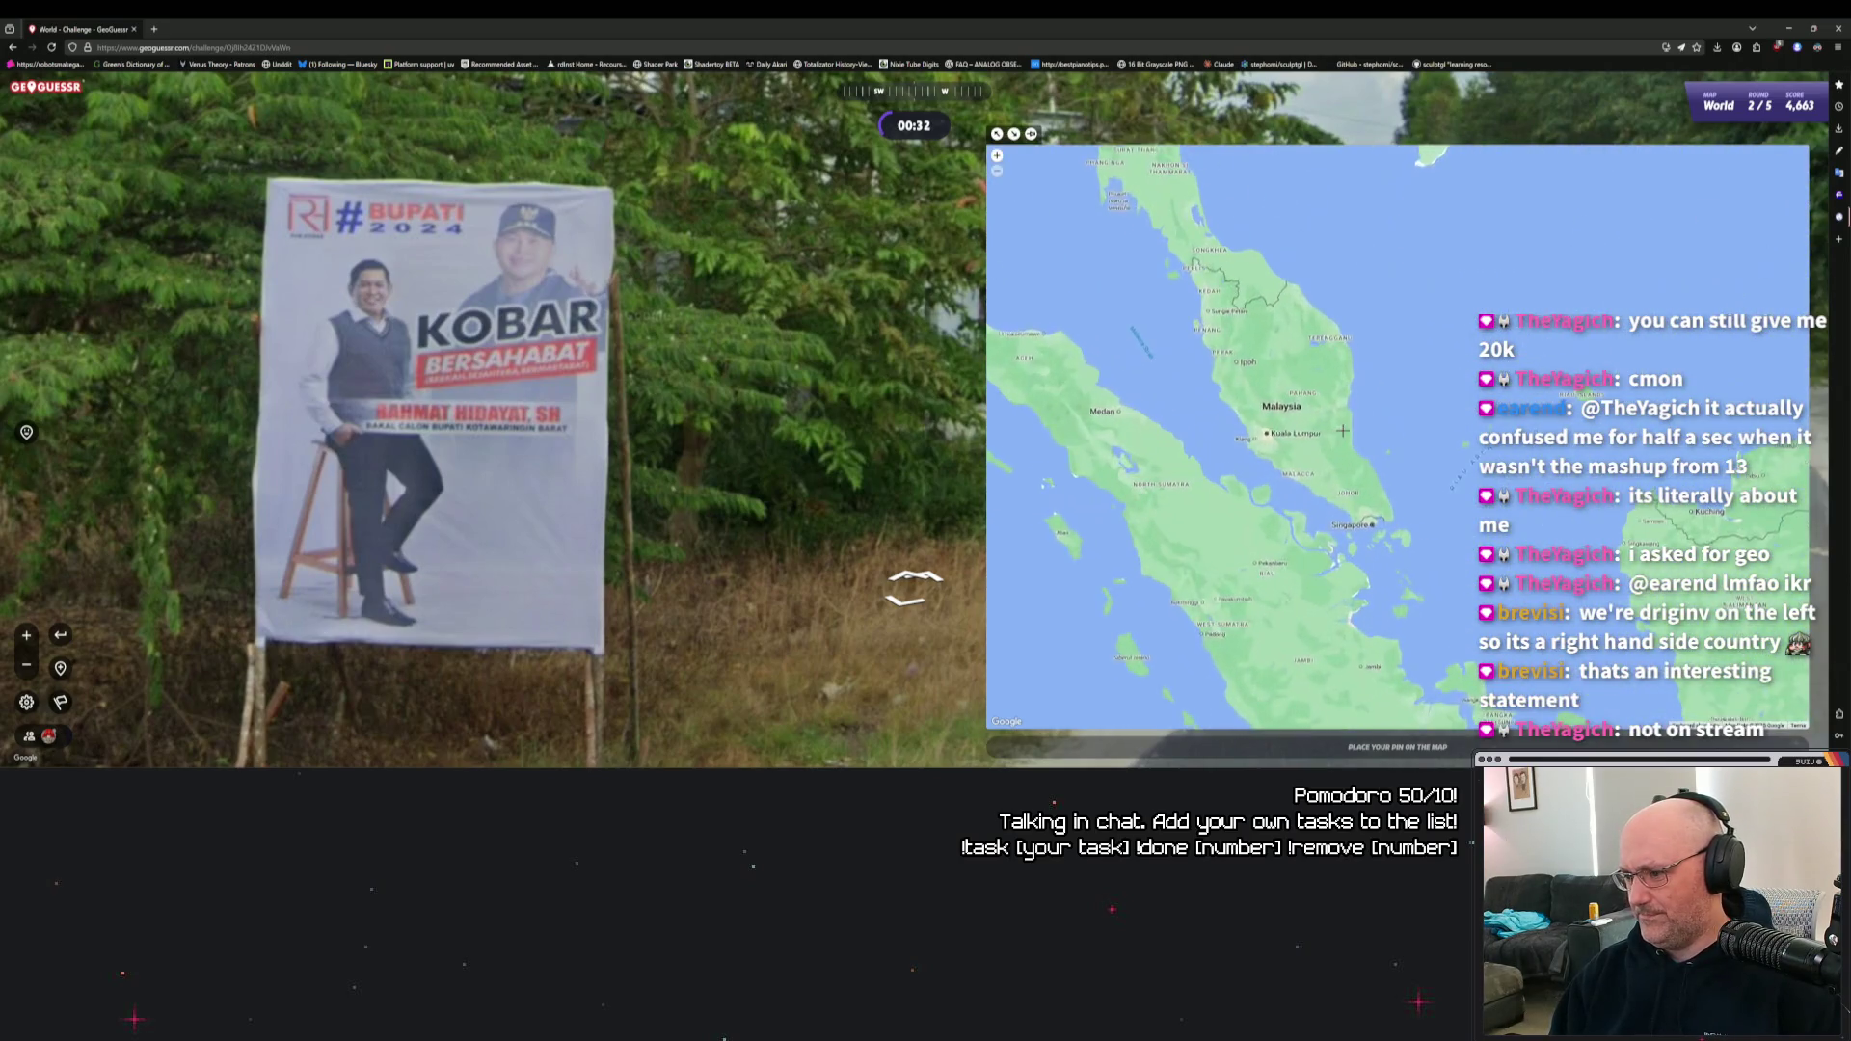
pyautogui.moveTo(1322, 446); pyautogui.dragTo(1314, 483)
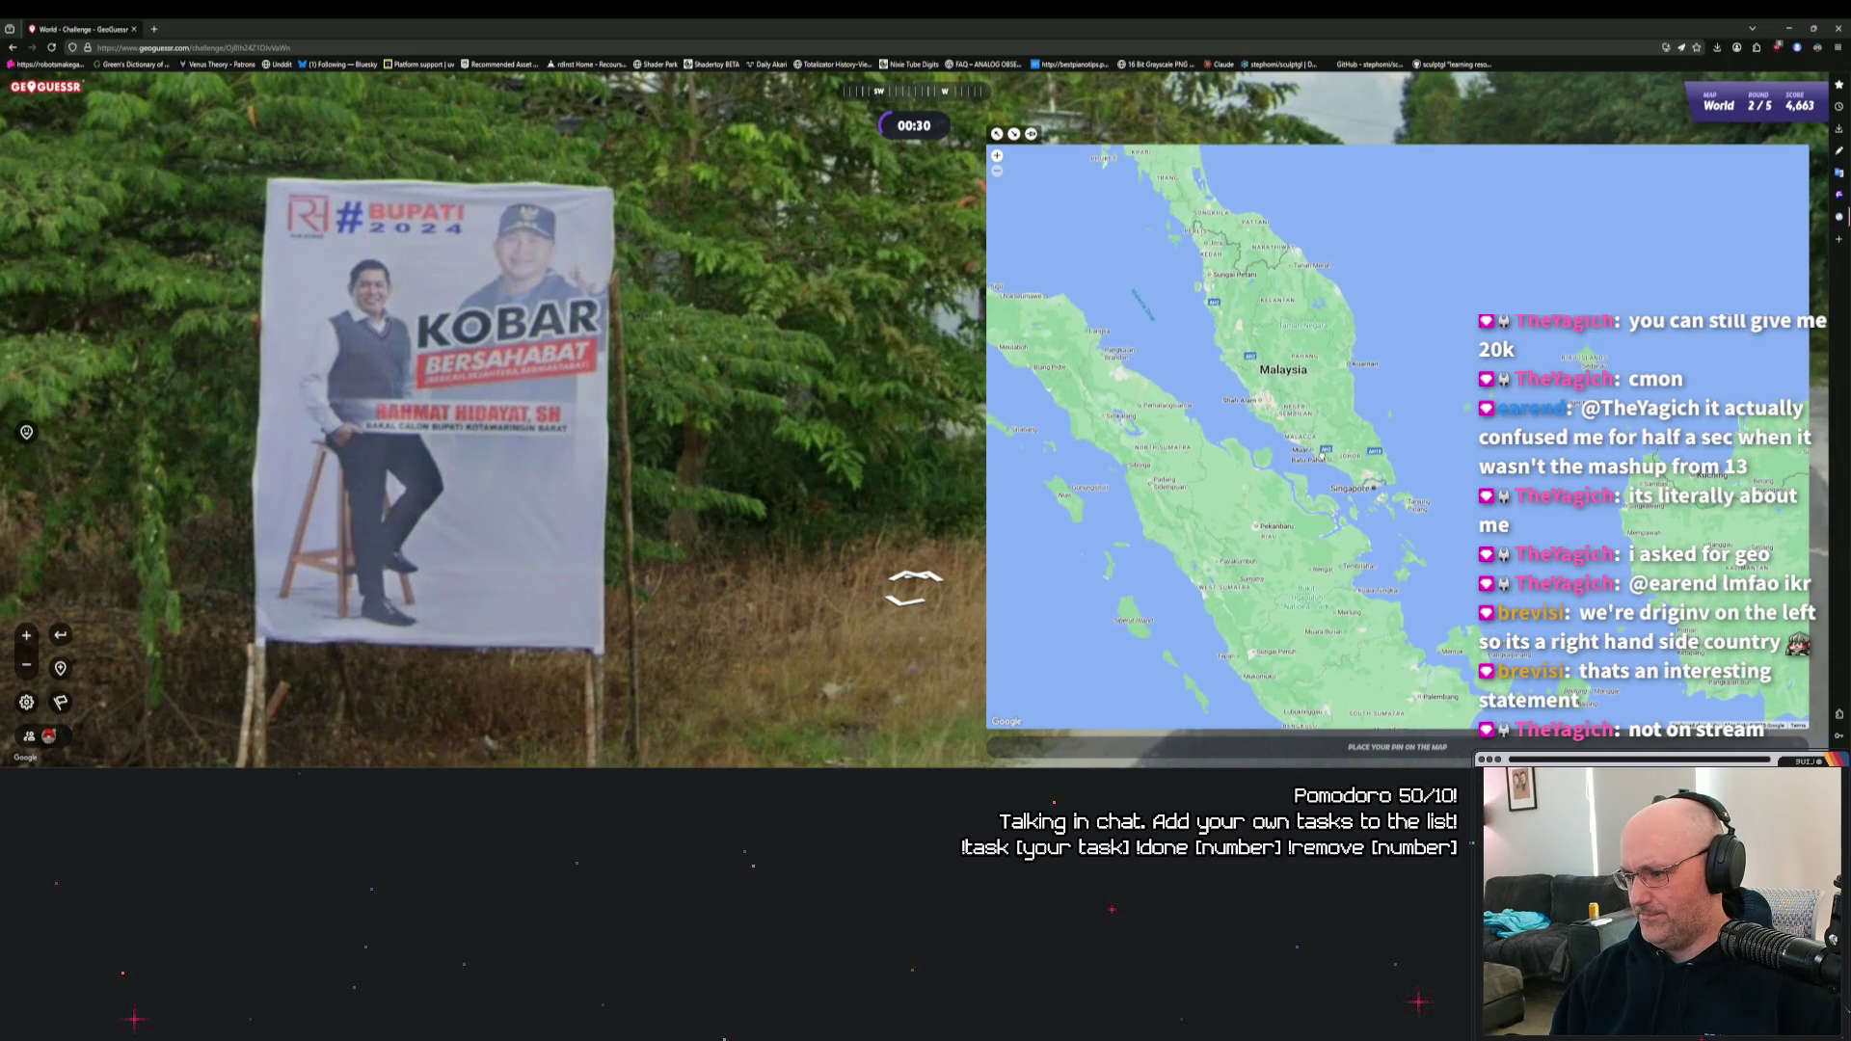
pyautogui.click(1331, 393)
pyautogui.press('space')
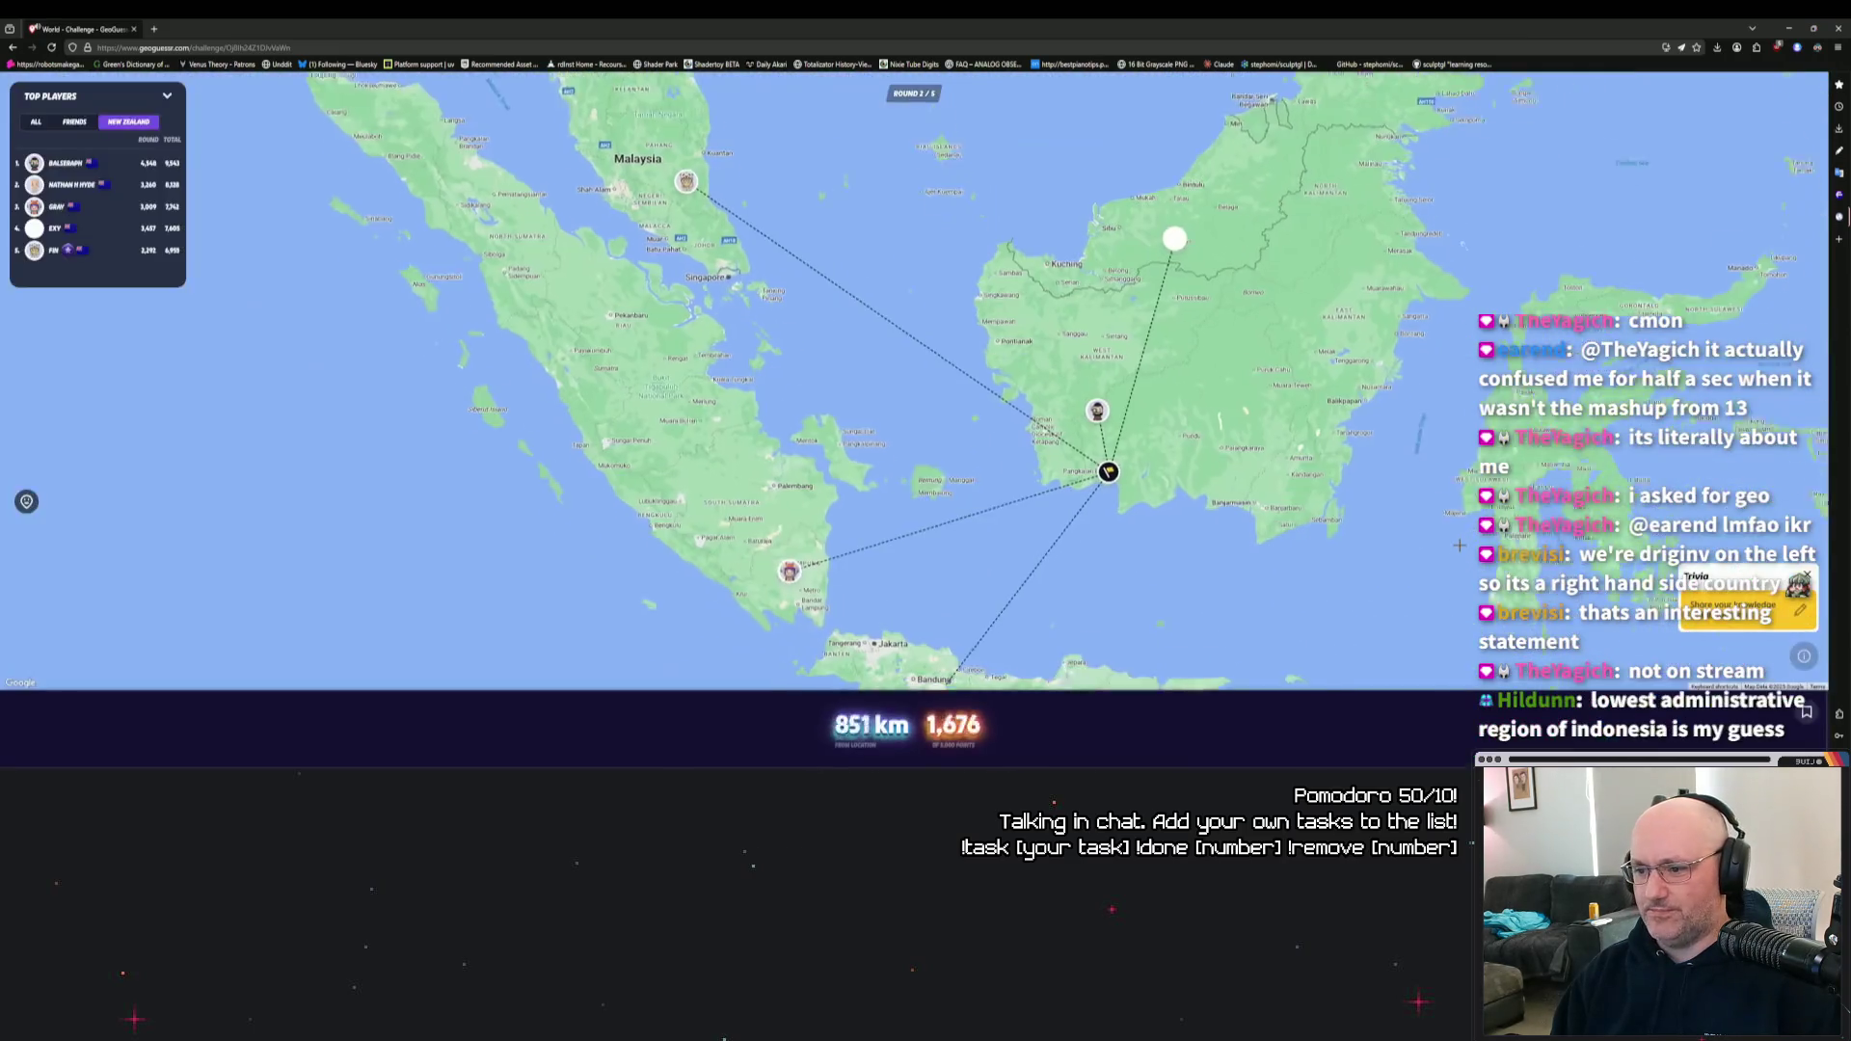
# Compare the guess pins with the Borneo answer on the result map, then continue to round 3.
pyautogui.moveTo(1127, 521); pyautogui.dragTo(1193, 568)
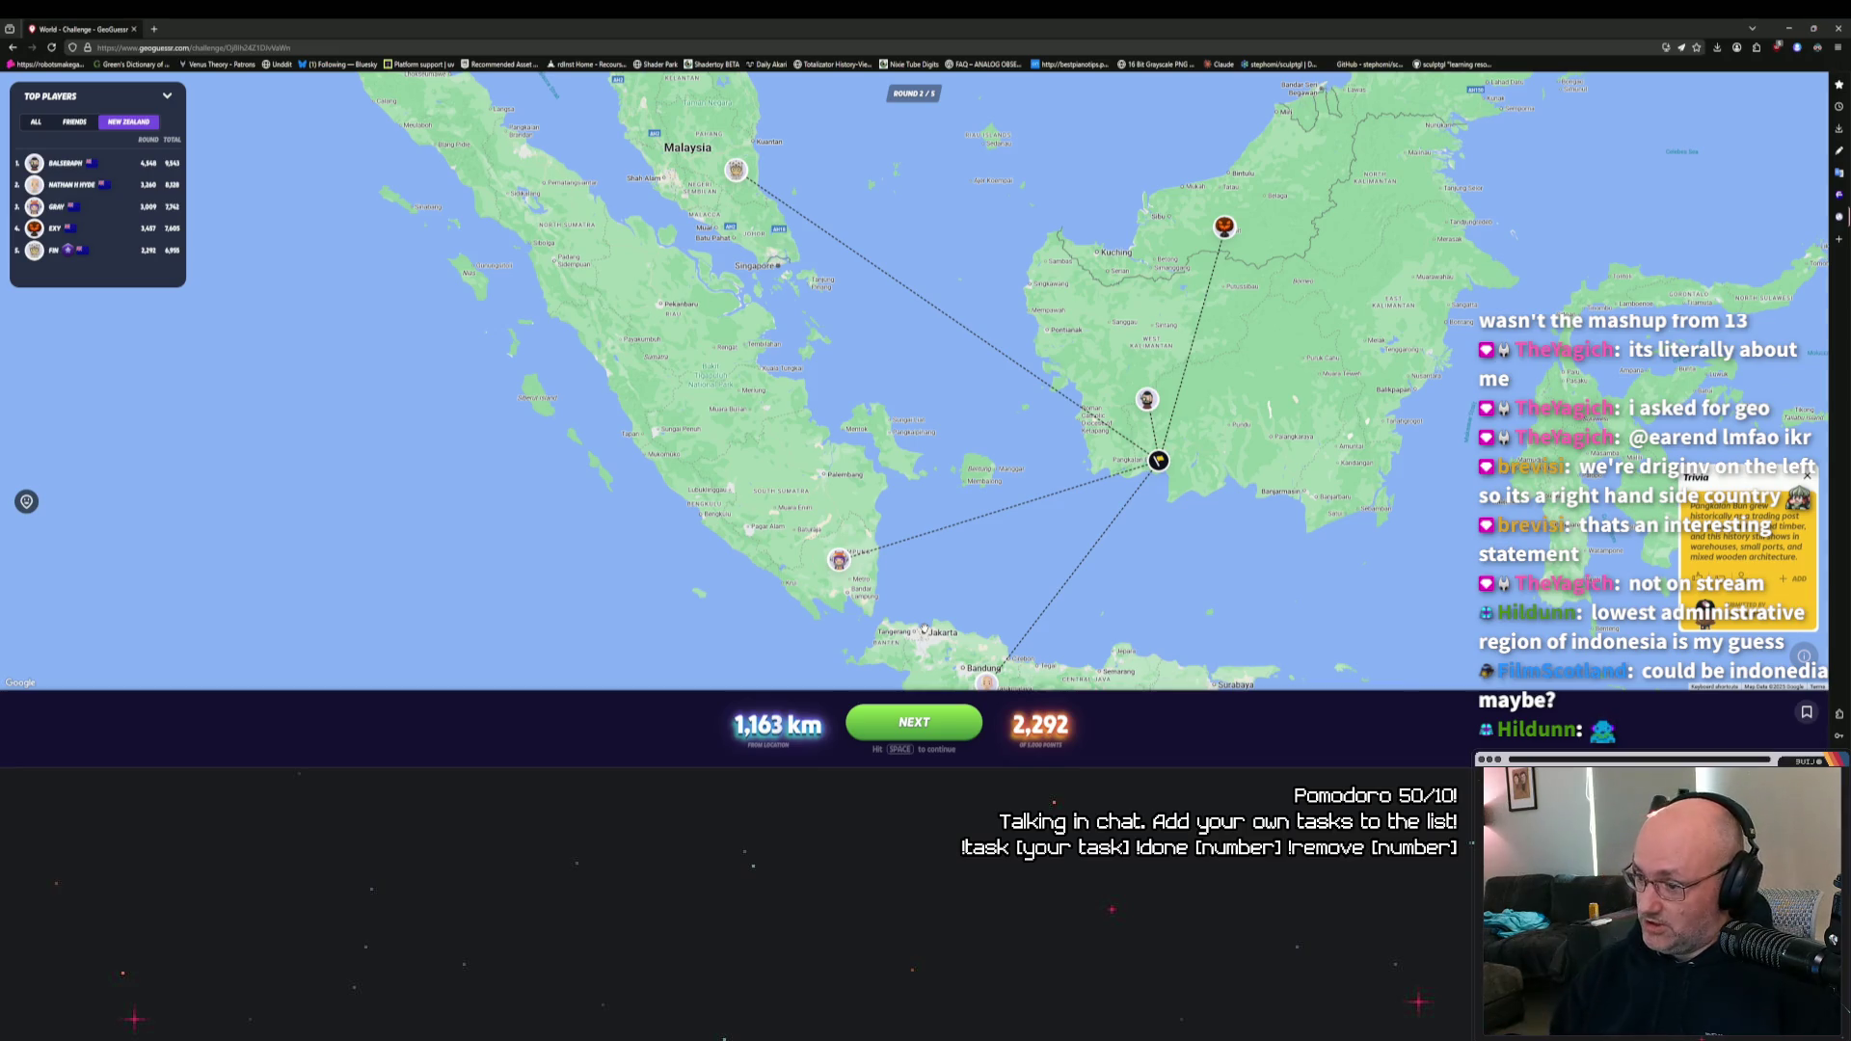
pyautogui.scroll(-5, 1154, 497)
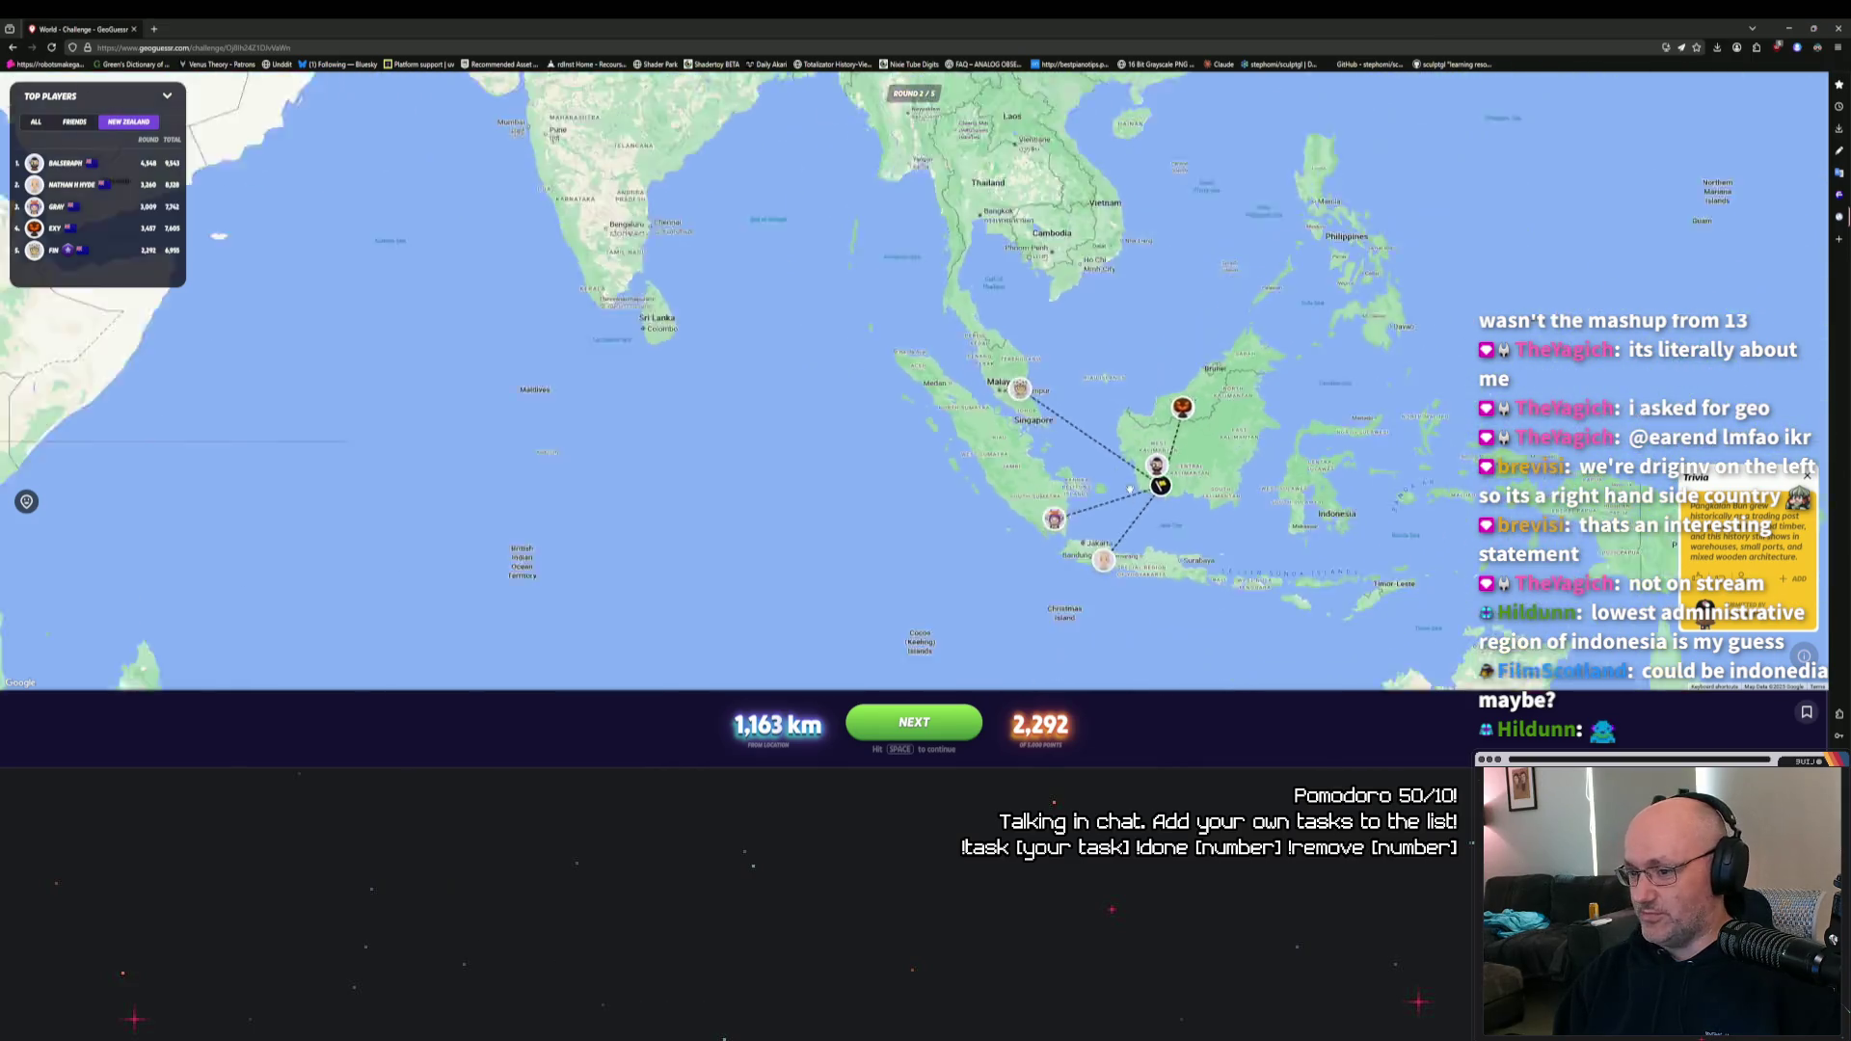
pyautogui.scroll(3, 953, 622)
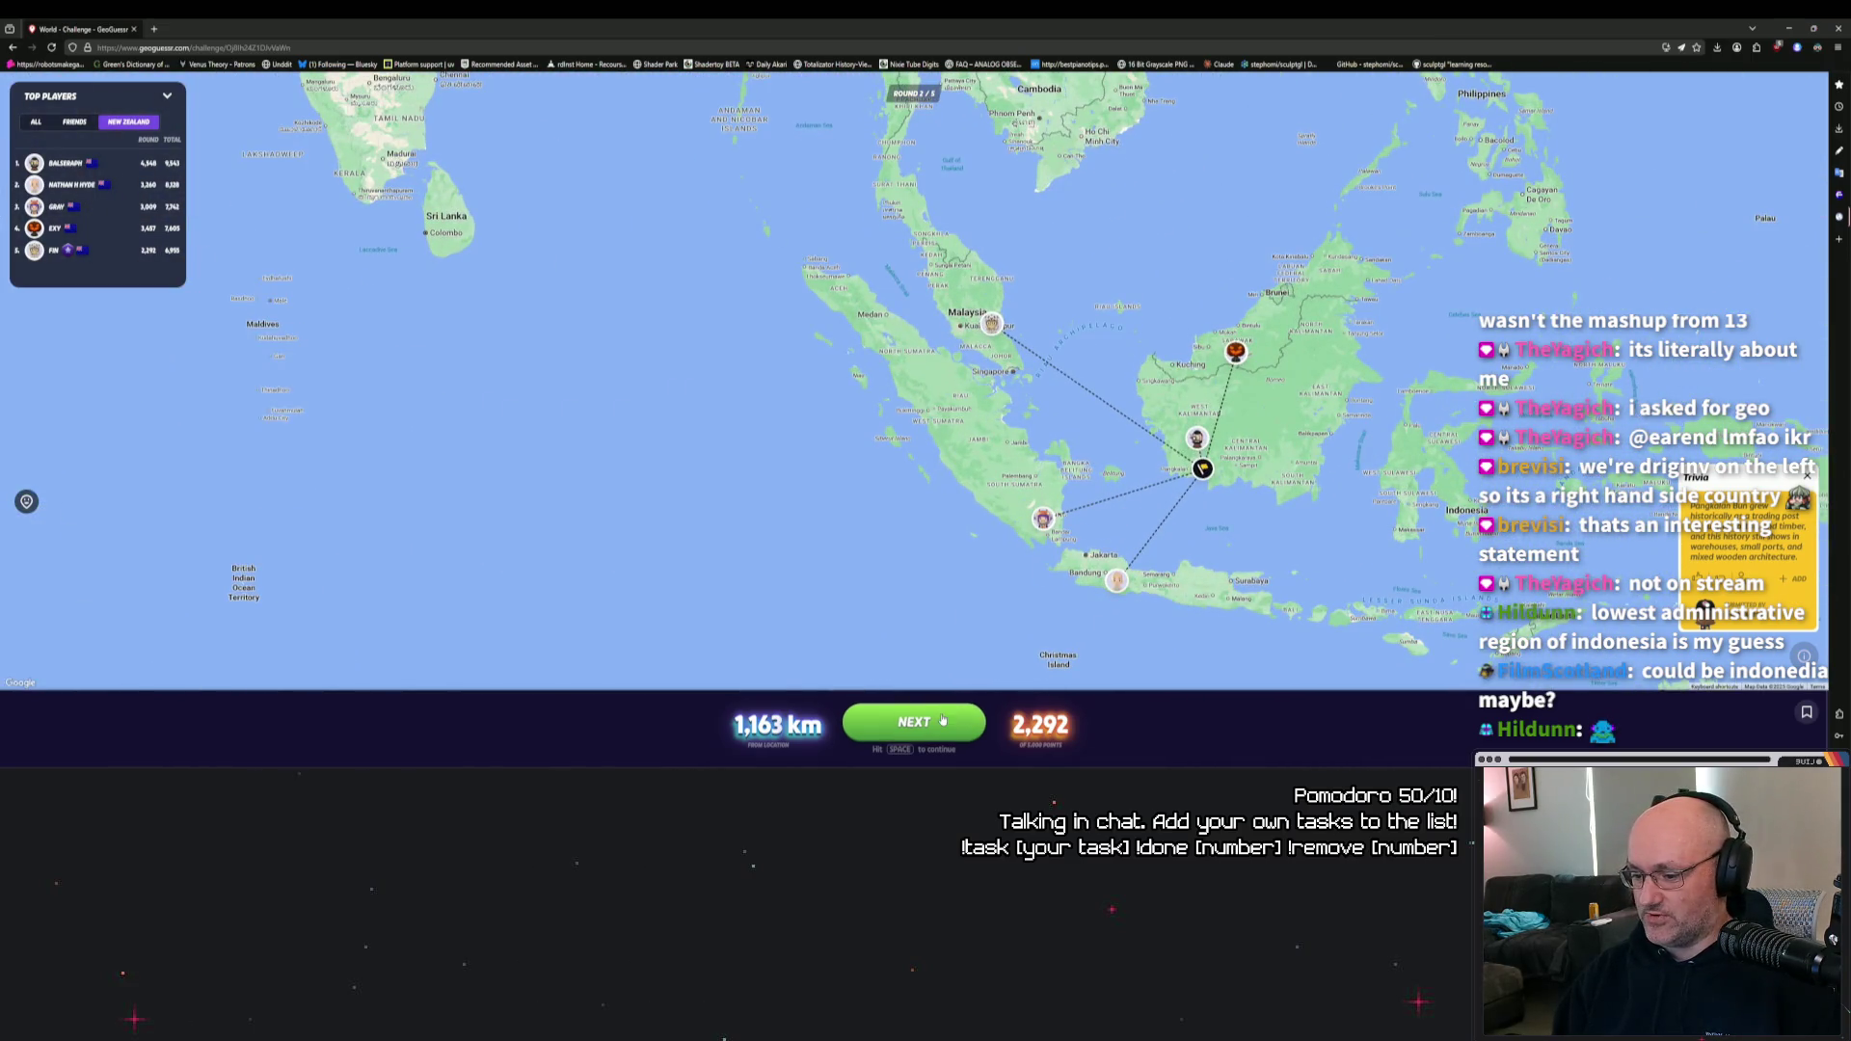
pyautogui.scroll(-4, 894, 448)
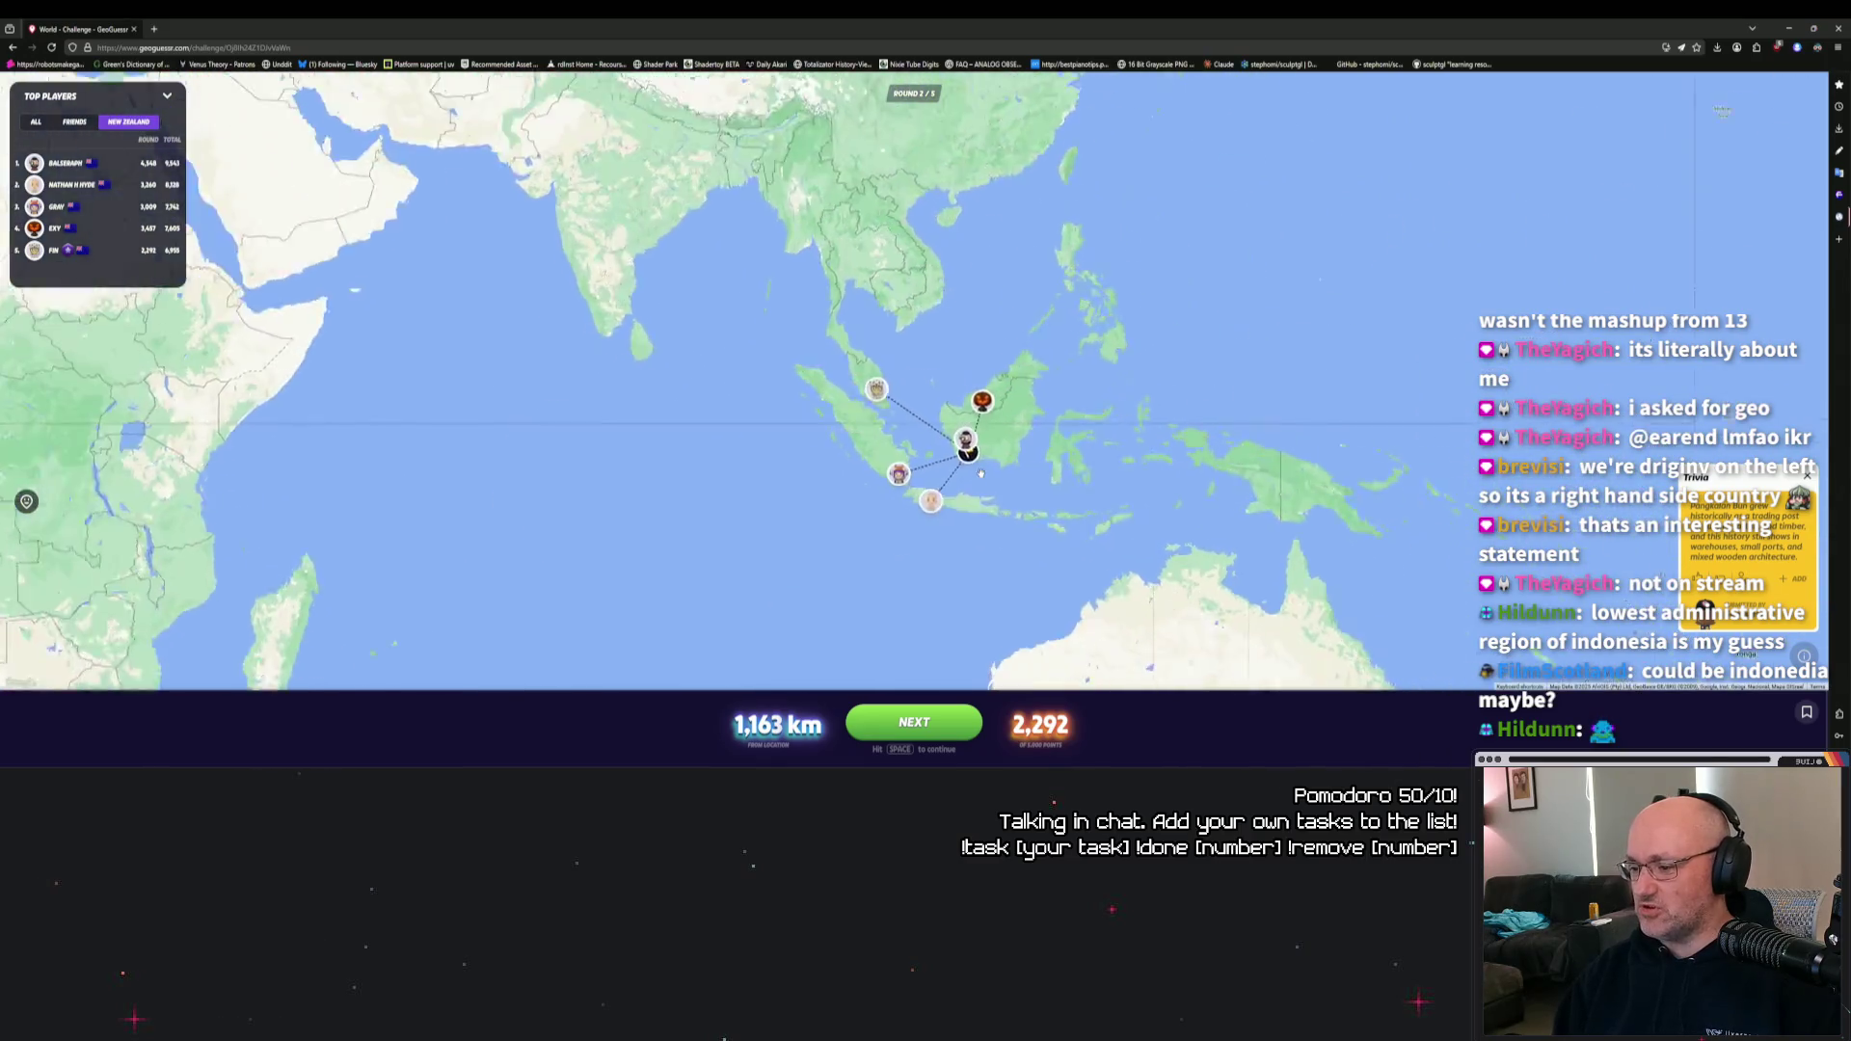
pyautogui.moveTo(1575, 542); pyautogui.dragTo(1568, 468)
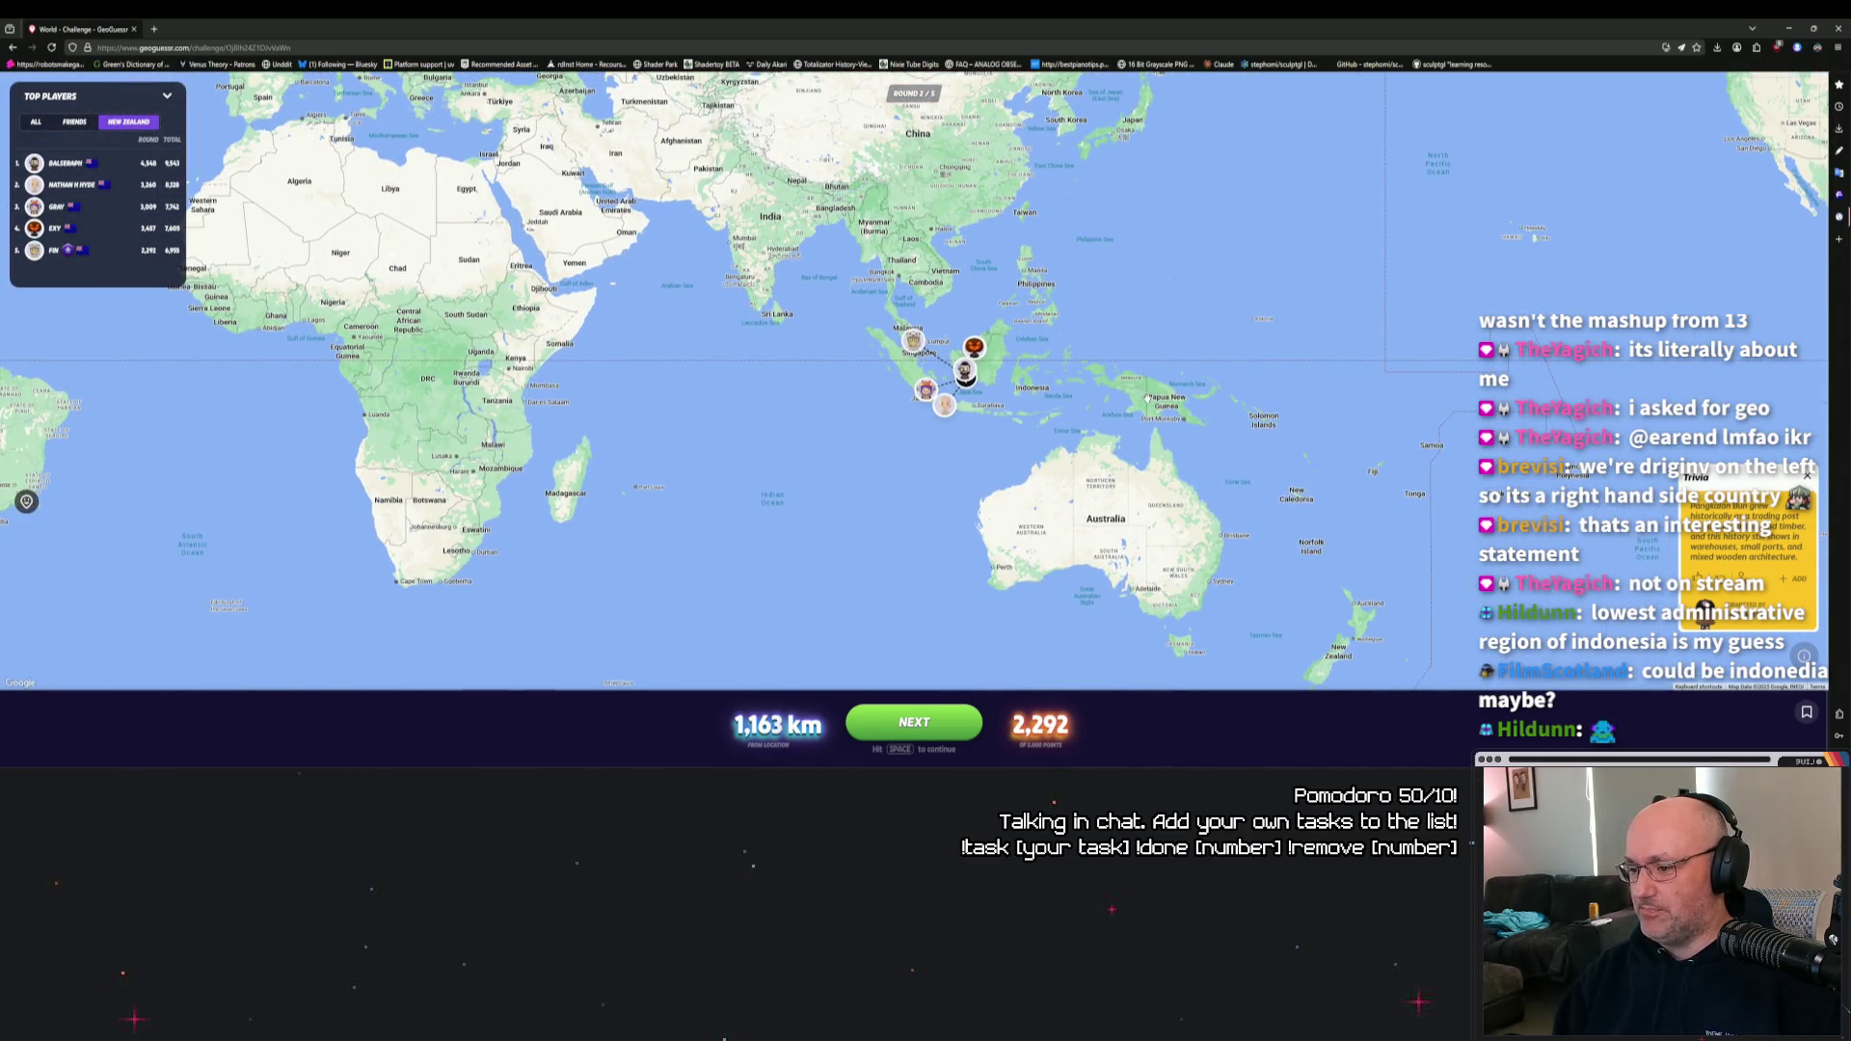
pyautogui.scroll(5, 1141, 401)
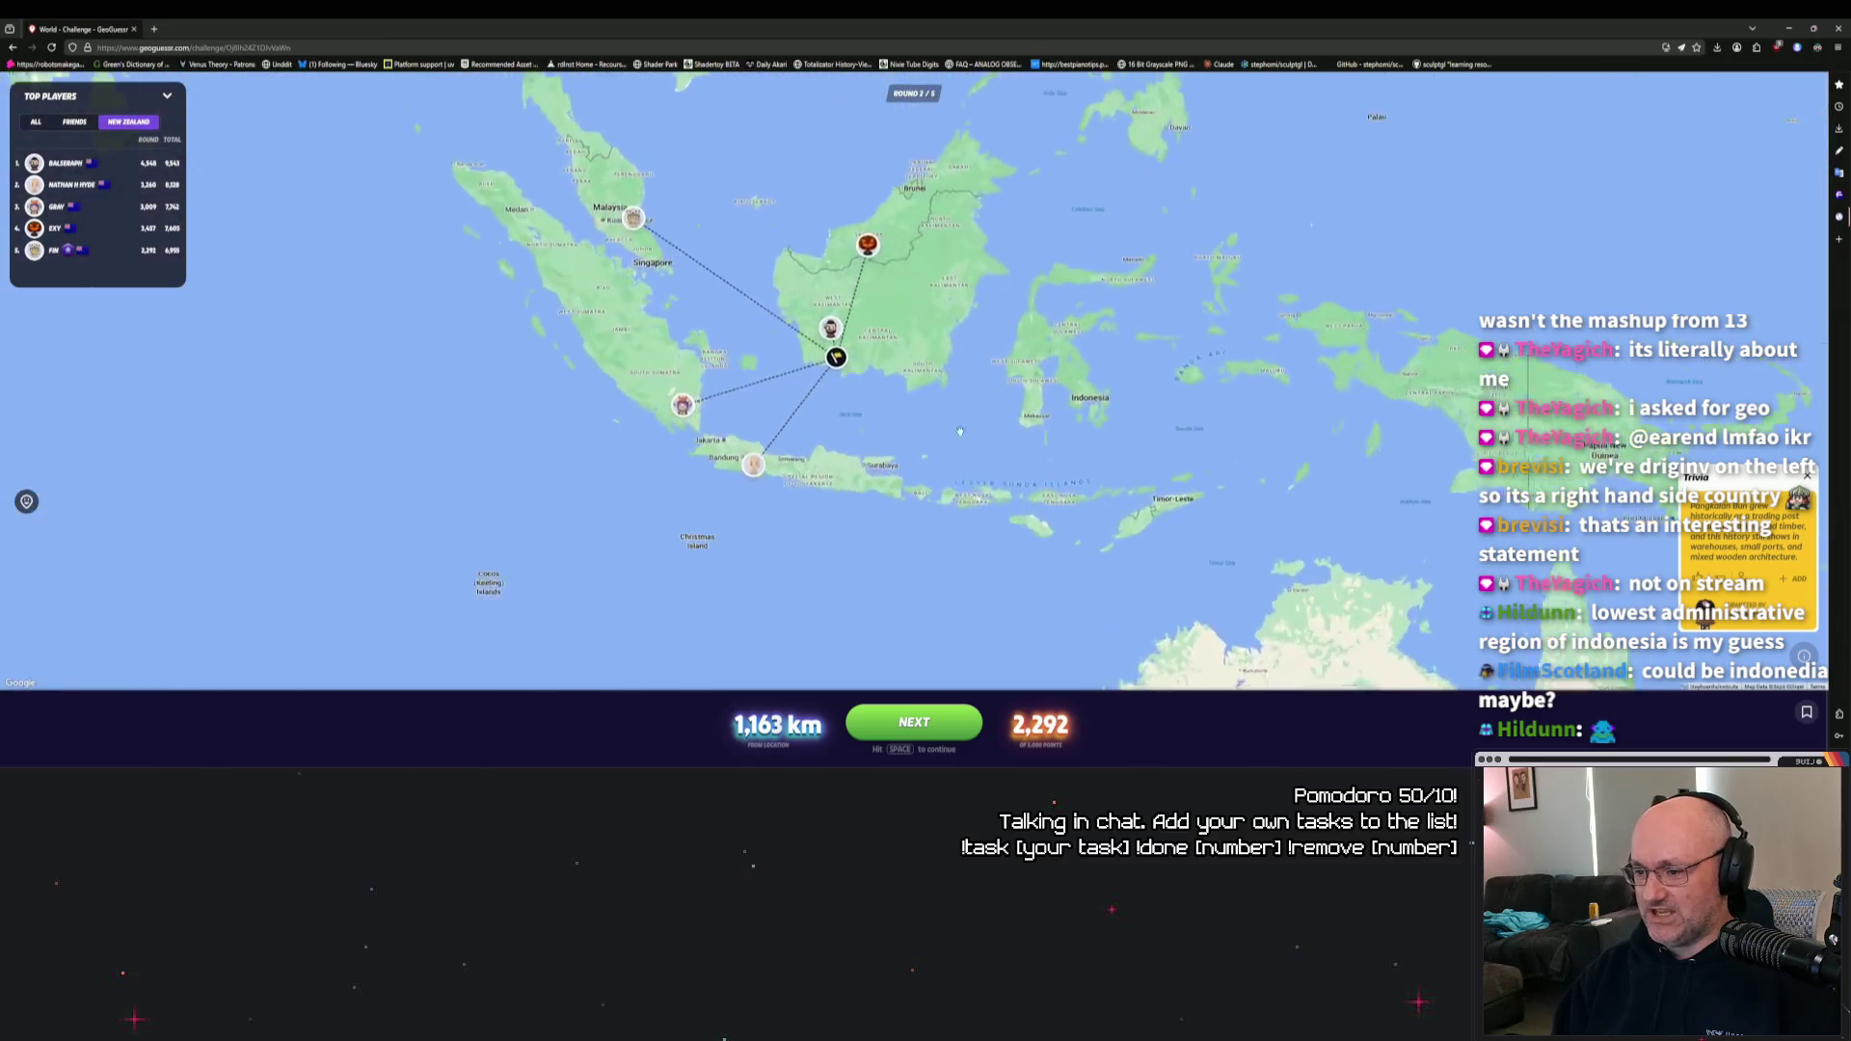
pyautogui.moveTo(1129, 537); pyautogui.dragTo(1037, 465)
pyautogui.scroll(-5, 1036, 465)
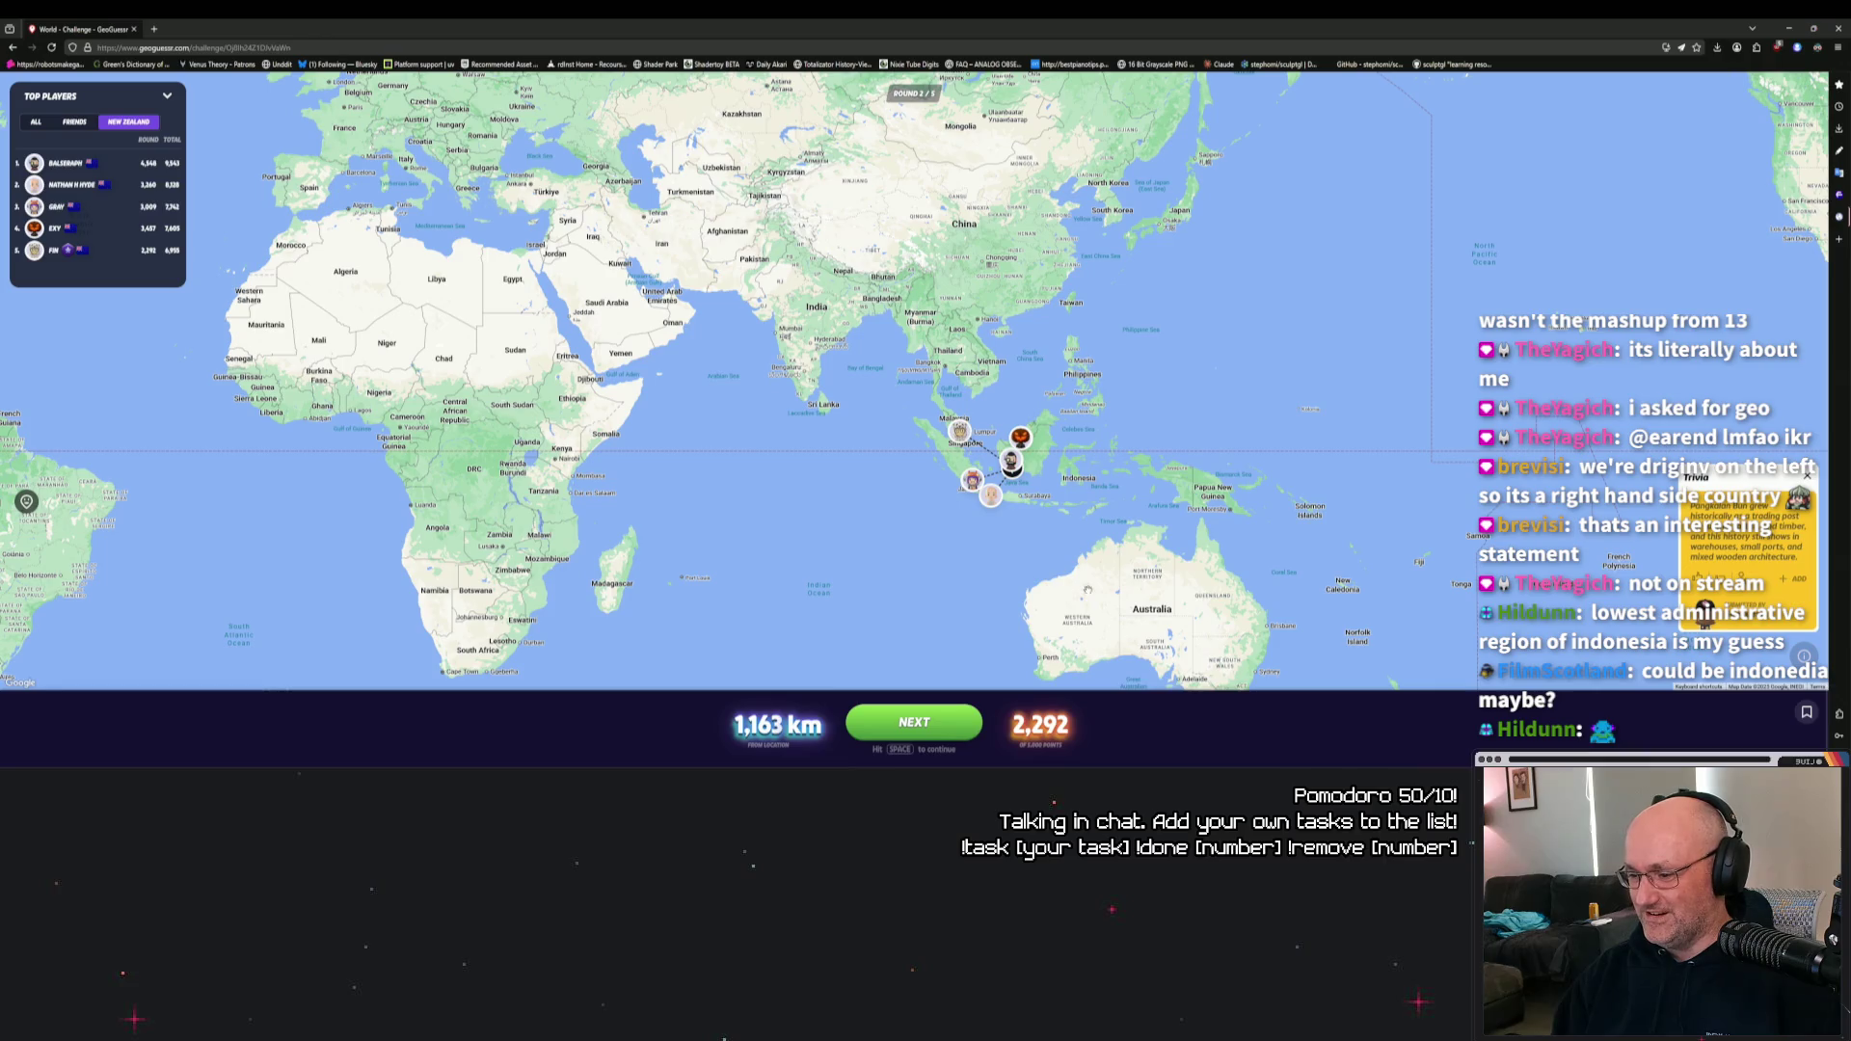
pyautogui.moveTo(1085, 587); pyautogui.dragTo(1121, 452)
pyautogui.press('space')
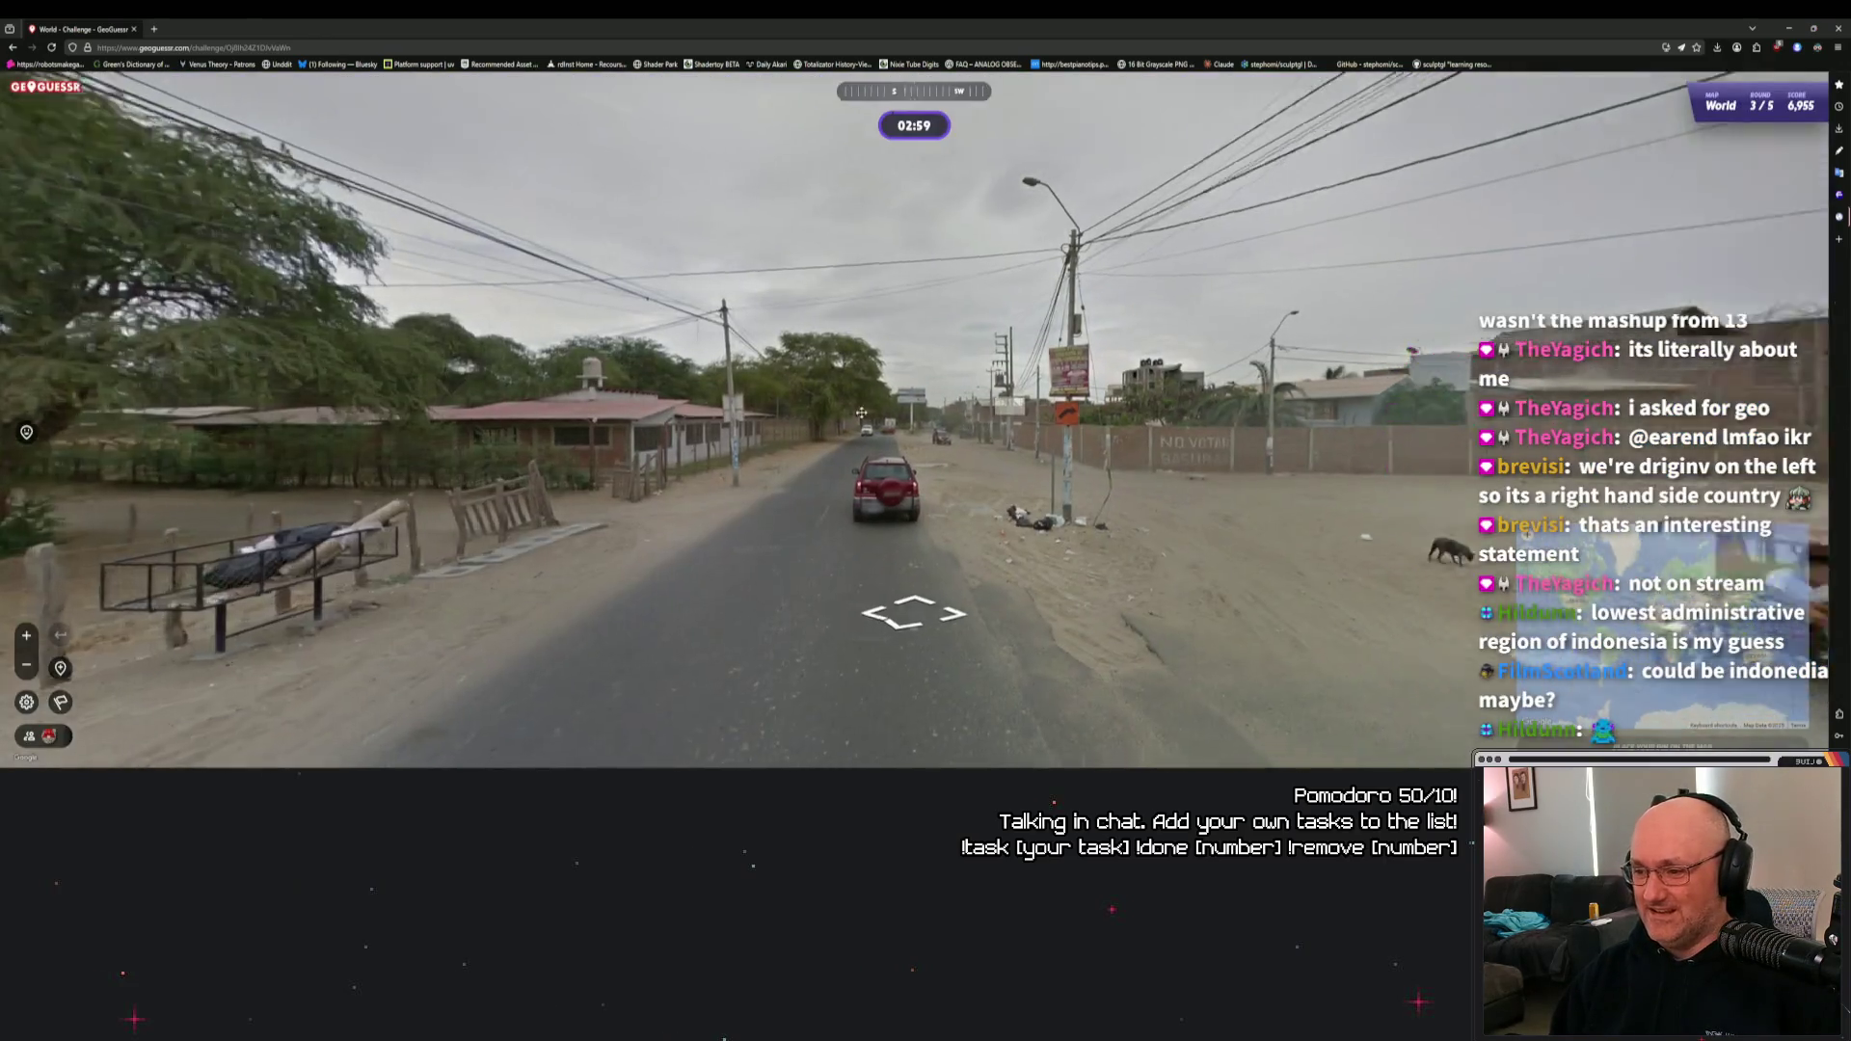
# Zoom in on the Spanish-language roadside sign at the round 3 start.
pyautogui.moveTo(1157, 309); pyautogui.dragTo(1022, 366)
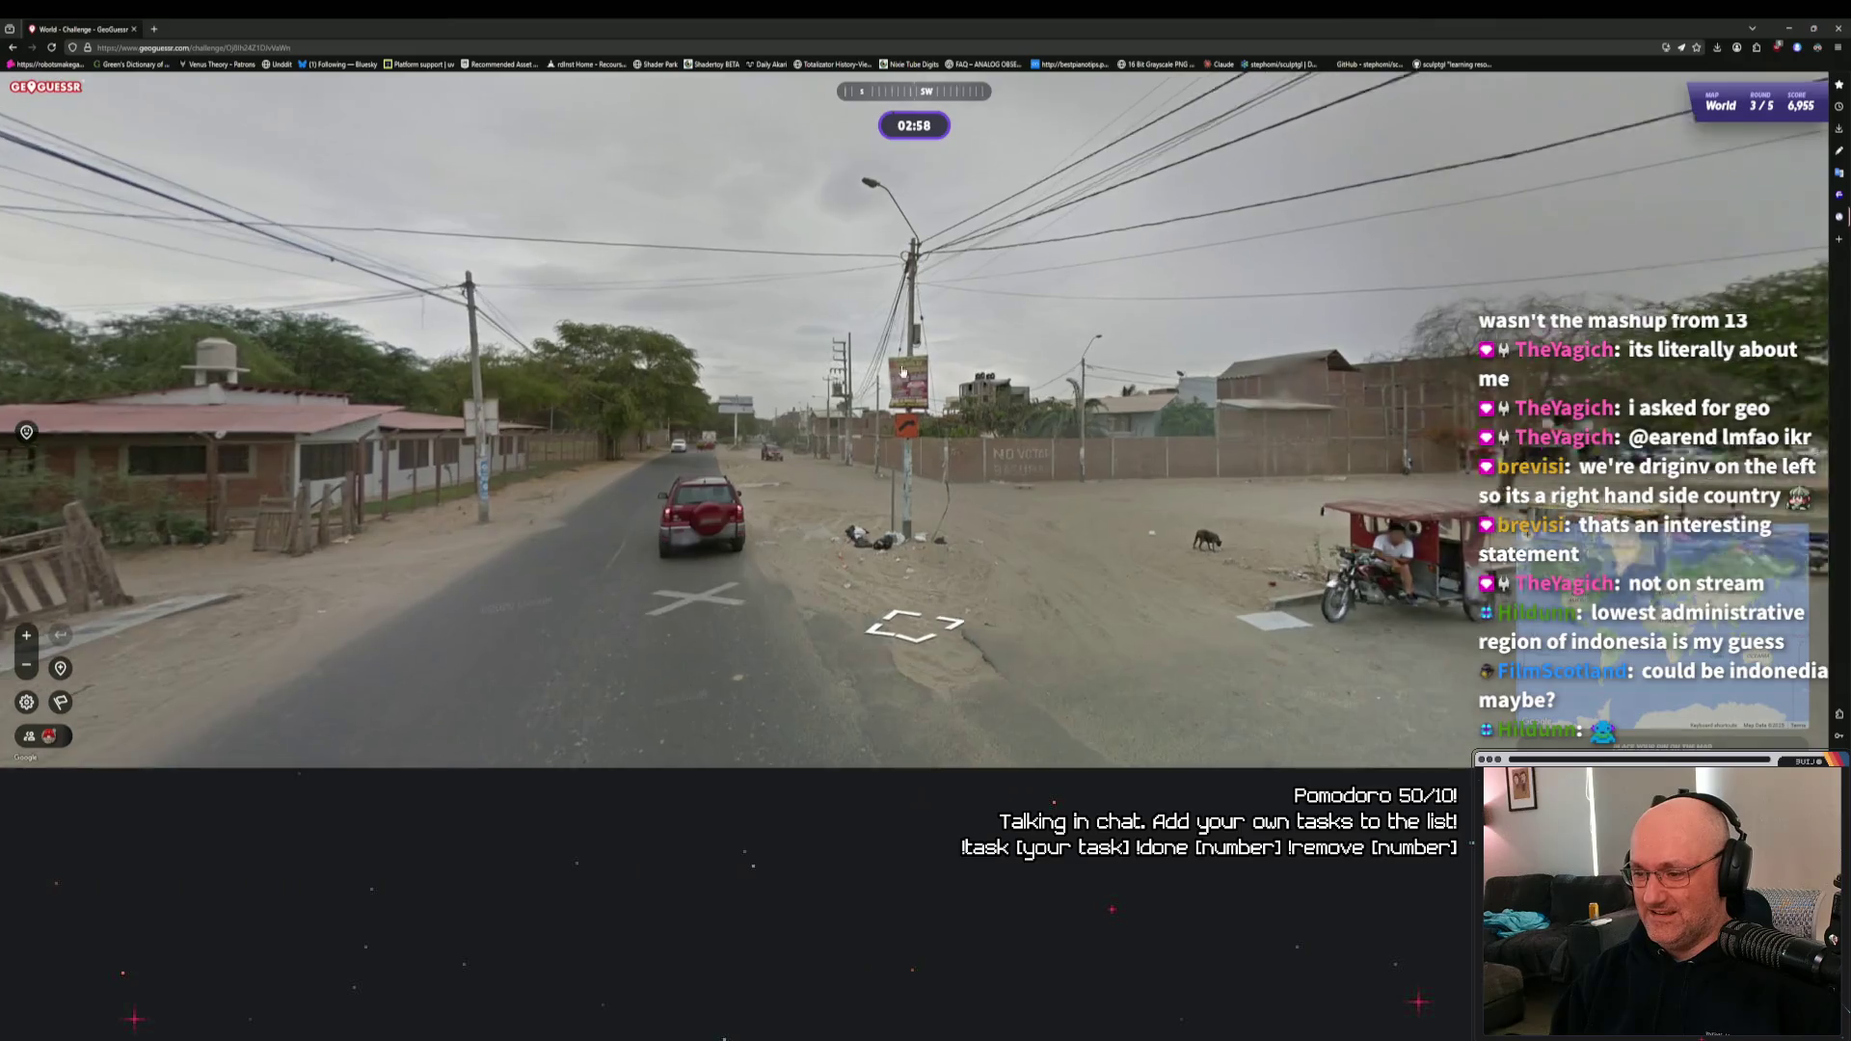
pyautogui.scroll(2, 967, 396)
pyautogui.scroll(-3, 967, 396)
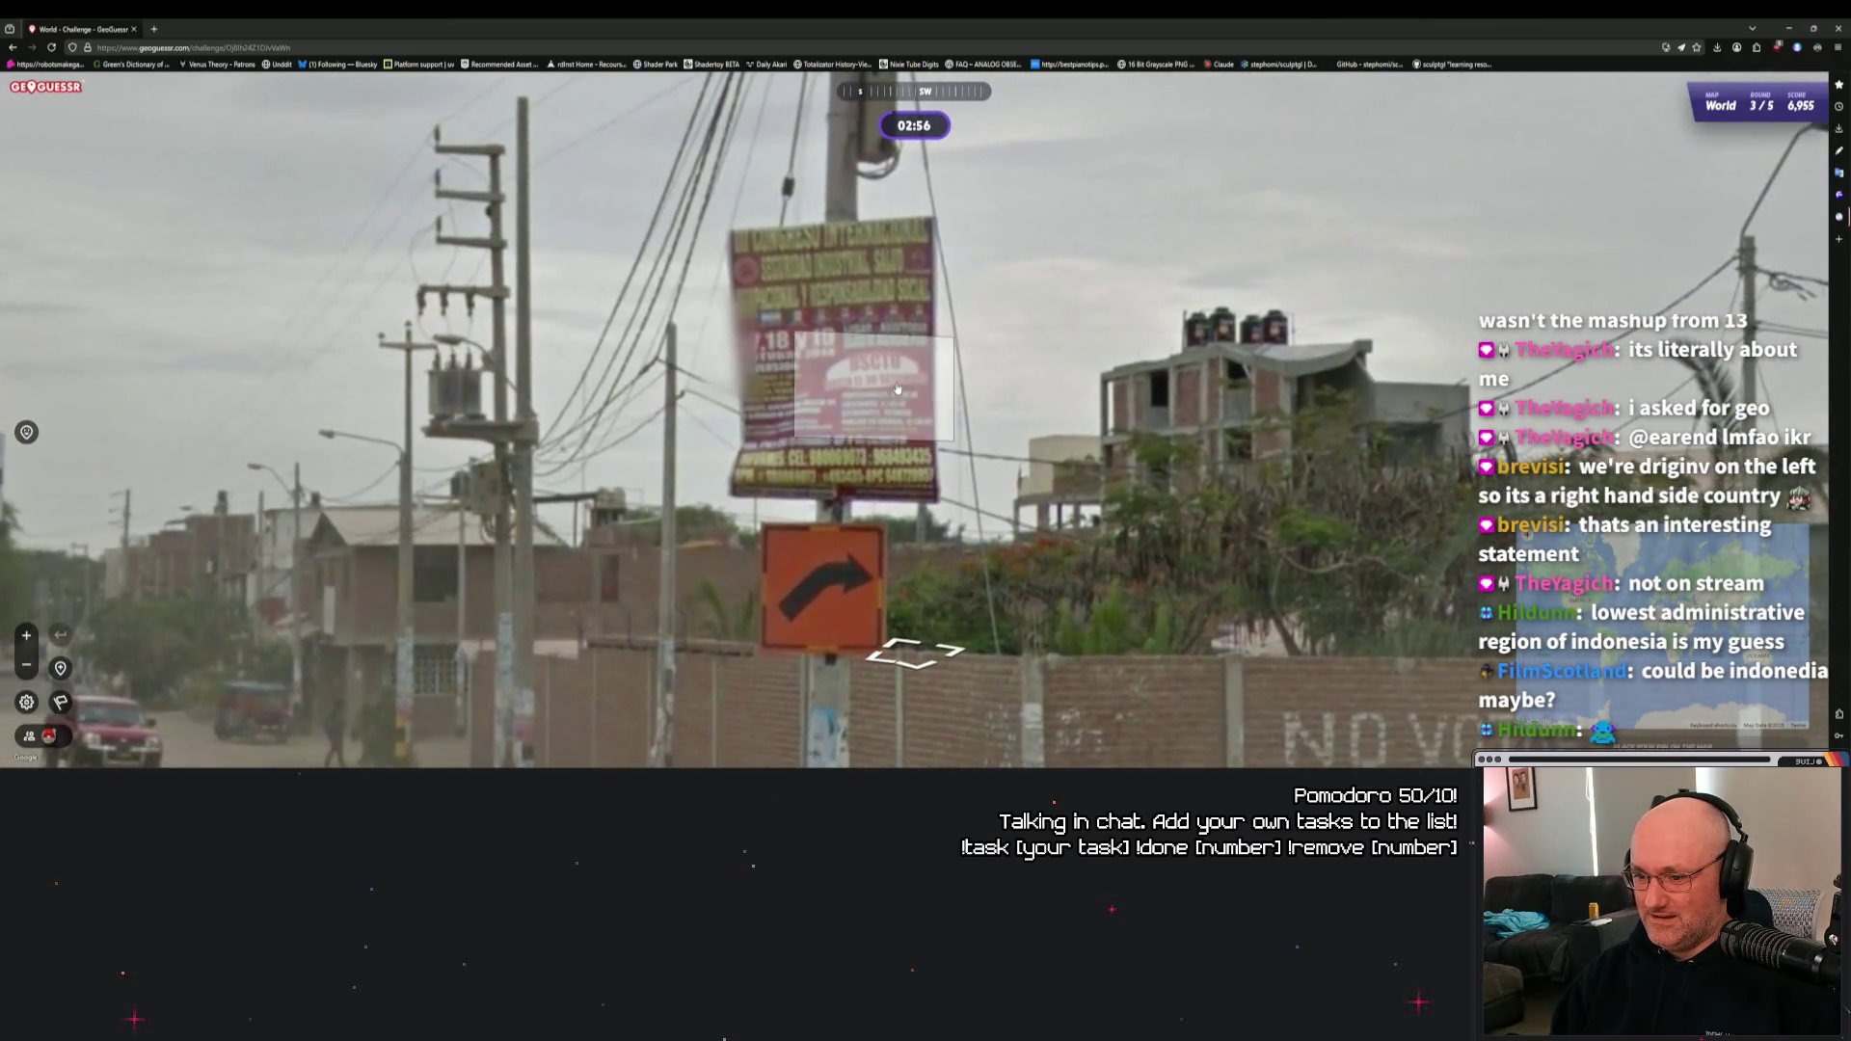
pyautogui.scroll(-2, 859, 391)
pyautogui.scroll(3, 1058, 497)
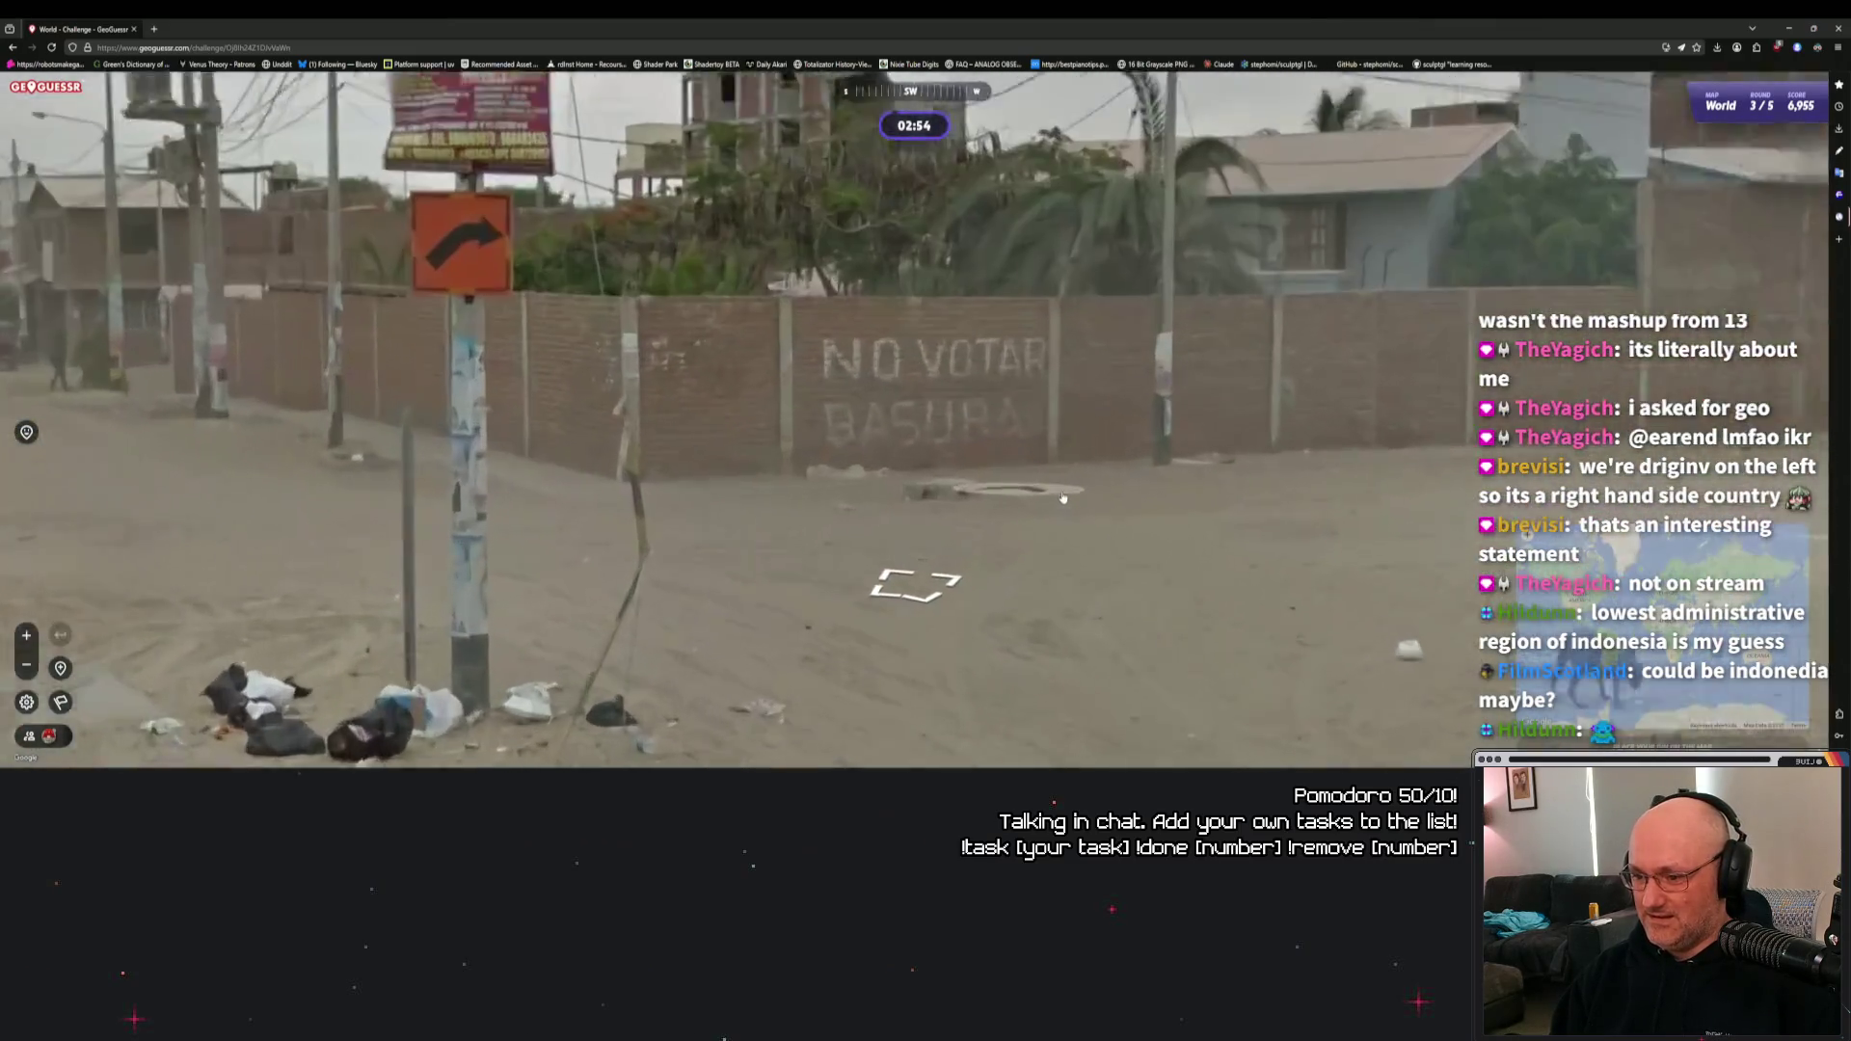
pyautogui.scroll(-4, 1058, 497)
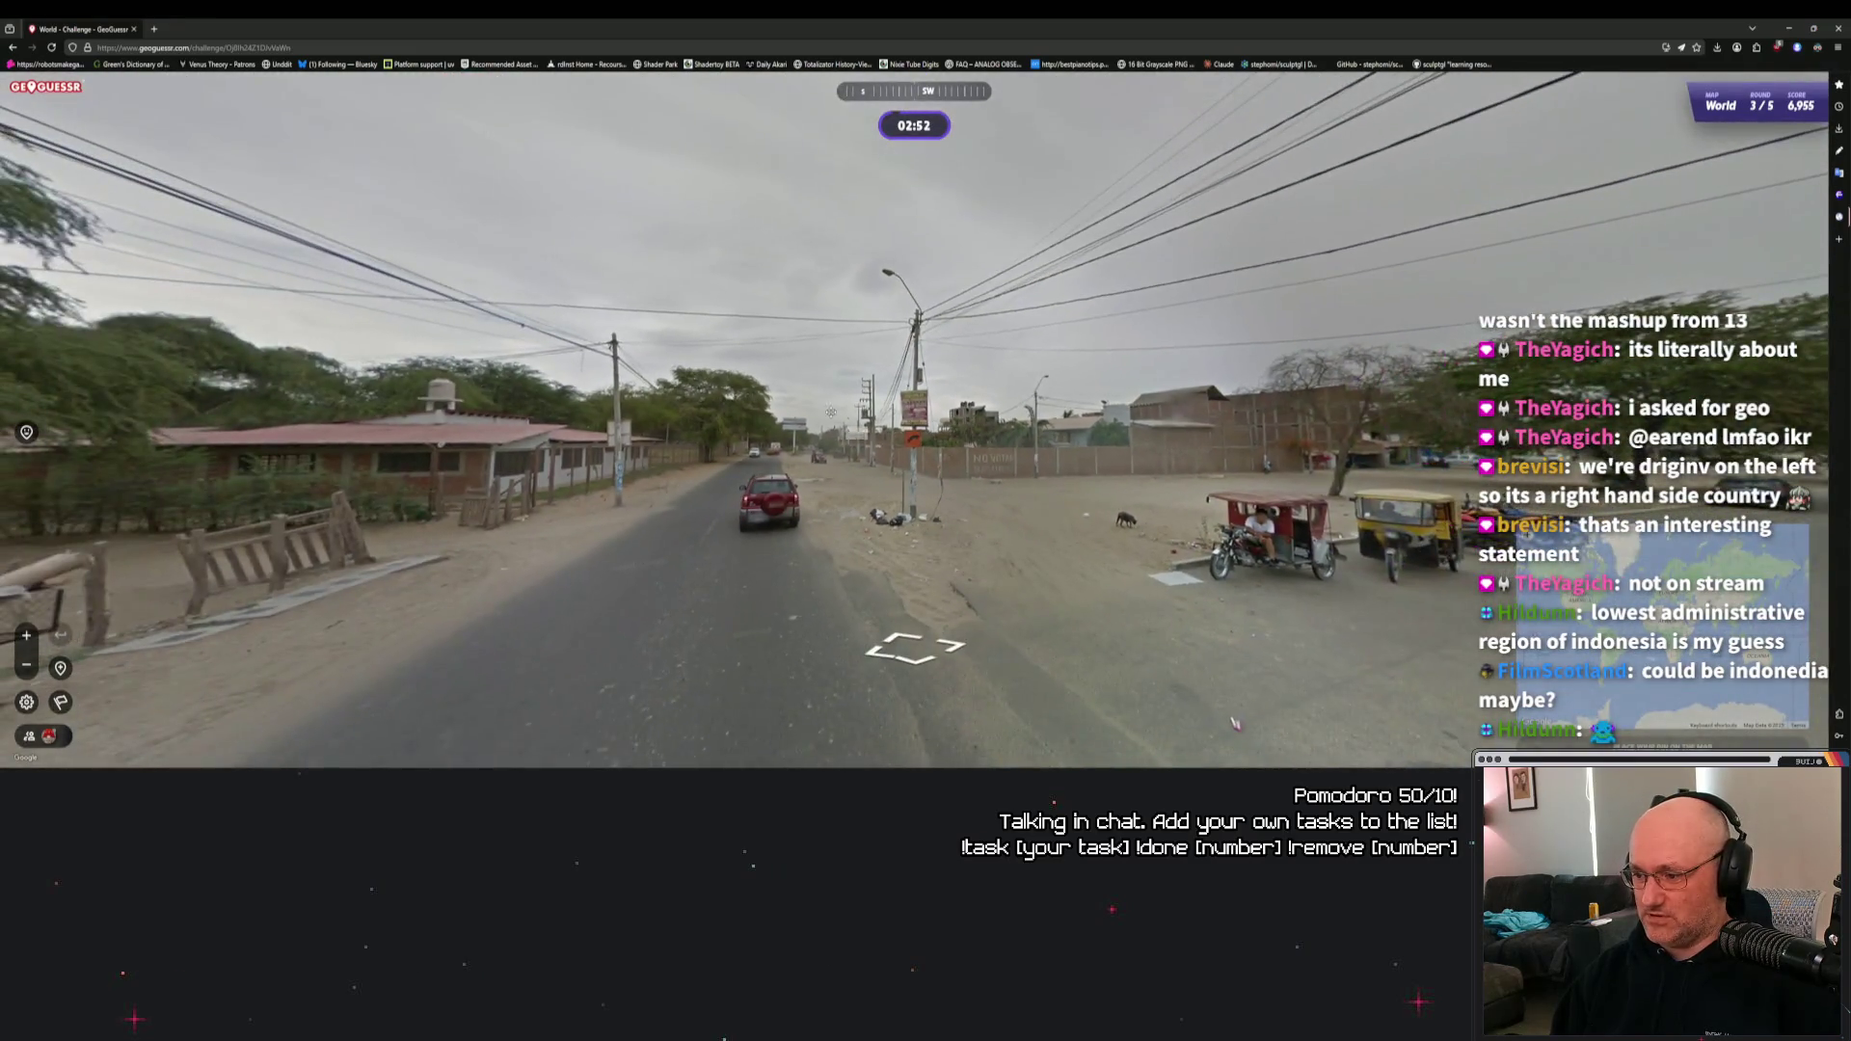
pyautogui.scroll(1, 1102, 593)
# Move to the signpost, follow the red banner and NO VOTAR BASURA wall, and advance along the road.
pyautogui.click(870, 515)
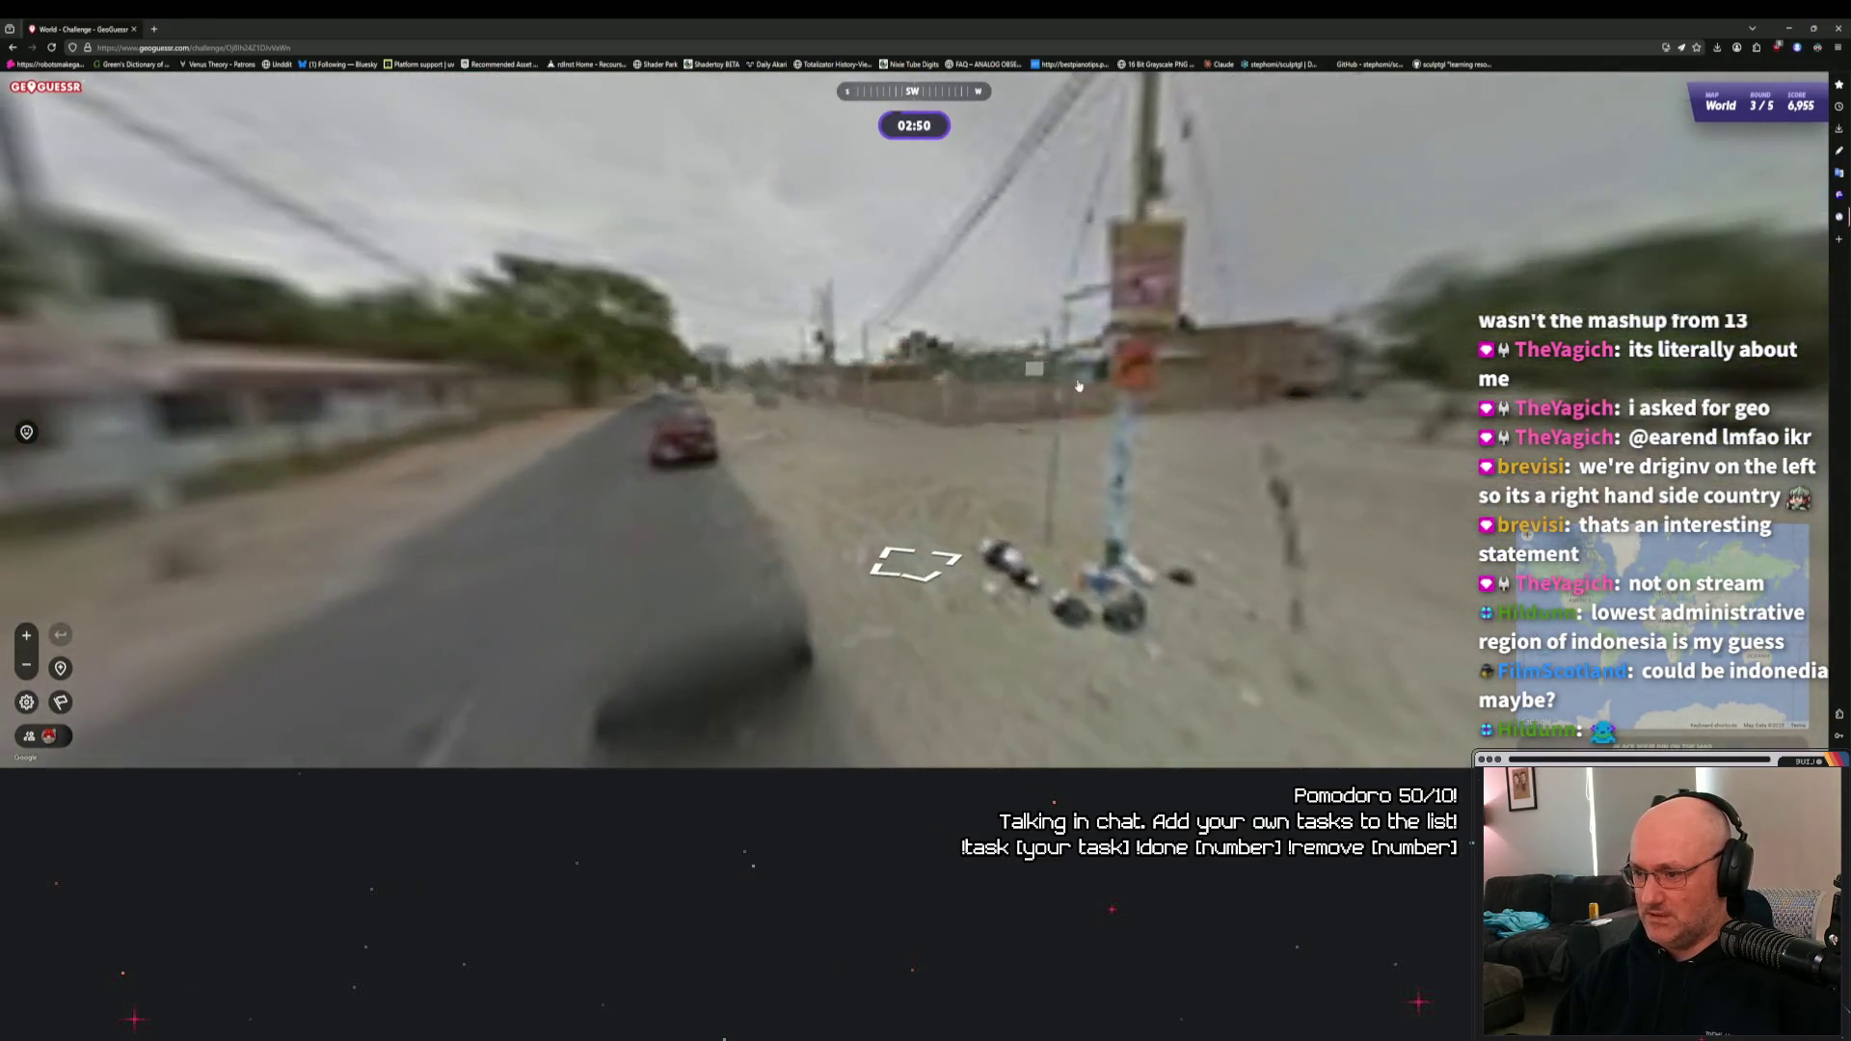
pyautogui.scroll(3, 1192, 291)
pyautogui.moveTo(1192, 291)
pyautogui.mouseDown()
pyautogui.moveTo(1109, 309)
pyautogui.moveTo(689, 304)
pyautogui.mouseUp()
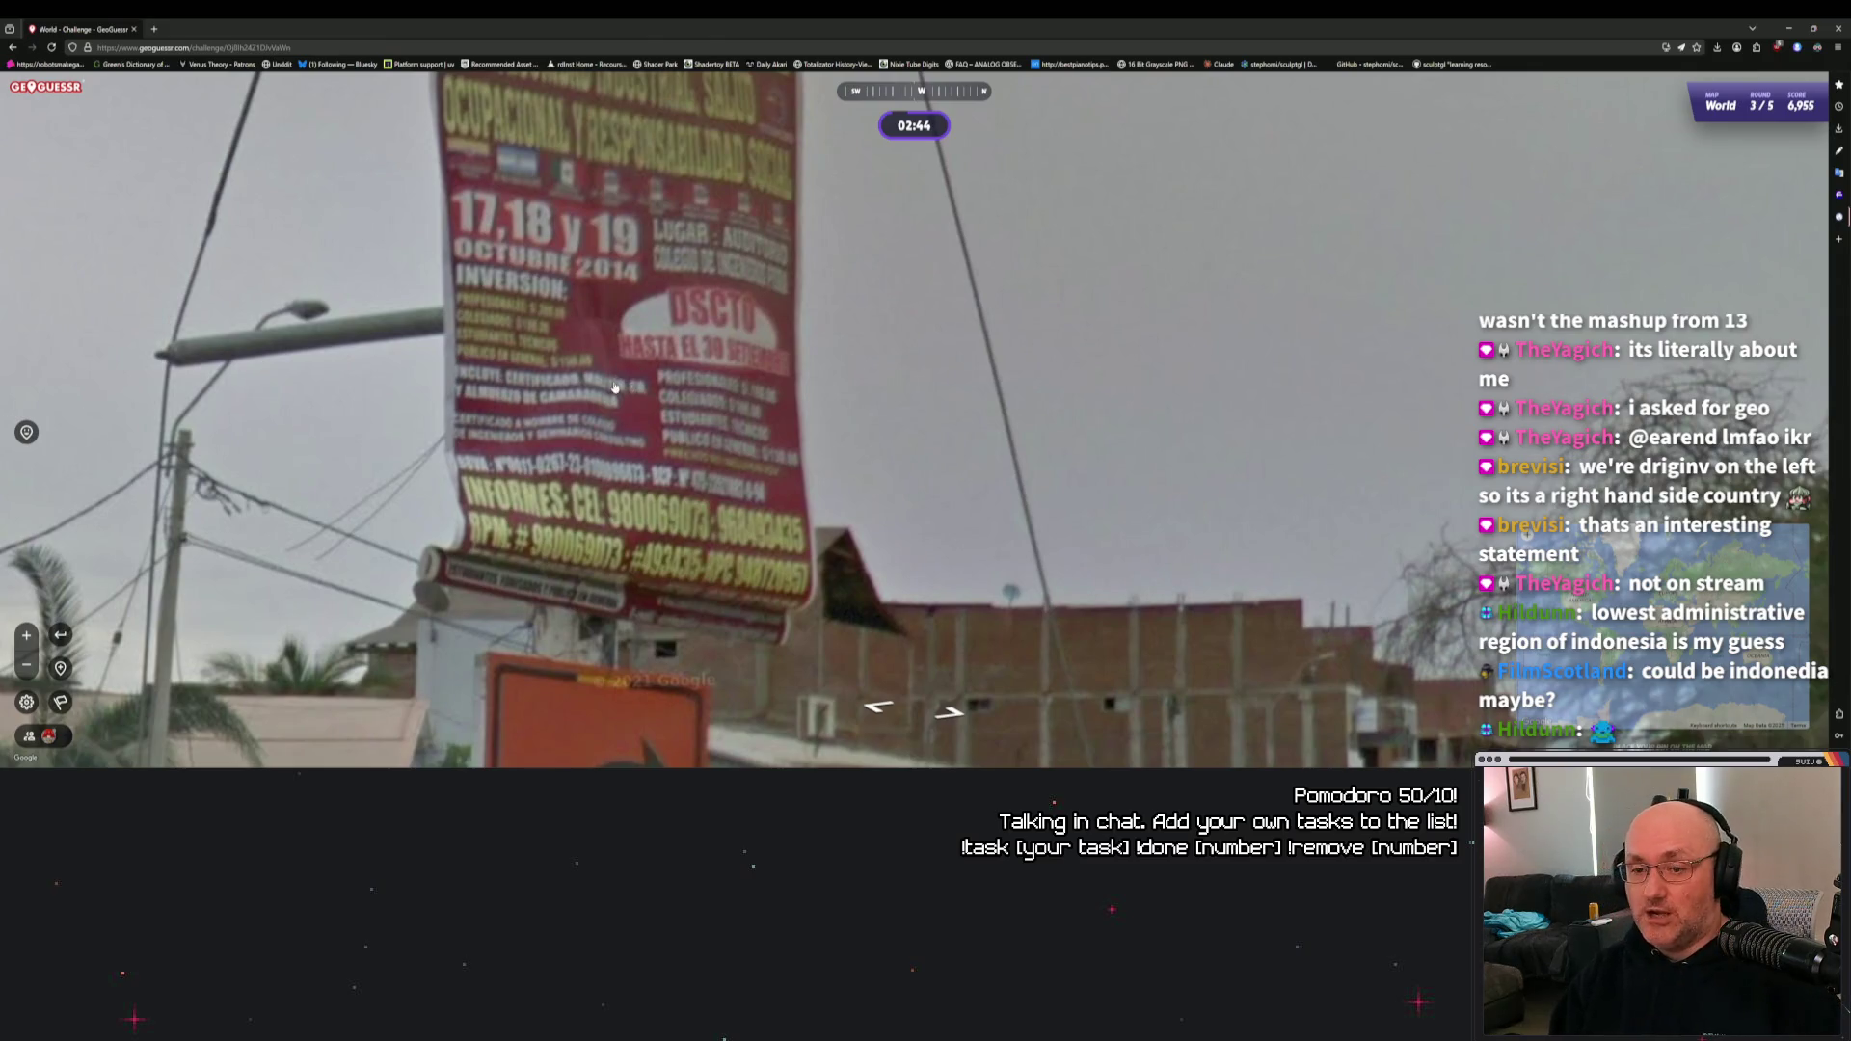
pyautogui.scroll(-4, 622, 379)
pyautogui.moveTo(1186, 482); pyautogui.dragTo(496, 484)
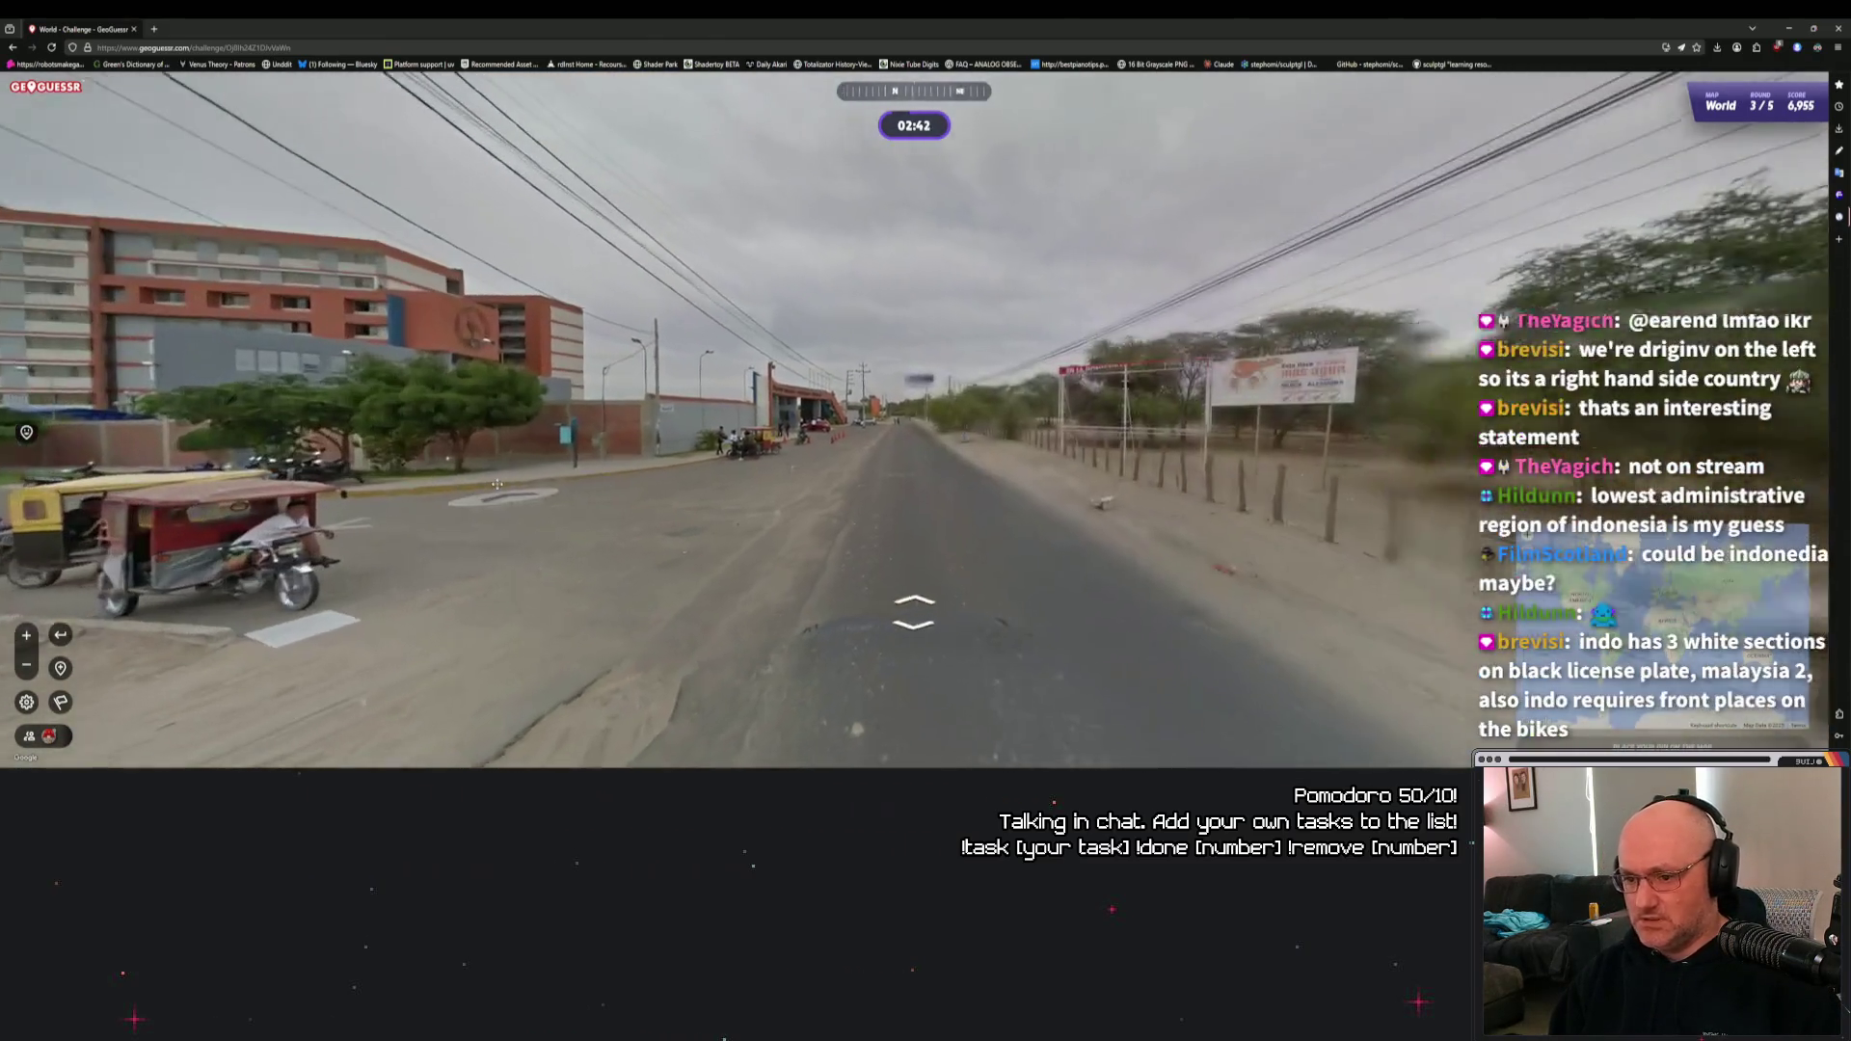
pyautogui.click(775, 553)
pyautogui.click(915, 542)
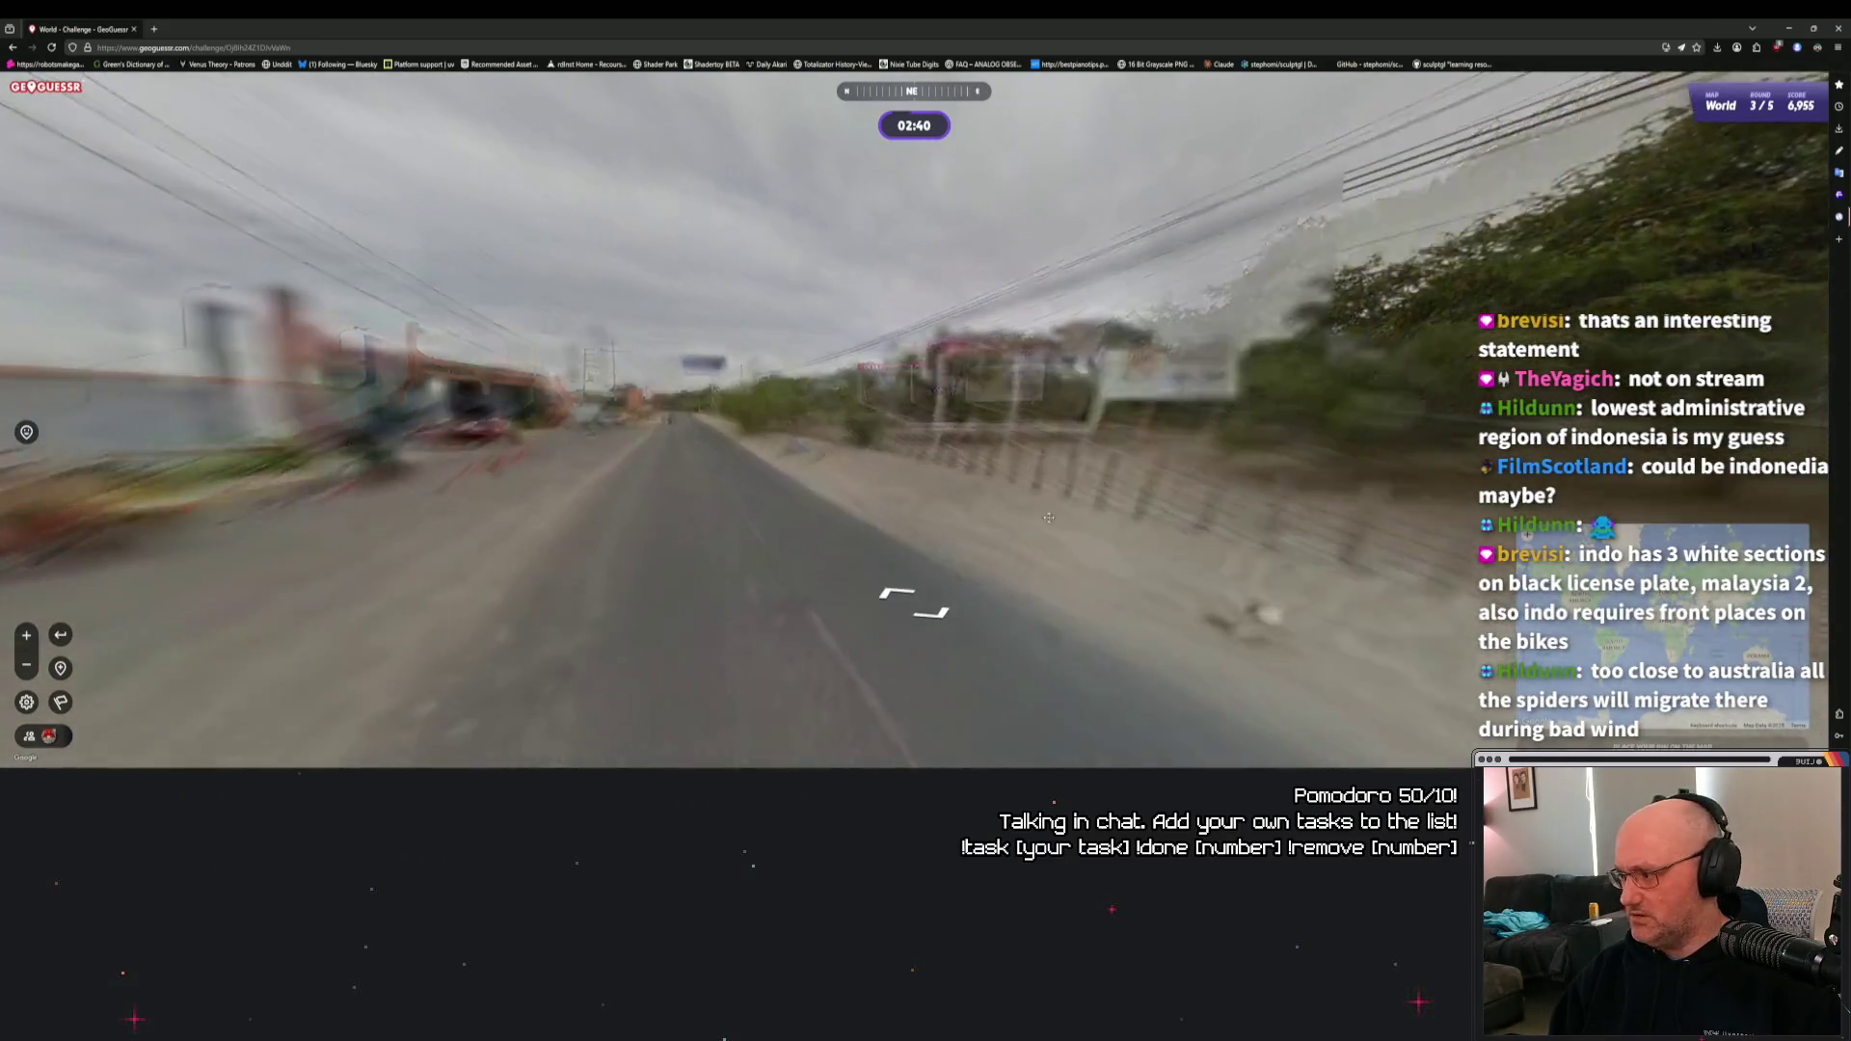